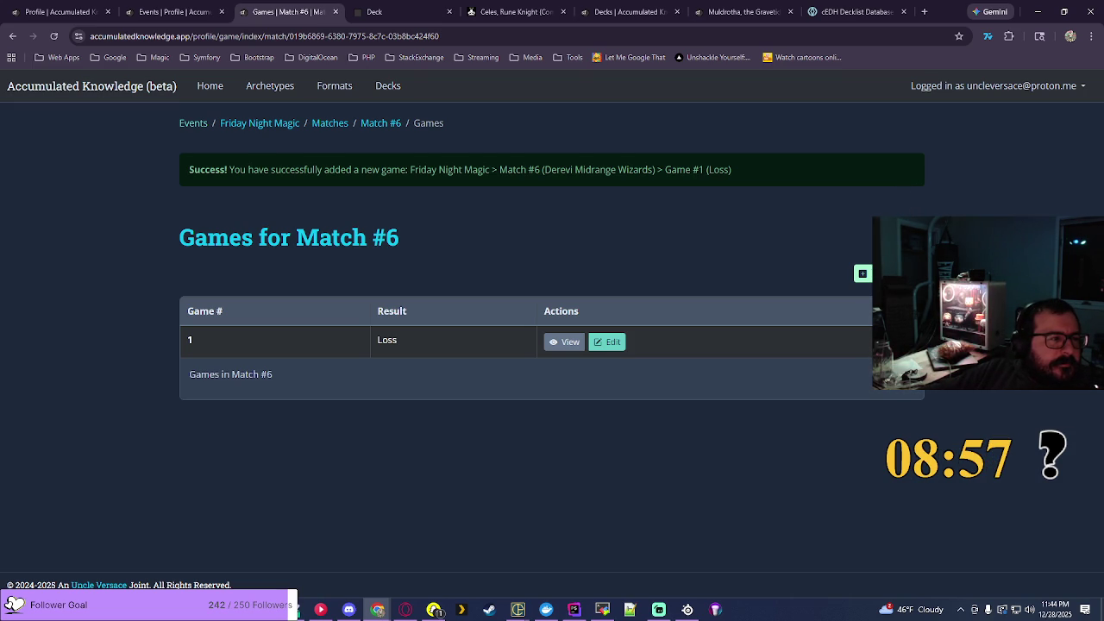
# Step: Browse the recorded events list, open a blank Add an Event form, and return to the profile stats
pyautogui.hotkey('alt', 'Tab')
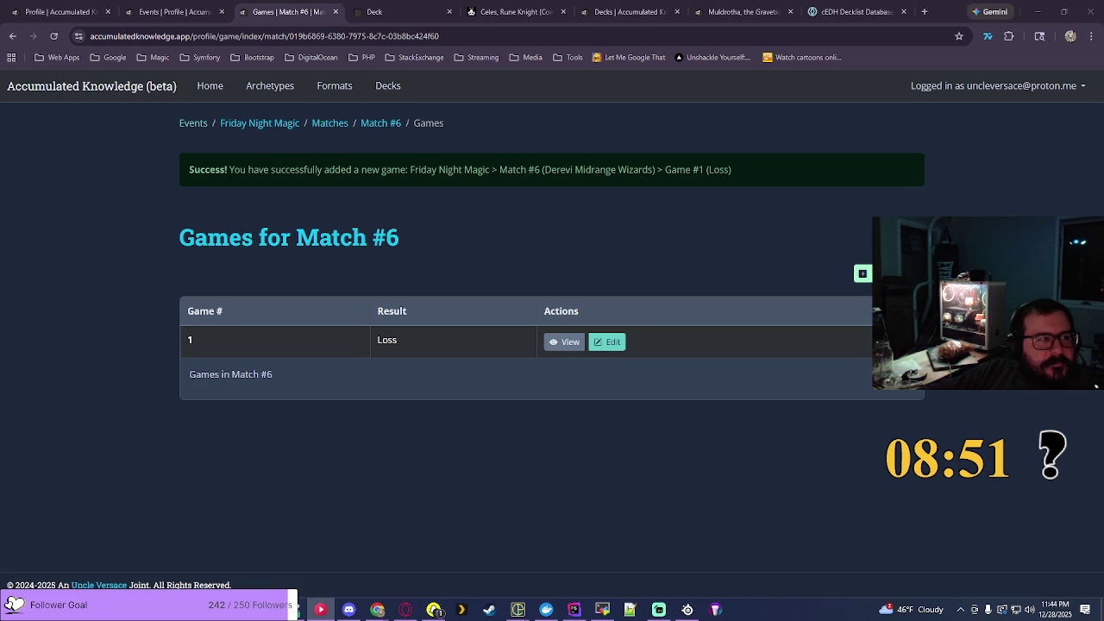
pyautogui.click(1012, 172)
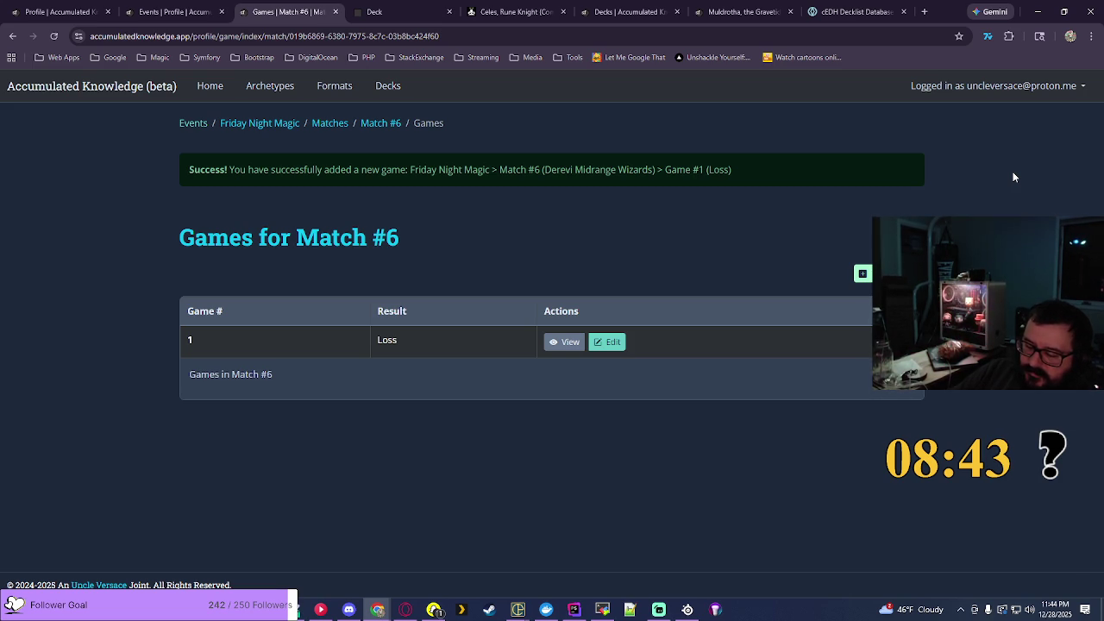
pyautogui.click(190, 127)
pyautogui.scroll(-15, 526, 180)
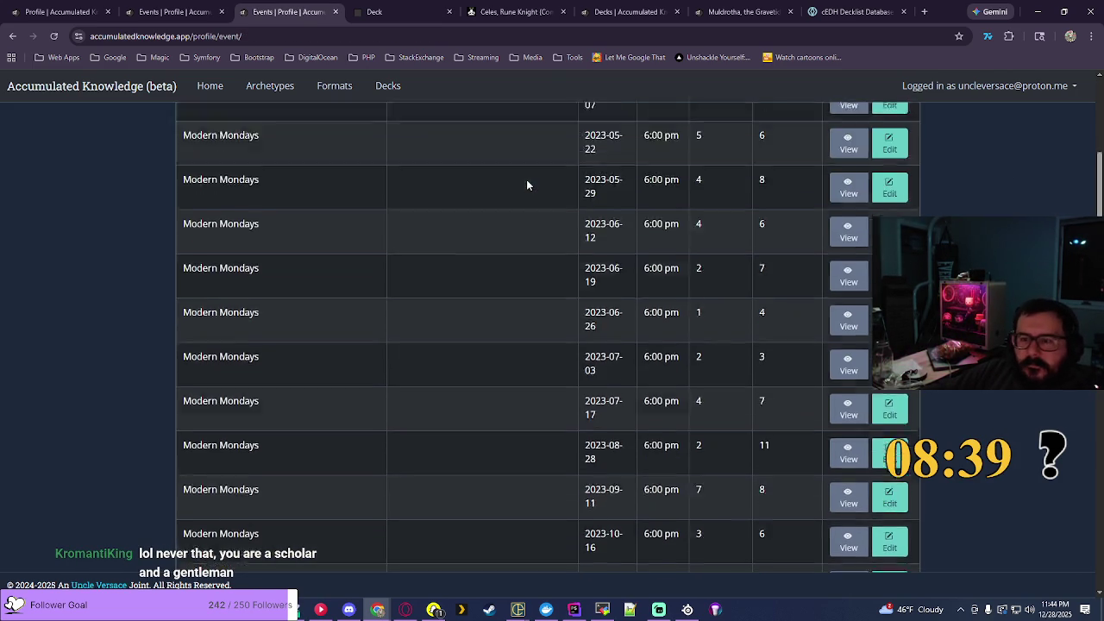
pyautogui.scroll(-15, 526, 179)
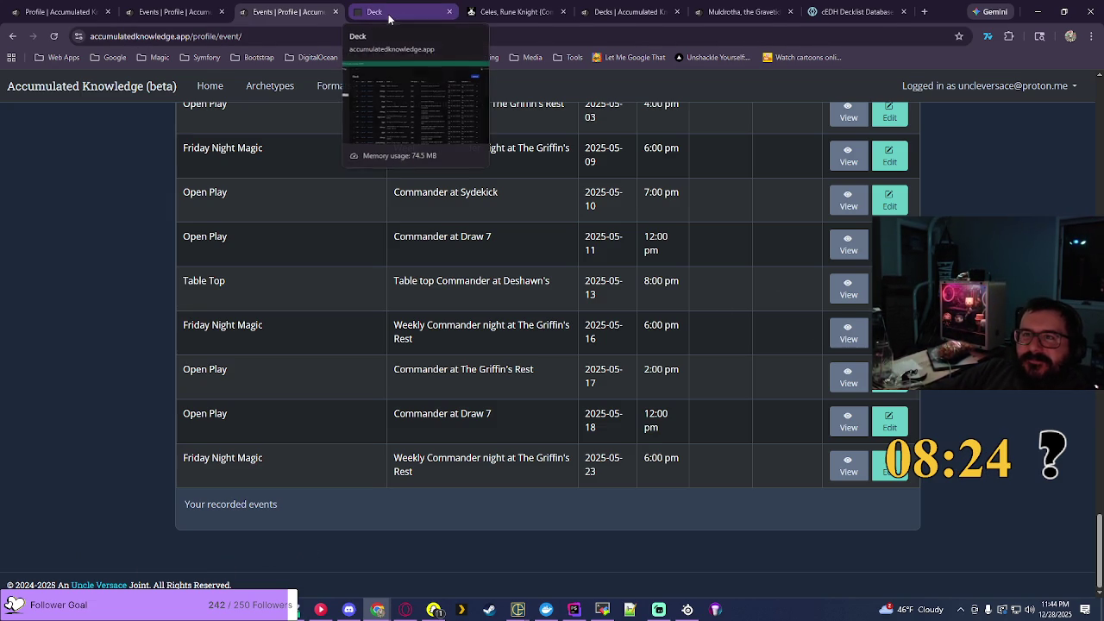
pyautogui.scroll(10, 705, 209)
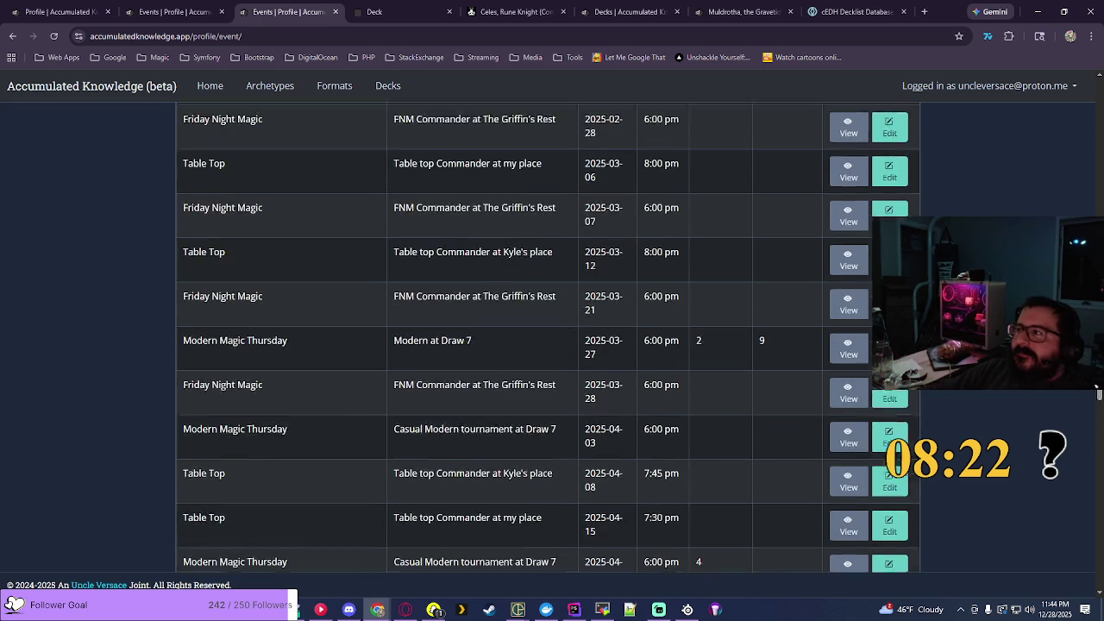
pyautogui.scroll(15, 552, 336)
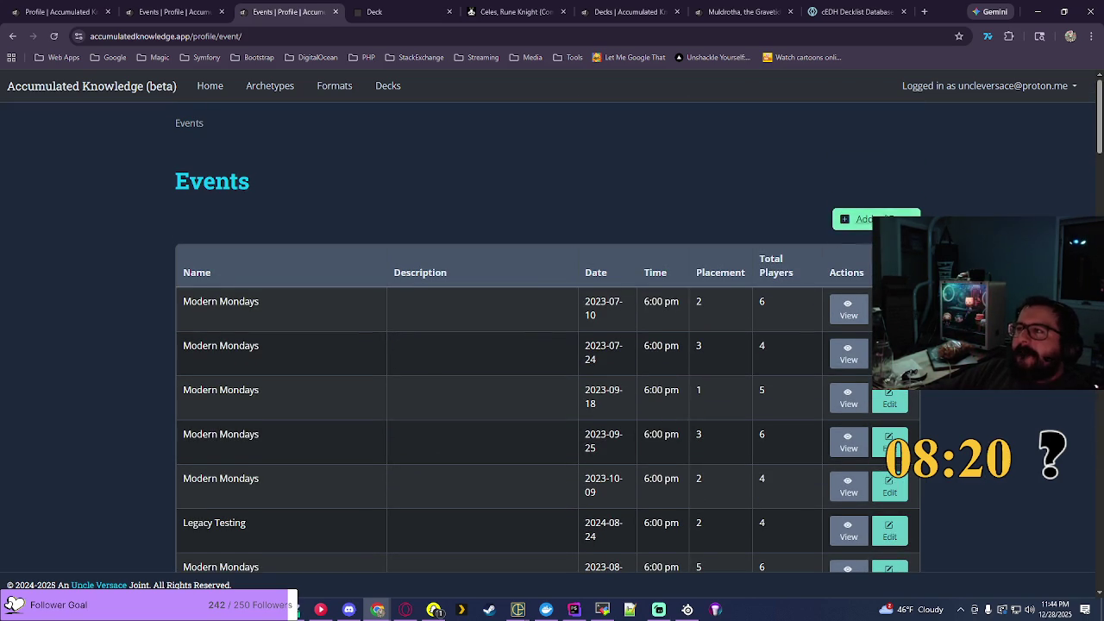
pyautogui.click(858, 219)
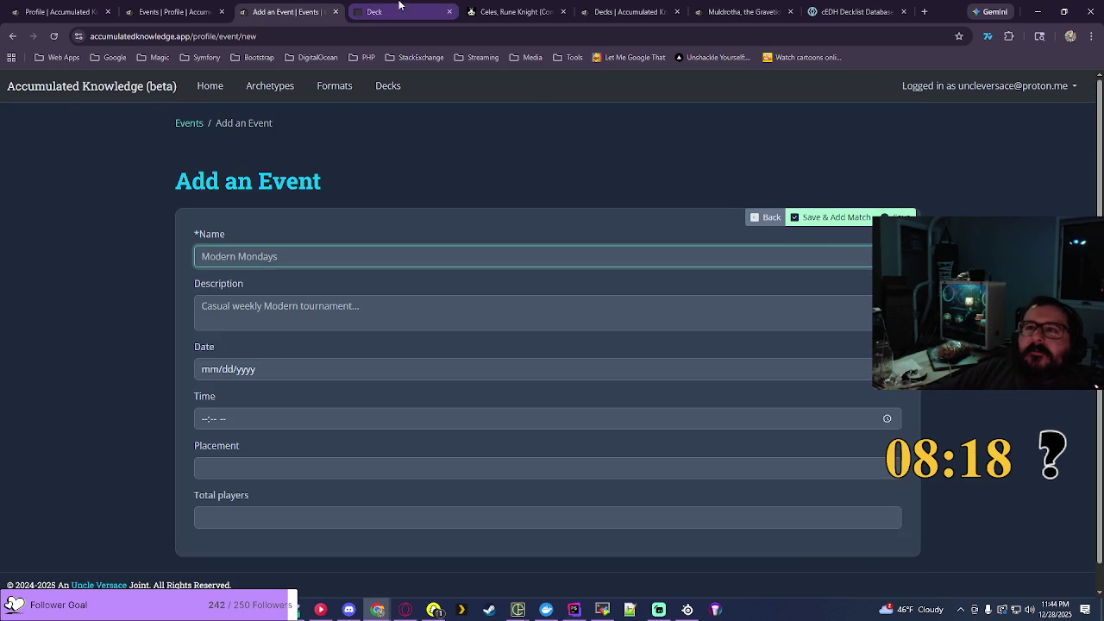
pyautogui.click(60, 11)
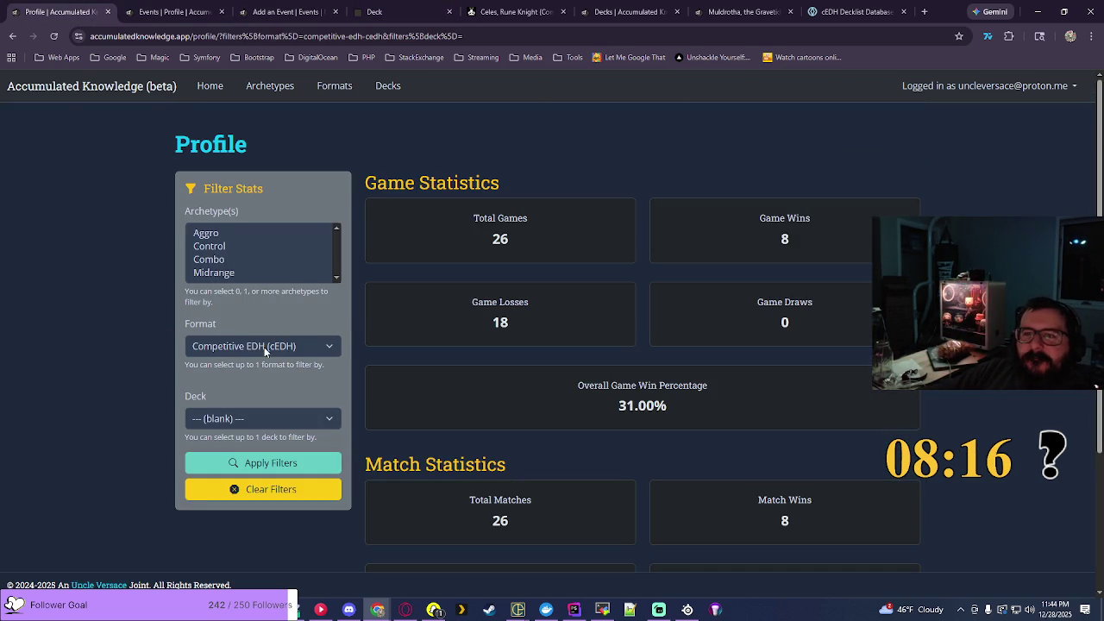
# Step: Filter the profile stats to Commander, then to cEDH, selecting its 31.00% win rate
pyautogui.click(264, 347)
pyautogui.click(249, 382)
pyautogui.click(283, 464)
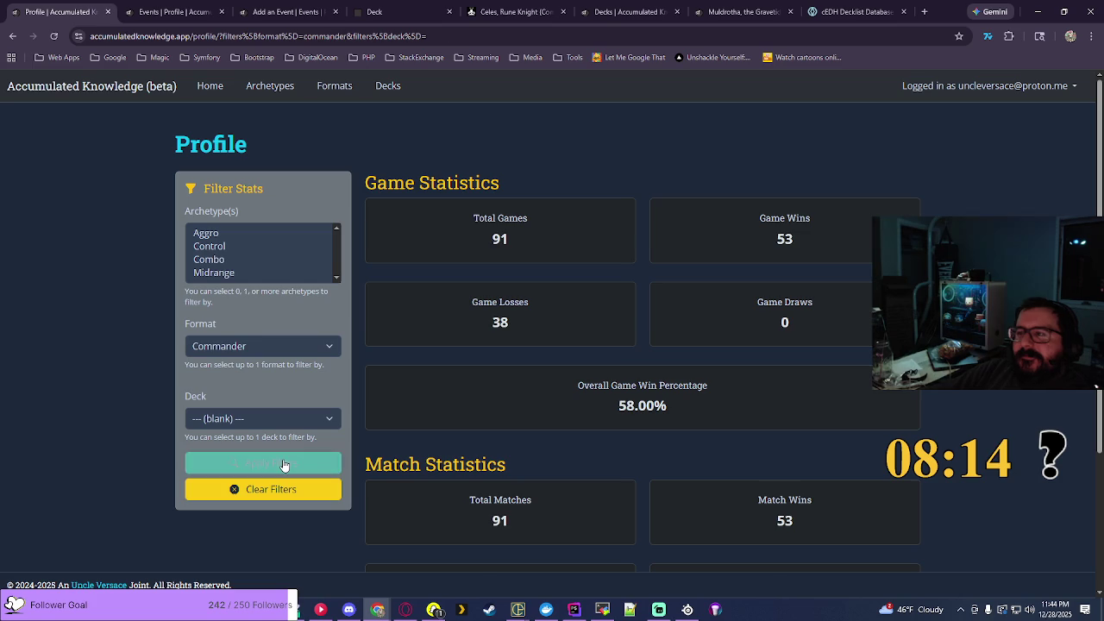
pyautogui.click(267, 348)
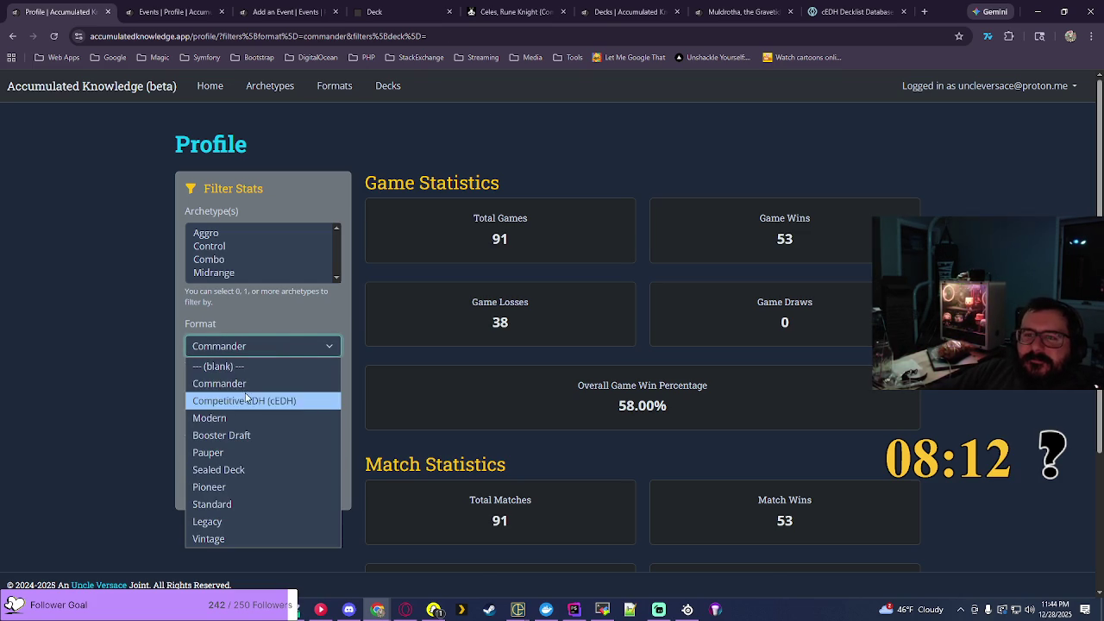
pyautogui.click(246, 400)
pyautogui.click(274, 463)
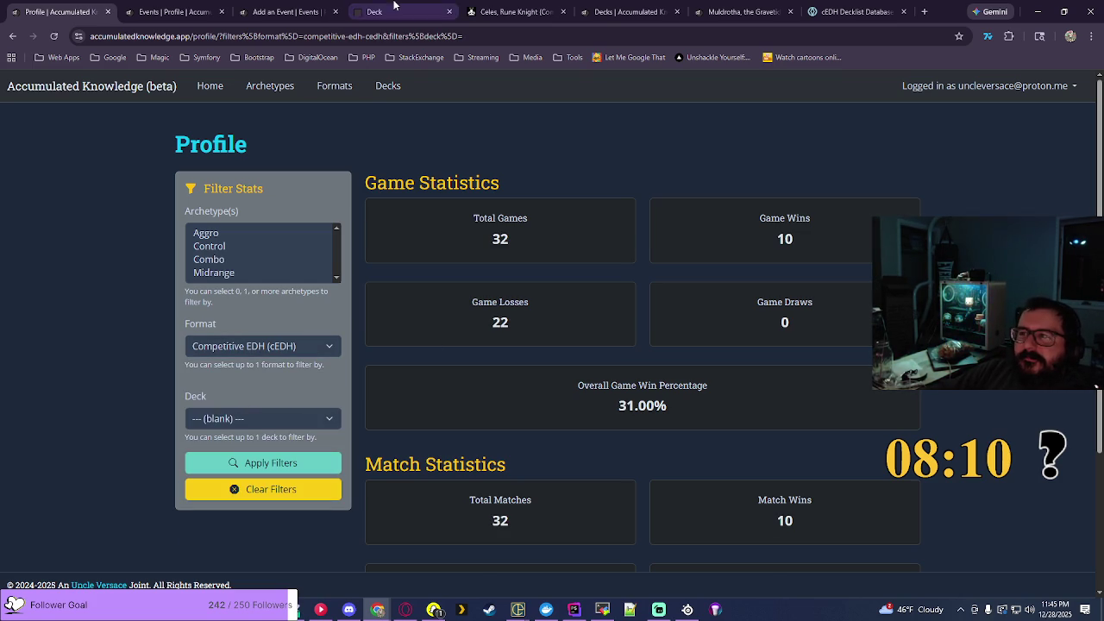
pyautogui.moveTo(626, 402)
pyautogui.mouseDown()
pyautogui.moveTo(650, 399)
pyautogui.moveTo(699, 422)
pyautogui.mouseUp()
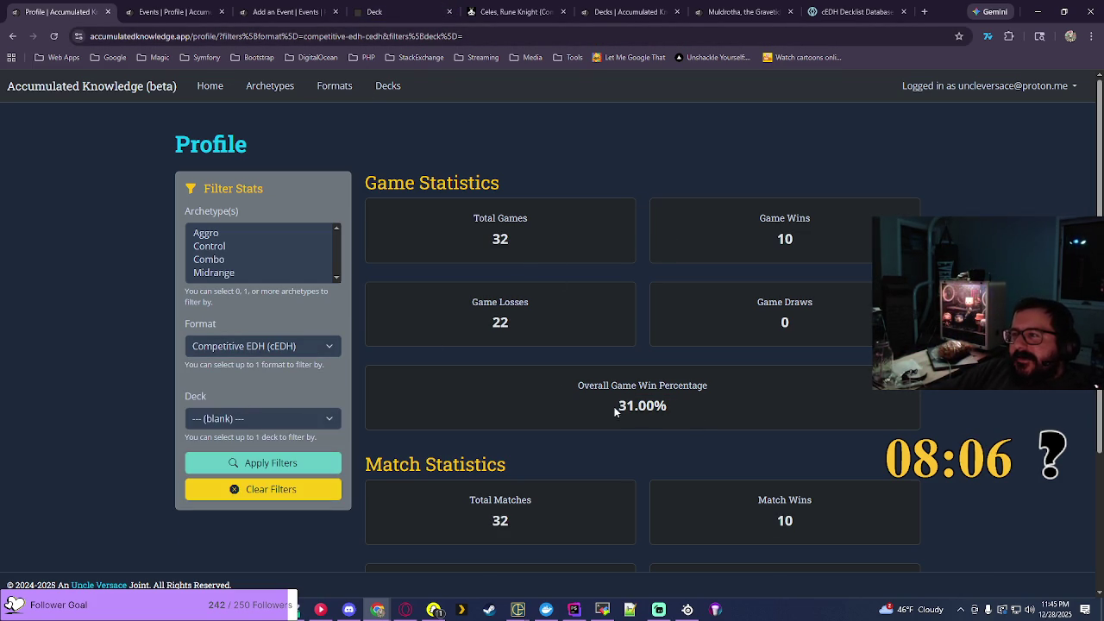
pyautogui.moveTo(616, 406); pyautogui.dragTo(697, 425)
# Step: Filter the stats to Modern, selecting its 60.00% win rate, and return to the event form
pyautogui.click(269, 346)
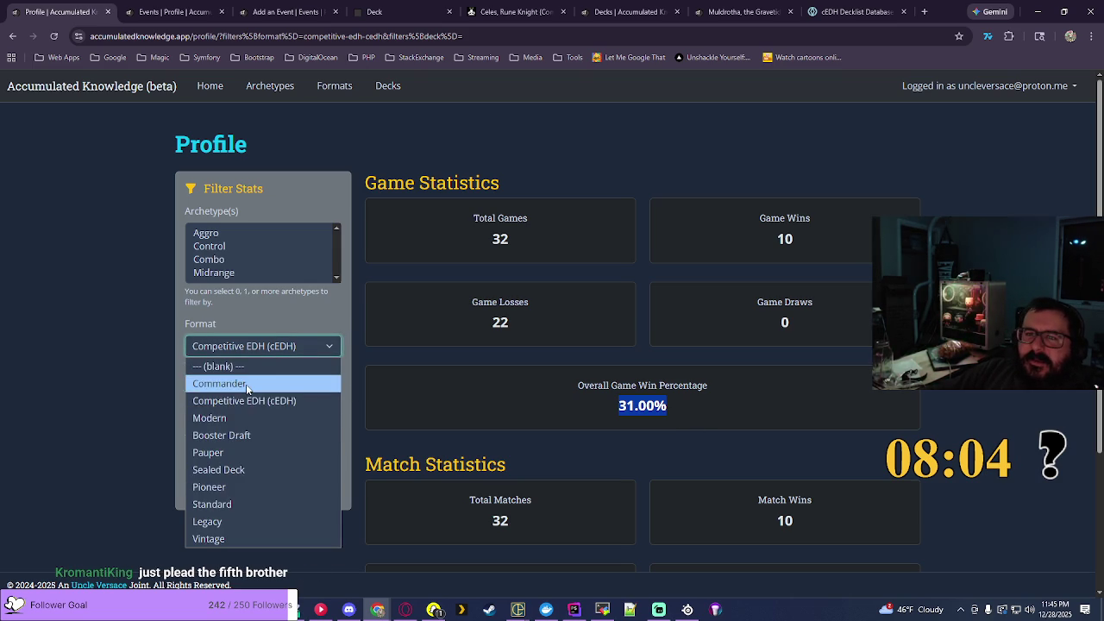
pyautogui.click(246, 416)
pyautogui.click(302, 463)
pyautogui.moveTo(614, 405); pyautogui.dragTo(741, 415)
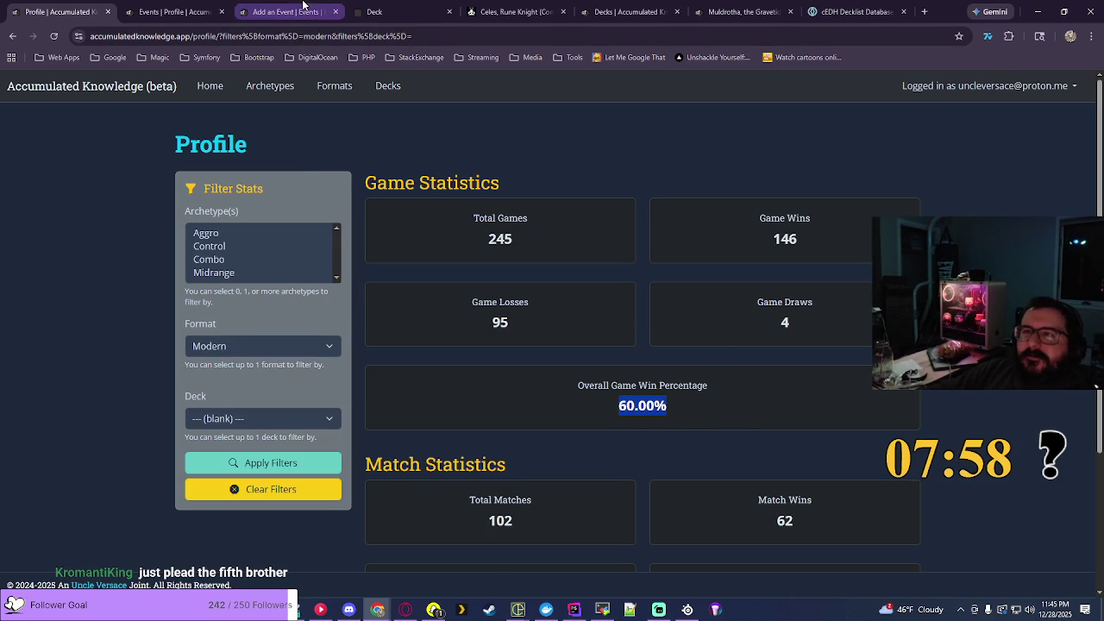
pyautogui.click(285, 12)
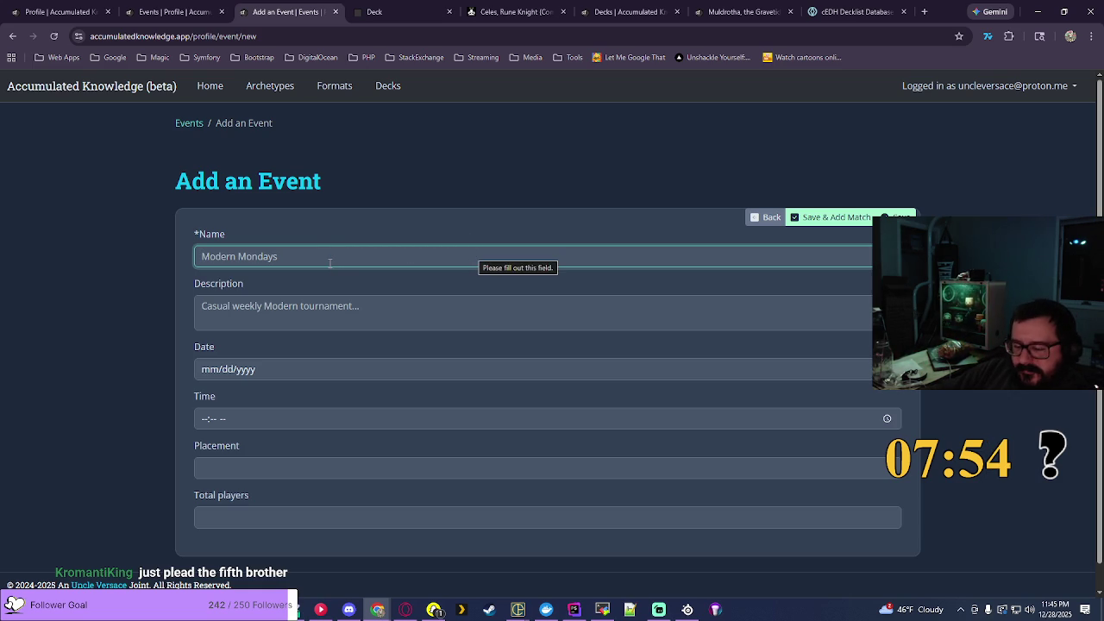
# Step: Name the event 'Open Play' and paste 'Commander at Draw 7' copied from the events list as its description
pyautogui.click(330, 263)
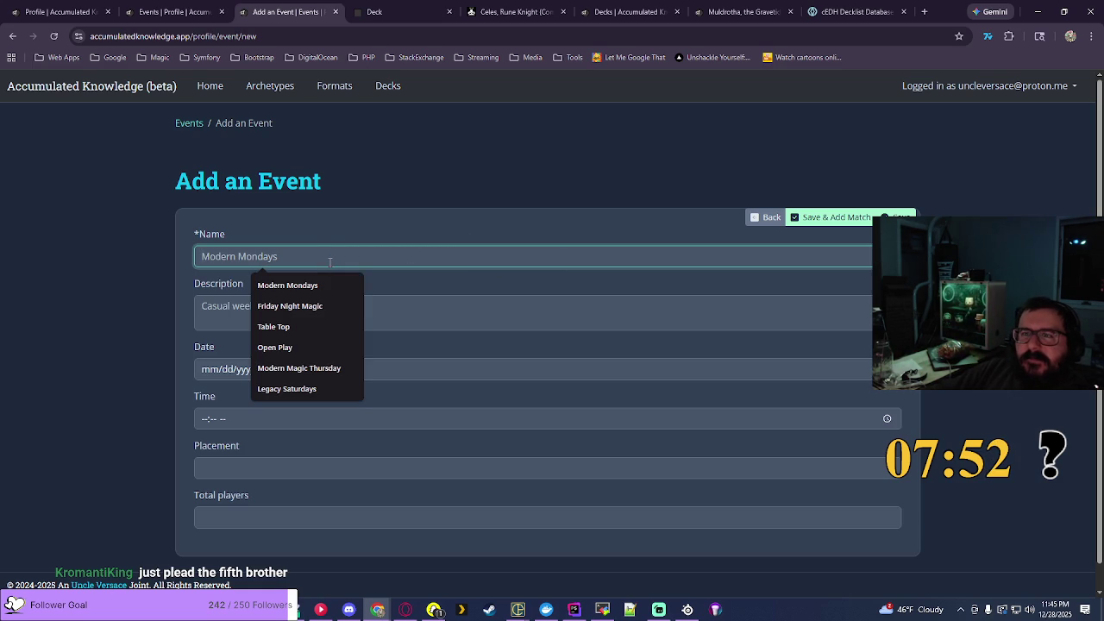
pyautogui.click(308, 347)
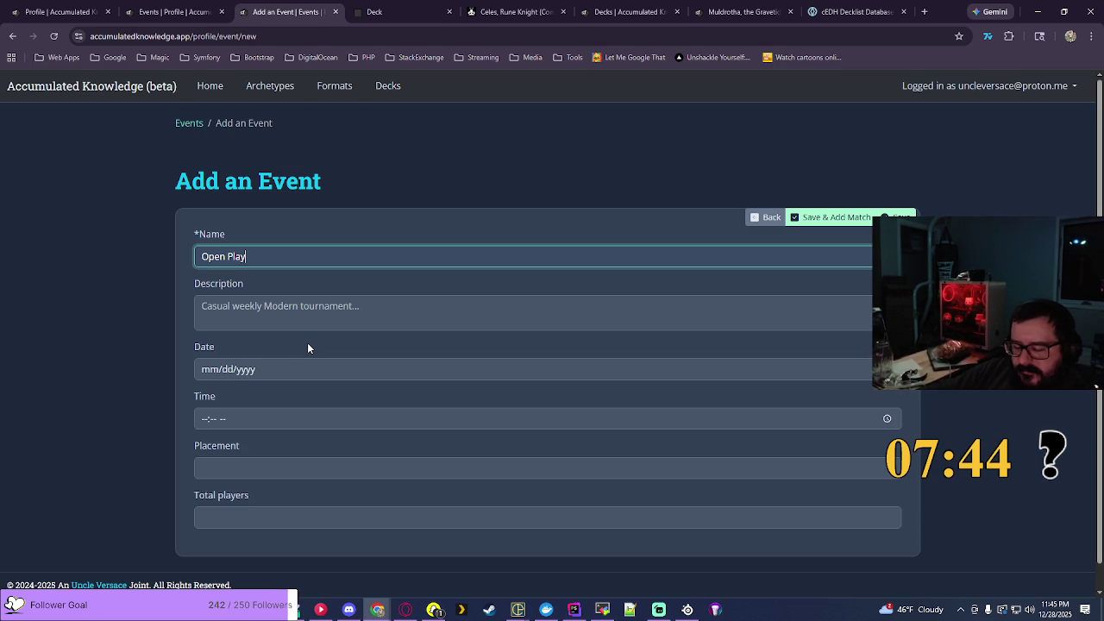
pyautogui.click(172, 11)
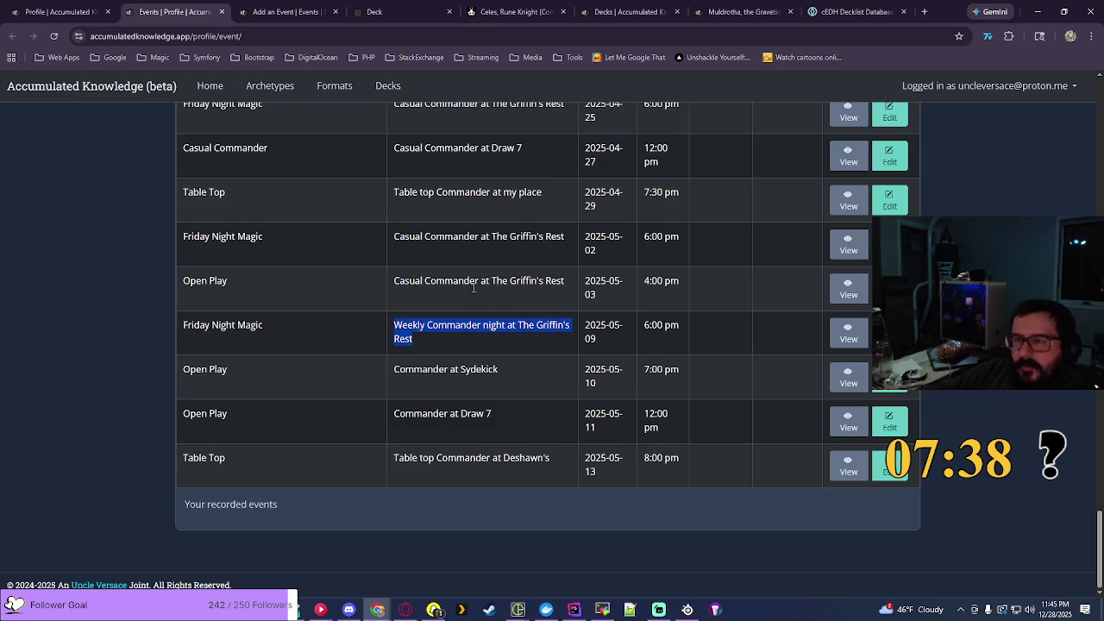
pyautogui.moveTo(504, 418); pyautogui.dragTo(392, 415)
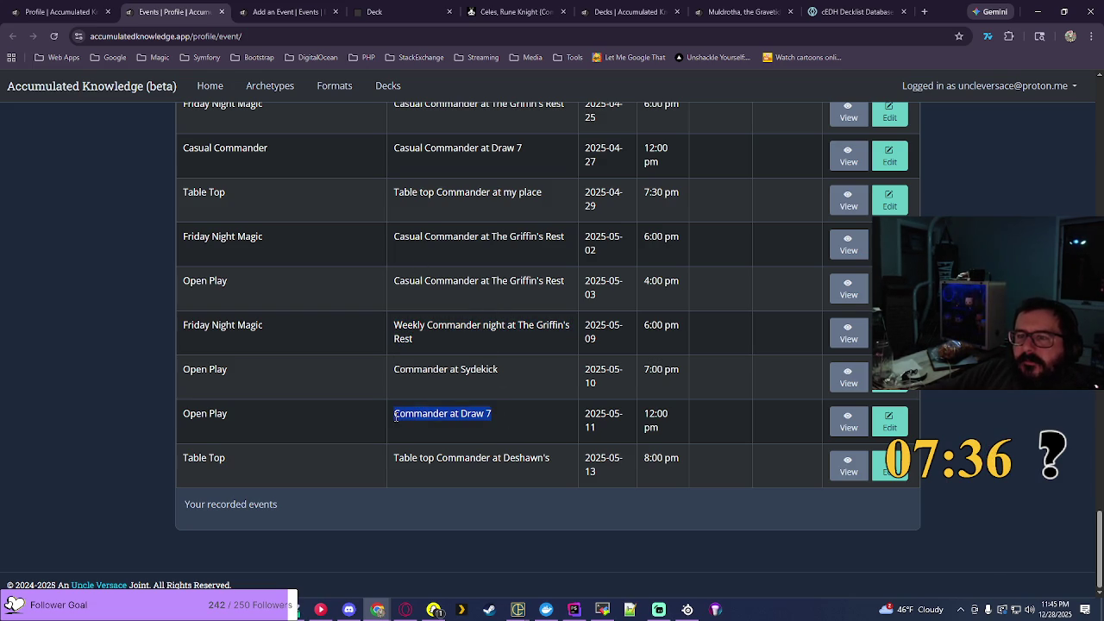
pyautogui.hotkey('ctrl', 'c')
pyautogui.hotkey('ctrl', 'Tab')
pyautogui.click(525, 312)
pyautogui.hotkey('ctrl', 'v')
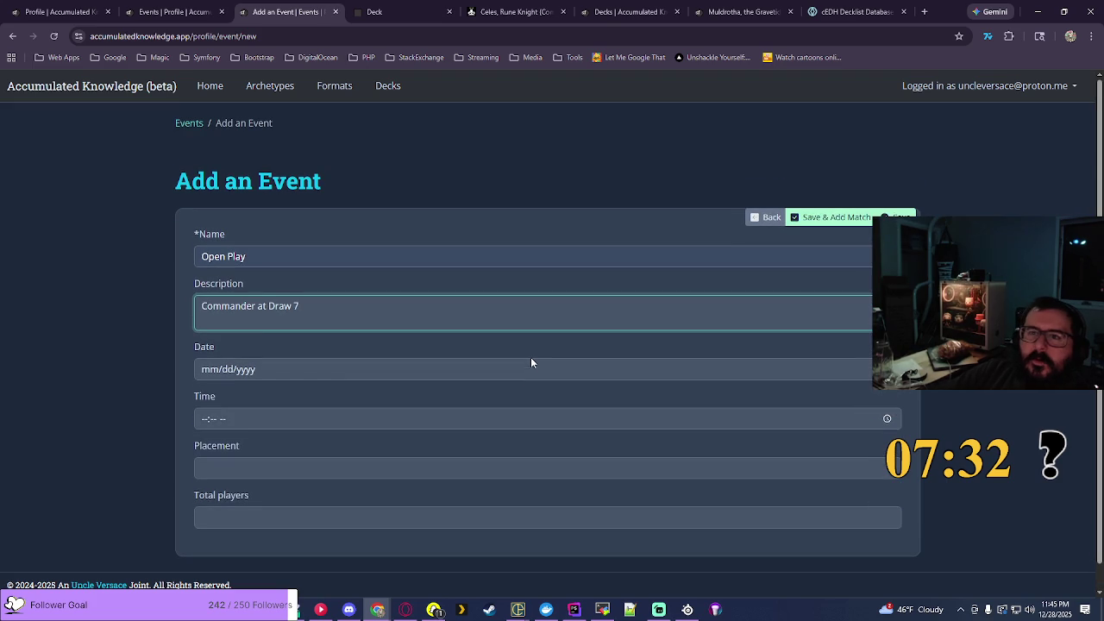
pyautogui.click(270, 256)
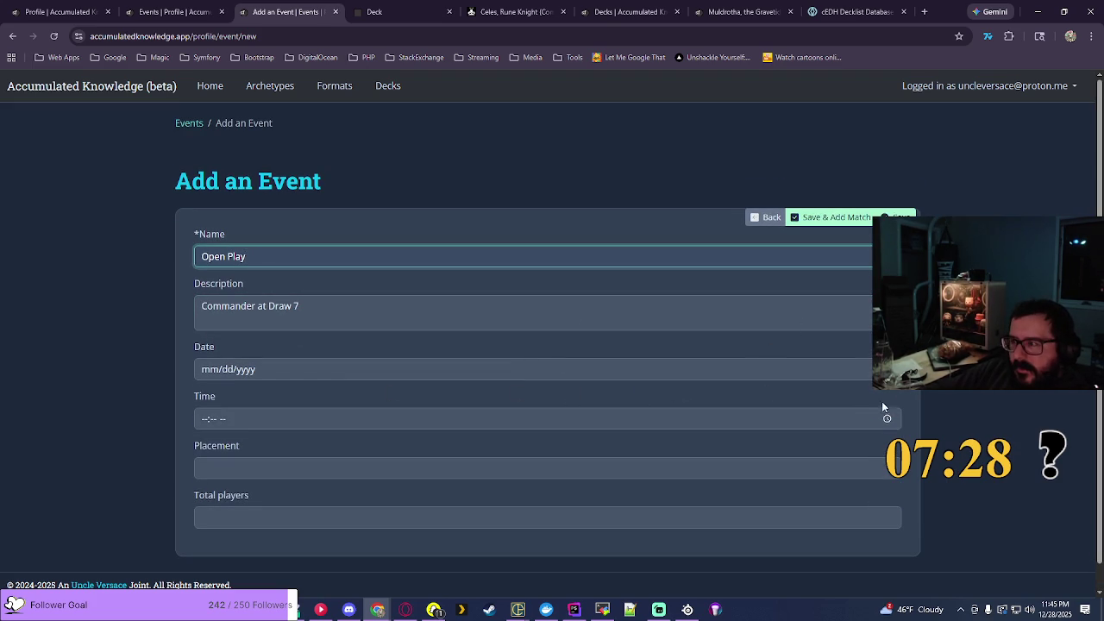
# Step: Set the event date to 05/25/2025 and time to 12:00 PM, then save it
pyautogui.click(887, 369)
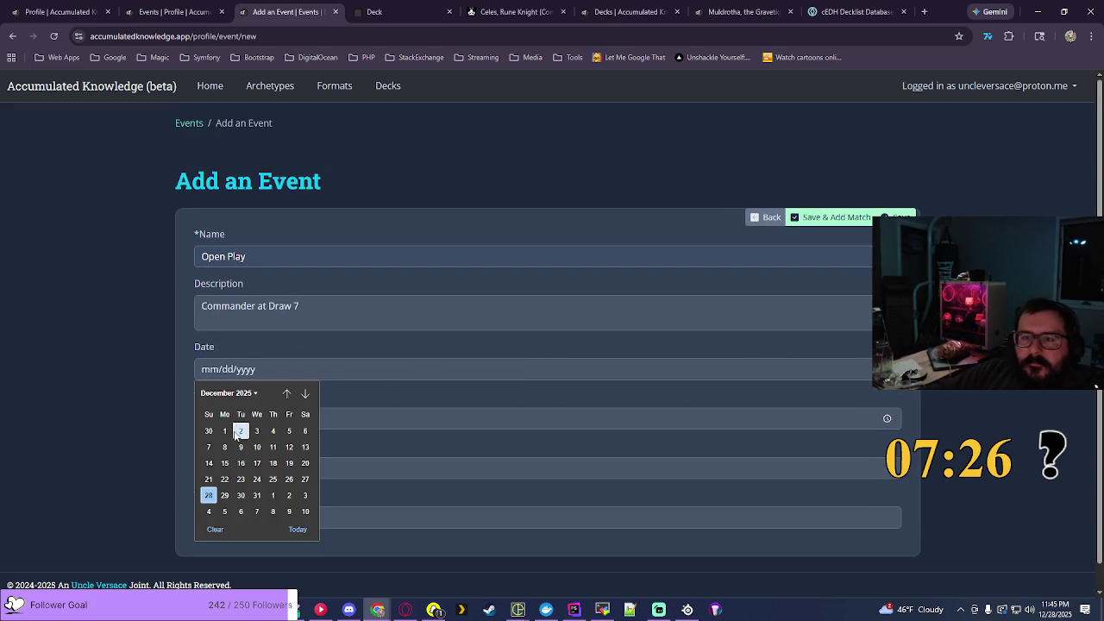
pyautogui.click(226, 392)
pyautogui.click(216, 449)
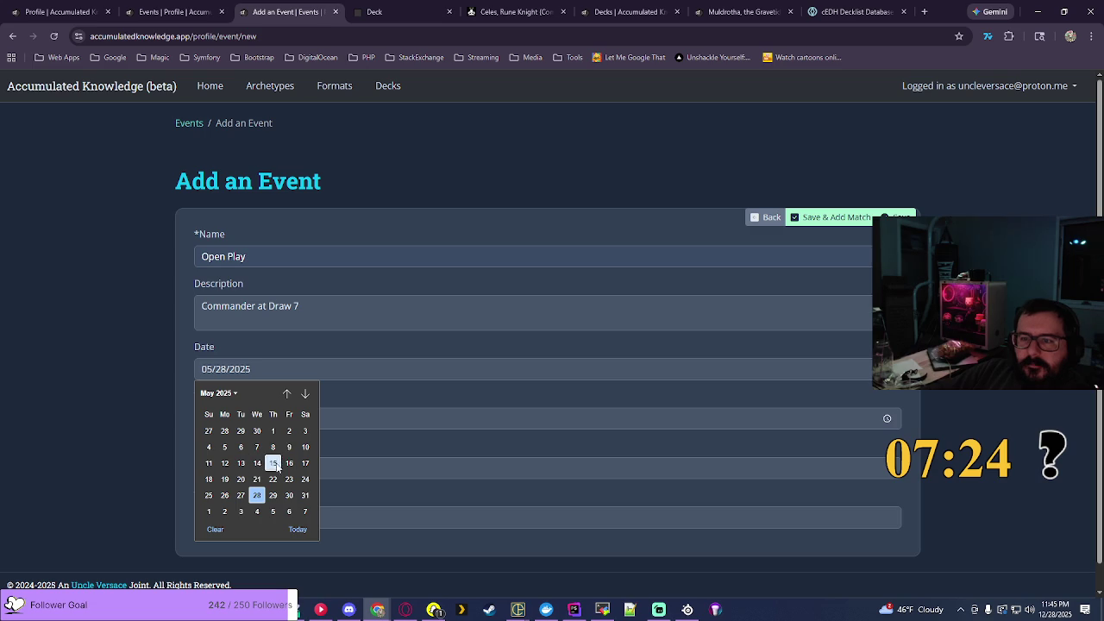
pyautogui.click(210, 498)
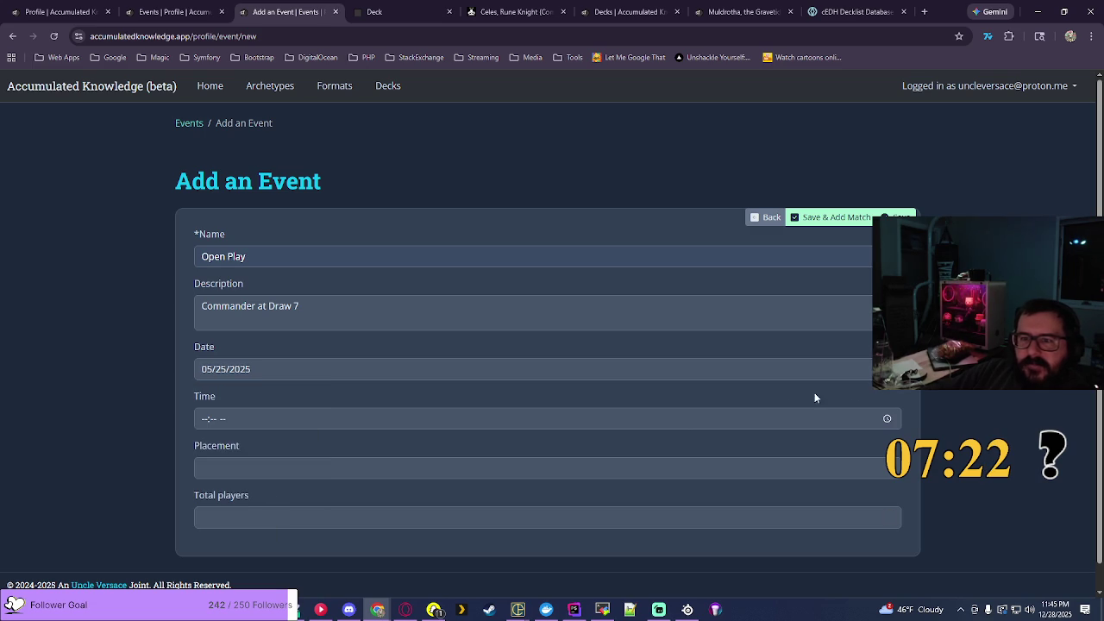
pyautogui.click(887, 418)
pyautogui.click(212, 466)
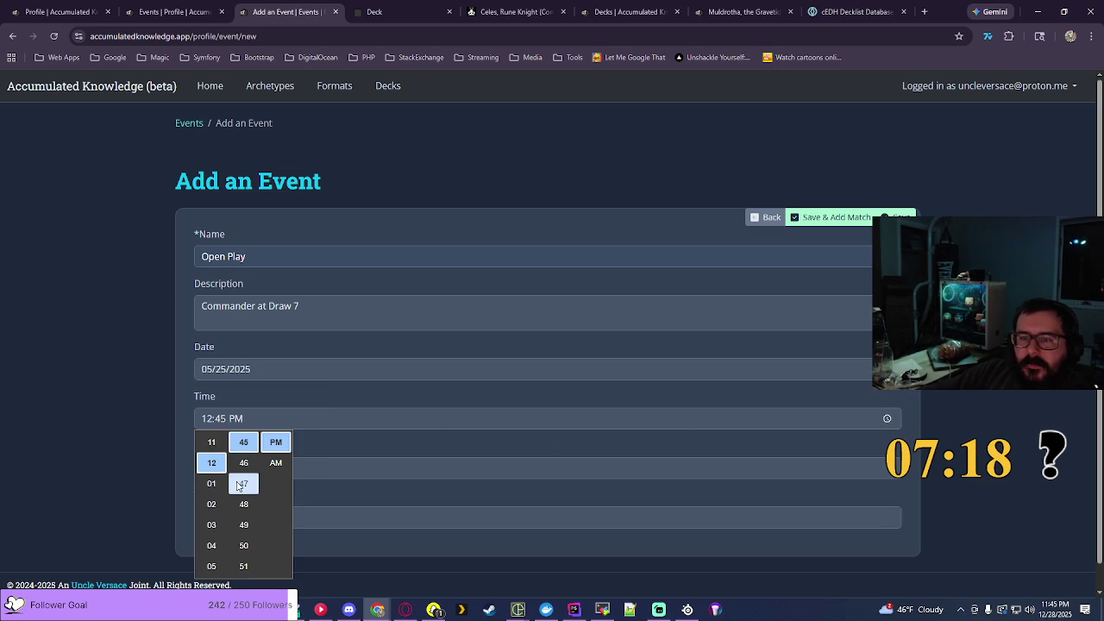
pyautogui.scroll(-3, 247, 509)
pyautogui.click(244, 523)
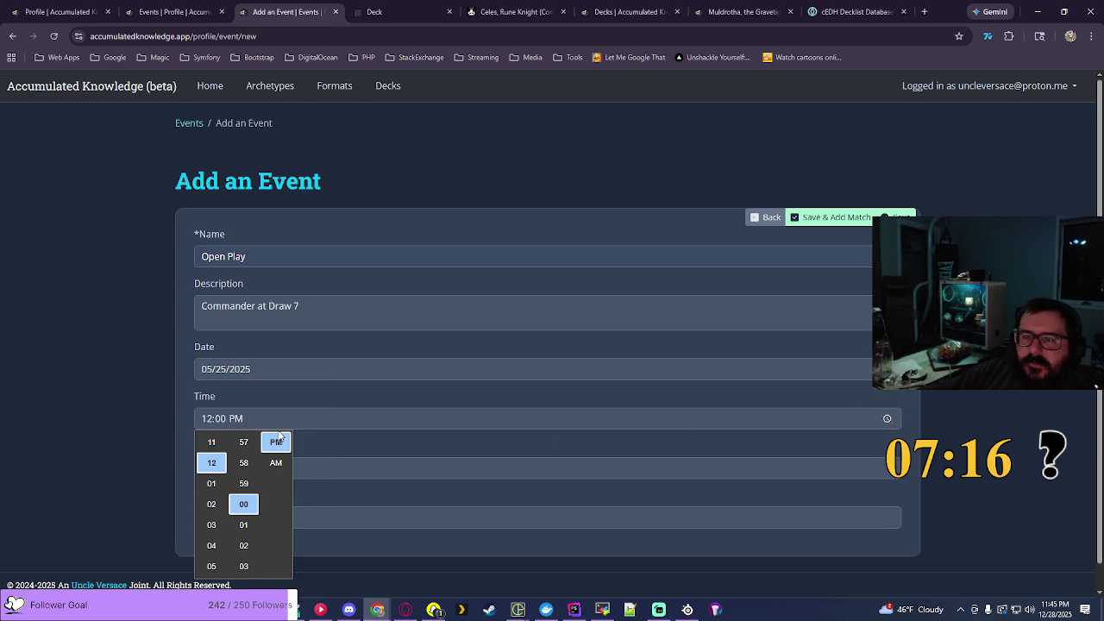
pyautogui.click(276, 442)
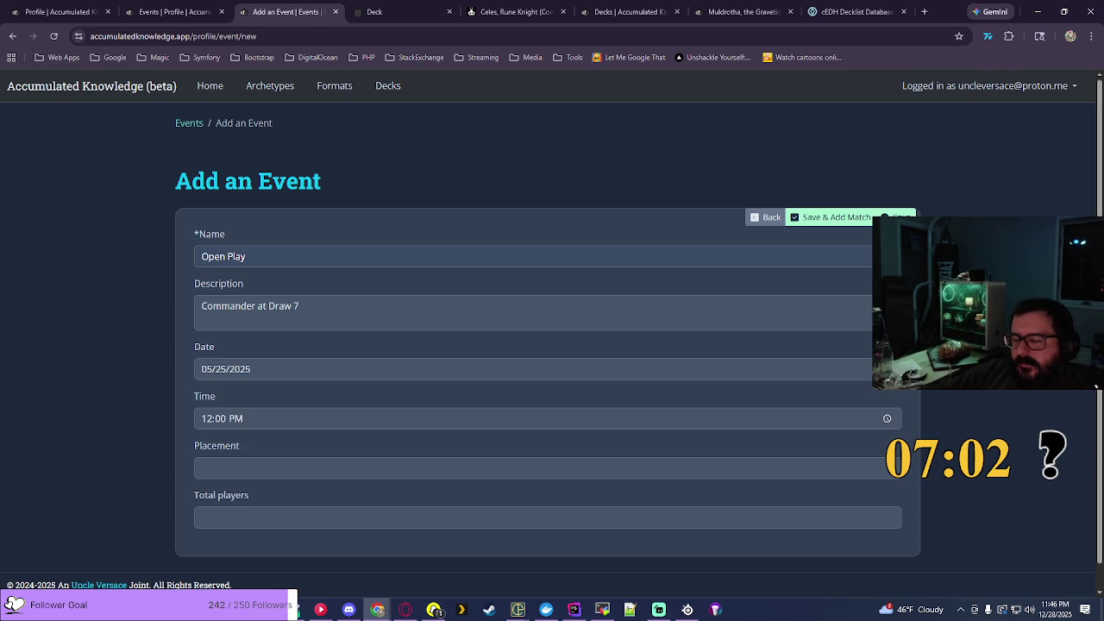
pyautogui.click(846, 218)
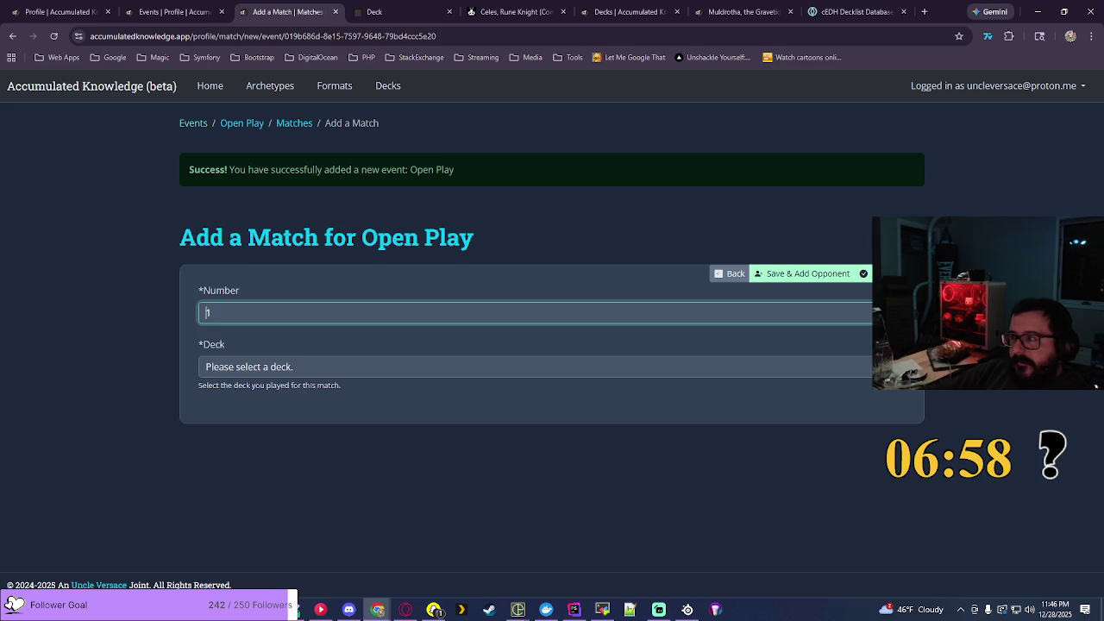
# Step: Save match #1 with the Muldrotha, the Gravetide - Lands Matter deck, leaving the opponent deck unchosen
pyautogui.click(345, 367)
pyautogui.scroll(-20, 535, 182)
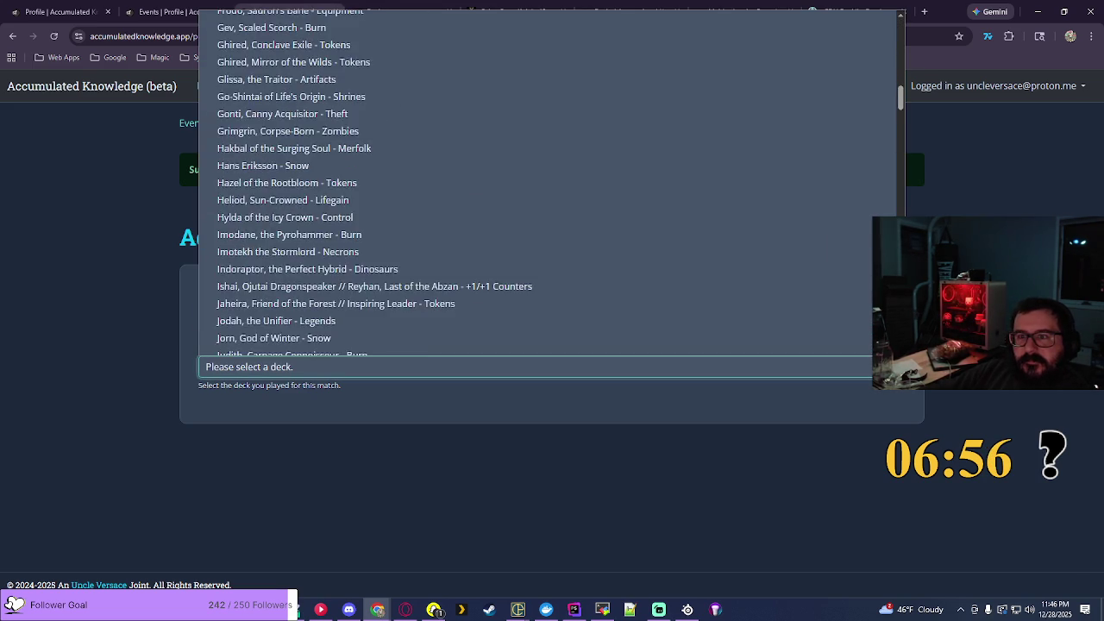
pyautogui.scroll(-4, 535, 181)
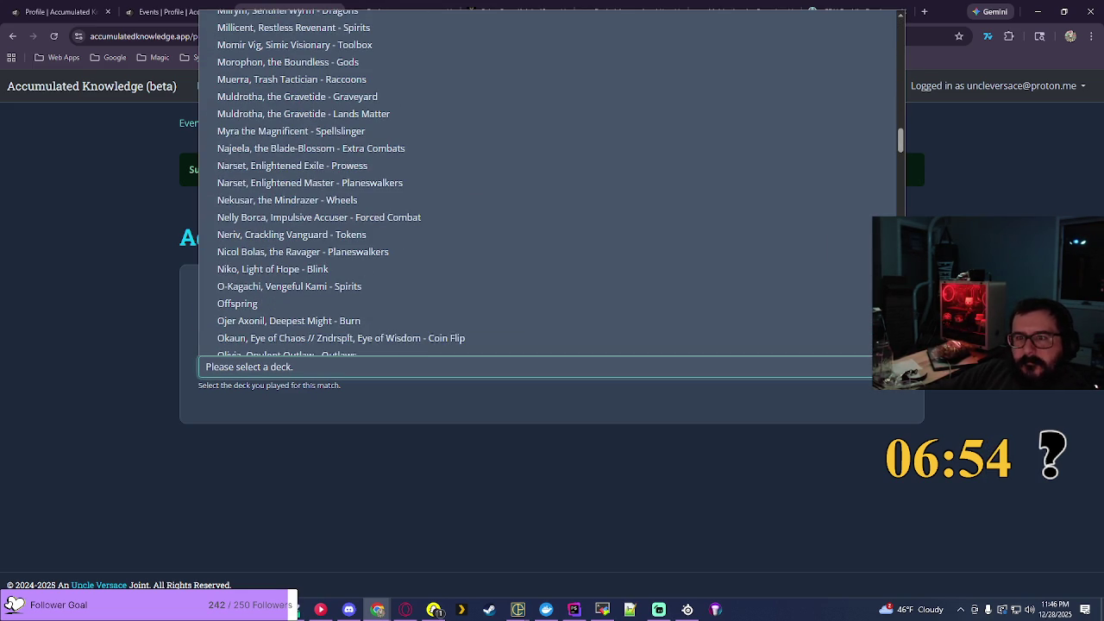
pyautogui.click(274, 115)
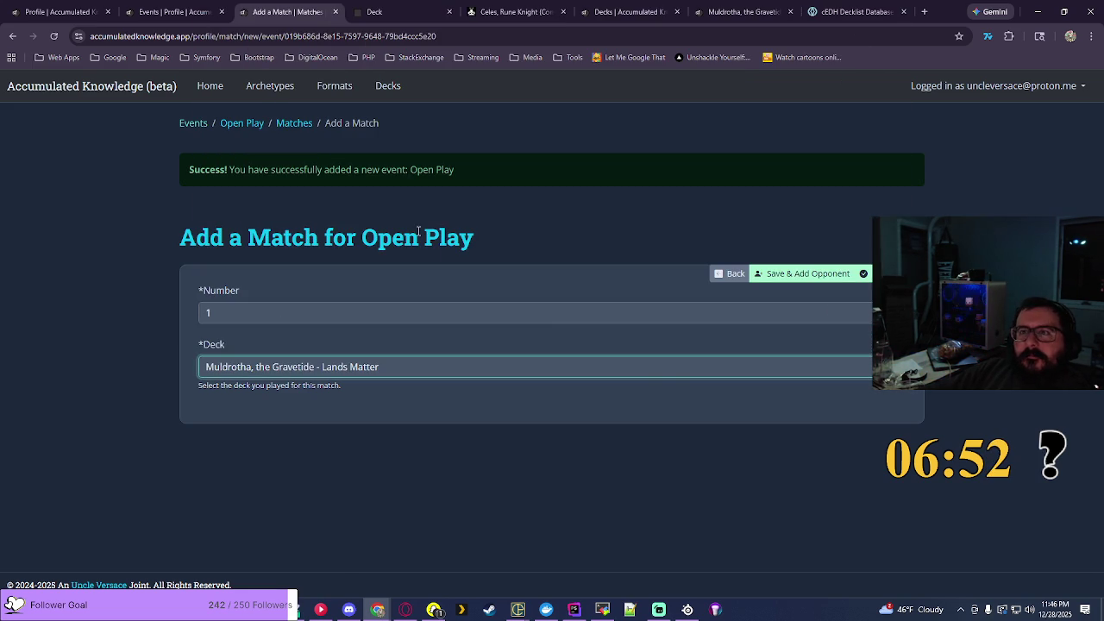
pyautogui.click(836, 277)
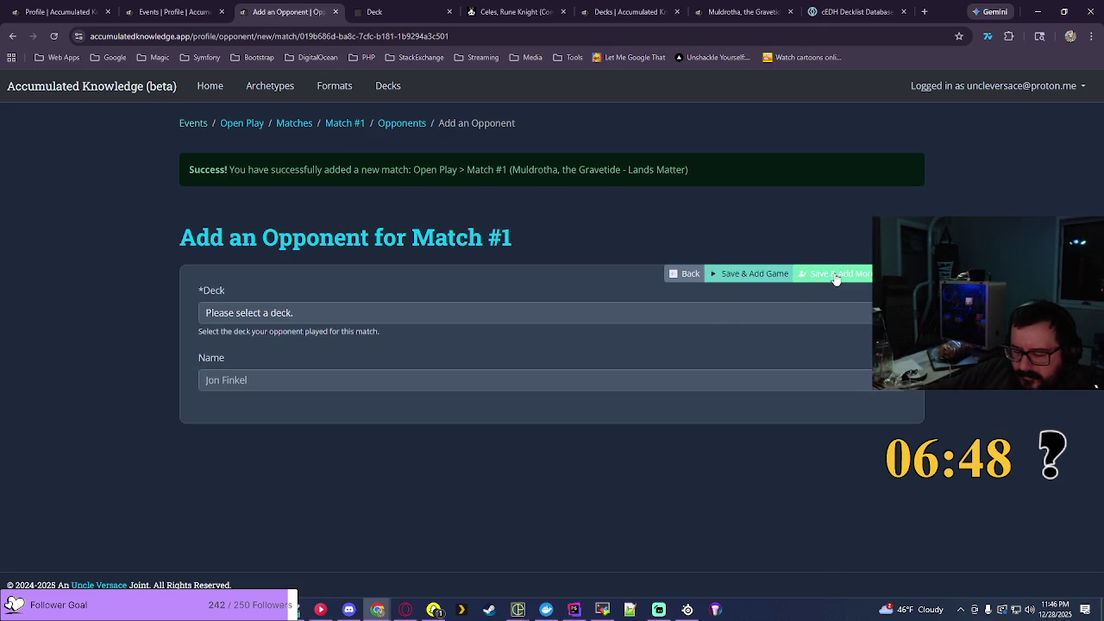
pyautogui.click(849, 313)
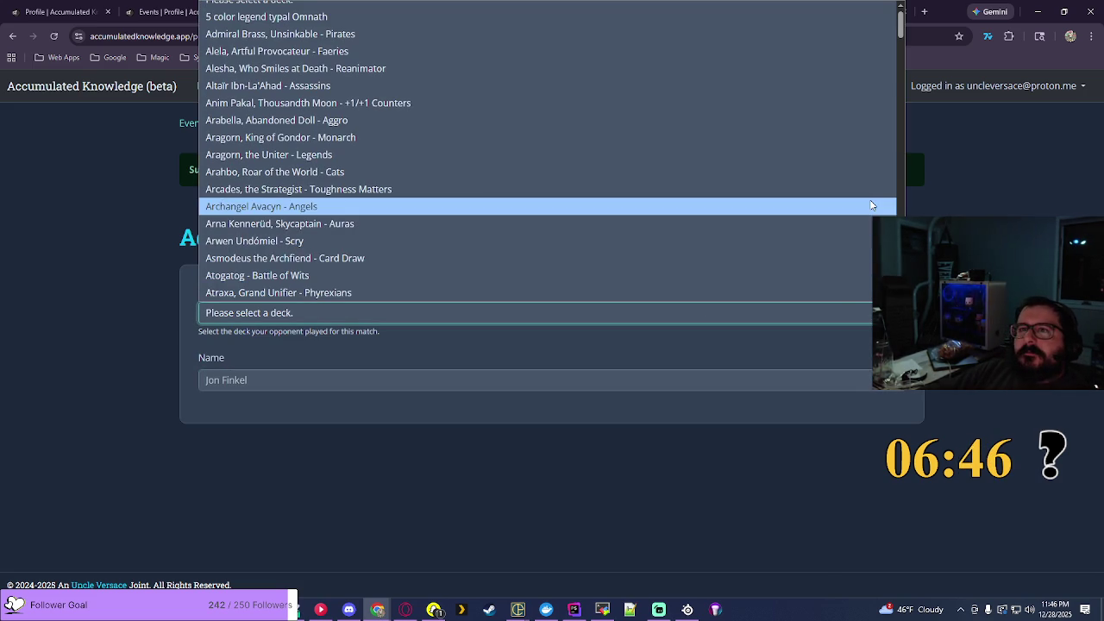
pyautogui.click(972, 145)
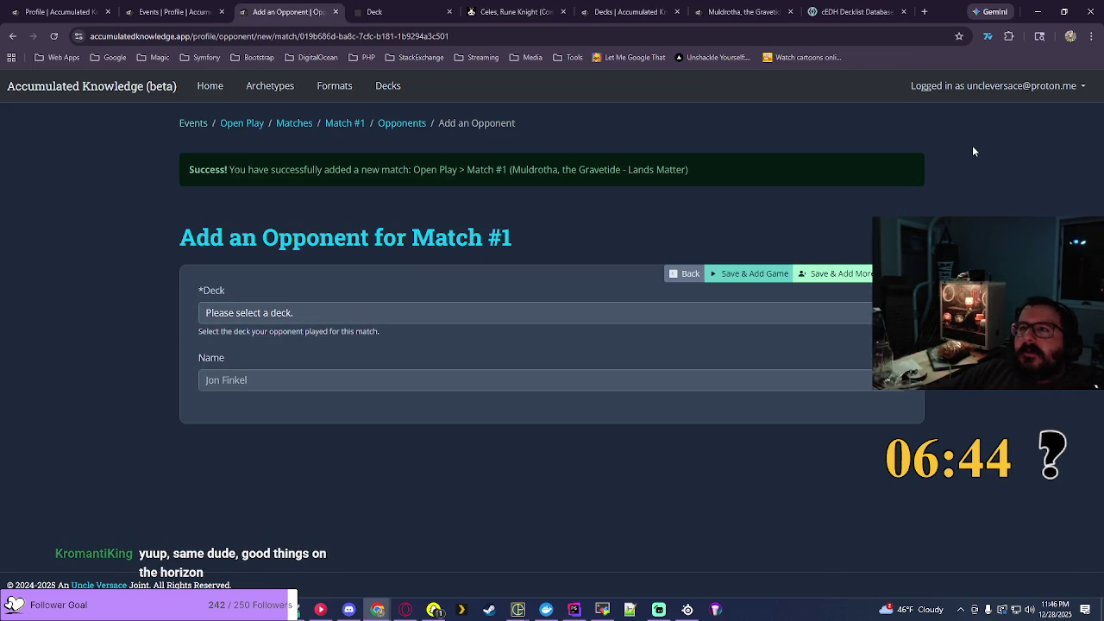
pyautogui.click(494, 17)
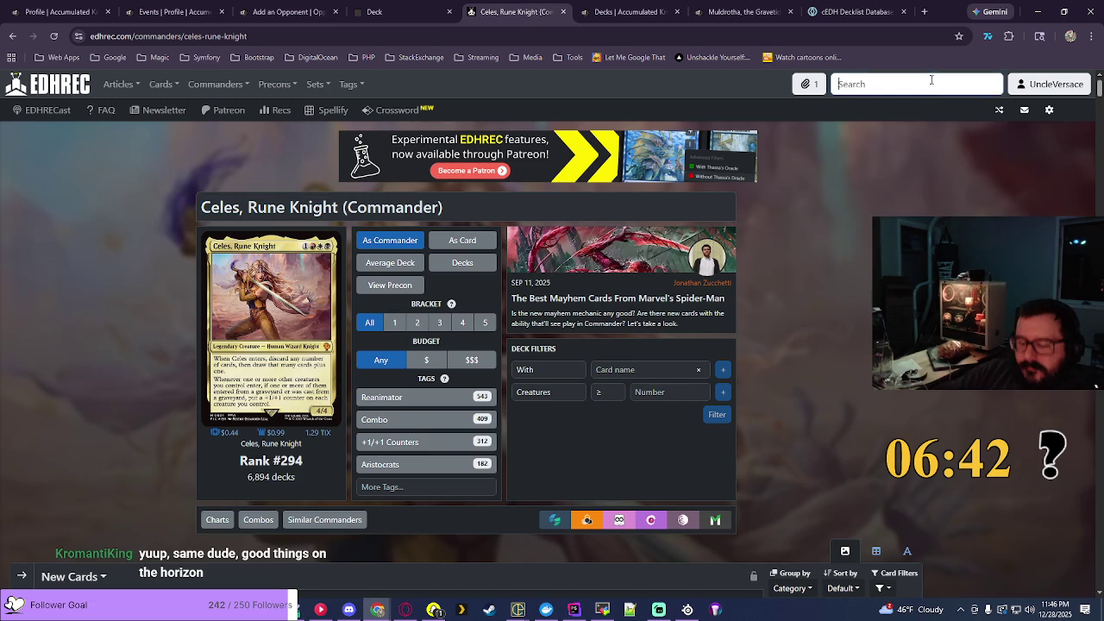
# Step: Search EDHREC for 'veil pi' and open the Aminatou, Veil Piercer commander page
pyautogui.click(931, 79)
pyautogui.write('animatou')
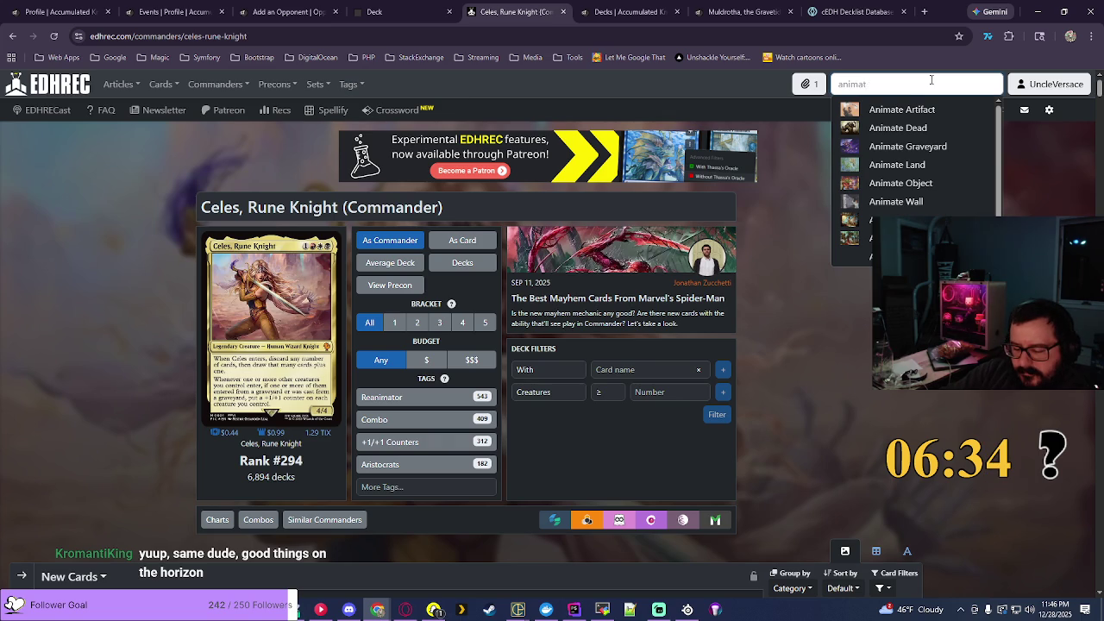
pyautogui.press('BackSpace')
pyautogui.write('a')
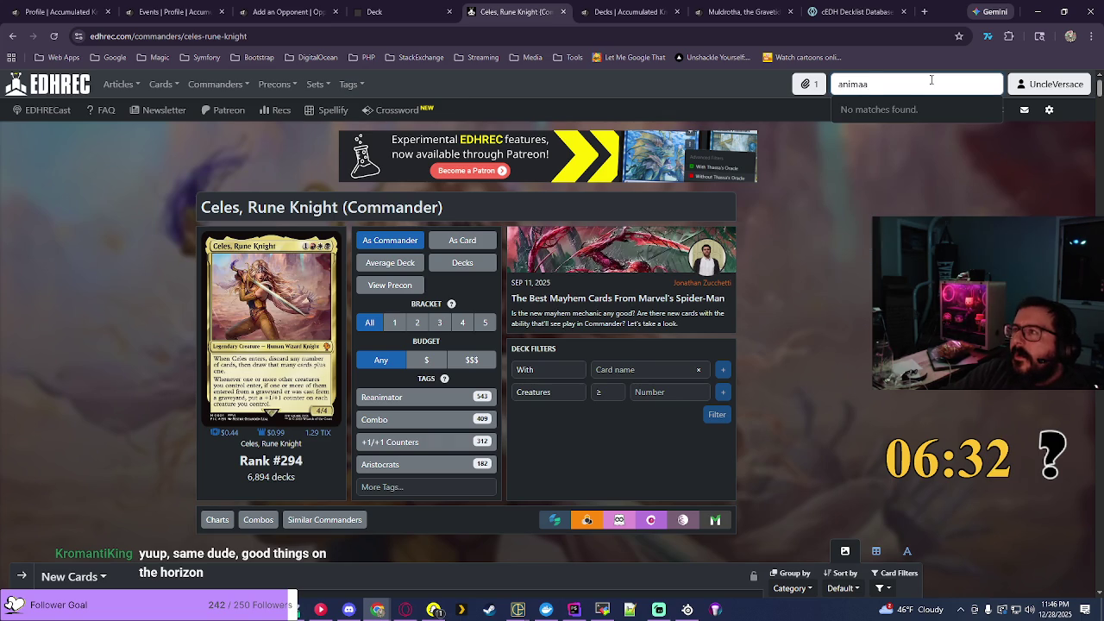
pyautogui.press('BackSpace')
pyautogui.write('t')
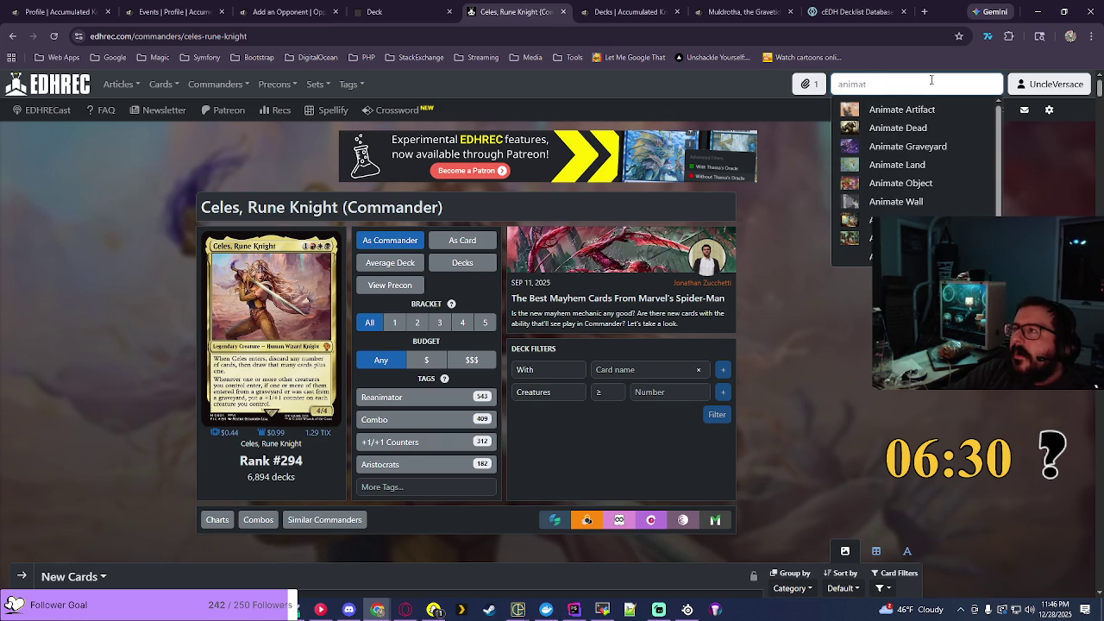
pyautogui.write('a')
pyautogui.press('BackSpace')
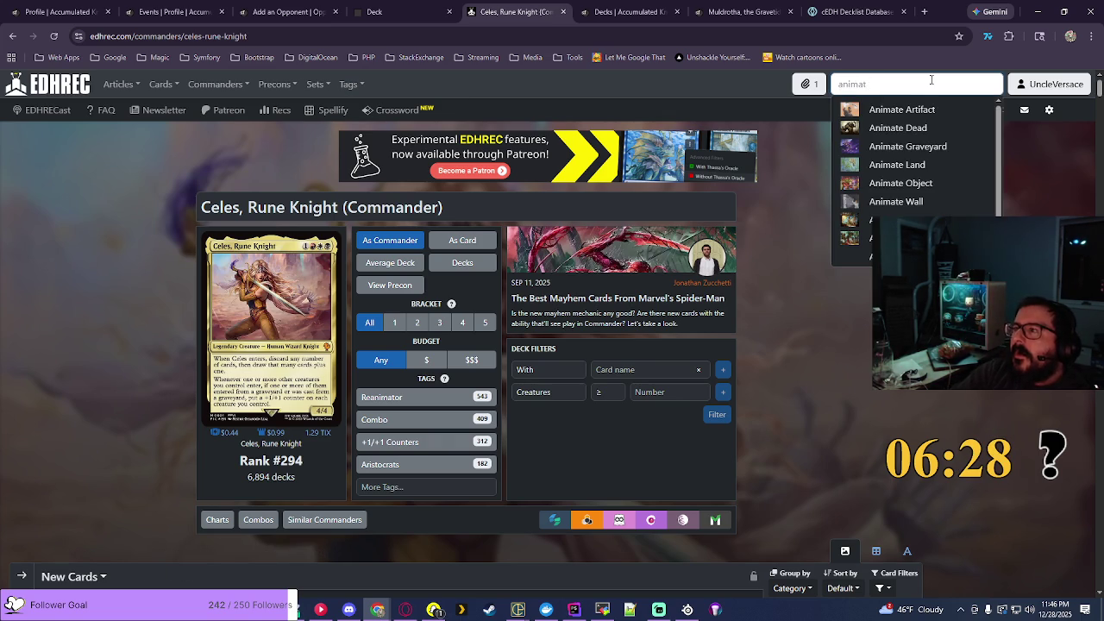
pyautogui.write('u')
pyautogui.write('o')
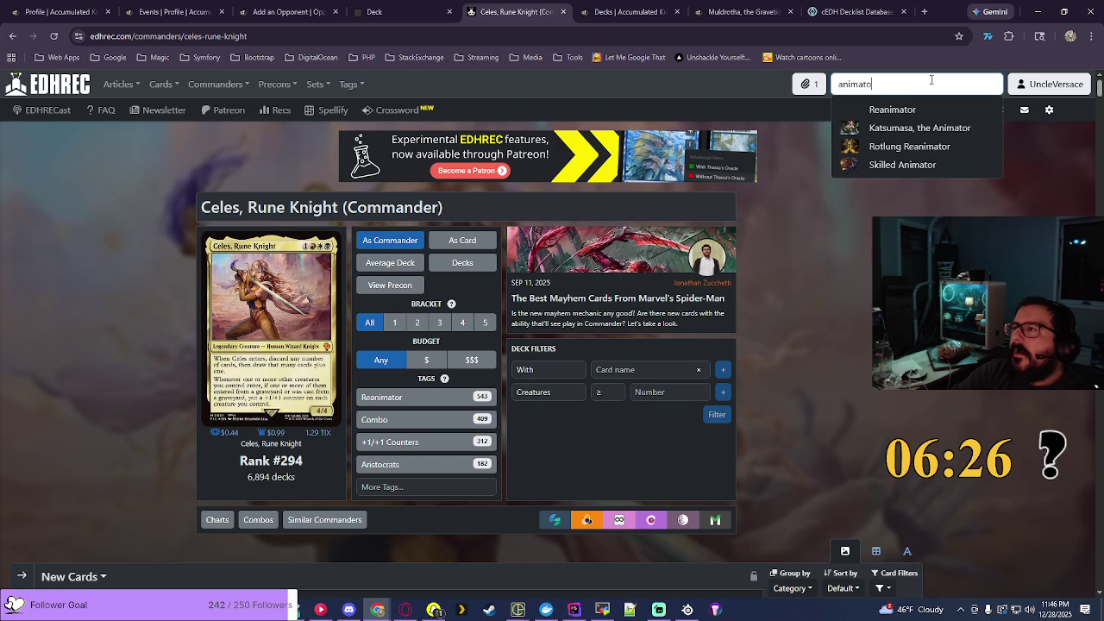
pyautogui.hotkey('ctrl', 'a')
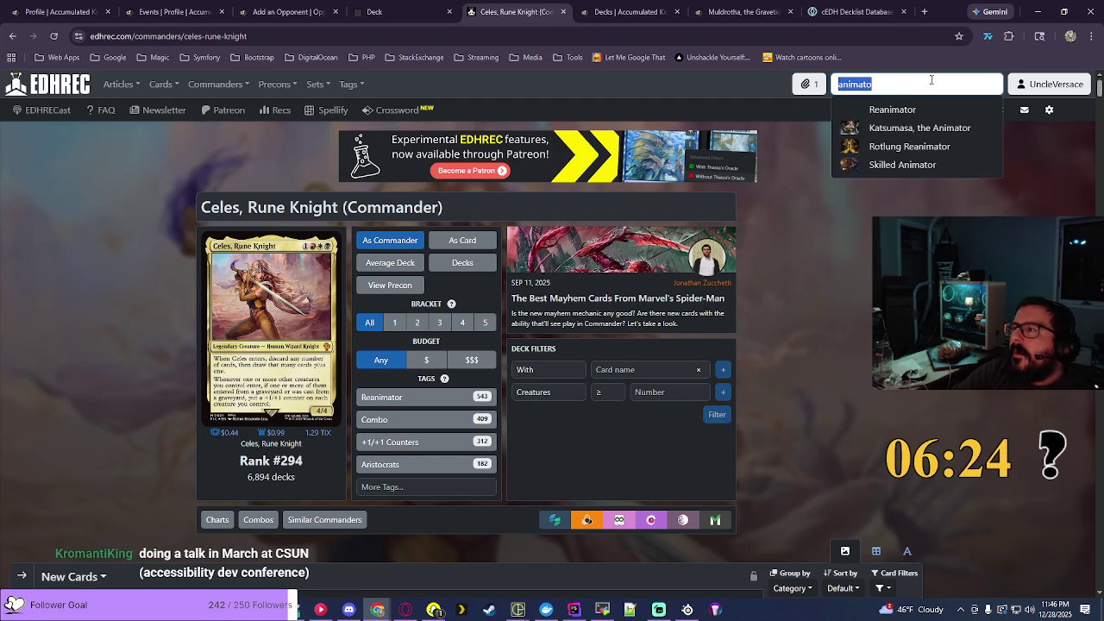
pyautogui.write('veil p')
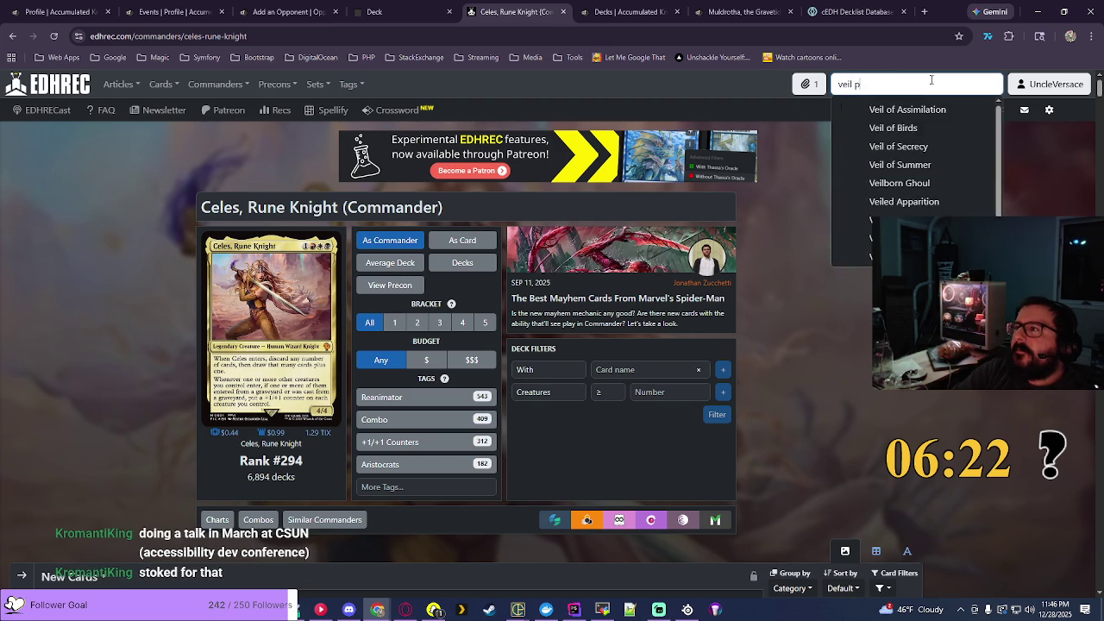
pyautogui.write('i')
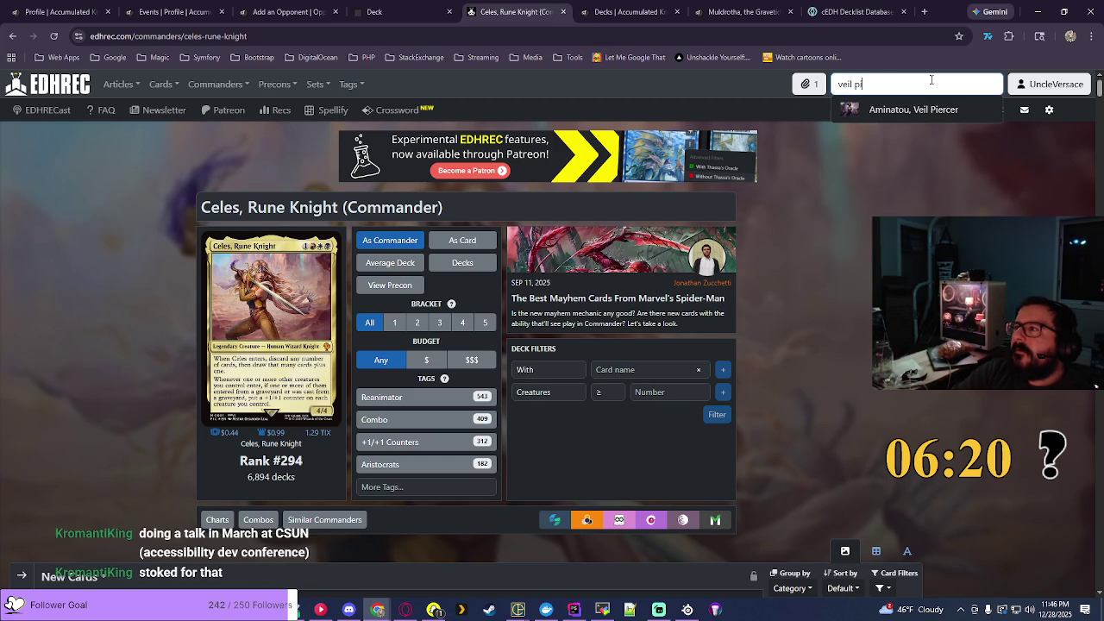
pyautogui.click(914, 110)
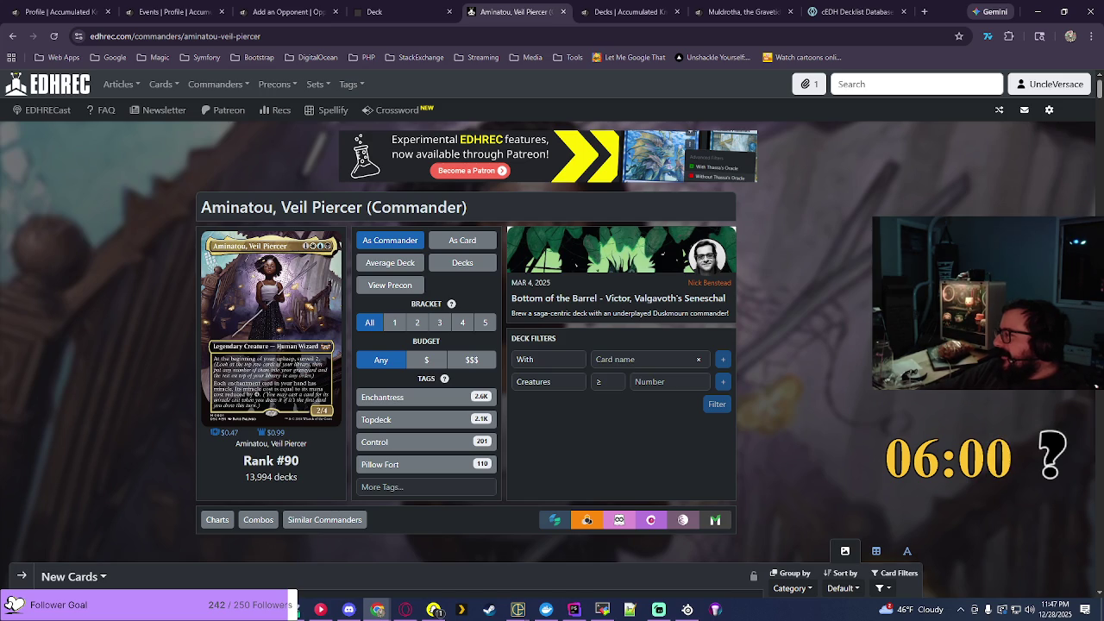
# Step: Filter the Aminatou, Veil Piercer page to the Enchantress tag and select its heading
pyautogui.scroll(-1, 552, 345)
pyautogui.scroll(1, 552, 345)
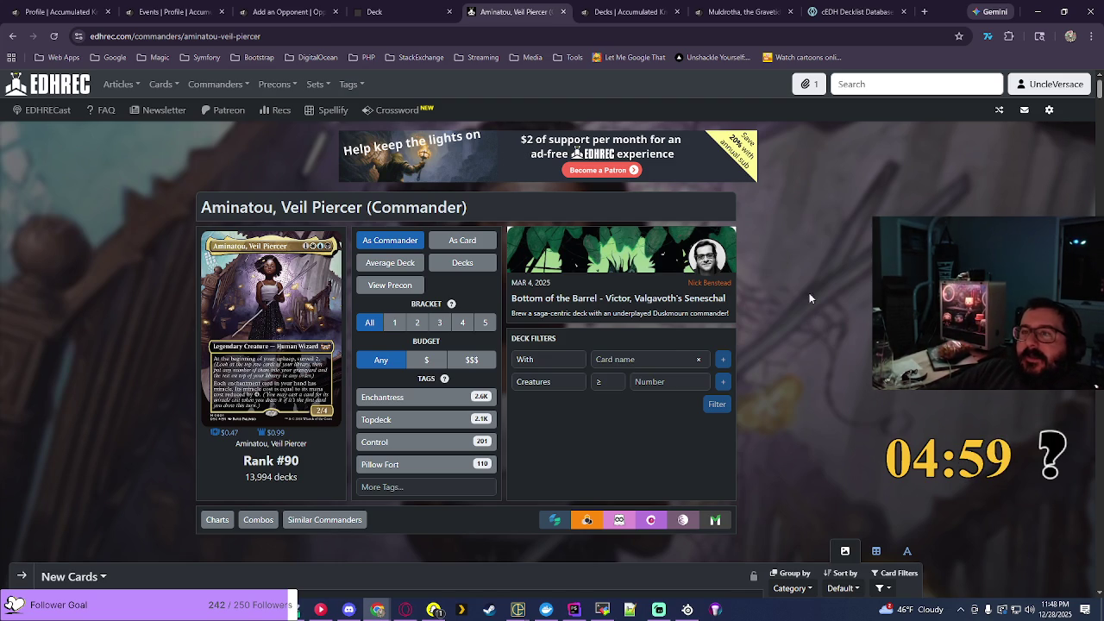
pyautogui.click(417, 399)
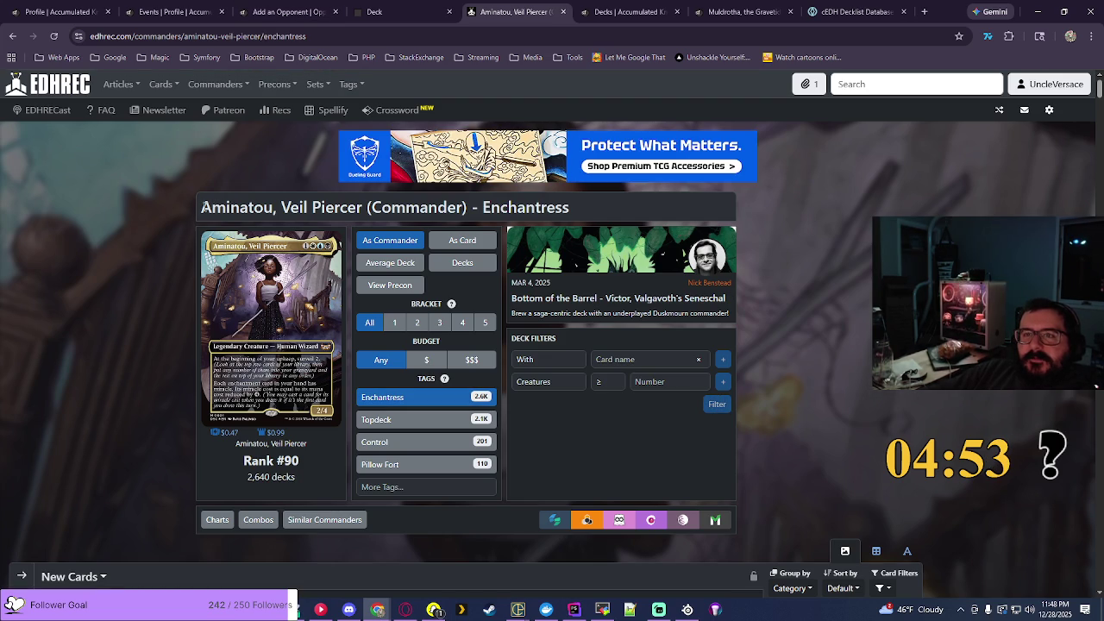
pyautogui.moveTo(201, 207); pyautogui.dragTo(567, 208)
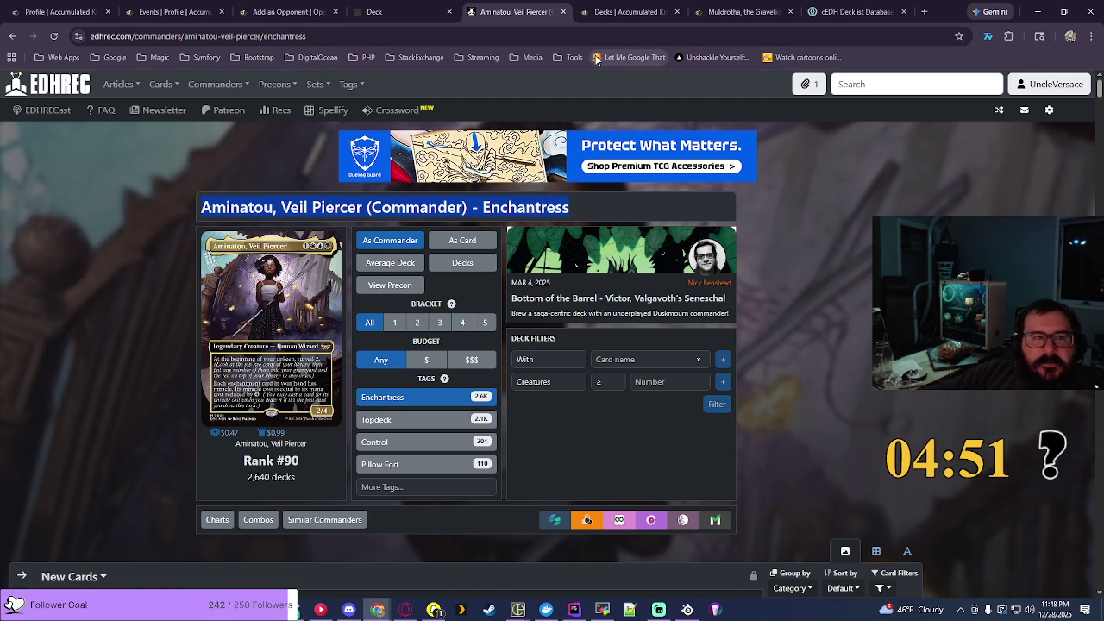
# Step: Add a Midrange Commander deck named 'Aminatou, Veil Piercer - Enchantress' from the copied heading
pyautogui.click(623, 12)
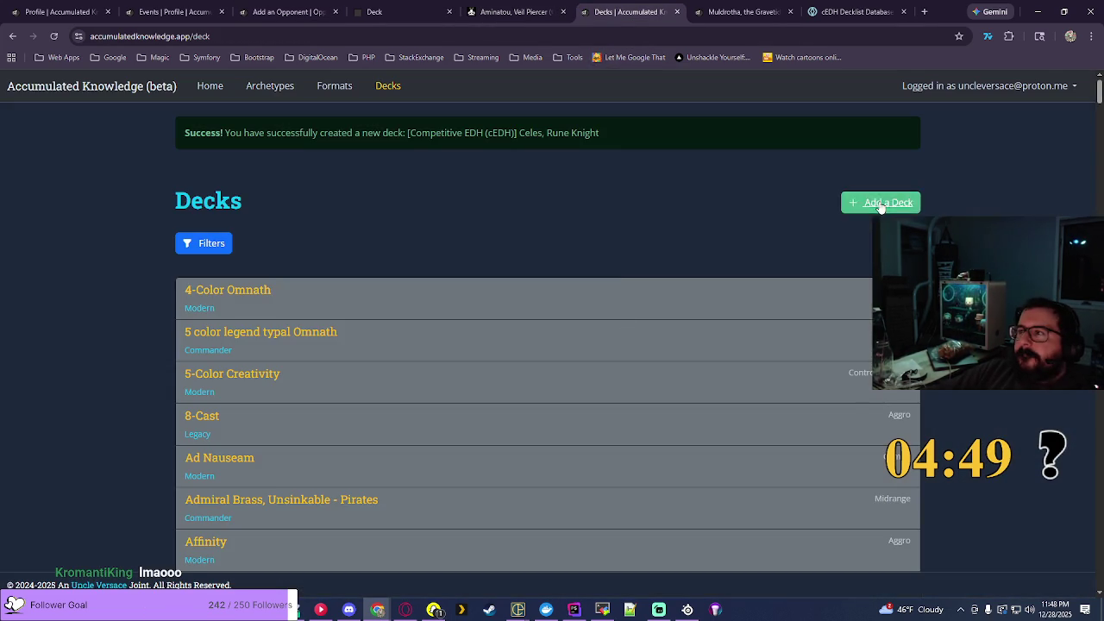
pyautogui.click(880, 203)
pyautogui.click(268, 250)
pyautogui.click(263, 313)
pyautogui.click(326, 373)
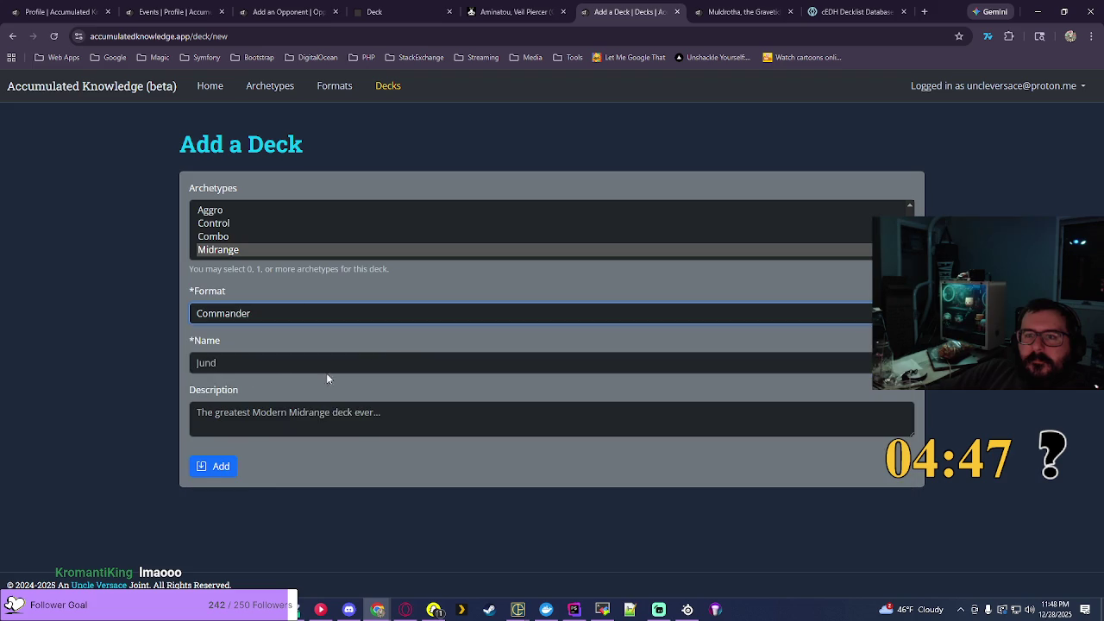
pyautogui.rightClick(245, 372)
pyautogui.click(276, 431)
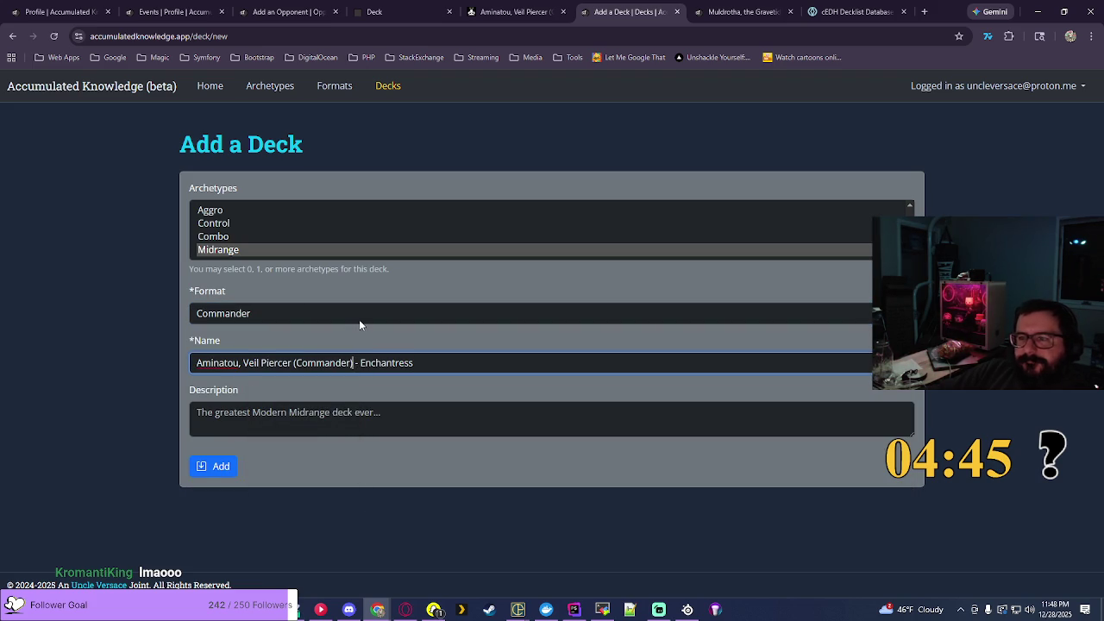
pyautogui.press('BackSpace')
pyautogui.press('BackSpace')
pyautogui.press('BackSpace')
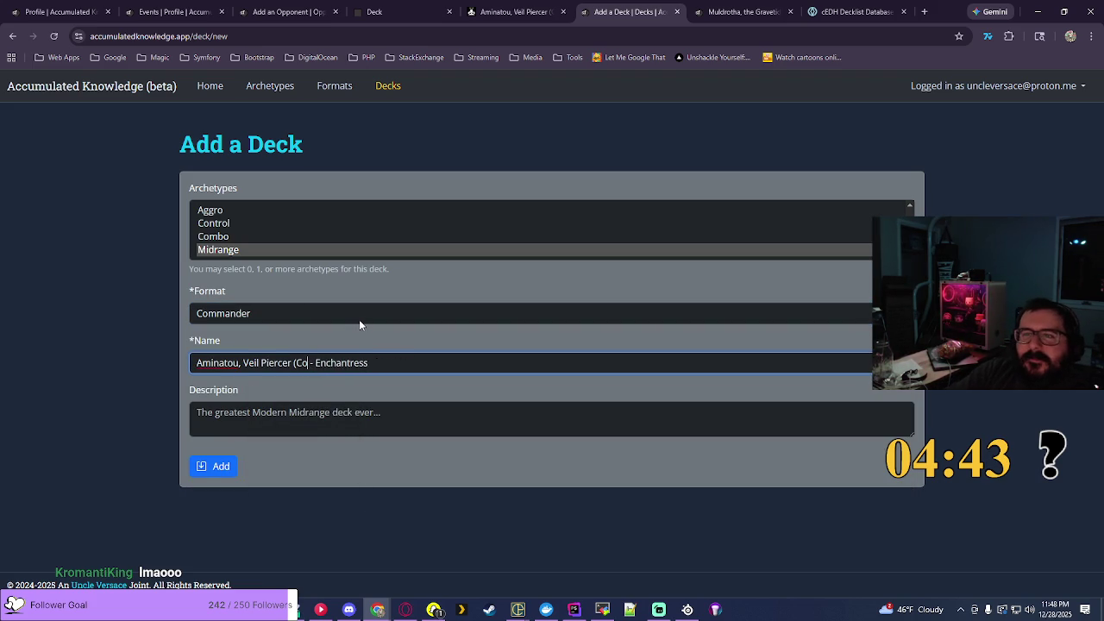
pyautogui.press('BackSpace')
pyautogui.press('BackSpace')
pyautogui.press('BackSpace')
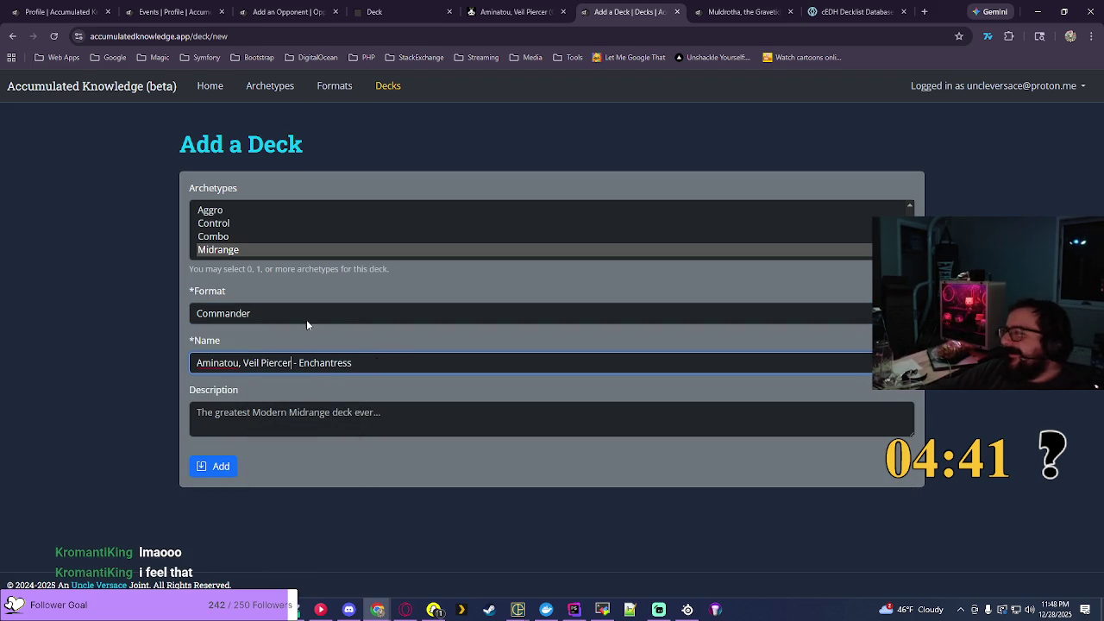
pyautogui.click(234, 466)
pyautogui.click(318, 7)
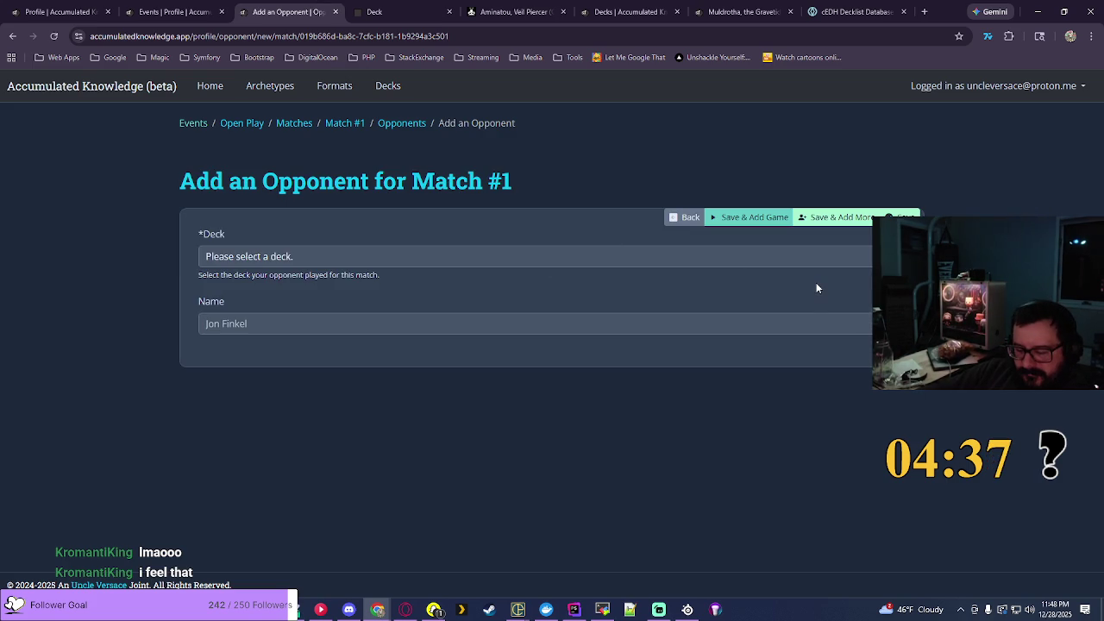
# Step: Save Aminatou, Veil Piercer - Enchantress and Imotekh the Stormlord - Necrons as Match #1 opponents
pyautogui.click(289, 256)
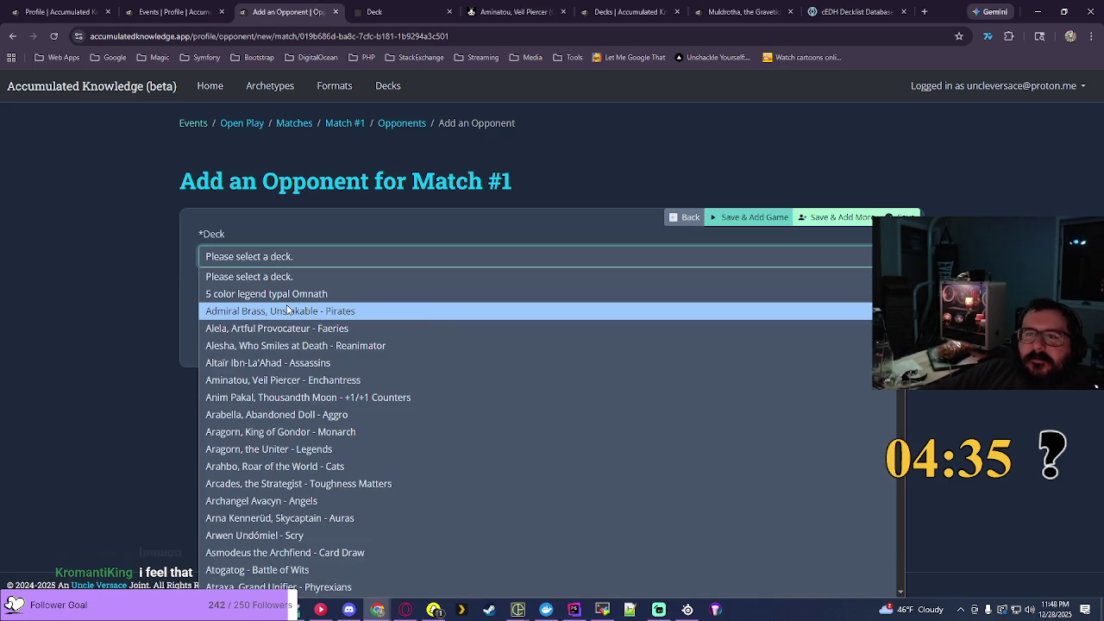
pyautogui.click(261, 380)
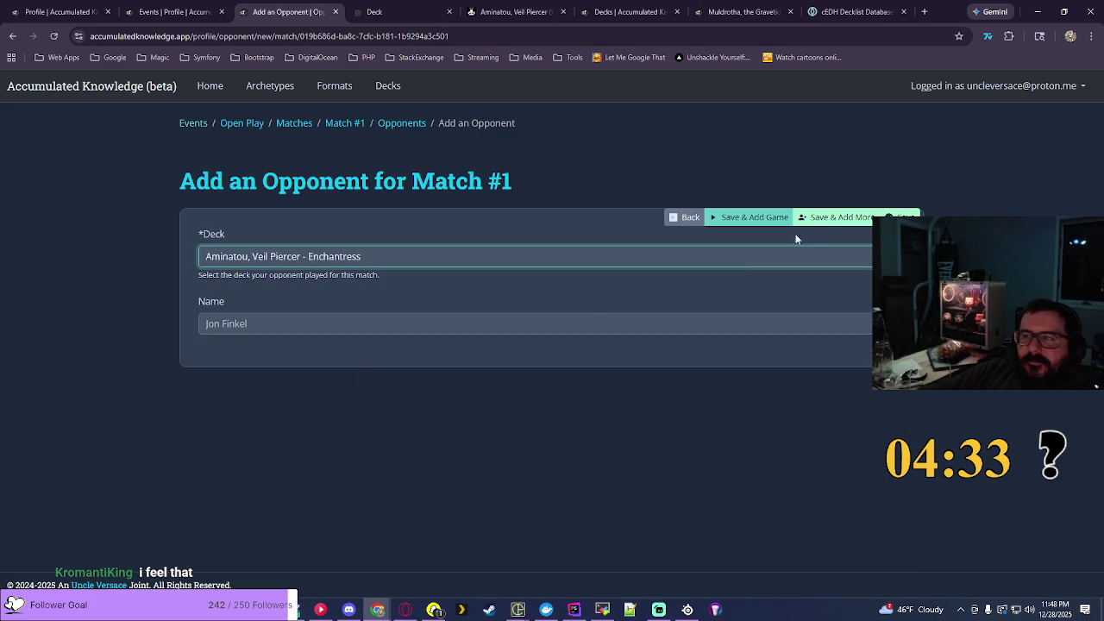
pyautogui.click(824, 213)
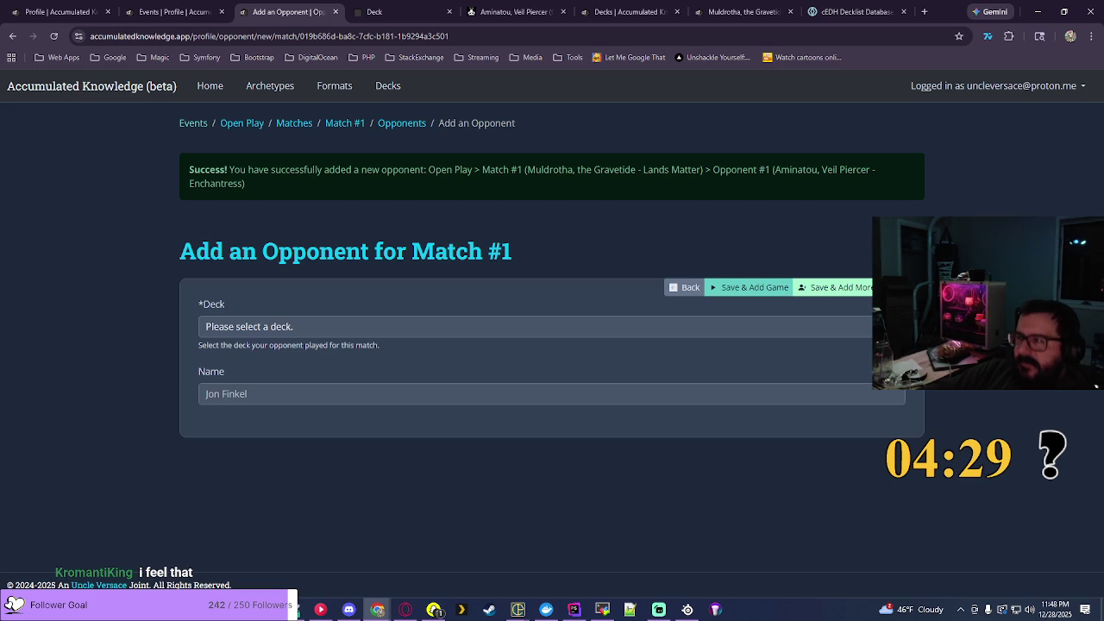
pyautogui.click(534, 326)
pyautogui.scroll(-15, 552, 164)
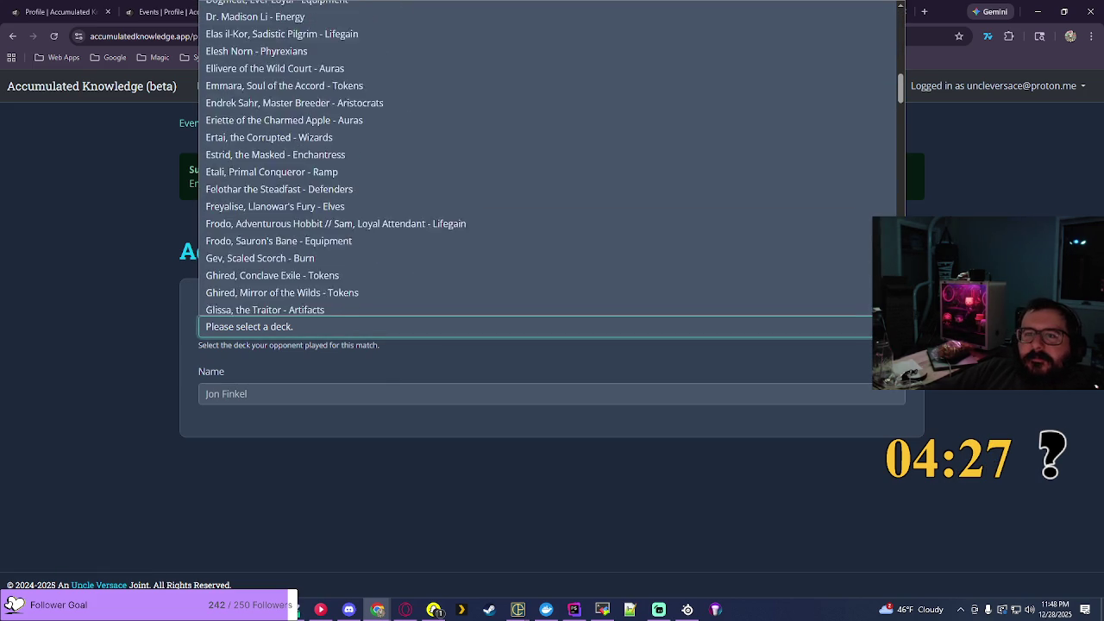
pyautogui.scroll(-6, 447, 138)
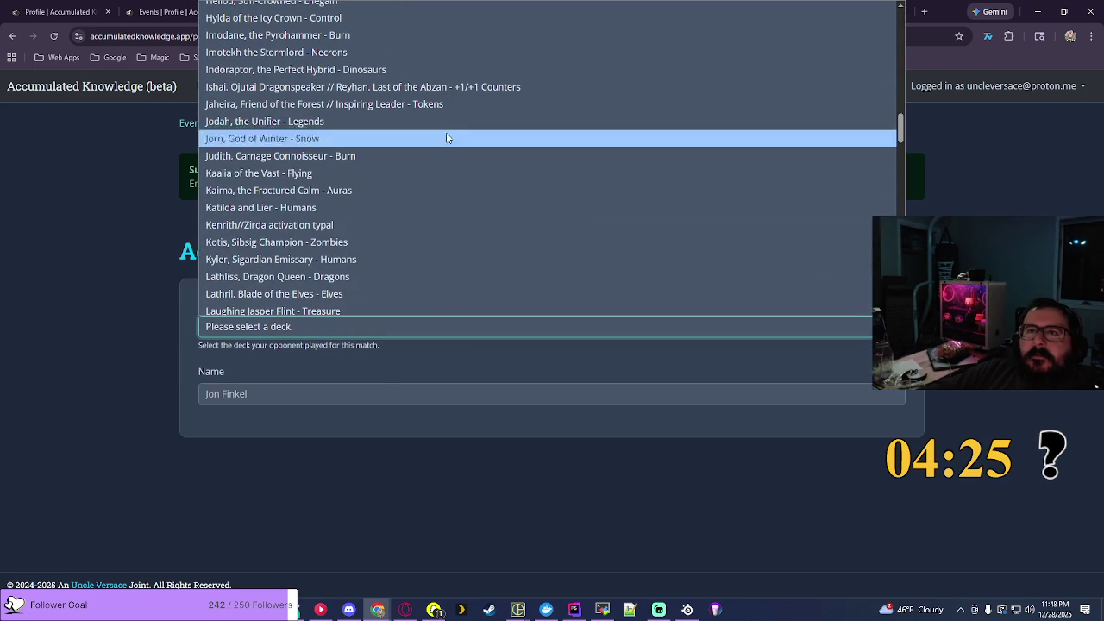
pyautogui.click(345, 51)
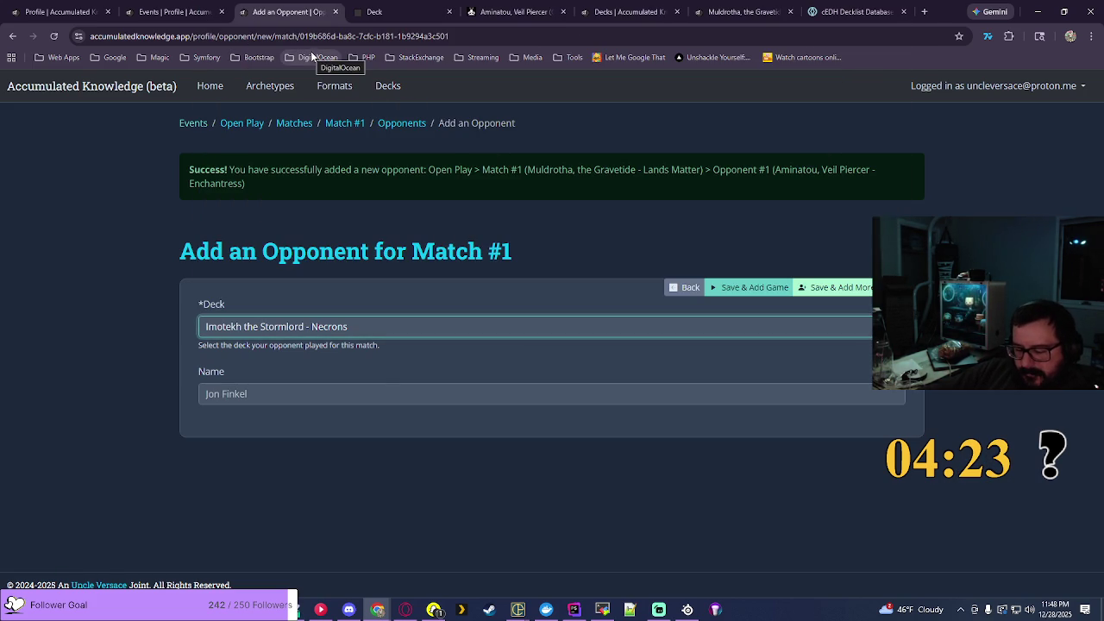
pyautogui.click(836, 288)
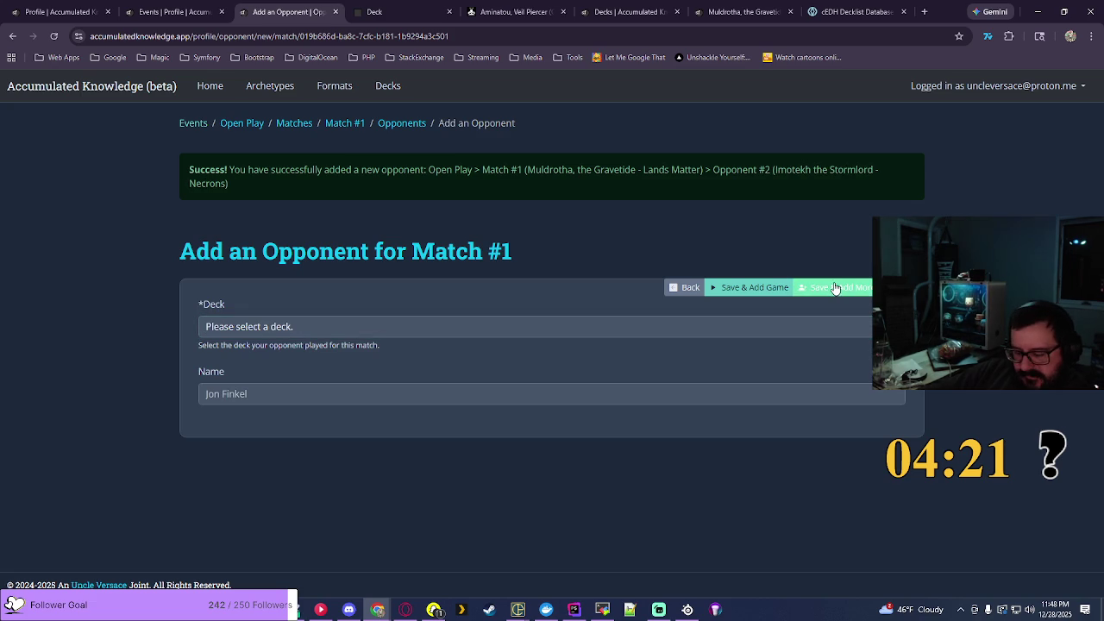
# Step: Look through the opponent deck list again and close it without choosing a deck
pyautogui.click(431, 326)
pyautogui.scroll(-5, 432, 173)
pyautogui.scroll(-15, 548, 155)
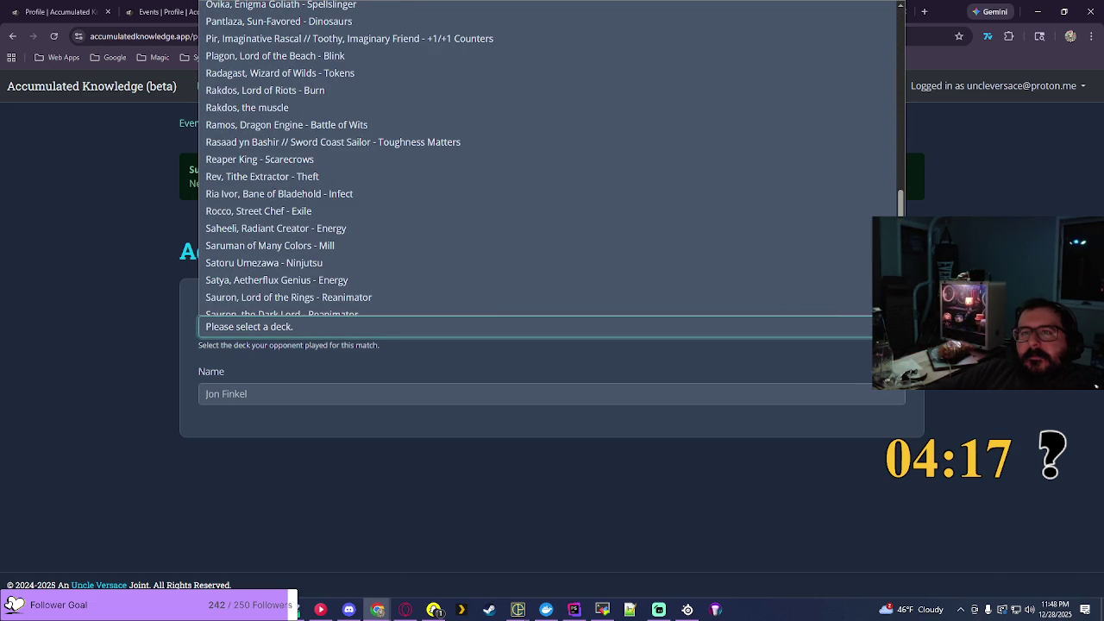
pyautogui.scroll(-3, 548, 158)
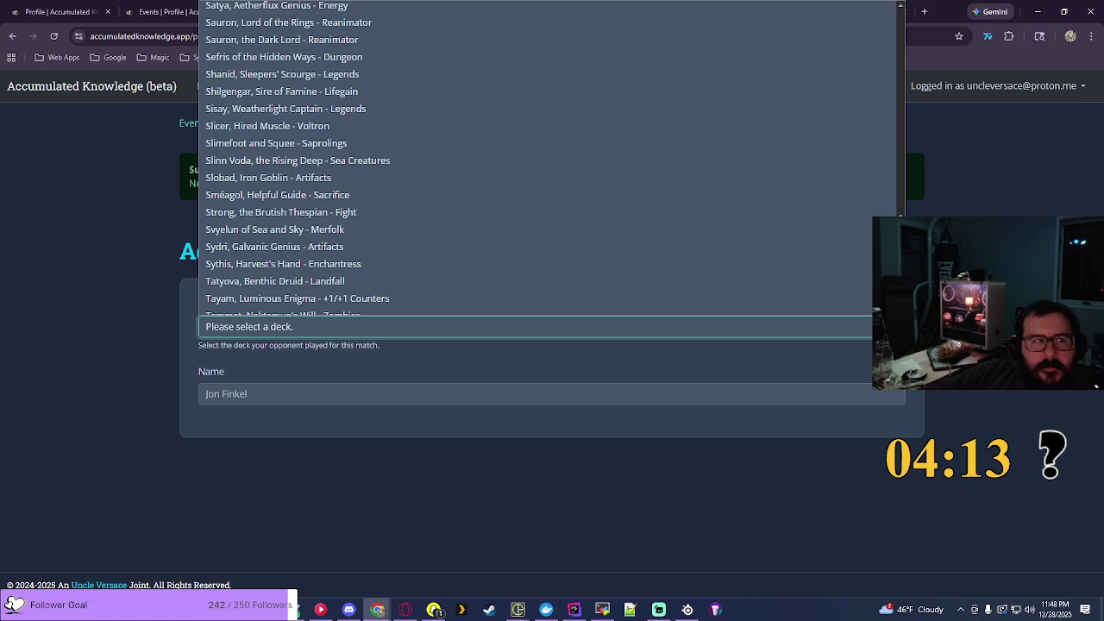
pyautogui.press('Home')
pyautogui.press('Escape')
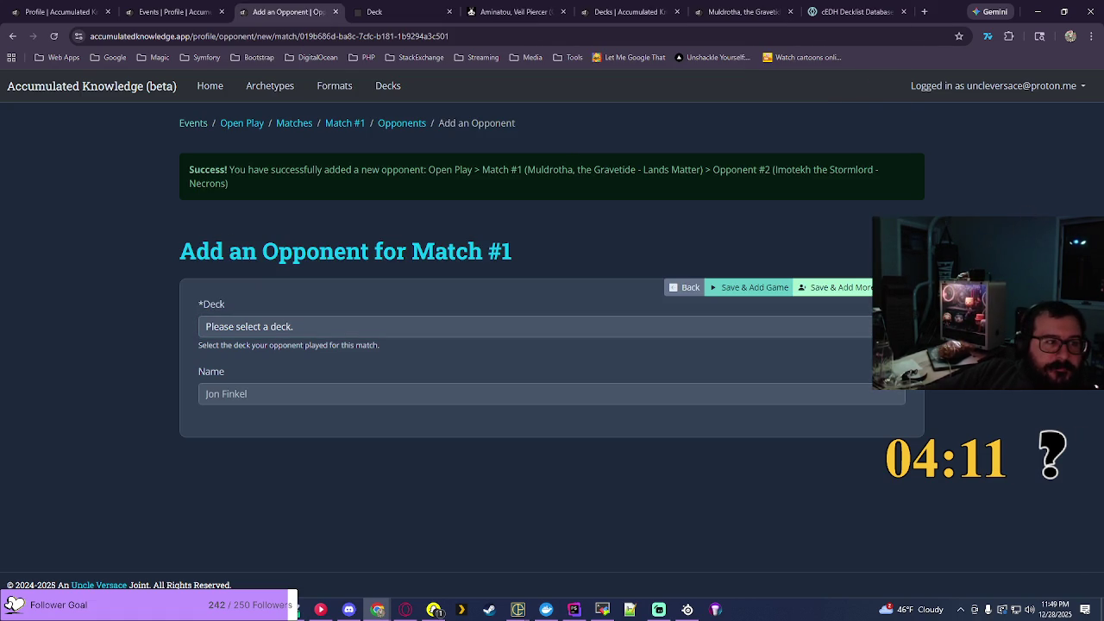
pyautogui.hotkey('alt', 'Tab')
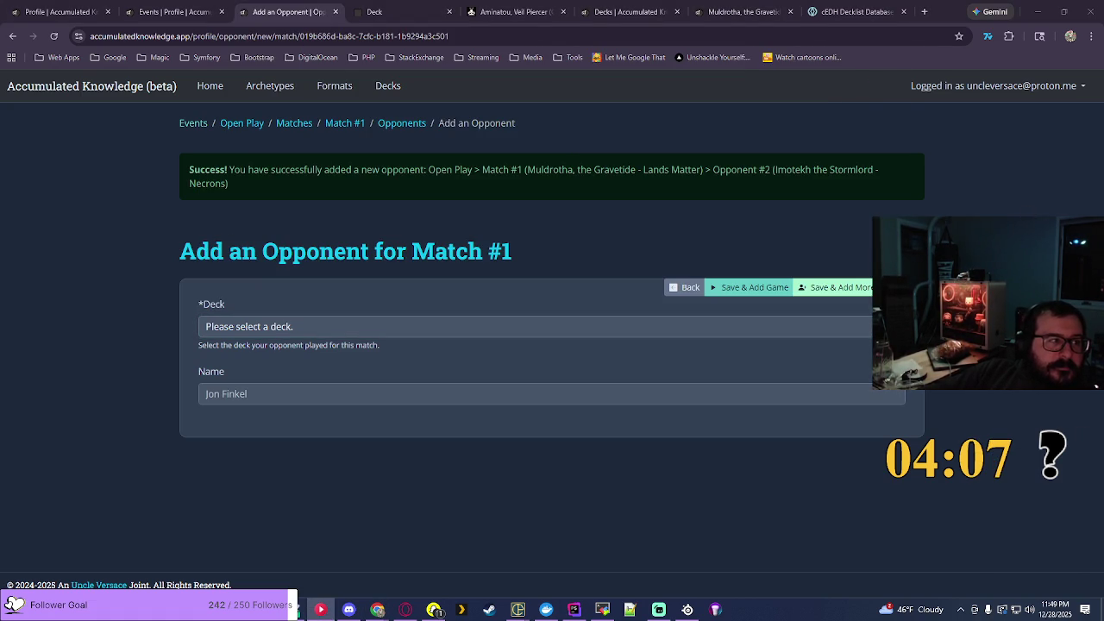
# Step: Search EDHREC for 'slot', open Slimefoot, the Stowaway, filter to Saprolings, and select the title
pyautogui.click(552, 11)
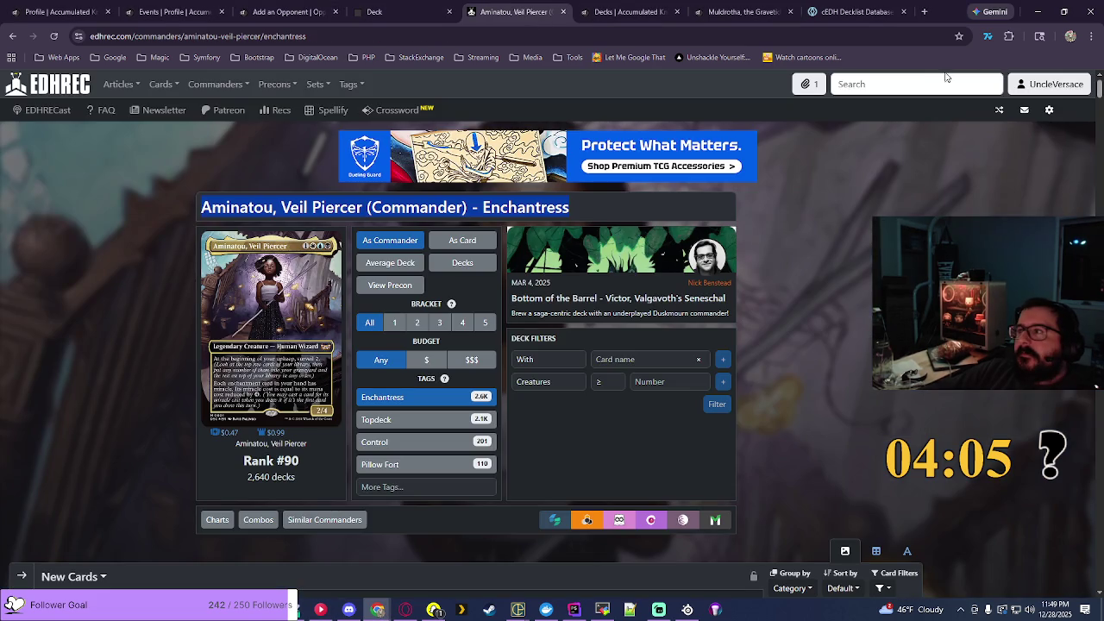
pyautogui.click(928, 85)
pyautogui.write('slimefo')
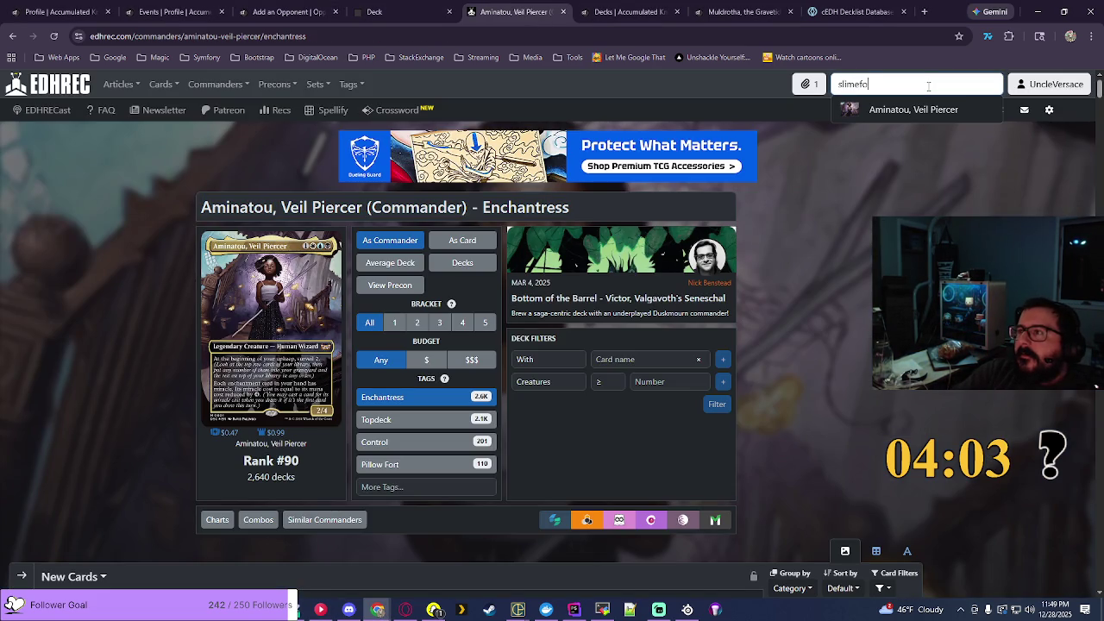
pyautogui.write('t')
pyautogui.click(904, 147)
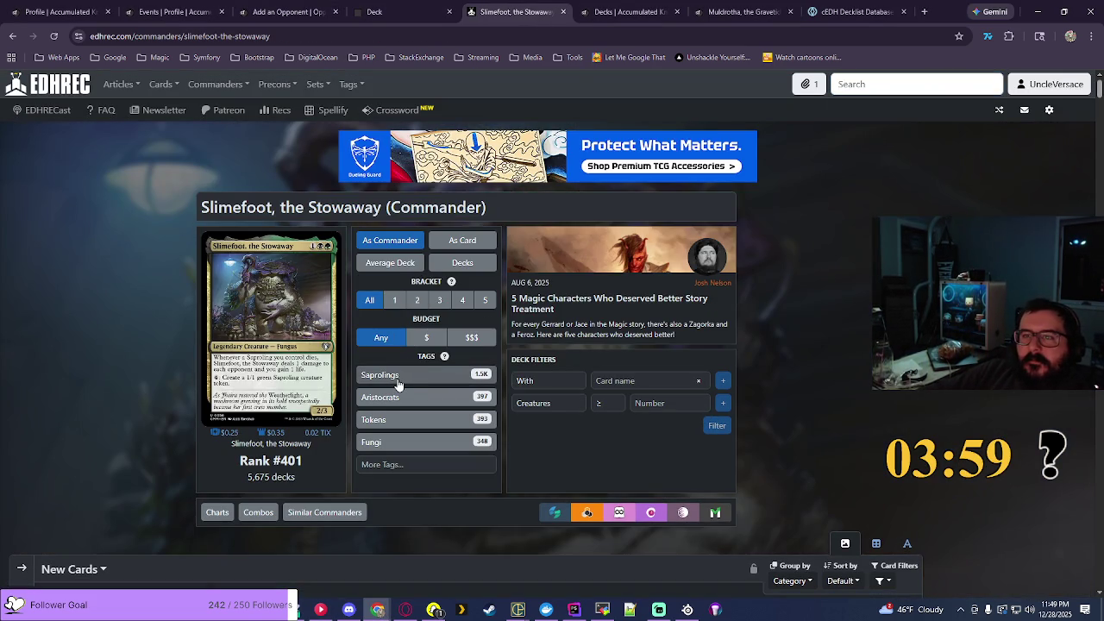
pyautogui.click(398, 384)
pyautogui.moveTo(200, 207)
pyautogui.mouseDown()
pyautogui.moveTo(326, 216)
pyautogui.moveTo(607, 199)
pyautogui.mouseUp()
pyautogui.hotkey('ctrl', 'c')
pyautogui.hotkey('ctrl', 'Tab')
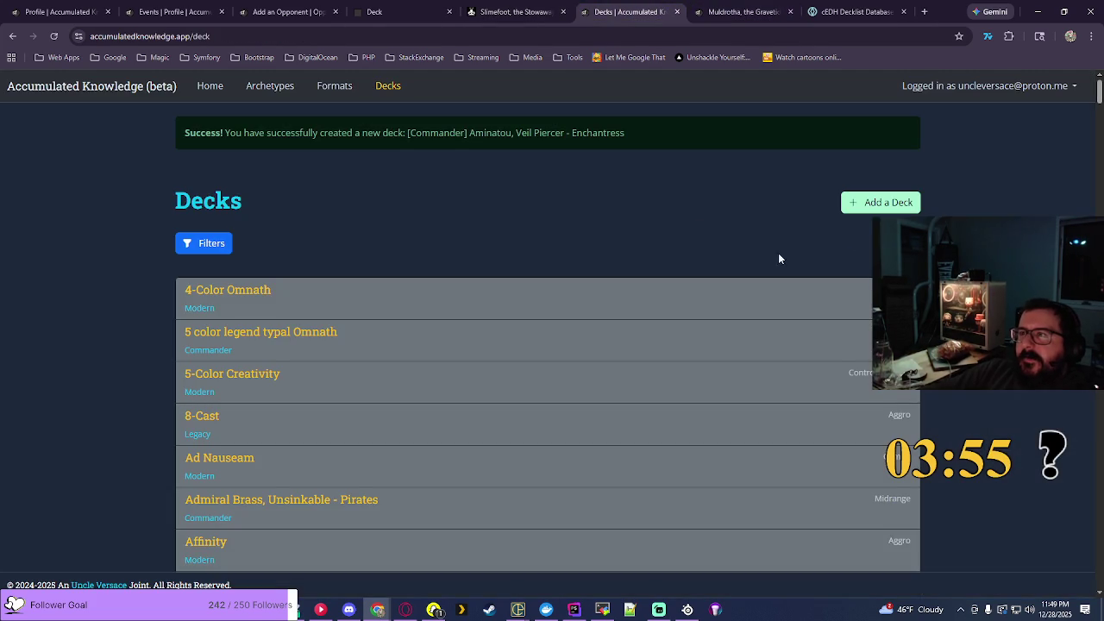
# Step: Add a Commander deck 'Slimefoot, the Stowaway - Saprolings' with Midrange and Combo archetypes
pyautogui.click(880, 201)
pyautogui.click(228, 250)
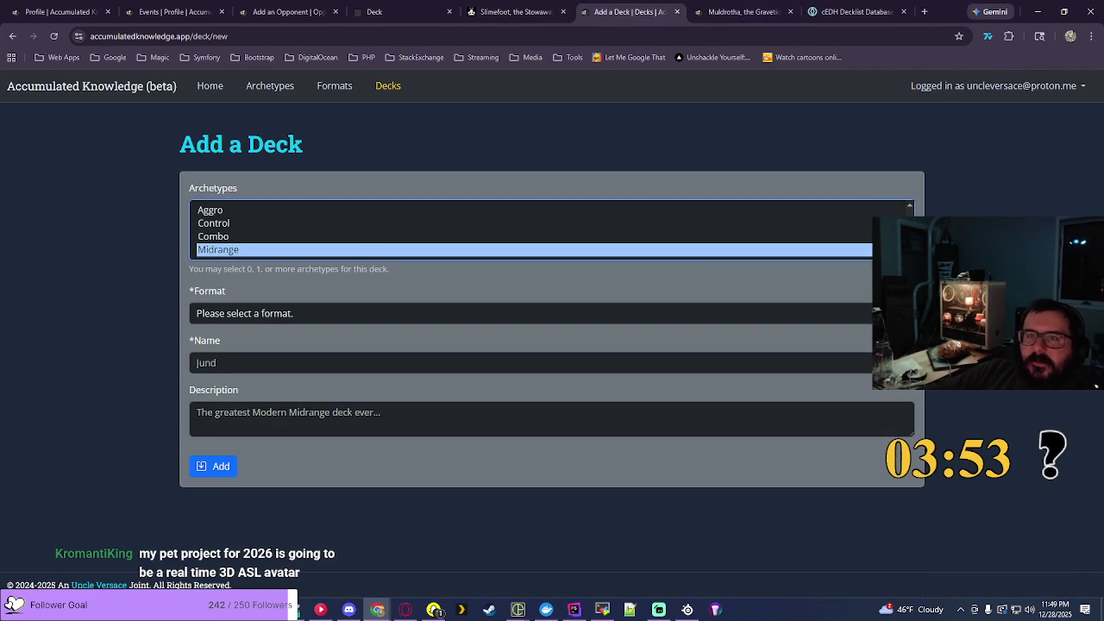
pyautogui.click(262, 315)
pyautogui.click(262, 366)
pyautogui.click(292, 363)
pyautogui.hotkey('ctrl', 'v')
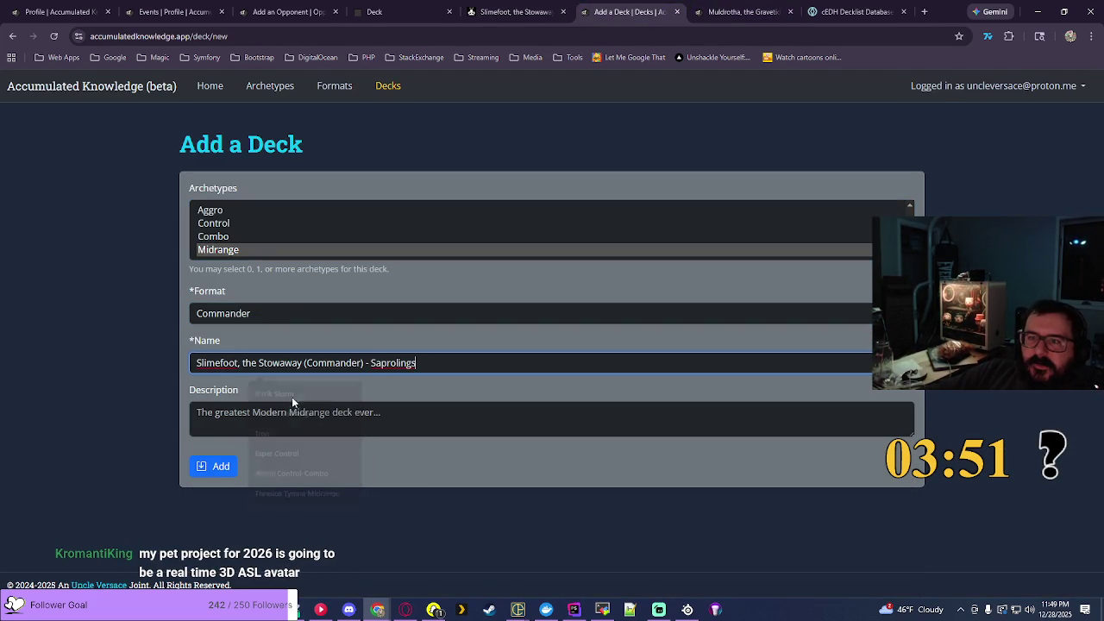
pyautogui.press('BackSpace')
pyautogui.press('BackSpace')
pyautogui.press('BackSpace')
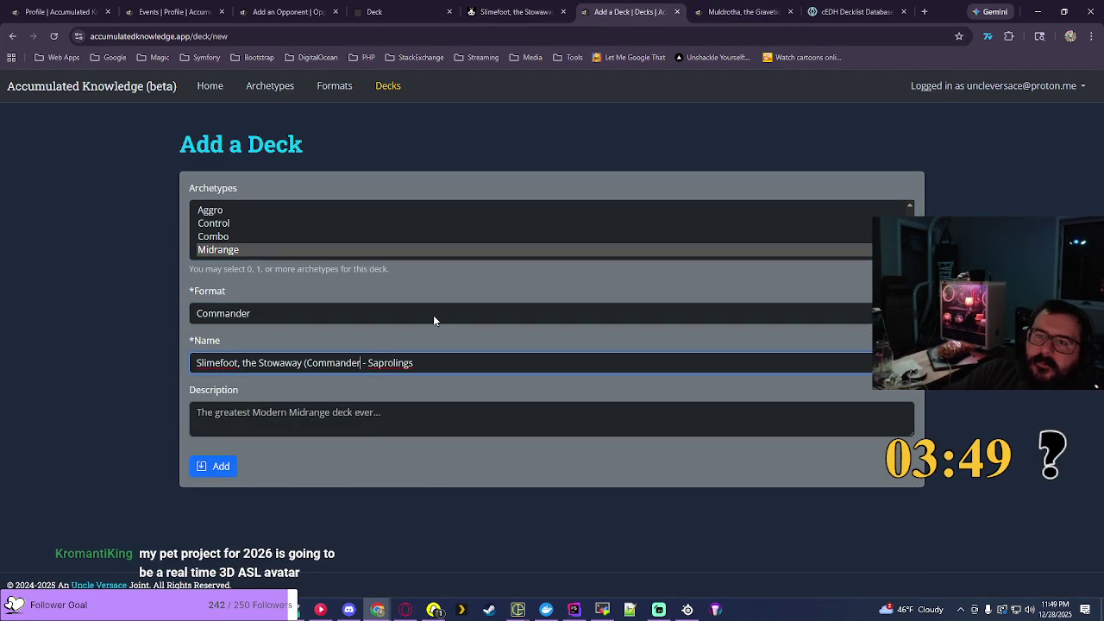
pyautogui.press('BackSpace')
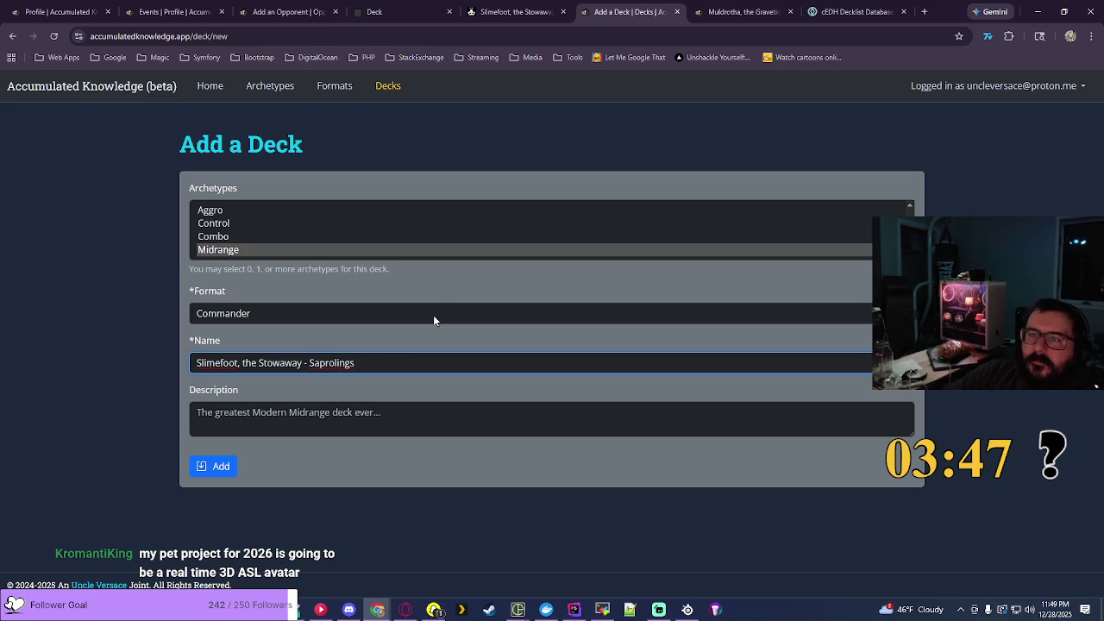
pyautogui.keyDown('ctrl'); pyautogui.click(211, 236); pyautogui.keyUp('ctrl')
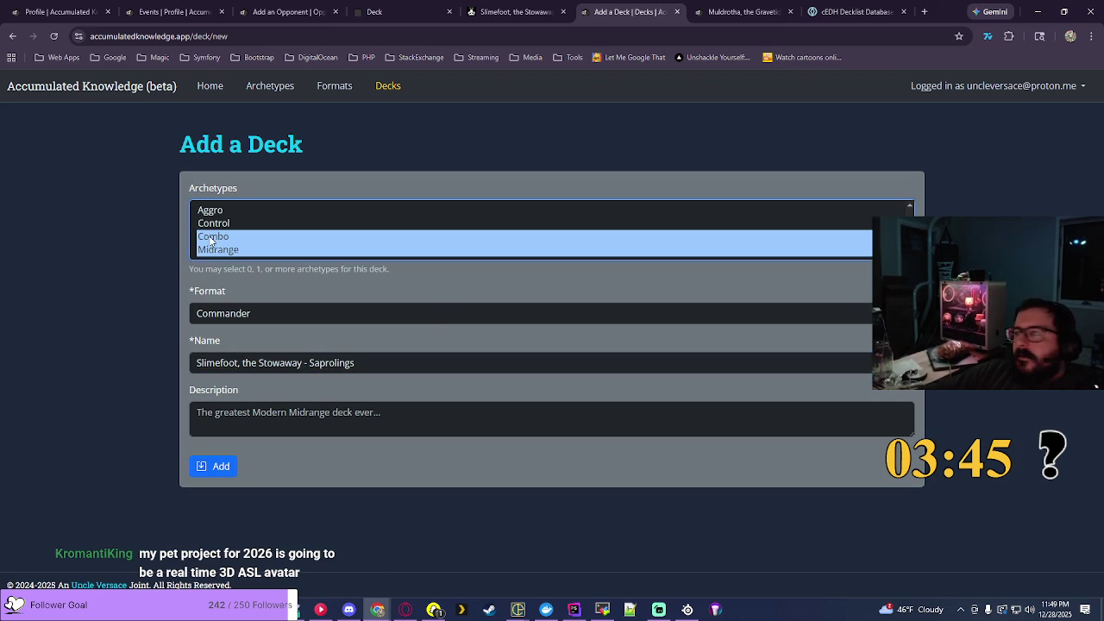
pyautogui.click(215, 468)
pyautogui.hotkey('ctrl', '3')
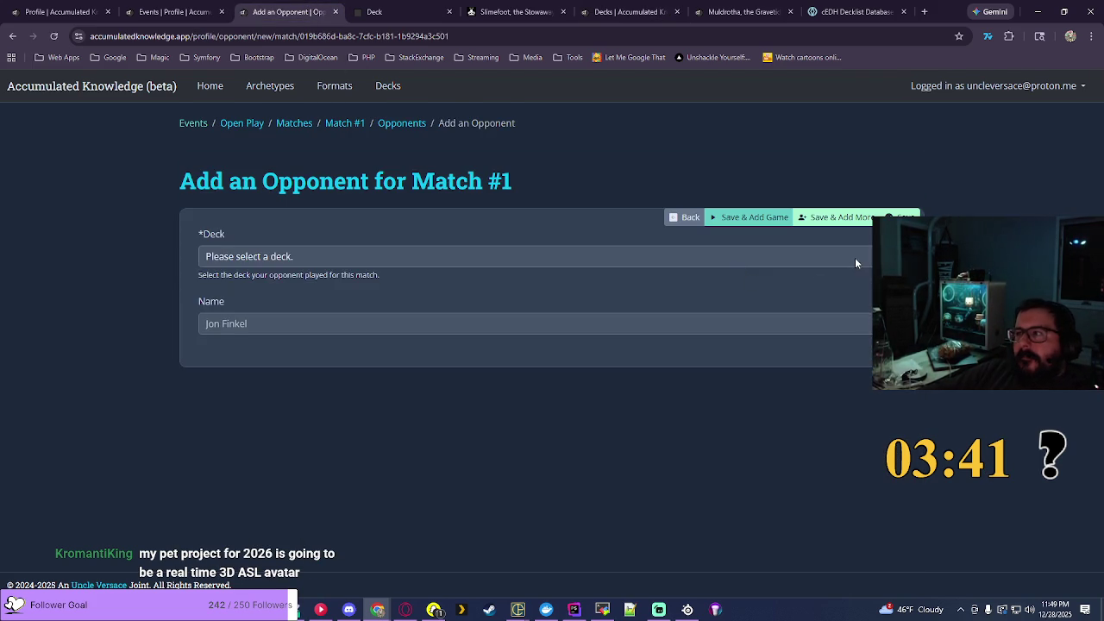
# Step: Save Slimefoot, the Stowaway - Saprolings as the third opponent deck and start adding a game
pyautogui.click(855, 257)
pyautogui.scroll(-20, 903, 579)
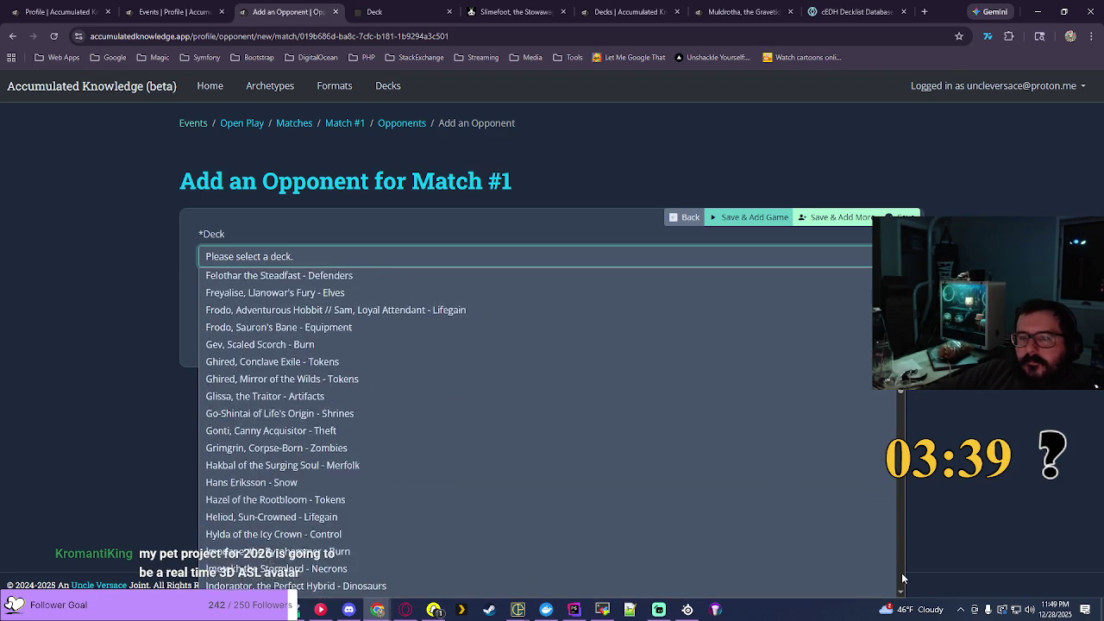
pyautogui.scroll(-3, 903, 579)
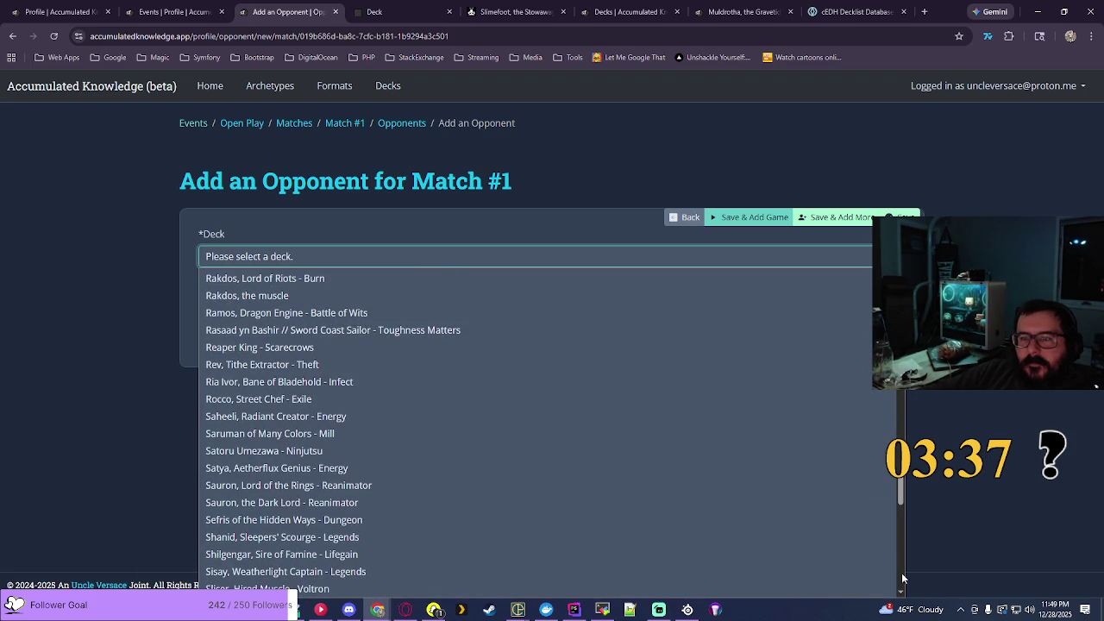
pyautogui.scroll(-5, 903, 579)
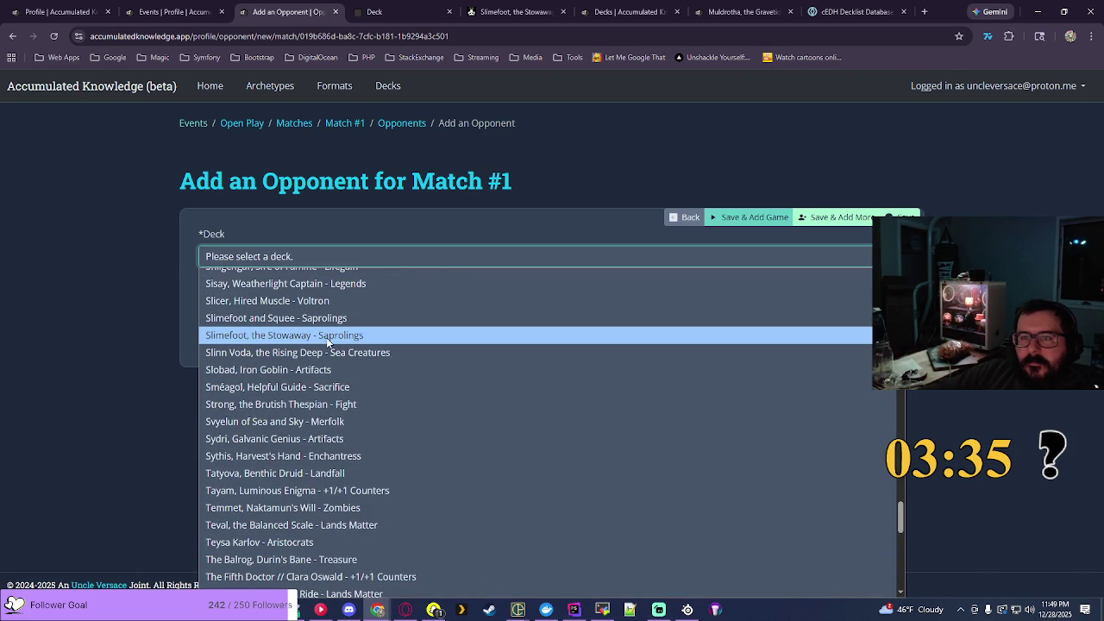
pyautogui.click(327, 341)
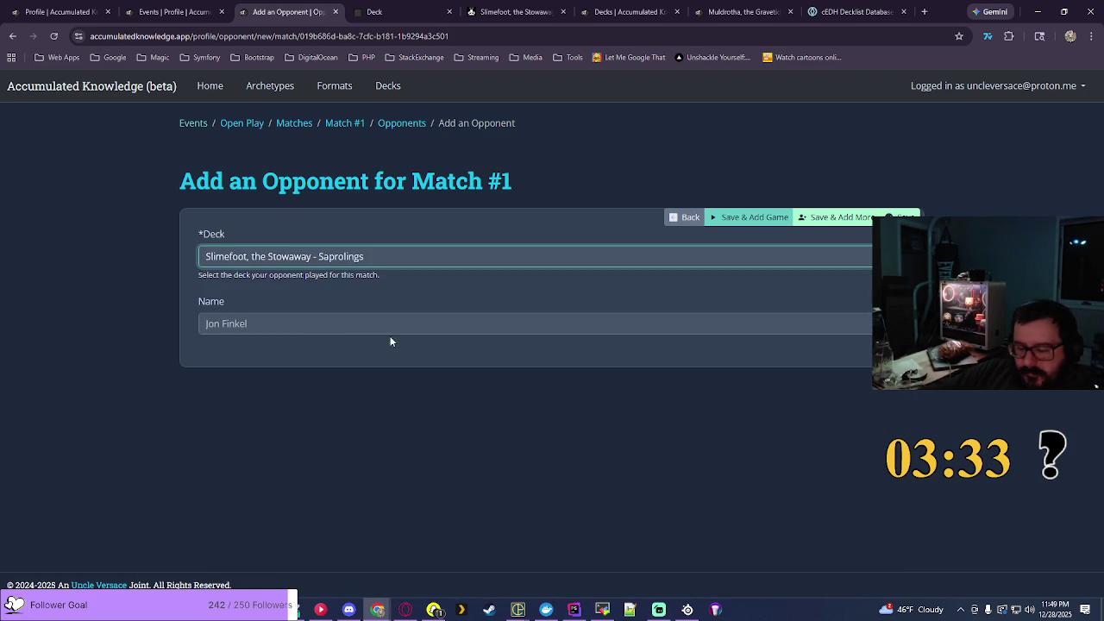
pyautogui.click(748, 216)
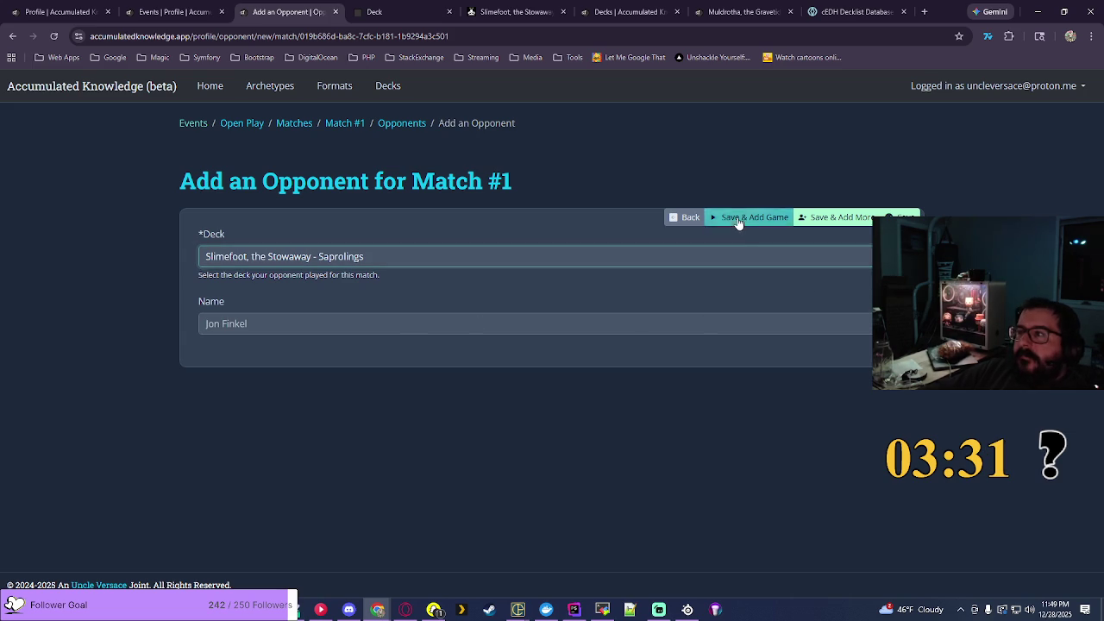
pyautogui.click(259, 376)
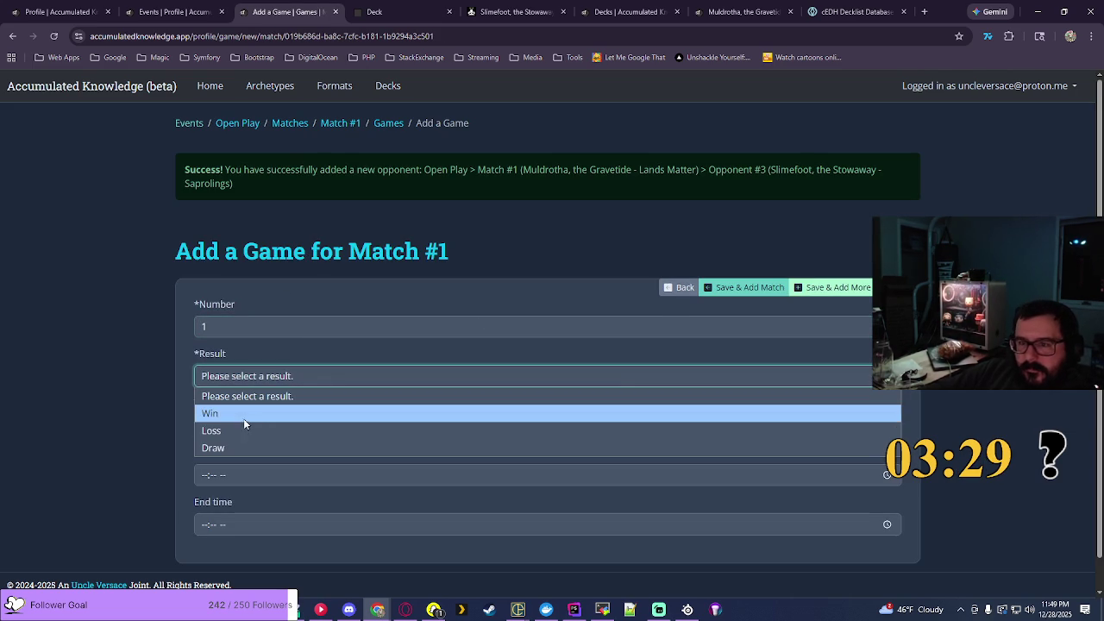
# Step: Record game 1 as a Win starting at 03:06 PM
pyautogui.click(243, 414)
pyautogui.scroll(-1, 243, 419)
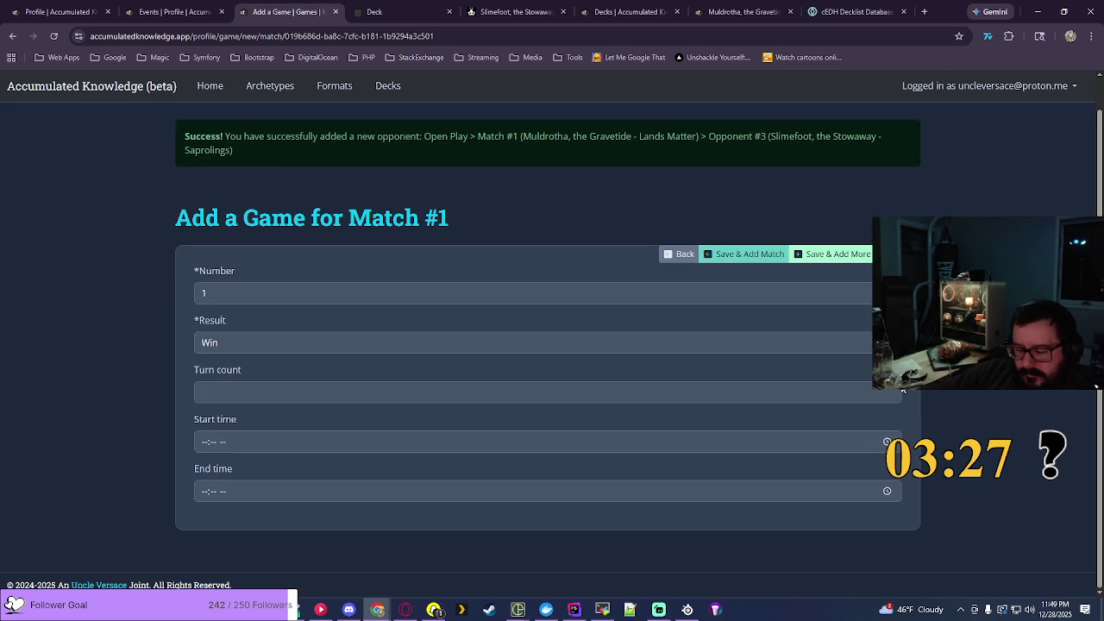
pyautogui.click(888, 441)
pyautogui.click(211, 376)
pyautogui.click(244, 377)
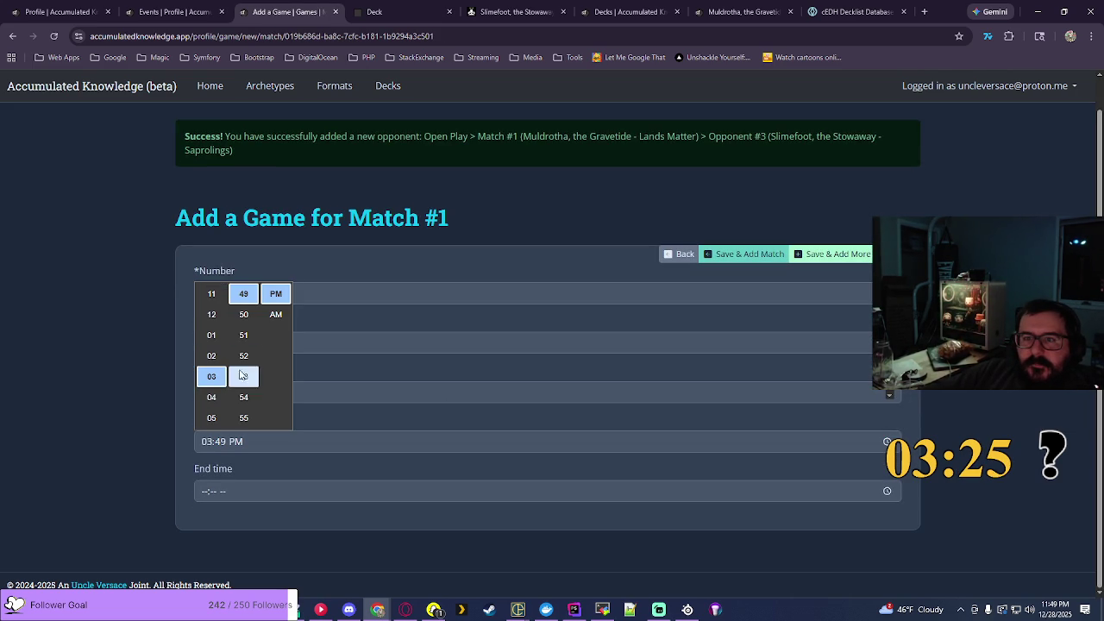
pyautogui.scroll(-2, 254, 368)
pyautogui.click(243, 397)
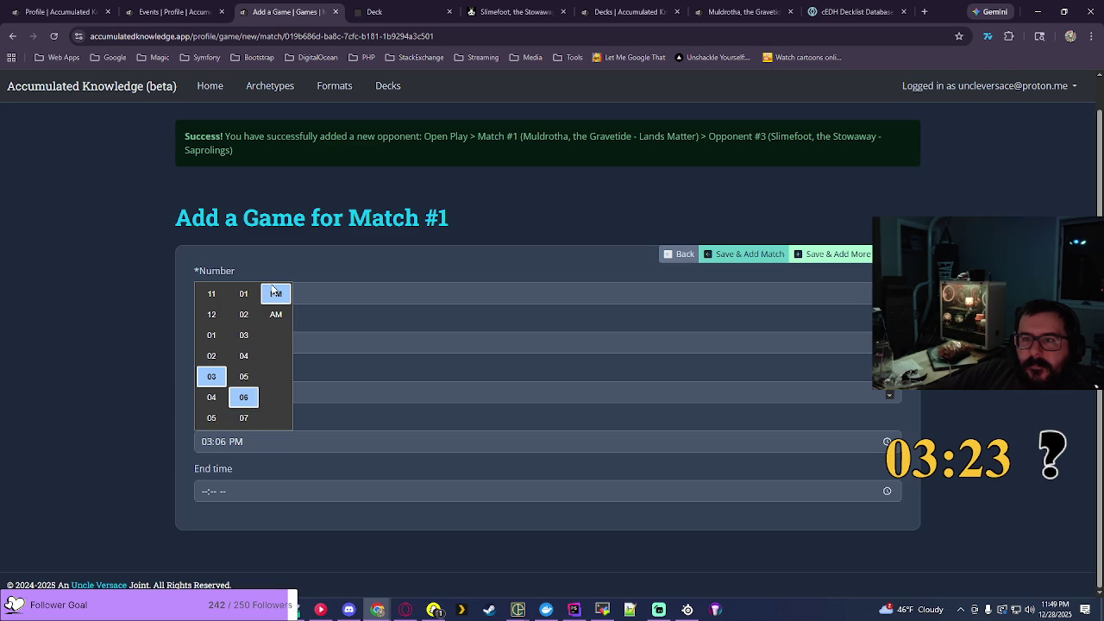
pyautogui.press('Return')
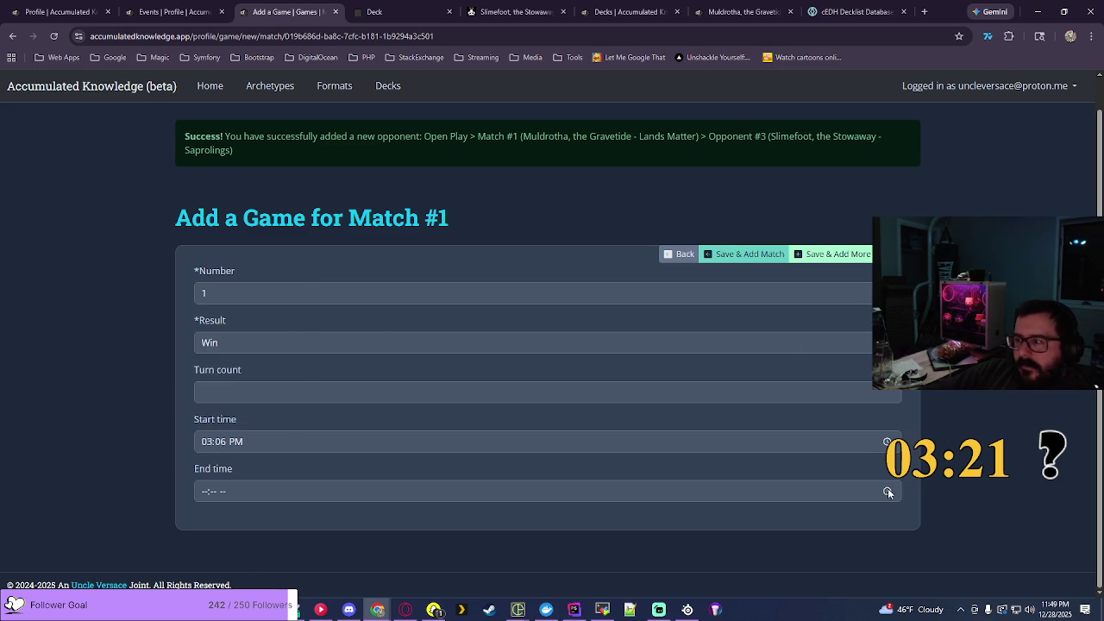
# Step: Set the game's end time to 04:44 PM and save it
pyautogui.click(888, 488)
pyautogui.click(212, 446)
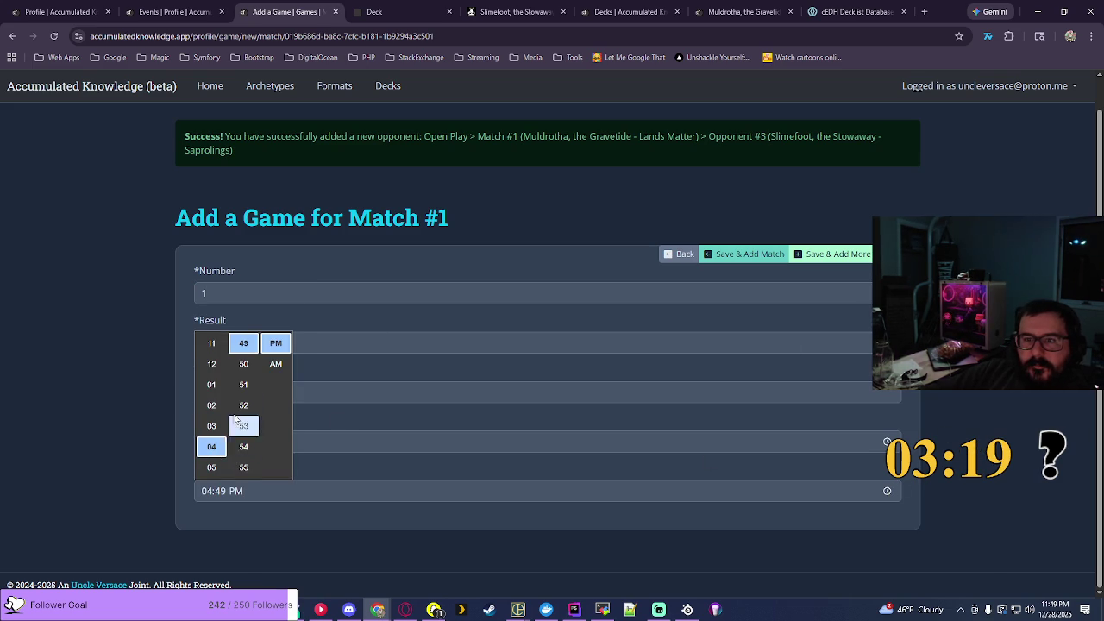
pyautogui.scroll(2, 243, 414)
pyautogui.click(244, 364)
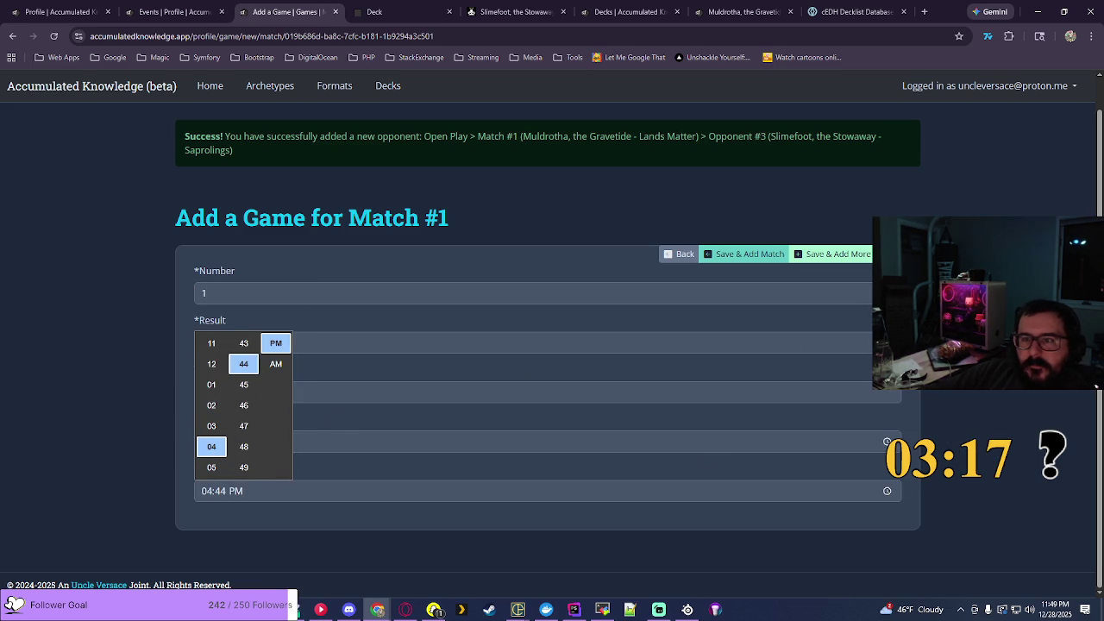
pyautogui.press('Return')
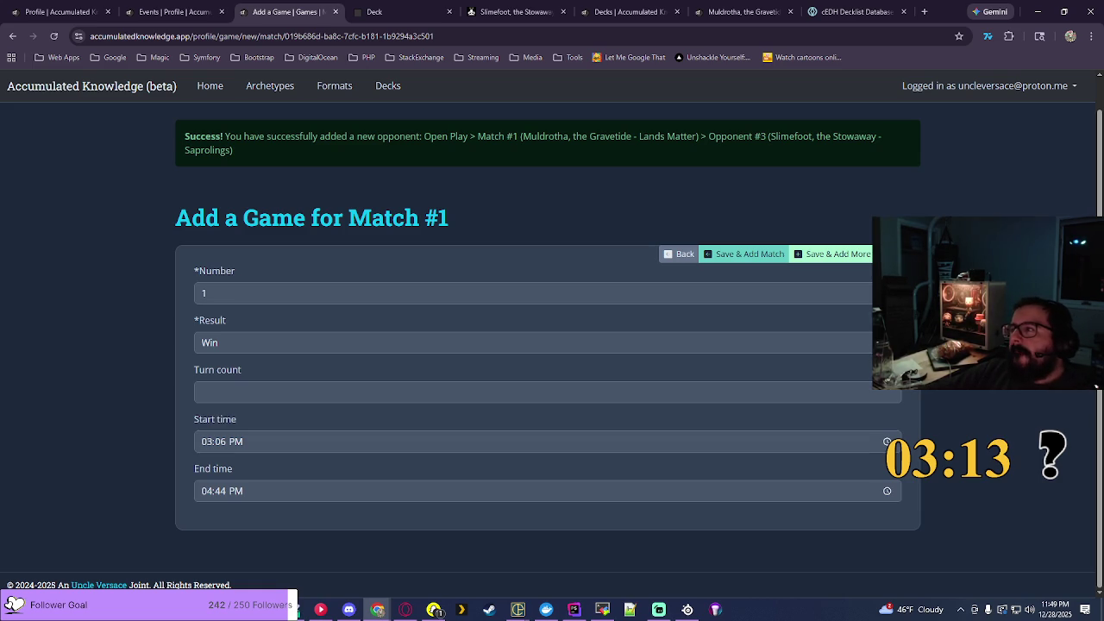
pyautogui.press('Return')
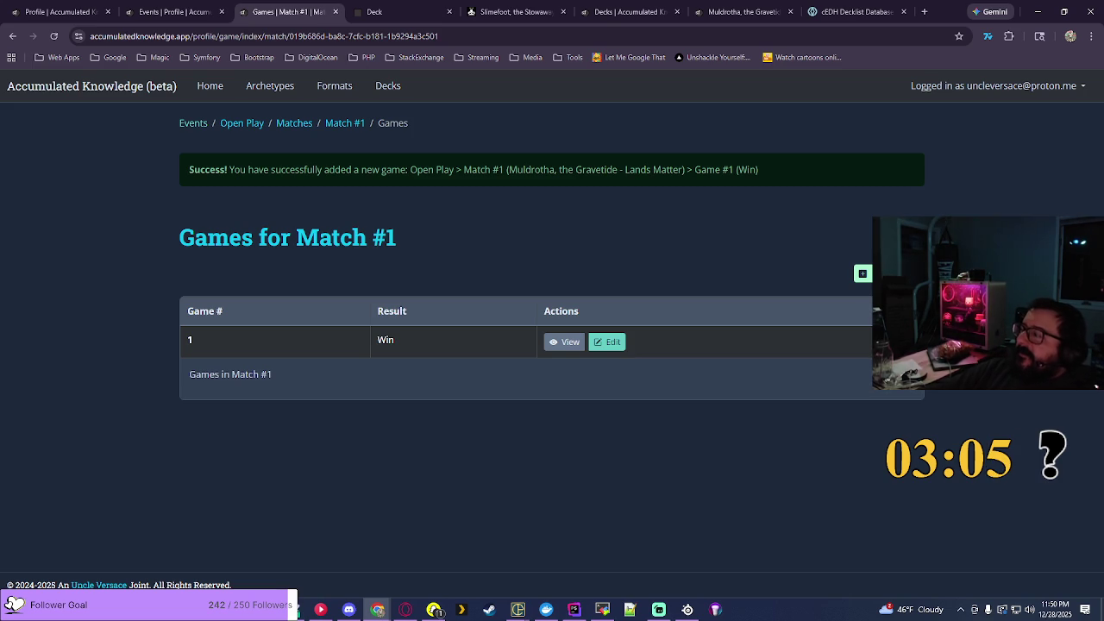
# Step: Return through Open Play's matches, where Match #1 shows a Win (1-0-0), to the Events list
pyautogui.click(302, 124)
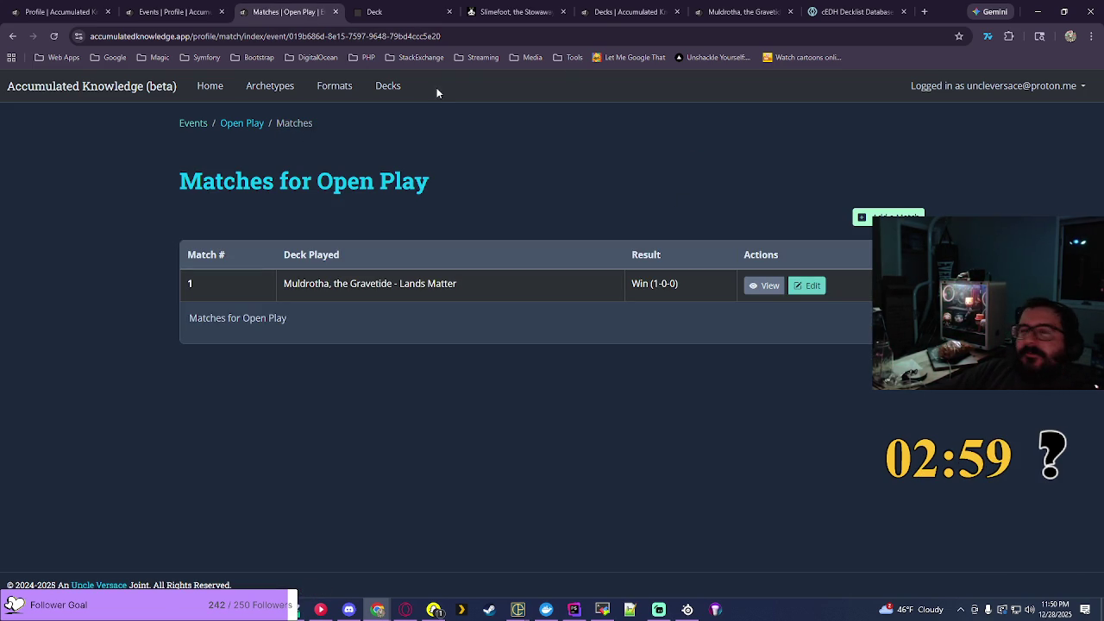
pyautogui.click(191, 9)
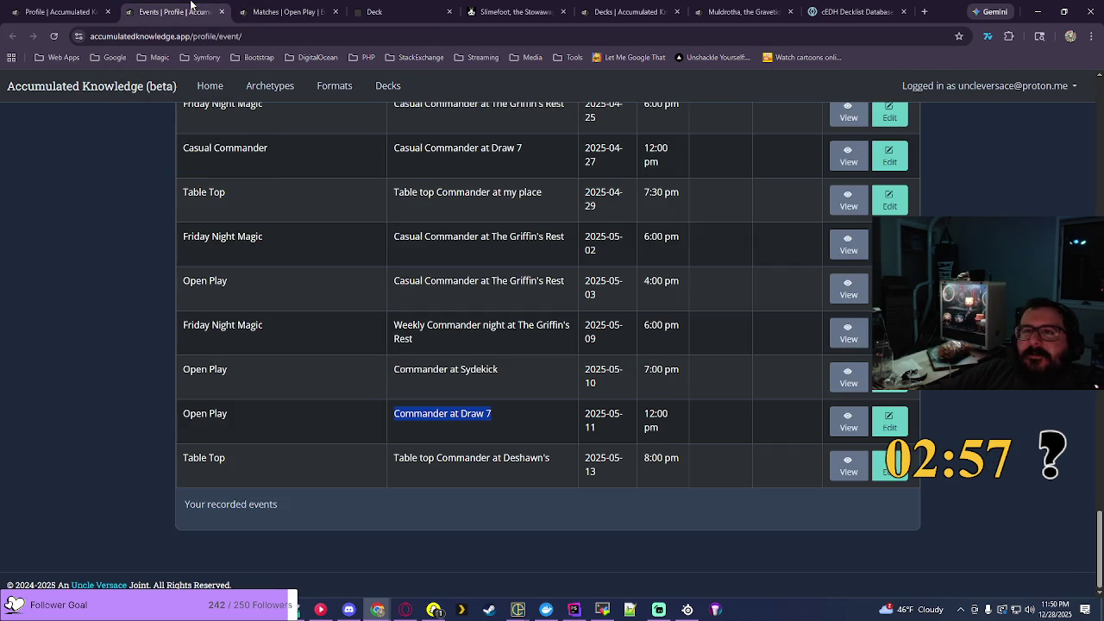
pyautogui.click(285, 11)
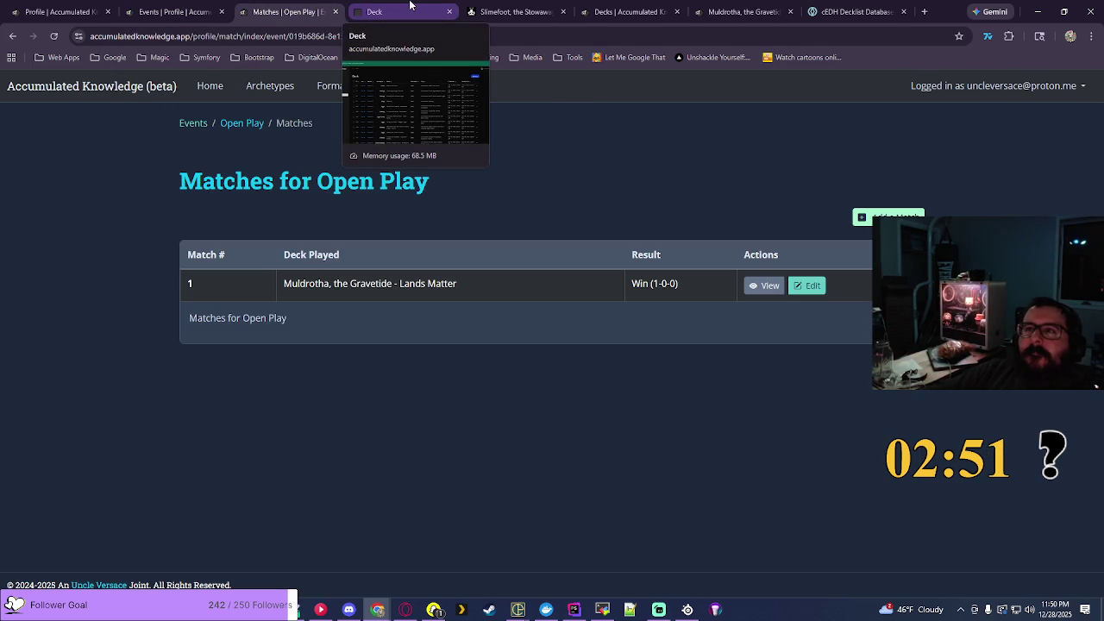
pyautogui.click(192, 123)
pyautogui.click(863, 219)
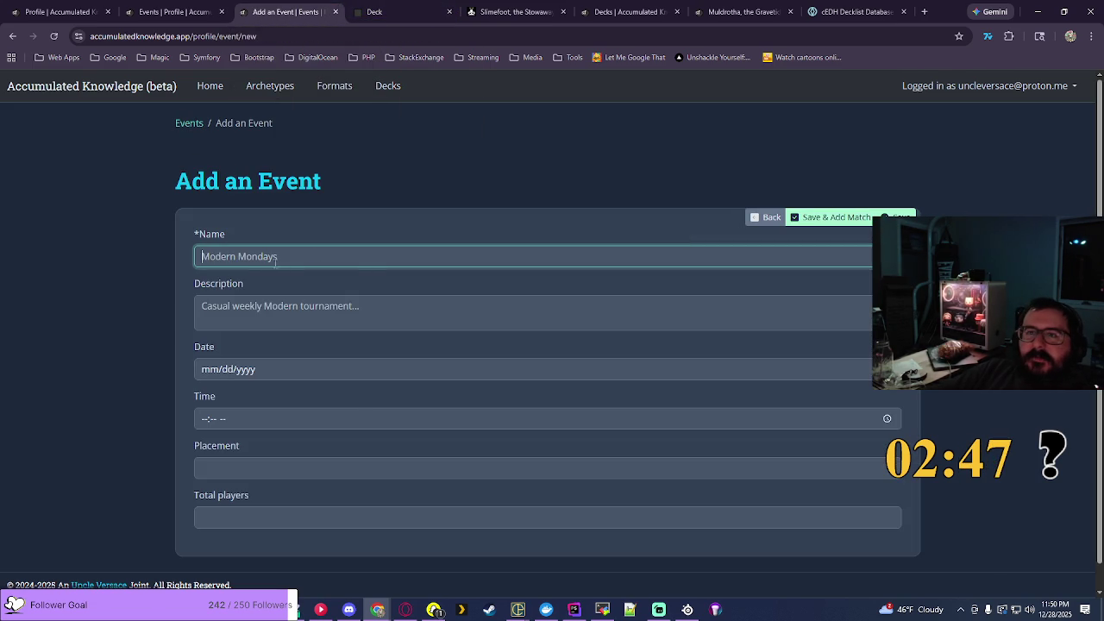
# Step: Name the event Table Top, described as 'Table top Commander at my place'
pyautogui.click(276, 261)
pyautogui.click(288, 326)
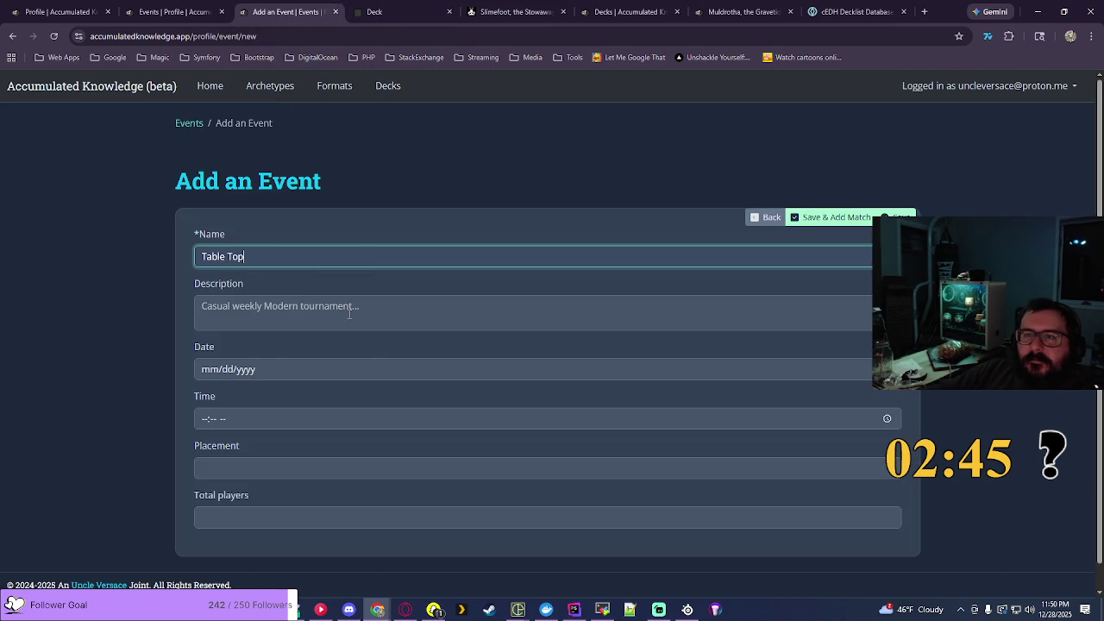
pyautogui.click(350, 318)
pyautogui.write('Table ')
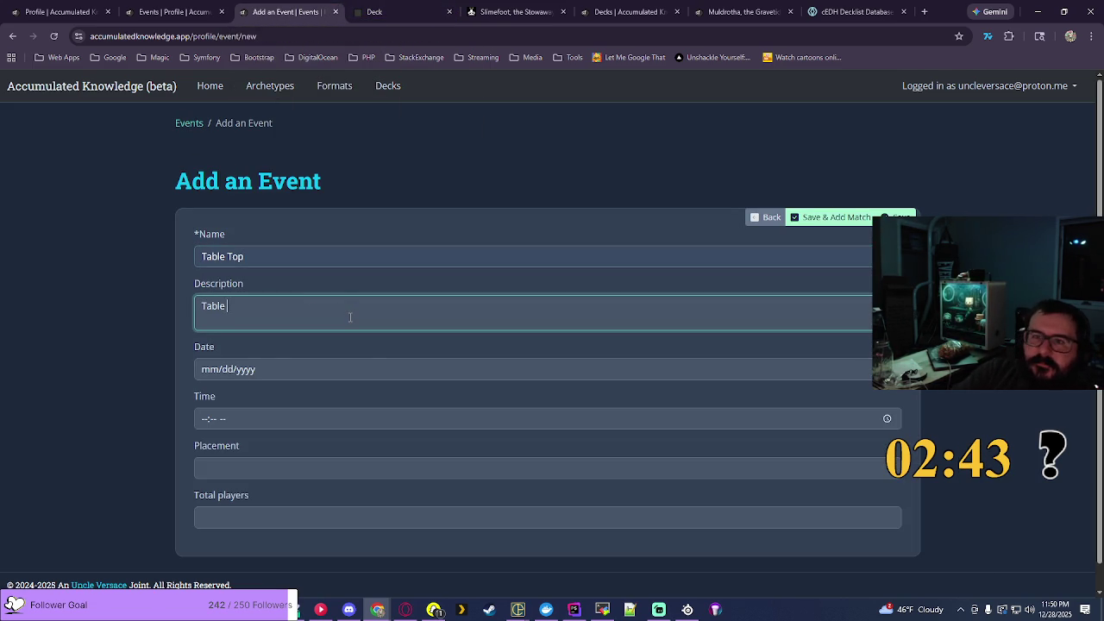
pyautogui.write('top Commande')
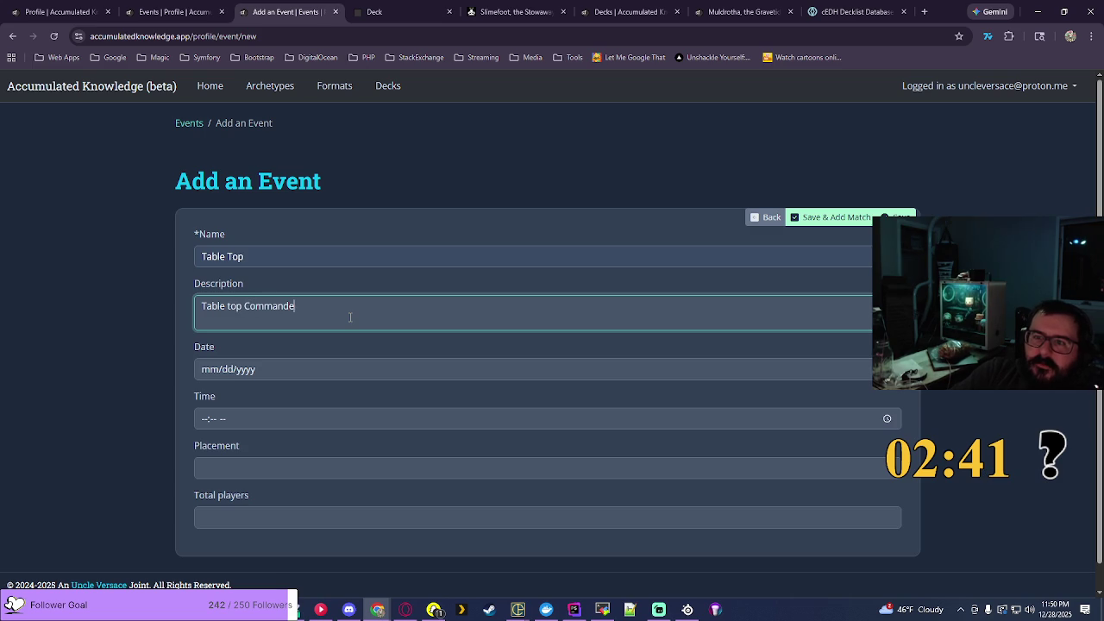
pyautogui.write('r at my place')
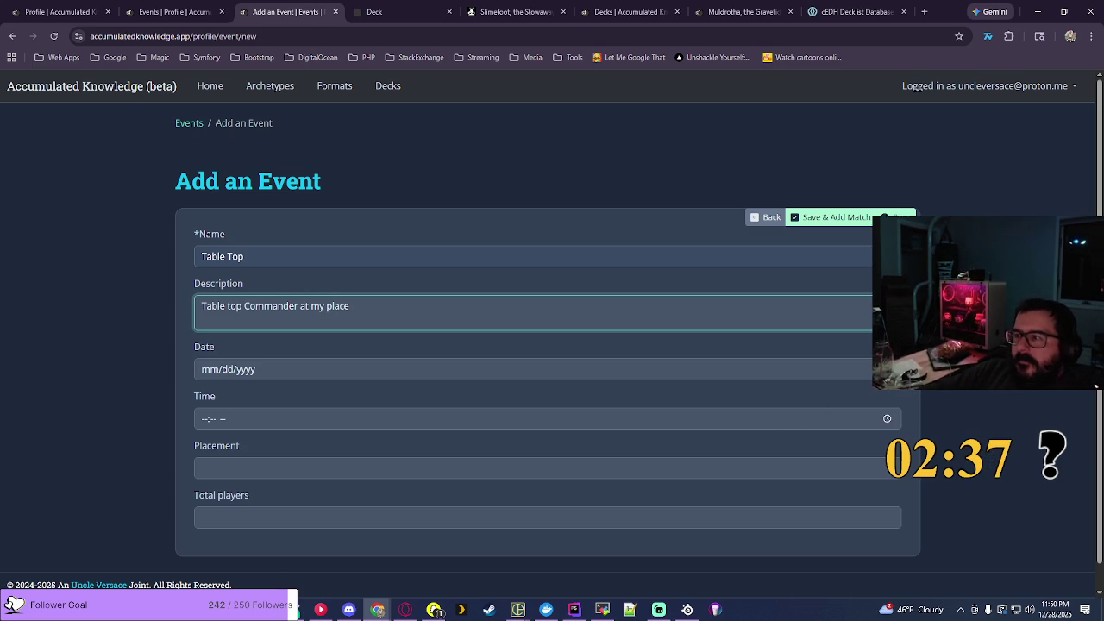
# Step: Date the event 05/27/2025 at 08:00 PM and save it, moving on to adding a match
pyautogui.click(509, 371)
pyautogui.click(223, 395)
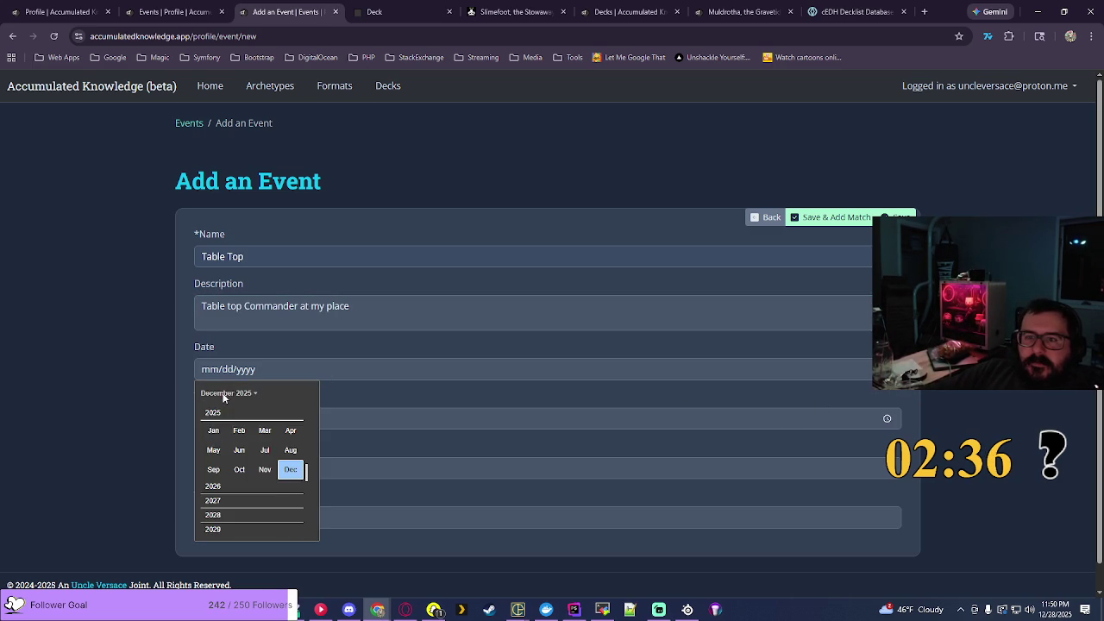
pyautogui.click(217, 450)
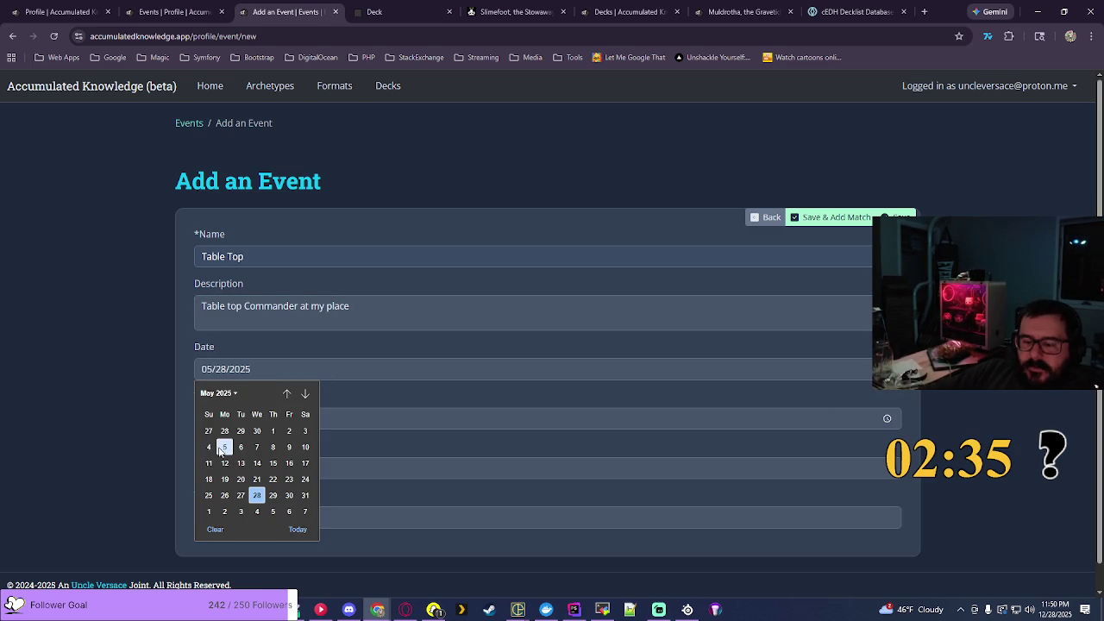
pyautogui.click(241, 496)
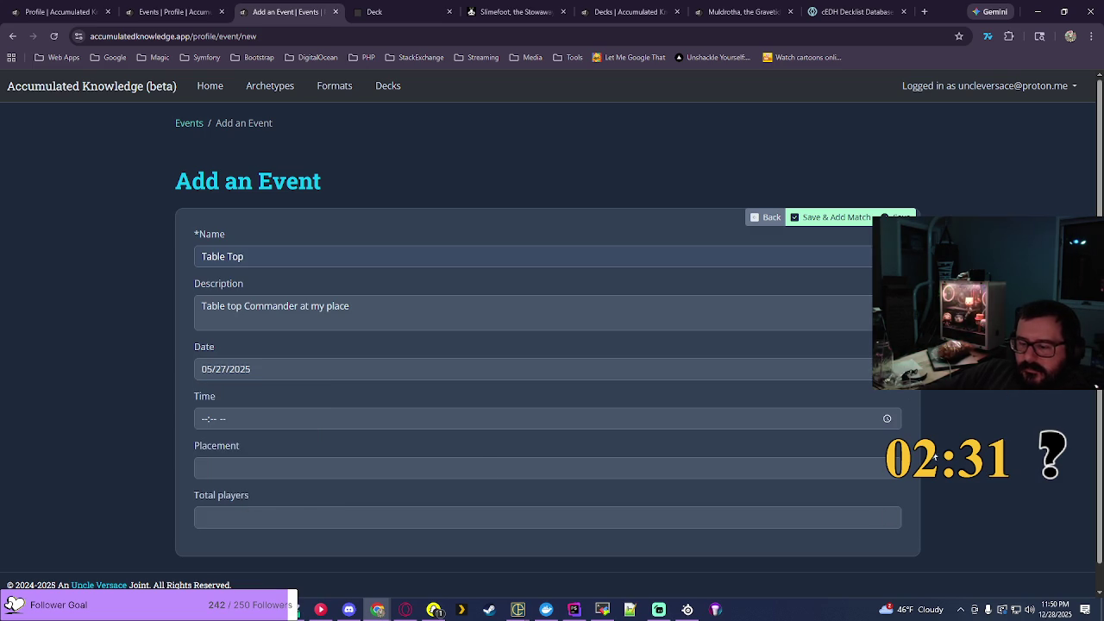
pyautogui.click(887, 418)
pyautogui.scroll(-2, 211, 501)
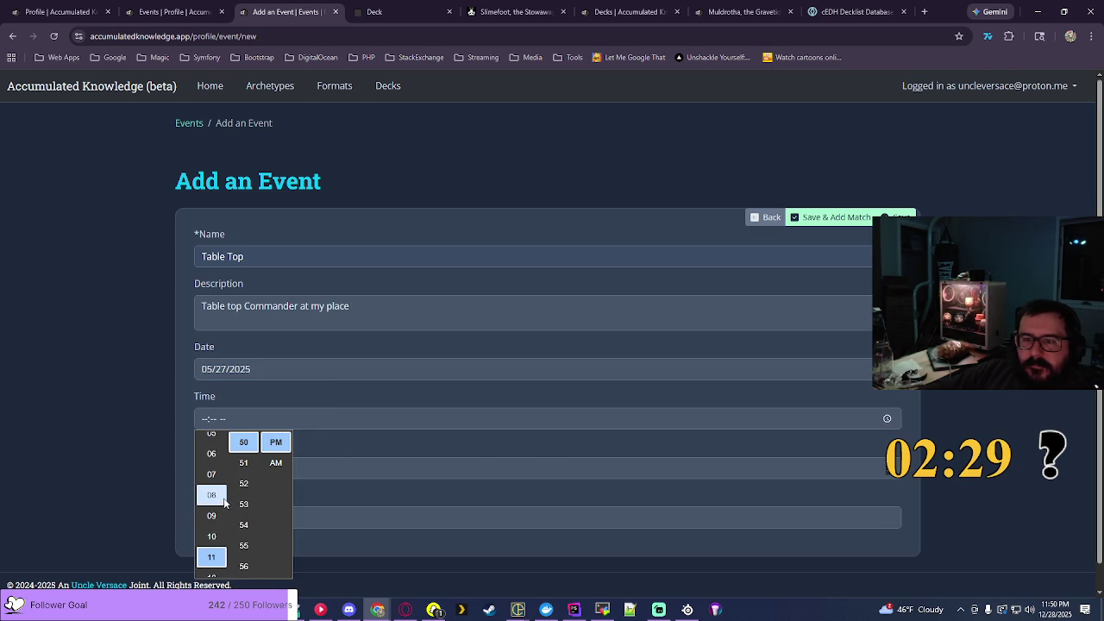
pyautogui.click(211, 495)
pyautogui.scroll(-2, 242, 488)
pyautogui.click(244, 524)
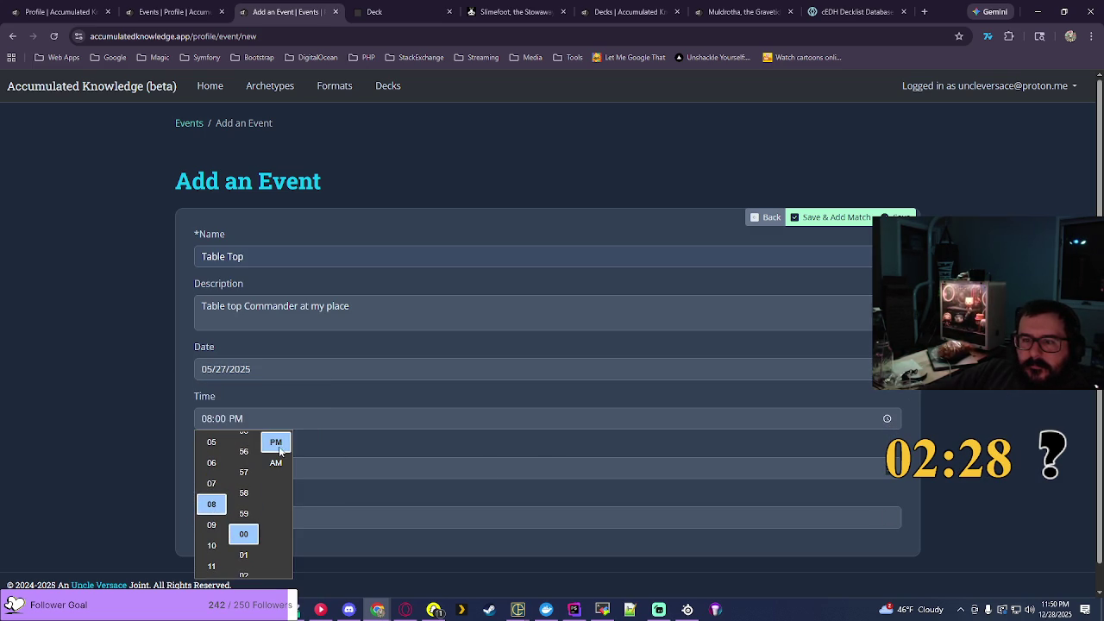
pyautogui.press('Return')
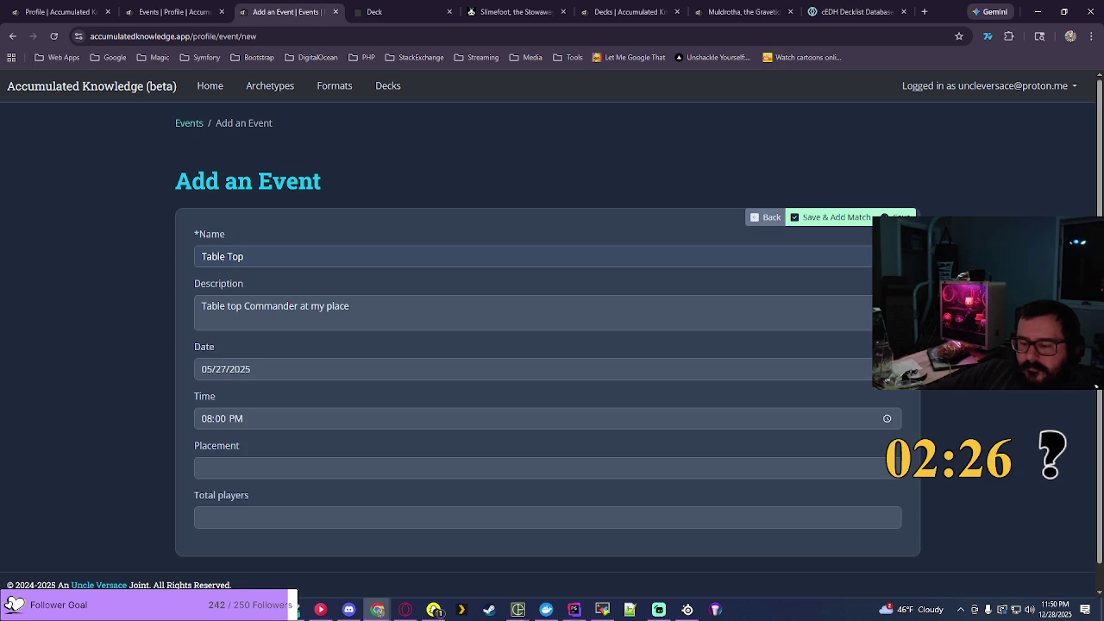
pyautogui.click(802, 221)
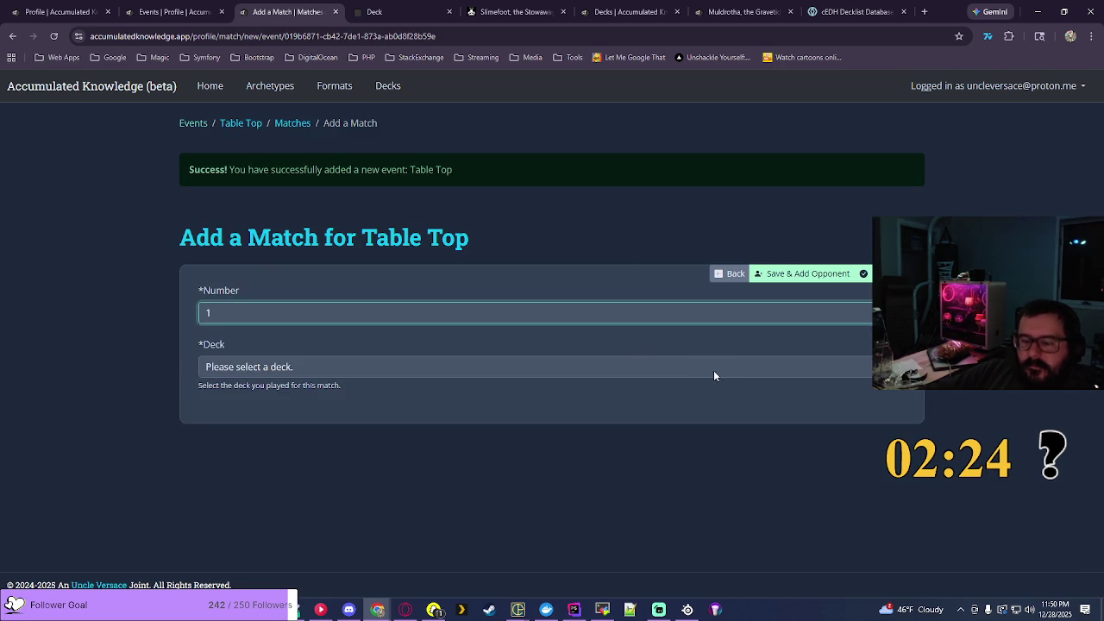
# Step: Save Match #1 with the Nicol Bolas, the Ravager - Planeswalkers deck
pyautogui.click(535, 367)
pyautogui.scroll(-15, 371, 172)
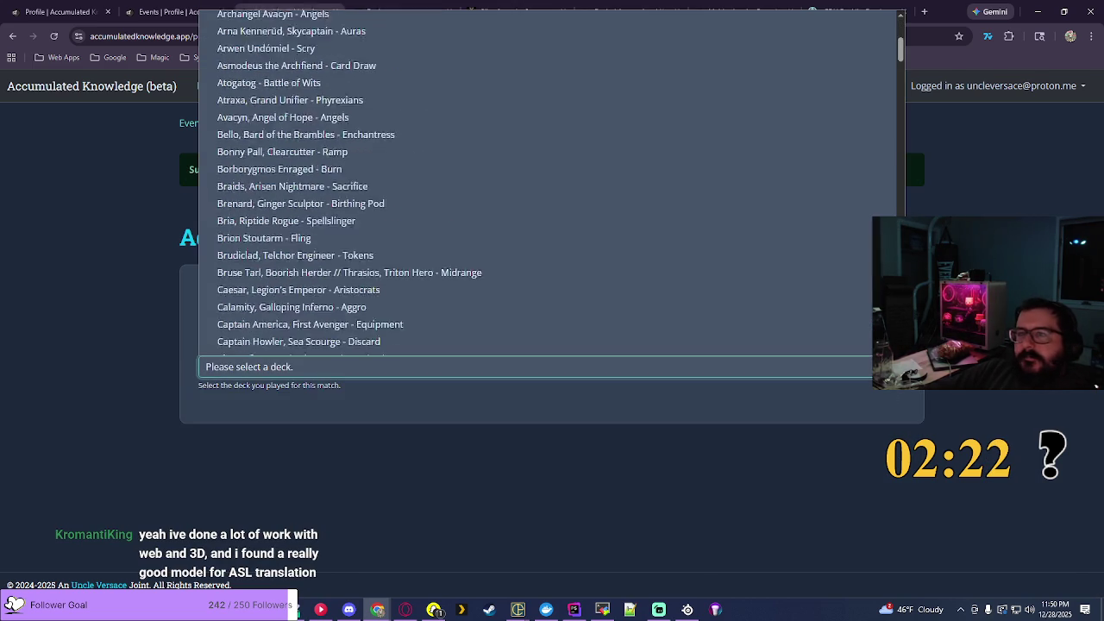
pyautogui.scroll(-8, 371, 173)
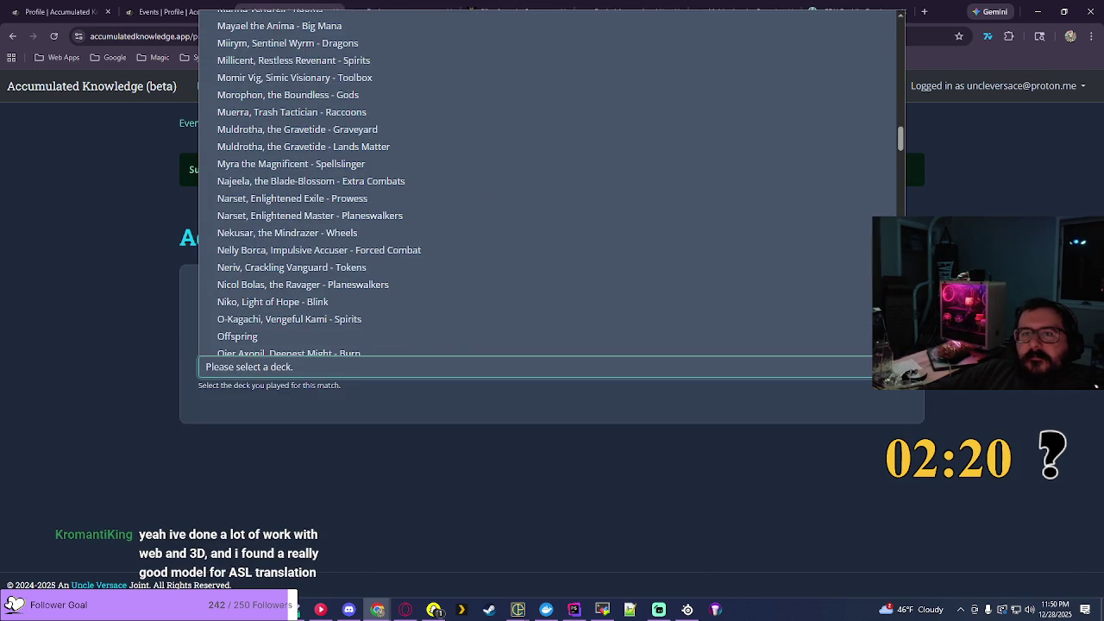
pyautogui.click(318, 282)
pyautogui.click(790, 276)
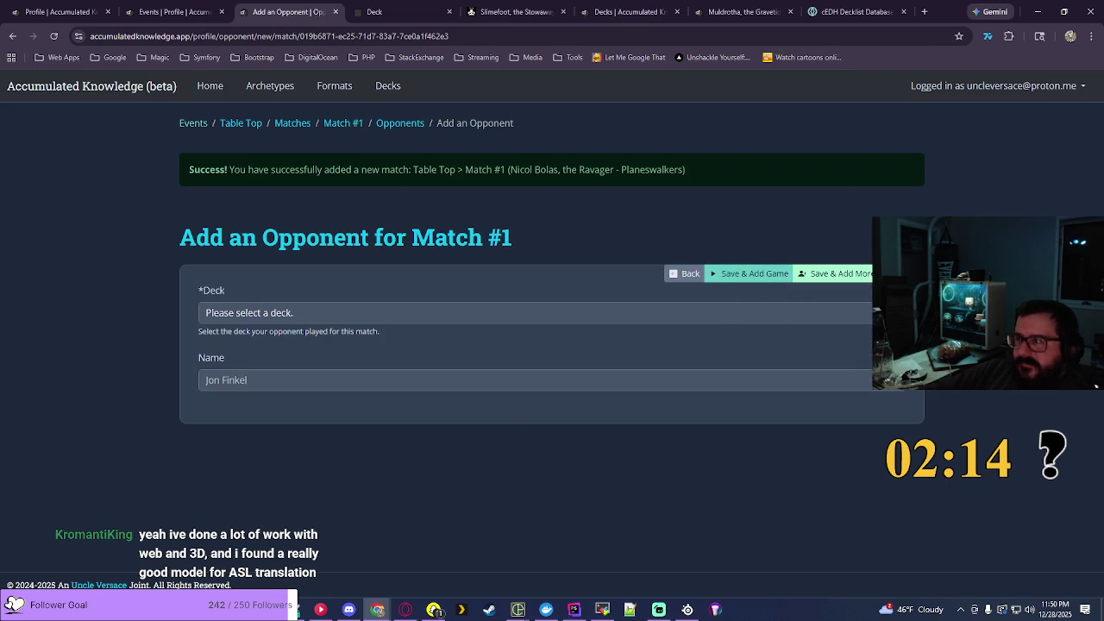
# Step: Browse the opponent deck choices, then go to the Decks list
pyautogui.click(534, 312)
pyautogui.scroll(-15, 535, 155)
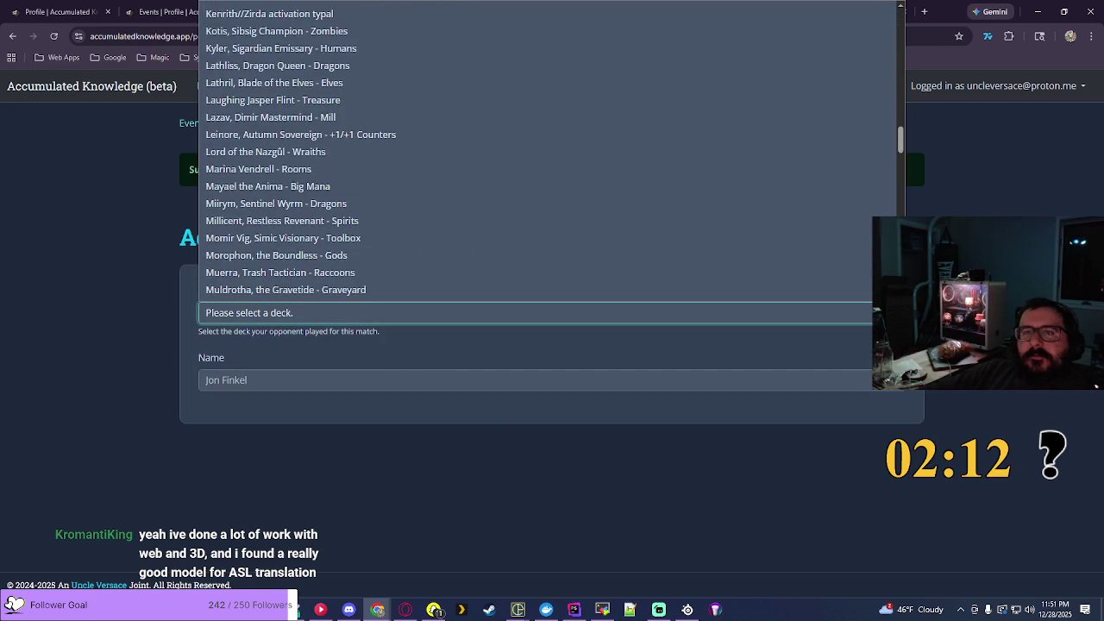
pyautogui.scroll(-3, 552, 173)
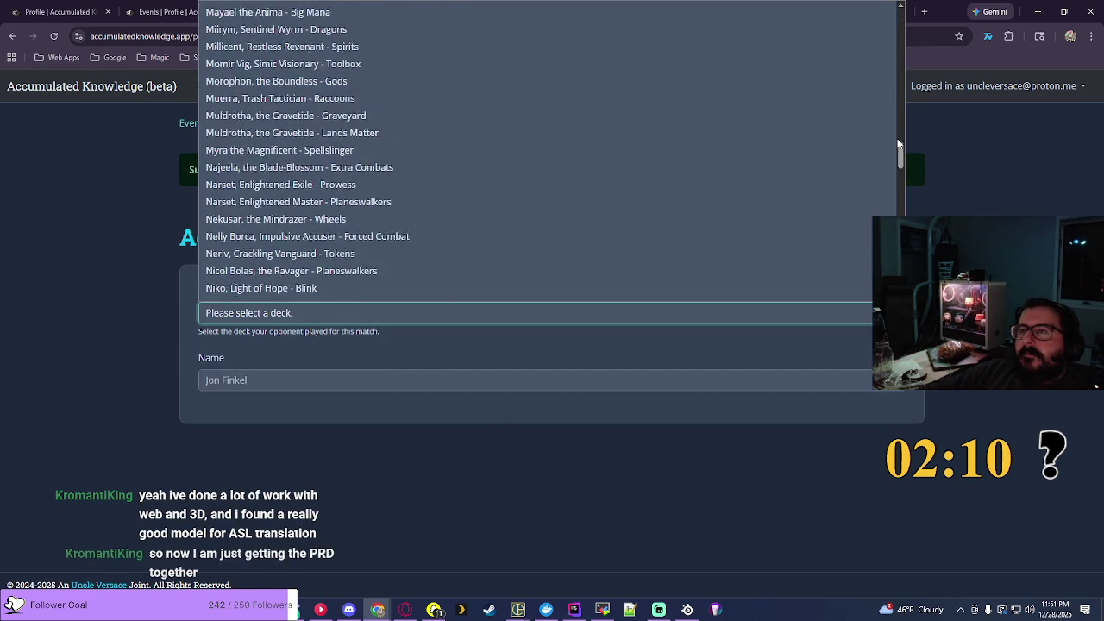
pyautogui.scroll(3, 899, 144)
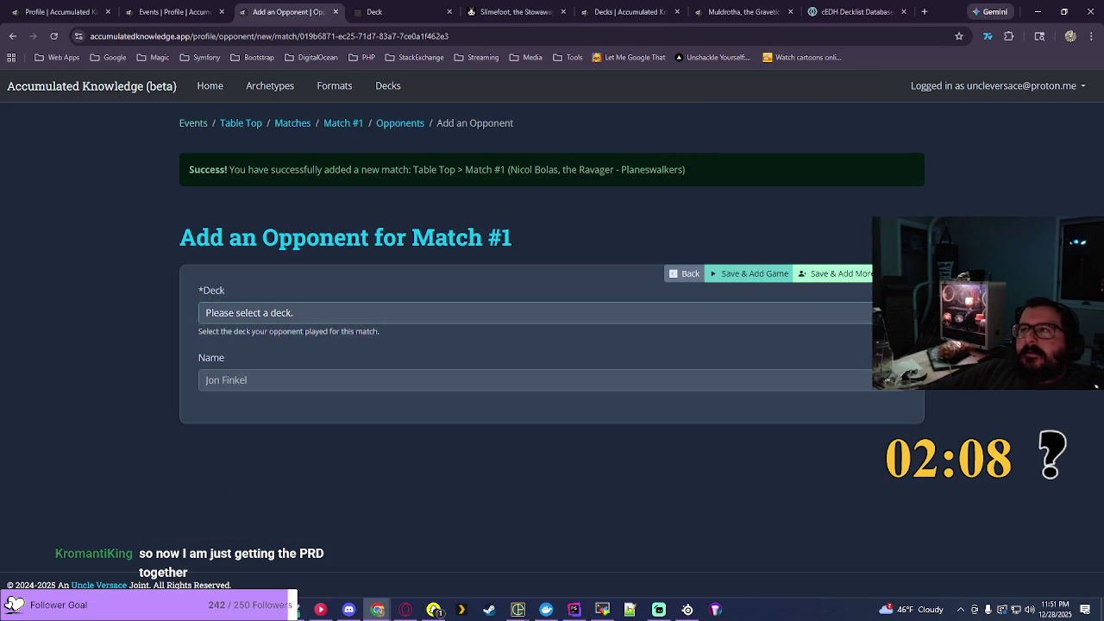
pyautogui.click(610, 13)
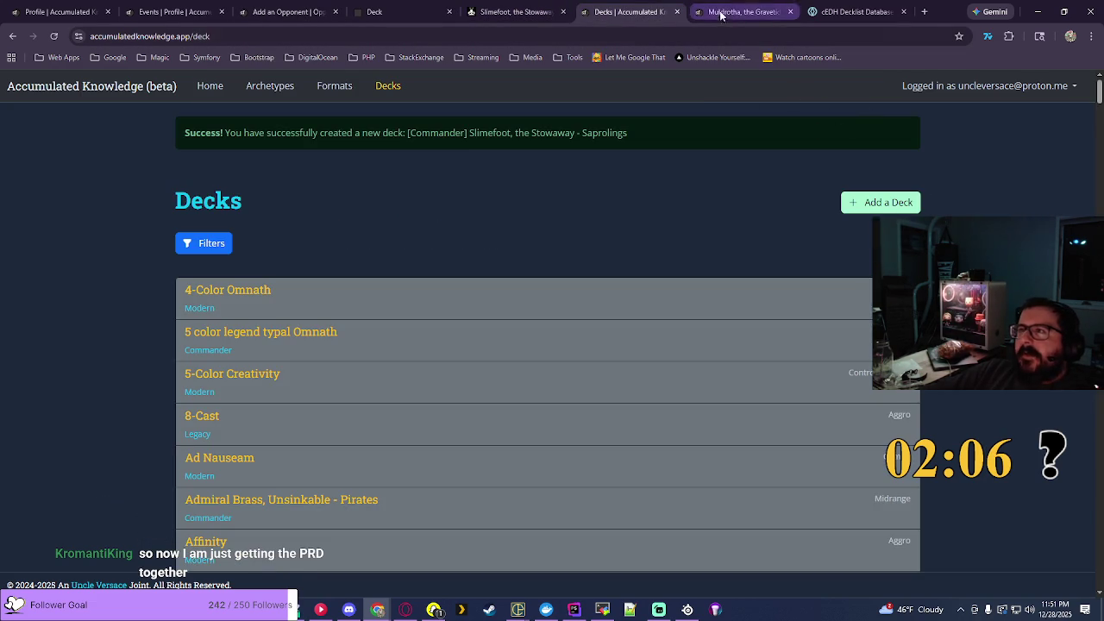
# Step: On EDHREC, open Mr. House, President and CEO, filter to Tokens (883 decks), and select its title
pyautogui.hotkey('ctrl', 'pageup')
pyautogui.write('mr hou')
pyautogui.click(895, 110)
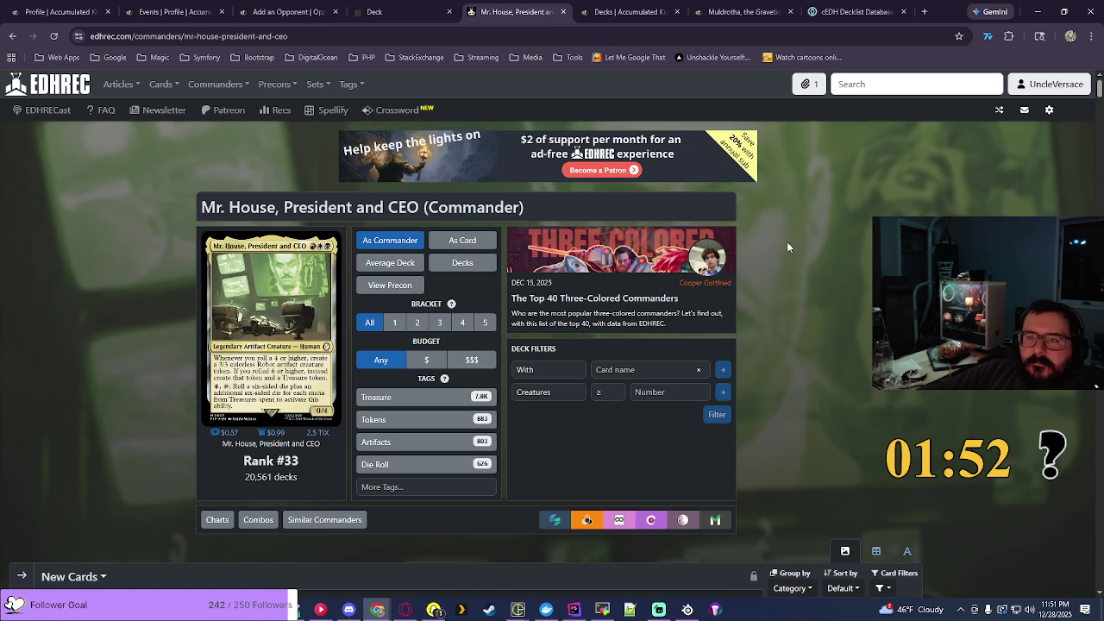
pyautogui.click(386, 422)
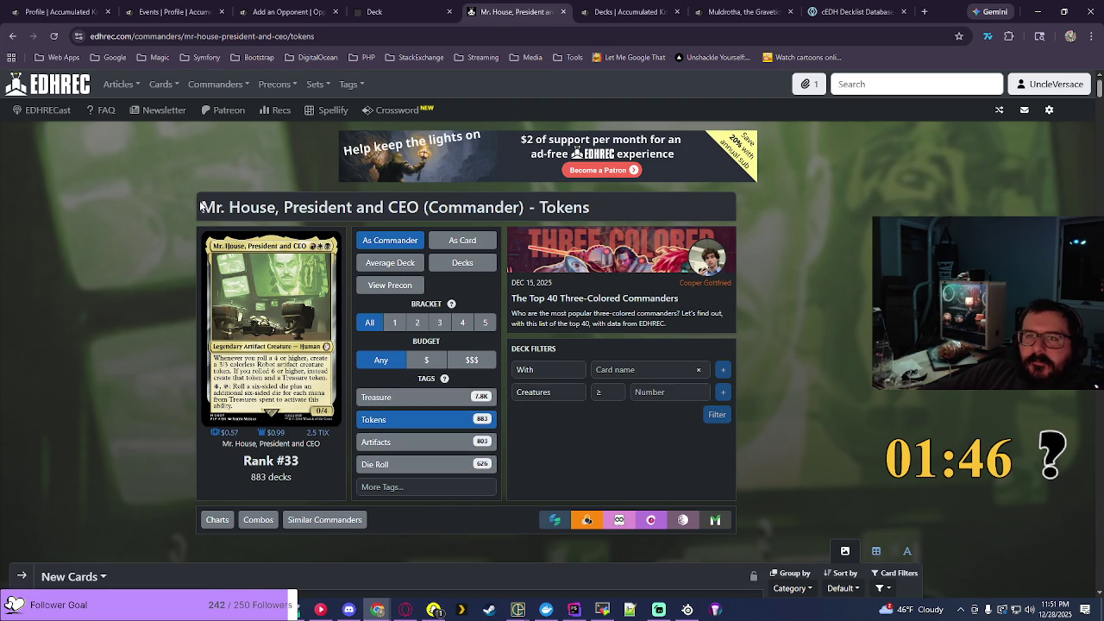
pyautogui.moveTo(206, 207); pyautogui.dragTo(520, 197)
pyautogui.click(626, 12)
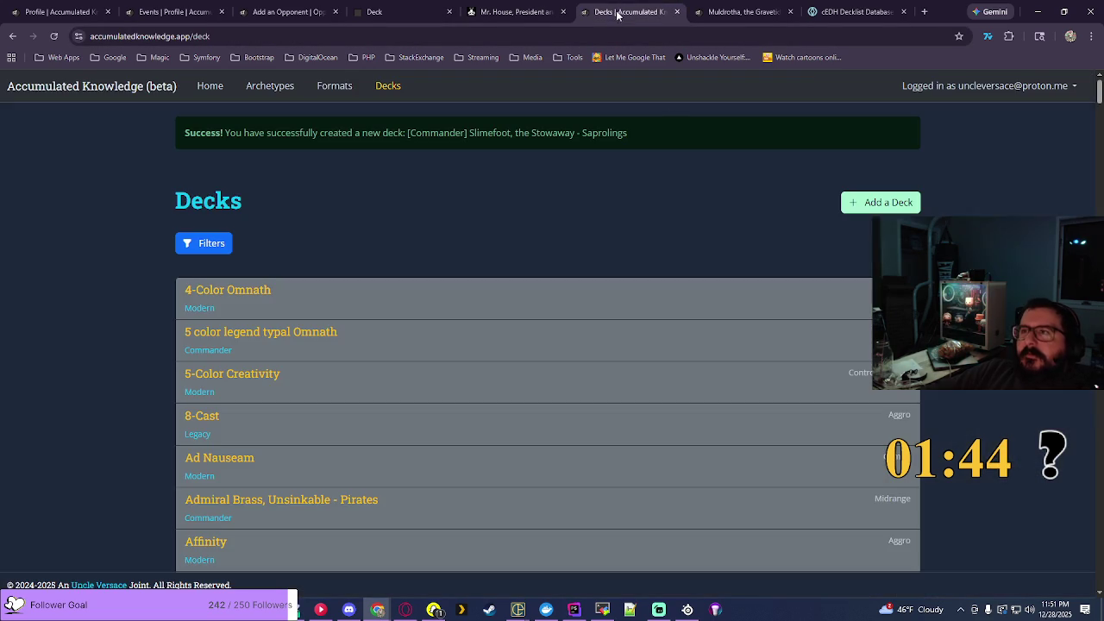
# Step: Add a Midrange Commander deck named 'Mr. House, President and CEO - Tokens' from the pasted title
pyautogui.click(881, 203)
pyautogui.click(241, 250)
pyautogui.click(246, 313)
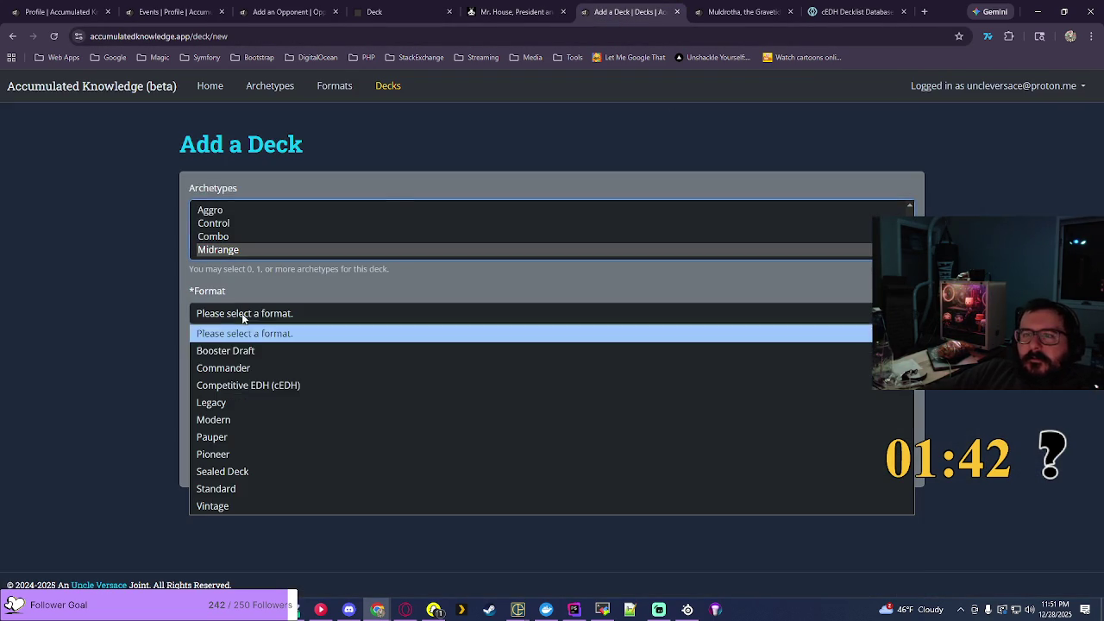
pyautogui.click(281, 361)
pyautogui.rightClick(281, 360)
pyautogui.click(276, 409)
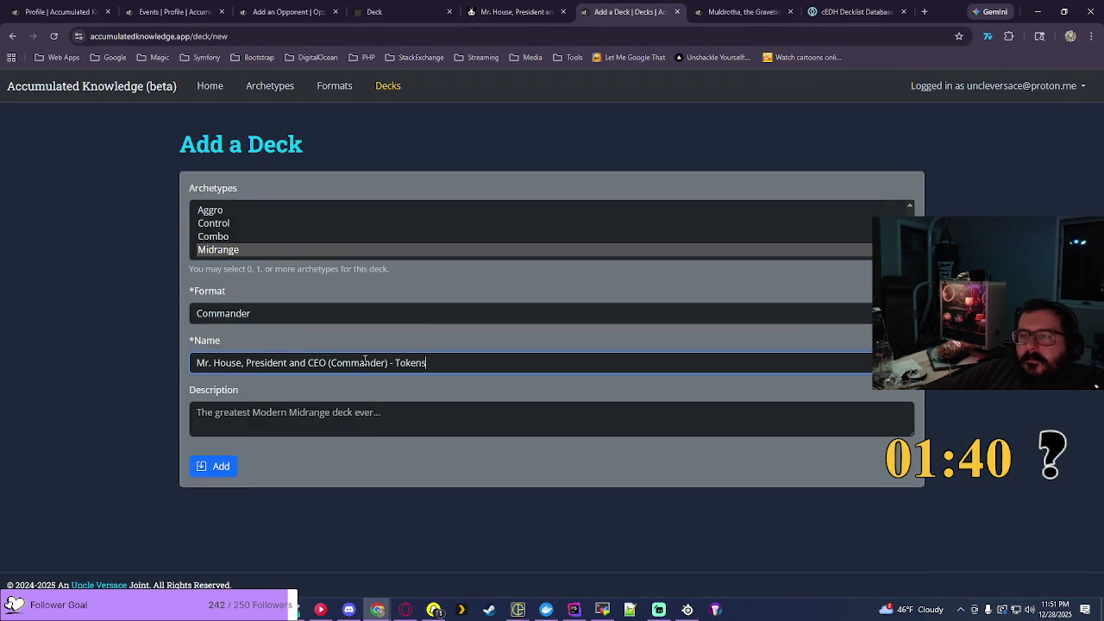
pyautogui.press('Left')
pyautogui.press('Left')
pyautogui.press('Left')
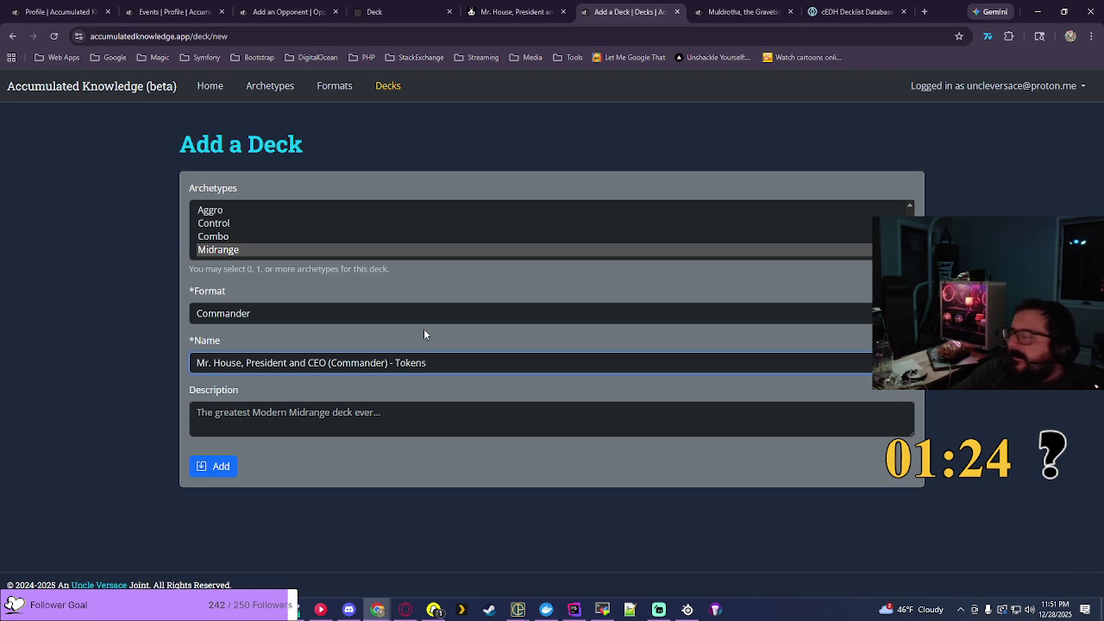
pyautogui.press('BackSpace')
pyautogui.press('BackSpace')
pyautogui.press('BackSpace')
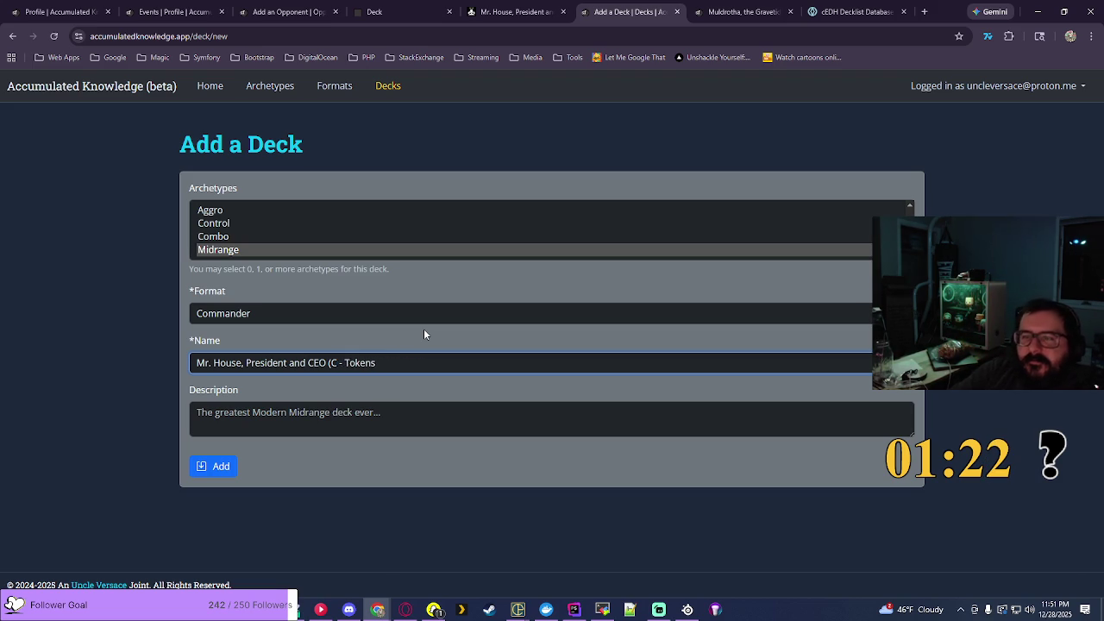
pyautogui.press('BackSpace')
pyautogui.press('BackSpace')
pyautogui.press('BackSpace')
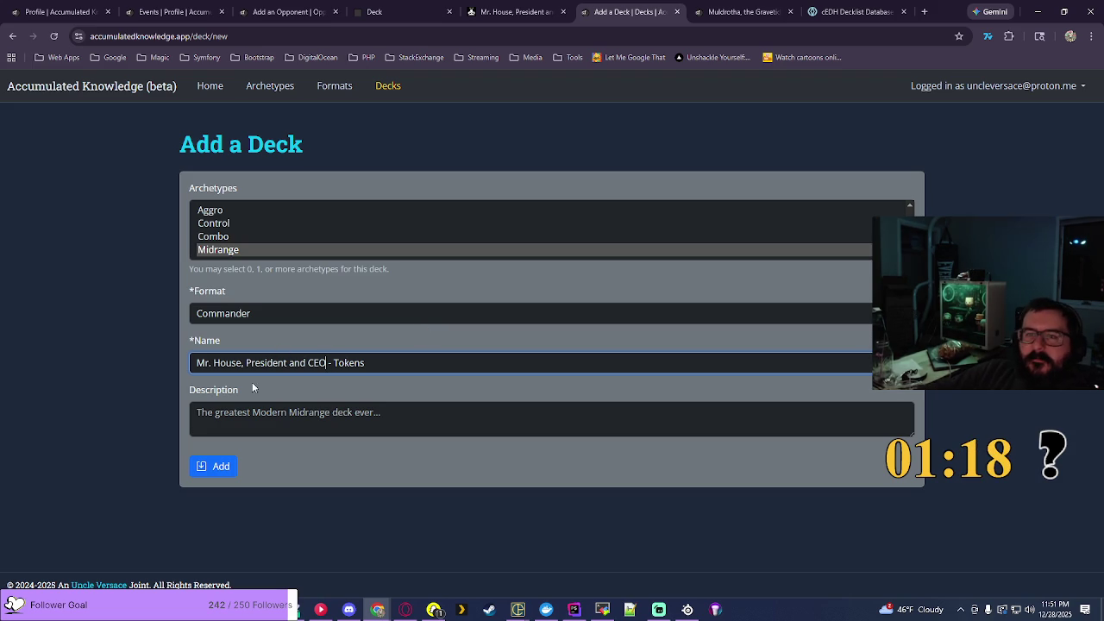
pyautogui.click(216, 466)
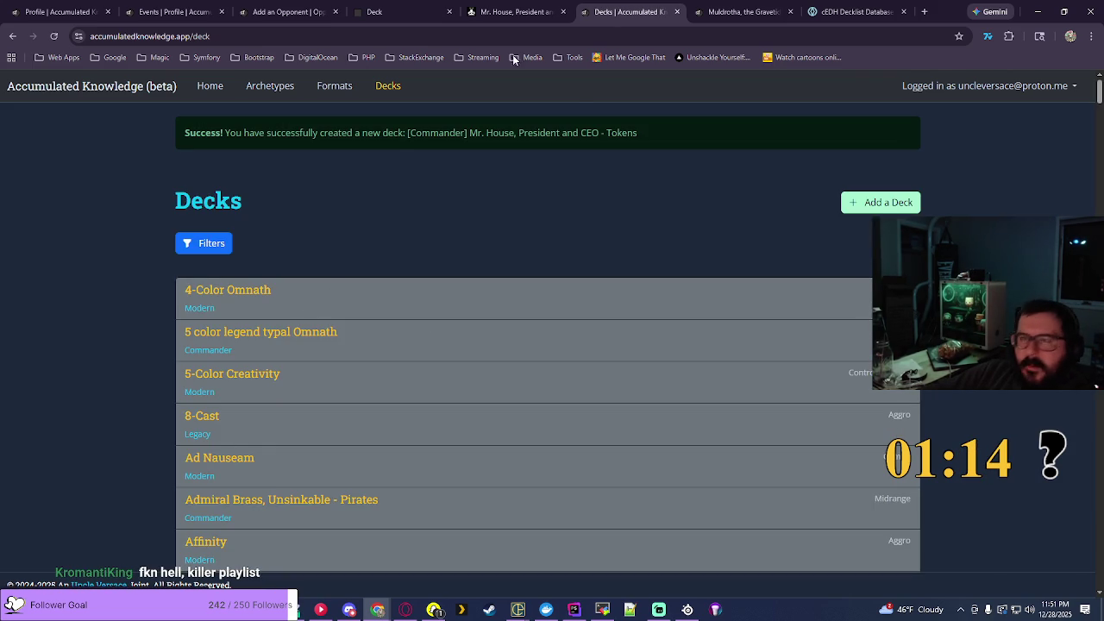
pyautogui.click(289, 12)
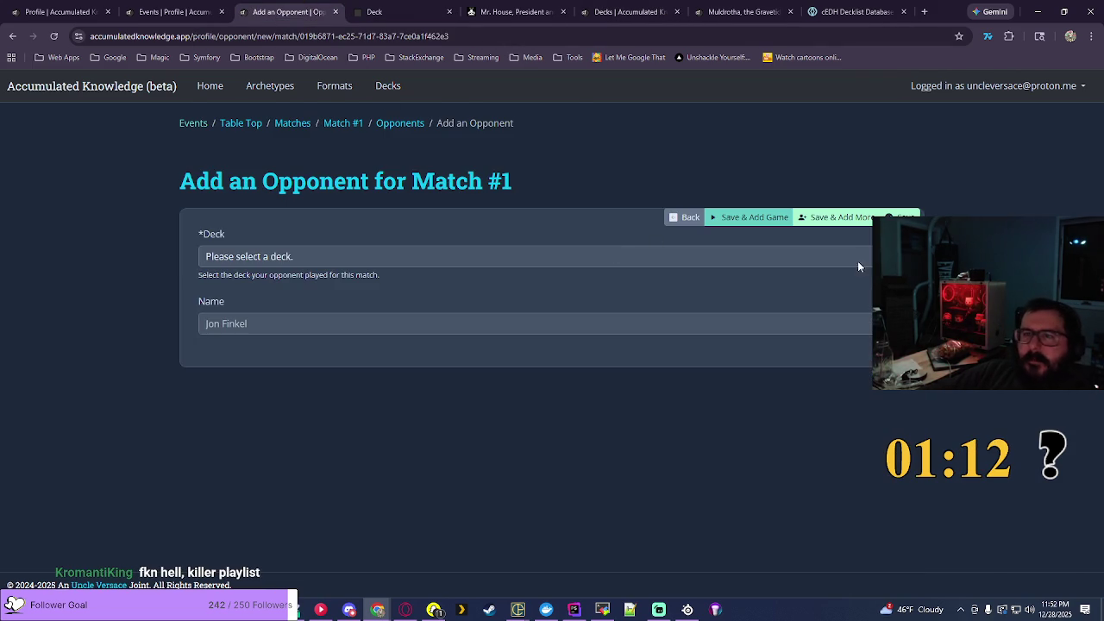
# Step: Save Mr. House, President and CEO - Tokens as Match #1's first opponent
pyautogui.click(858, 266)
pyautogui.scroll(-10, 900, 559)
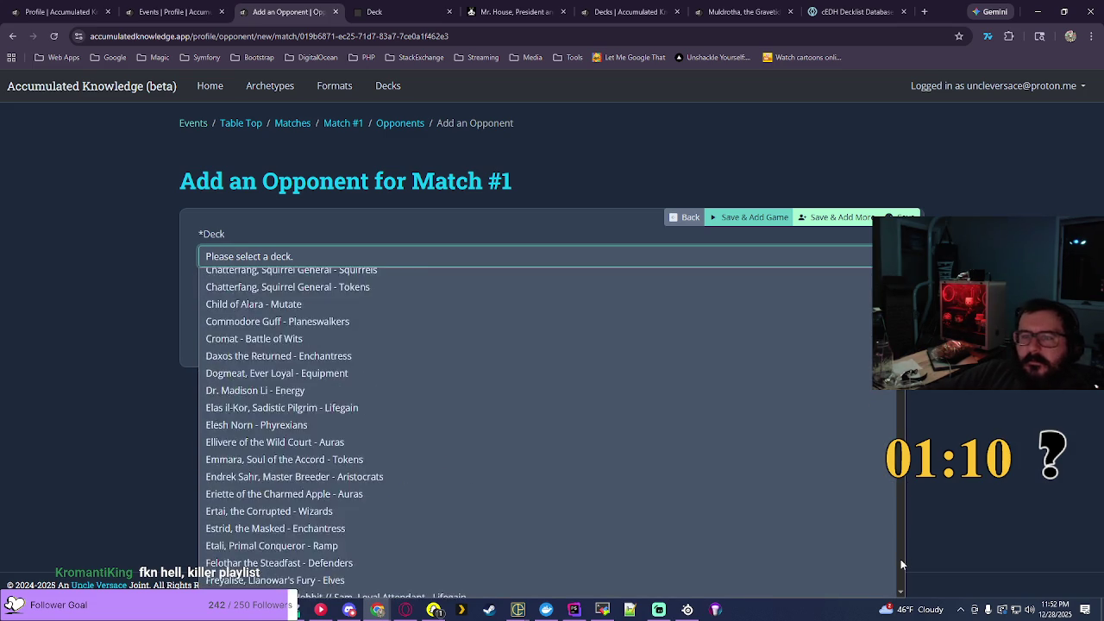
pyautogui.scroll(-10, 901, 559)
pyautogui.scroll(-5, 900, 559)
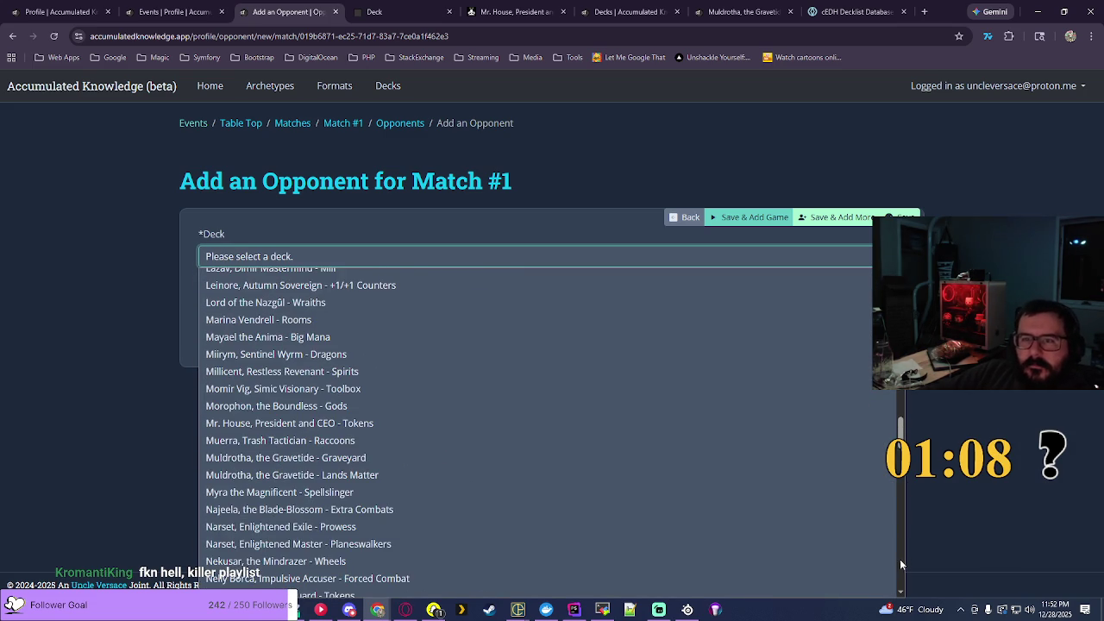
pyautogui.click(388, 421)
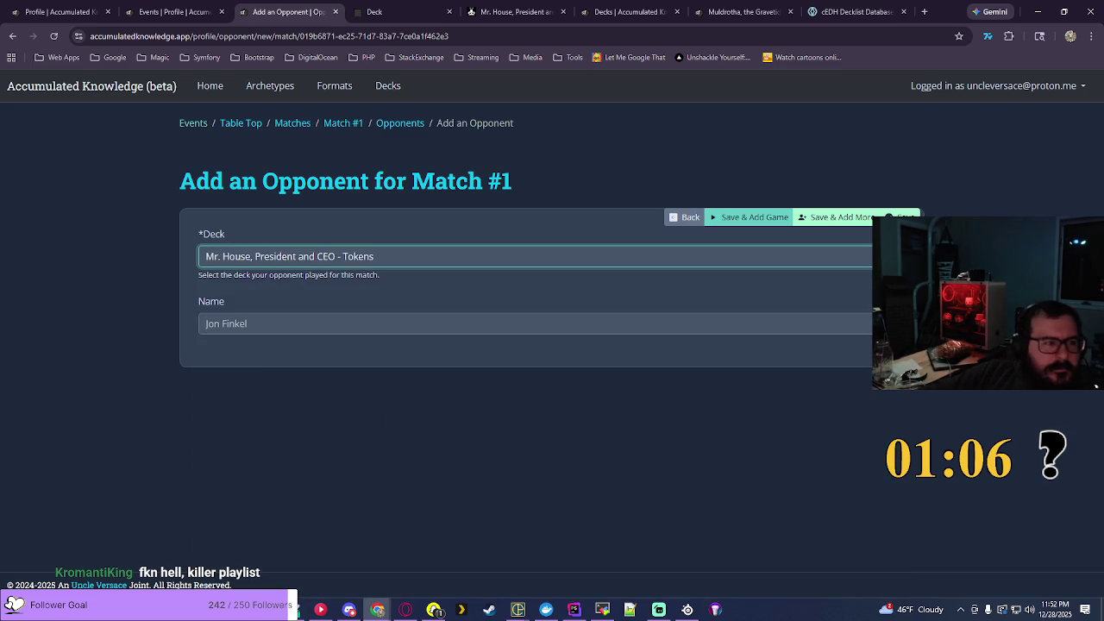
pyautogui.hotkey('alt', 'Tab')
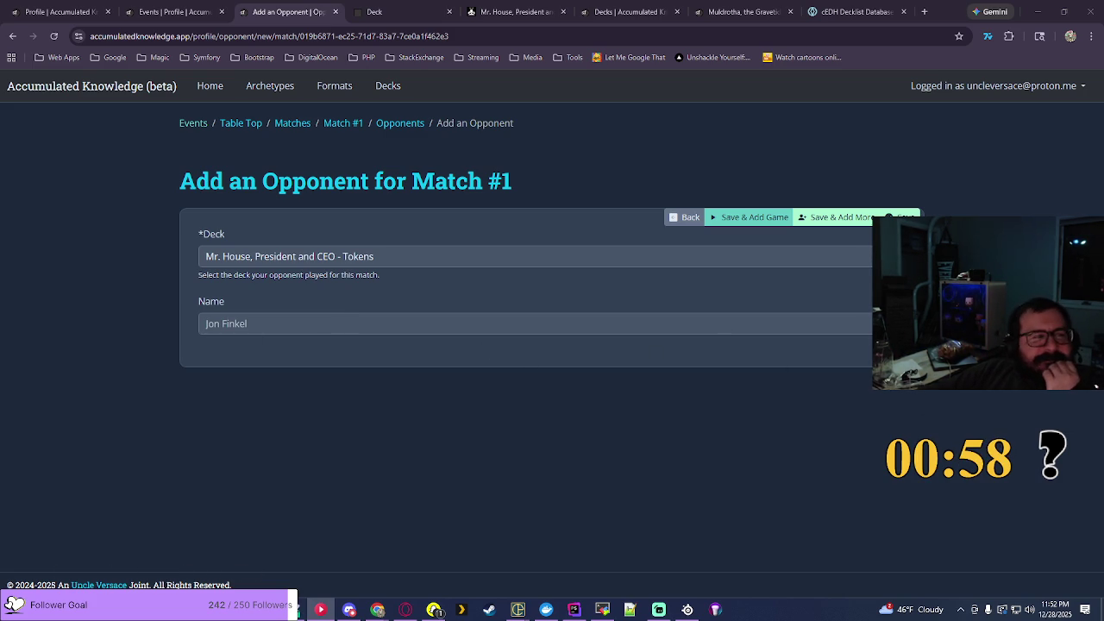
pyautogui.hotkey('alt', 'Tab')
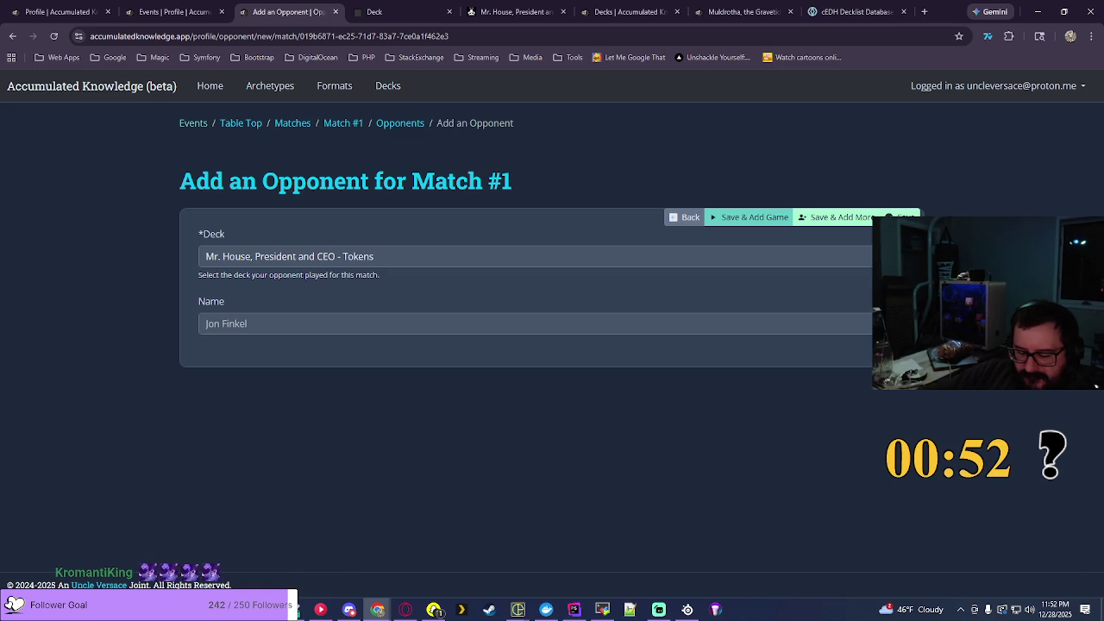
pyautogui.click(842, 220)
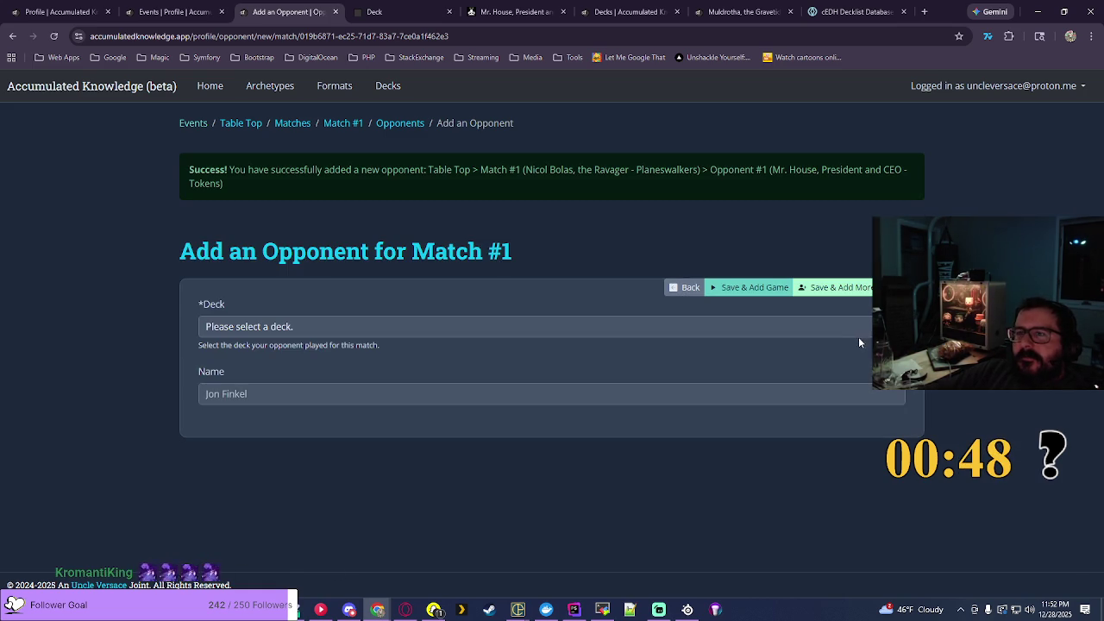
# Step: Save Kotis, Sibsig Champion - Zombies as the second opponent and proceed to adding a game
pyautogui.click(552, 327)
pyautogui.scroll(-20, 547, 160)
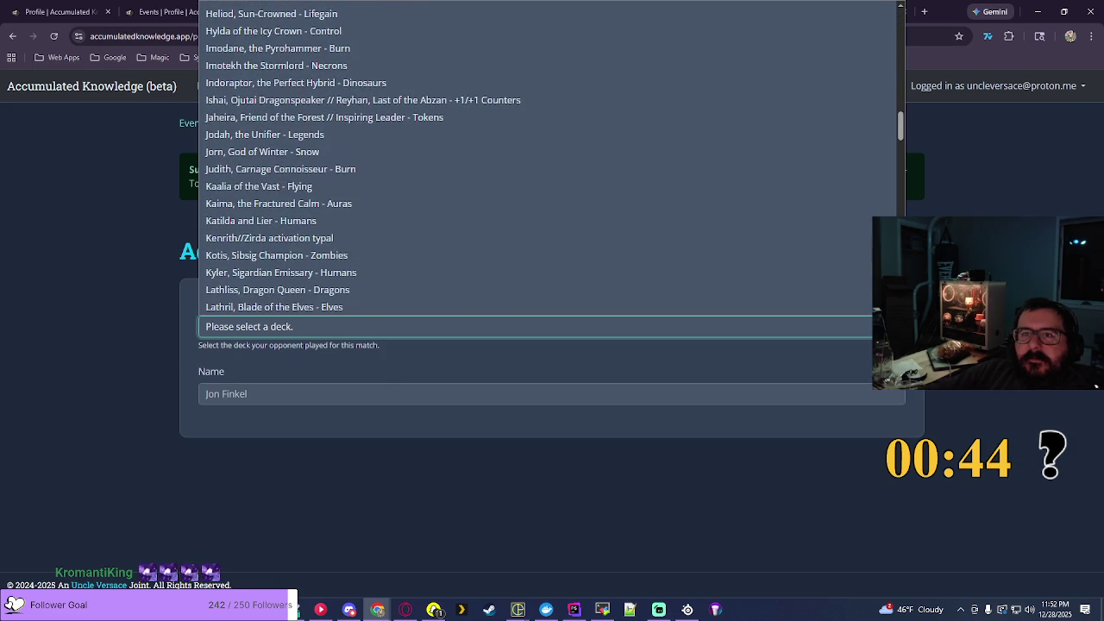
pyautogui.click(265, 257)
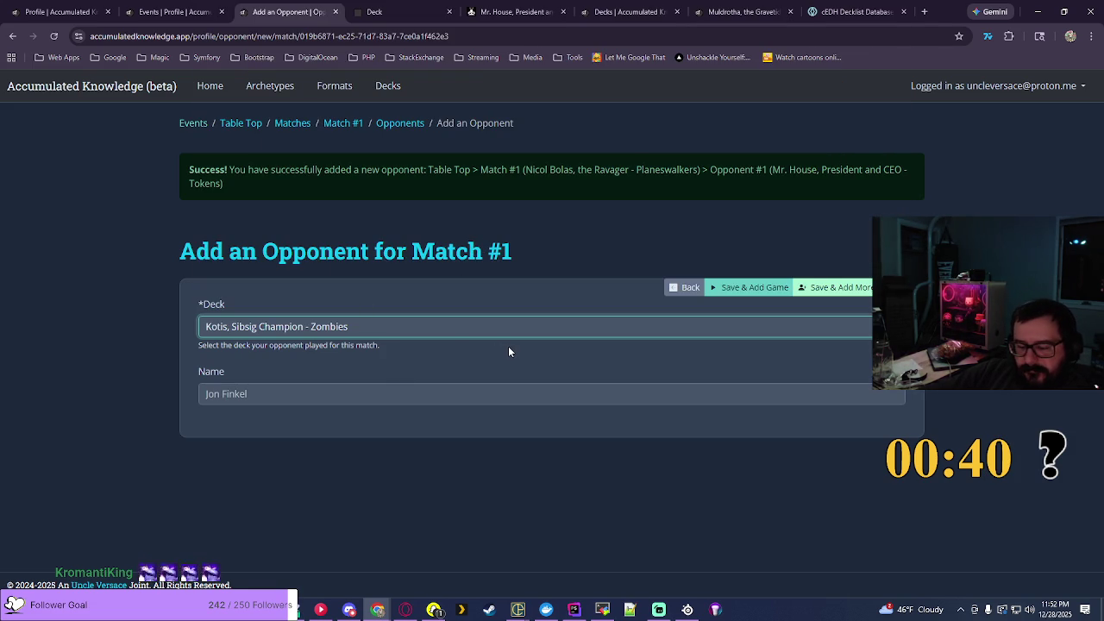
pyautogui.click(750, 288)
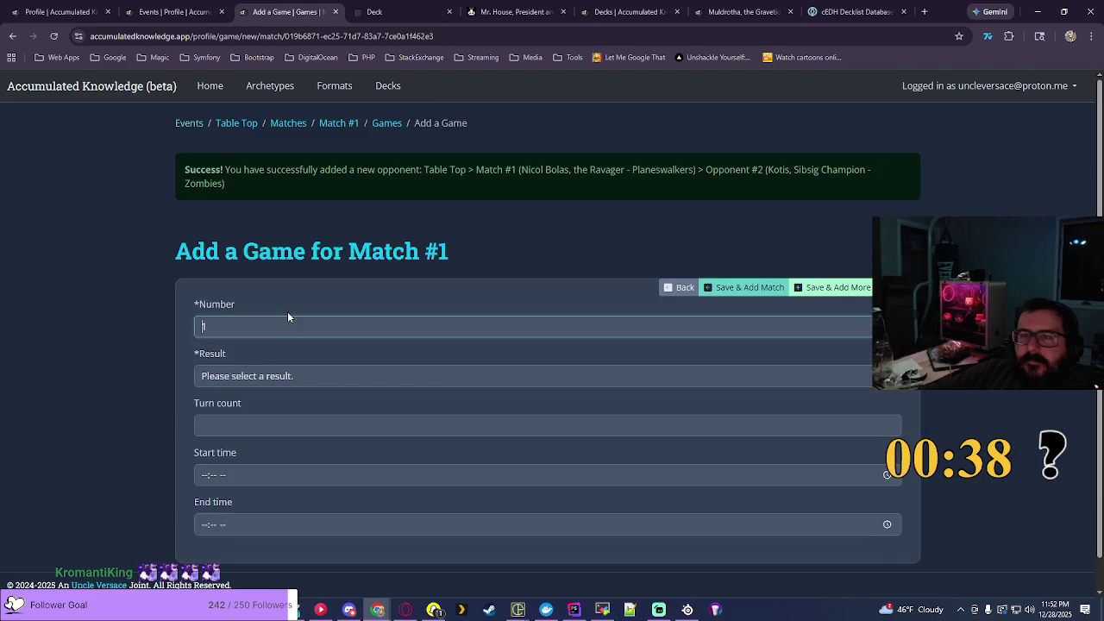
pyautogui.write('1')
# Step: Mark Game 1 as a Loss with Kotis, Sibsig Champion - Zombies as the winning deck
pyautogui.click(252, 377)
pyautogui.click(250, 412)
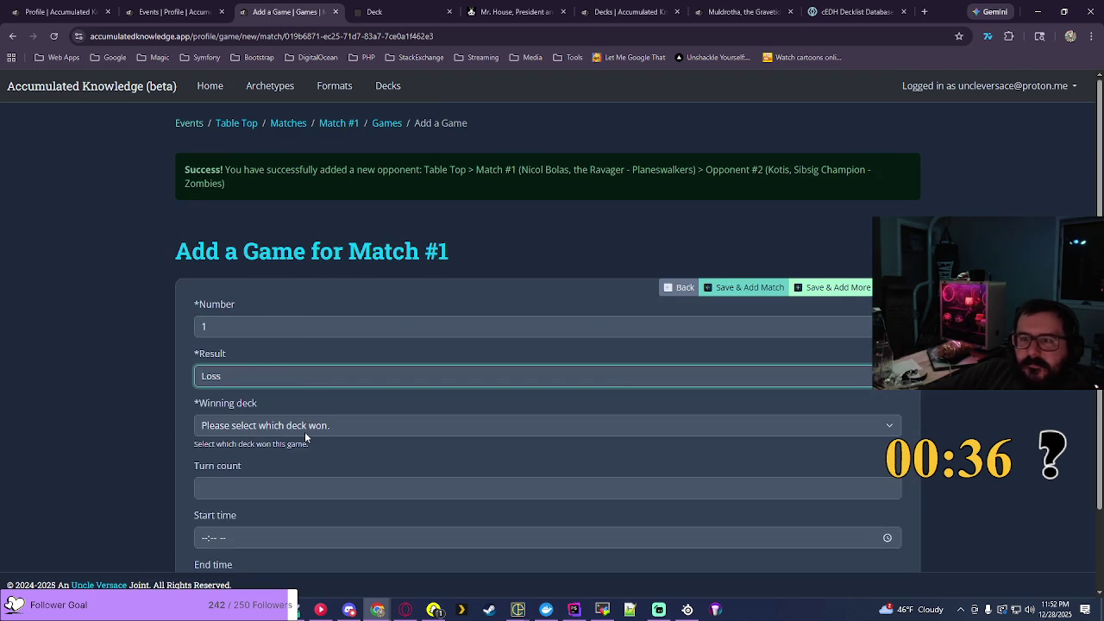
pyautogui.click(306, 429)
pyautogui.click(327, 479)
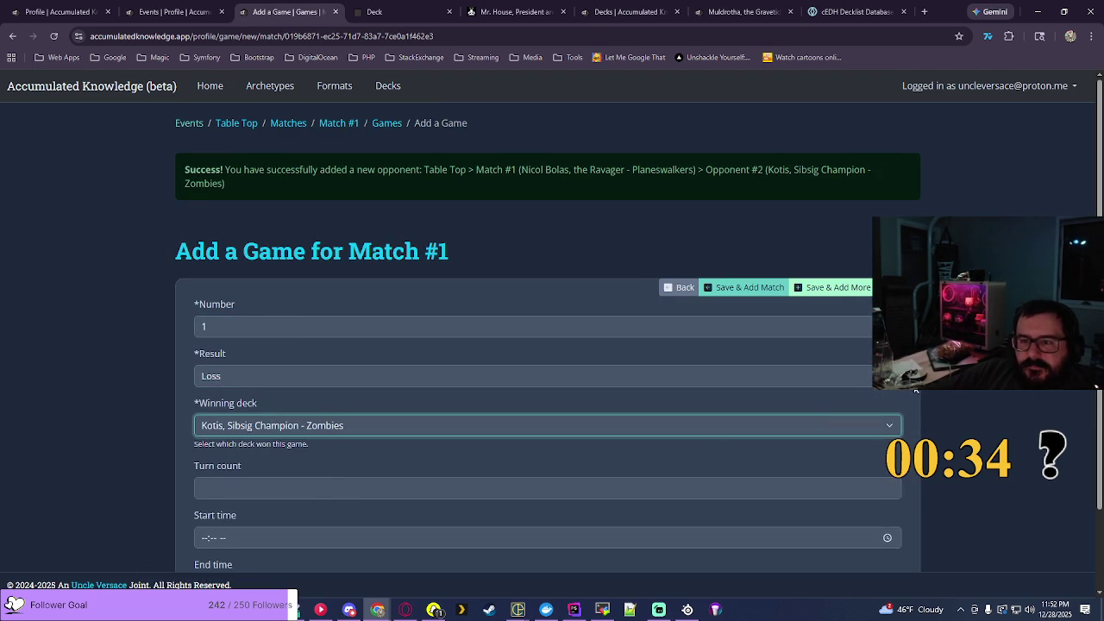
pyautogui.scroll(-2, 953, 391)
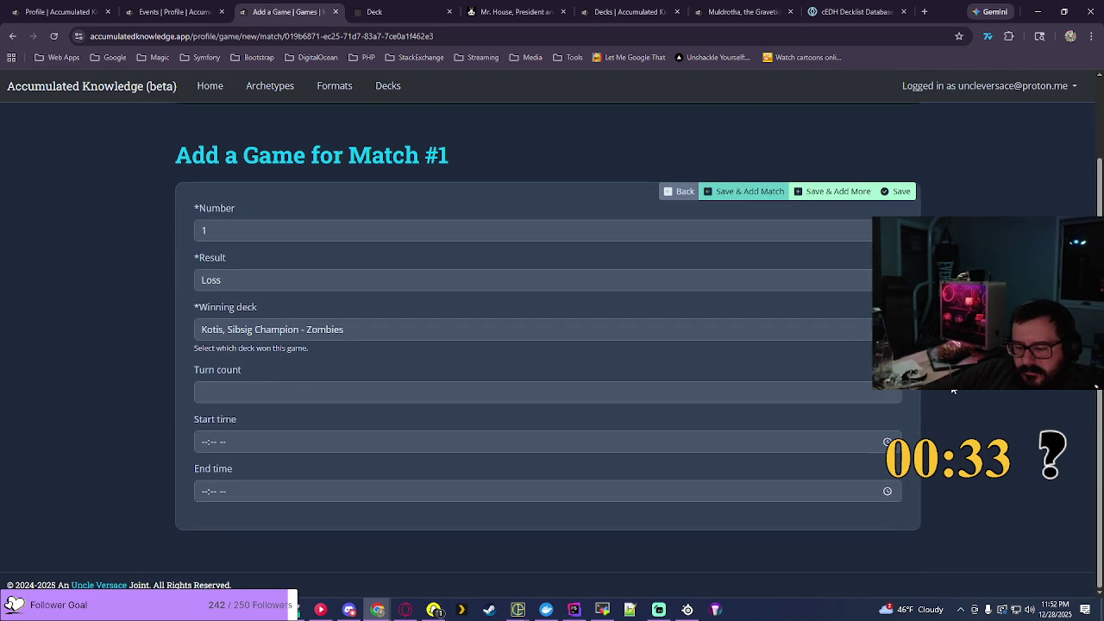
# Step: Set the game's start time to 08:13 PM
pyautogui.click(888, 442)
pyautogui.scroll(-2, 207, 395)
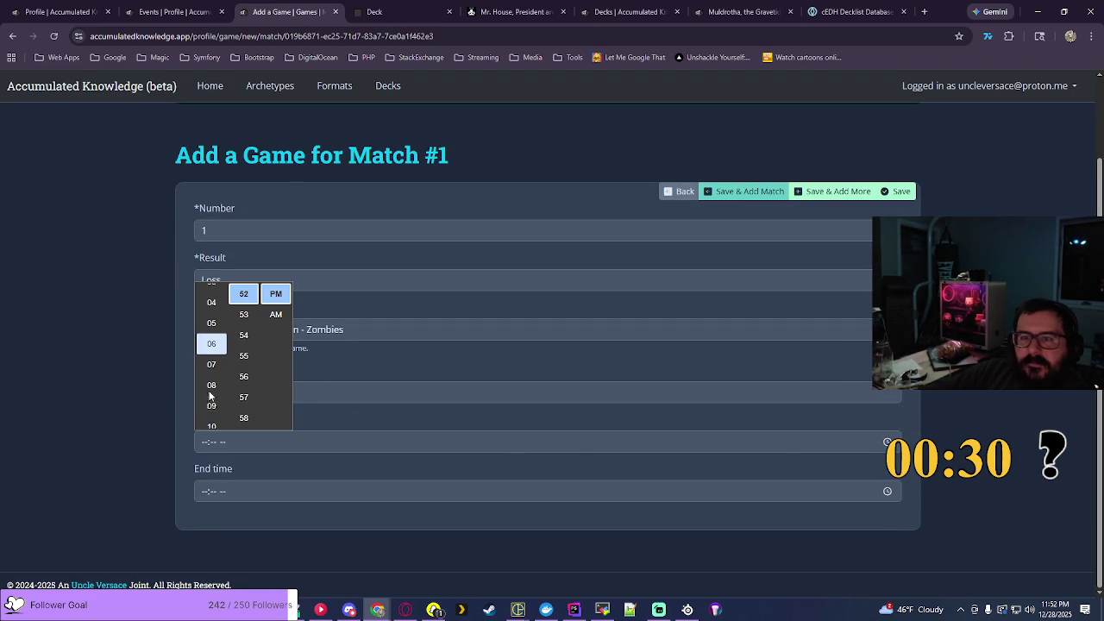
pyautogui.click(211, 377)
pyautogui.scroll(10, 242, 384)
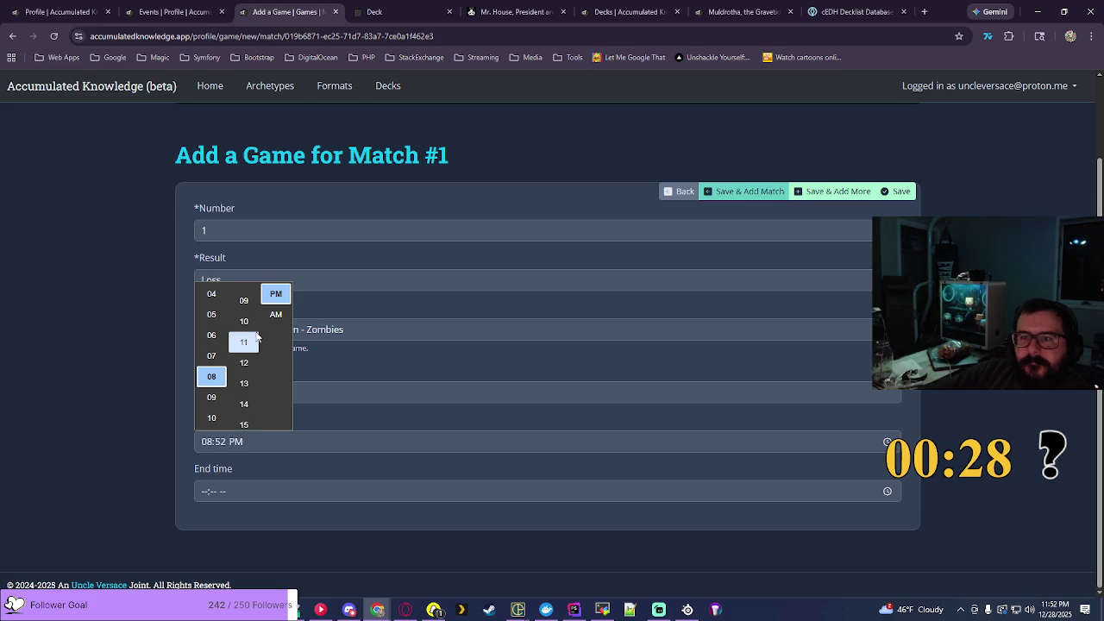
pyautogui.click(241, 384)
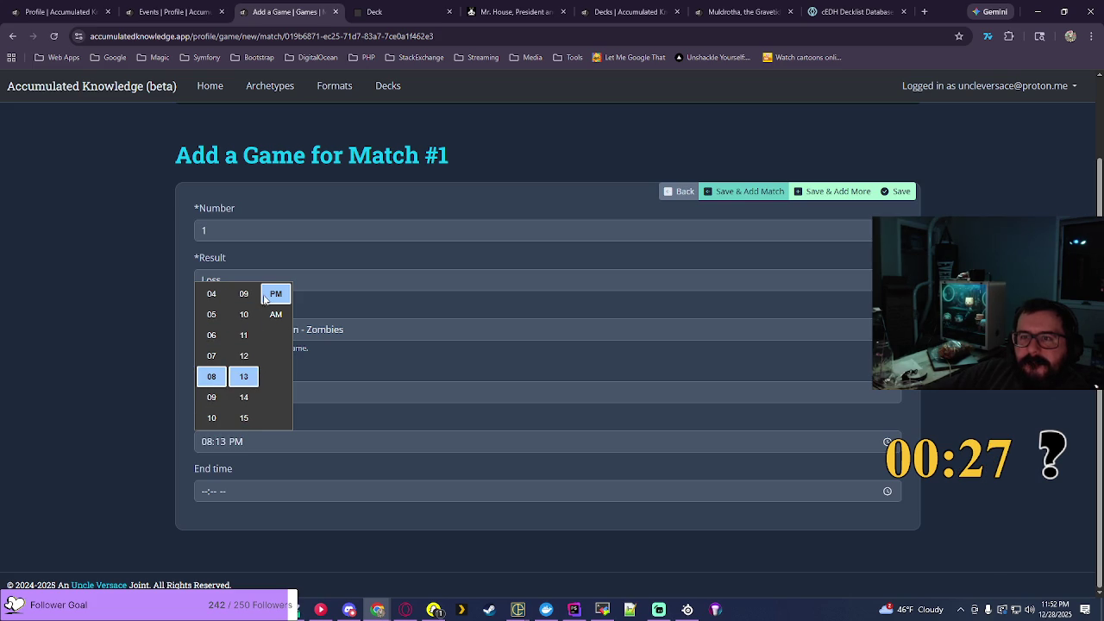
pyautogui.click(645, 325)
# Step: Set the end time to 11:26 PM and save the game record
pyautogui.click(861, 492)
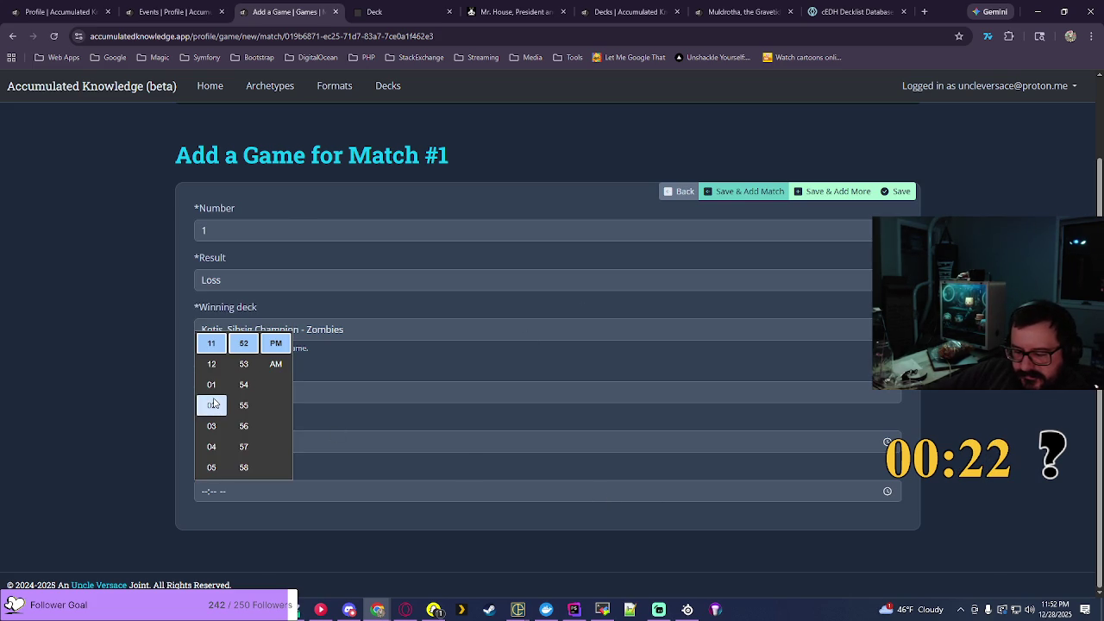
pyautogui.click(211, 343)
pyautogui.scroll(5, 245, 403)
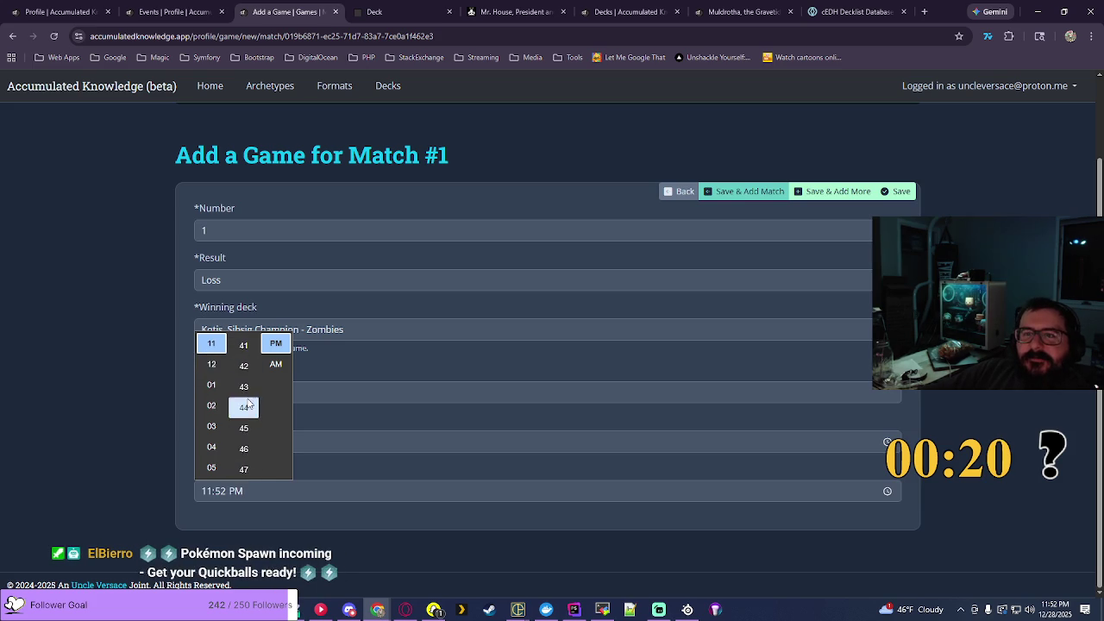
pyautogui.scroll(3, 247, 403)
pyautogui.click(247, 384)
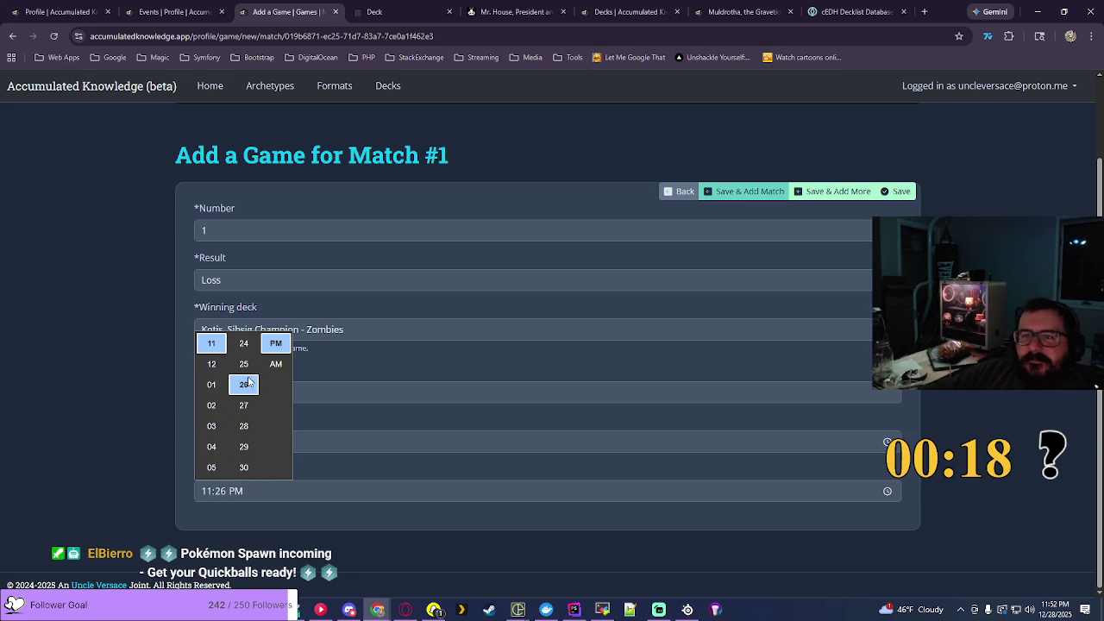
pyautogui.click(276, 345)
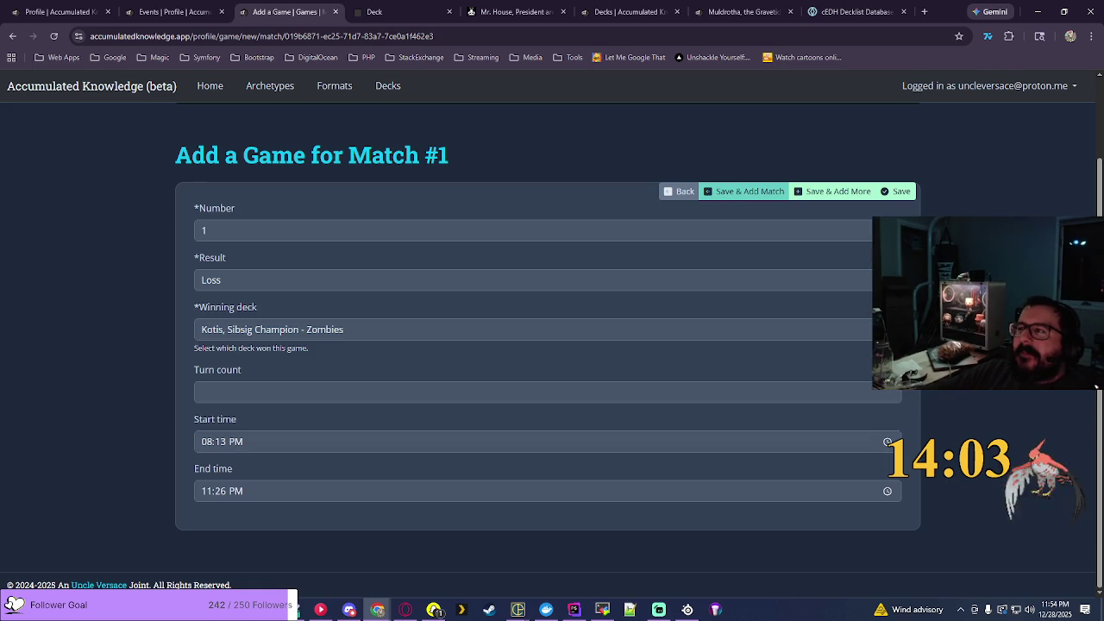
pyautogui.click(900, 193)
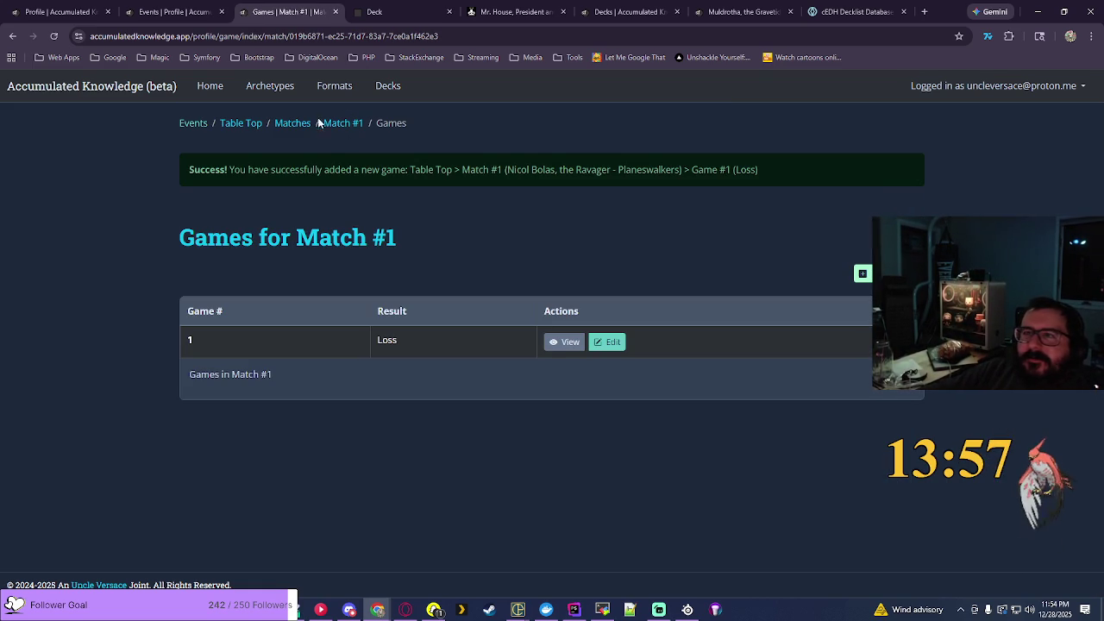
# Step: Go back through Table Top's matches, now a Loss (0-1-0), to a blank Add an Event form
pyautogui.click(293, 124)
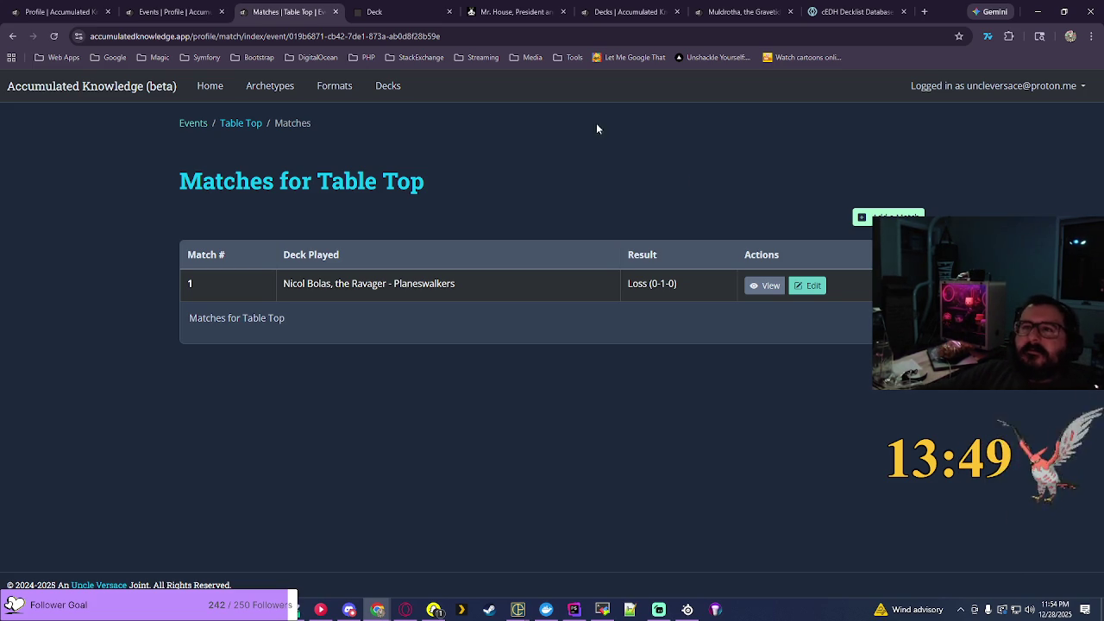
pyautogui.hotkey('alt', 'Tab')
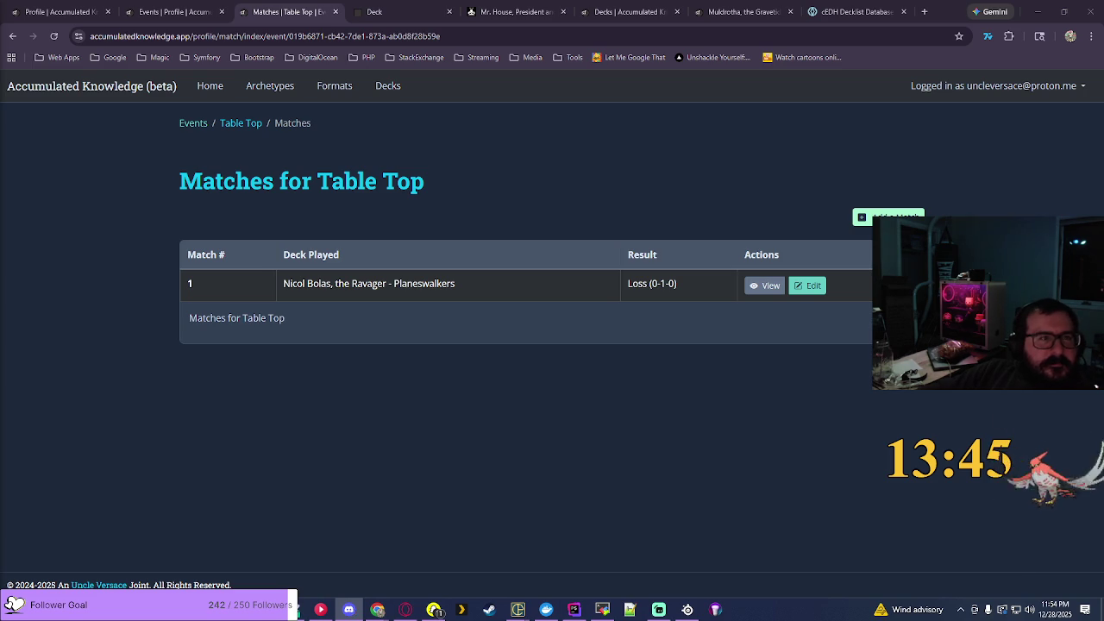
pyautogui.click(806, 198)
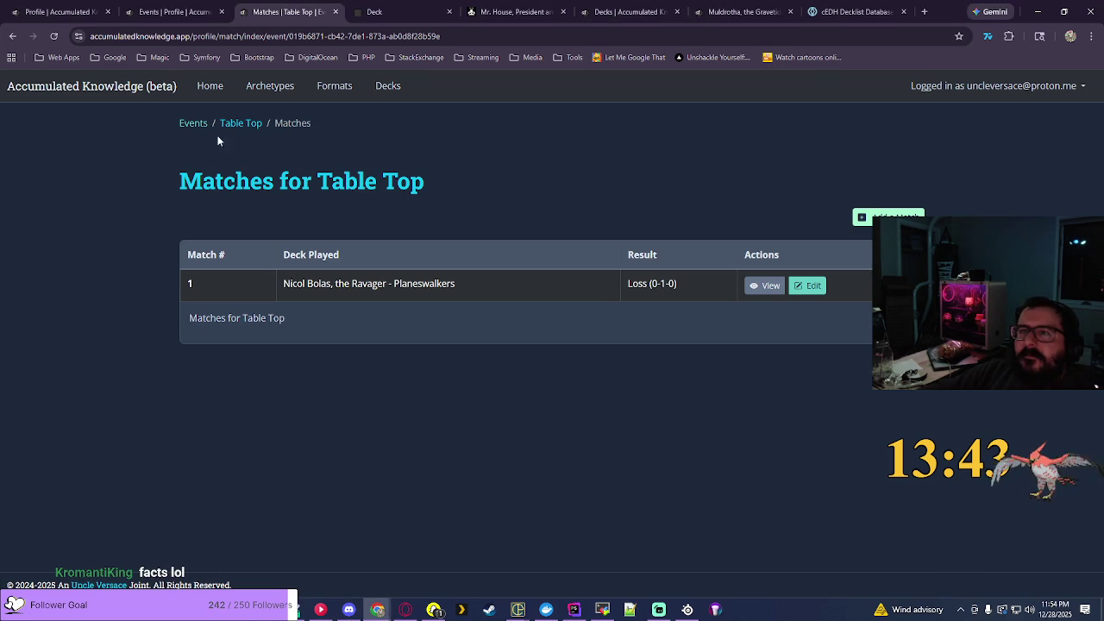
pyautogui.click(194, 126)
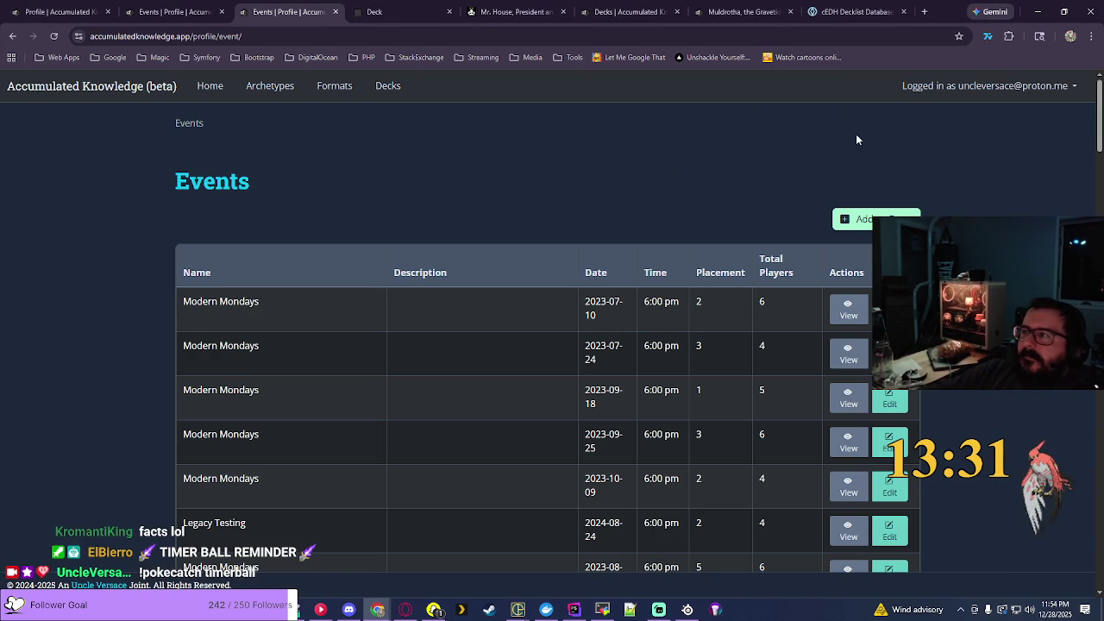
pyautogui.click(861, 219)
# Step: Name the event Friday Night Magic and paste in the past event's 'Weekly Commander night' description
pyautogui.click(221, 262)
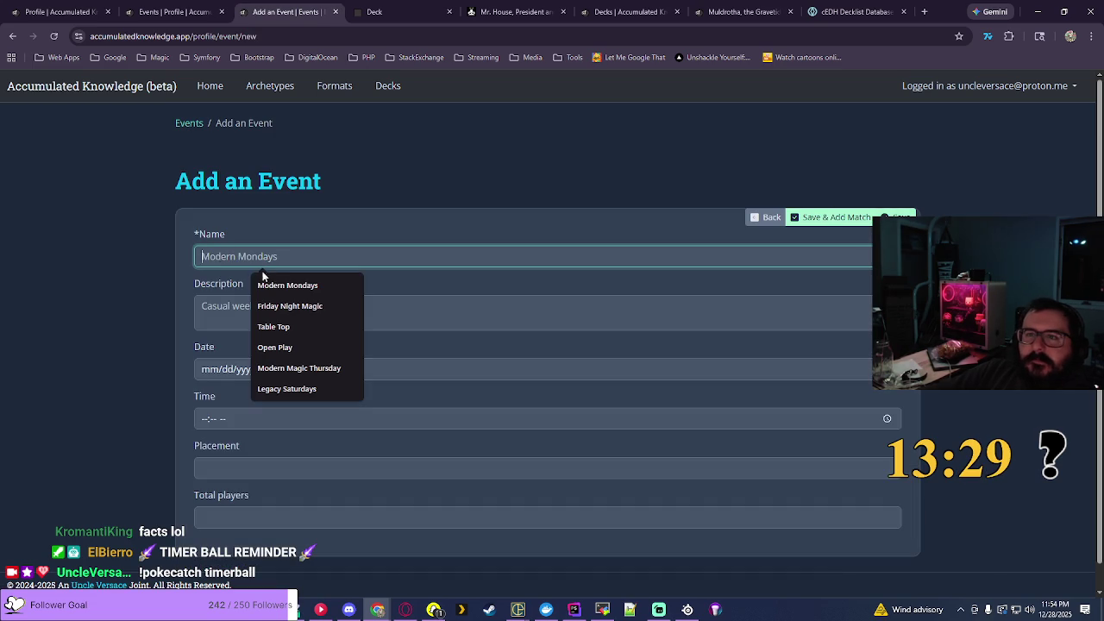
pyautogui.click(301, 309)
pyautogui.hotkey('ctrl', 'shift', 'Tab')
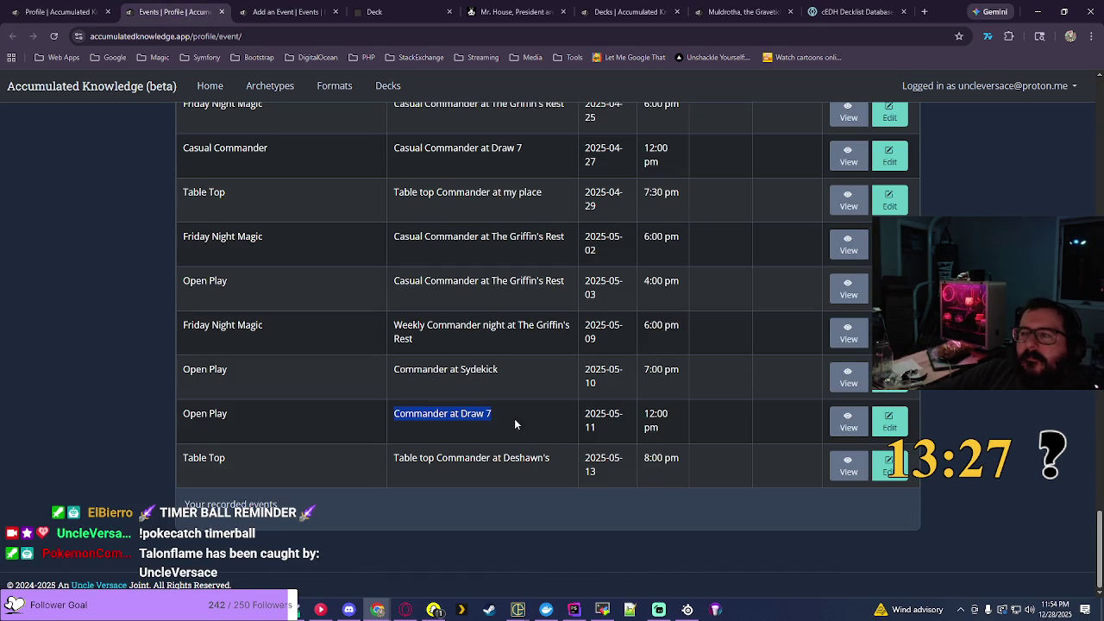
pyautogui.tripleClick(394, 324)
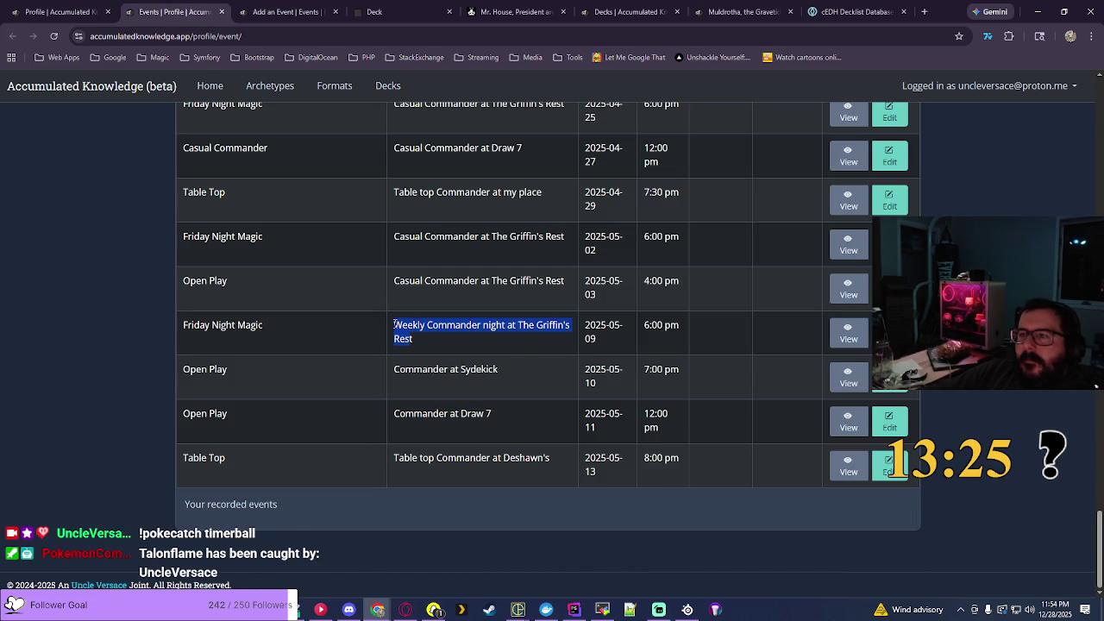
pyautogui.click(423, 340)
pyautogui.moveTo(424, 340); pyautogui.dragTo(394, 325)
pyautogui.hotkey('ctrl', 'c')
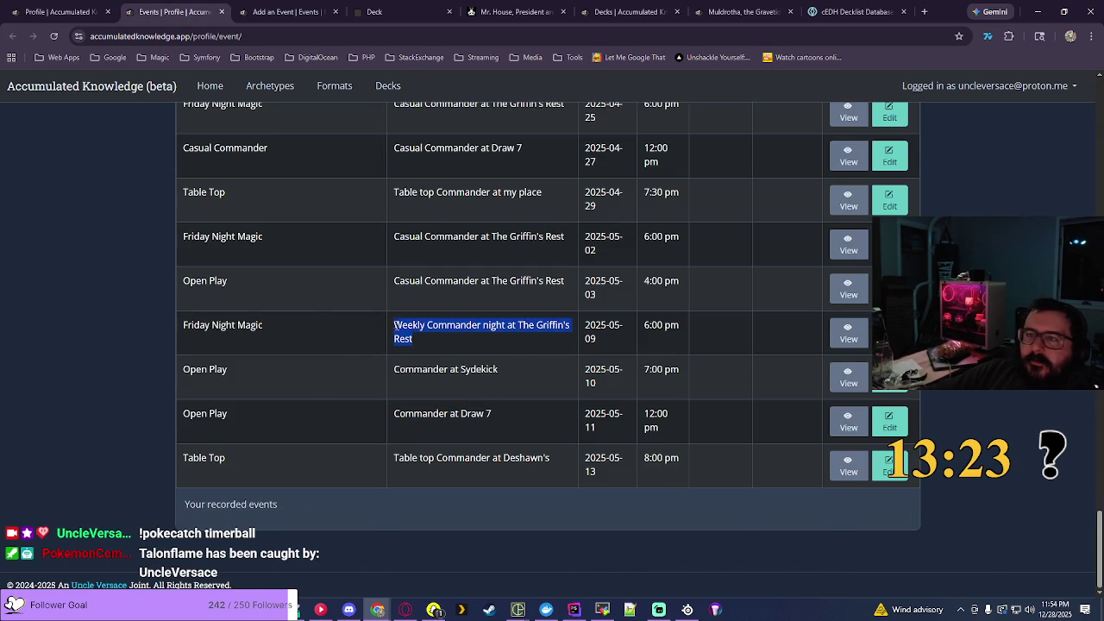
pyautogui.hotkey('ctrl', 'Tab')
pyautogui.hotkey('ctrl', 'Tab')
pyautogui.hotkey('ctrl', 'shift', 'Tab')
pyautogui.hotkey('ctrl', 'v')
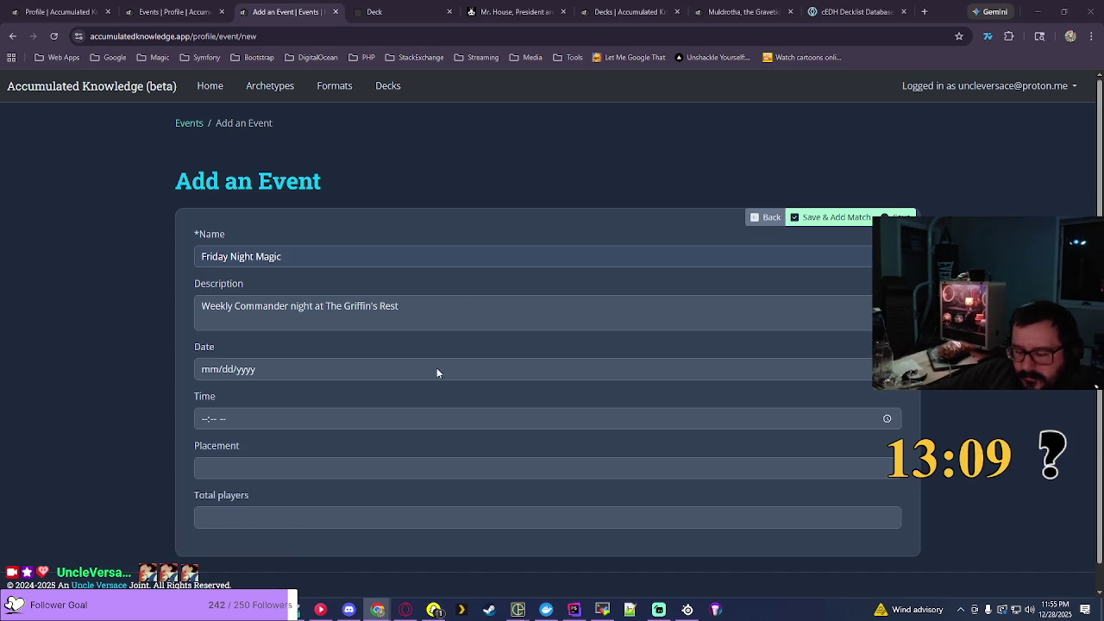
# Step: Set the event date to 05/30/2025
pyautogui.click(208, 369)
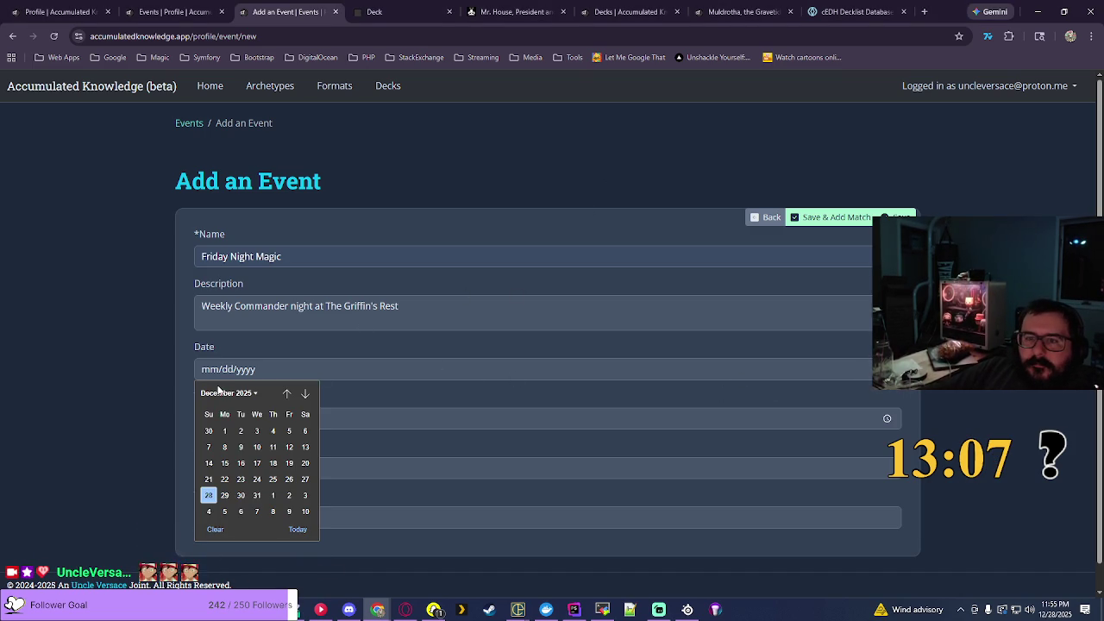
pyautogui.click(222, 392)
pyautogui.click(216, 452)
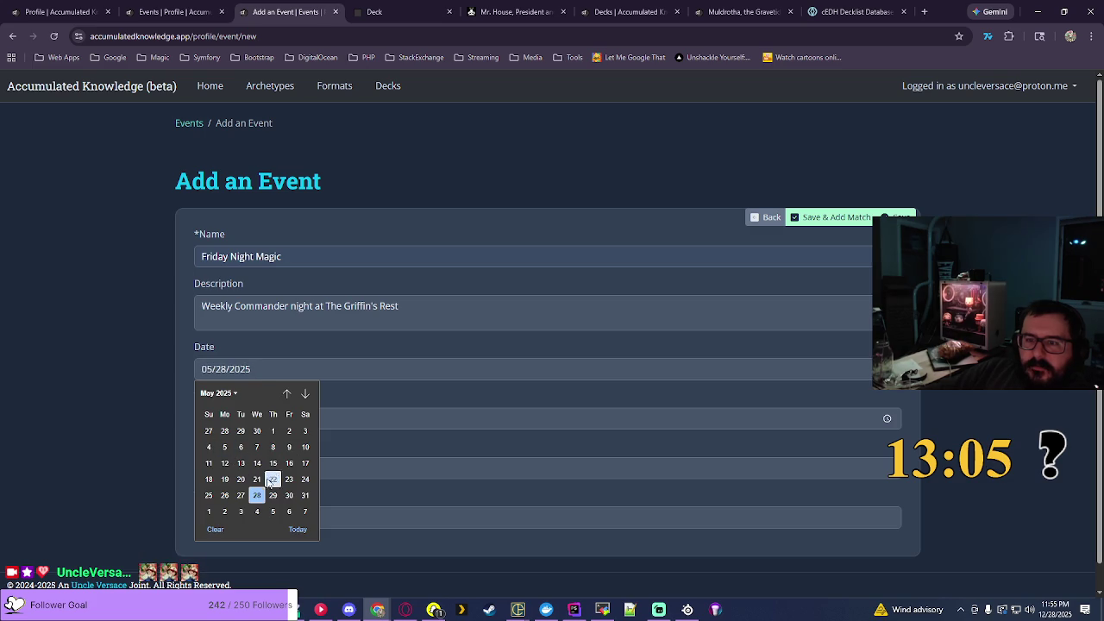
pyautogui.click(292, 500)
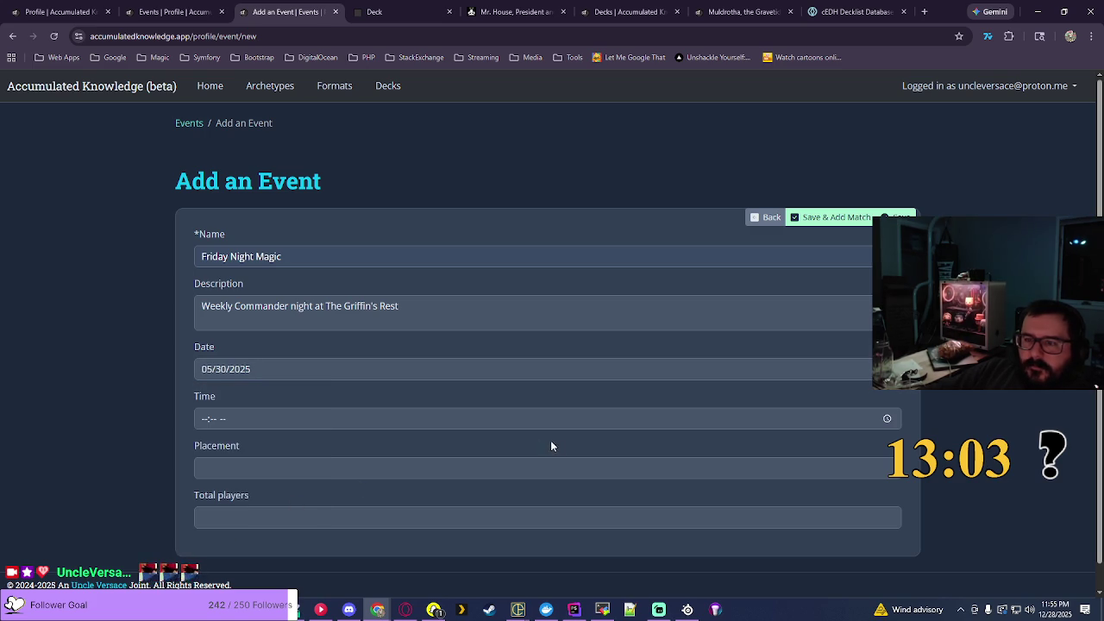
# Step: Set the event time to 06:00 PM and save the event
pyautogui.click(887, 417)
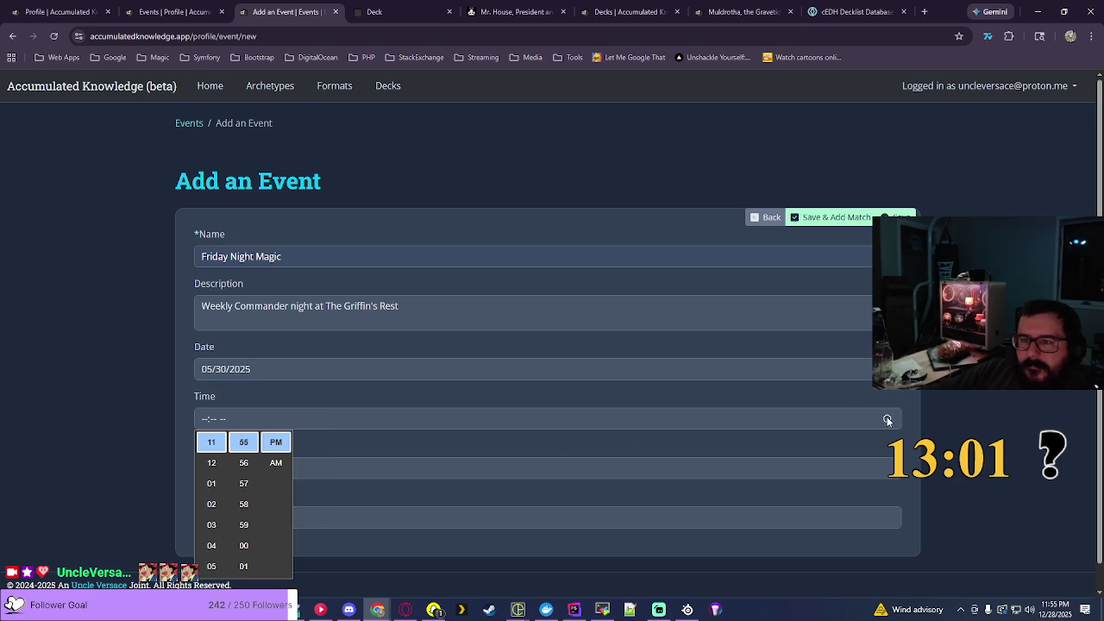
pyautogui.scroll(2, 211, 483)
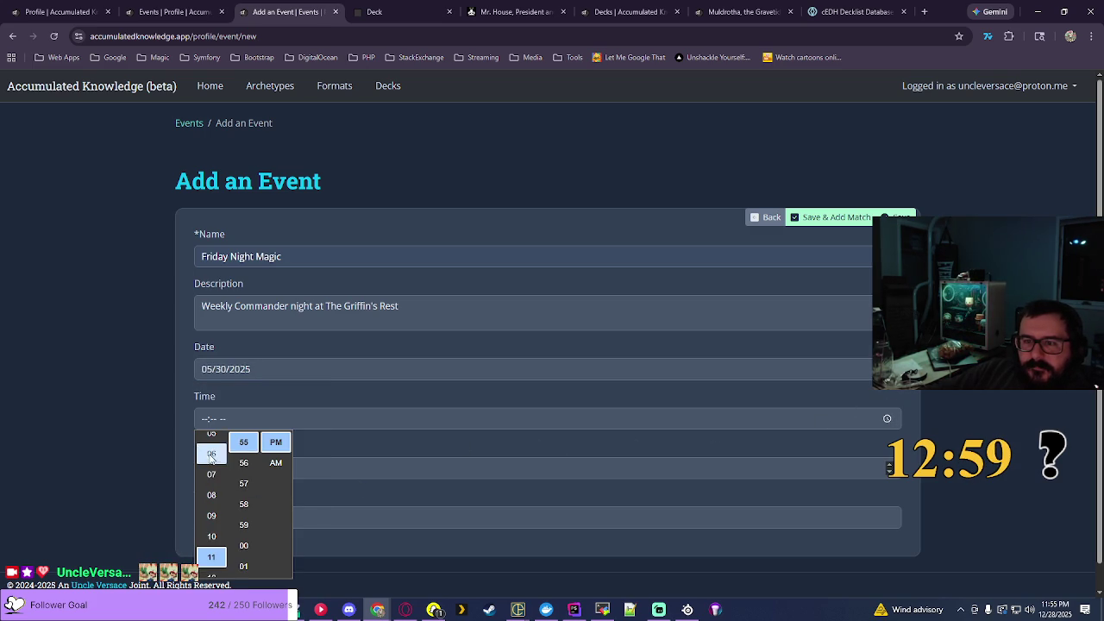
pyautogui.click(212, 454)
pyautogui.scroll(3, 244, 526)
pyautogui.scroll(10, 245, 552)
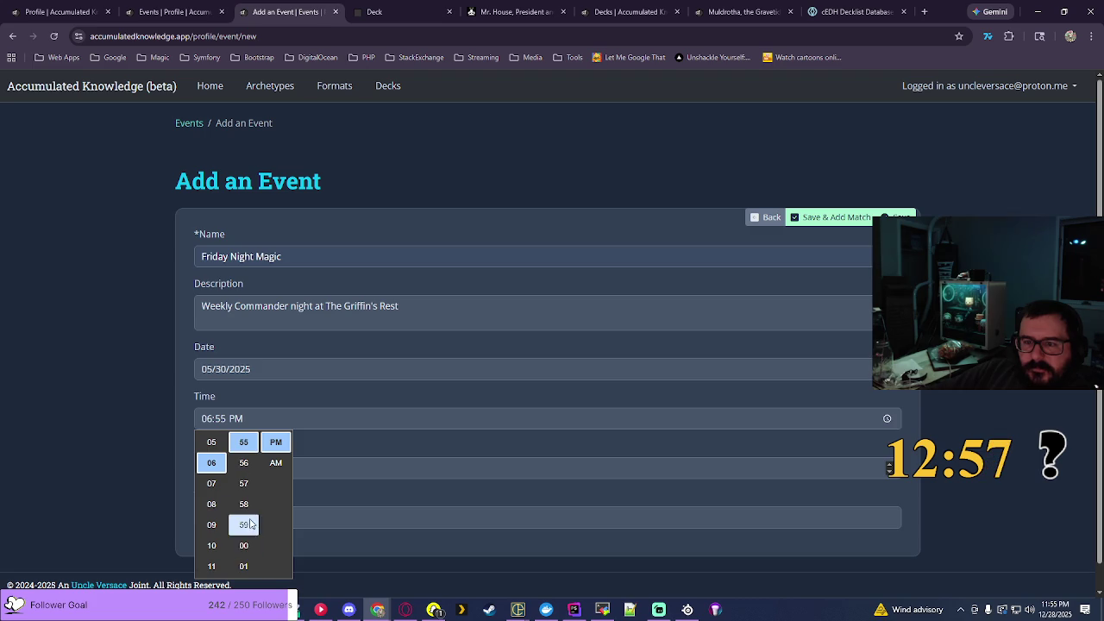
pyautogui.click(244, 442)
pyautogui.press('Return')
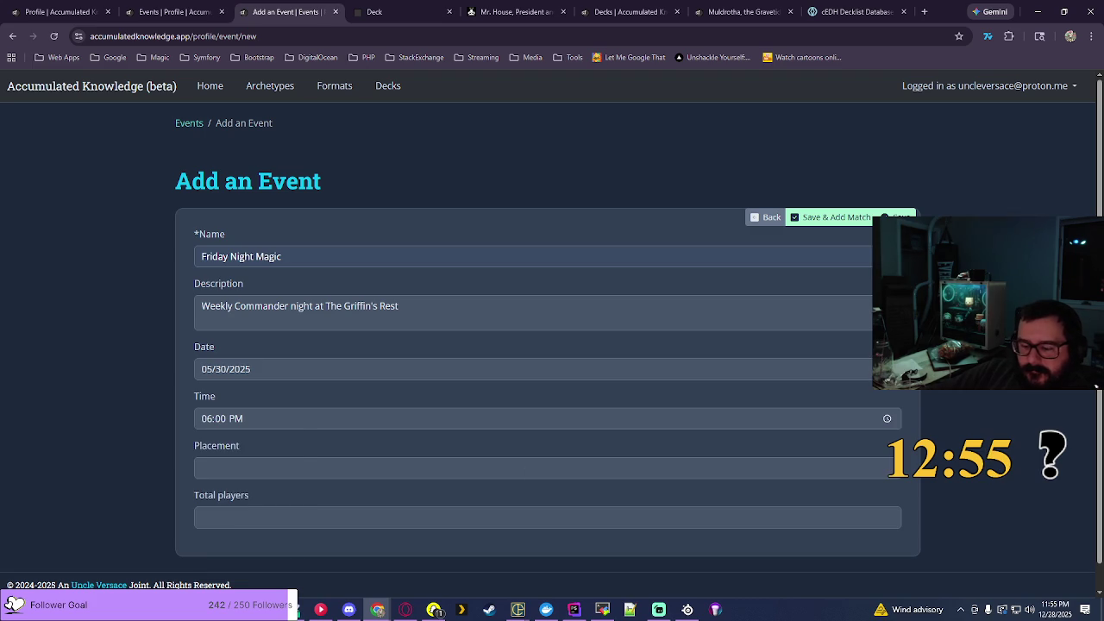
pyautogui.click(830, 218)
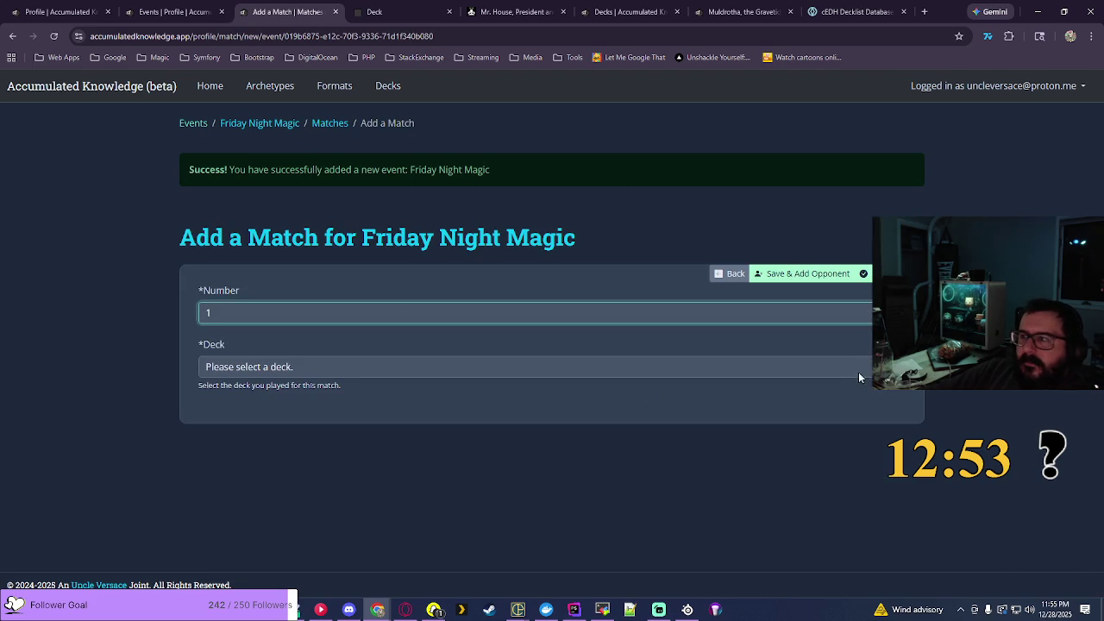
# Step: Create Match #1 using my Nicol Bolas, the Ravager - Planeswalkers deck
pyautogui.click(866, 364)
pyautogui.scroll(-4, 552, 310)
pyautogui.scroll(-15, 548, 182)
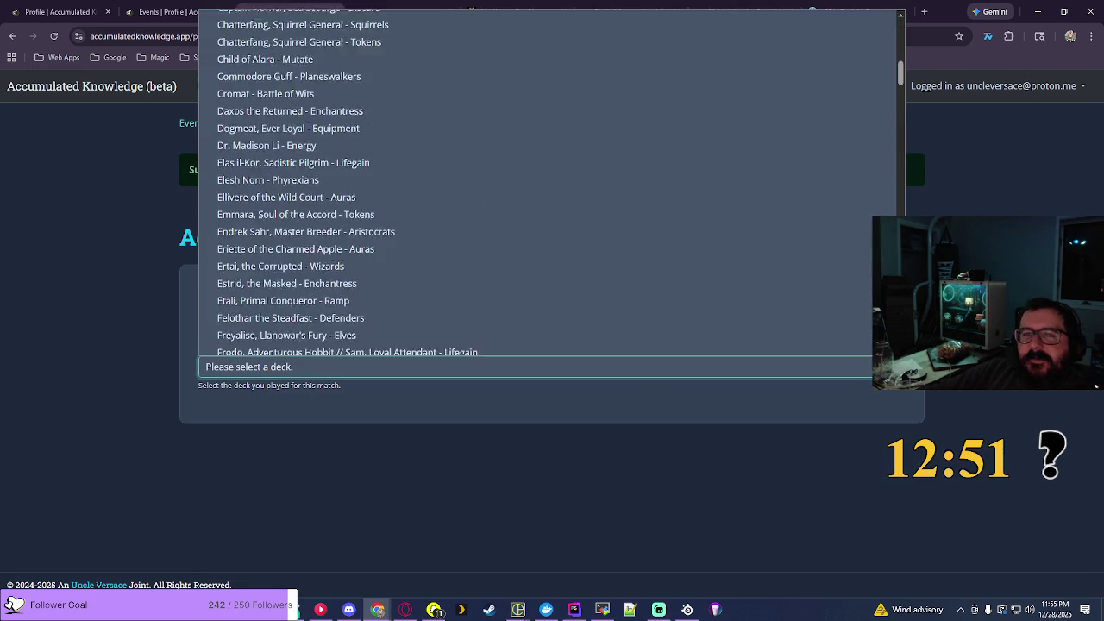
pyautogui.scroll(-4, 434, 286)
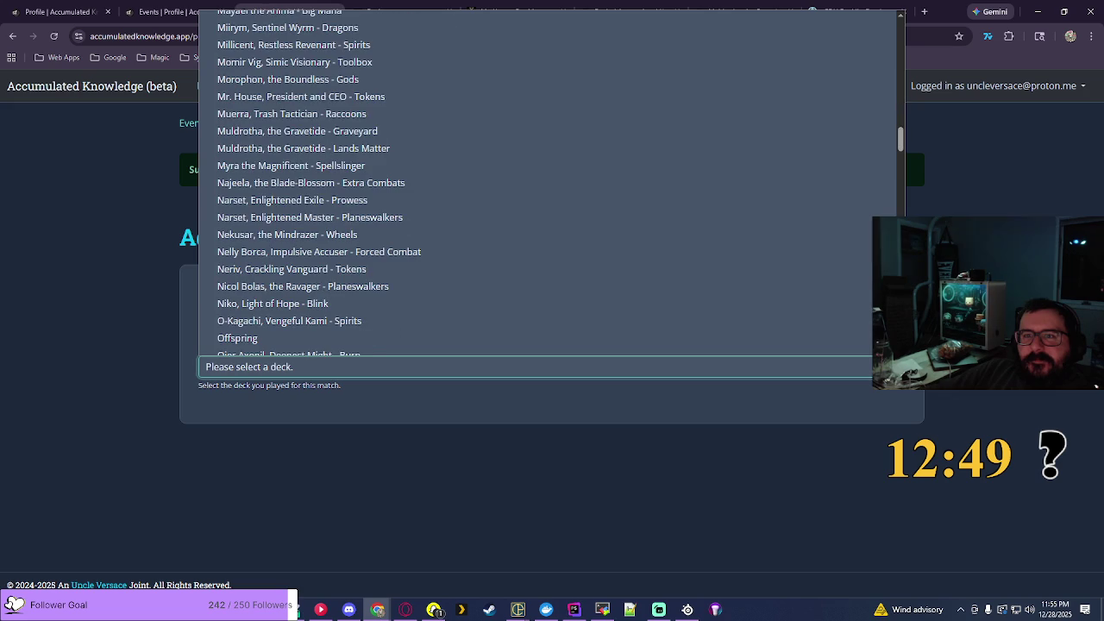
pyautogui.click(433, 285)
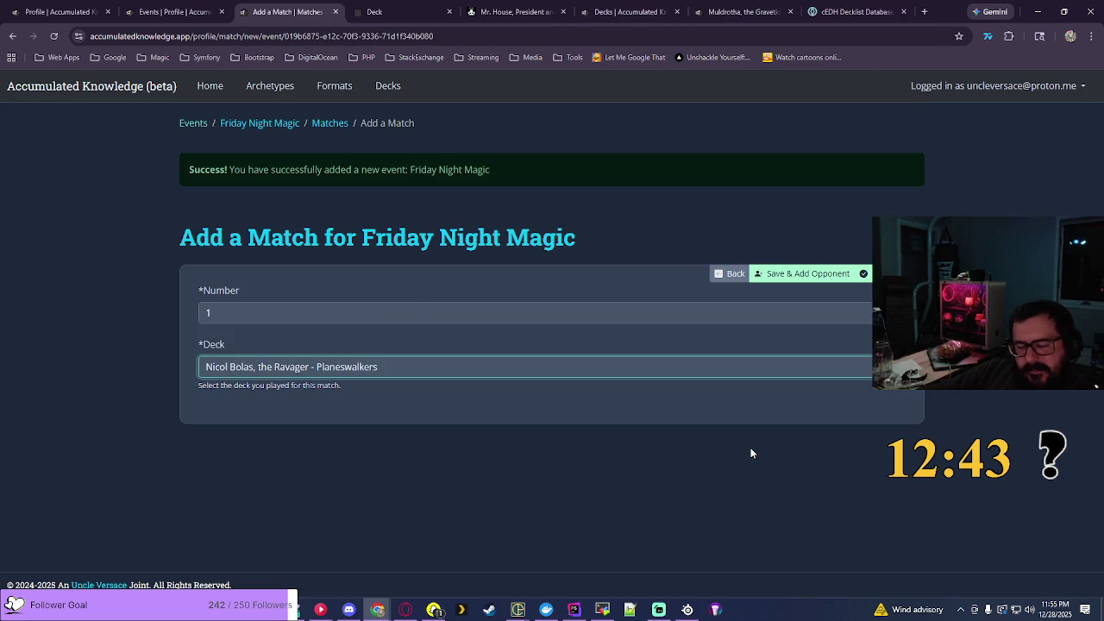
pyautogui.click(785, 274)
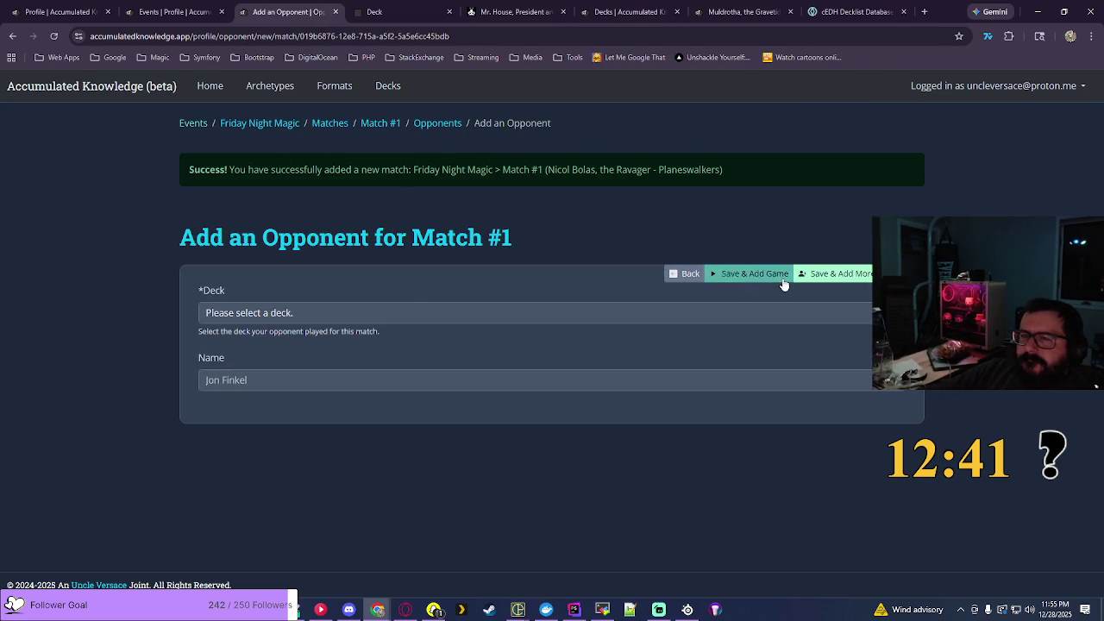
# Step: Set the opponent's deck to The Gitrog, Ravenous Ride - Lands Matter
pyautogui.click(889, 312)
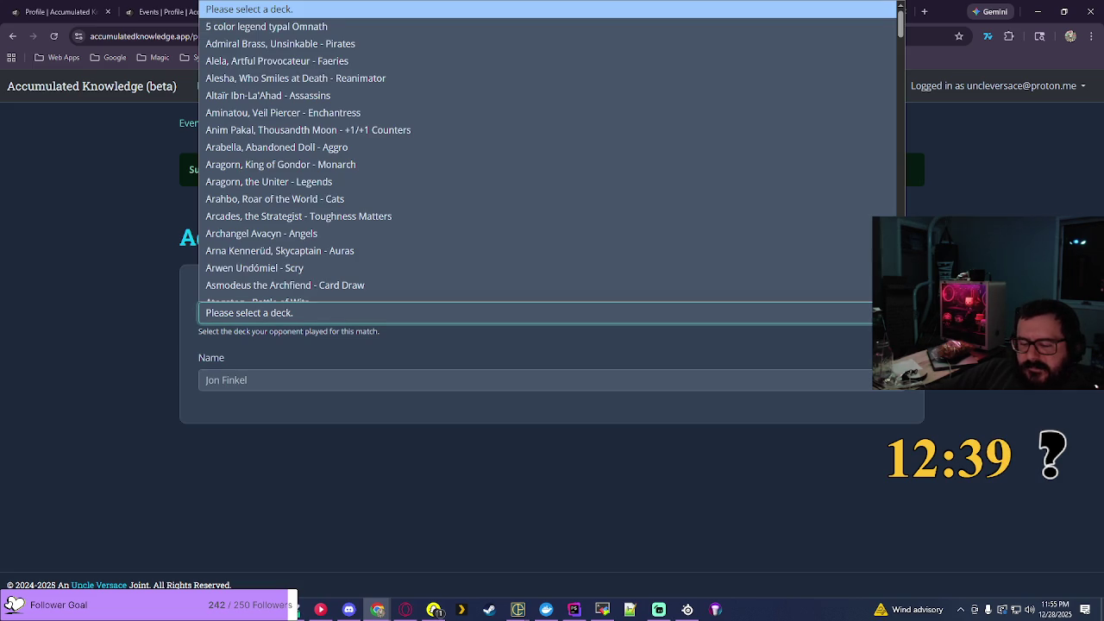
pyautogui.scroll(-5, 535, 267)
pyautogui.scroll(-20, 535, 172)
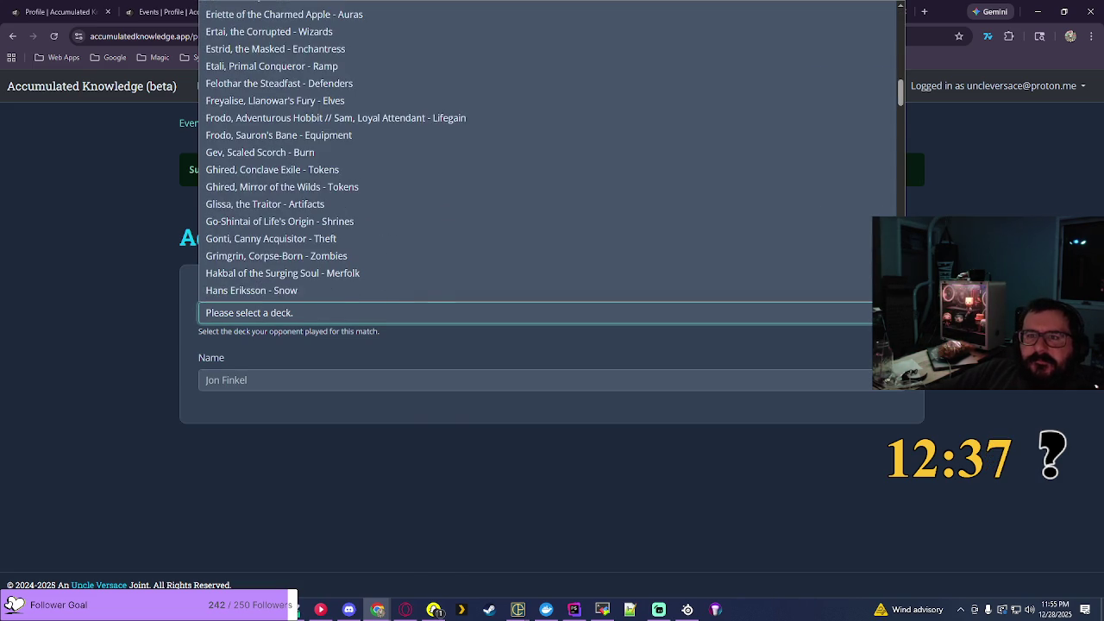
pyautogui.scroll(-15, 535, 173)
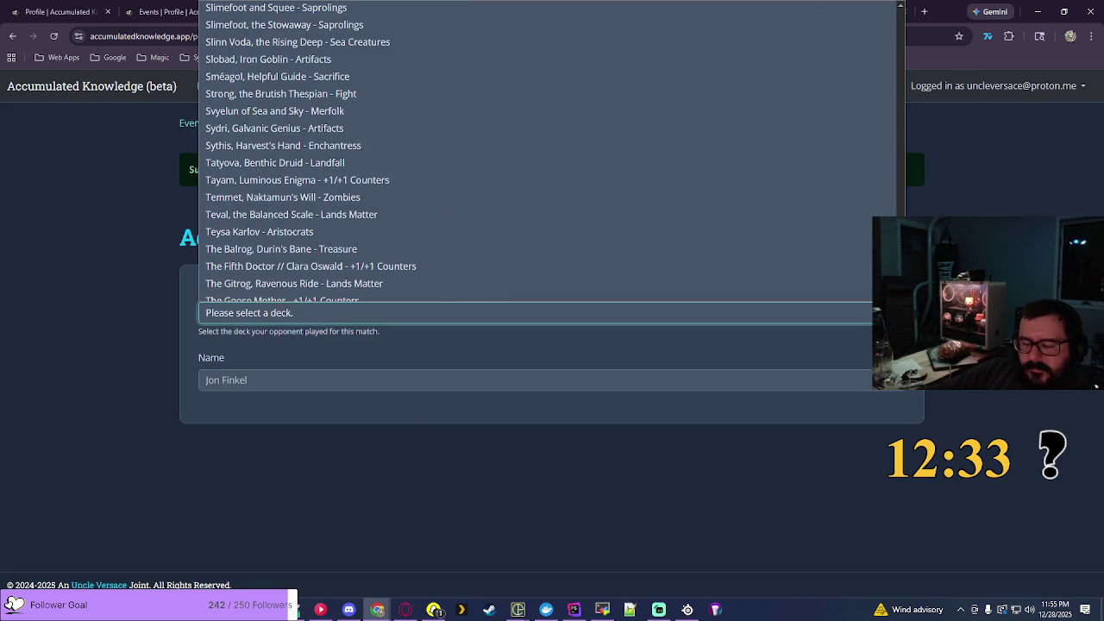
pyautogui.scroll(-2, 309, 284)
pyautogui.click(297, 275)
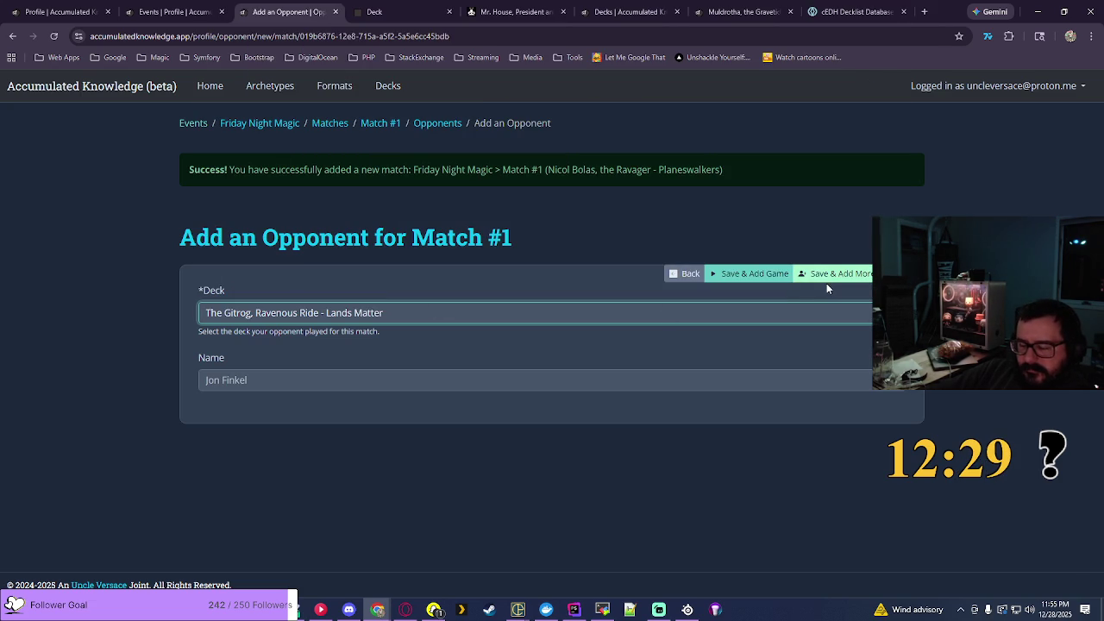
# Step: Search EDHREC for 'the git', then save the Gitrog opponent and start another
pyautogui.click(720, 15)
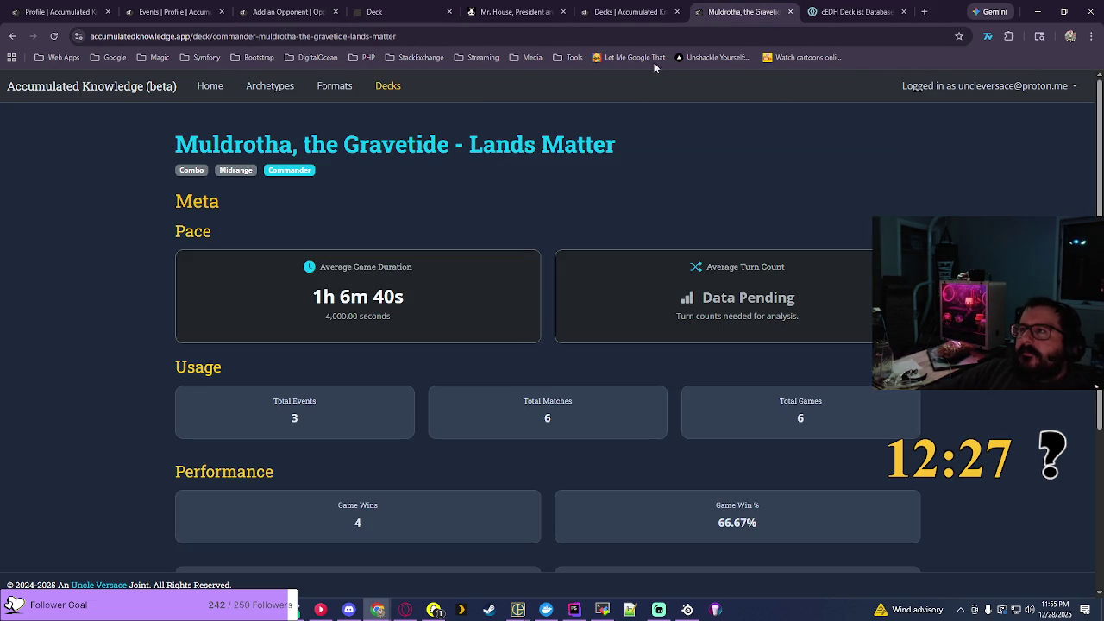
pyautogui.click(515, 11)
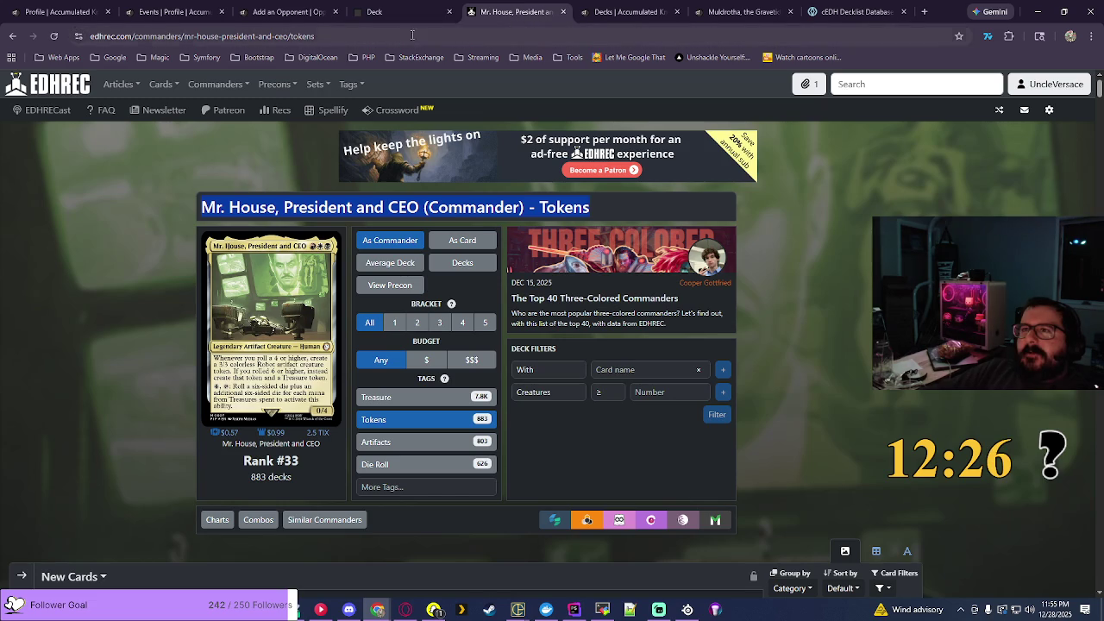
pyautogui.click(891, 84)
pyautogui.write('the git')
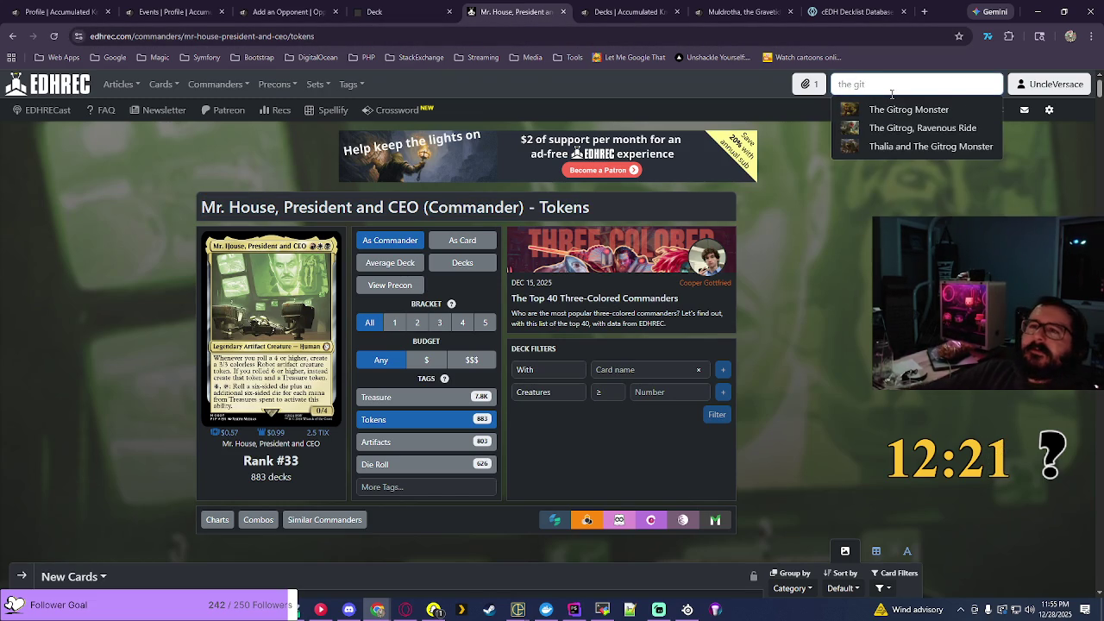
pyautogui.click(54, 9)
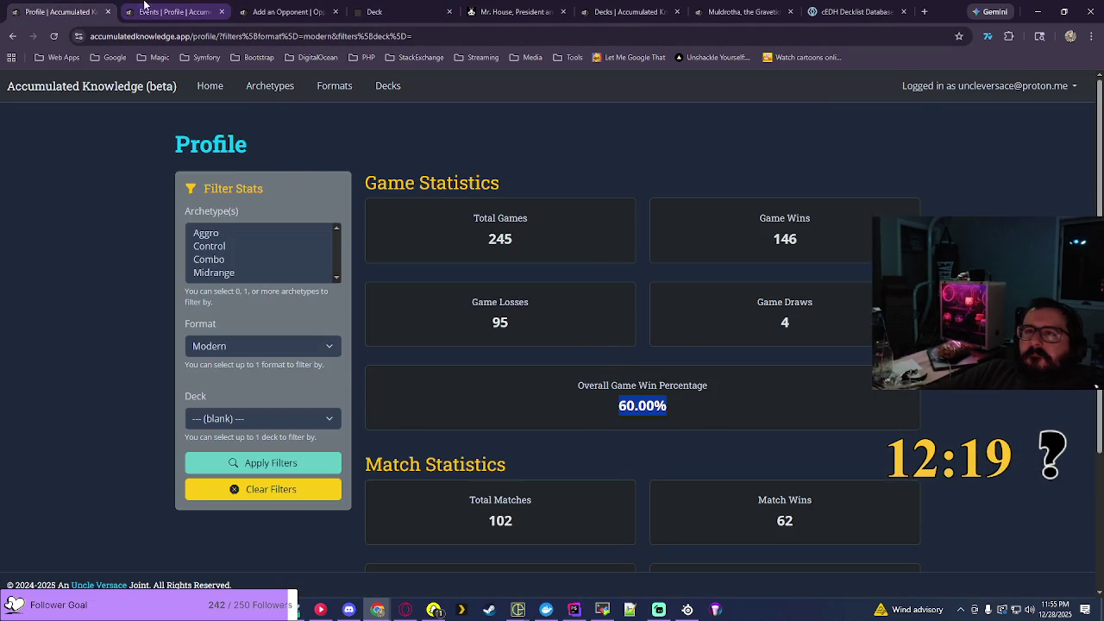
pyautogui.click(172, 11)
pyautogui.click(284, 11)
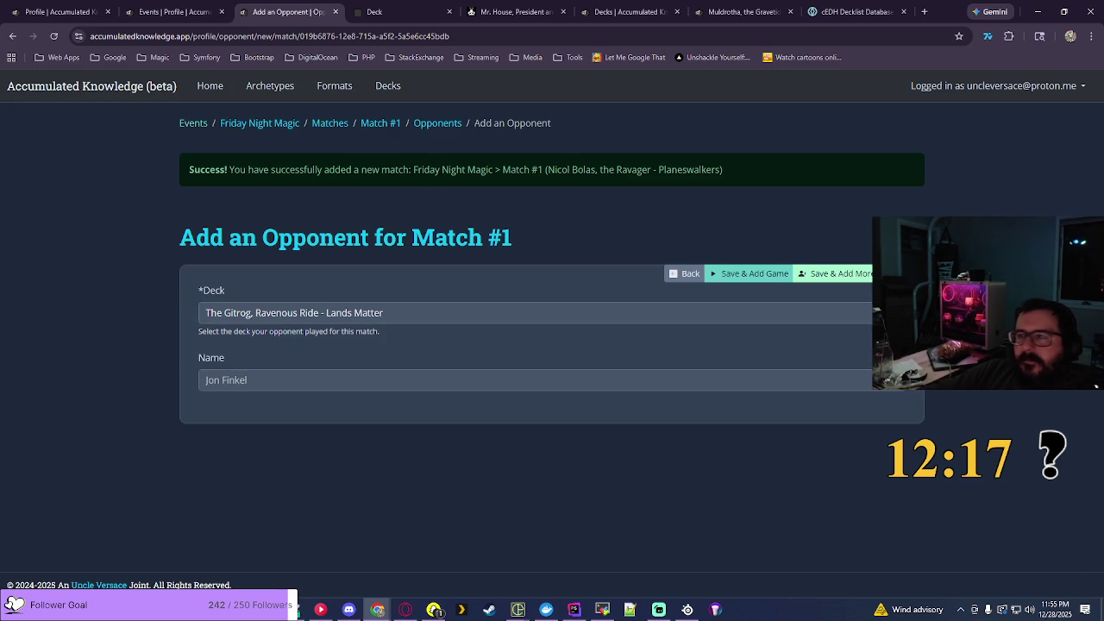
pyautogui.click(850, 276)
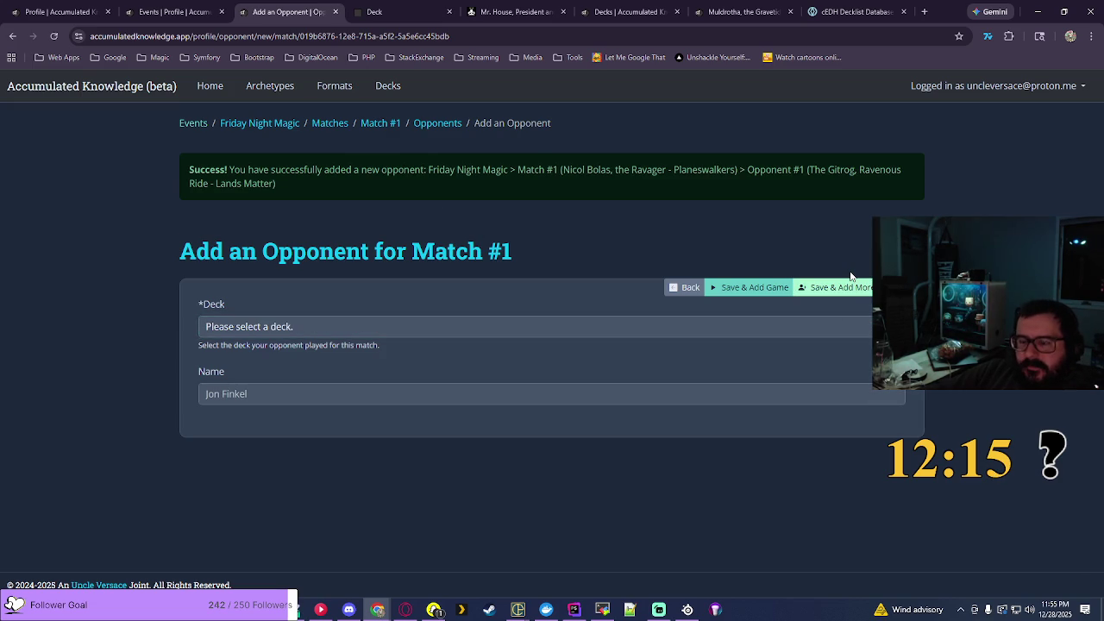
pyautogui.click(716, 326)
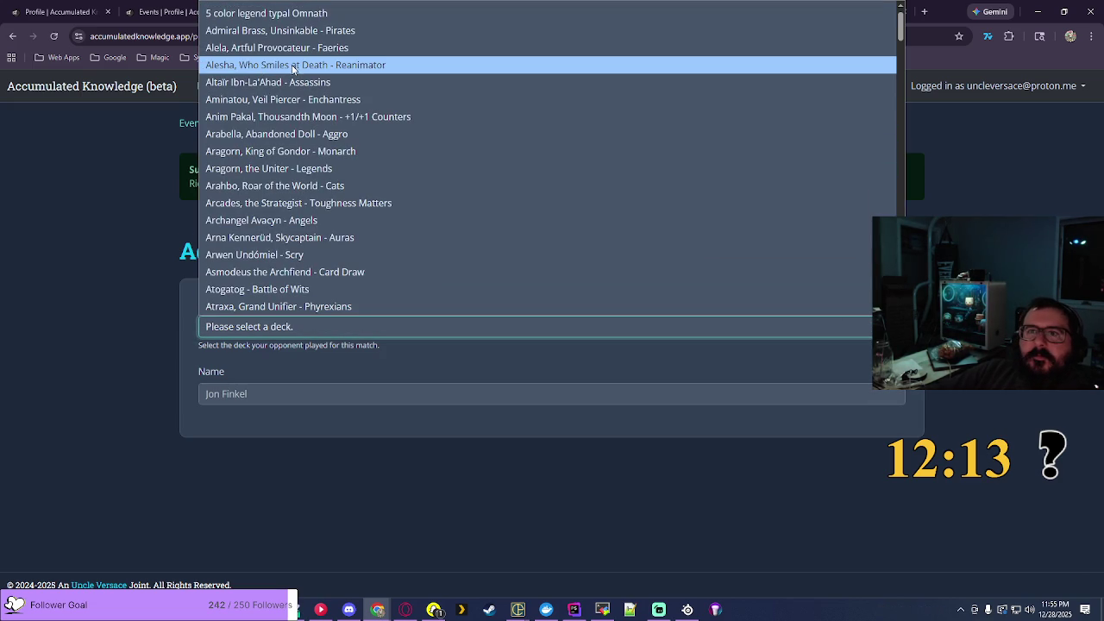
pyautogui.click(285, 31)
pyautogui.click(849, 291)
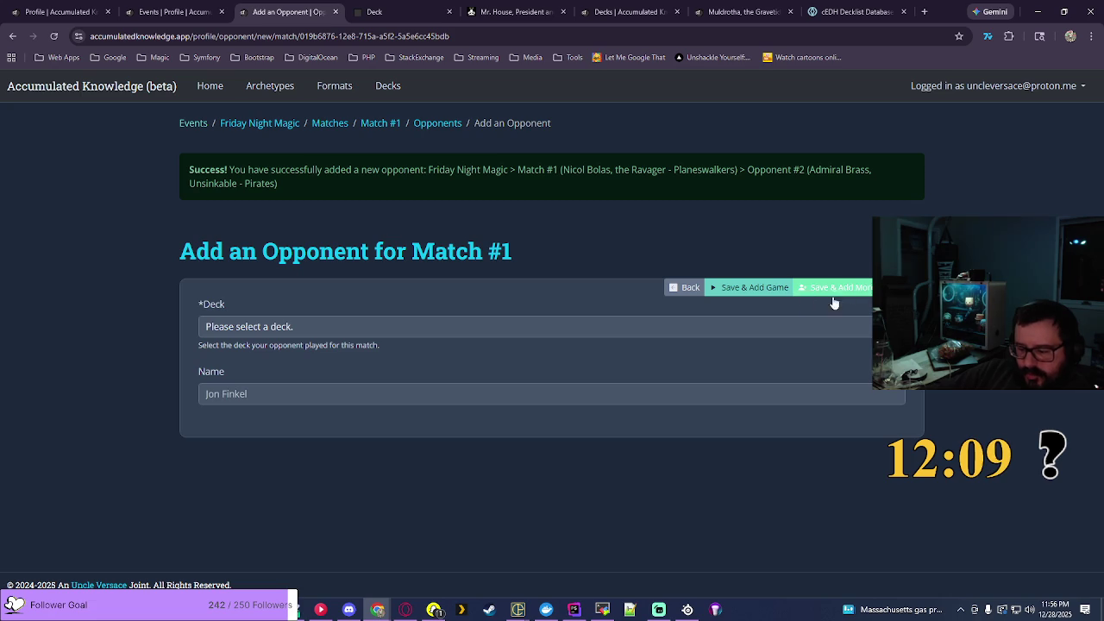
pyautogui.click(802, 326)
pyautogui.scroll(-3, 802, 286)
pyautogui.scroll(-20, 547, 160)
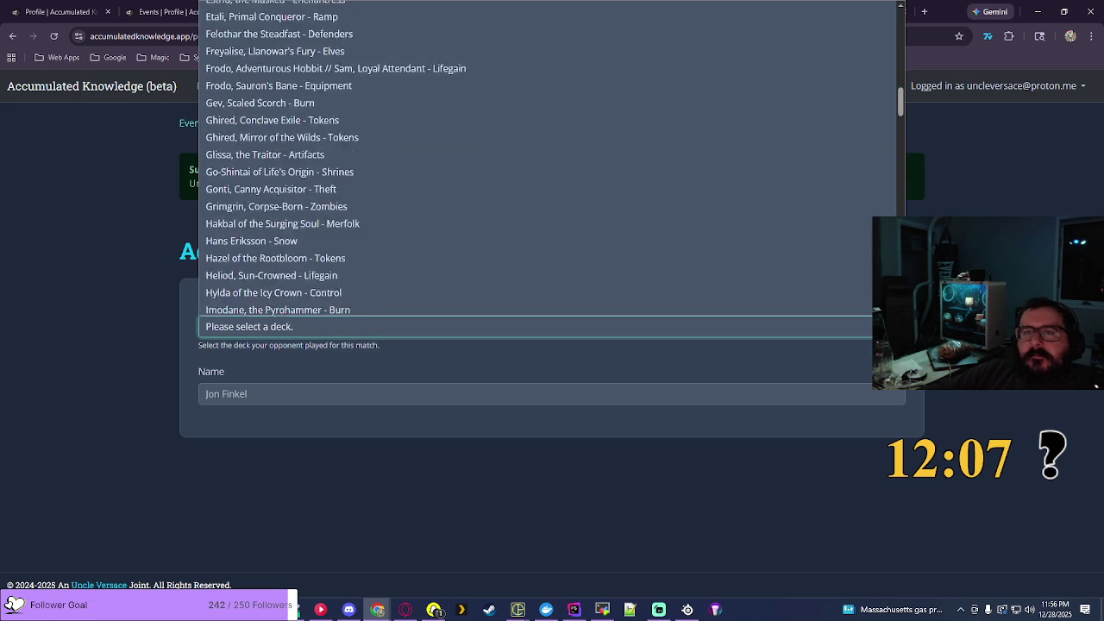
pyautogui.scroll(-5, 549, 157)
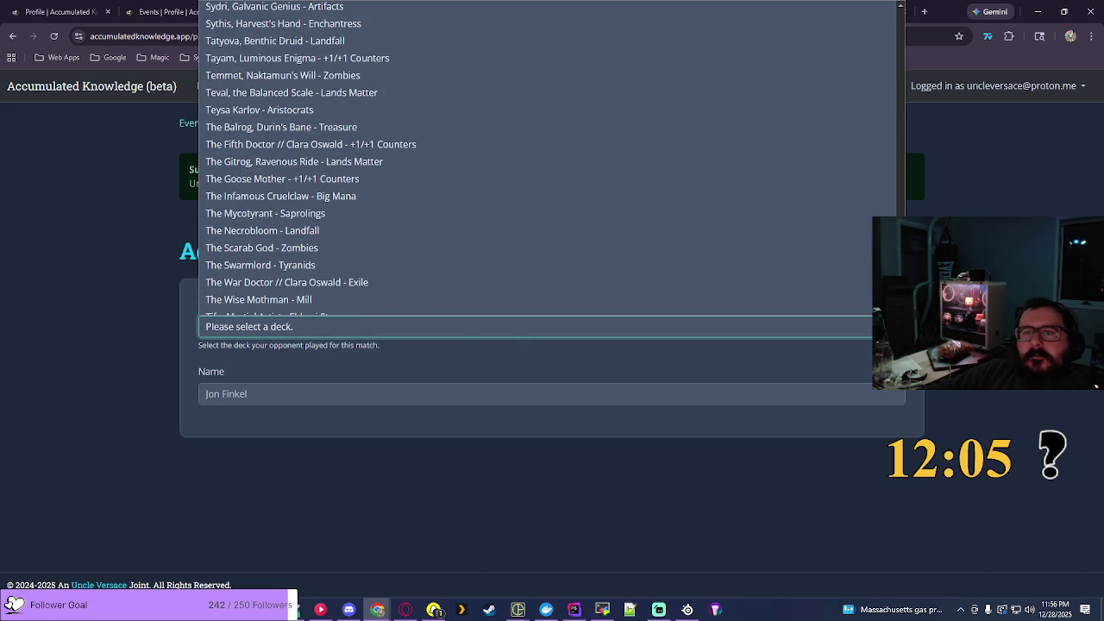
pyautogui.scroll(-5, 549, 158)
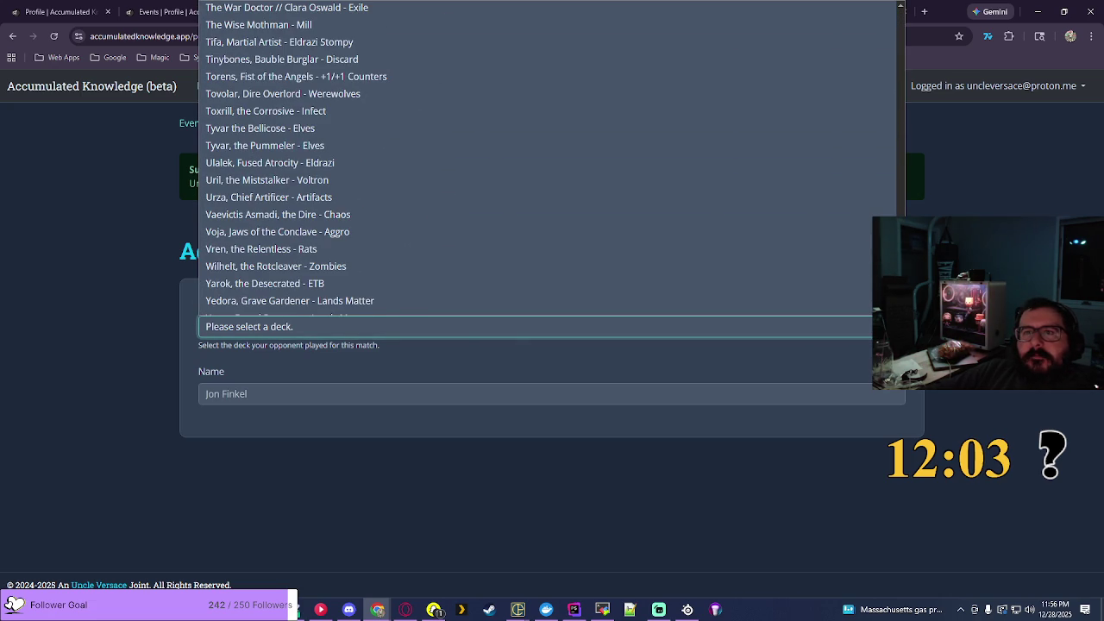
pyautogui.click(1008, 188)
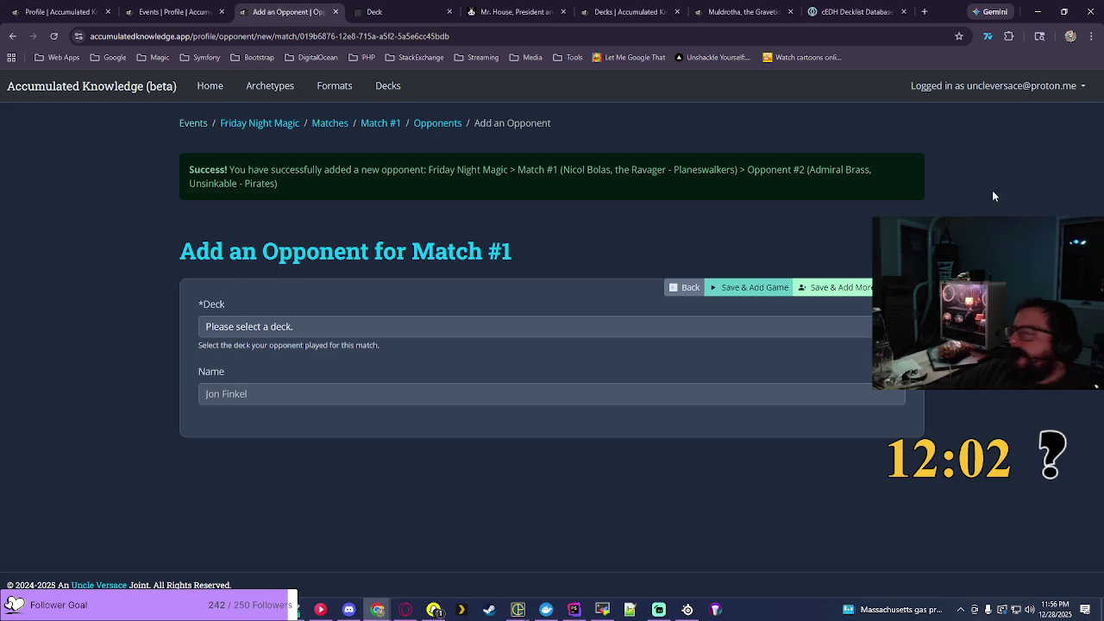
pyautogui.click(515, 11)
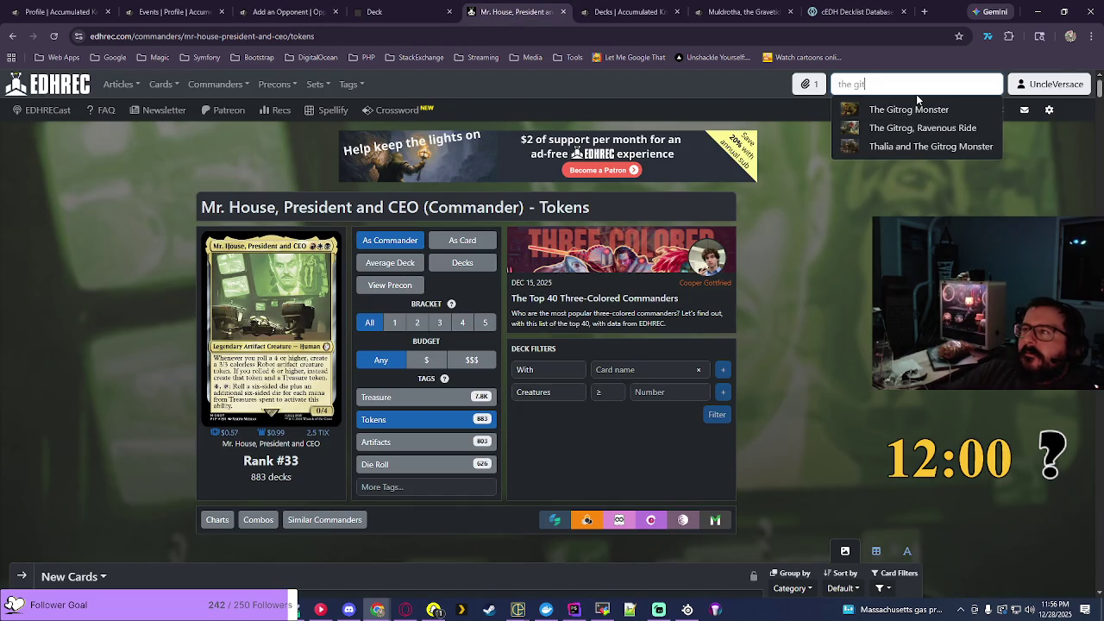
# Step: Search EDHREC for Torbran, open its Burn theme page, and select the page title to copy
pyautogui.hotkey('ctrl', 'a')
pyautogui.write('tobr')
pyautogui.press('BackSpace')
pyautogui.press('BackSpace')
pyautogui.write('rbra')
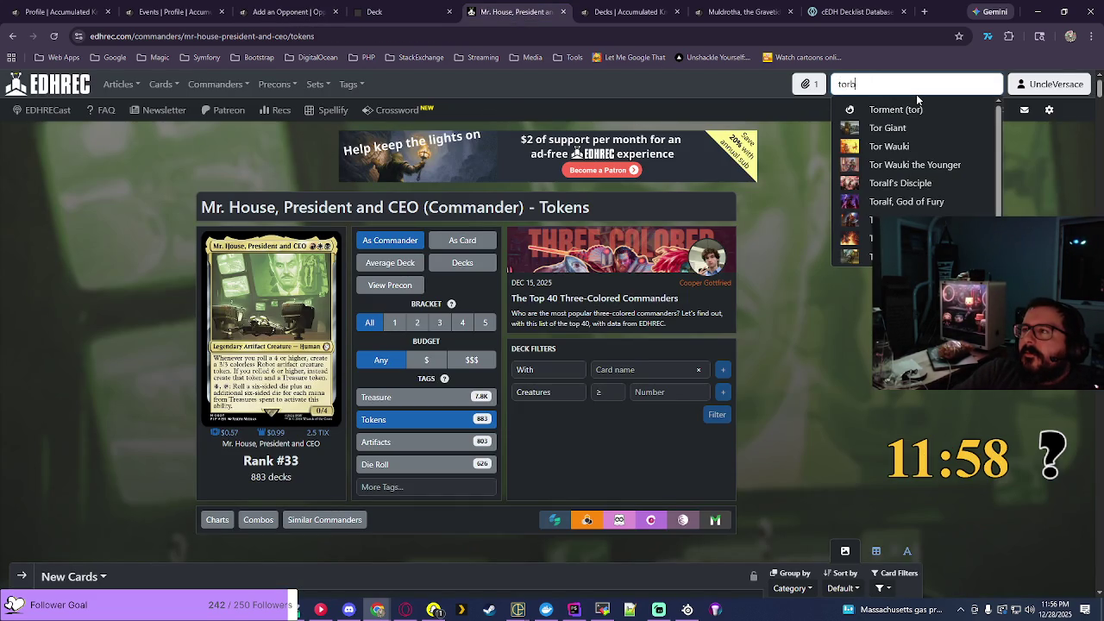
pyautogui.click(920, 110)
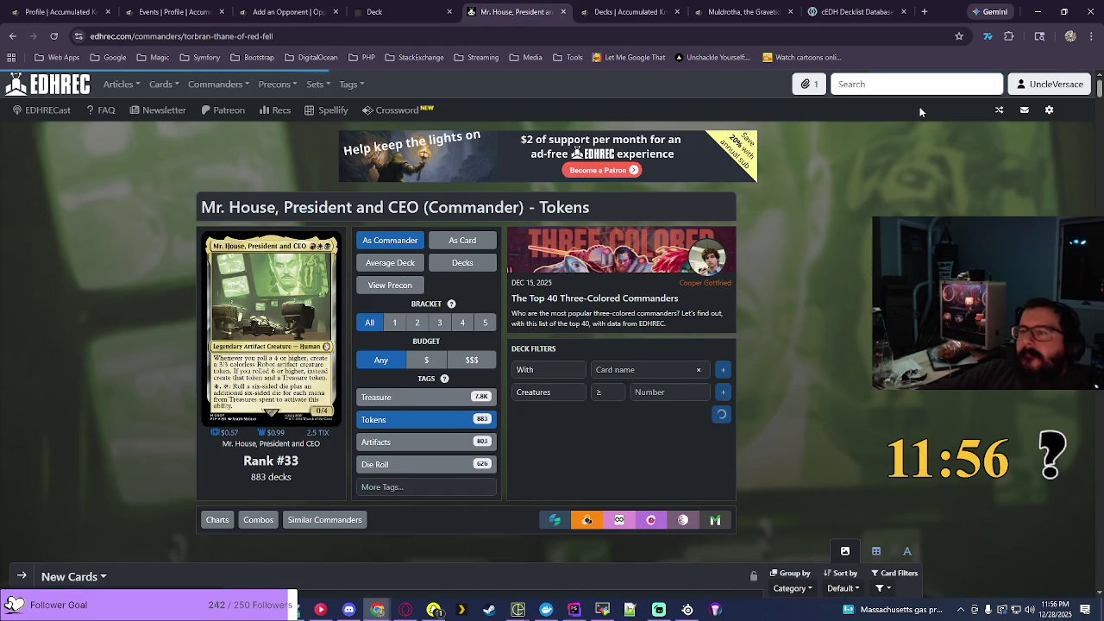
pyautogui.click(394, 374)
pyautogui.moveTo(199, 207); pyautogui.dragTo(599, 204)
pyautogui.hotkey('ctrl', 'c')
pyautogui.click(624, 12)
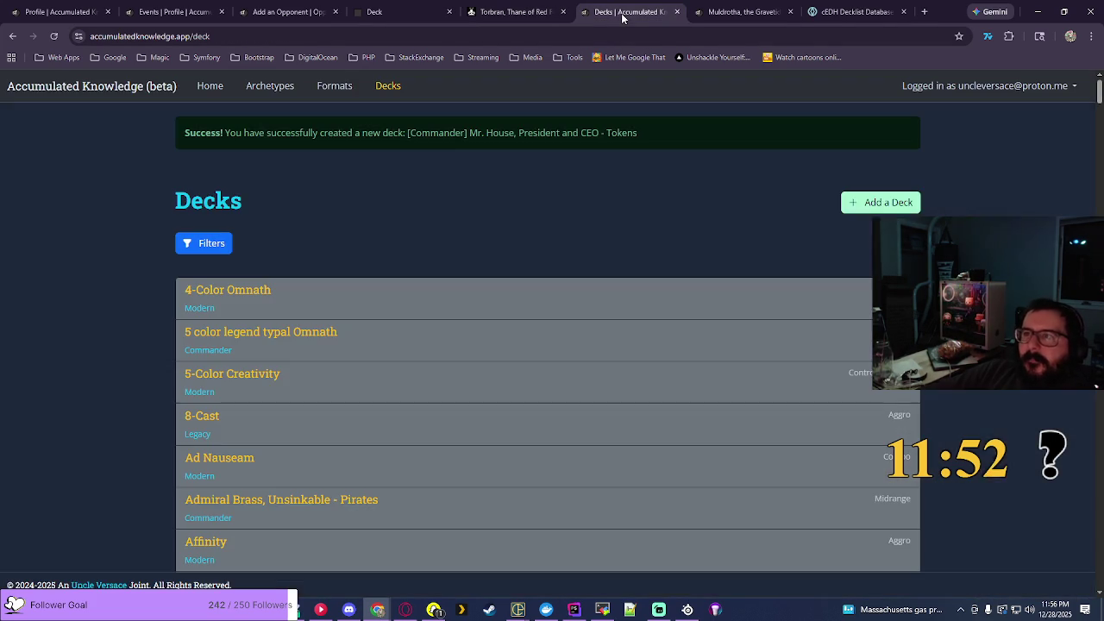
# Step: Add an Aggro Commander deck named 'Torbran, Thane of Red Fell - Burn' from the pasted title
pyautogui.click(862, 208)
pyautogui.click(221, 212)
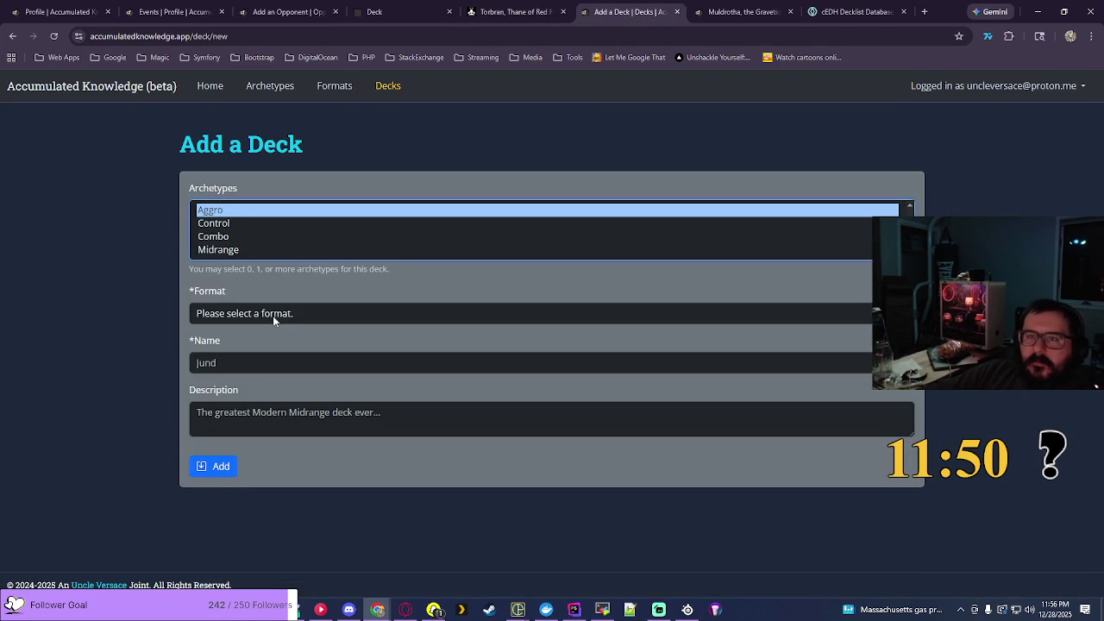
pyautogui.click(273, 316)
pyautogui.click(285, 365)
pyautogui.click(341, 362)
pyautogui.hotkey('ctrl', 'v')
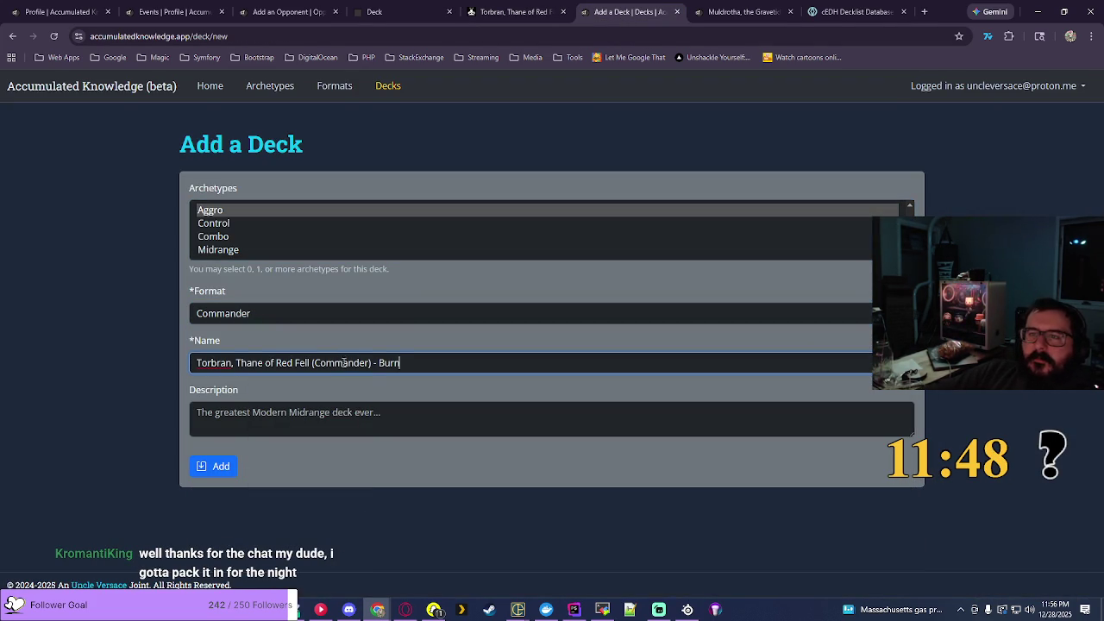
pyautogui.press('BackSpace')
pyautogui.press('BackSpace')
pyautogui.press('BackSpace')
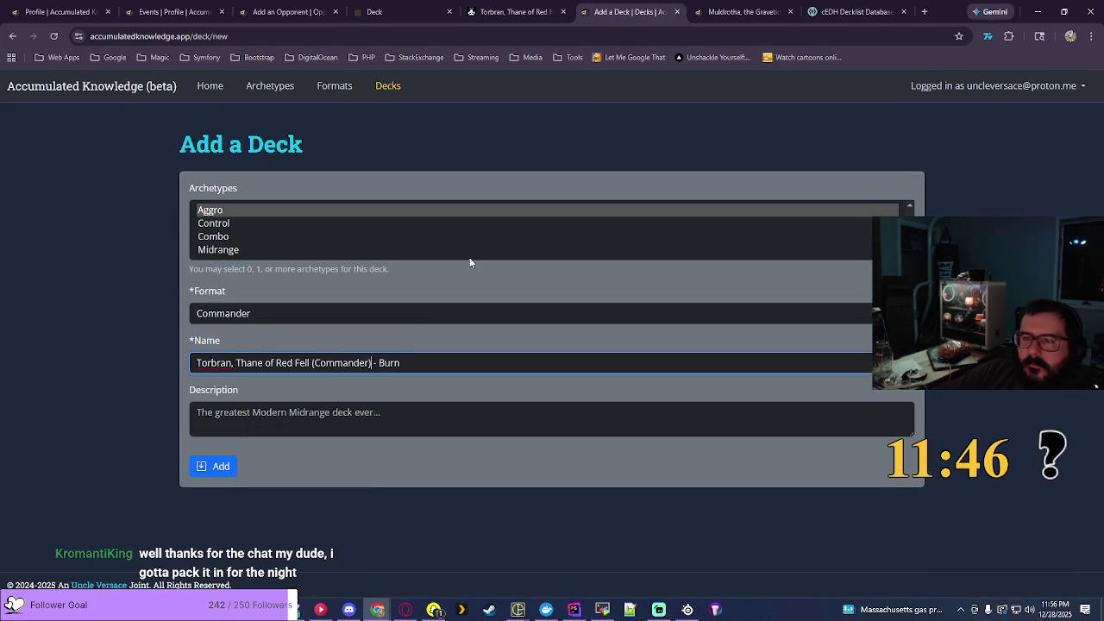
pyautogui.press('BackSpace')
pyautogui.press('BackSpace')
pyautogui.press('BackSpace')
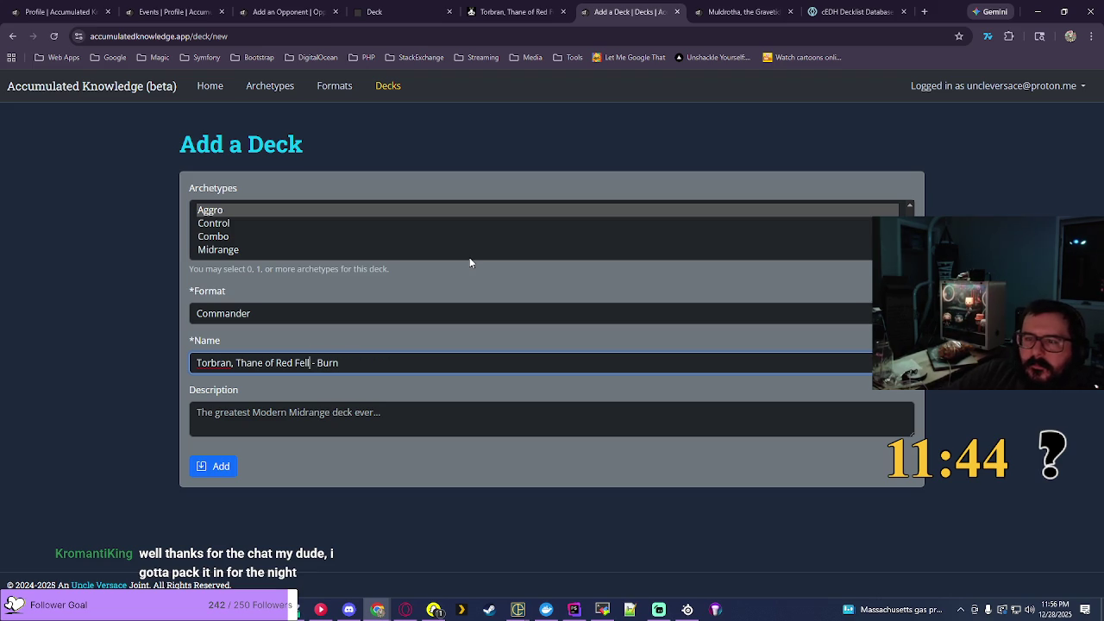
pyautogui.click(216, 468)
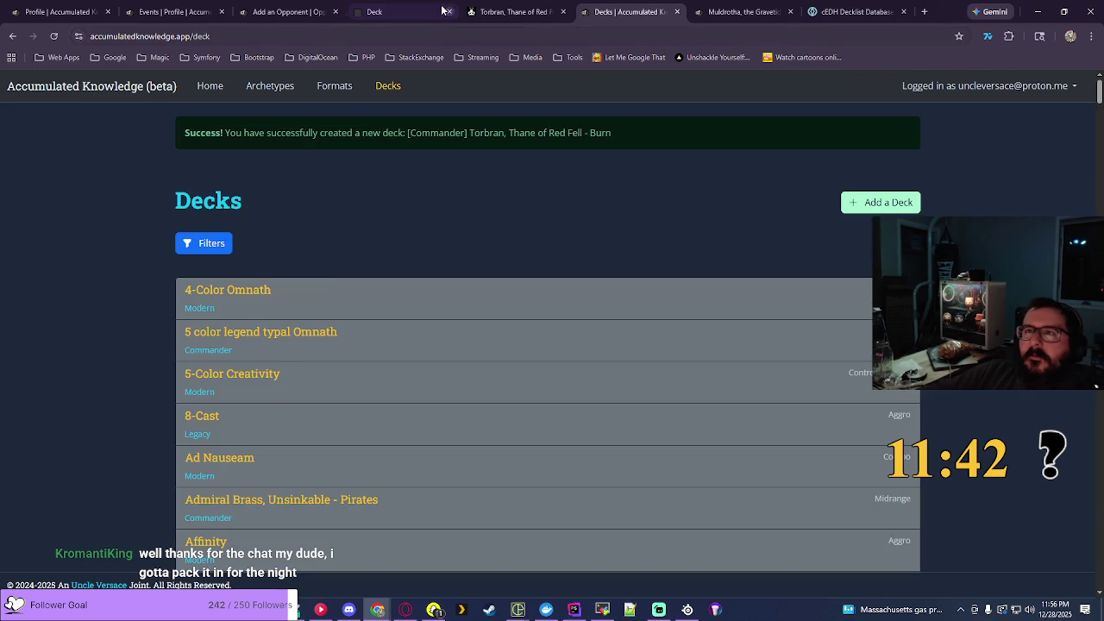
# Step: Pick Torbran, Thane of Red Fell - Burn as Match #1's opponent deck and save it
pyautogui.click(325, 7)
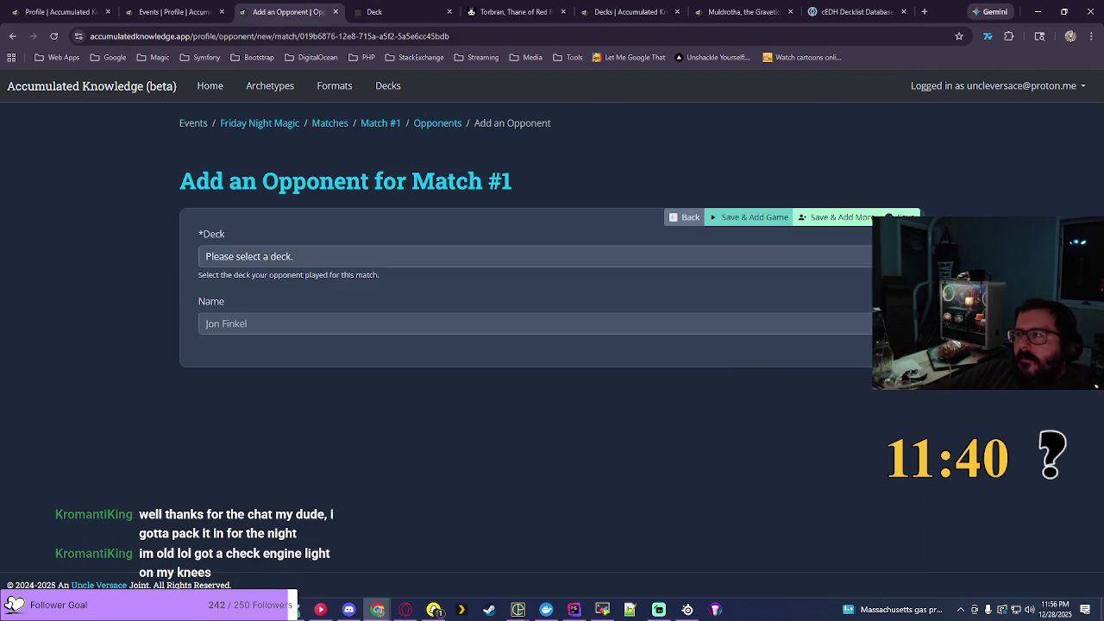
pyautogui.click(535, 256)
pyautogui.scroll(-5, 898, 569)
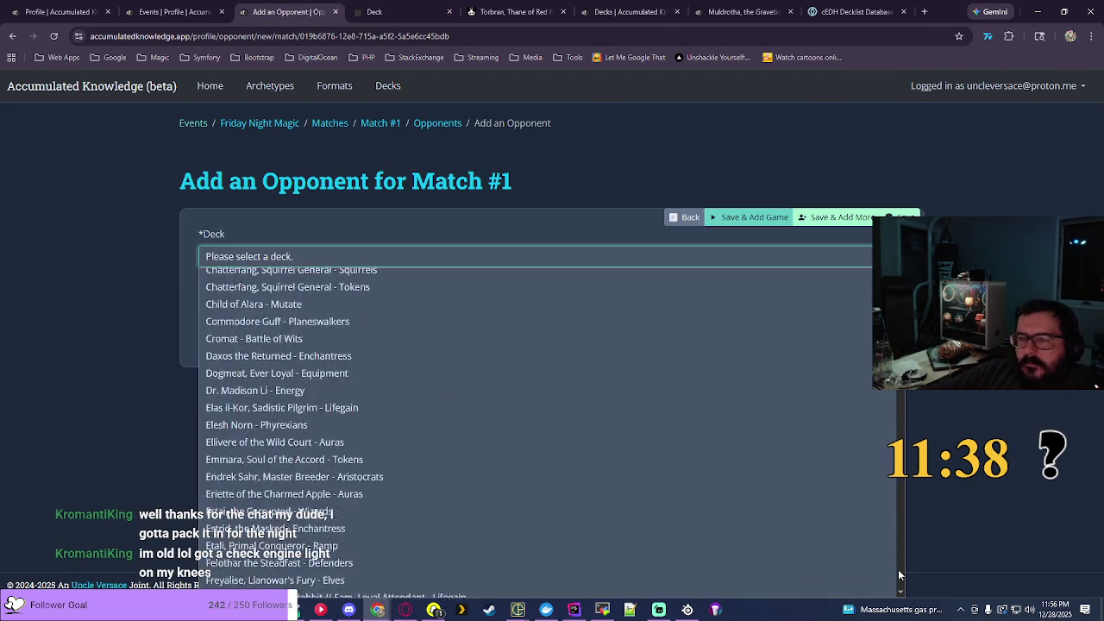
pyautogui.scroll(-20, 898, 570)
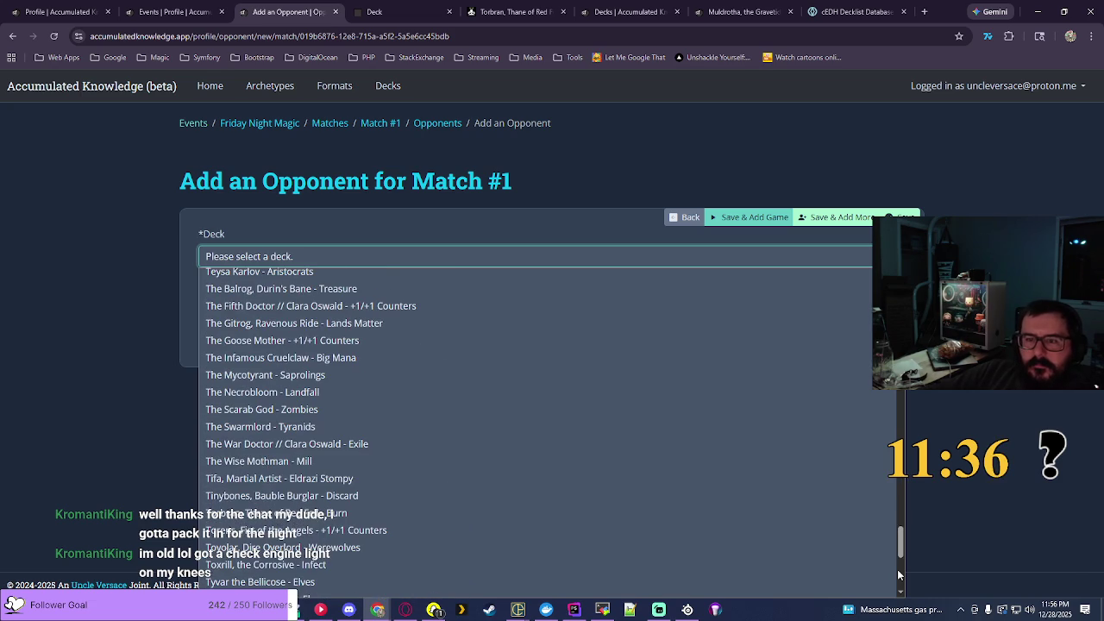
pyautogui.click(350, 516)
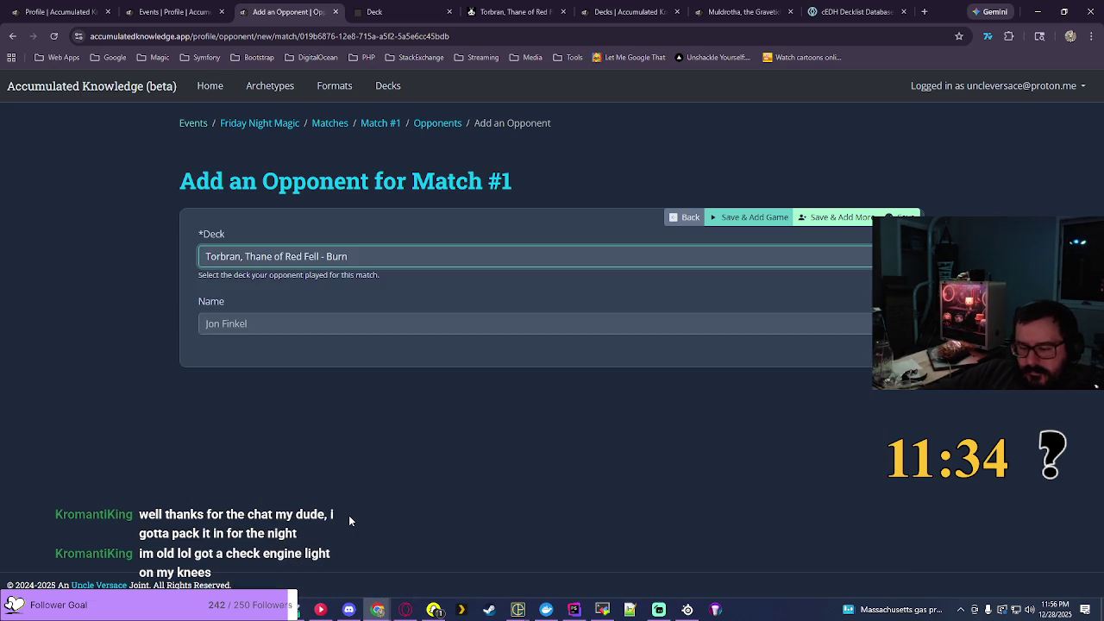
pyautogui.click(738, 221)
# Step: Record Game 1 as a Win starting at 05:05 PM
pyautogui.write('1')
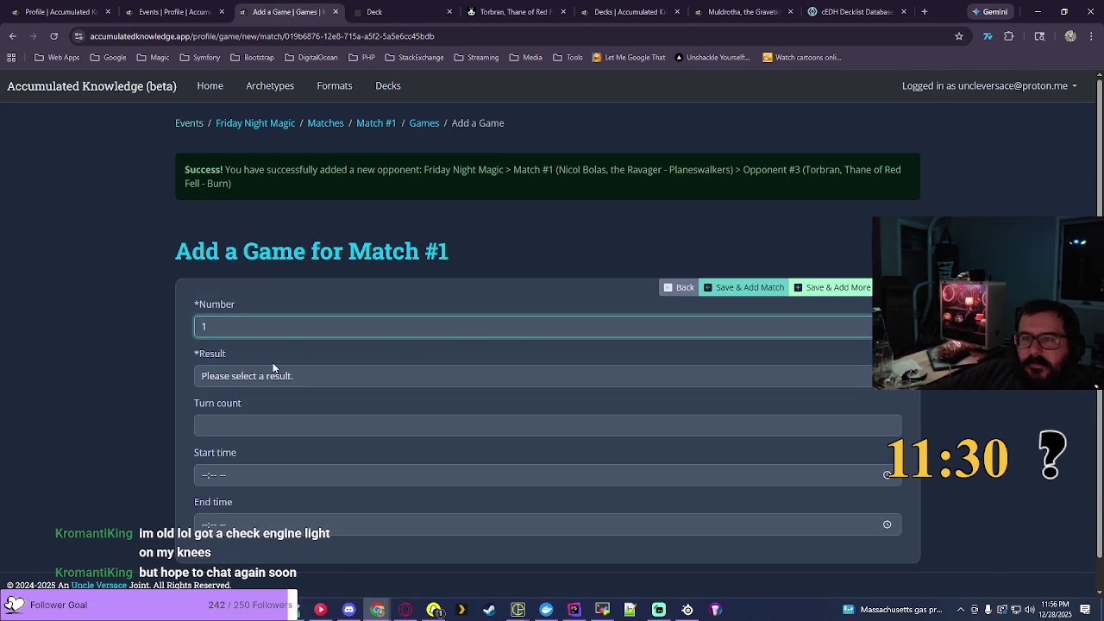
pyautogui.click(264, 376)
pyautogui.click(247, 415)
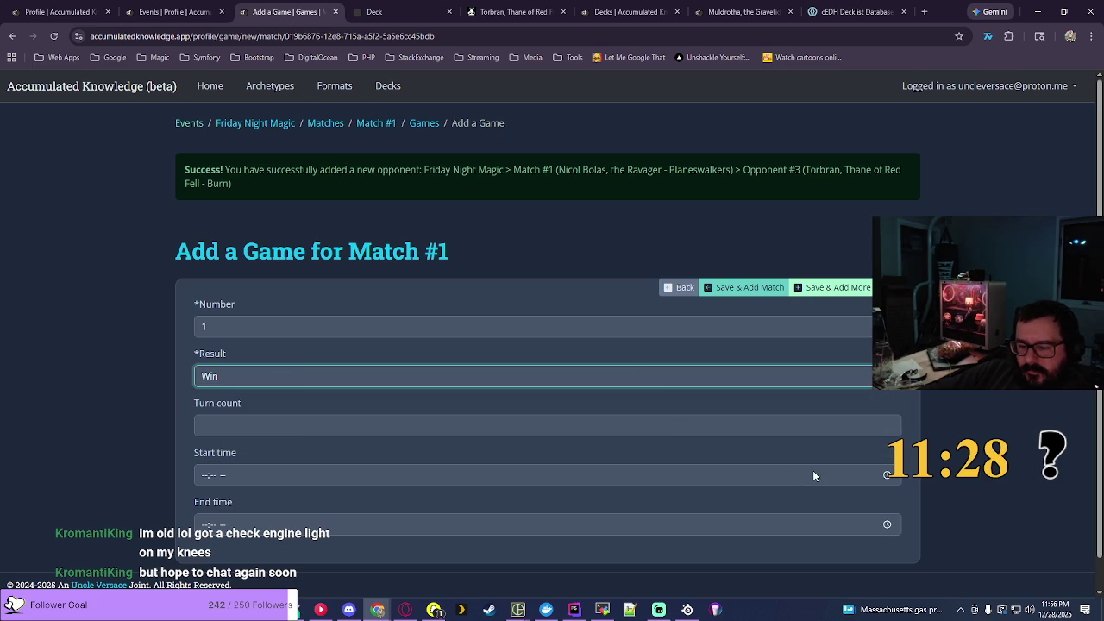
pyautogui.click(887, 475)
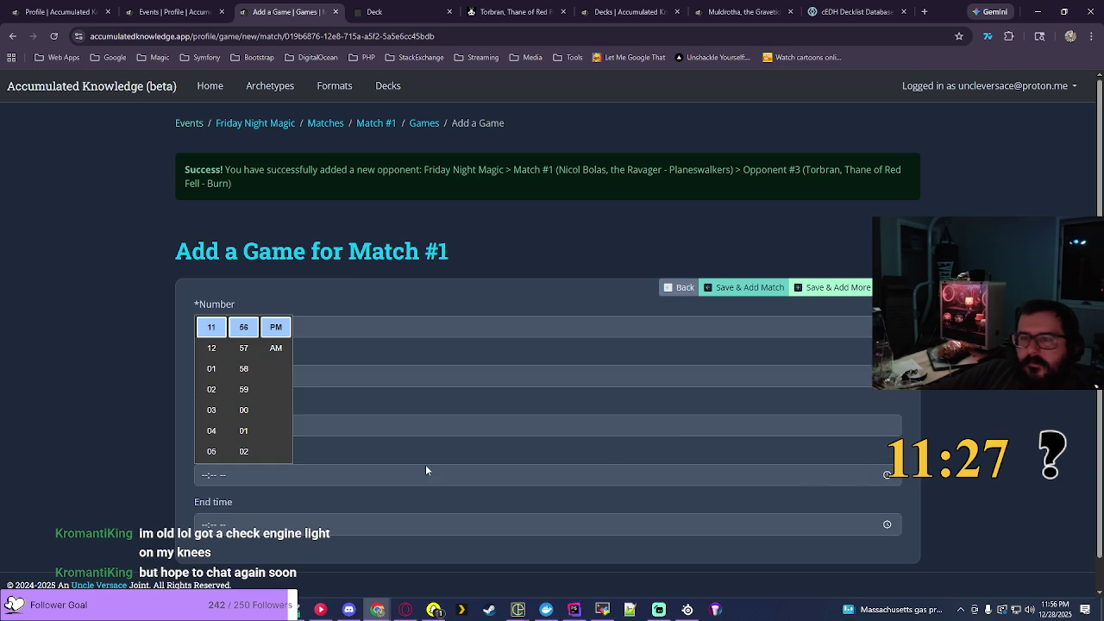
pyautogui.click(211, 451)
pyautogui.scroll(-3, 246, 406)
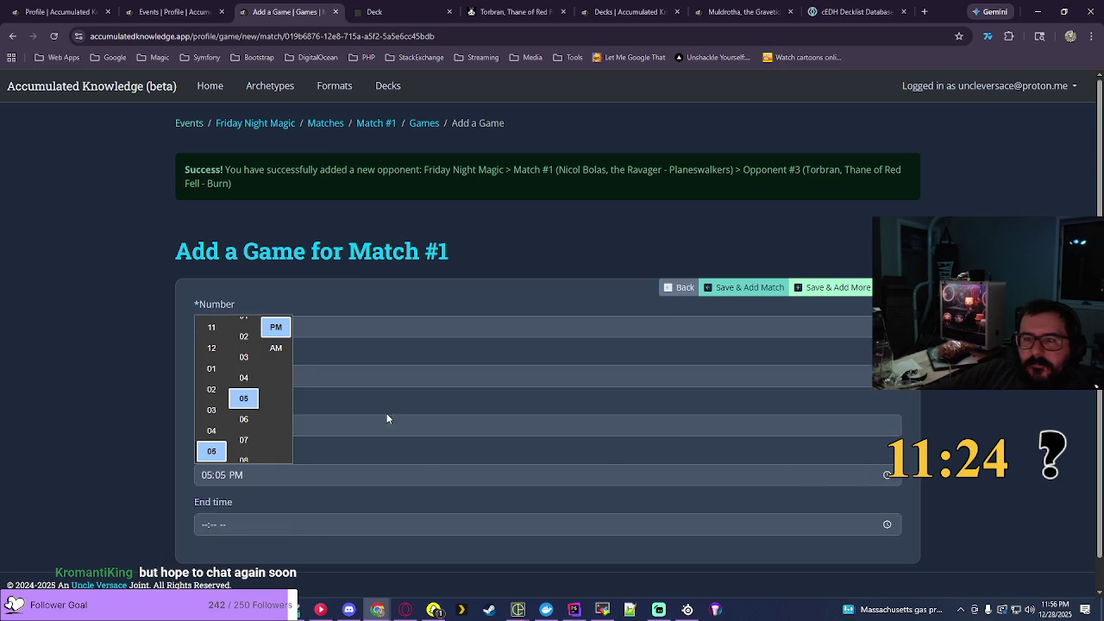
pyautogui.press('Return')
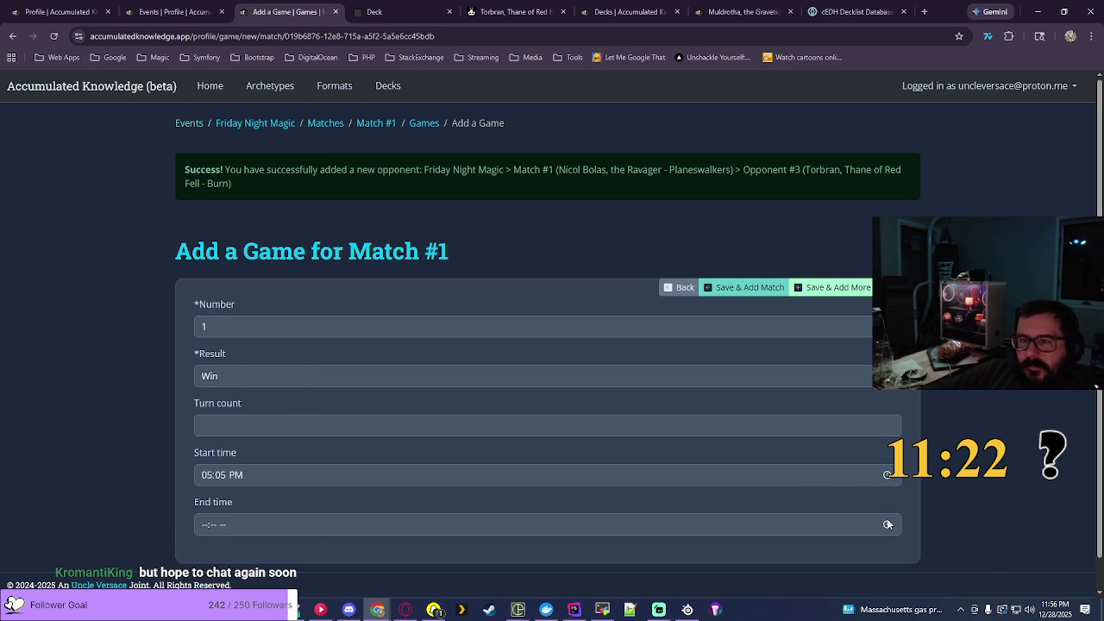
# Step: Set the game's end time to 06:15 PM and save it
pyautogui.click(887, 525)
pyautogui.scroll(-1, 212, 448)
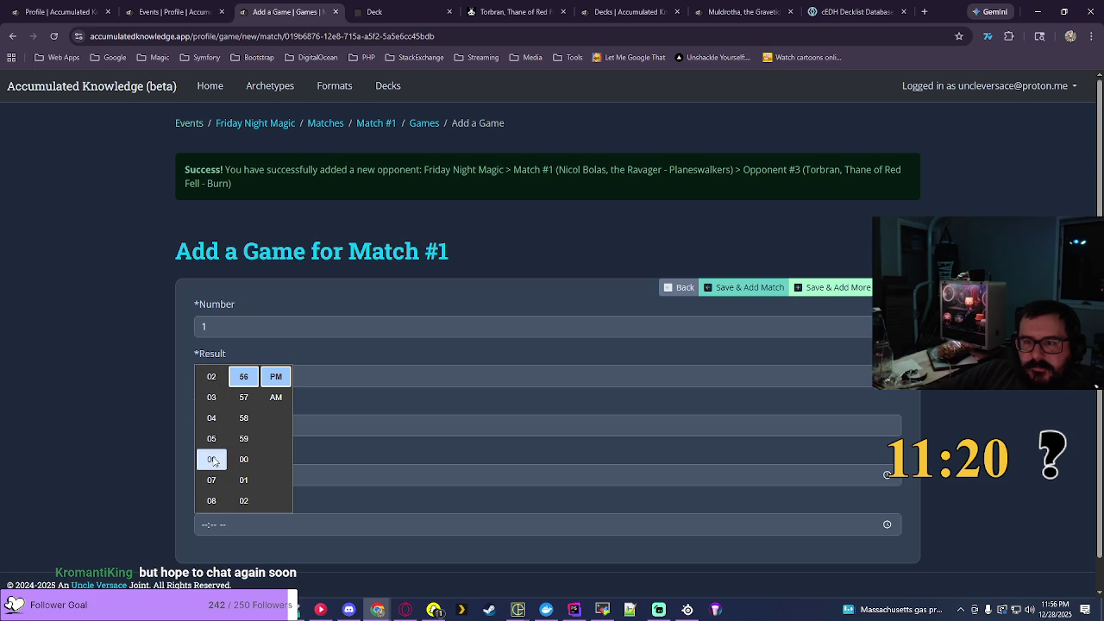
pyautogui.click(212, 459)
pyautogui.scroll(-3, 243, 442)
pyautogui.scroll(-2, 243, 441)
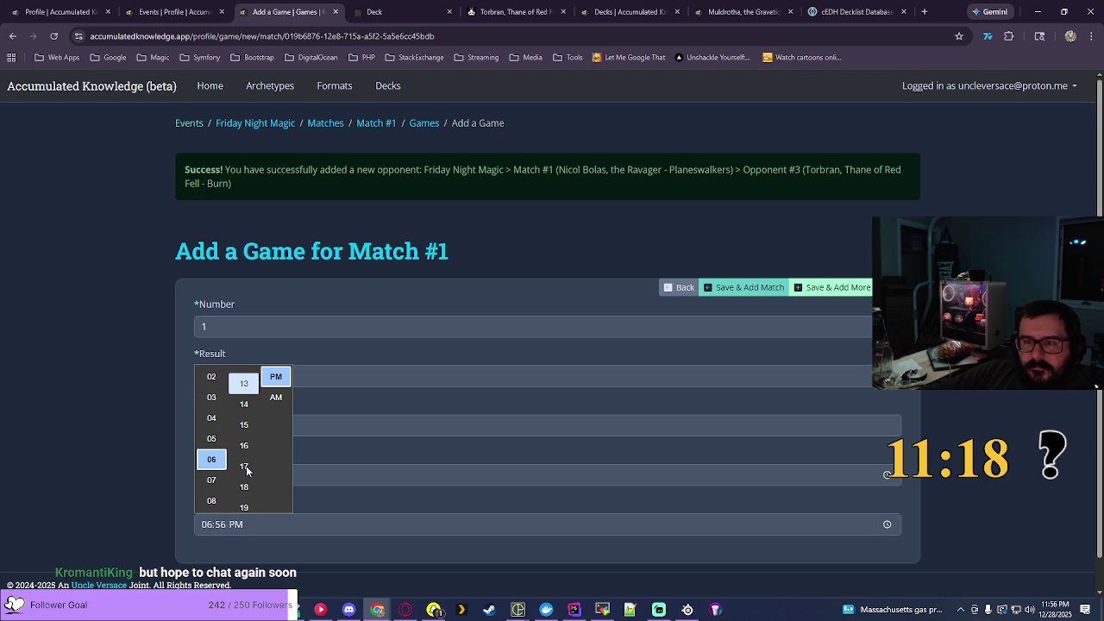
pyautogui.click(243, 418)
pyautogui.press('Return')
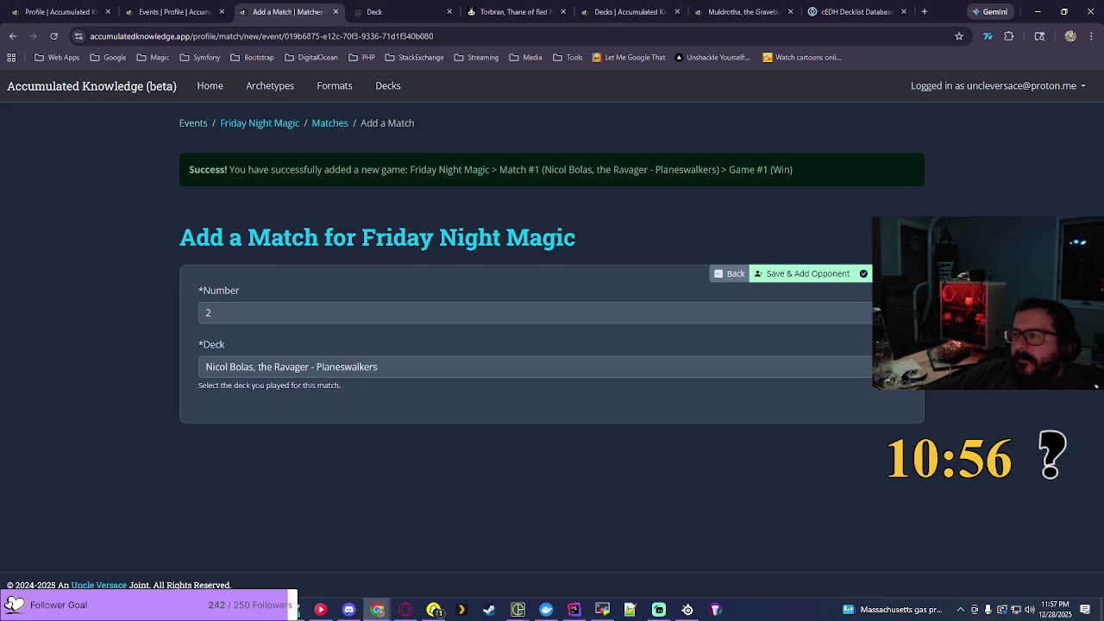
# Step: Create Match #2 using my Muldrotha, the Gravetide - Lands Matter deck
pyautogui.click(707, 366)
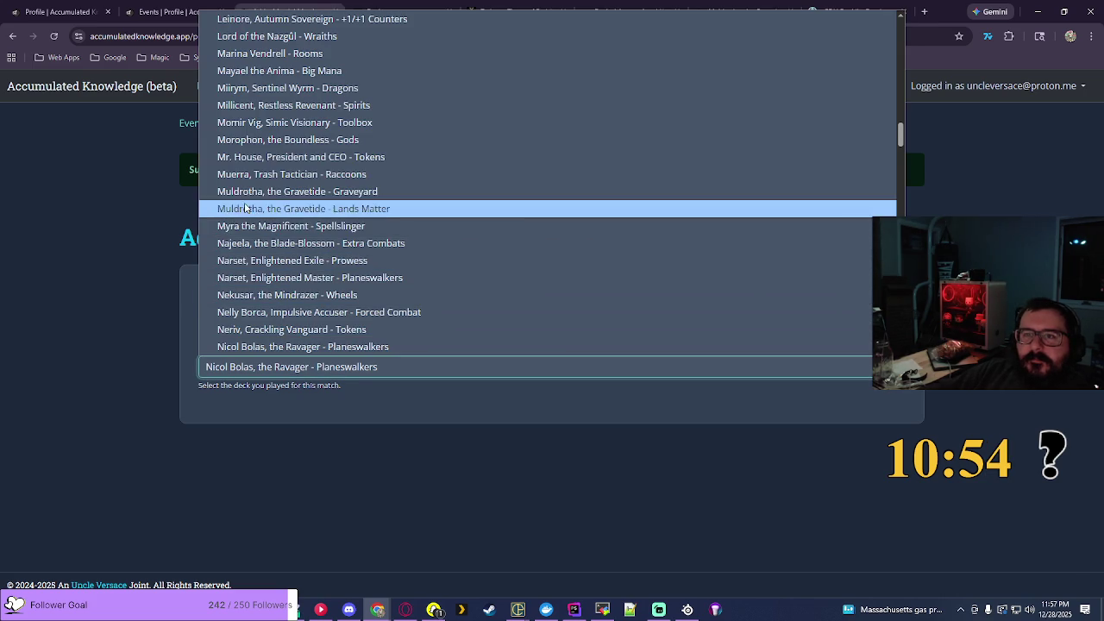
pyautogui.click(699, 209)
pyautogui.click(799, 274)
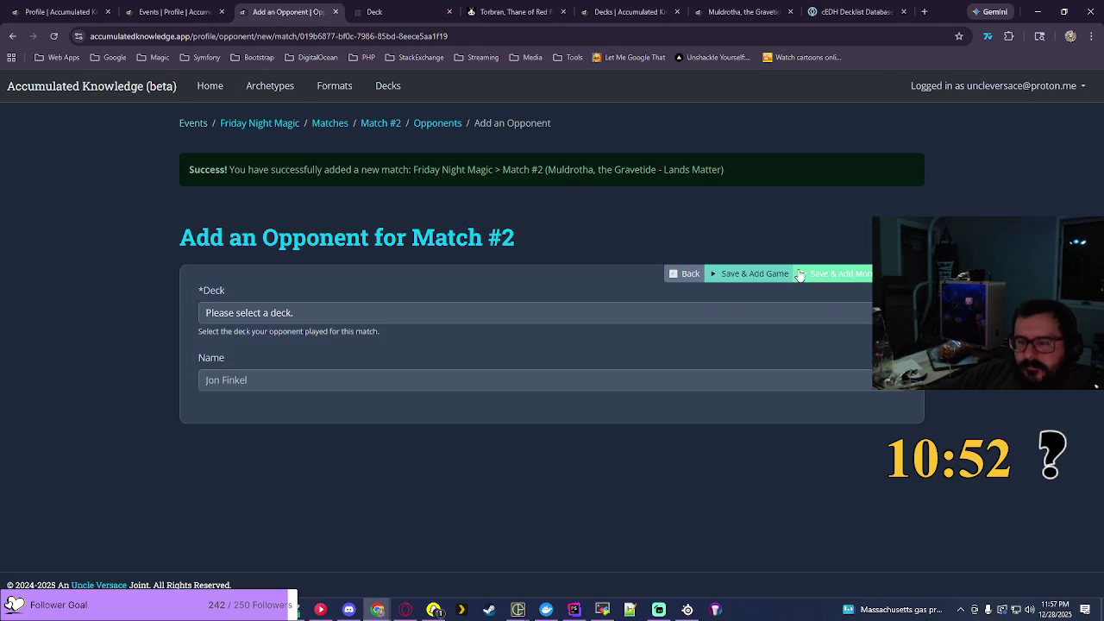
# Step: Save Nekusar, the Mindrazer - Wheels as the first opponent's deck
pyautogui.click(859, 313)
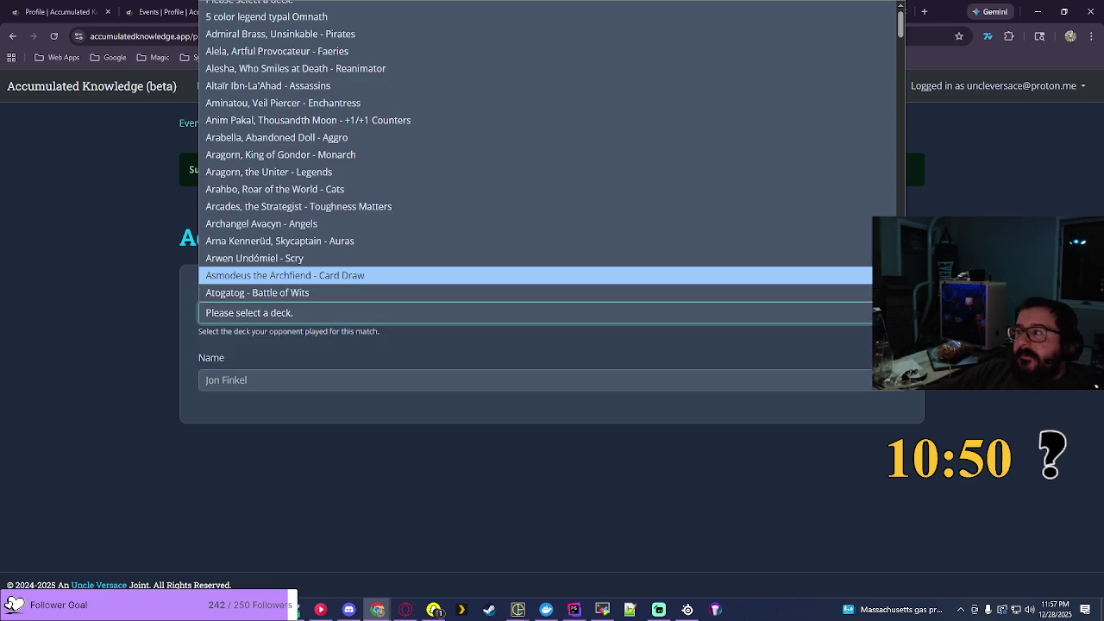
pyautogui.scroll(-8, 863, 259)
pyautogui.scroll(-20, 548, 151)
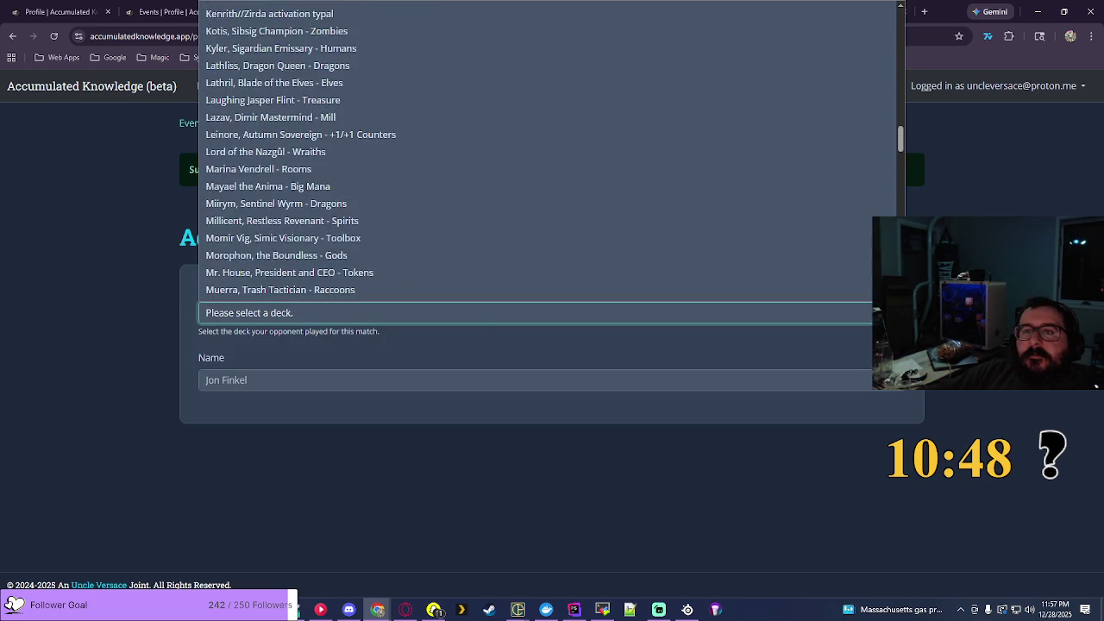
pyautogui.click(741, 148)
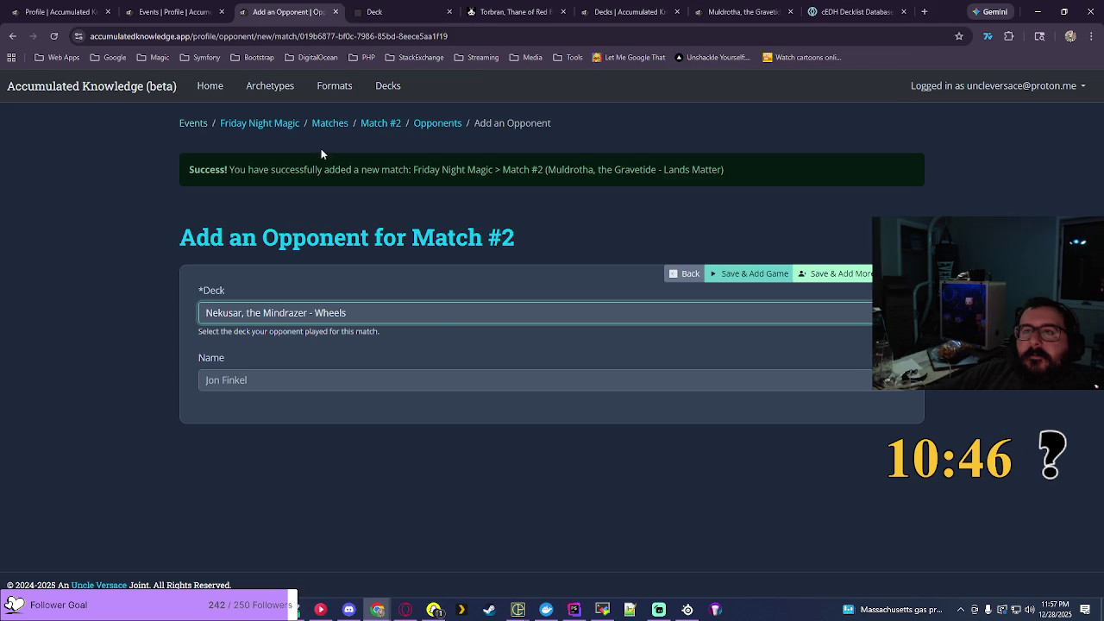
pyautogui.click(843, 276)
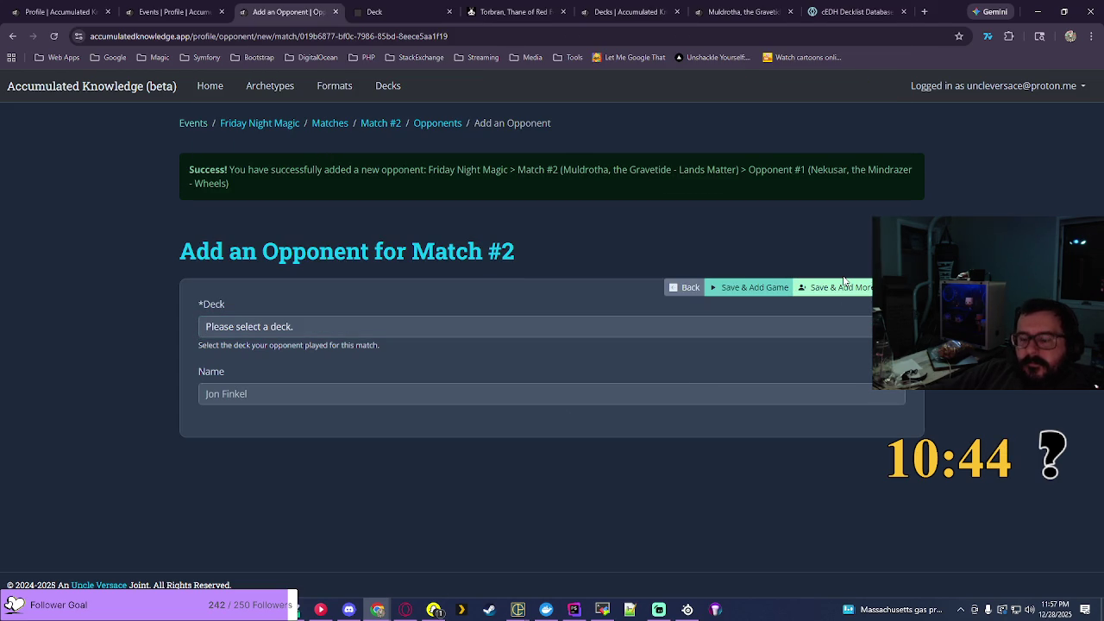
# Step: Save Kaalia of the Vast - Flying as the second opponent's deck
pyautogui.click(841, 326)
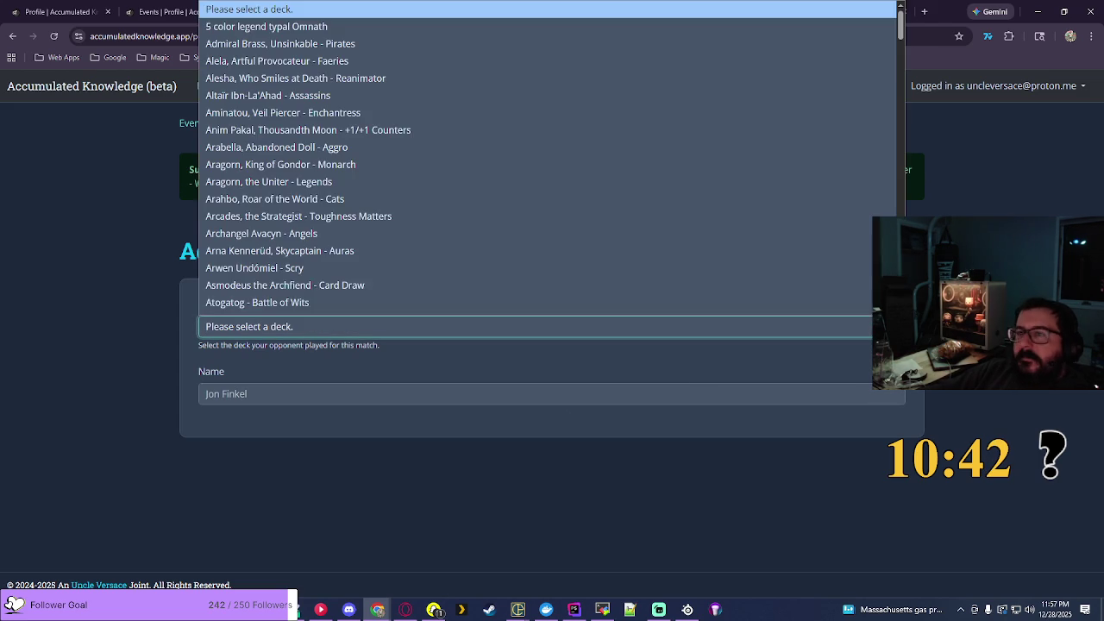
pyautogui.scroll(-15, 548, 155)
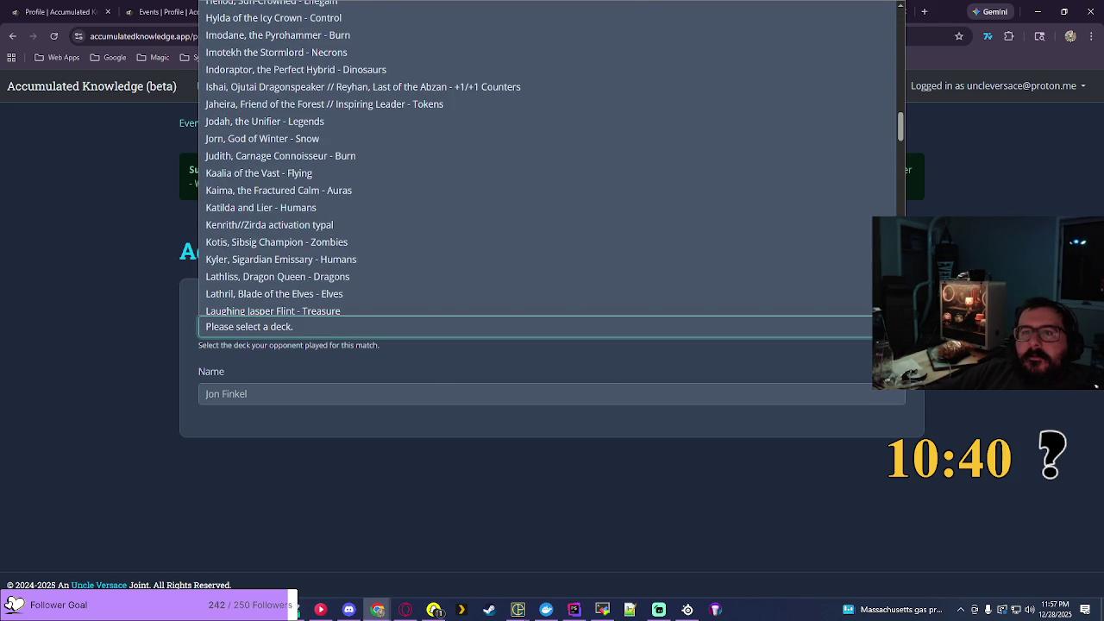
pyautogui.click(284, 178)
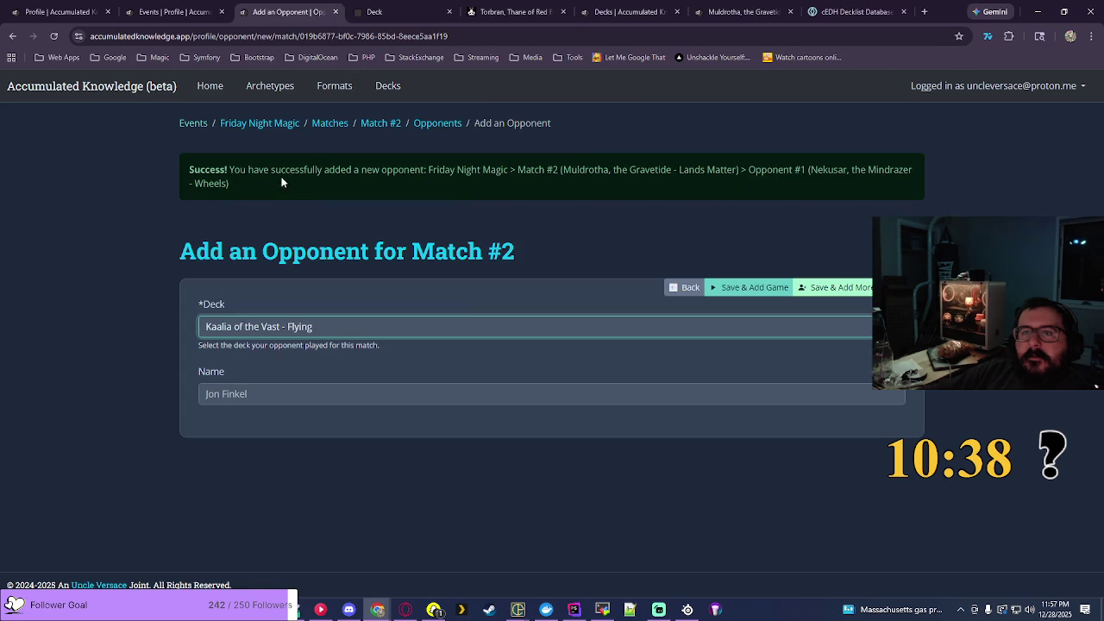
pyautogui.click(832, 287)
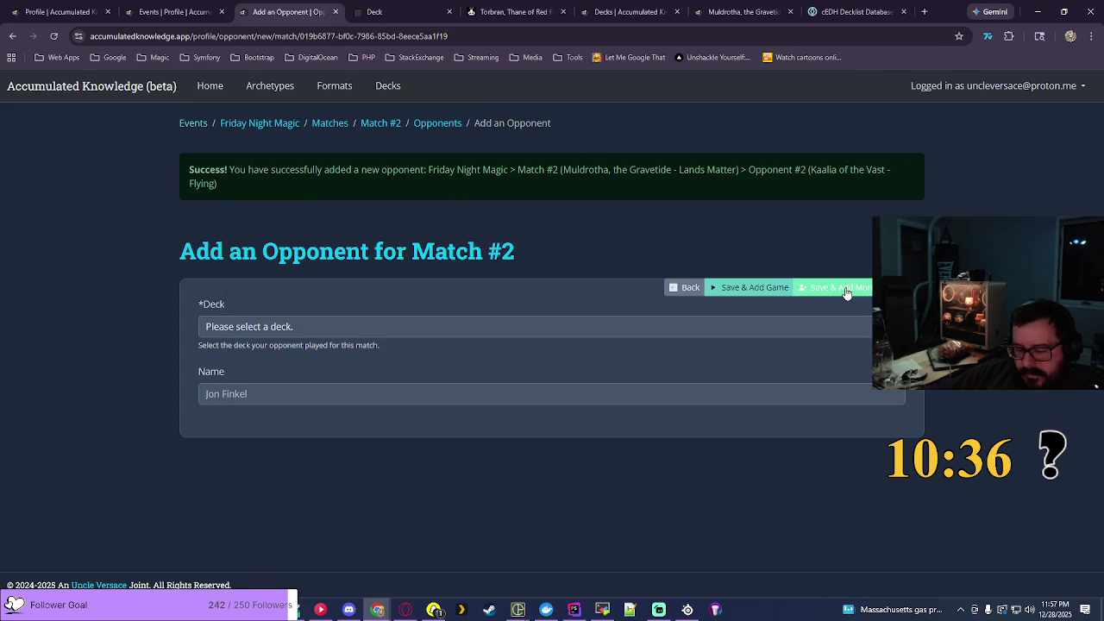
pyautogui.click(259, 326)
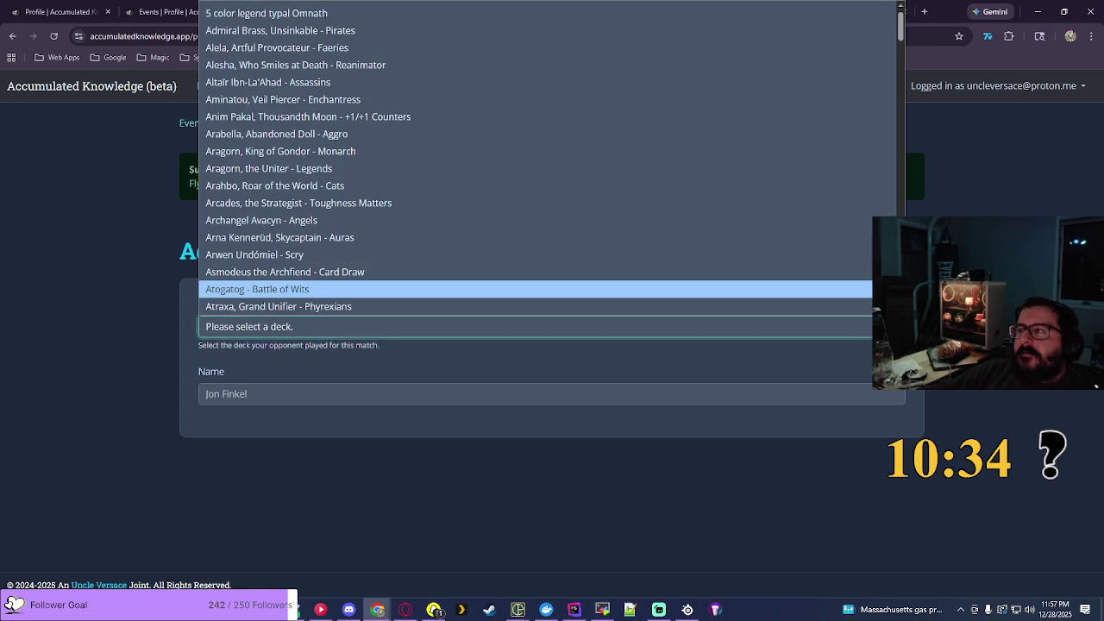
pyautogui.scroll(-5, 259, 285)
pyautogui.scroll(-15, 345, 164)
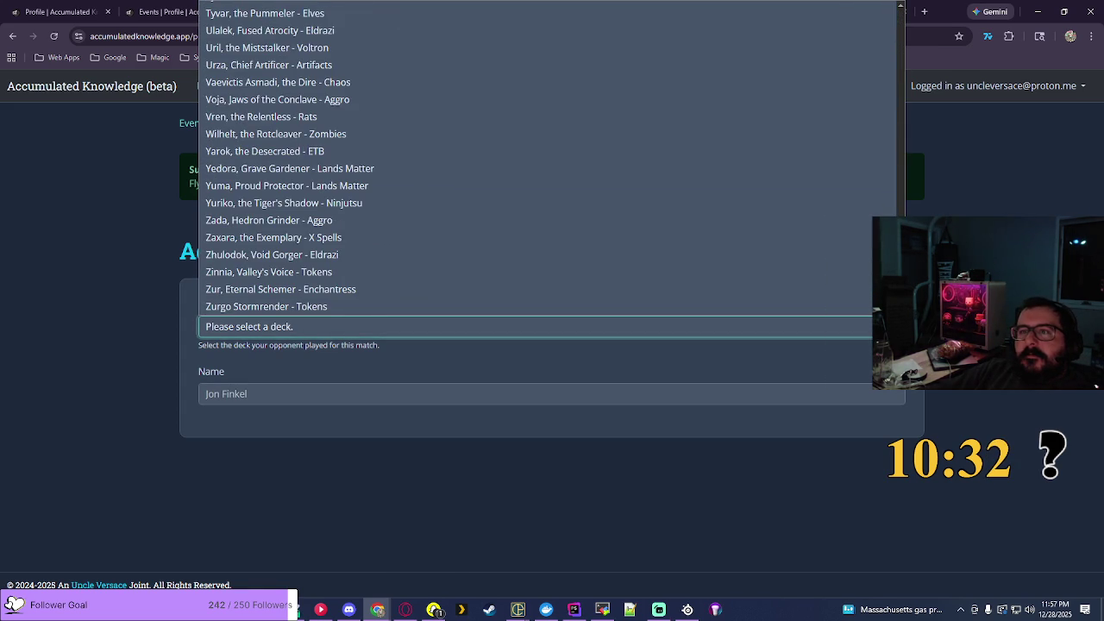
pyautogui.press('Escape')
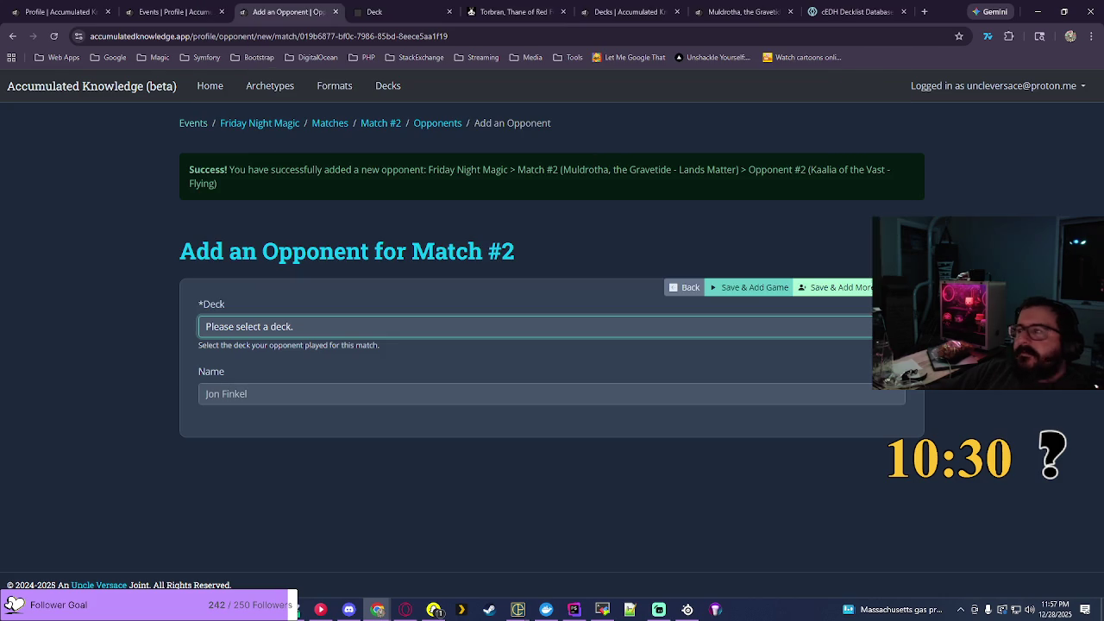
# Step: Search EDHREC for zur, open Zur the Enchanter's Stax page, and select its title
pyautogui.click(515, 12)
pyautogui.click(867, 85)
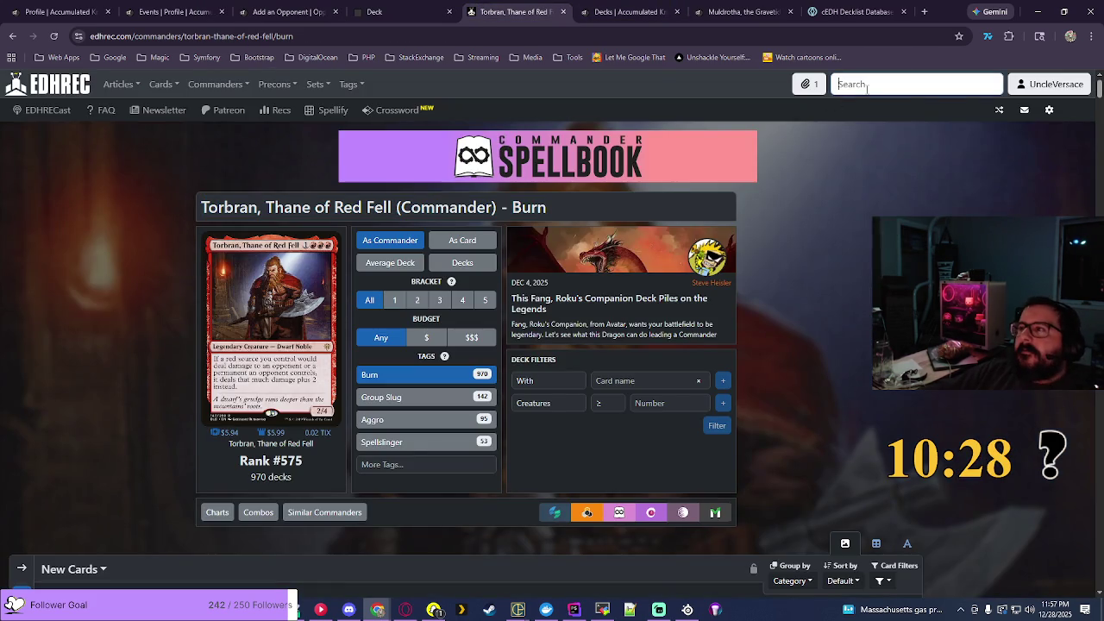
pyautogui.write('zur the')
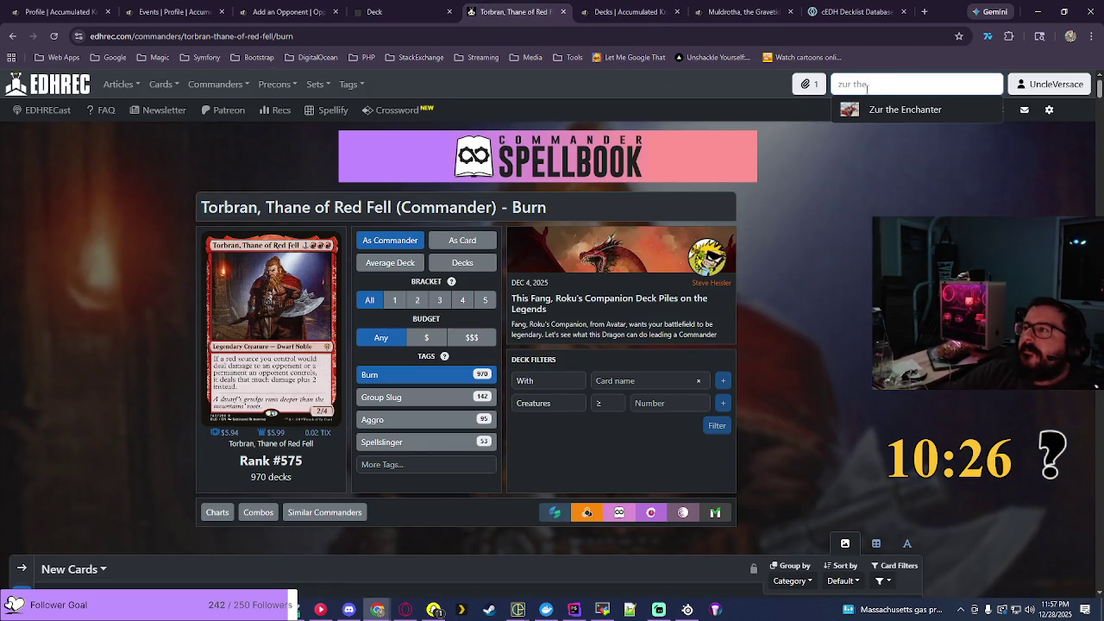
pyautogui.click(897, 110)
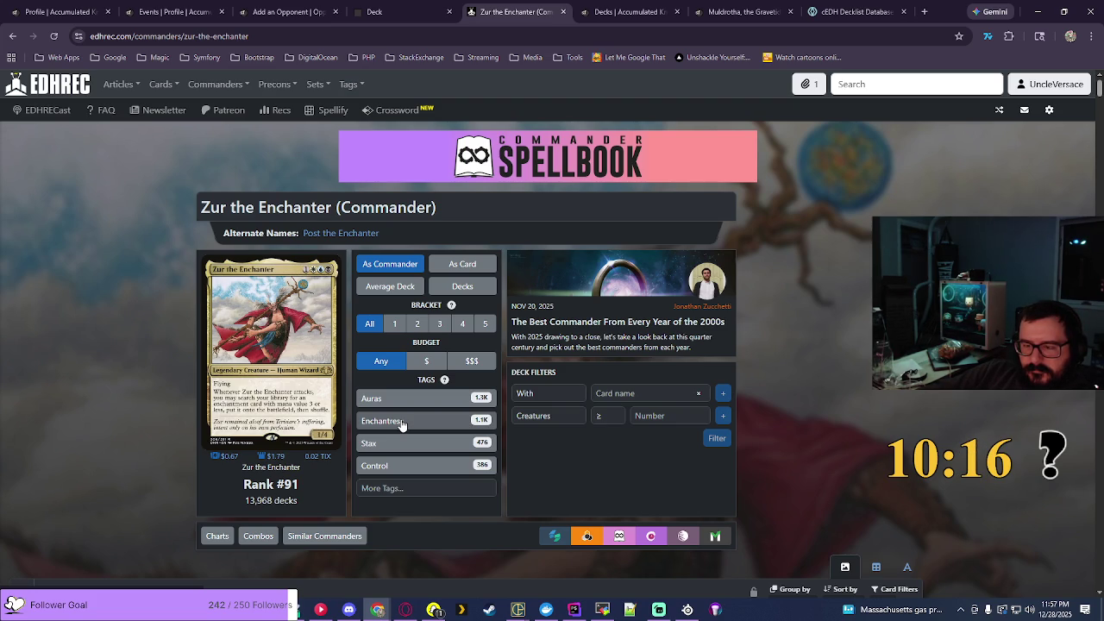
pyautogui.click(397, 443)
pyautogui.moveTo(200, 207); pyautogui.dragTo(487, 219)
pyautogui.click(721, 7)
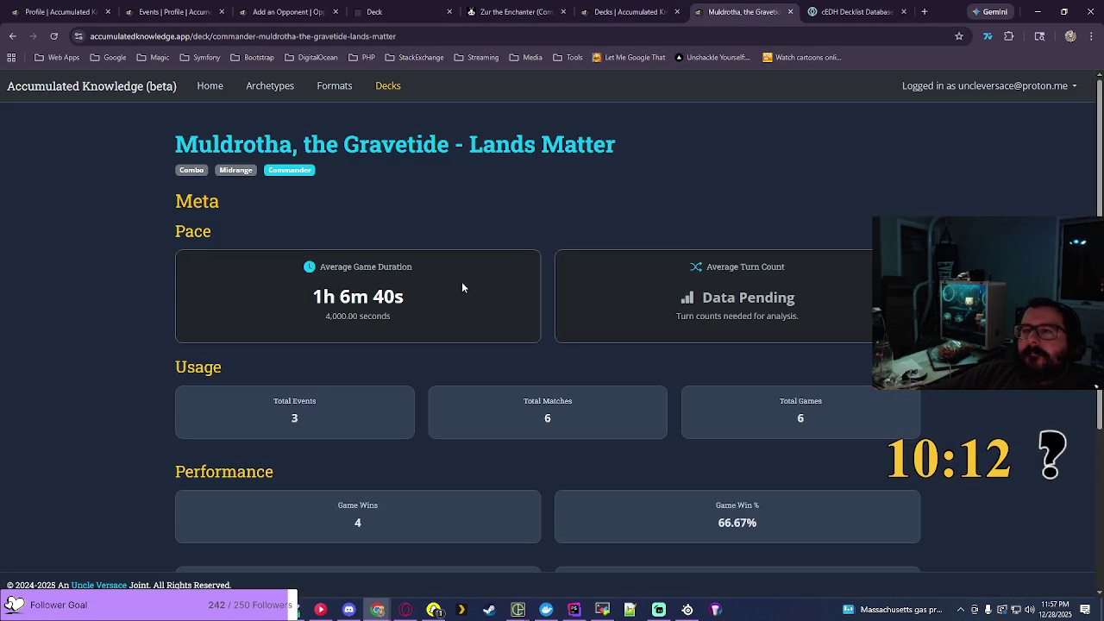
pyautogui.hotkey('ctrl', 'shift', 'Tab')
pyautogui.click(845, 202)
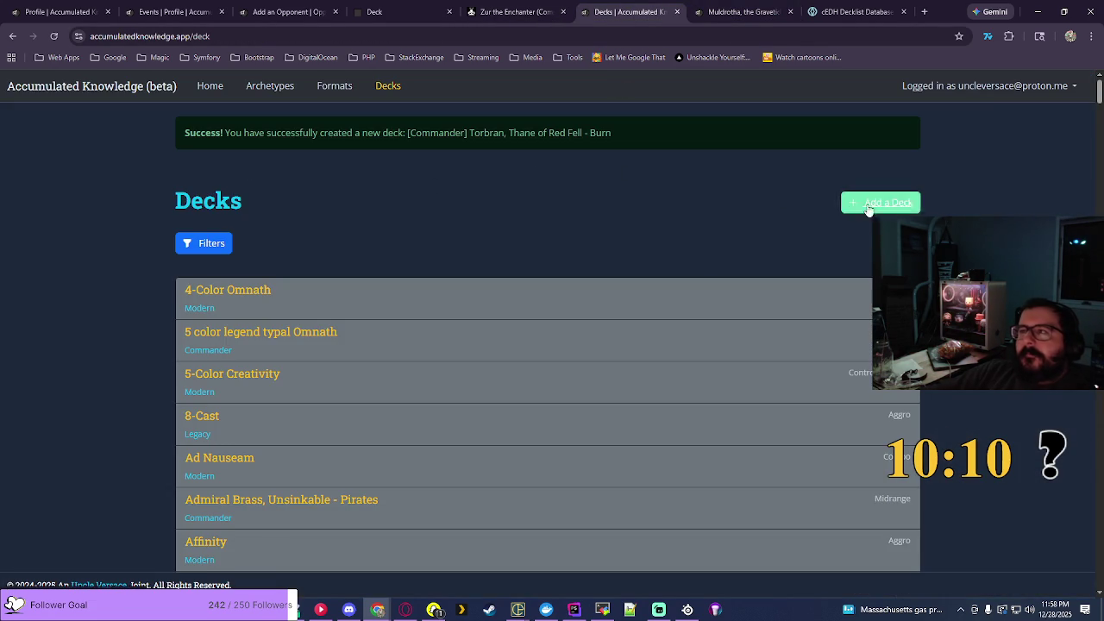
# Step: Add a Control Commander deck named 'Zur the Enchanter - Stax' from the pasted title
pyautogui.click(214, 223)
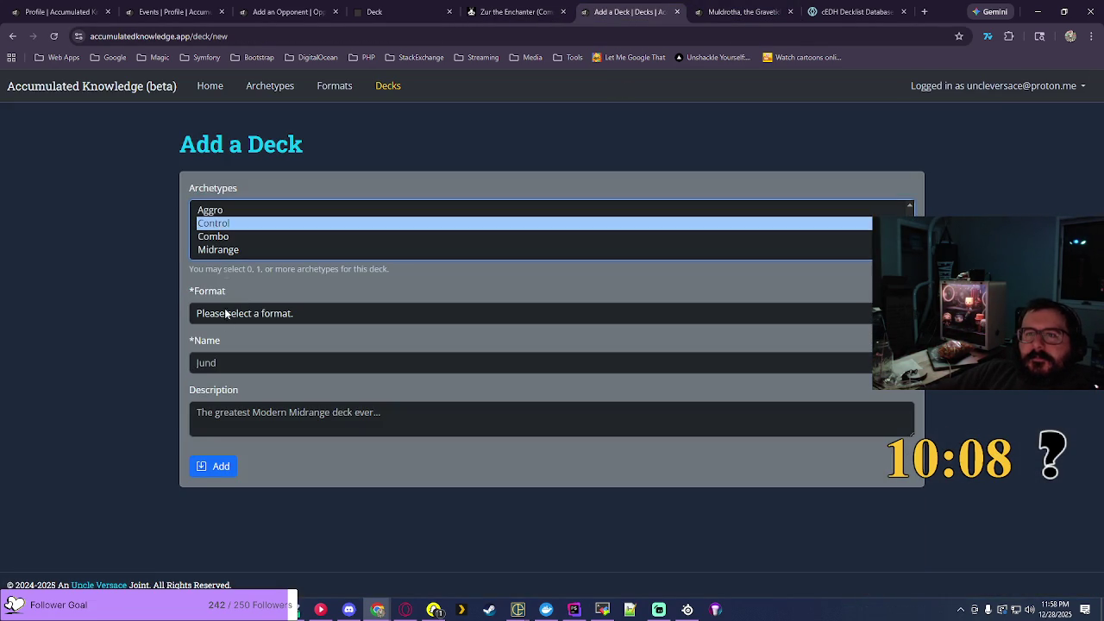
pyautogui.click(226, 314)
pyautogui.click(240, 369)
pyautogui.click(239, 369)
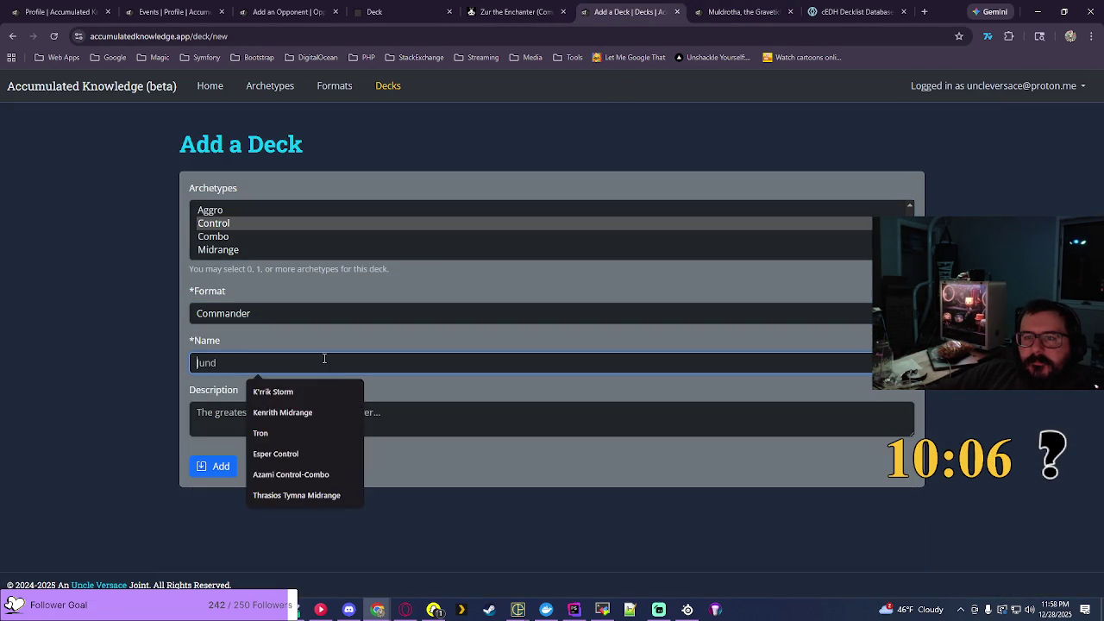
pyautogui.hotkey('ctrl', 'v')
pyautogui.press('Left')
pyautogui.press('Left')
pyautogui.press('Left')
pyautogui.press('BackSpace')
pyautogui.press('BackSpace')
pyautogui.press('BackSpace')
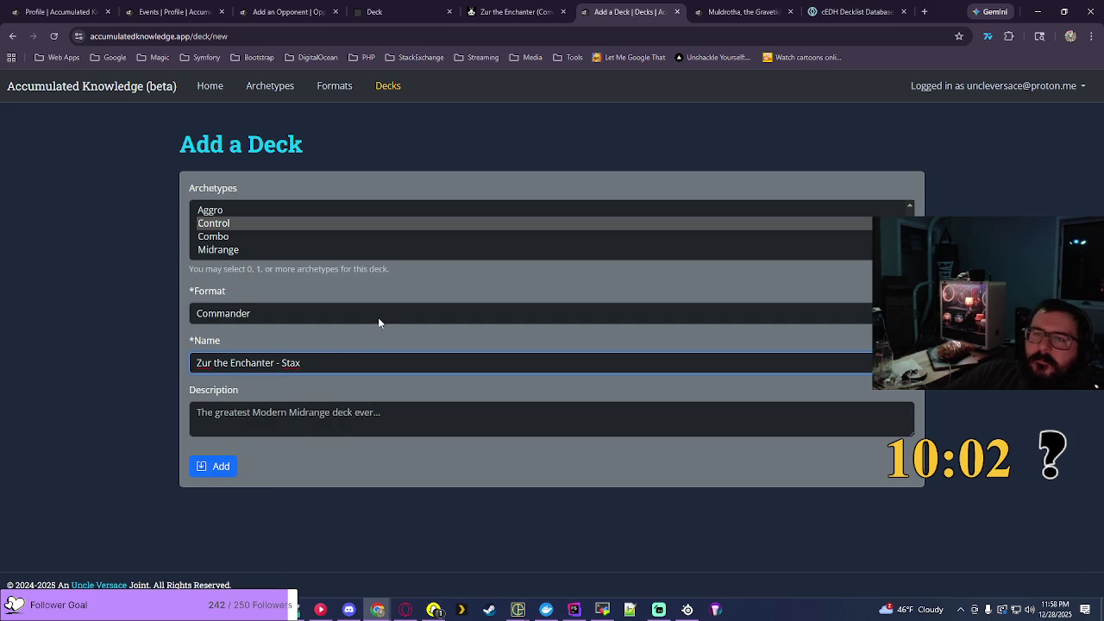
pyautogui.click(221, 466)
# Step: Choose Zur the Enchanter - Stax as the deck on Match #2's opponent form
pyautogui.click(201, 9)
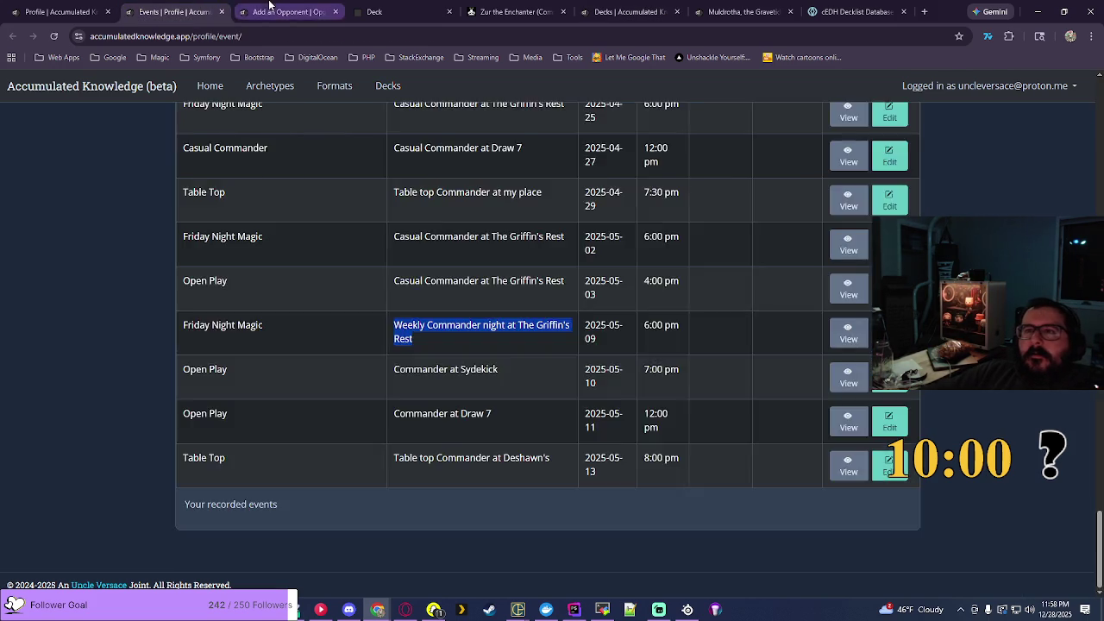
pyautogui.click(285, 12)
pyautogui.click(535, 256)
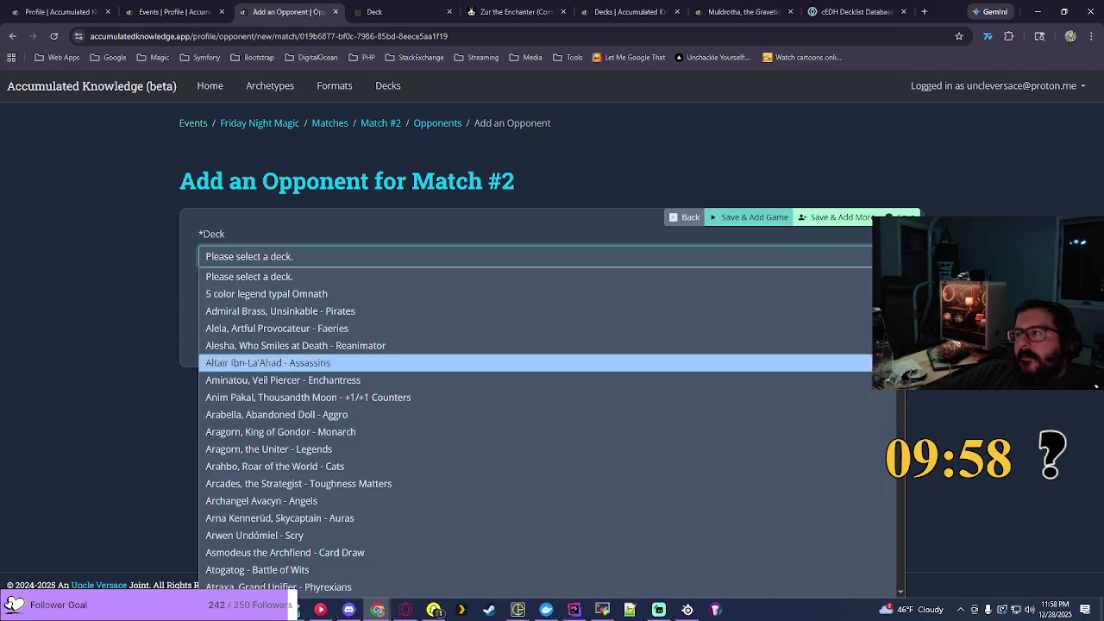
pyautogui.scroll(-10, 902, 580)
pyautogui.scroll(-15, 902, 580)
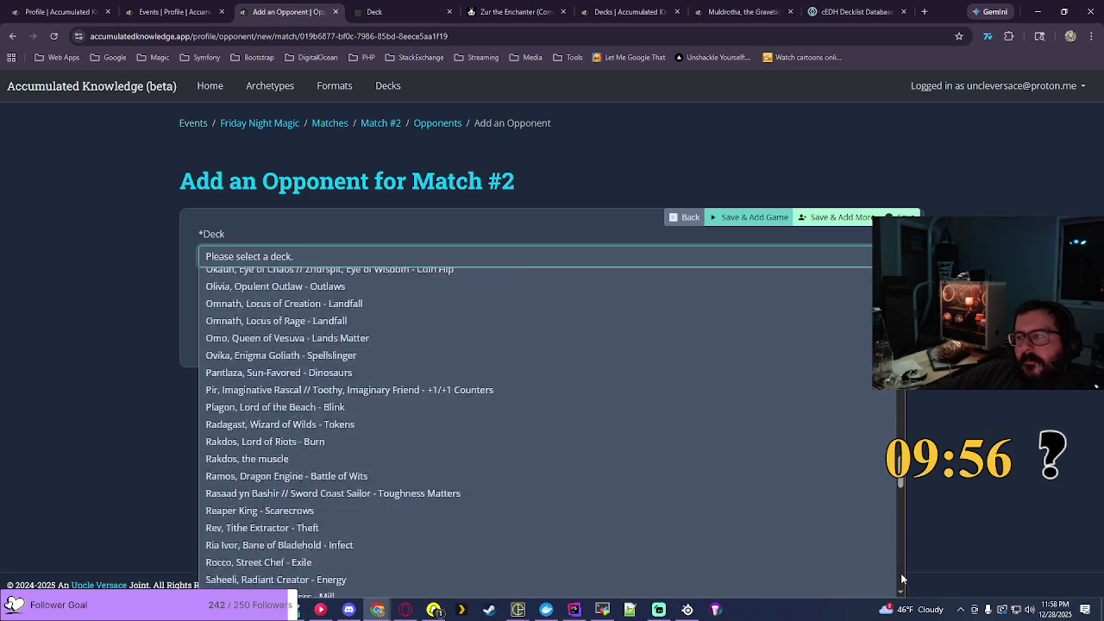
pyautogui.click(319, 588)
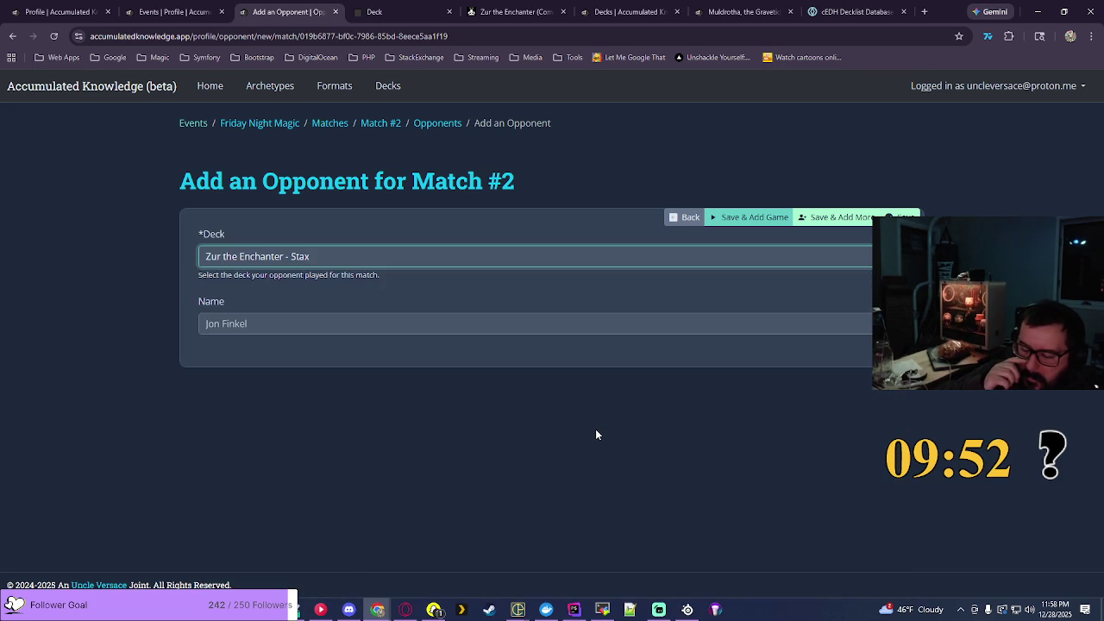
# Step: Save the Zur opponent and record Game 1 as a Win starting at 06:25 PM
pyautogui.click(751, 217)
pyautogui.click(288, 374)
pyautogui.click(251, 413)
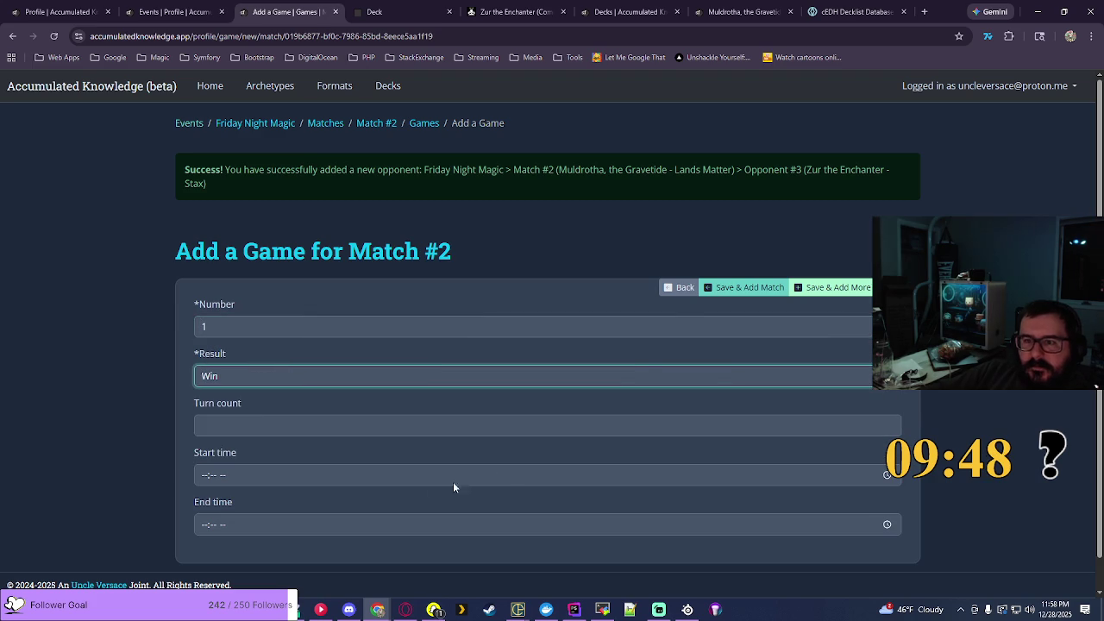
pyautogui.click(887, 476)
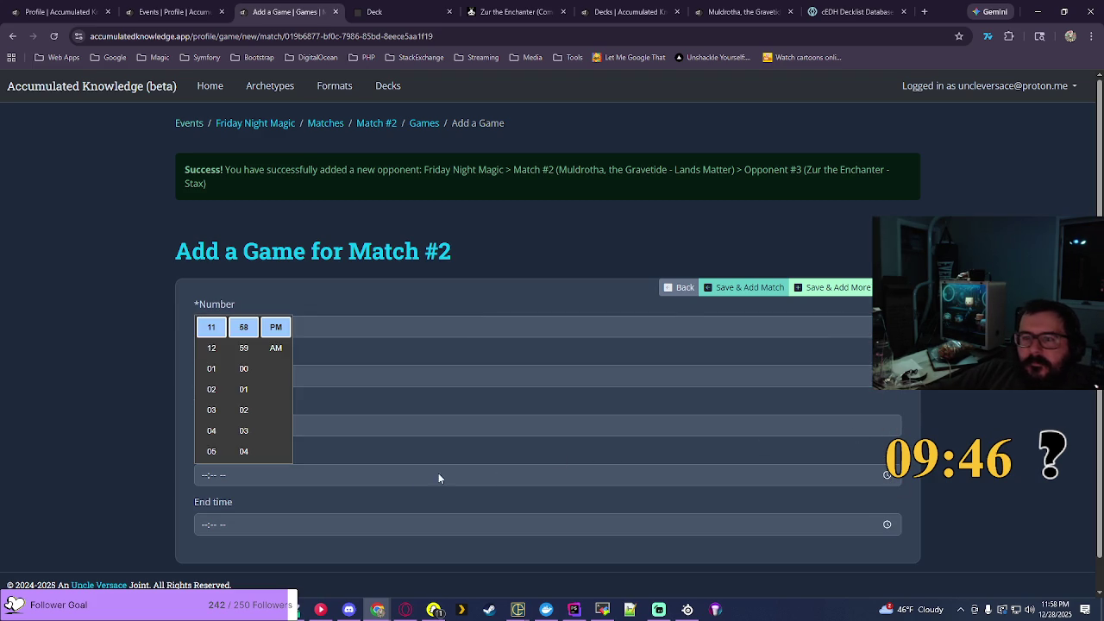
pyautogui.click(211, 430)
pyautogui.scroll(7, 245, 397)
pyautogui.scroll(2, 246, 388)
pyautogui.click(250, 346)
pyautogui.hotkey('shift', 'Tab')
pyautogui.hotkey('shift', 'Tab')
pyautogui.hotkey('shift', 'Tab')
pyautogui.write('1')
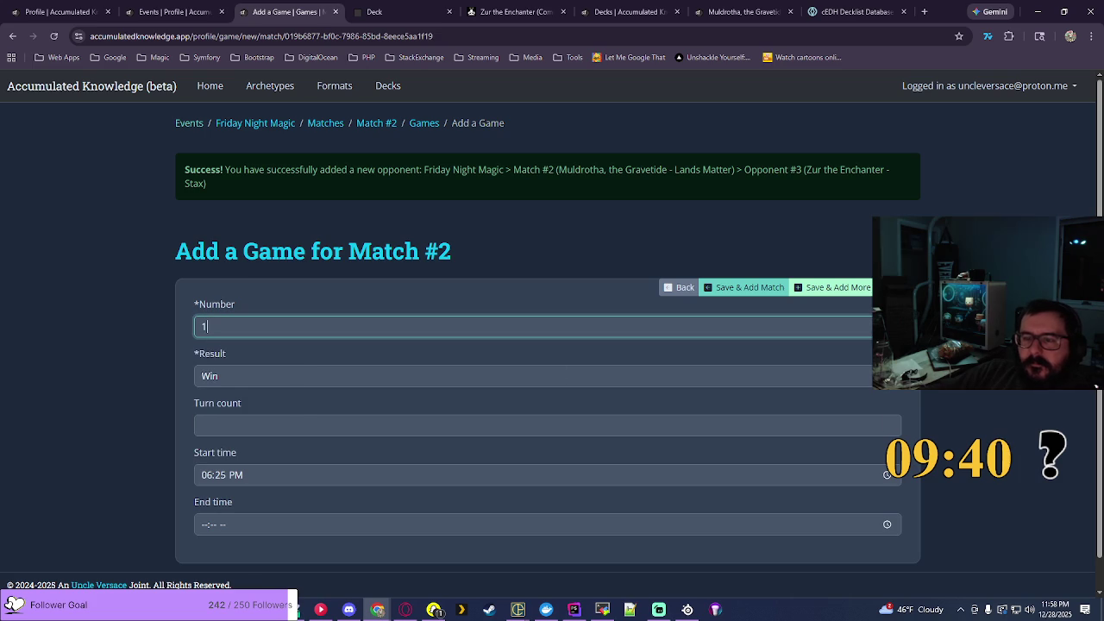
# Step: Set Game 1's end time to 07:09 PM
pyautogui.click(889, 525)
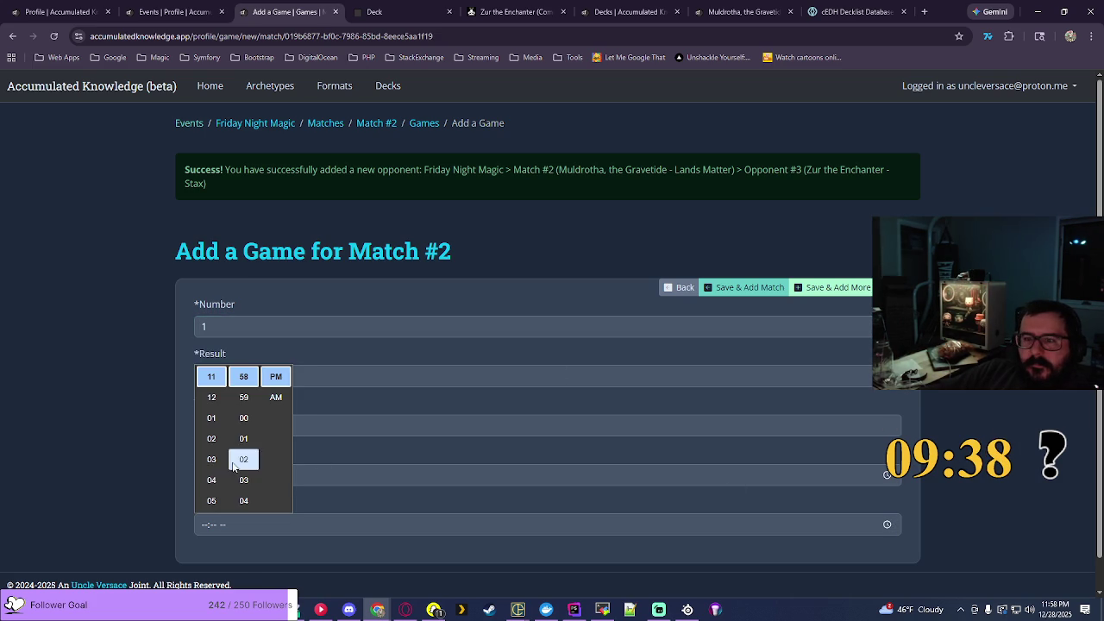
pyautogui.click(211, 480)
pyautogui.scroll(-2, 244, 457)
pyautogui.click(243, 479)
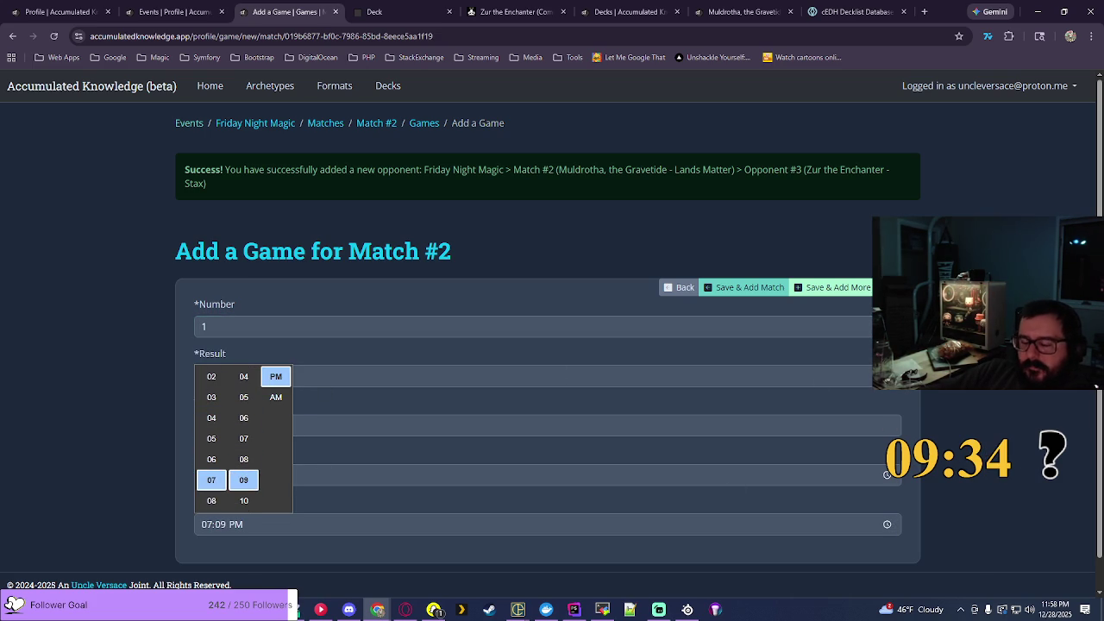
pyautogui.hotkey('shift', 'Tab')
pyautogui.hotkey('shift', 'Tab')
pyautogui.hotkey('shift', 'Tab')
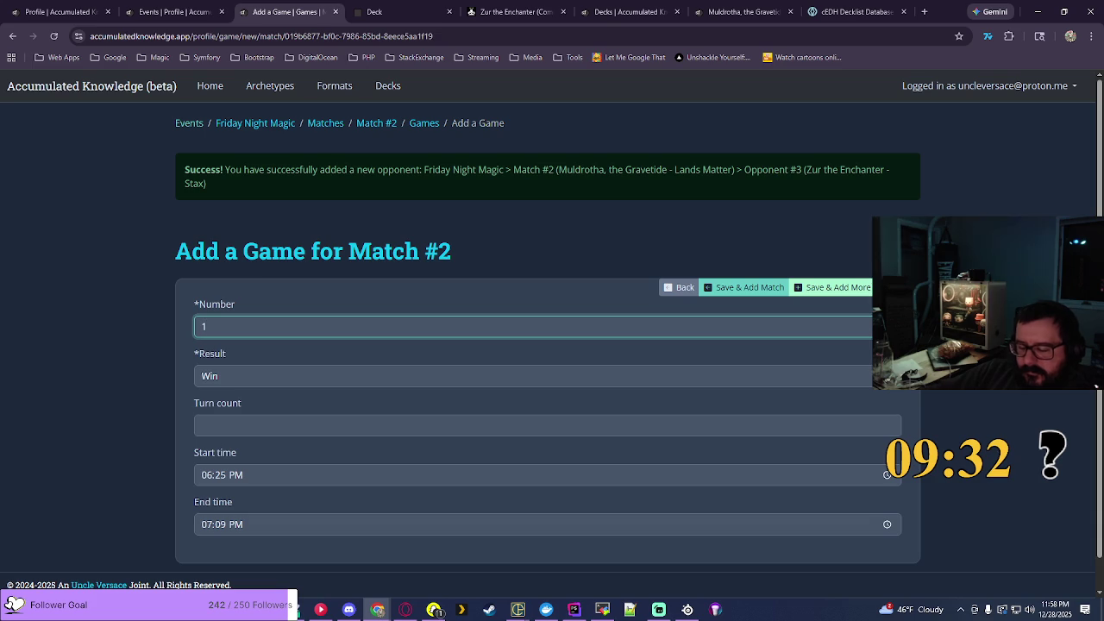
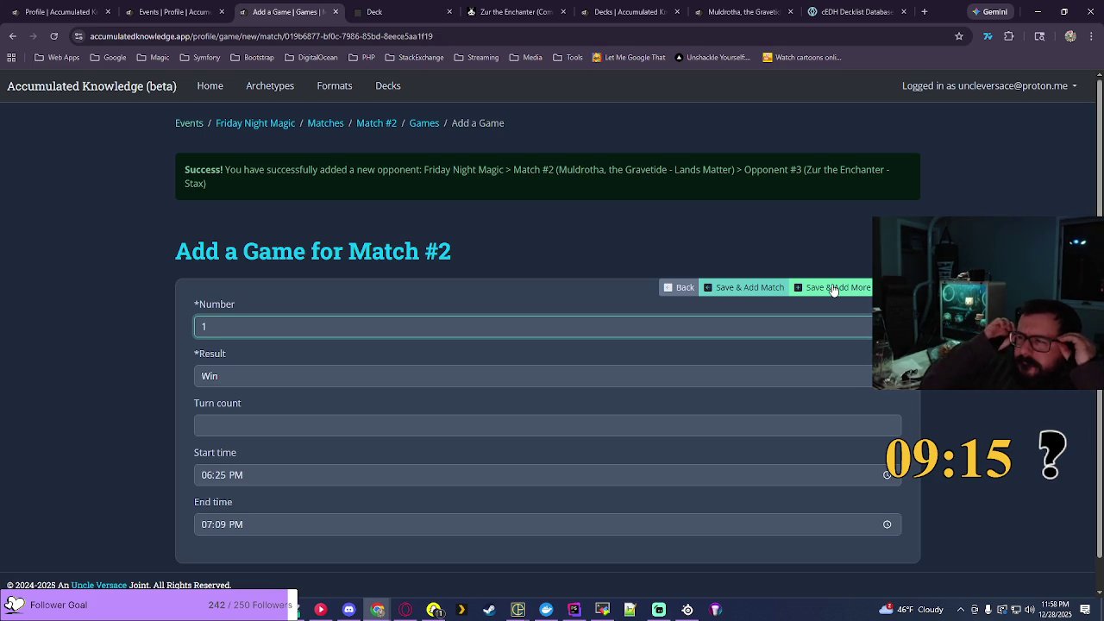
# Step: Save Game #1 as a win and start Match #3 with the Frodo, Sauron's Bane - Equipment deck
pyautogui.click(756, 293)
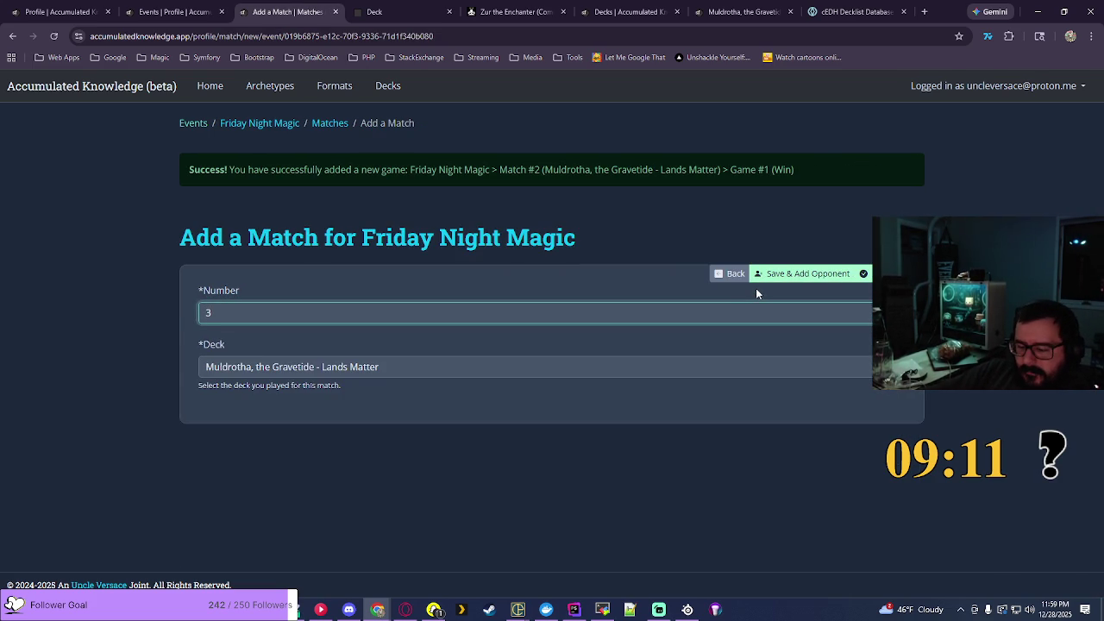
pyautogui.click(345, 367)
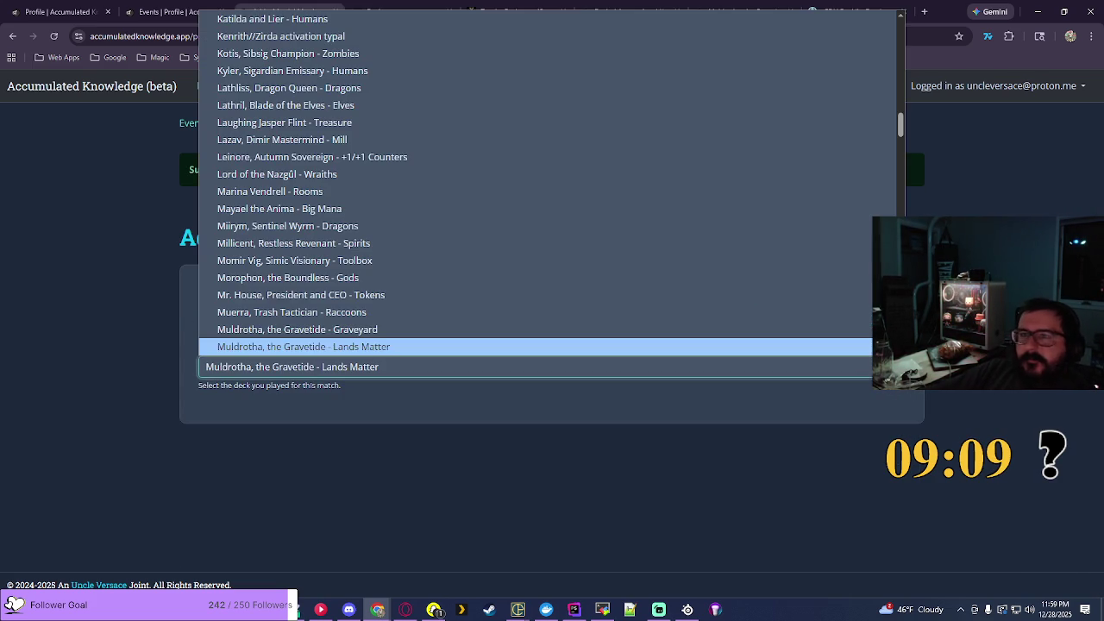
pyautogui.scroll(5, 901, 25)
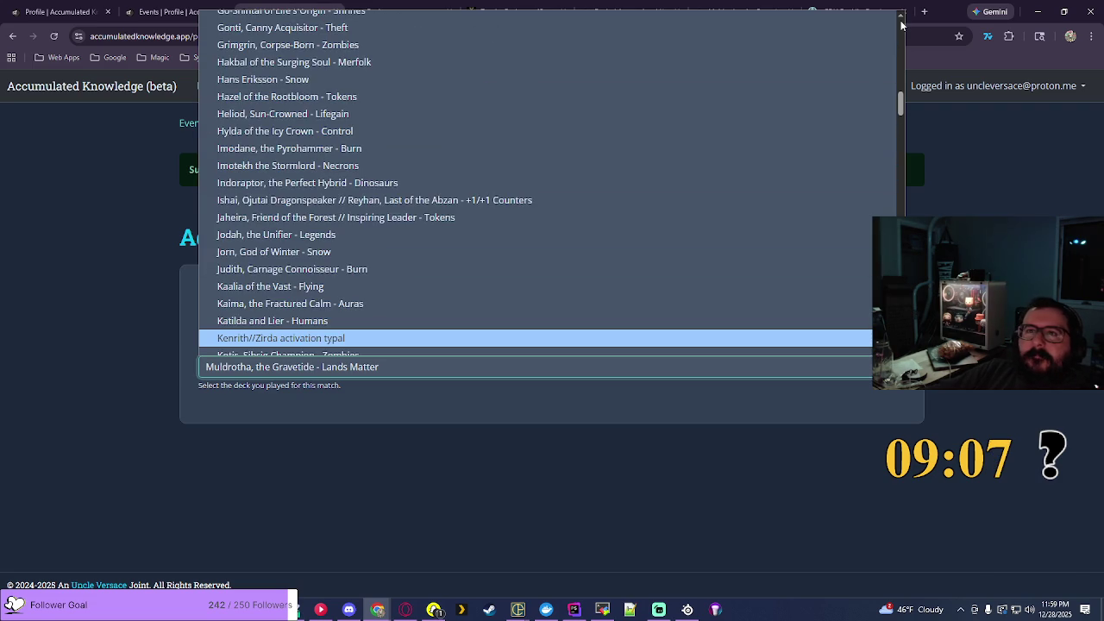
pyautogui.scroll(6, 901, 24)
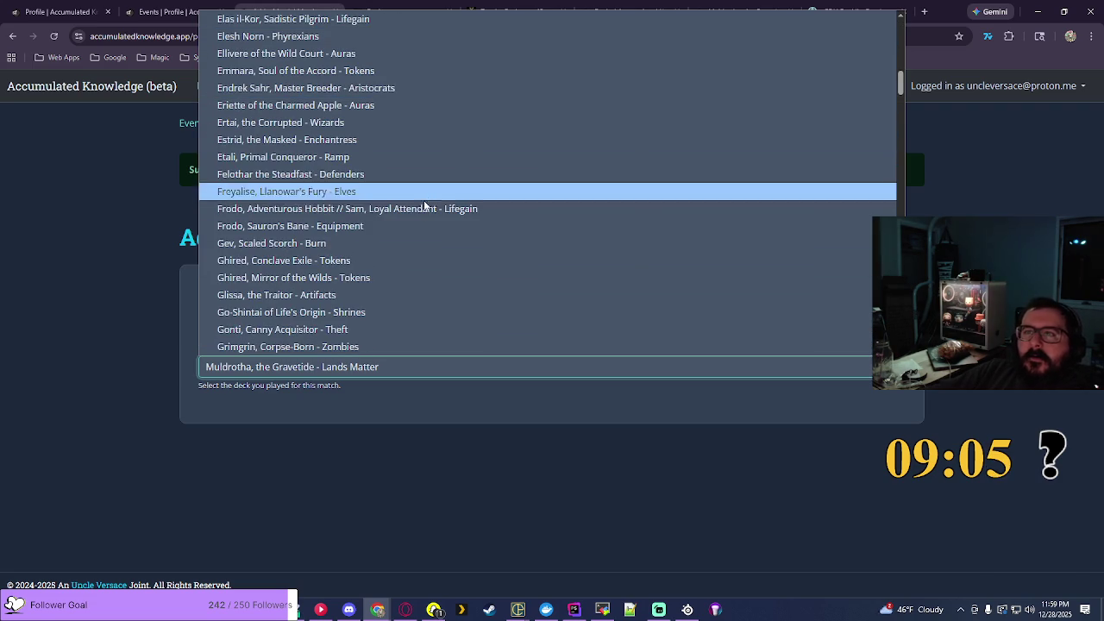
pyautogui.click(368, 222)
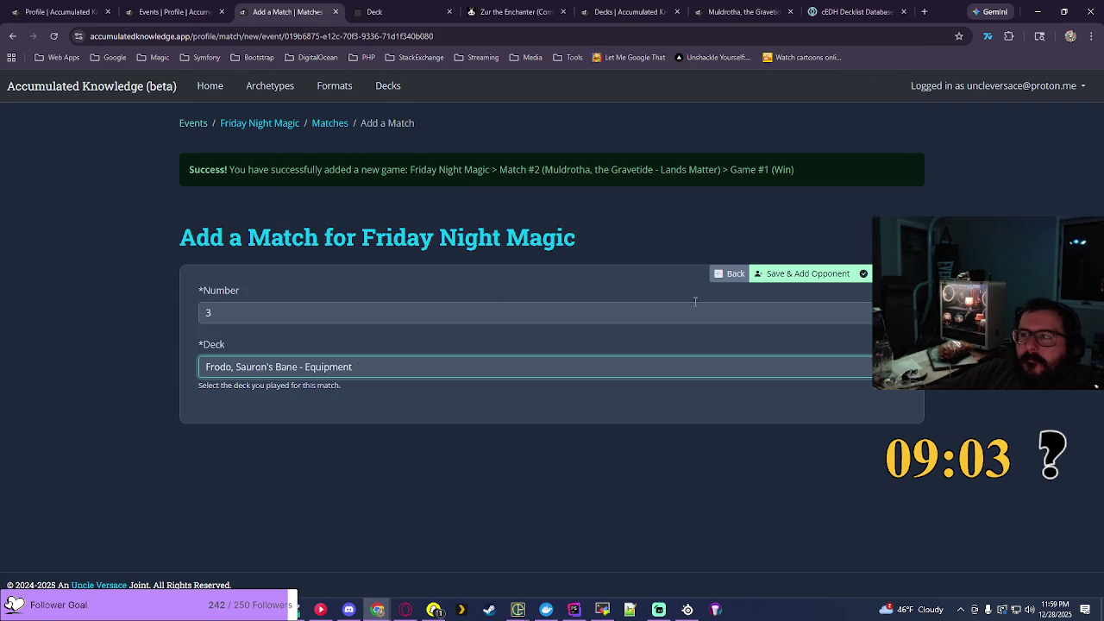
pyautogui.click(793, 282)
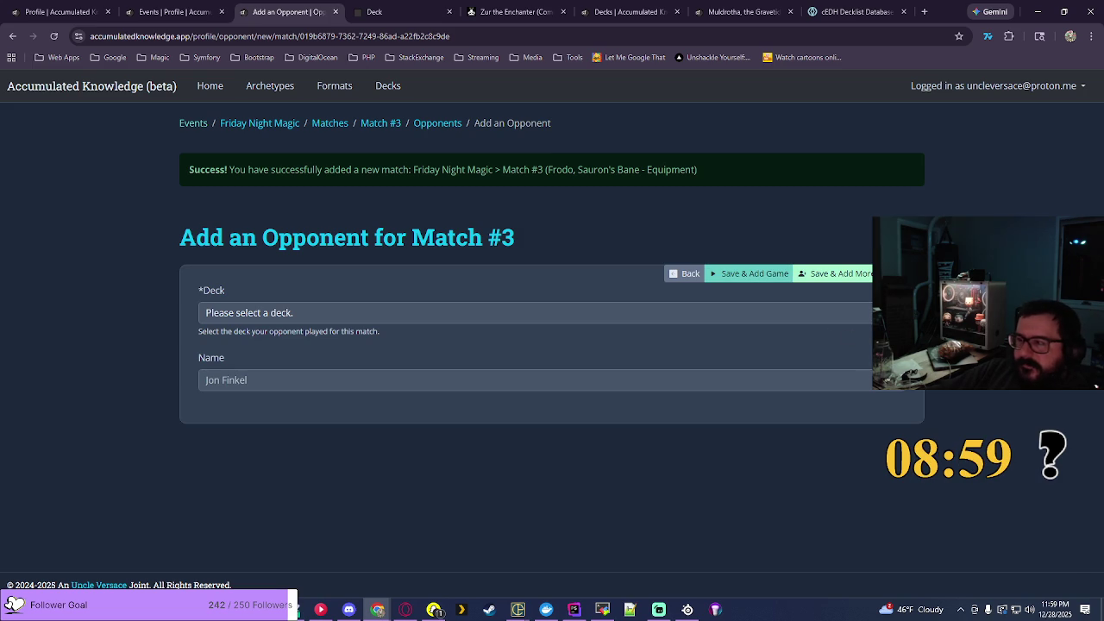
# Step: Look through the opponent deck list without picking one, then go to the EDHREC page
pyautogui.click(535, 313)
pyautogui.scroll(-10, 535, 155)
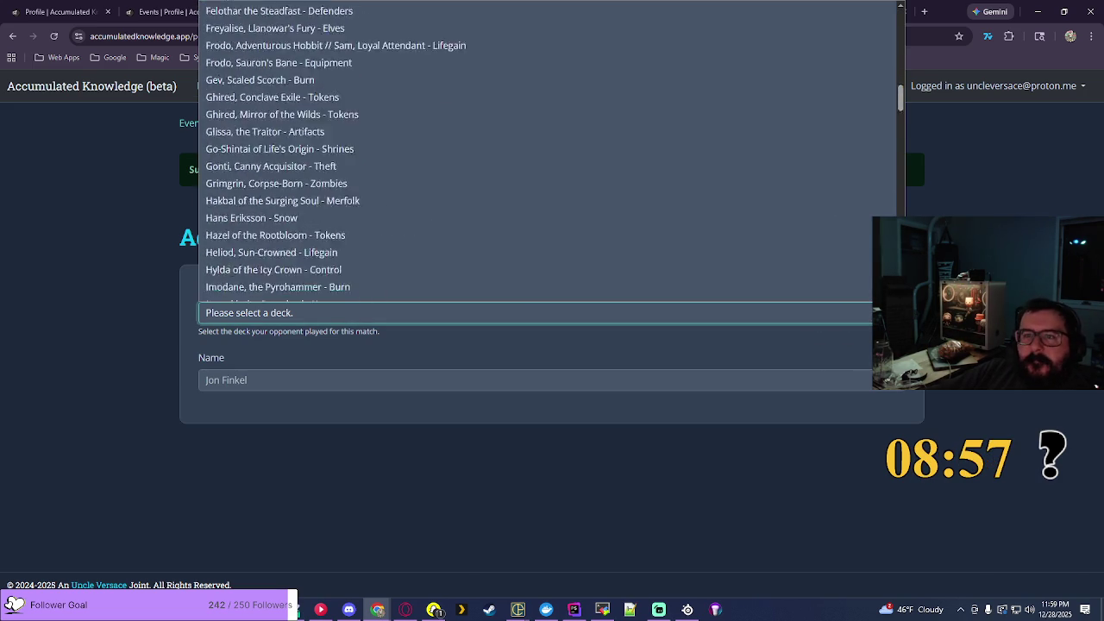
pyautogui.scroll(-12, 535, 155)
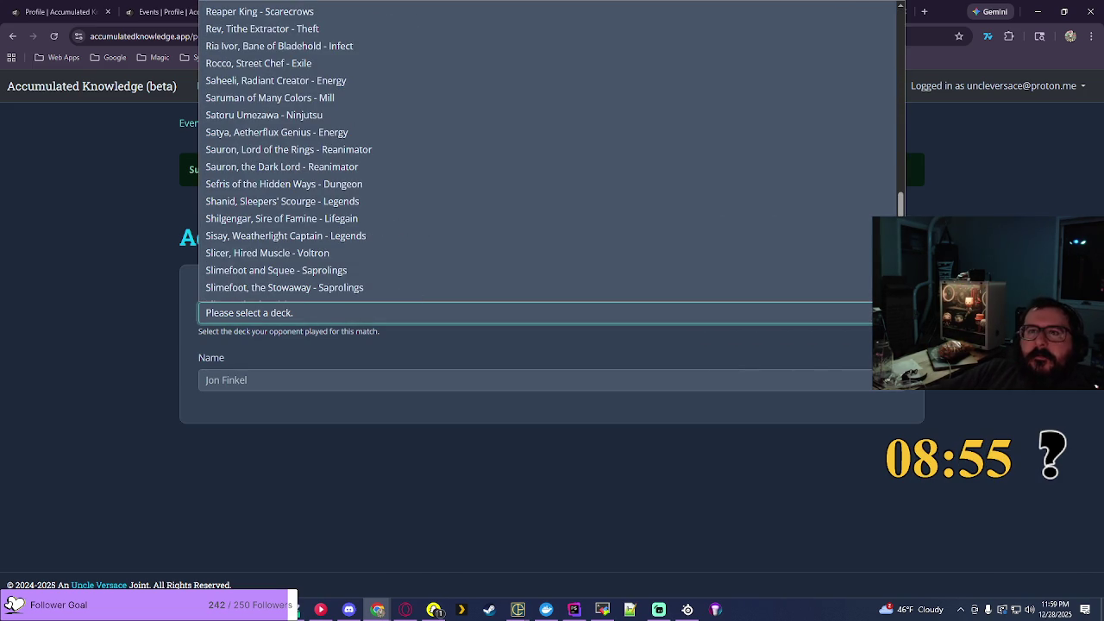
pyautogui.press('Escape')
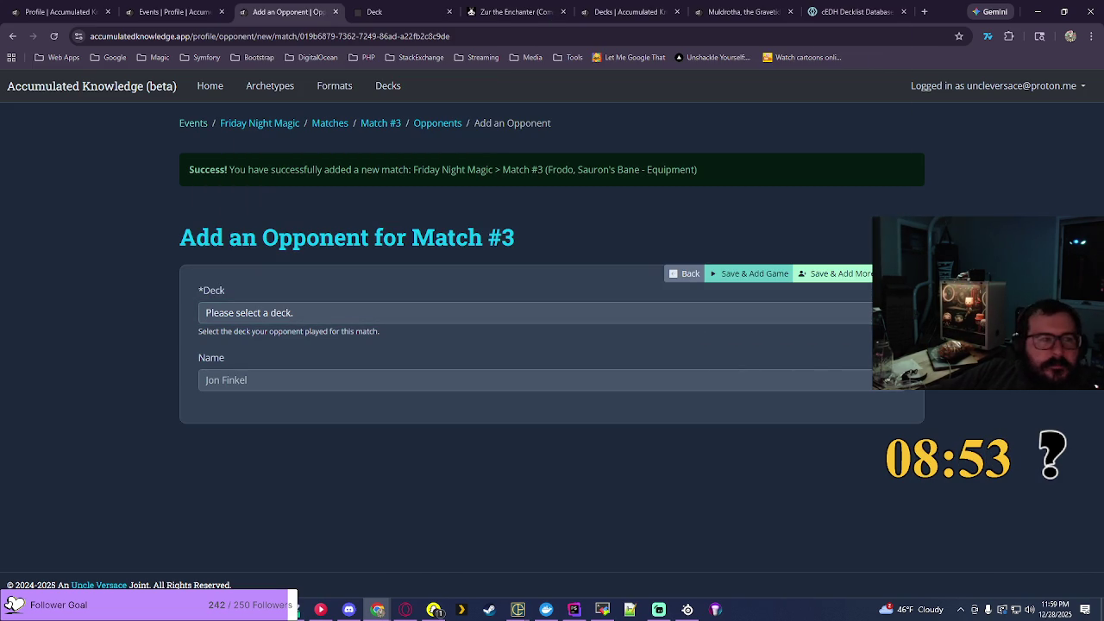
pyautogui.click(515, 12)
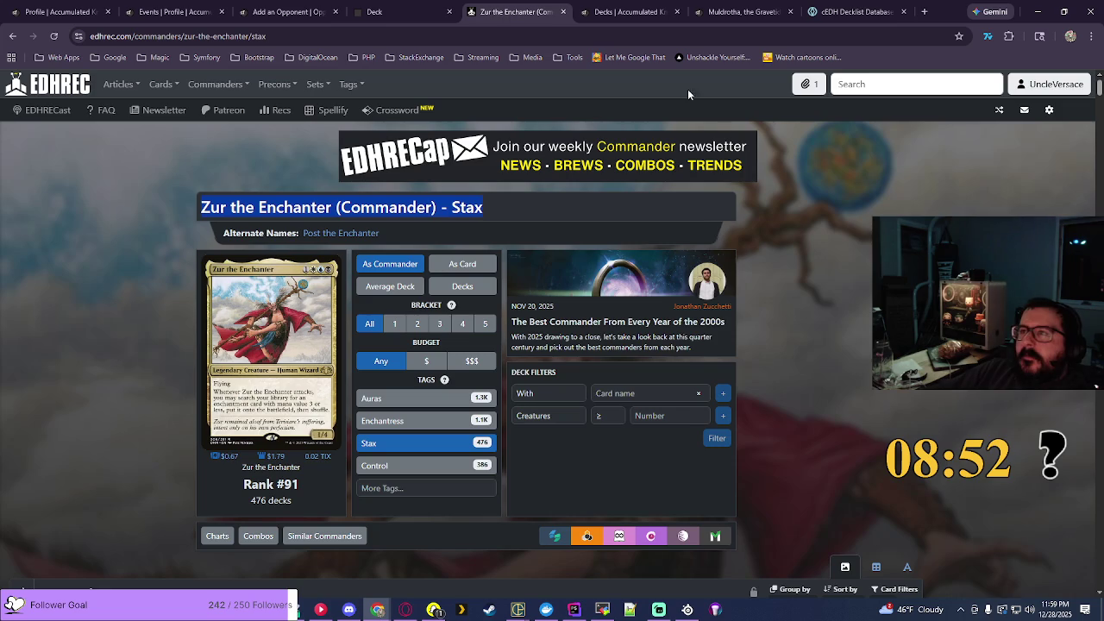
# Step: Search EDHREC for 'saskia' and filter the Saskia the Unyielding page to the Aggro tag
pyautogui.click(900, 81)
pyautogui.write('saskia')
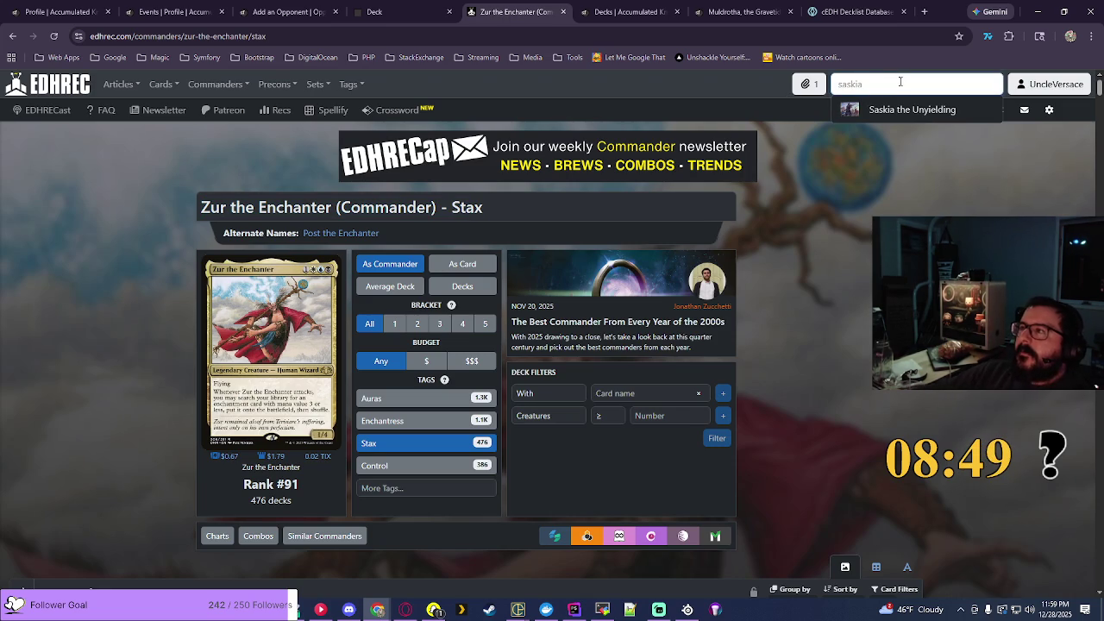
pyautogui.click(897, 111)
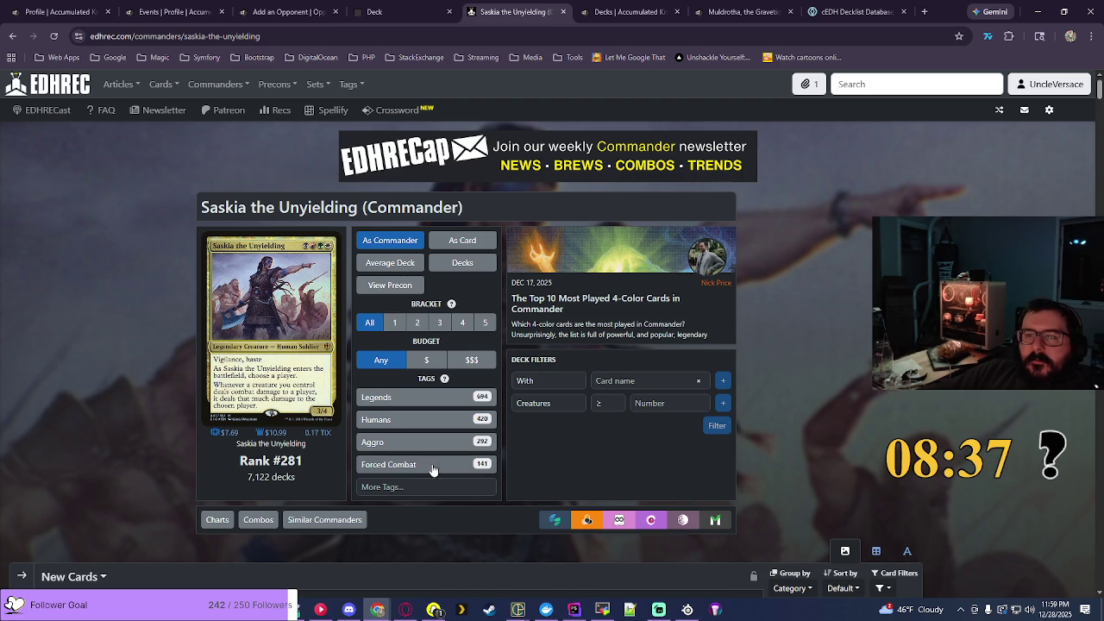
pyautogui.click(398, 488)
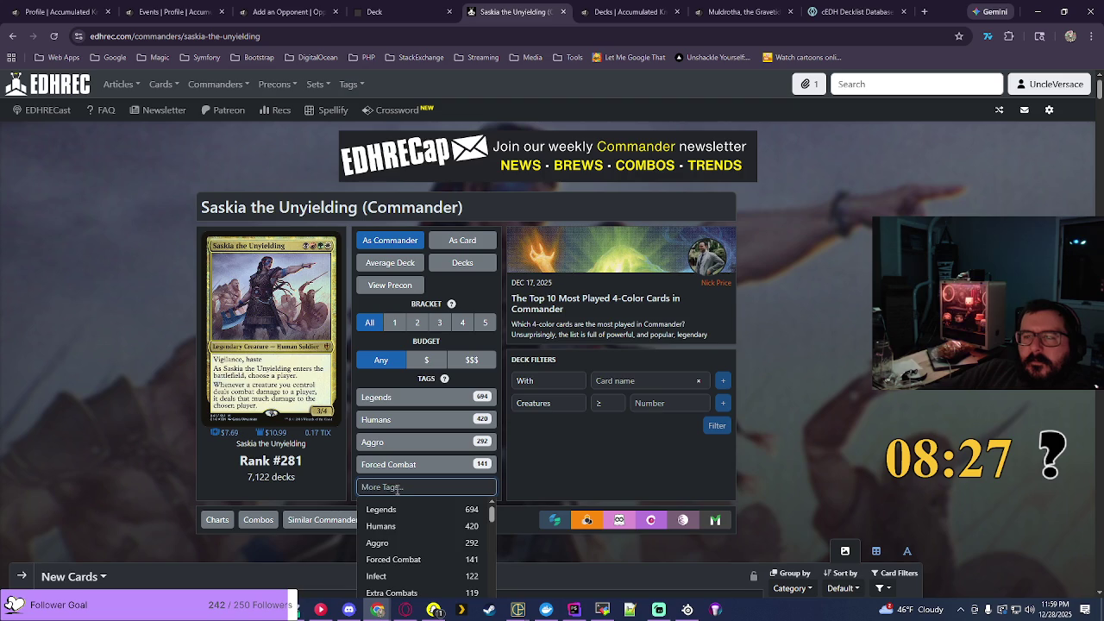
pyautogui.click(377, 542)
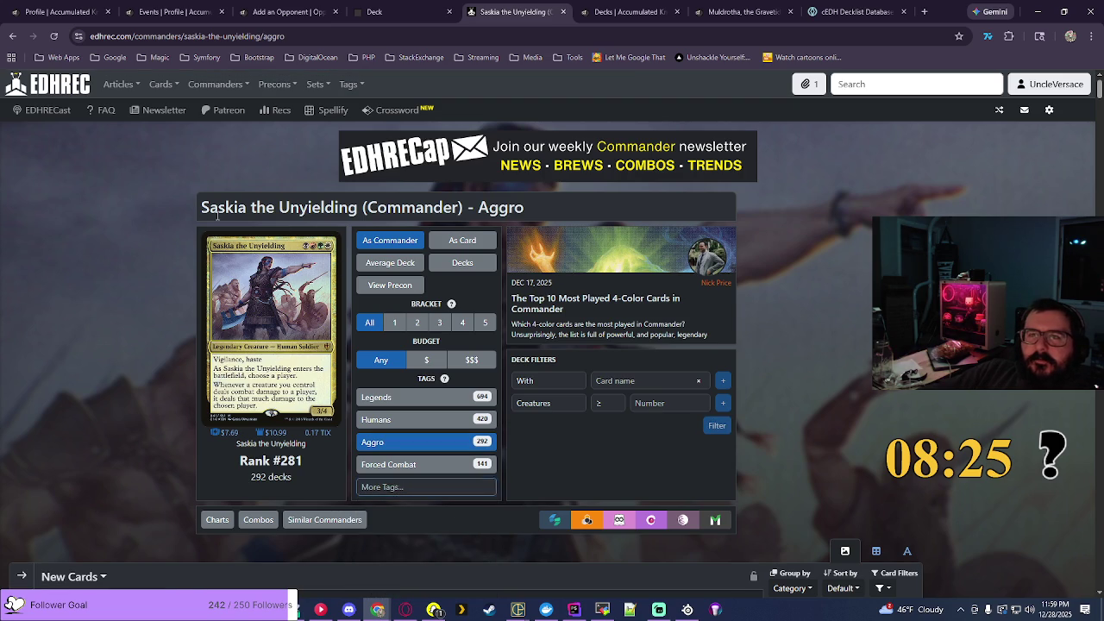
# Step: Select the Saskia Aggro page title and start a new deck in Accumulated Knowledge
pyautogui.moveTo(201, 208); pyautogui.dragTo(539, 208)
pyautogui.hotkey('ctrl', 'c')
pyautogui.click(615, 7)
pyautogui.click(880, 202)
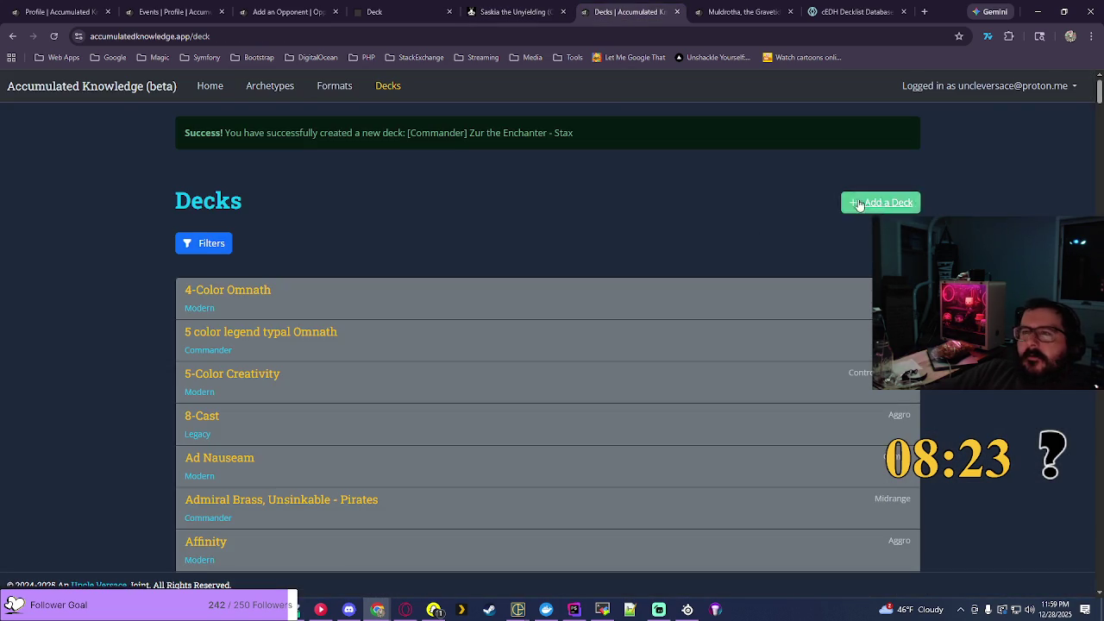
# Step: Create the Aggro-archetype Commander deck 'Saskia the Unyielding - Aggro' from the pasted title, minus '(Commander)'
pyautogui.click(224, 212)
pyautogui.click(252, 313)
pyautogui.click(228, 363)
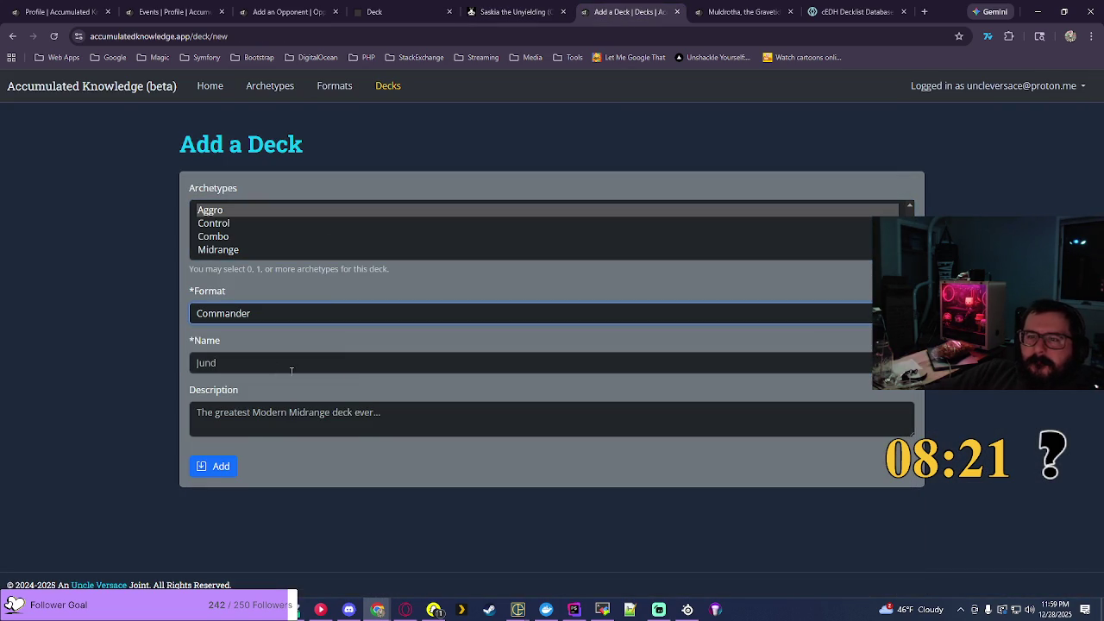
pyautogui.click(341, 364)
pyautogui.hotkey('ctrl', 'v')
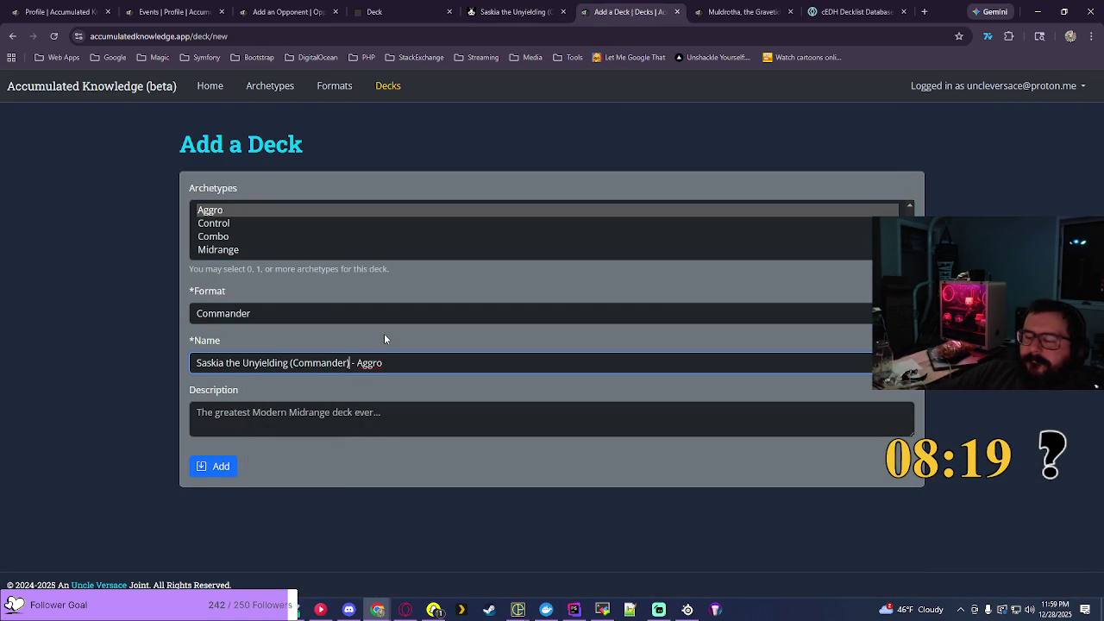
pyautogui.press('BackSpace')
pyautogui.press('BackSpace')
pyautogui.press('BackSpace')
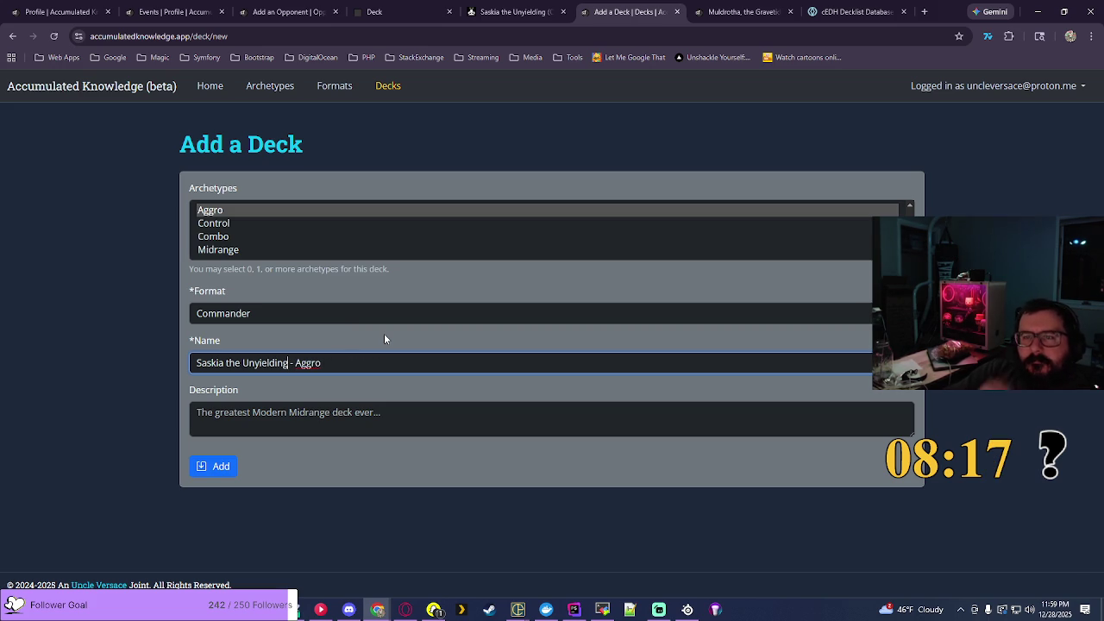
pyautogui.click(216, 467)
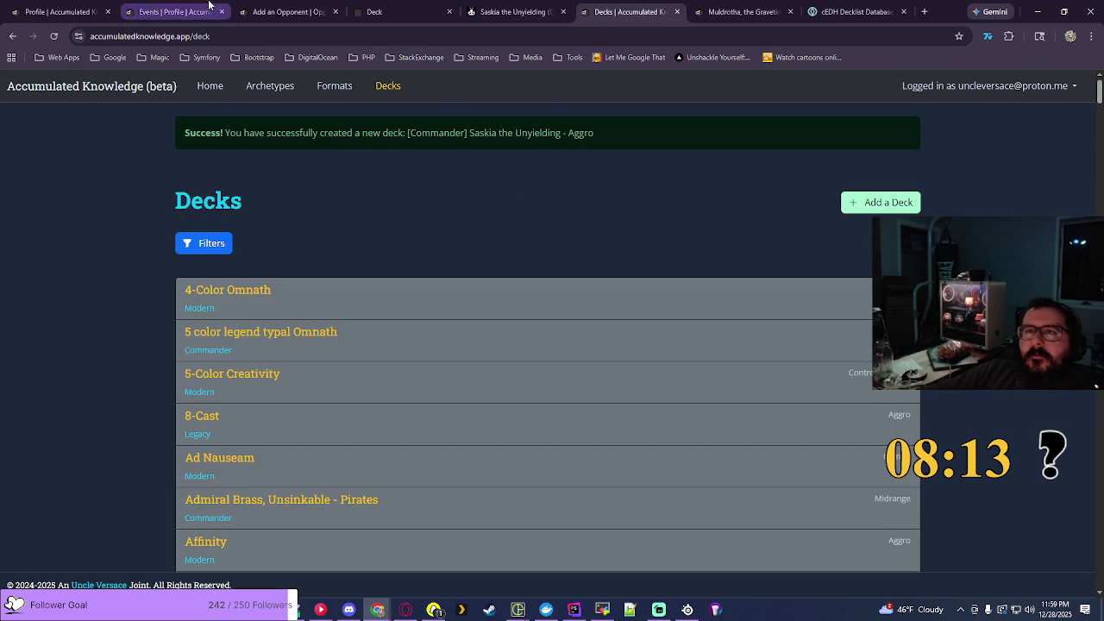
pyautogui.hotkey('ctrl', '3')
# Step: Save an opponent for Match #3 playing Saskia the Unyielding - Aggro
pyautogui.click(768, 256)
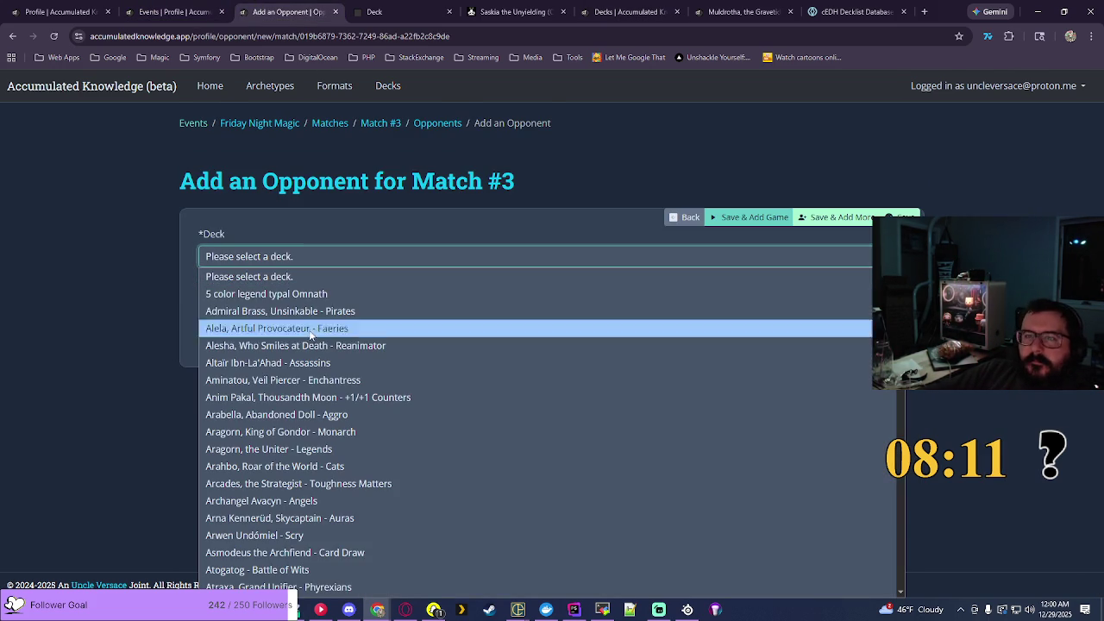
pyautogui.scroll(-20, 899, 561)
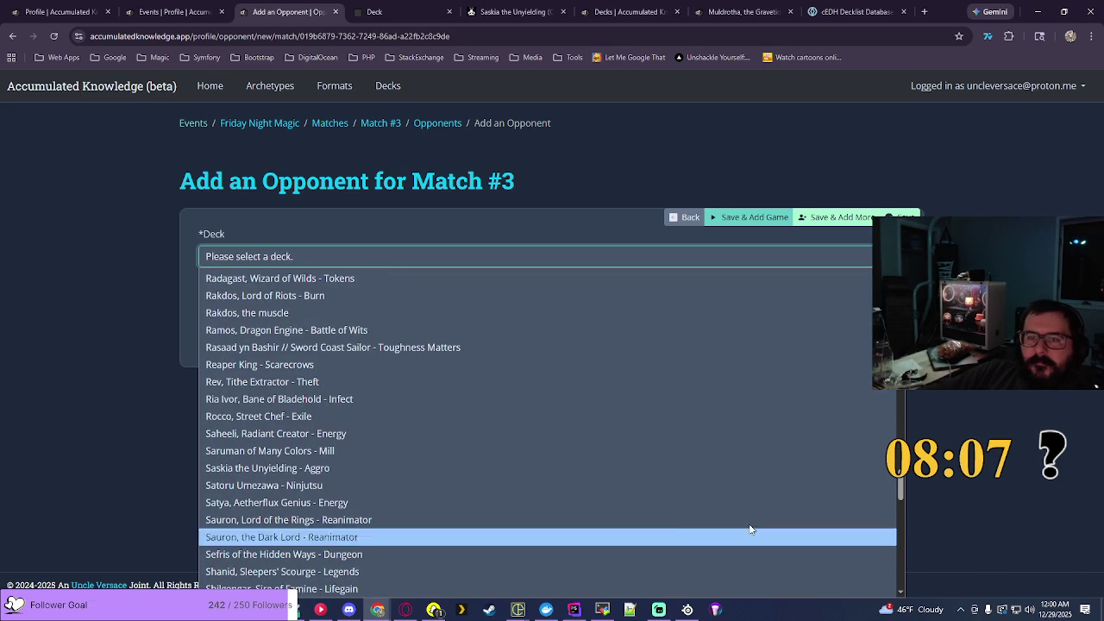
pyautogui.click(348, 470)
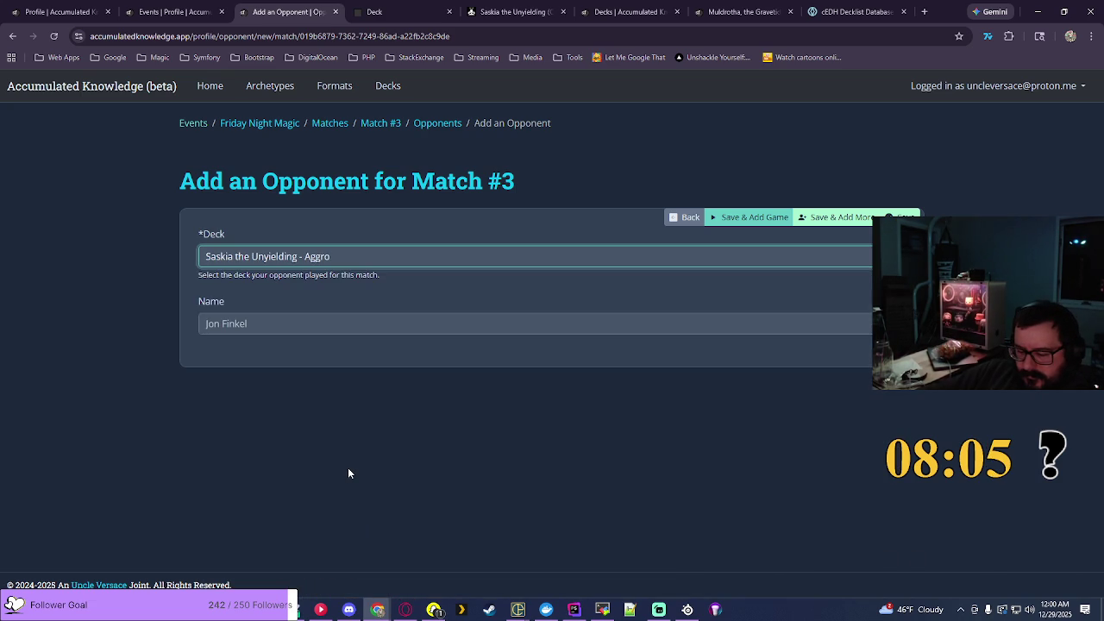
pyautogui.click(830, 223)
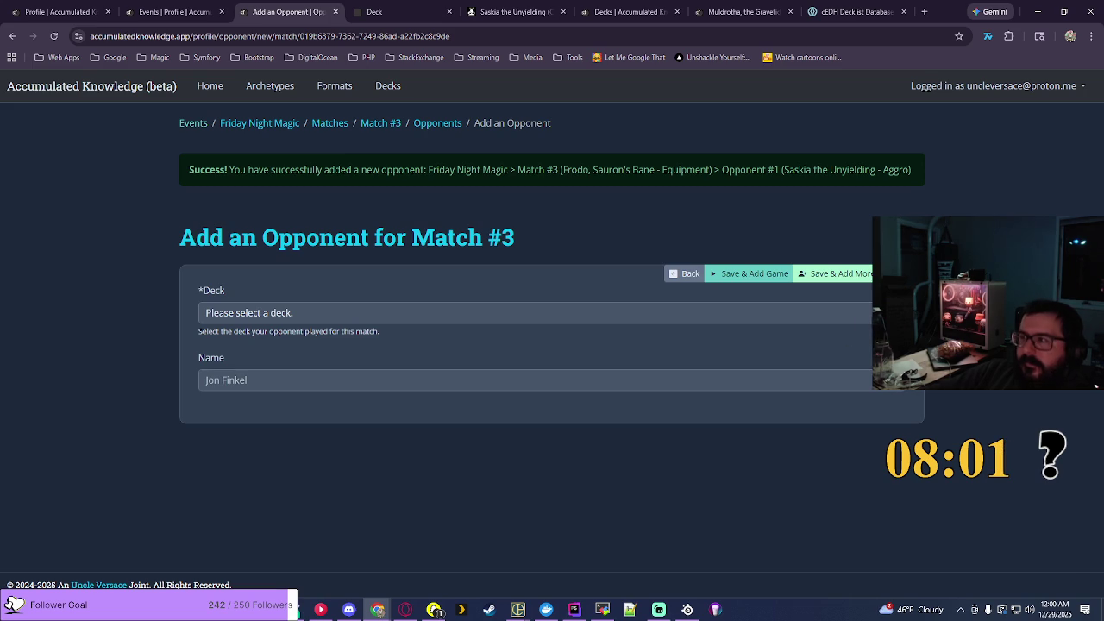
# Step: Choose Kaalia of the Vast - Flying as the next opponent's deck
pyautogui.click(837, 313)
pyautogui.scroll(-15, 535, 155)
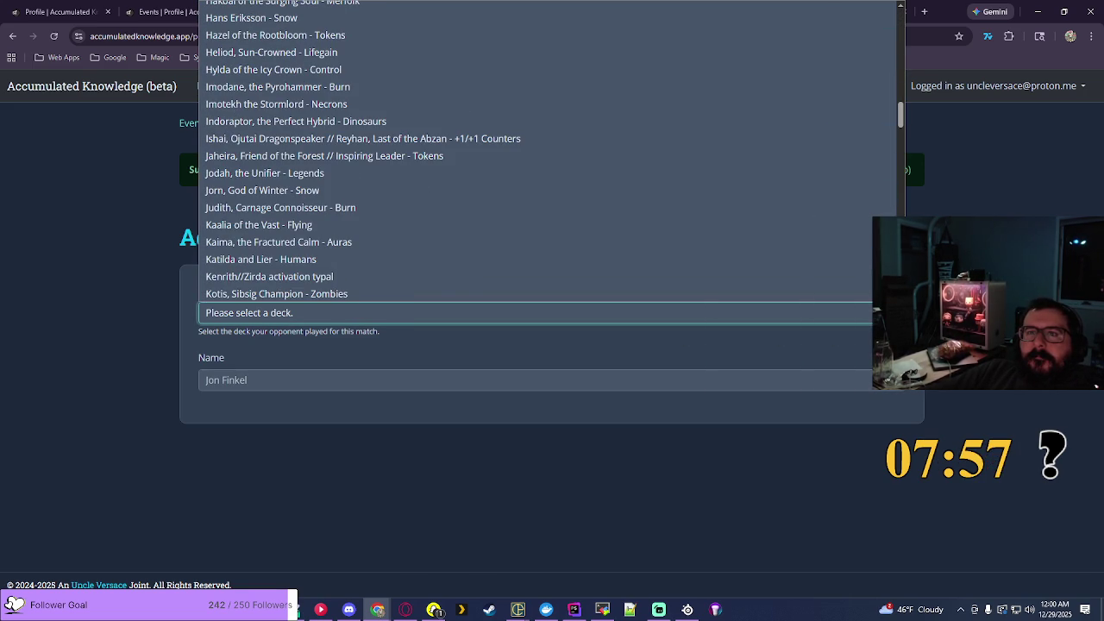
pyautogui.click(329, 227)
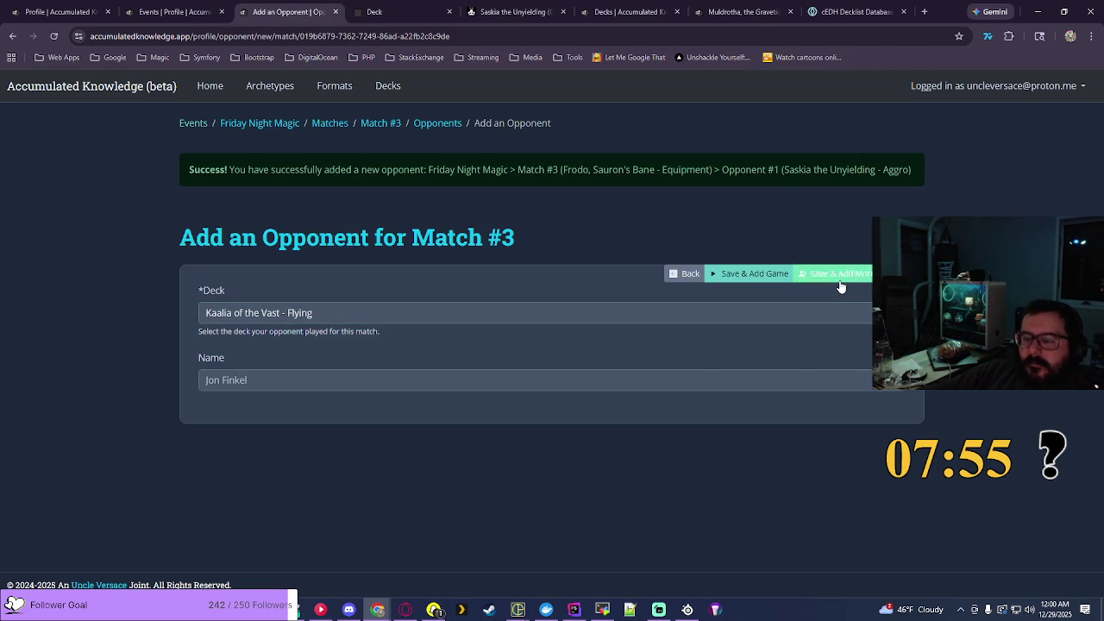
# Step: Scan the opponent deck list without choosing, then move to the EDHREC commander page
pyautogui.click(535, 312)
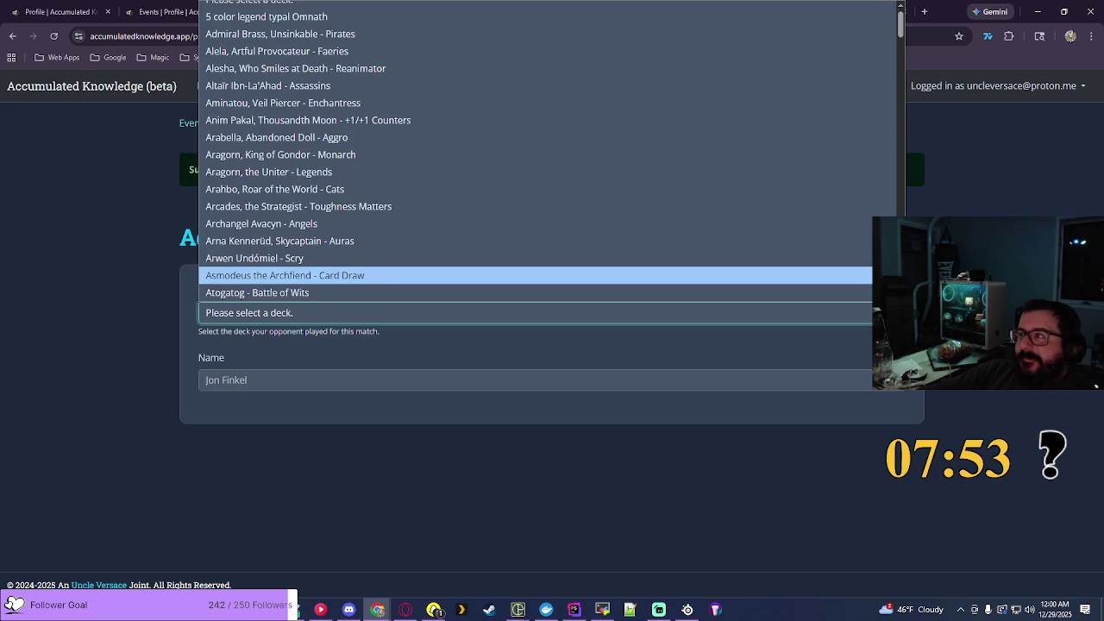
pyautogui.scroll(-20, 535, 151)
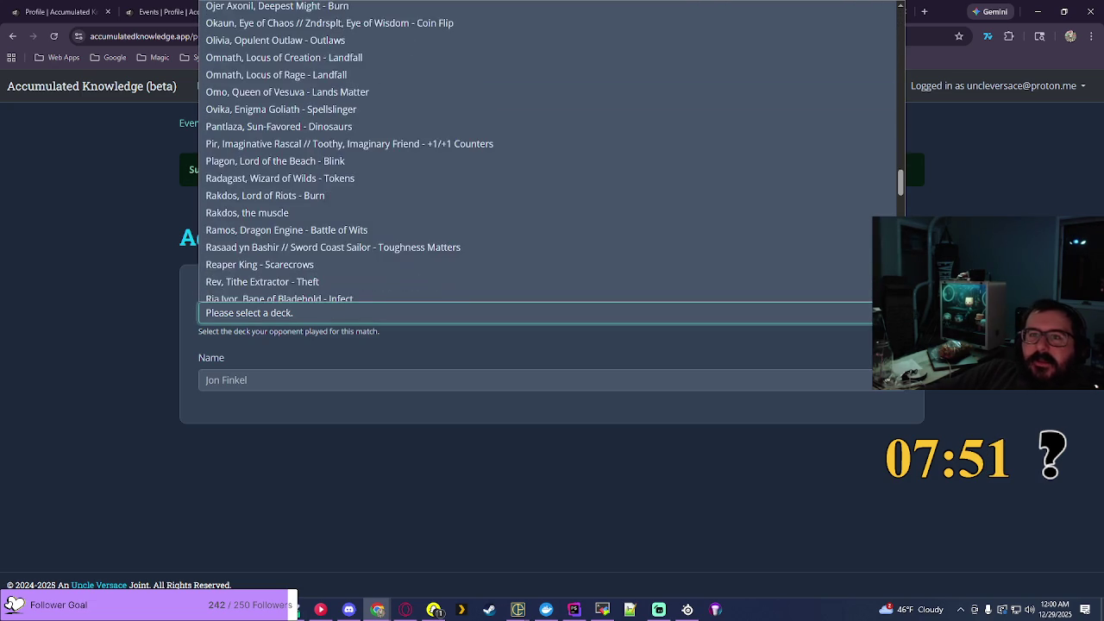
pyautogui.scroll(-3, 534, 151)
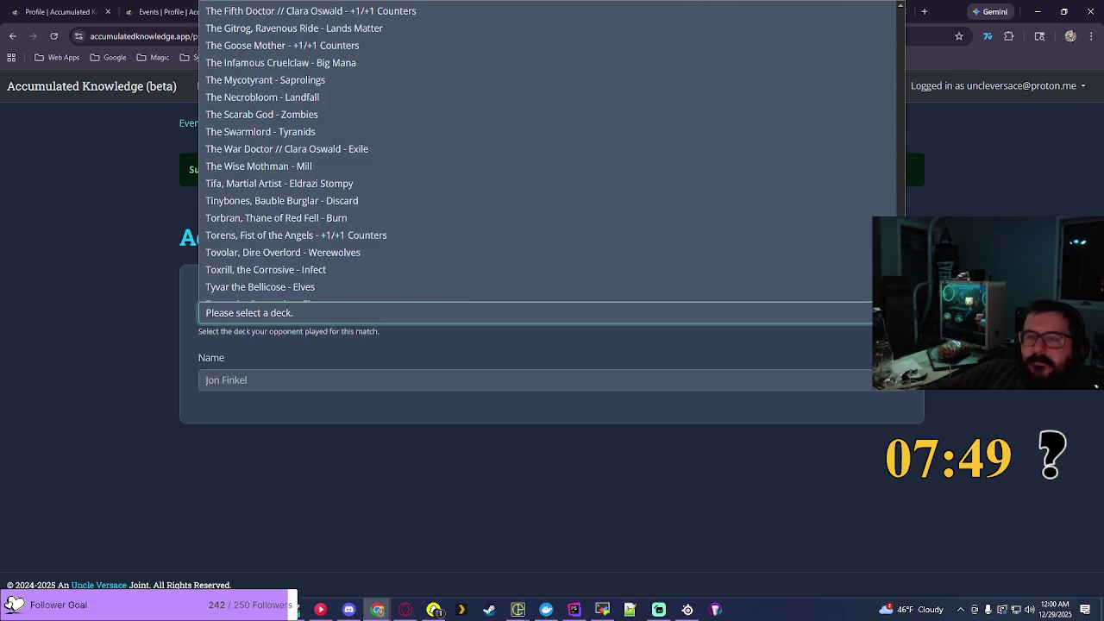
pyautogui.scroll(-3, 535, 151)
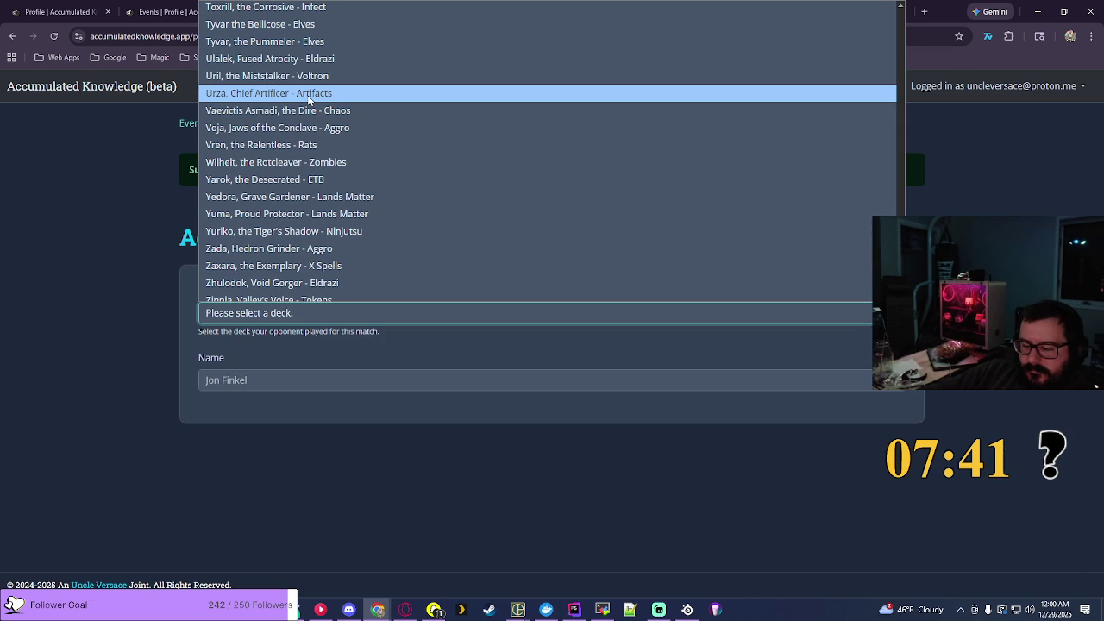
pyautogui.press('Escape')
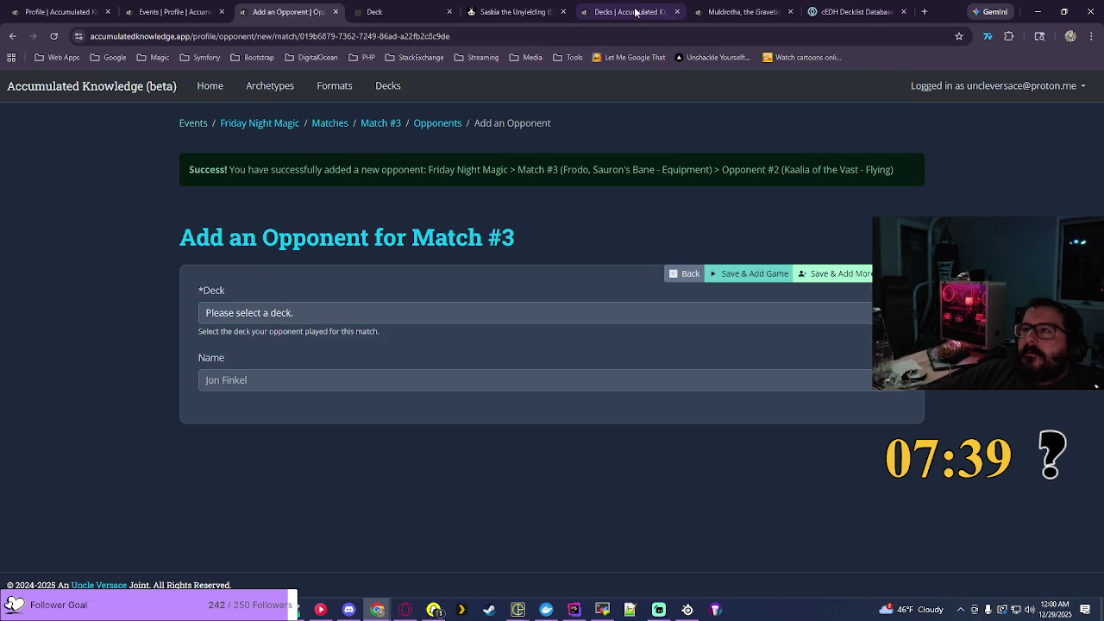
pyautogui.click(639, 12)
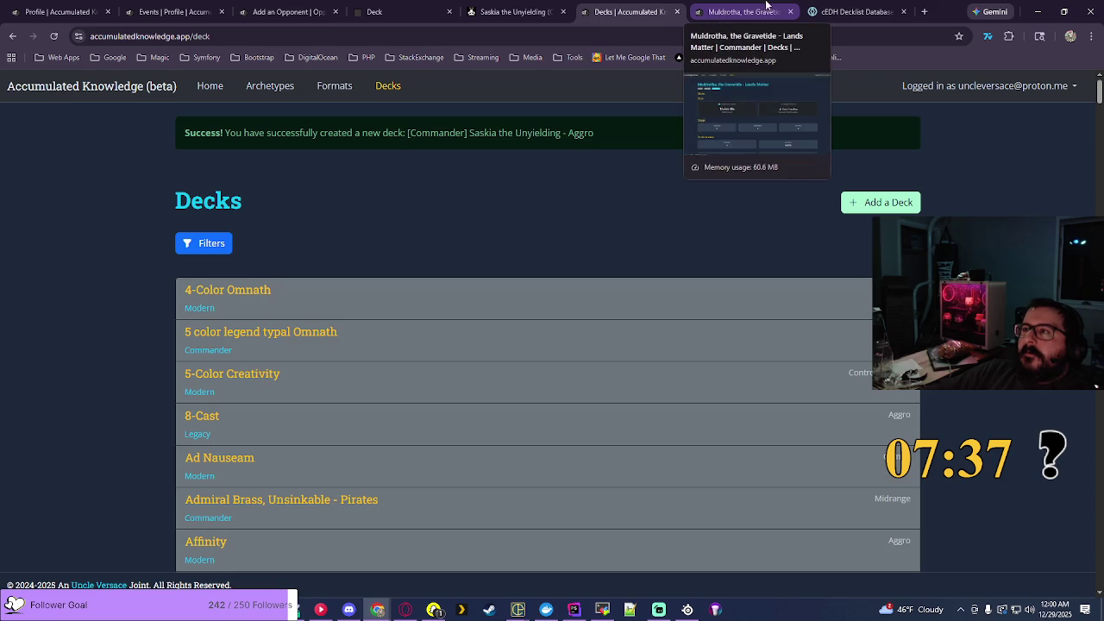
pyautogui.click(483, 10)
# Step: Filter EDHREC's Urza, Lord High Artificer page to Stax decks (452) and select its title
pyautogui.click(847, 91)
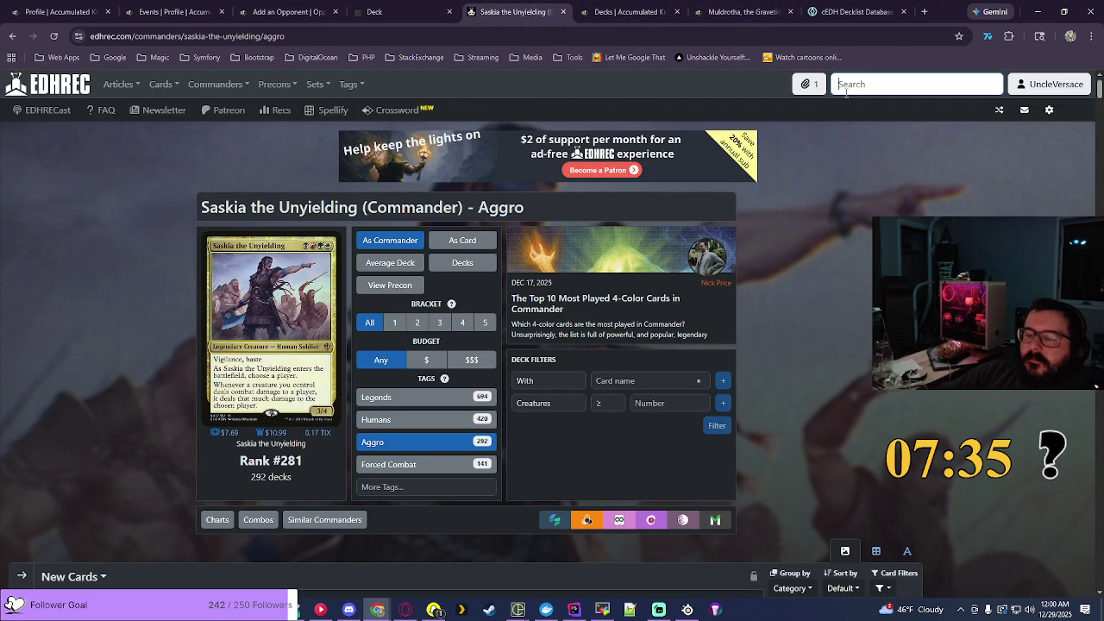
pyautogui.write('urza, lord')
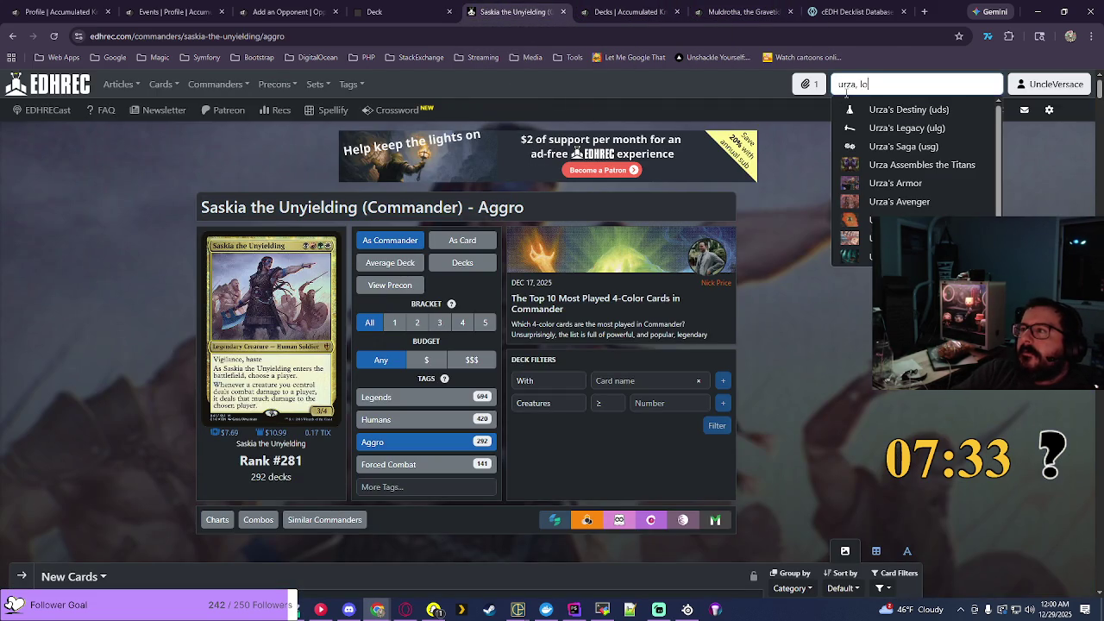
pyautogui.click(888, 108)
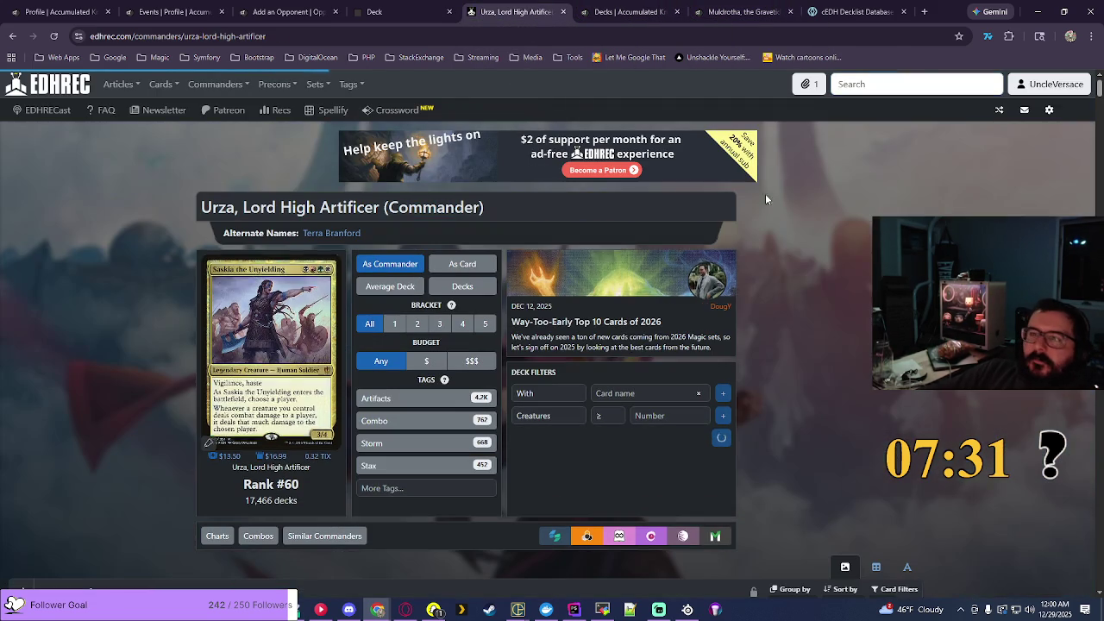
pyautogui.click(421, 401)
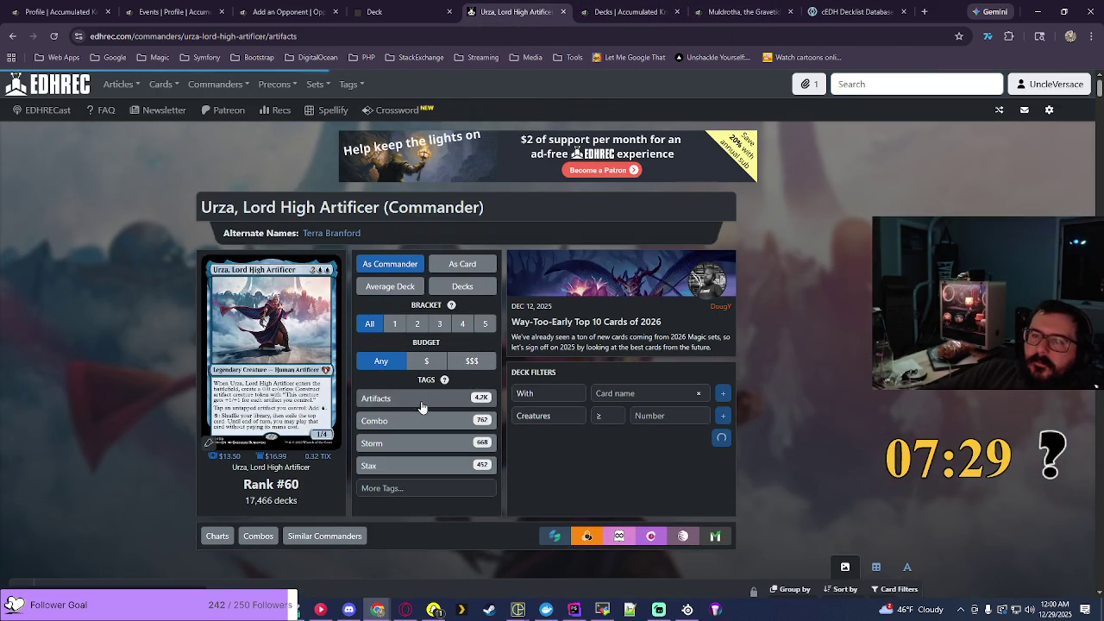
pyautogui.click(371, 466)
pyautogui.moveTo(205, 207); pyautogui.dragTo(538, 207)
pyautogui.hotkey('ctrl', 'c')
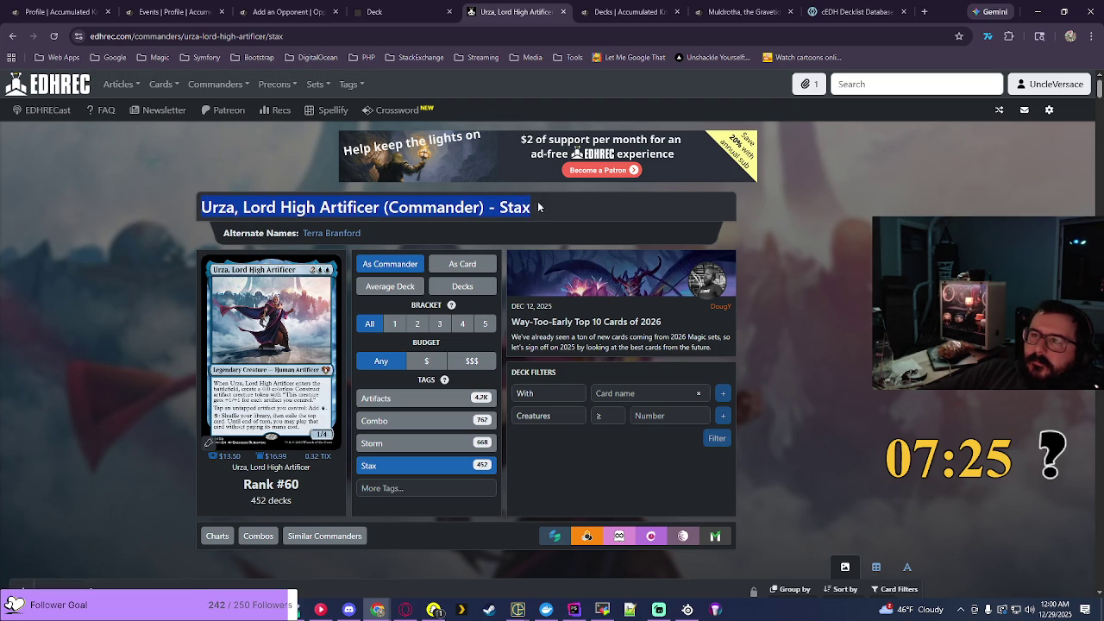
pyautogui.click(634, 11)
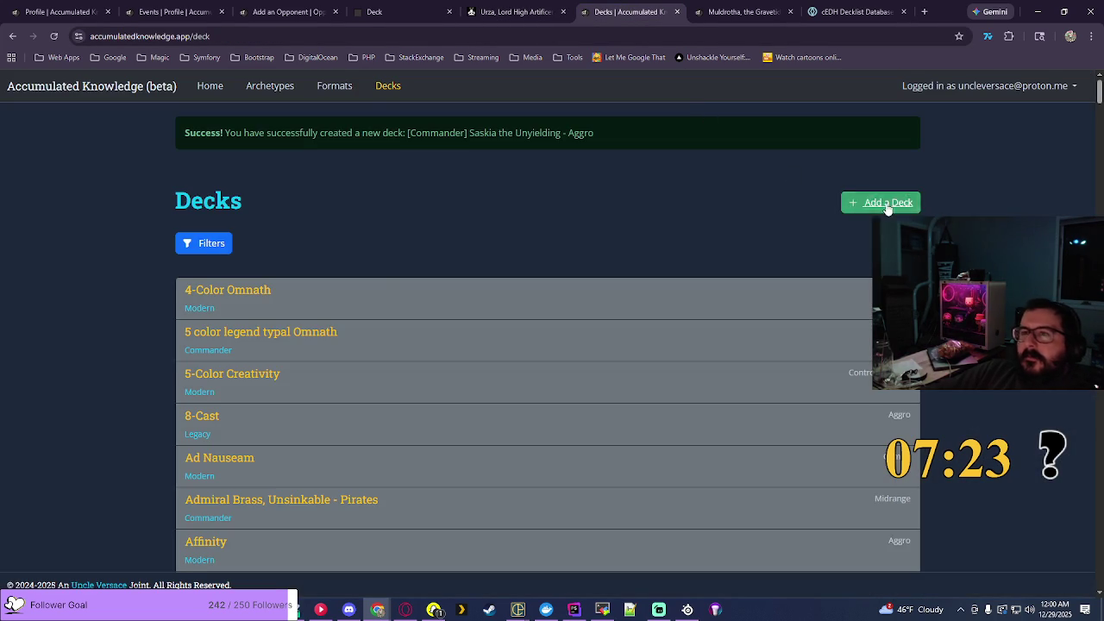
# Step: Create the Control-archetype Commander deck 'Urza, Lord High Artificer - Stax' from the pasted title
pyautogui.click(881, 205)
pyautogui.click(221, 250)
pyautogui.click(216, 222)
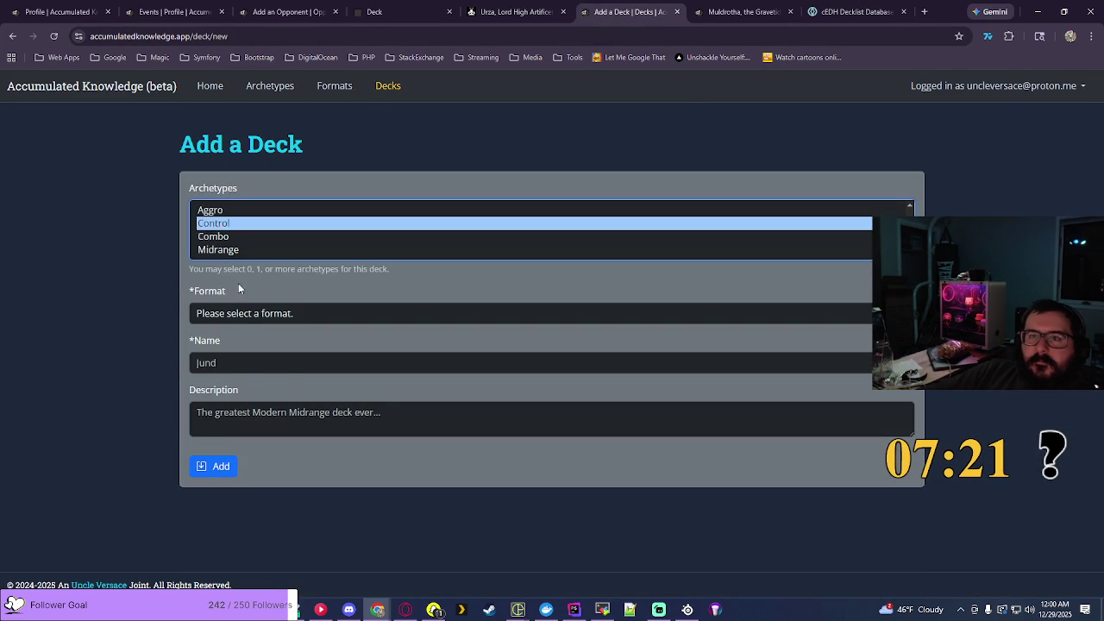
pyautogui.click(241, 314)
pyautogui.click(238, 367)
pyautogui.click(308, 361)
pyautogui.hotkey('ctrl', 'v')
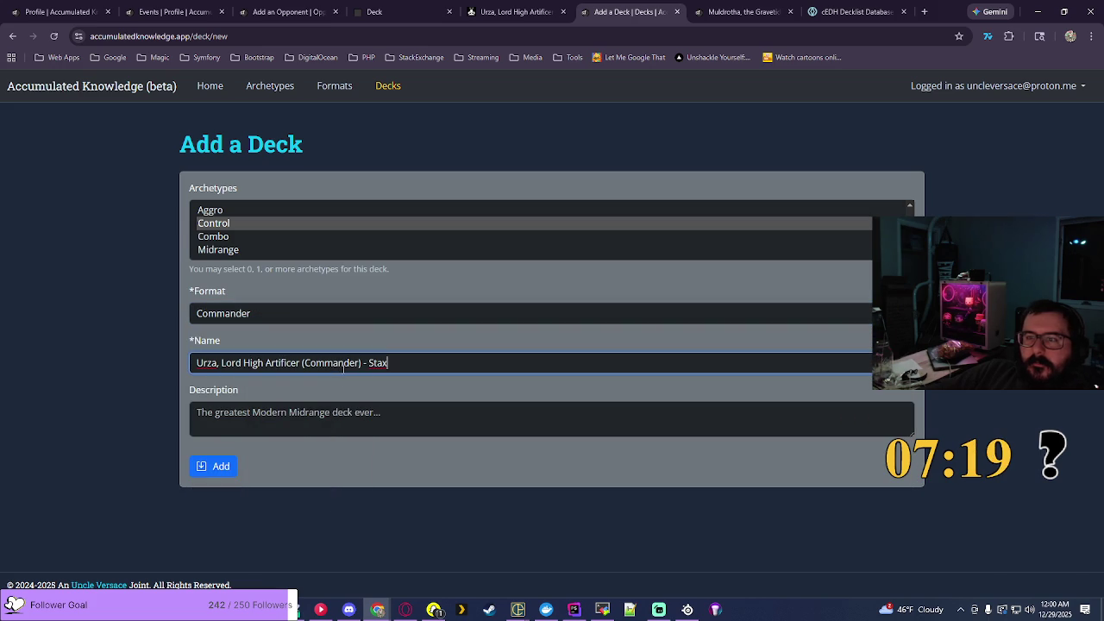
pyautogui.click(364, 362)
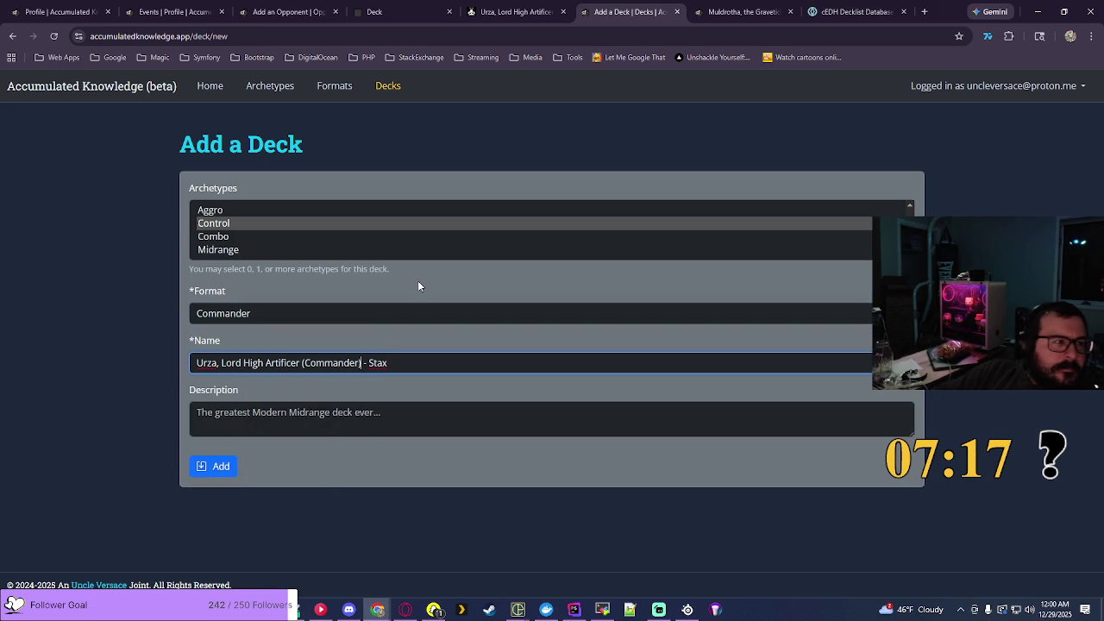
pyautogui.press('BackSpace')
pyautogui.press('BackSpace')
pyautogui.press('BackSpace')
pyautogui.press('BackSpace')
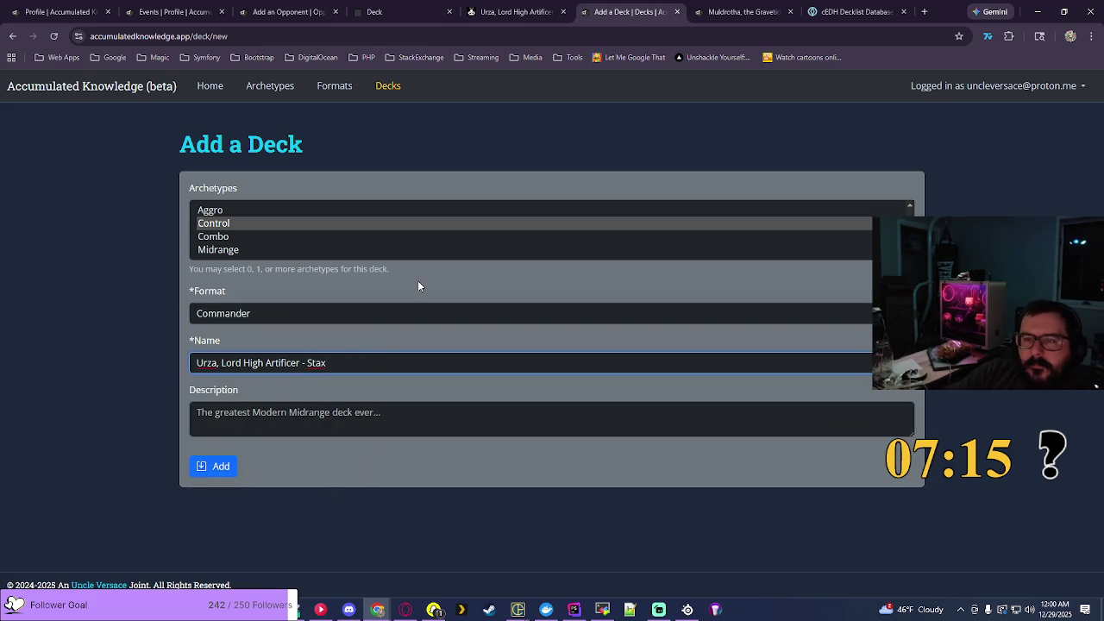
pyautogui.click(228, 461)
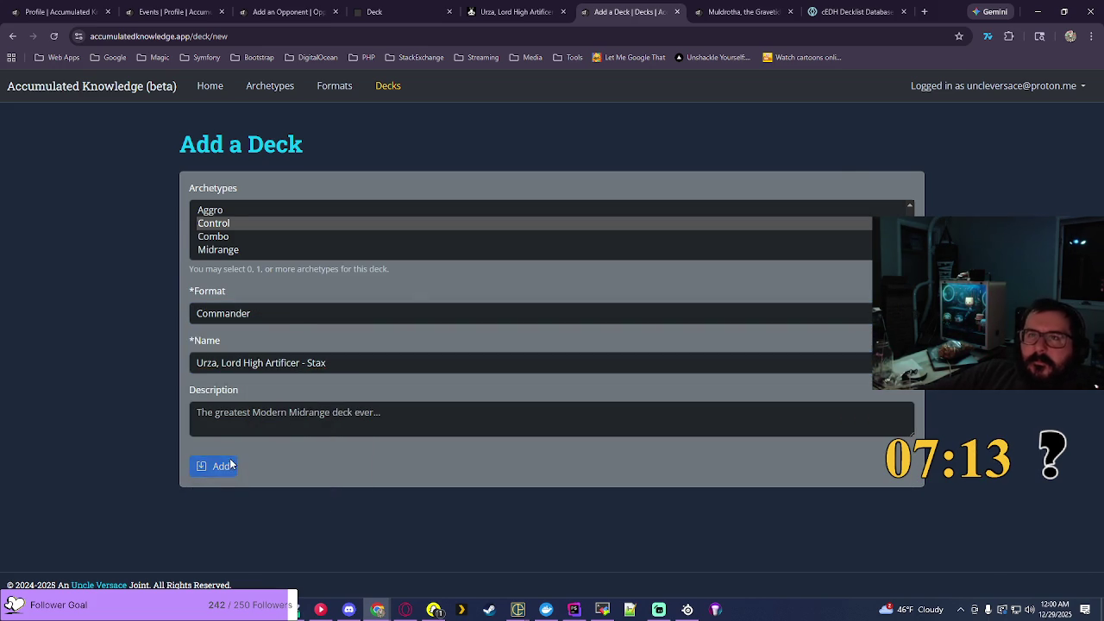
pyautogui.click(278, 12)
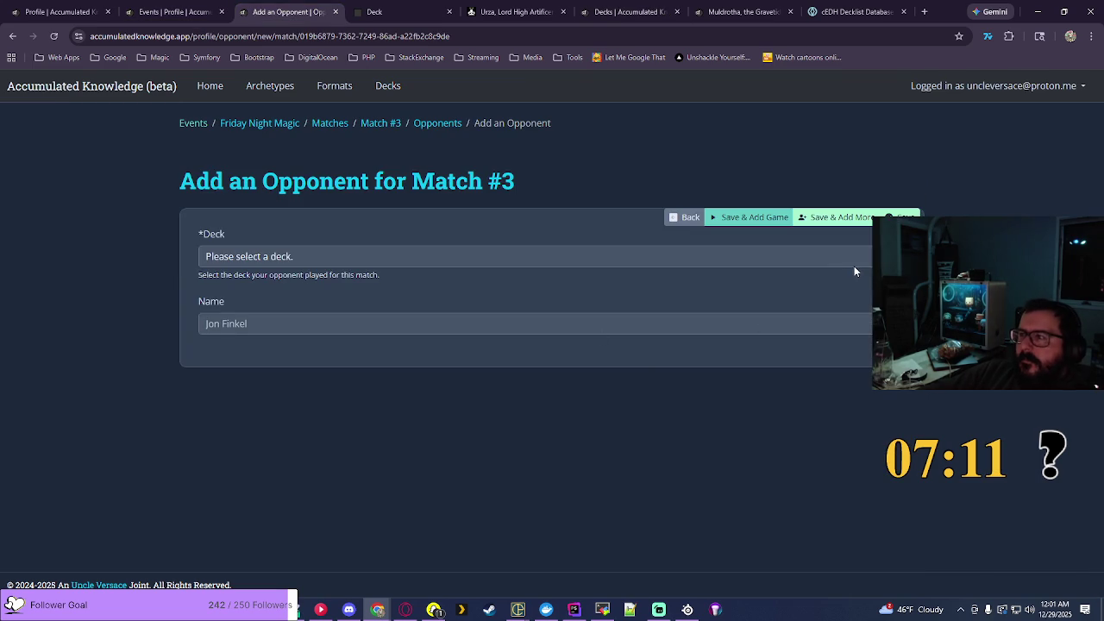
# Step: Save Opponent #3 with the Urza, Lord High Artificer - Stax deck
pyautogui.click(854, 265)
pyautogui.moveTo(901, 356); pyautogui.dragTo(902, 483)
pyautogui.scroll(-10, 625, 440)
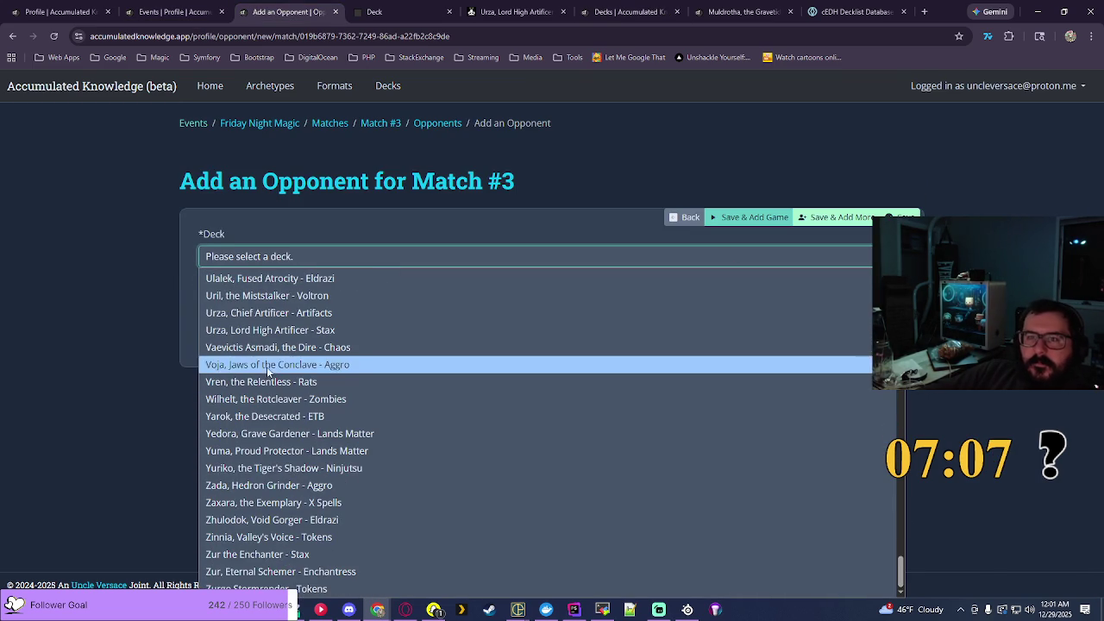
pyautogui.click(260, 331)
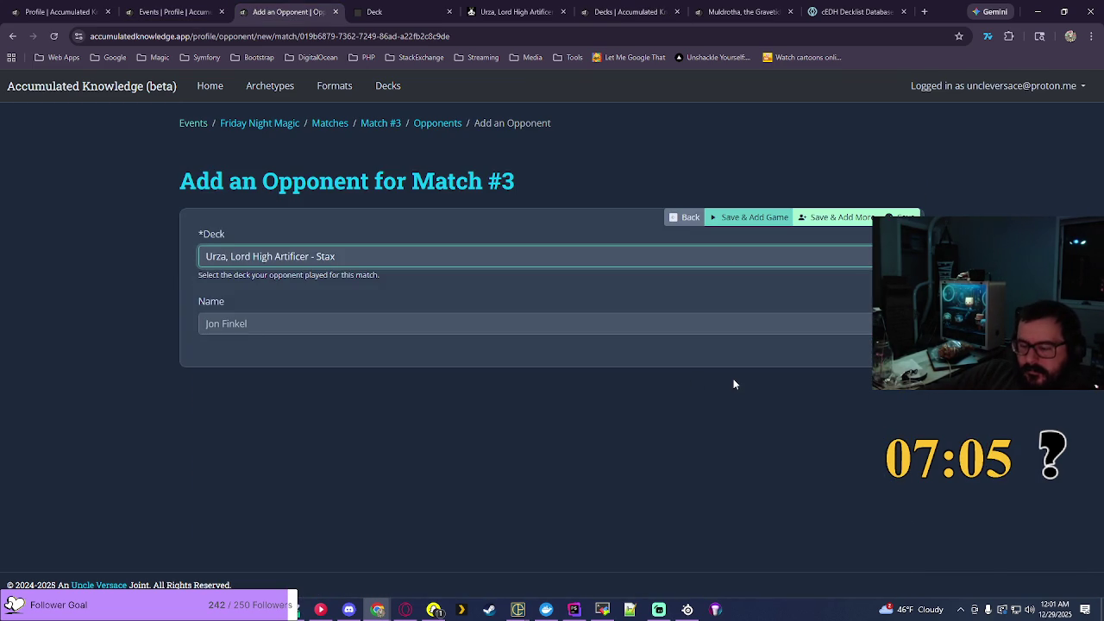
pyautogui.click(765, 217)
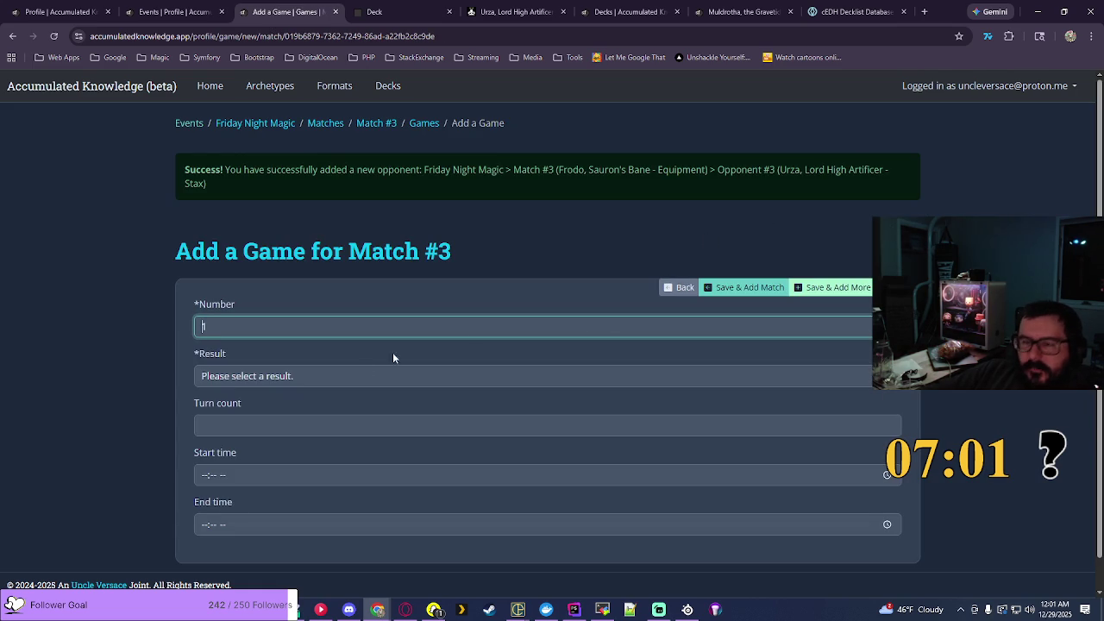
# Step: Record Game 1 as a Win starting at 07:13 PM
pyautogui.click(393, 377)
pyautogui.click(263, 411)
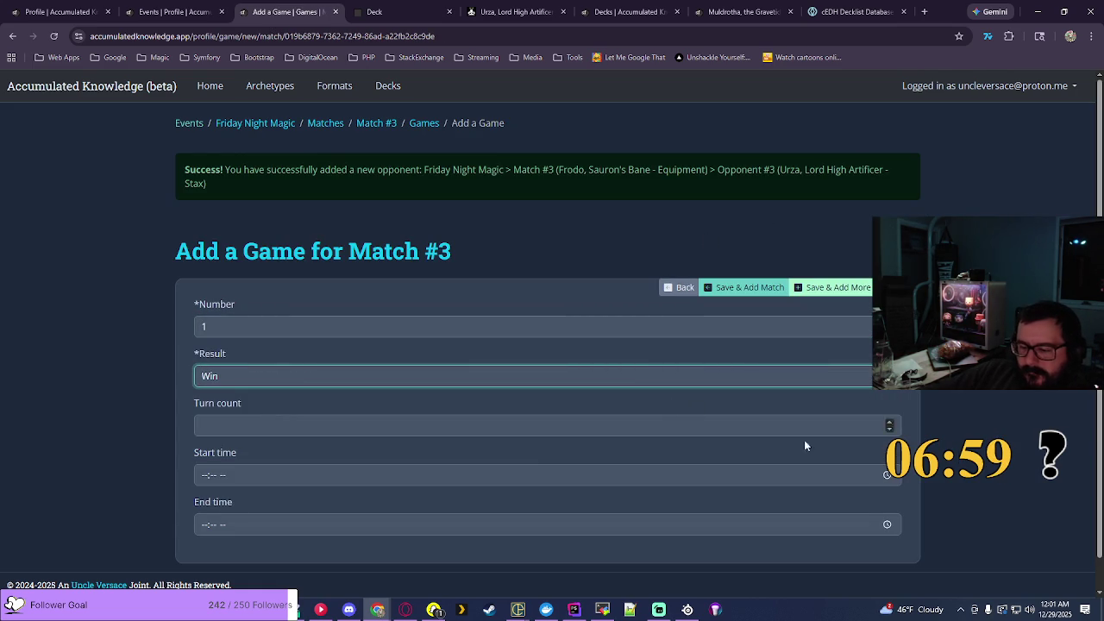
pyautogui.click(886, 475)
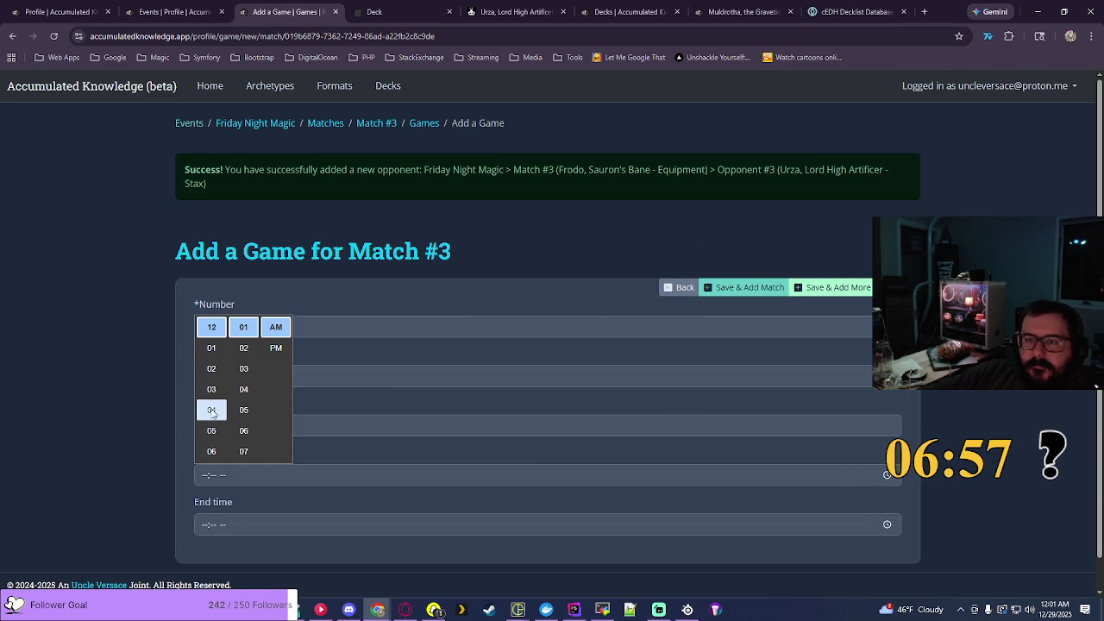
pyautogui.scroll(-2, 212, 414)
pyautogui.click(212, 411)
pyautogui.scroll(-3, 250, 423)
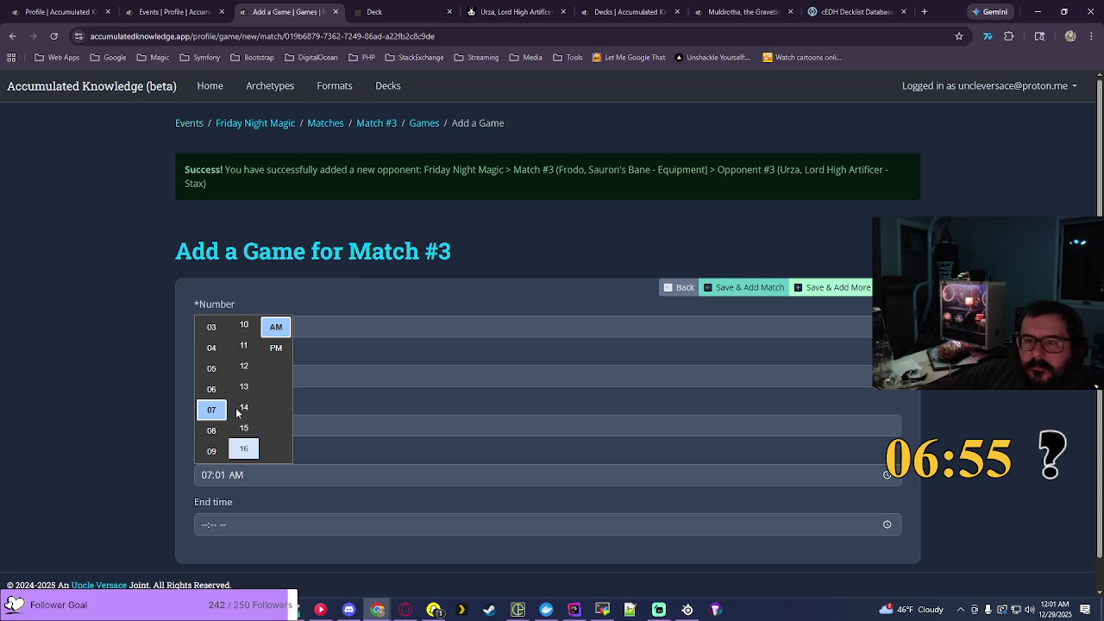
pyautogui.scroll(-2, 246, 423)
pyautogui.click(246, 349)
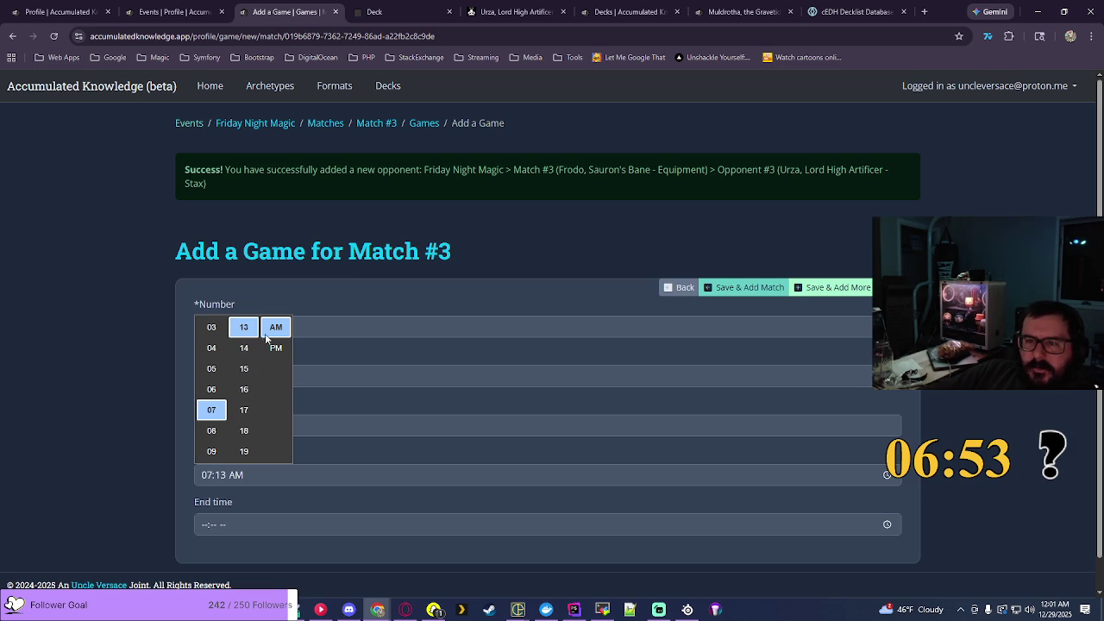
pyautogui.click(274, 349)
pyautogui.press('Return')
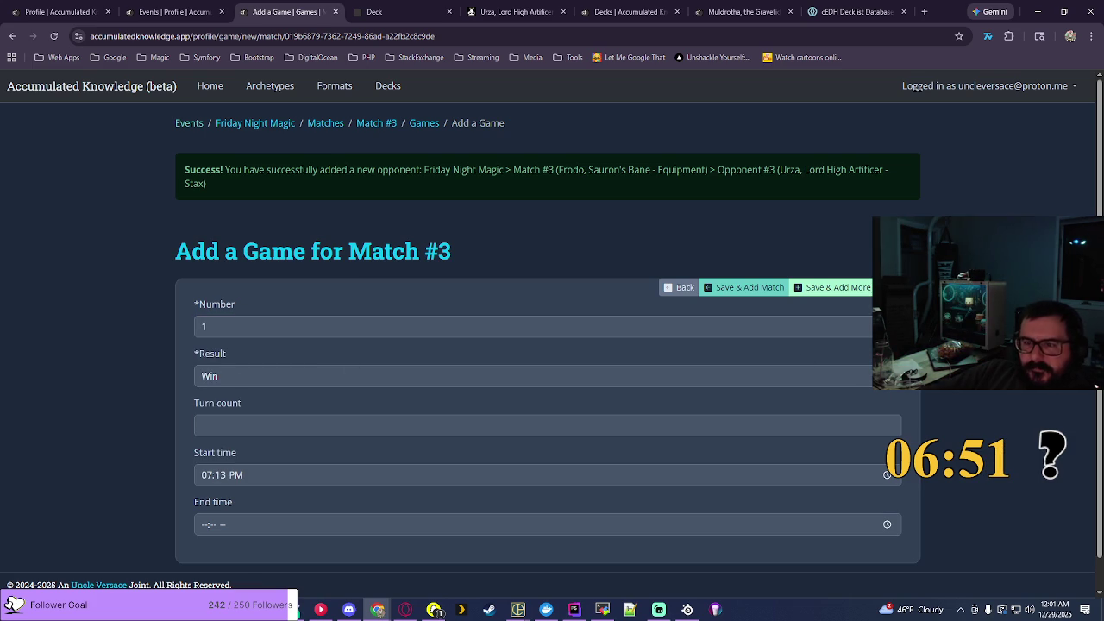
# Step: Set the game's end time to 08:07 PM and submit the record
pyautogui.click(887, 525)
pyautogui.click(215, 436)
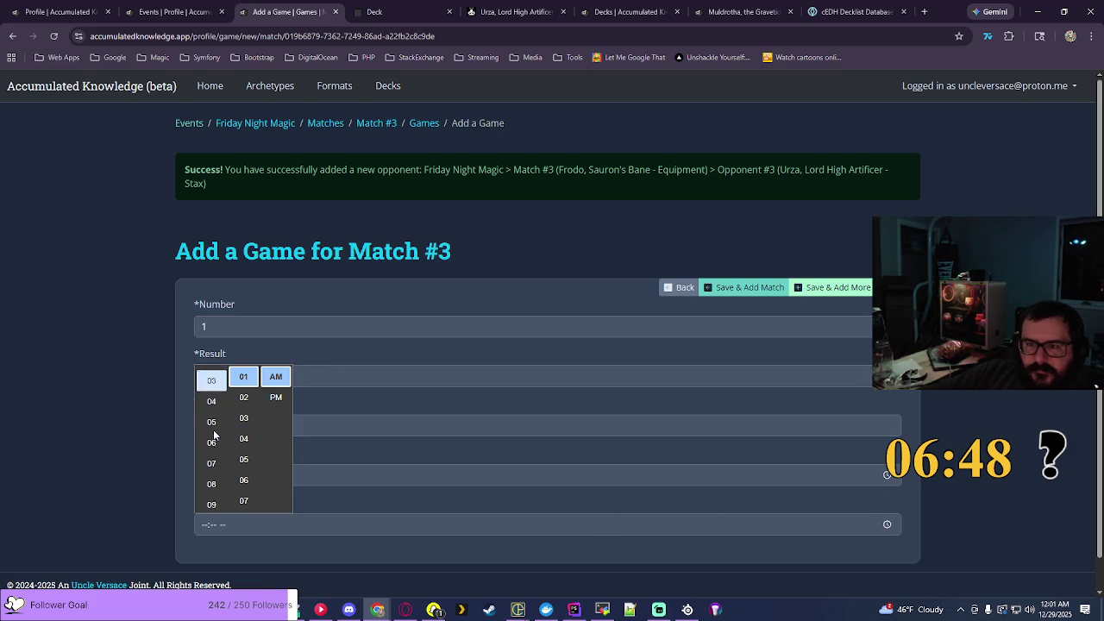
pyautogui.click(212, 480)
pyautogui.click(235, 503)
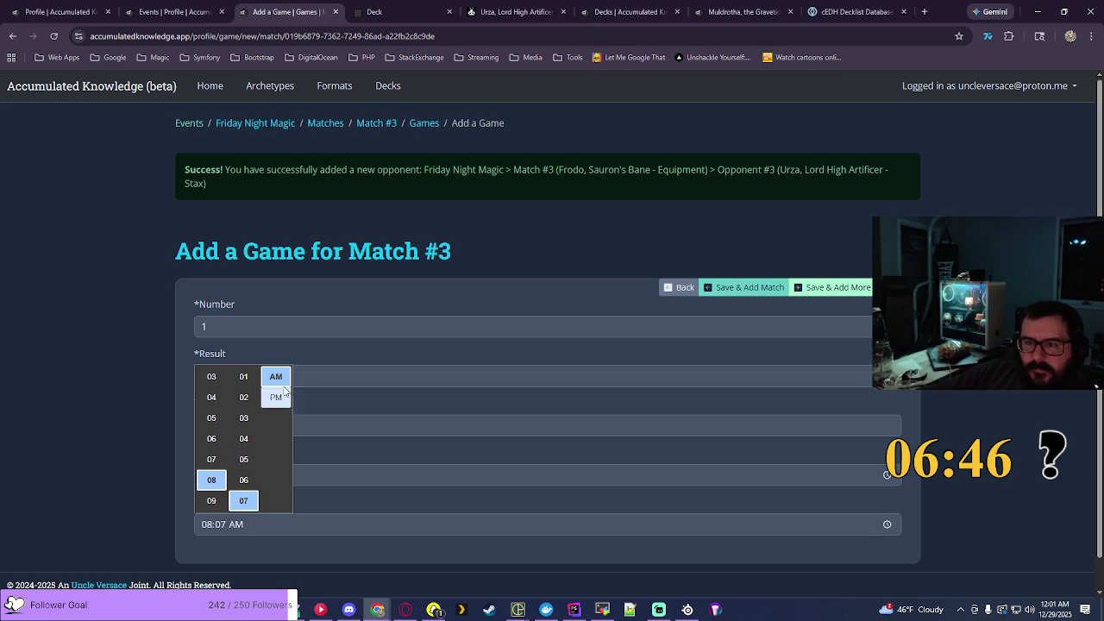
pyautogui.click(276, 397)
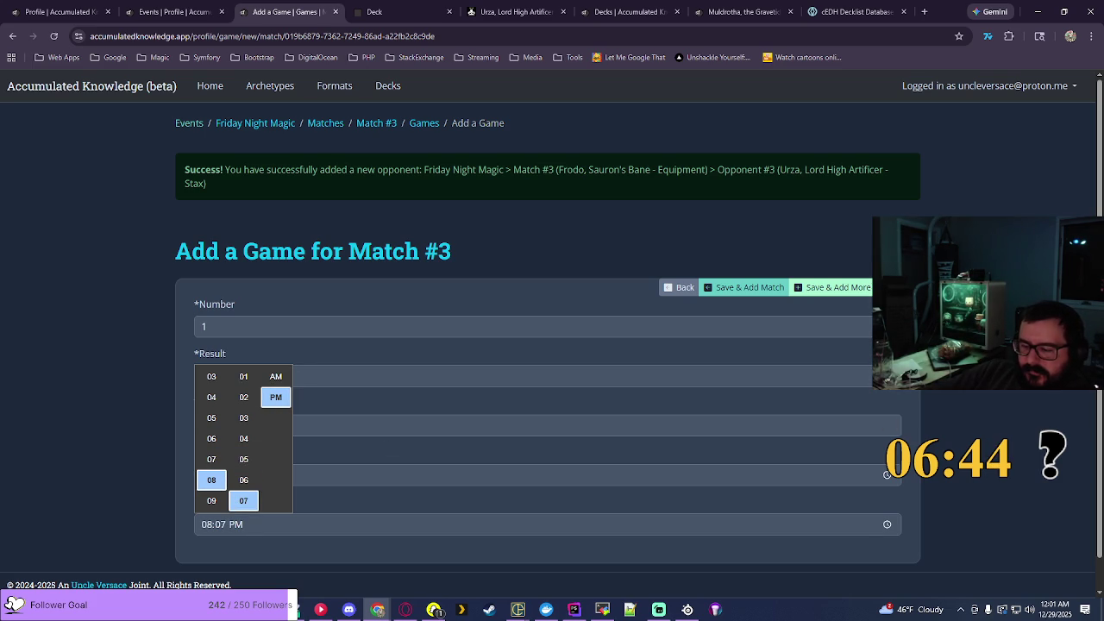
pyautogui.hotkey('shift', 'Tab')
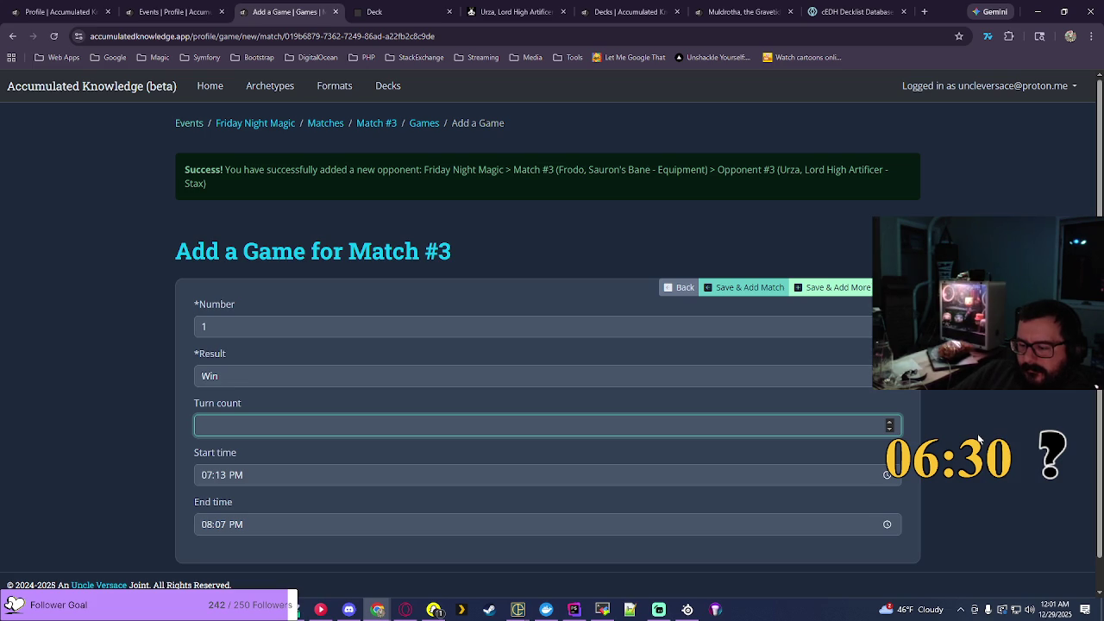
pyautogui.press('Return')
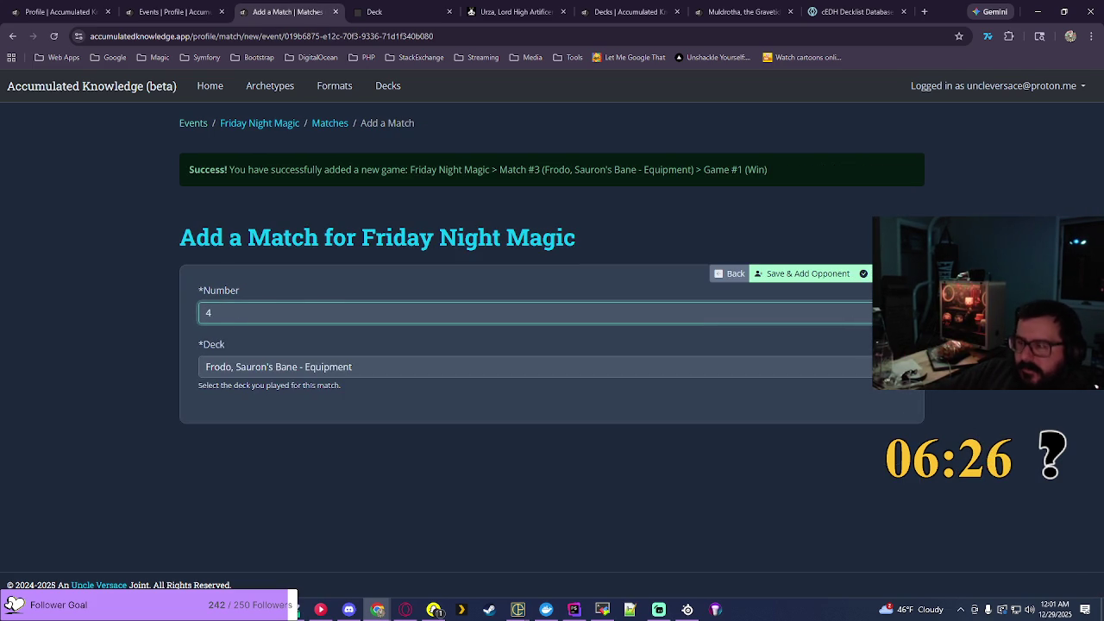
# Step: Create Match #4 with the Millicent, Restless Revenant - Spirits deck
pyautogui.press('Tab')
pyautogui.hotkey('alt', 'Down')
pyautogui.press('Up')
pyautogui.press('Up')
pyautogui.press('Up')
pyautogui.scroll(-5, 547, 182)
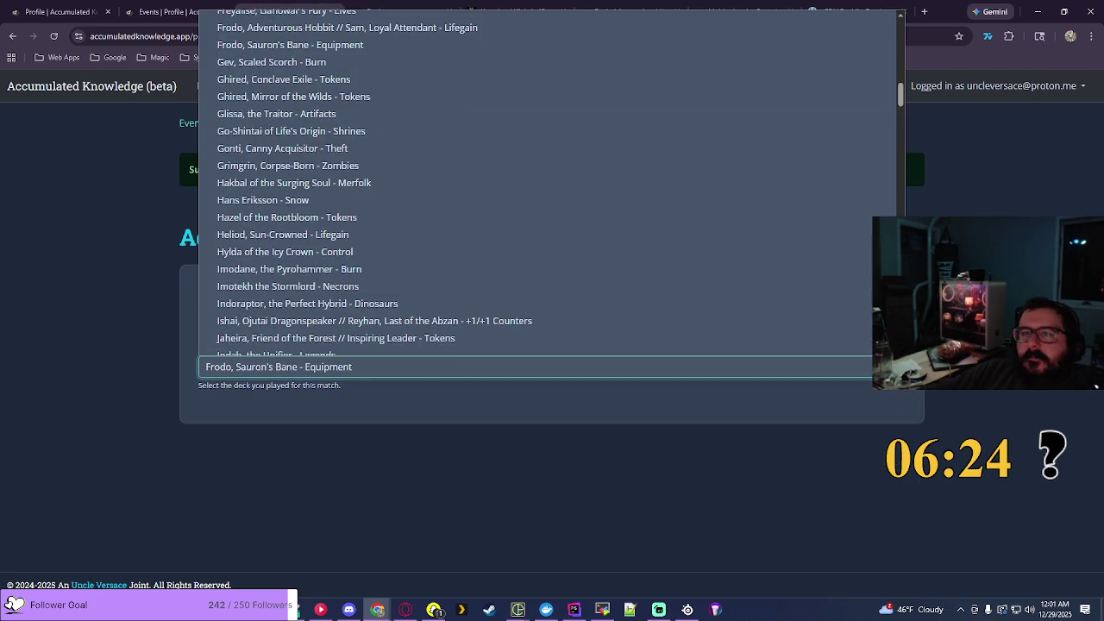
pyautogui.scroll(-5, 548, 181)
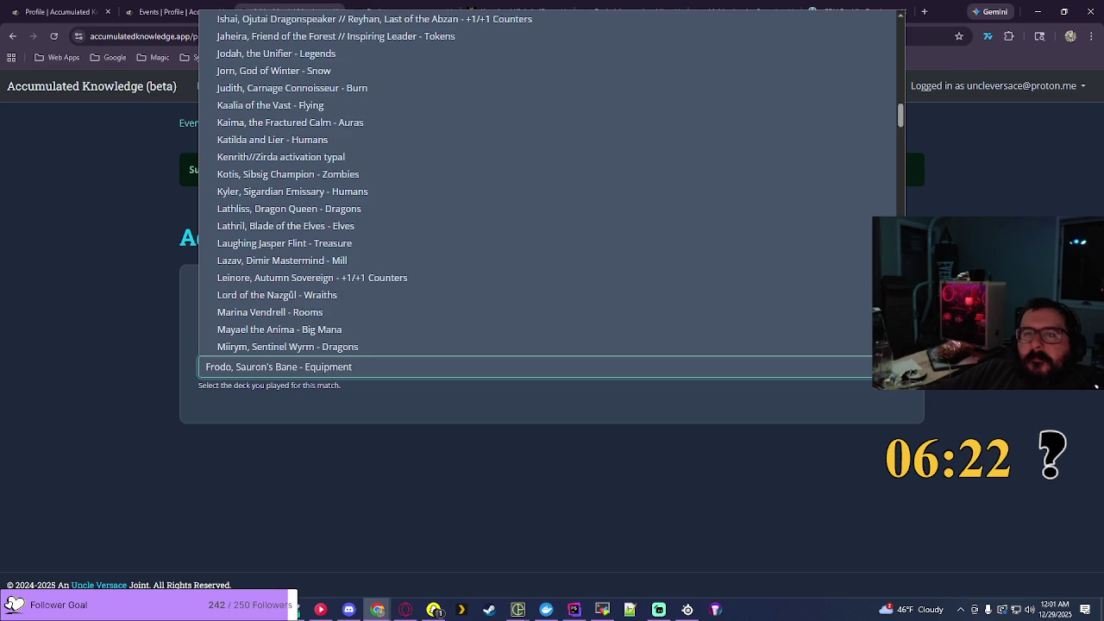
pyautogui.scroll(-5, 722, 250)
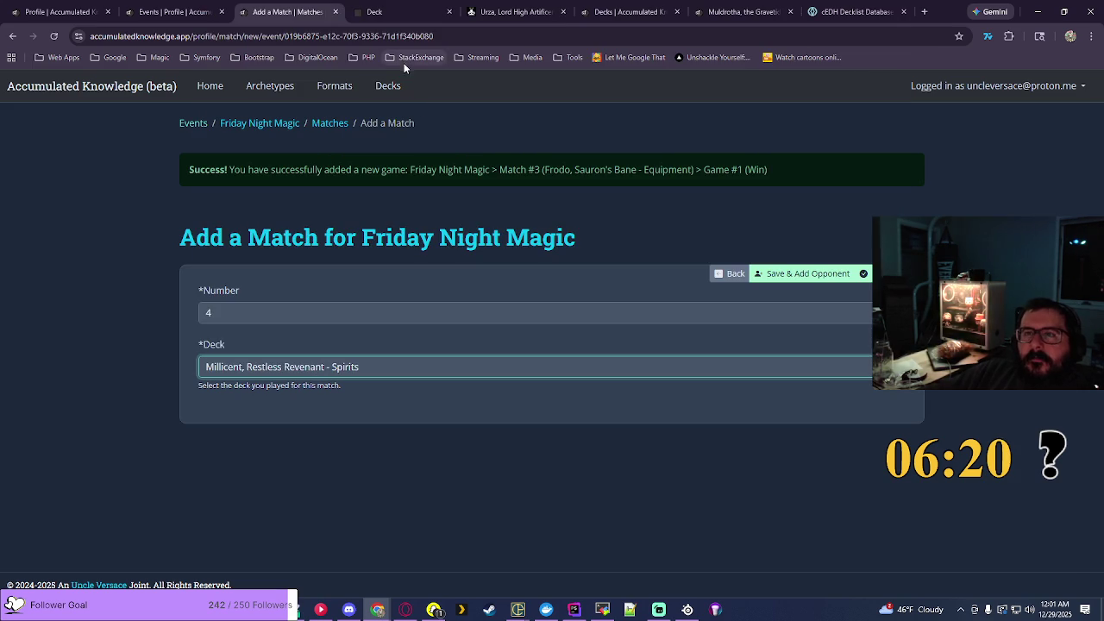
pyautogui.click(408, 69)
pyautogui.click(776, 276)
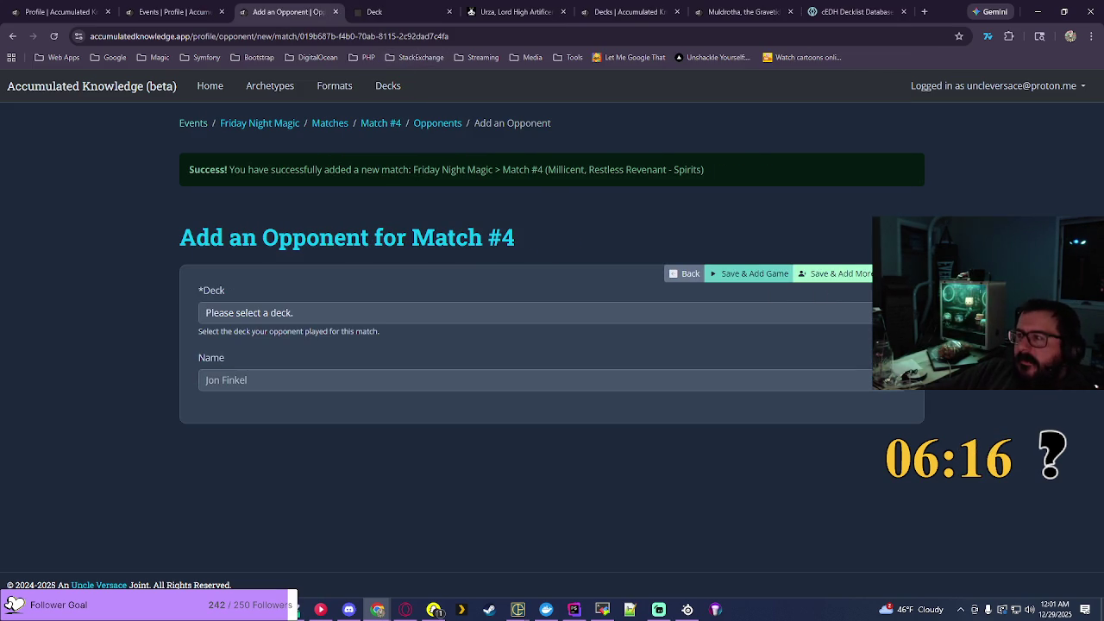
# Step: Save an opponent playing Go-Shintai of Life's Origin - Shrines
pyautogui.click(535, 313)
pyautogui.scroll(-7, 535, 289)
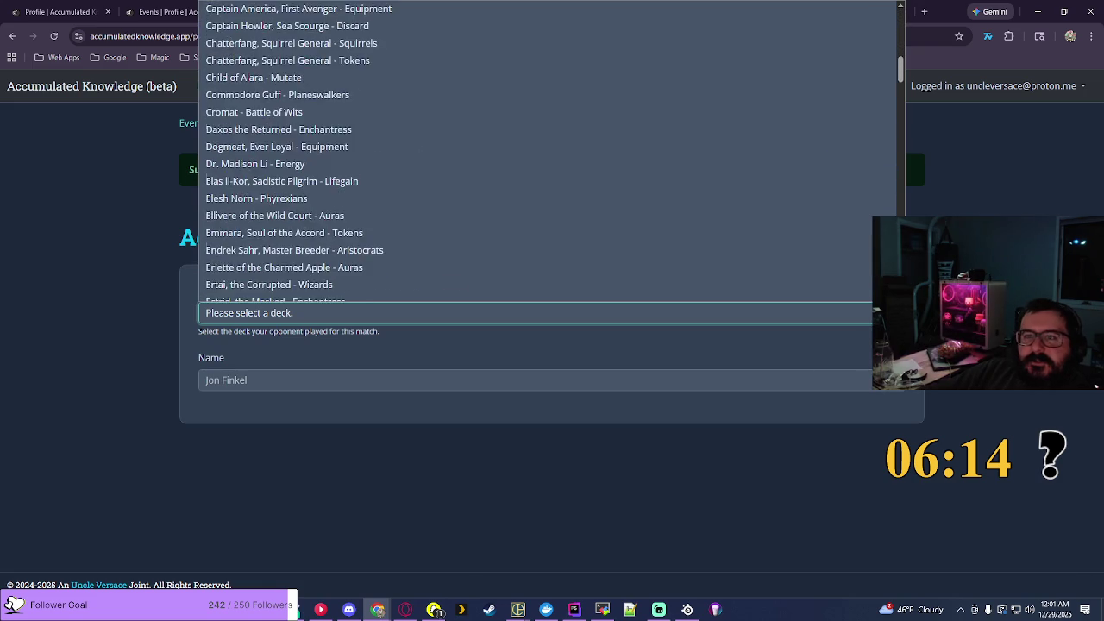
pyautogui.scroll(-3, 603, 216)
pyautogui.click(392, 216)
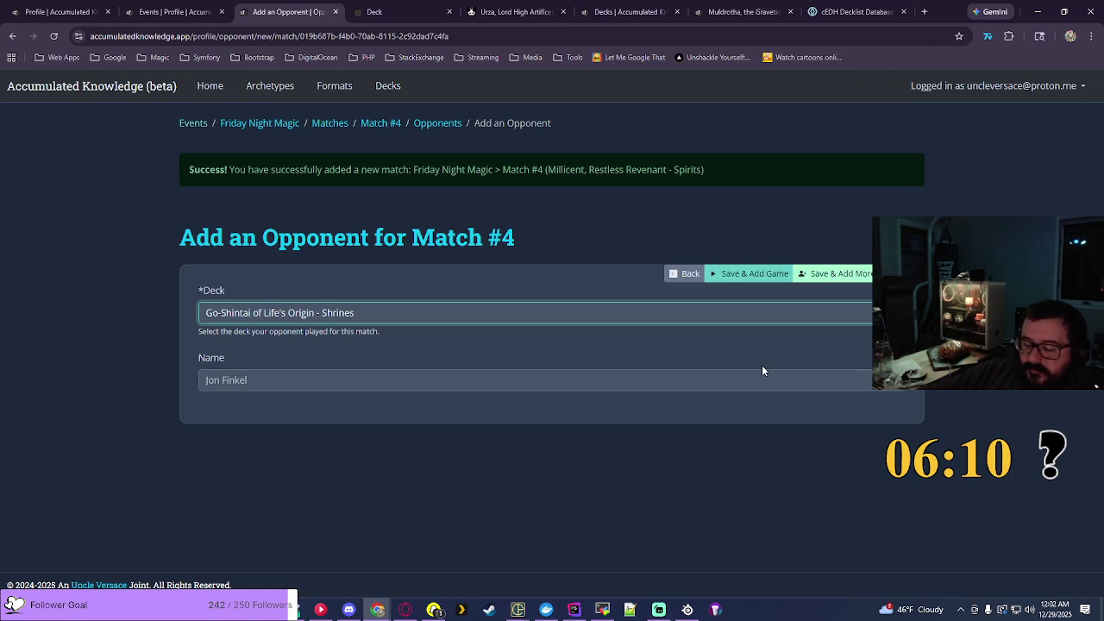
pyautogui.click(842, 274)
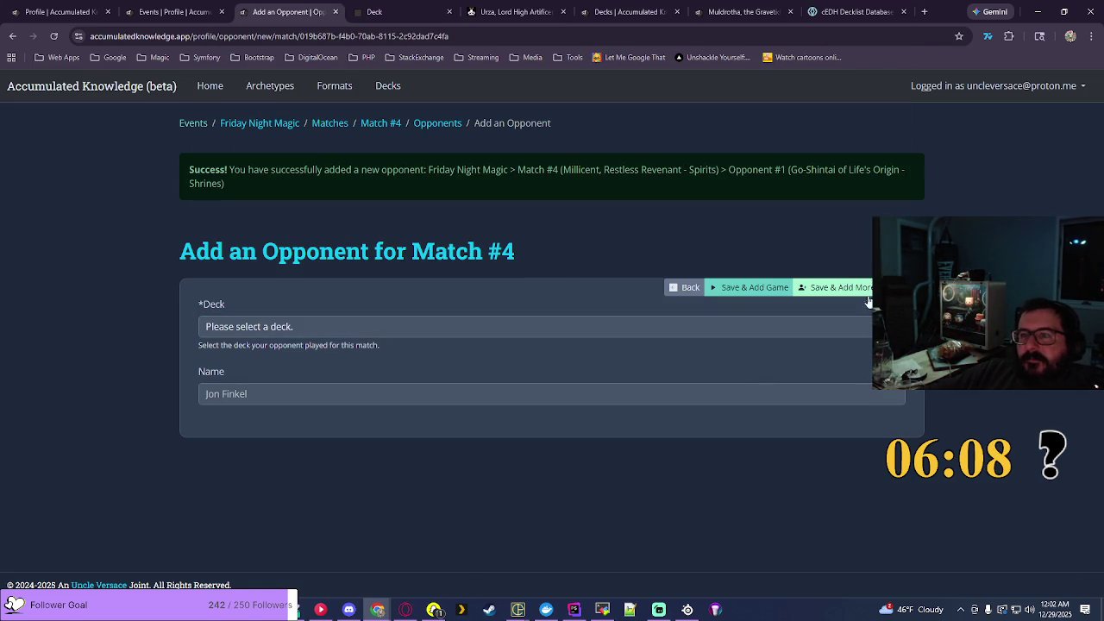
# Step: Save another opponent playing Kaalia of the Vast - Flying
pyautogui.click(863, 326)
pyautogui.scroll(-5, 863, 259)
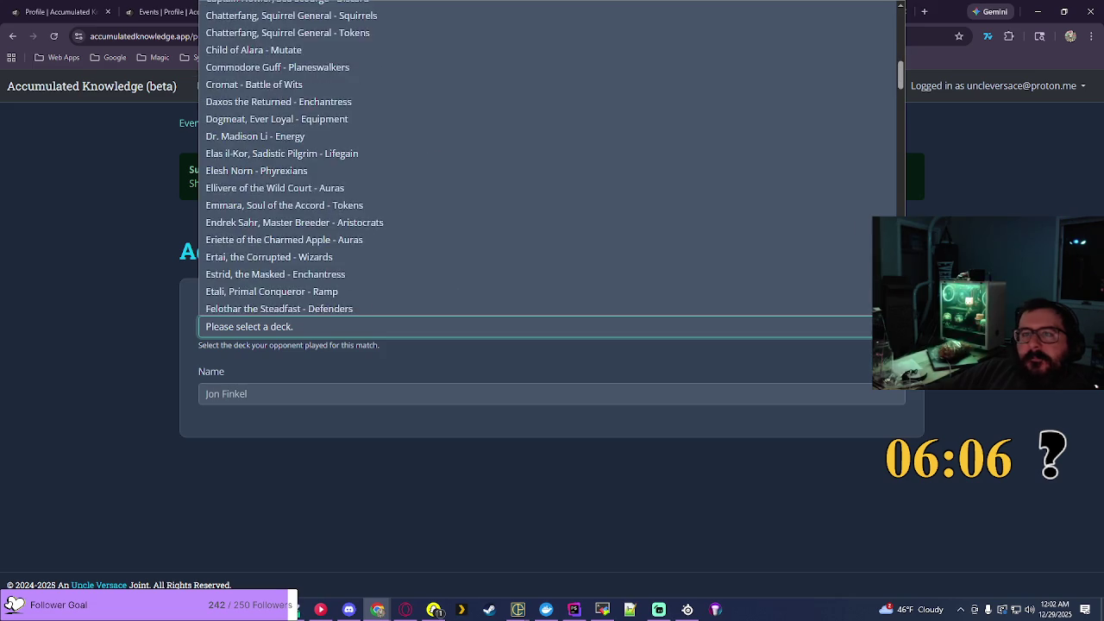
pyautogui.scroll(-10, 801, 256)
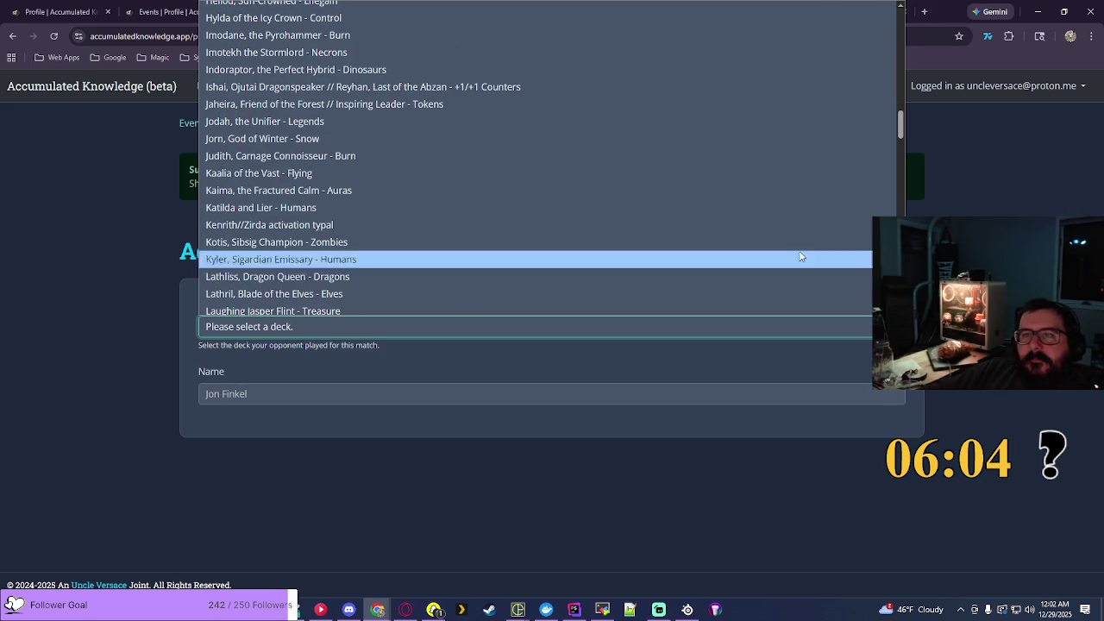
pyautogui.click(378, 173)
pyautogui.click(841, 290)
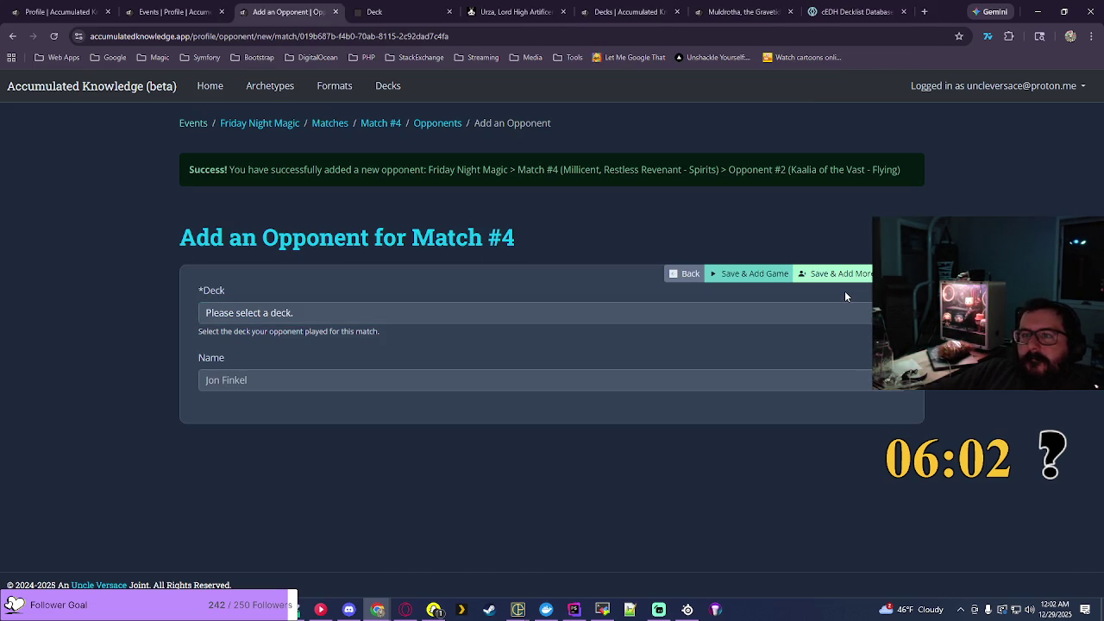
# Step: Choose Urza, Lord High Artificer - Stax for the third opponent
pyautogui.click(846, 312)
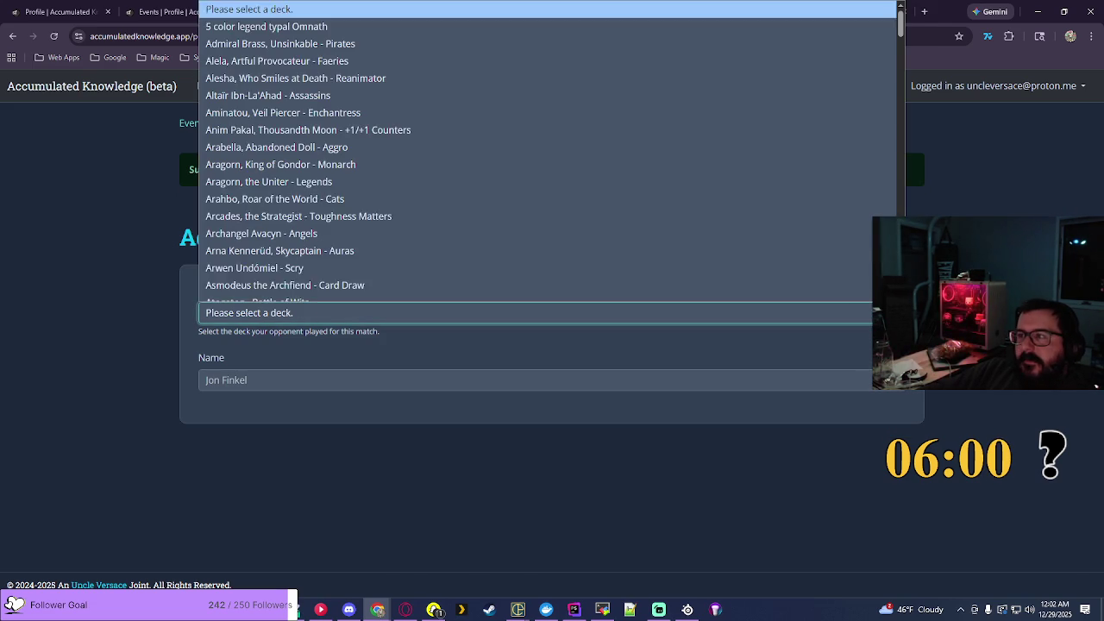
pyautogui.scroll(-20, 548, 151)
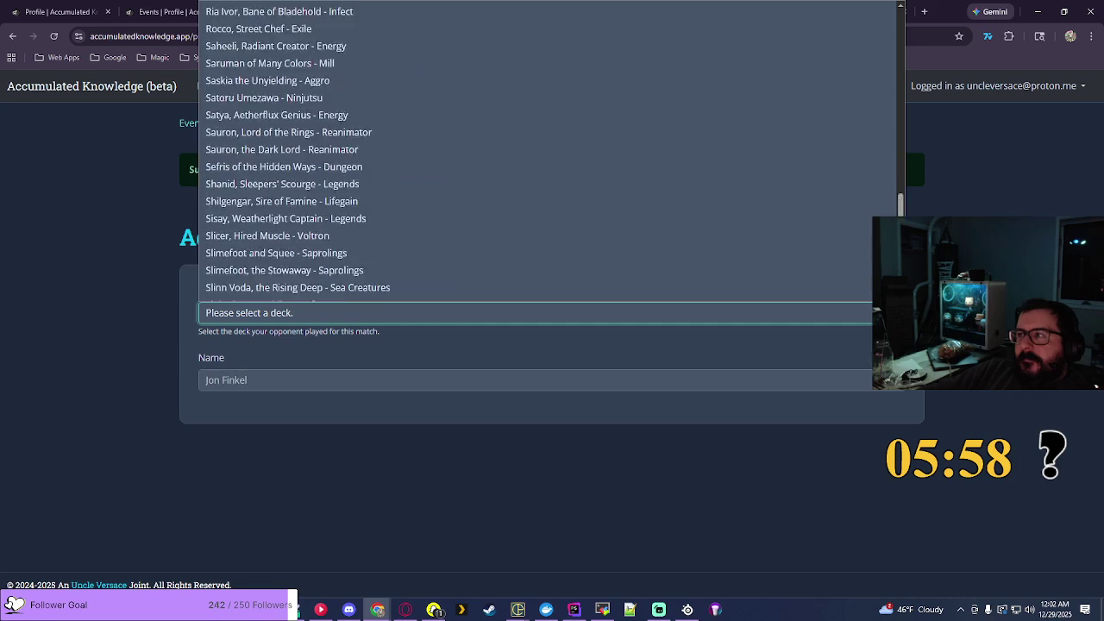
pyautogui.scroll(-15, 548, 151)
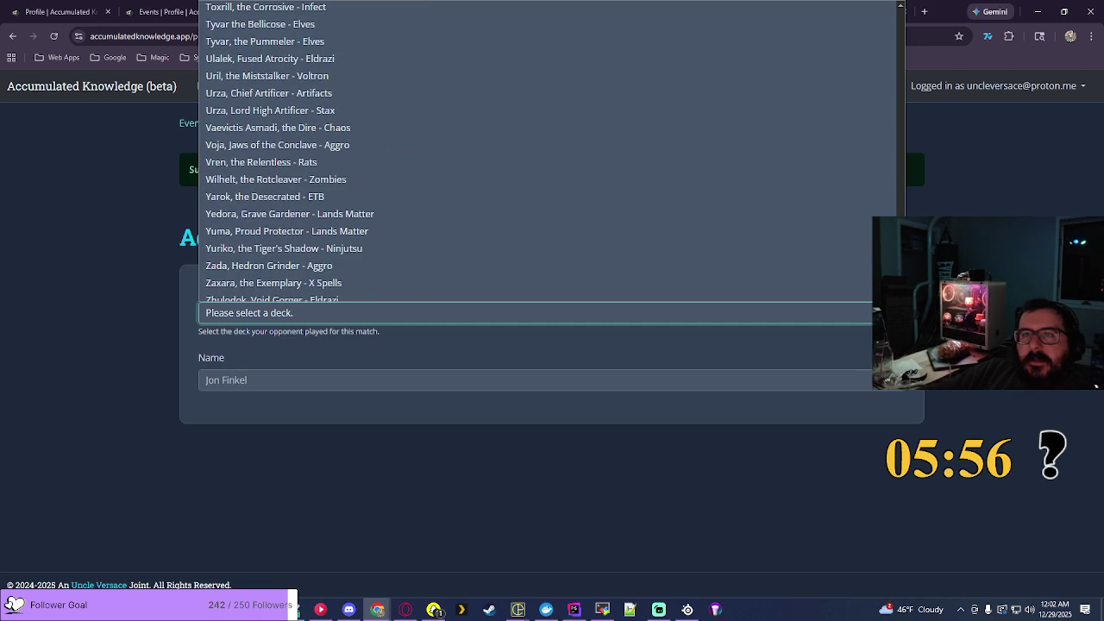
pyautogui.click(444, 114)
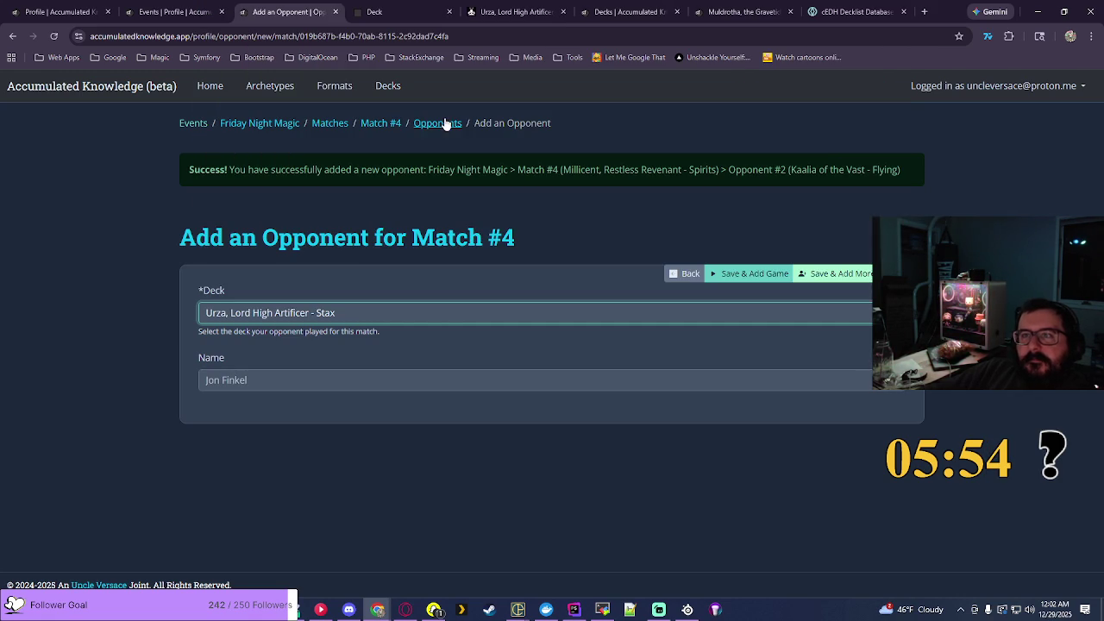
# Step: Save the opponent and log Game #1 as a Loss with Urza, Lord High Artificer - Stax winning
pyautogui.click(768, 274)
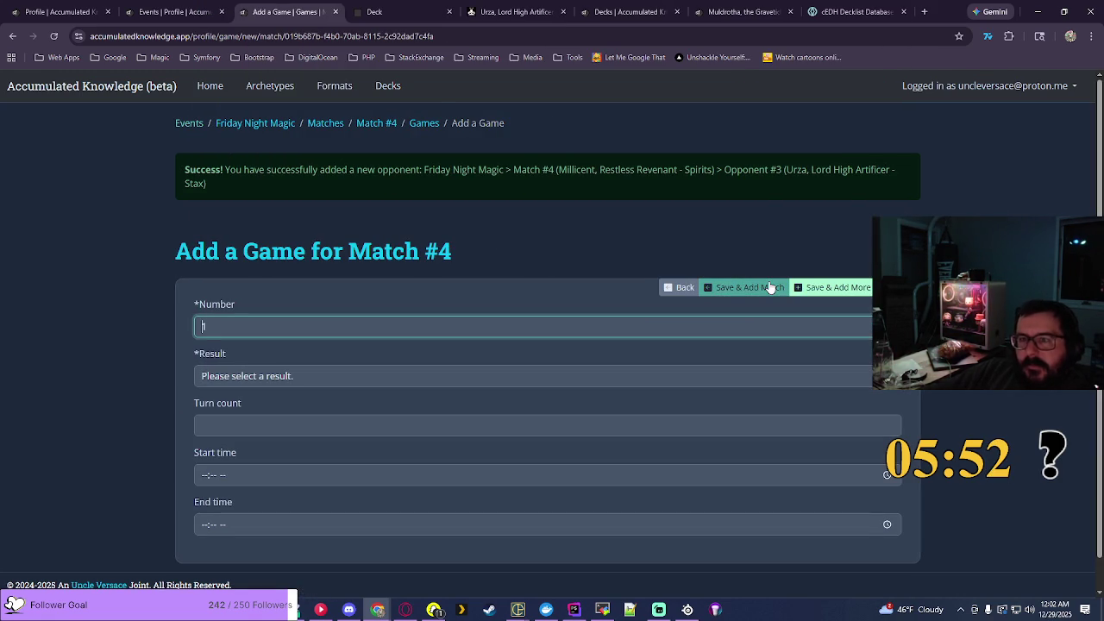
pyautogui.write('1')
pyautogui.press('Tab')
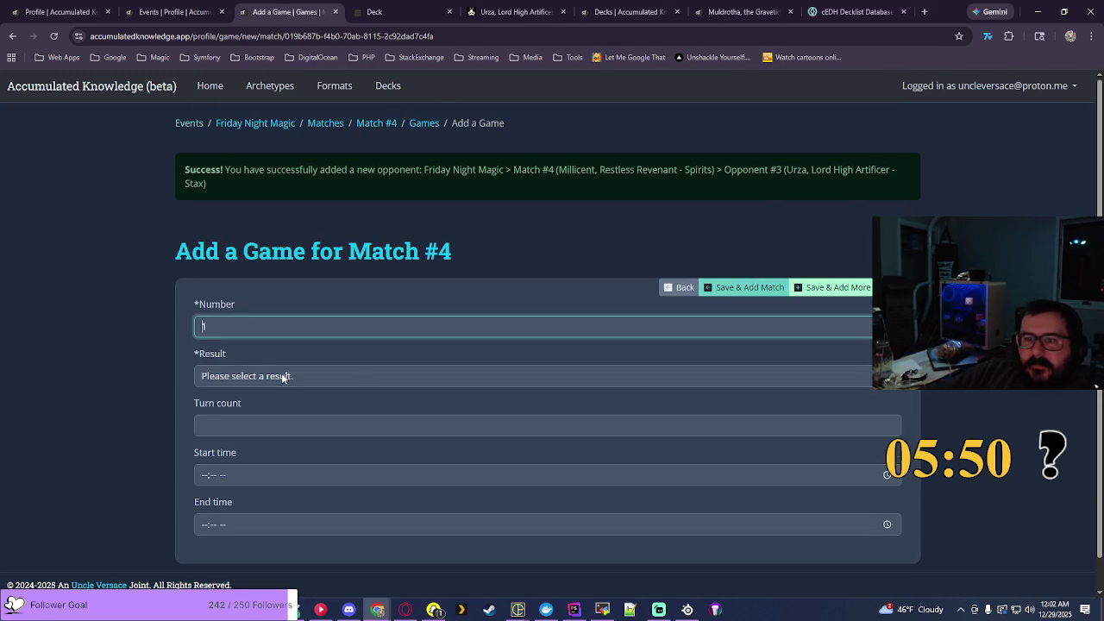
pyautogui.click(294, 376)
pyautogui.click(296, 429)
pyautogui.click(316, 428)
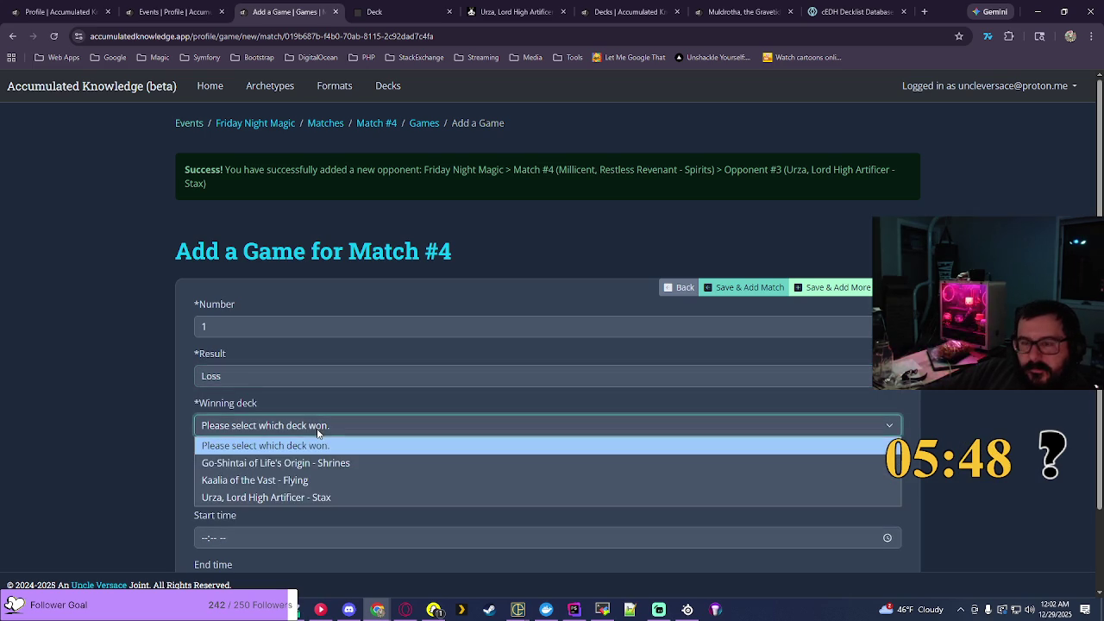
pyautogui.click(285, 498)
pyautogui.scroll(-2, 960, 393)
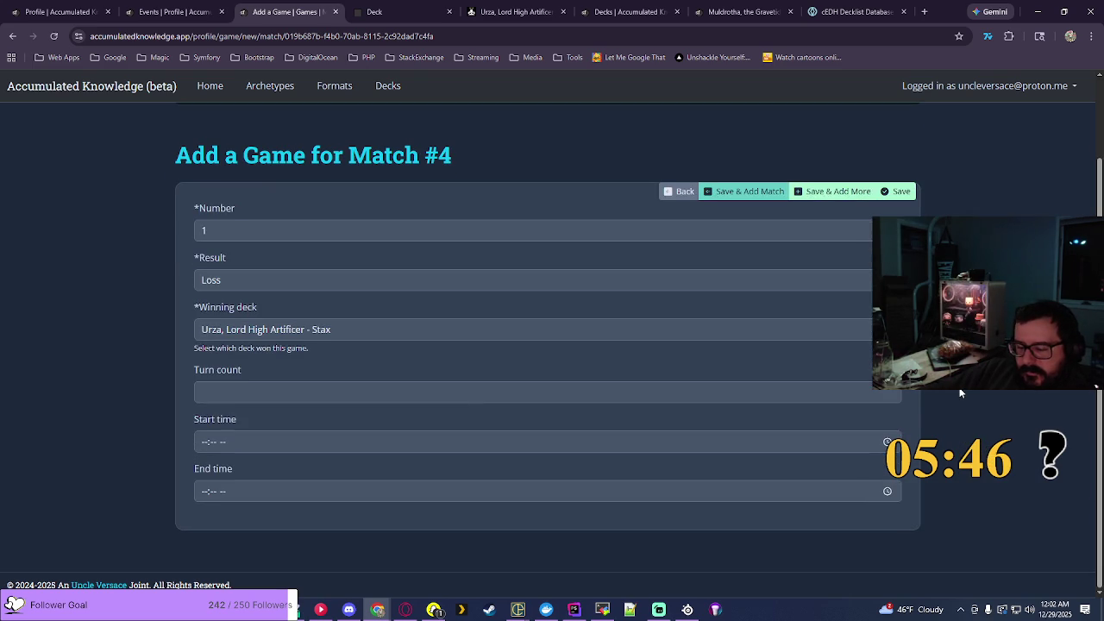
# Step: Set the game's start time to 08:14 PM
pyautogui.click(887, 442)
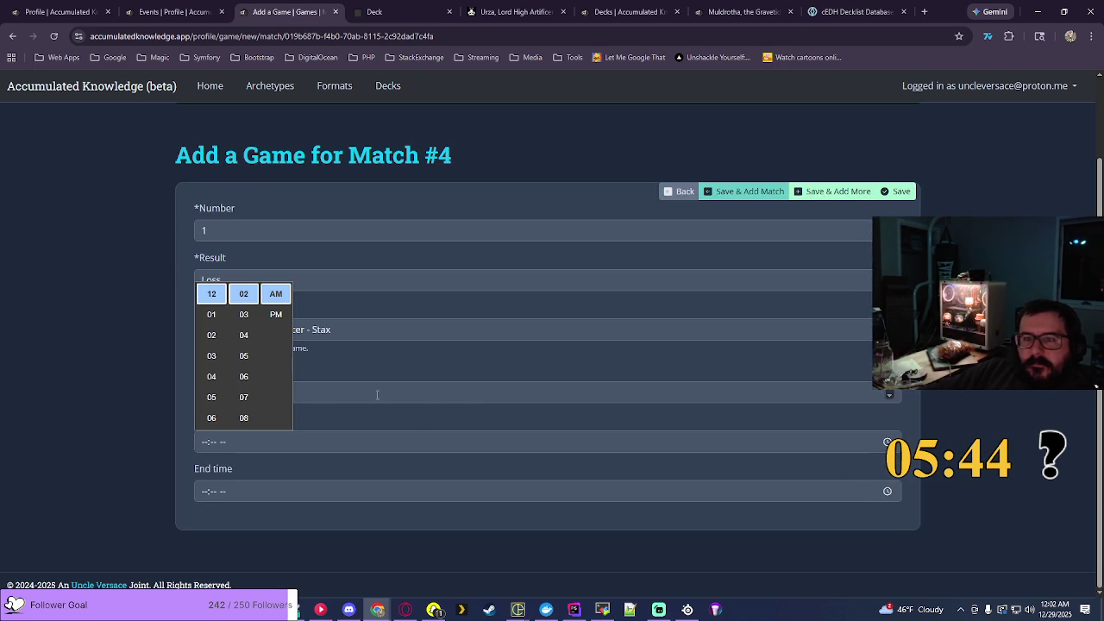
pyautogui.click(212, 397)
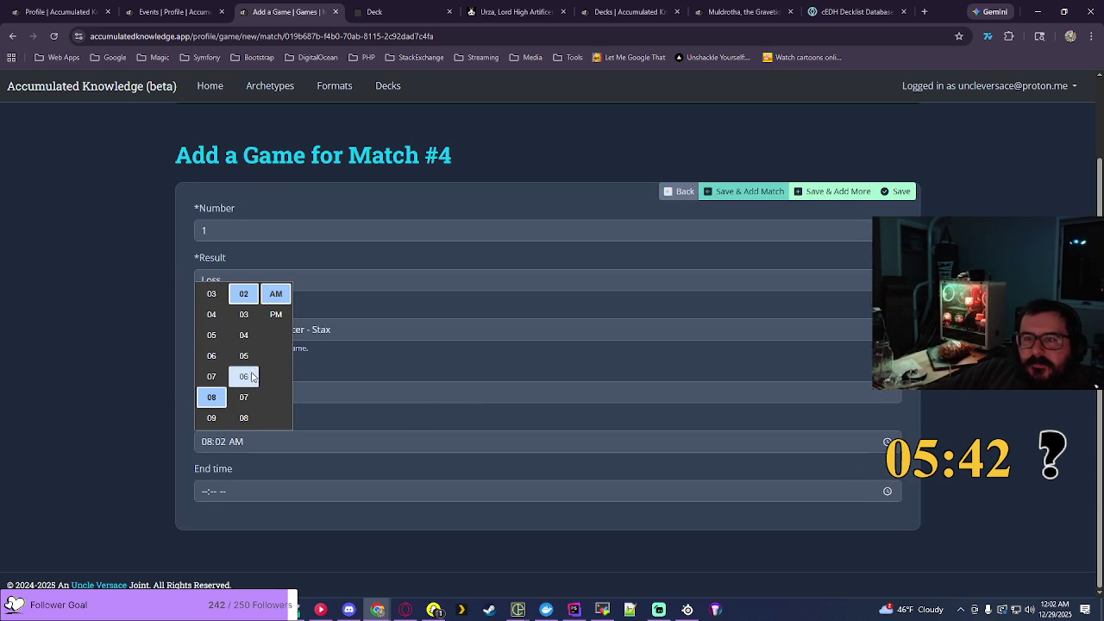
pyautogui.scroll(-2, 251, 371)
pyautogui.click(251, 371)
pyautogui.click(276, 314)
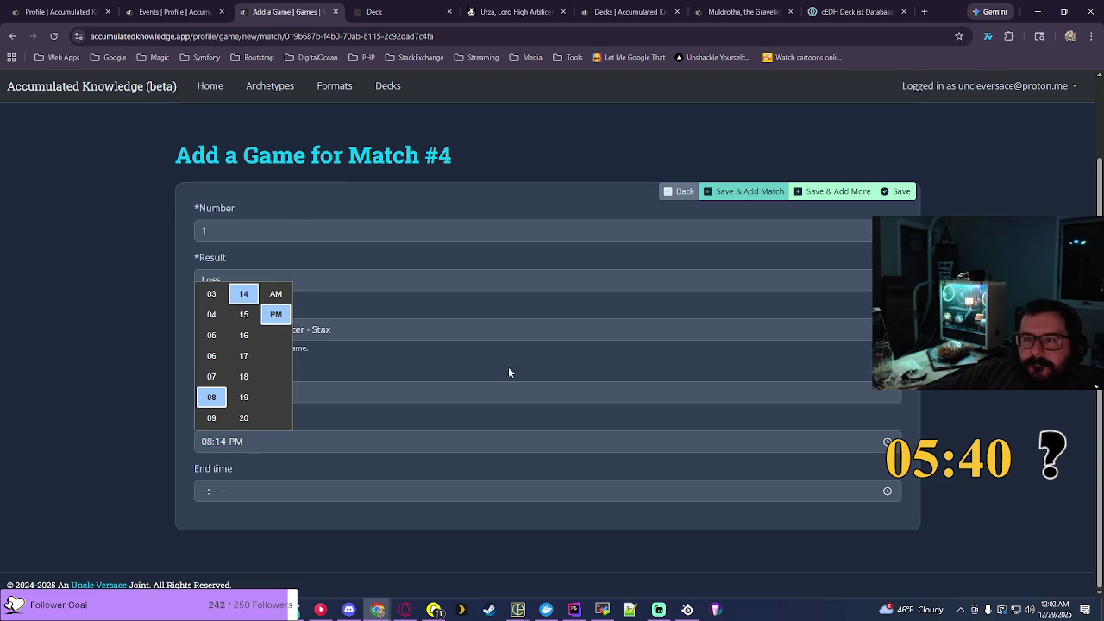
pyautogui.click(510, 370)
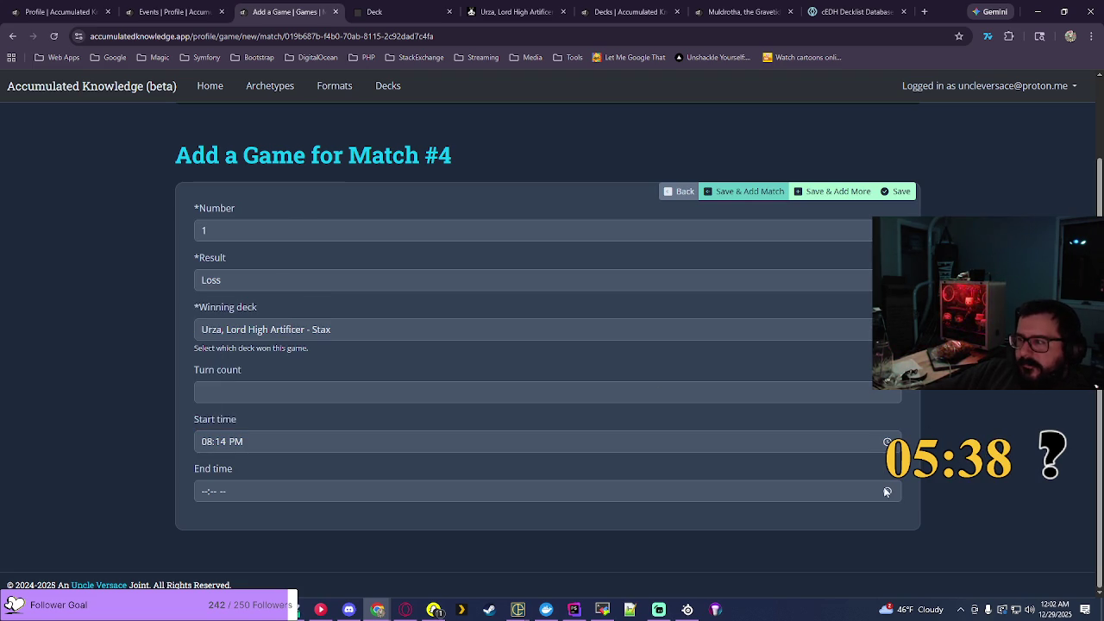
# Step: Set the end time to 08:33 PM and save the game, starting a new match
pyautogui.click(887, 491)
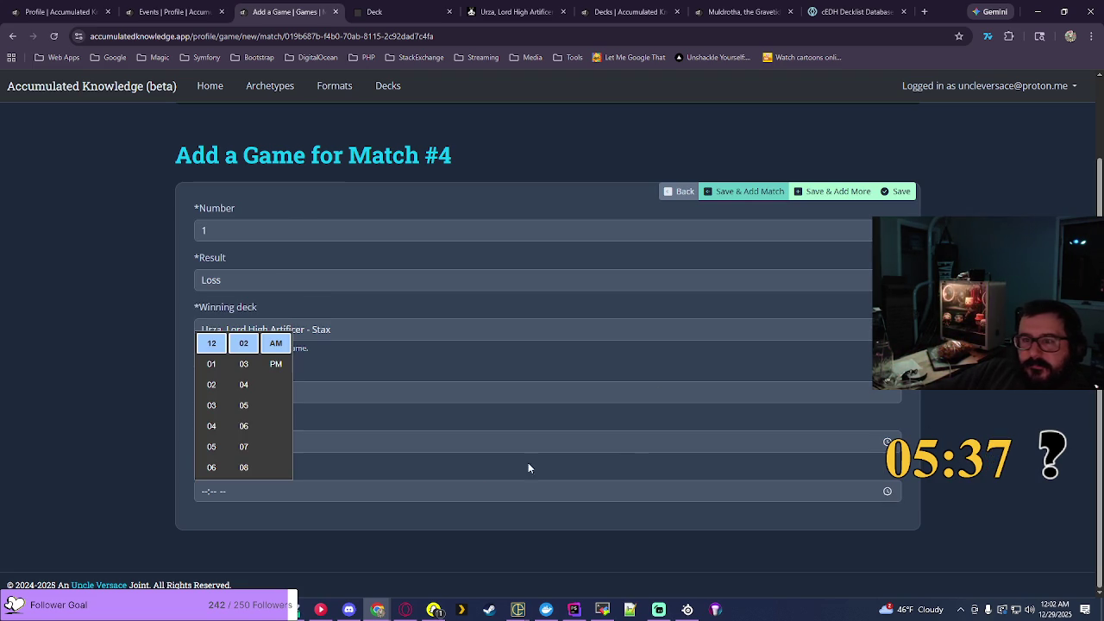
pyautogui.scroll(-1, 211, 431)
pyautogui.click(212, 446)
pyautogui.scroll(-7, 243, 414)
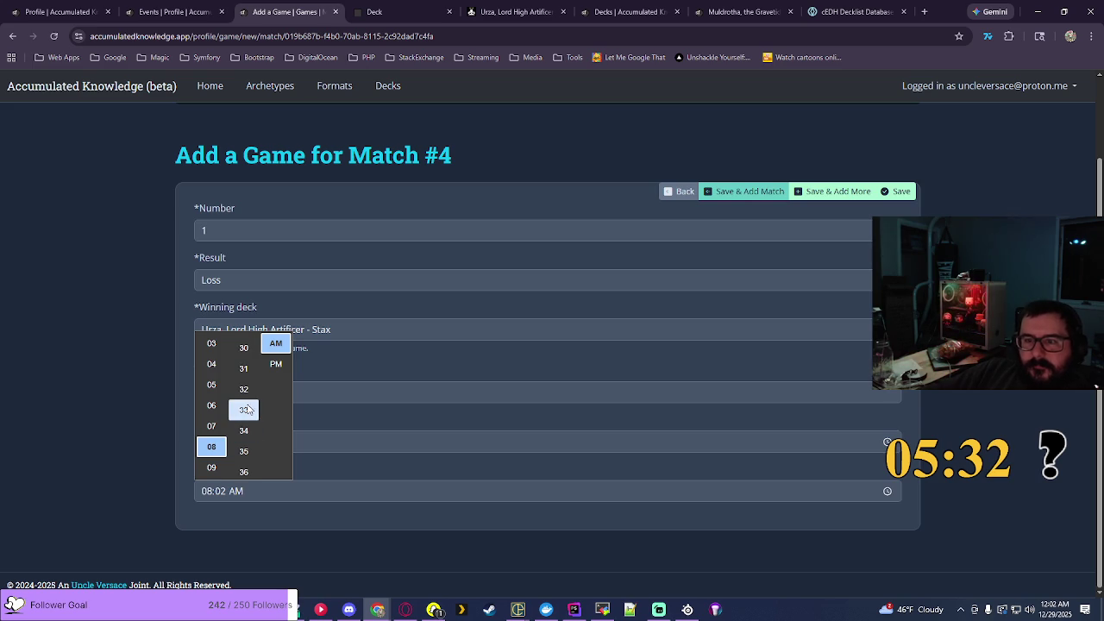
pyautogui.click(243, 406)
pyautogui.click(276, 364)
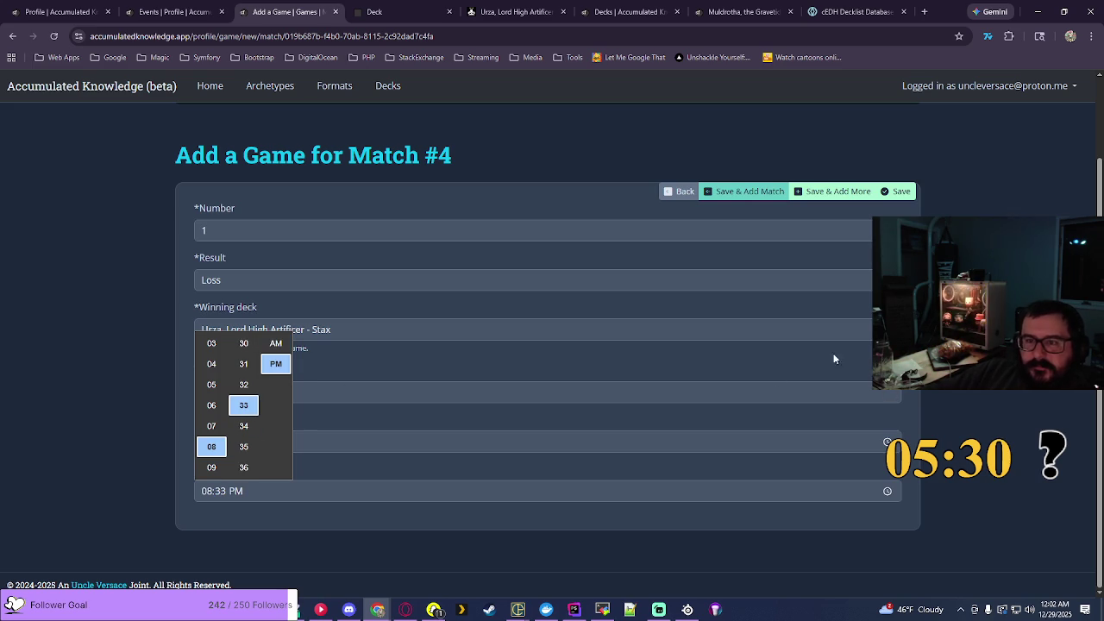
pyautogui.click(833, 365)
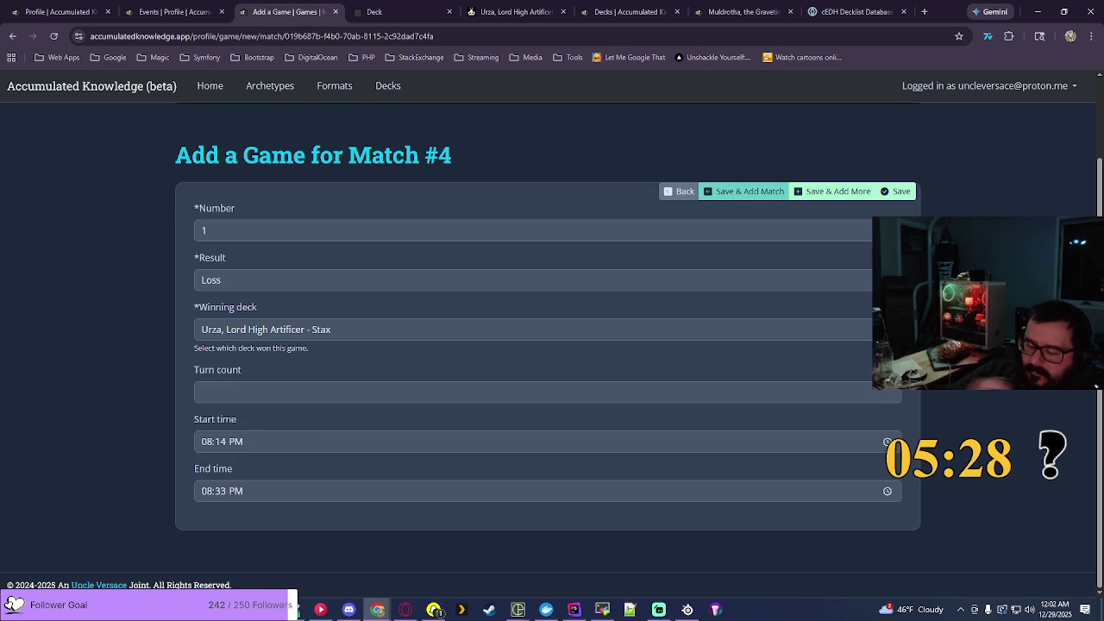
pyautogui.click(751, 191)
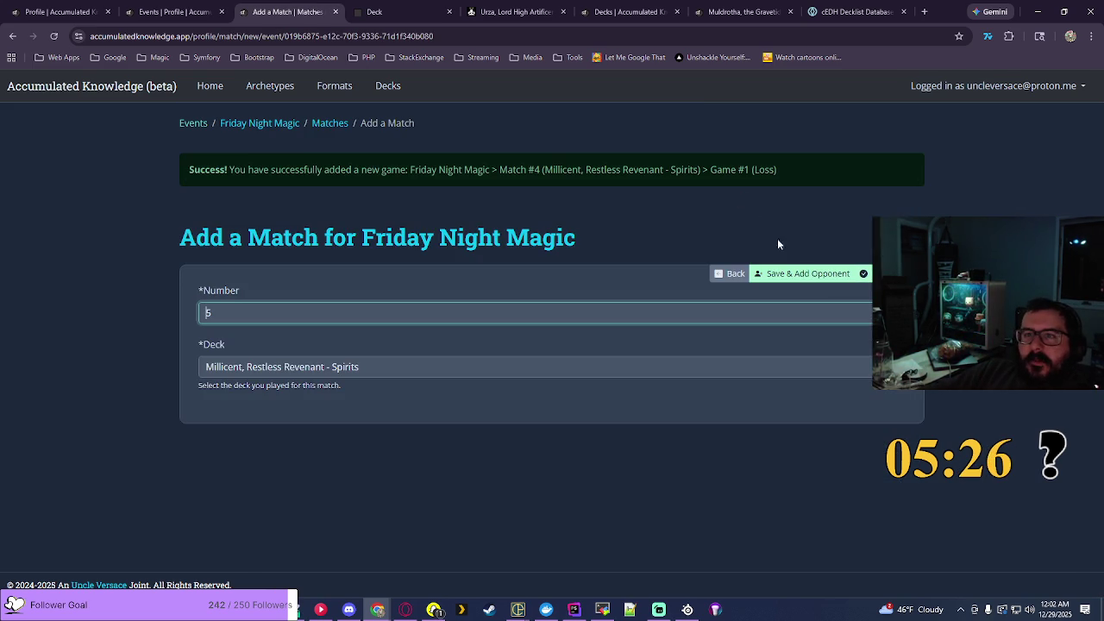
# Step: Pick Momir Vig, Simic Visionary - Toolbox as the played deck and save Match #5
pyautogui.press('Tab')
pyautogui.hotkey('alt', 'Down')
pyautogui.press('Up')
pyautogui.scroll(-4, 548, 181)
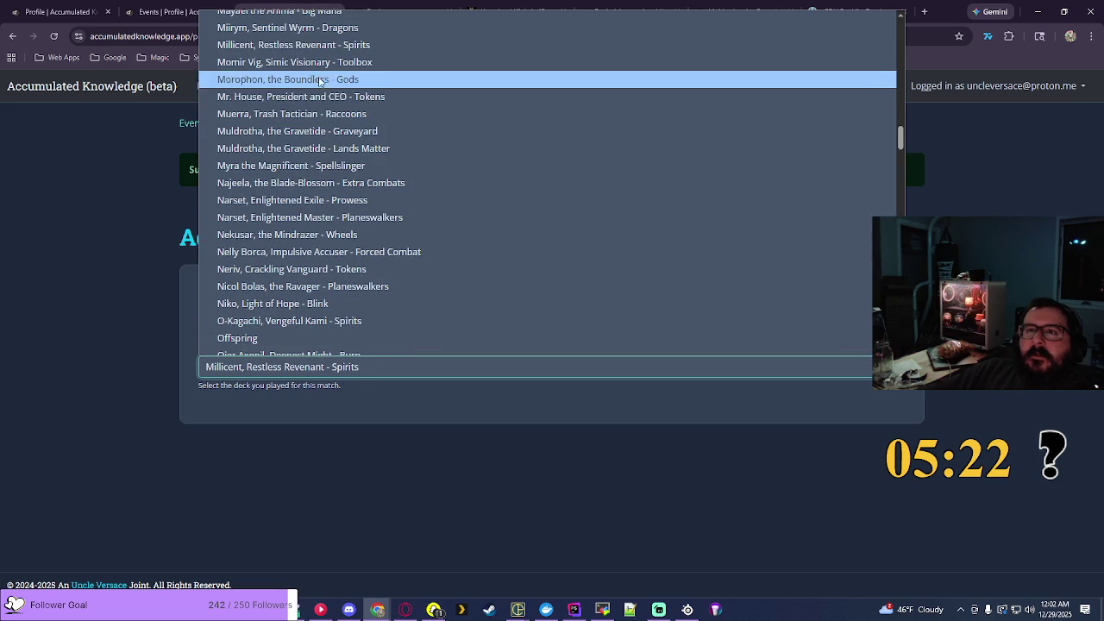
pyautogui.click(308, 68)
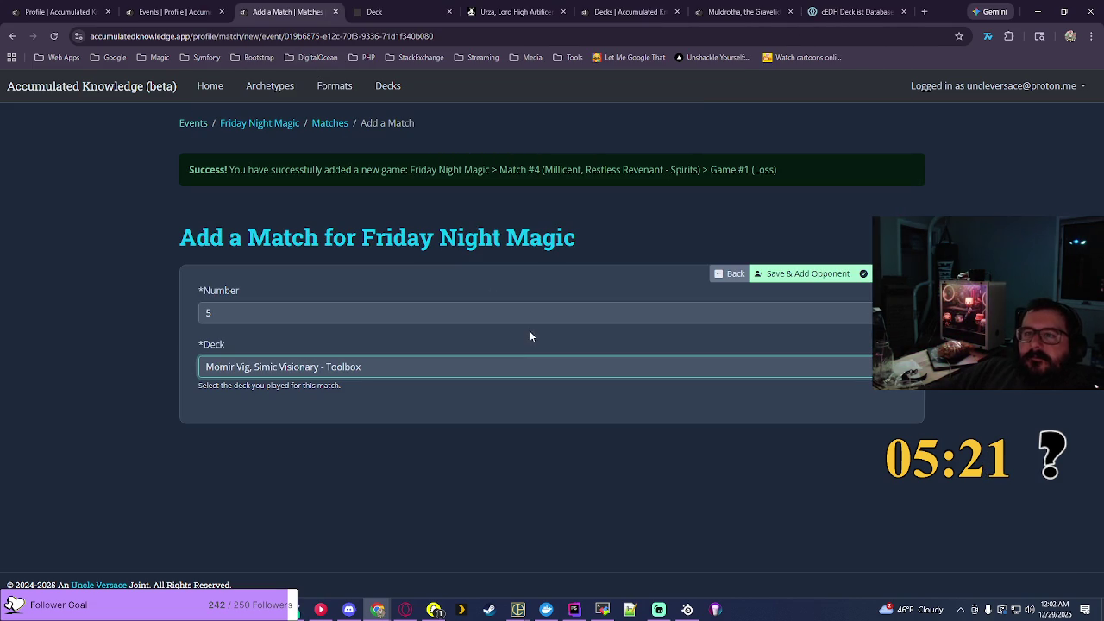
pyautogui.click(808, 274)
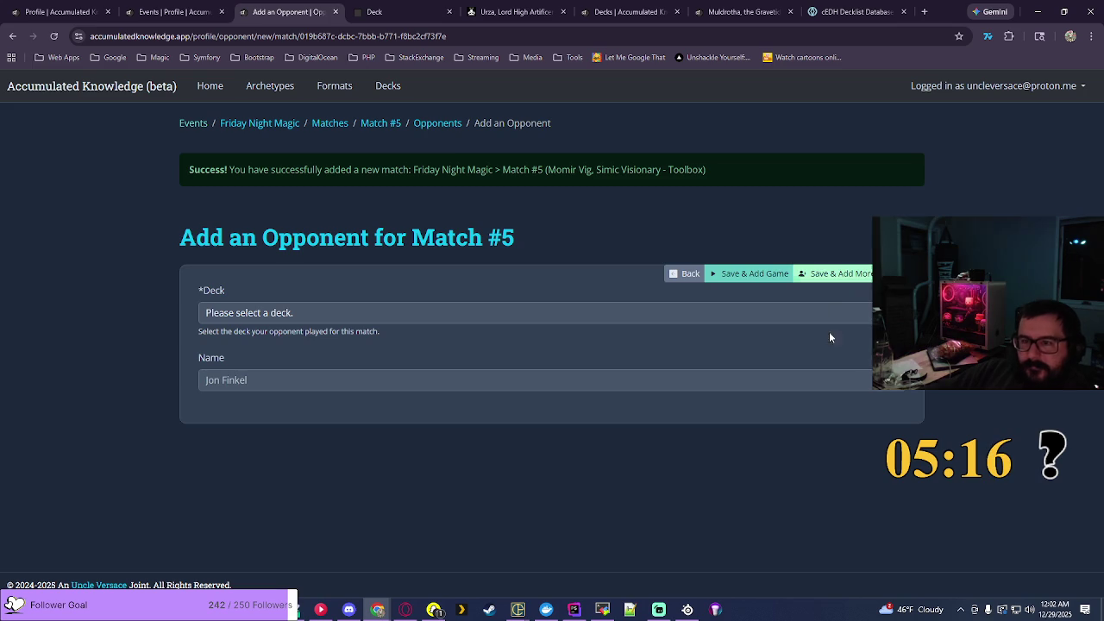
# Step: Add an opponent playing Go-Shintai of Life's Origin - Shrines to Match #5
pyautogui.click(867, 320)
pyautogui.scroll(-15, 777, 274)
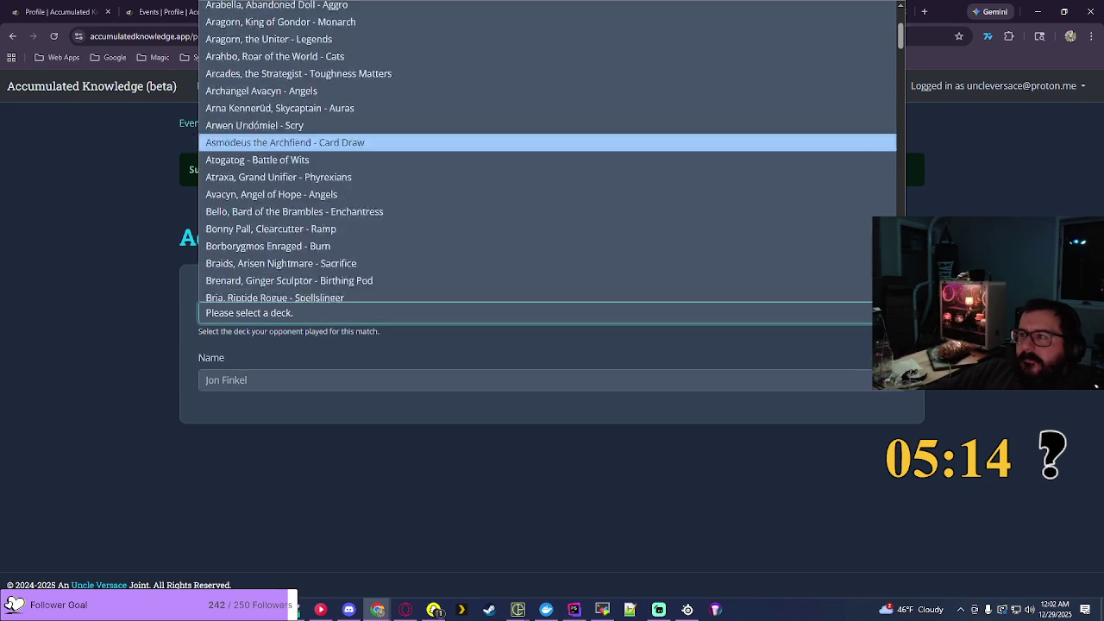
pyautogui.scroll(-6, 600, 49)
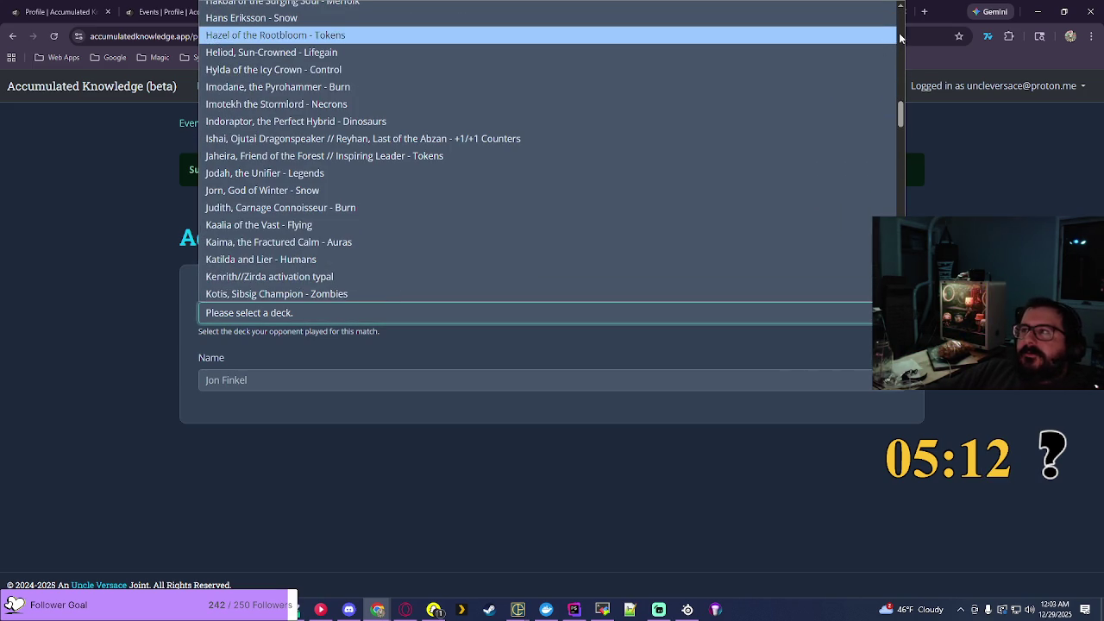
pyautogui.scroll(5, 601, 110)
pyautogui.click(690, 211)
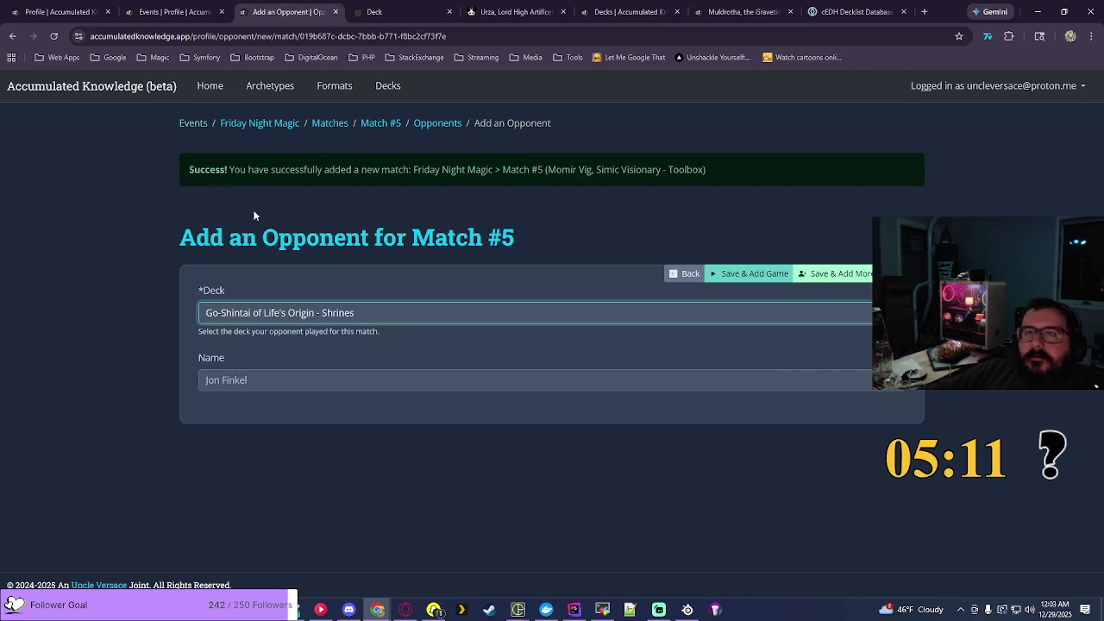
pyautogui.click(849, 277)
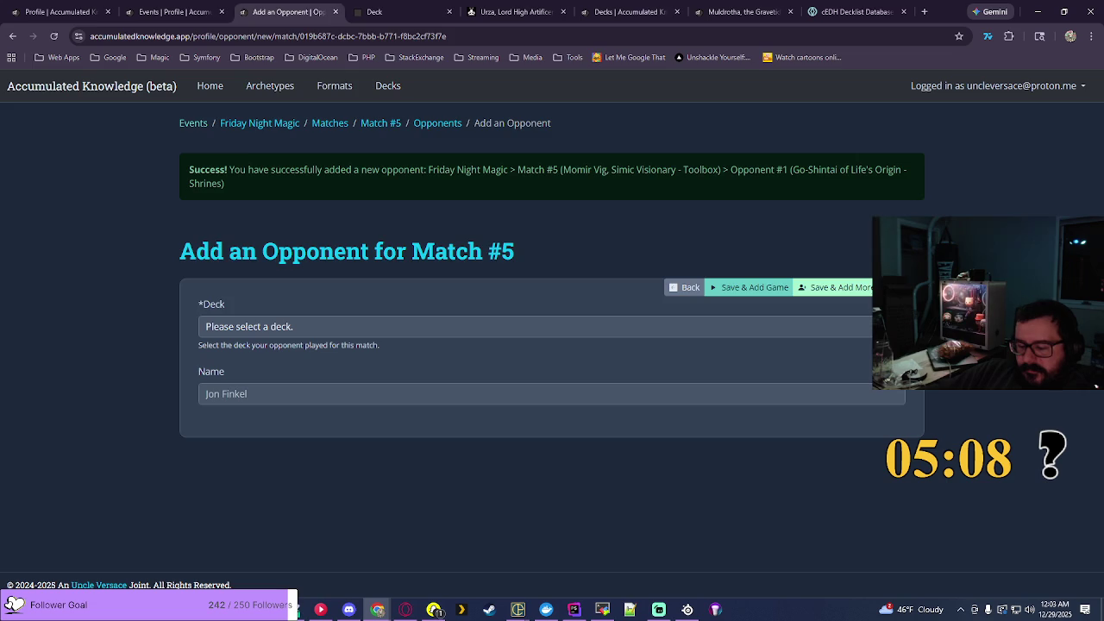
# Step: Add Opponent #2 playing Kaalia of the Vast - Flying and save it
pyautogui.click(535, 326)
pyautogui.scroll(-10, 363, 259)
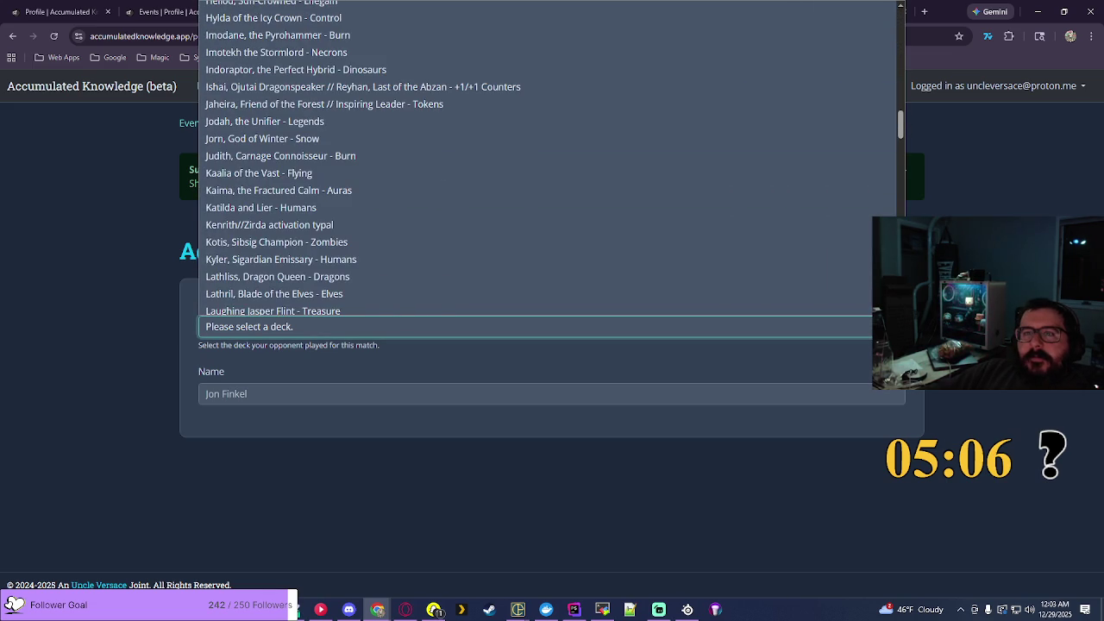
pyautogui.click(285, 172)
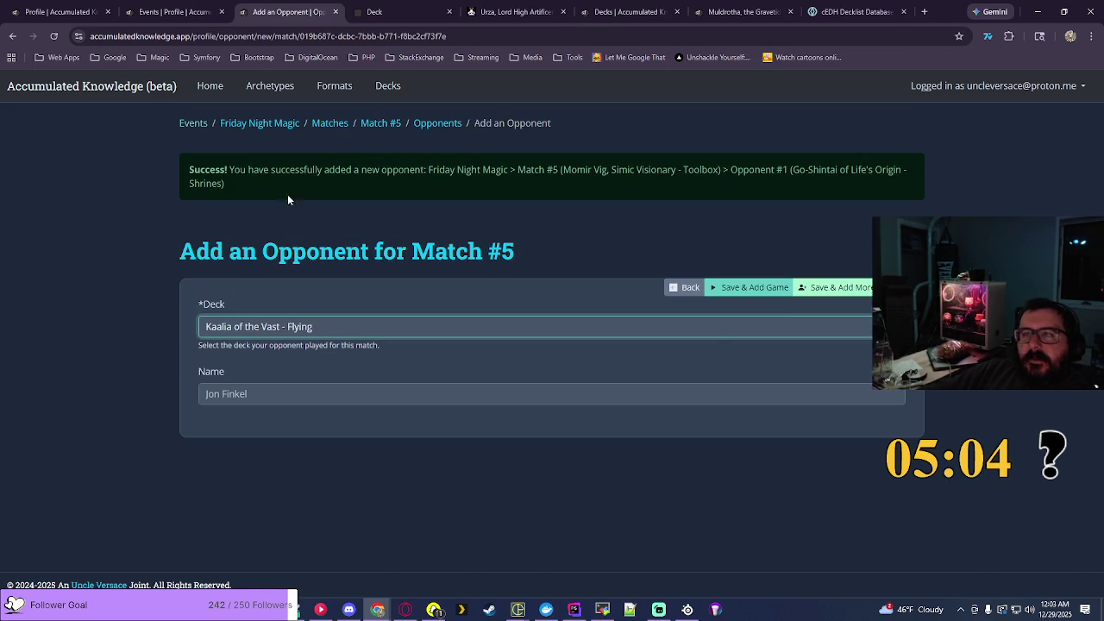
pyautogui.click(829, 290)
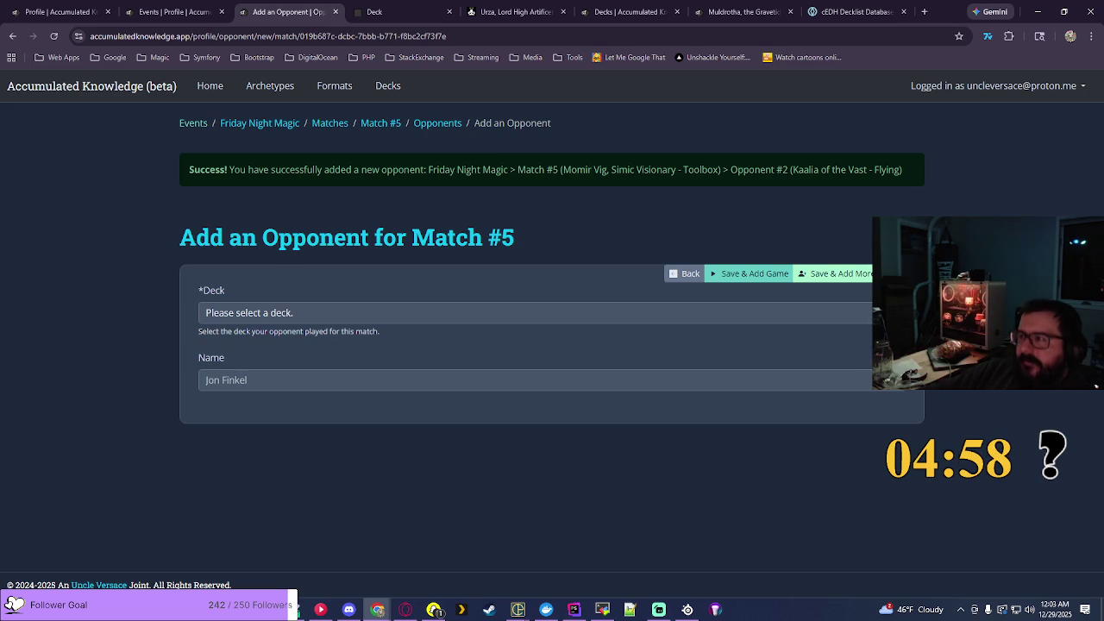
# Step: Browse the next opponent's deck list and close it without choosing a deck
pyautogui.click(535, 312)
pyautogui.scroll(-15, 548, 151)
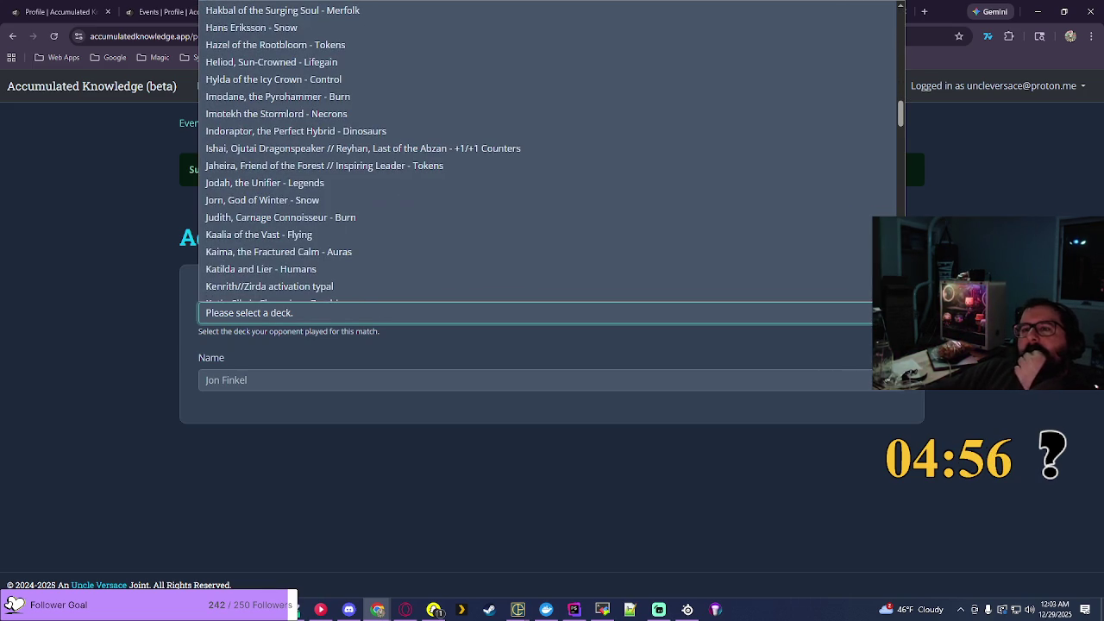
pyautogui.scroll(-5, 548, 151)
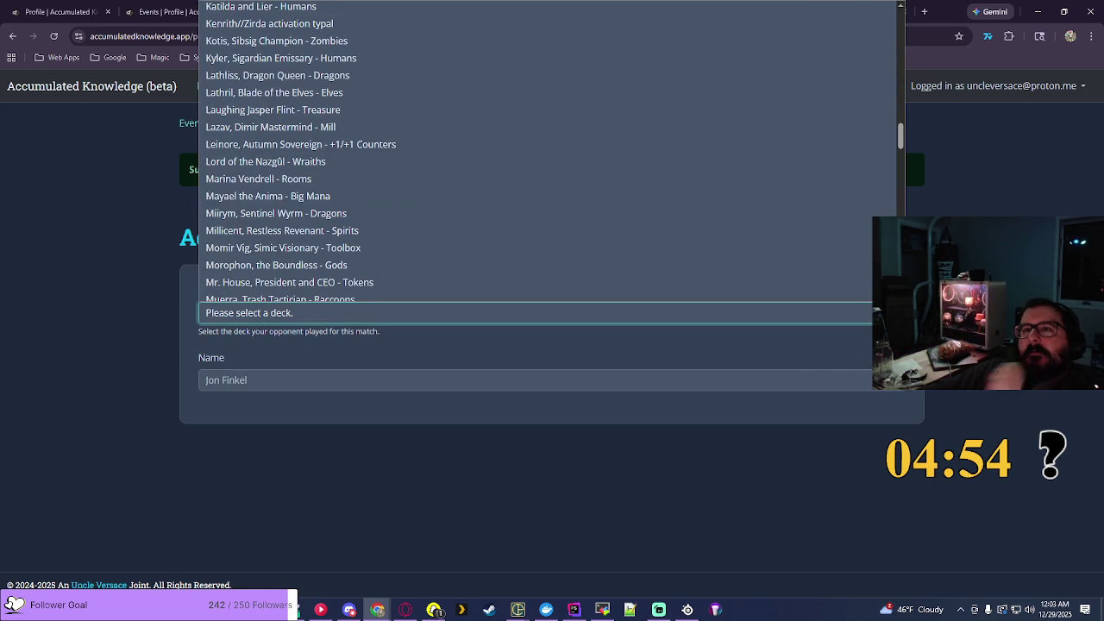
pyautogui.click(985, 200)
# Step: Look up Kaervek the Merciless on EDHREC, filter to Burn (75 decks), and select its title
pyautogui.click(505, 11)
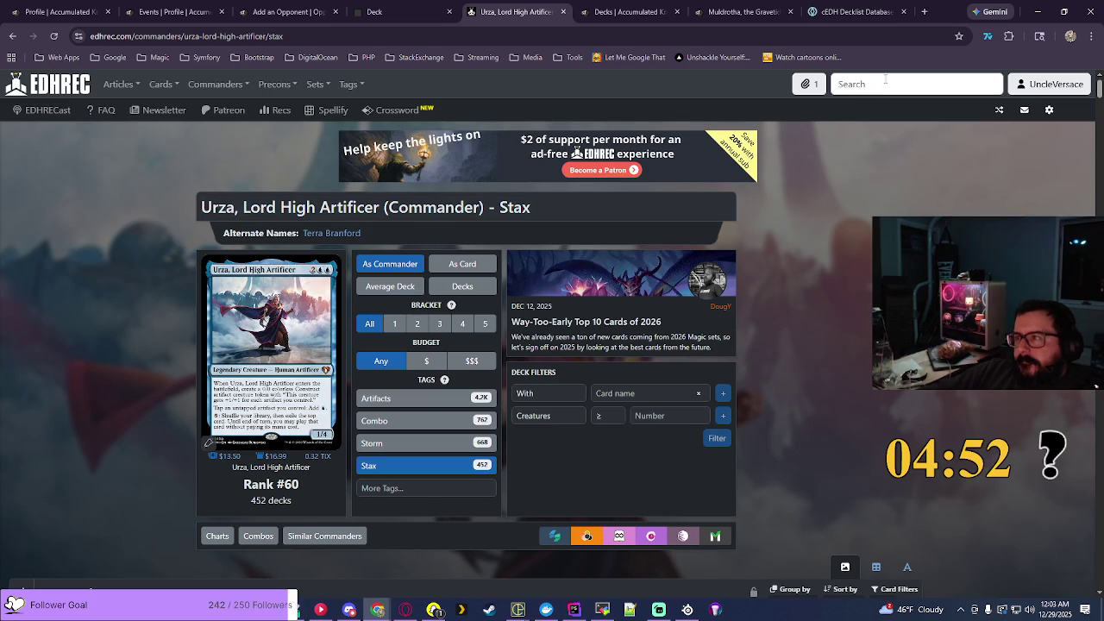
pyautogui.write('kaer')
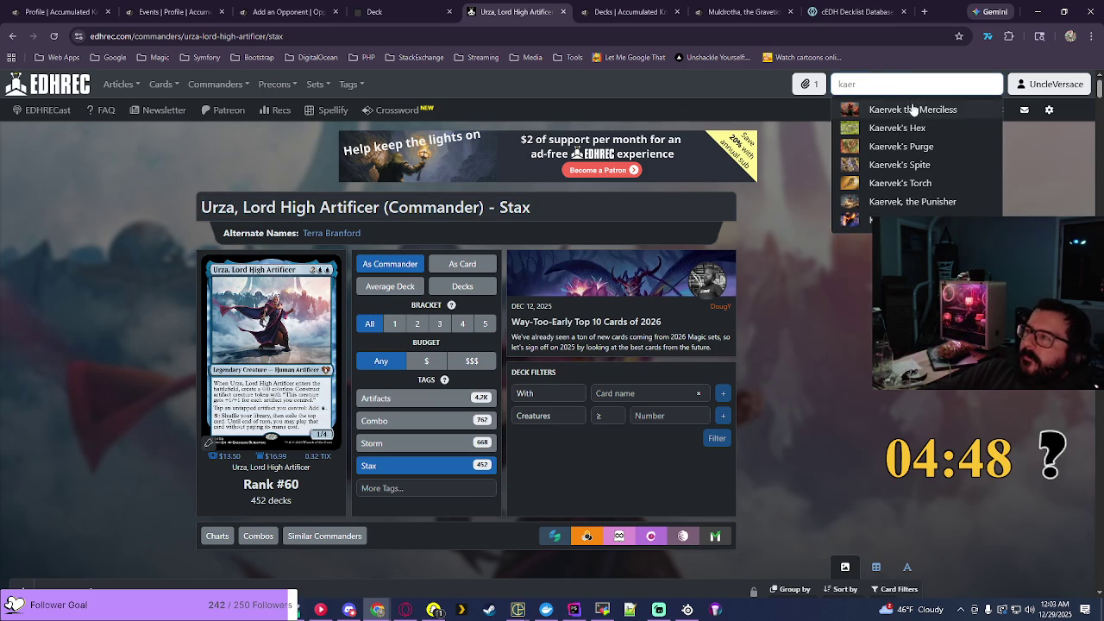
pyautogui.click(913, 107)
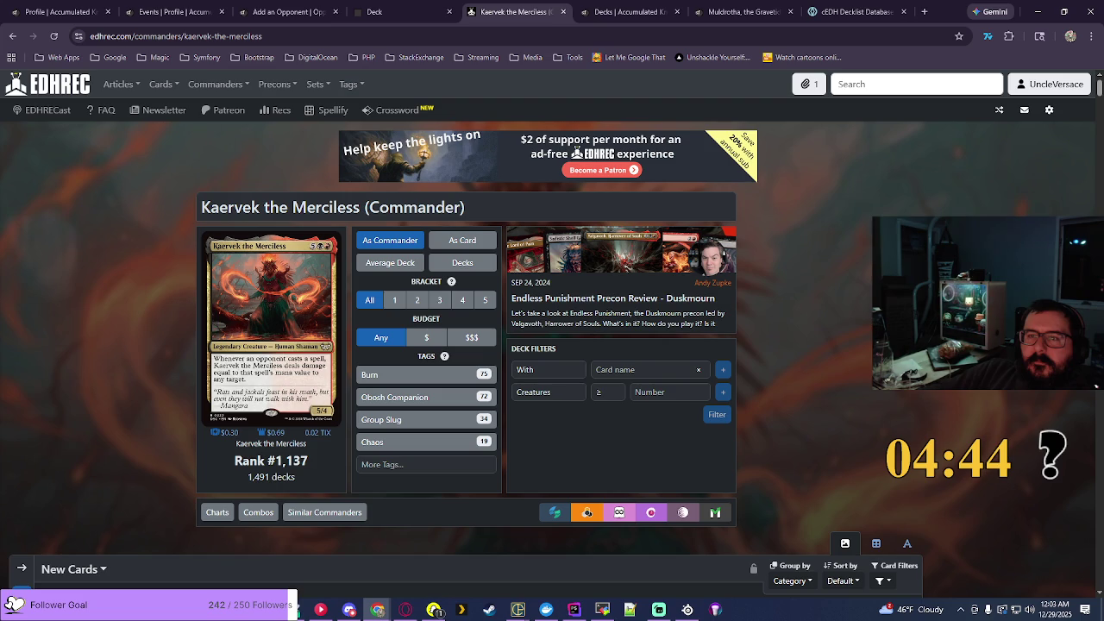
pyautogui.click(380, 374)
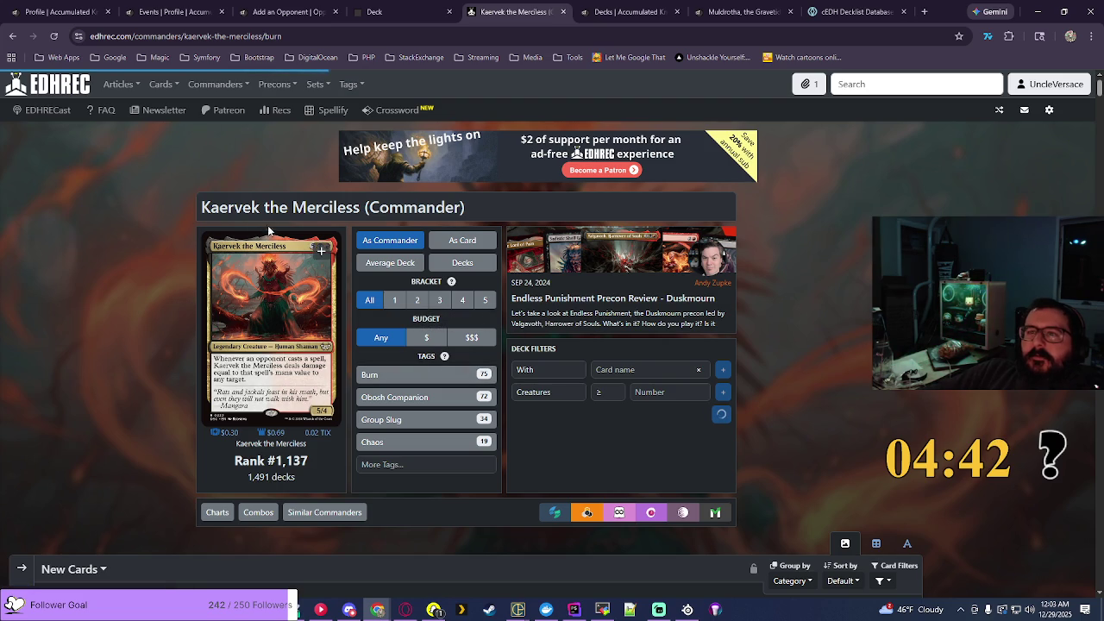
pyautogui.moveTo(203, 207); pyautogui.dragTo(528, 216)
pyautogui.hotkey('ctrl', 'c')
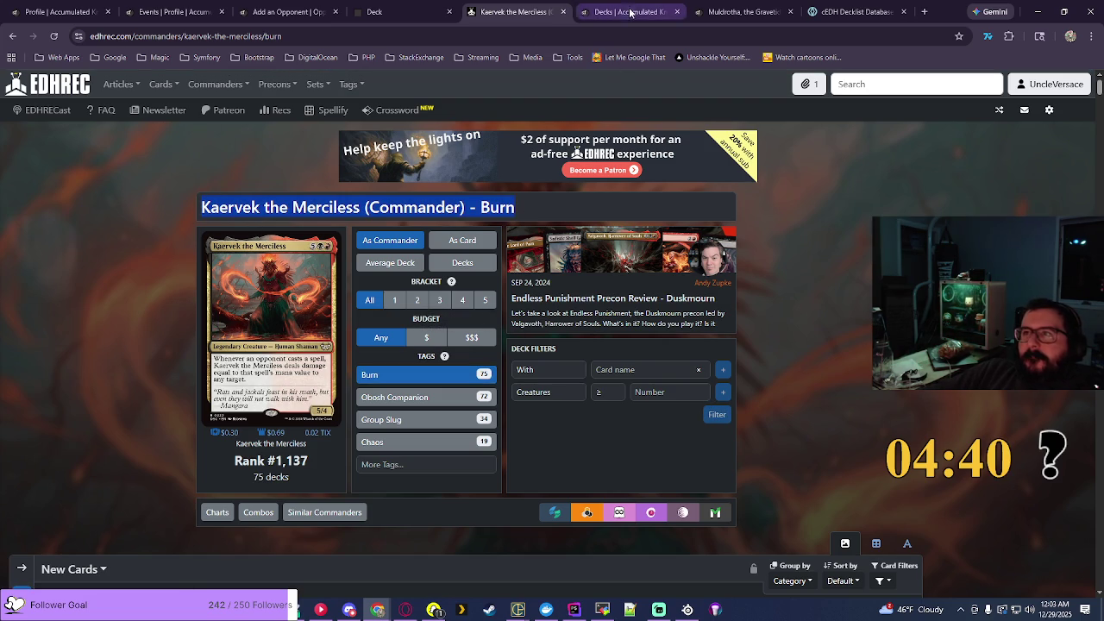
pyautogui.click(629, 12)
# Step: Create an Aggro Commander deck named Kaervek the Merciless - Burn from the copied title
pyautogui.click(880, 201)
pyautogui.click(211, 210)
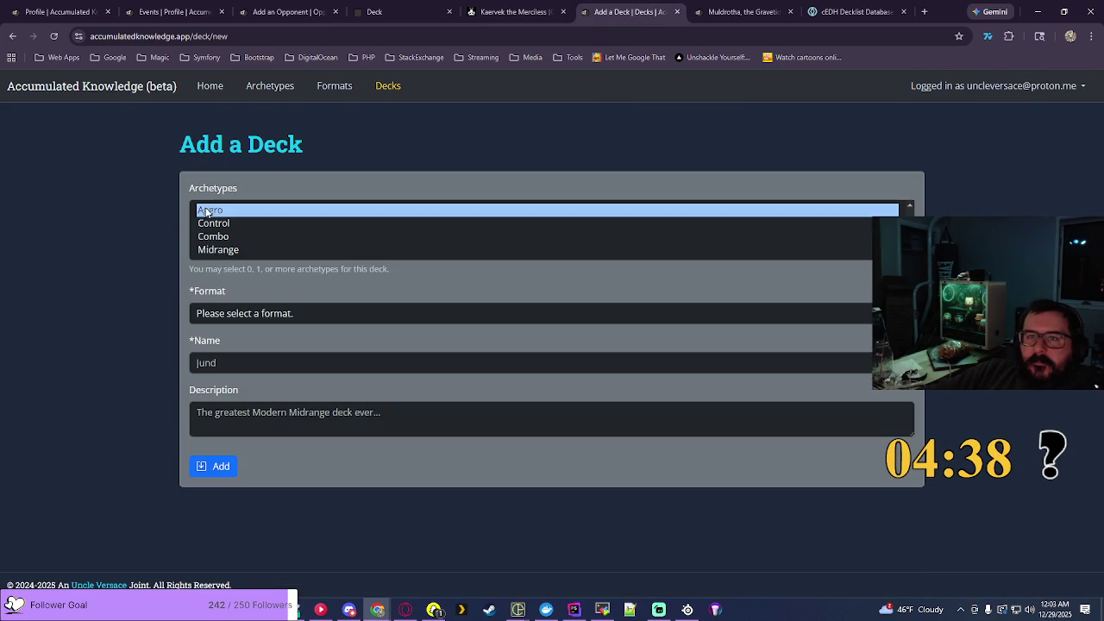
pyautogui.click(256, 316)
pyautogui.click(345, 367)
pyautogui.click(353, 366)
pyautogui.hotkey('ctrl', 'v')
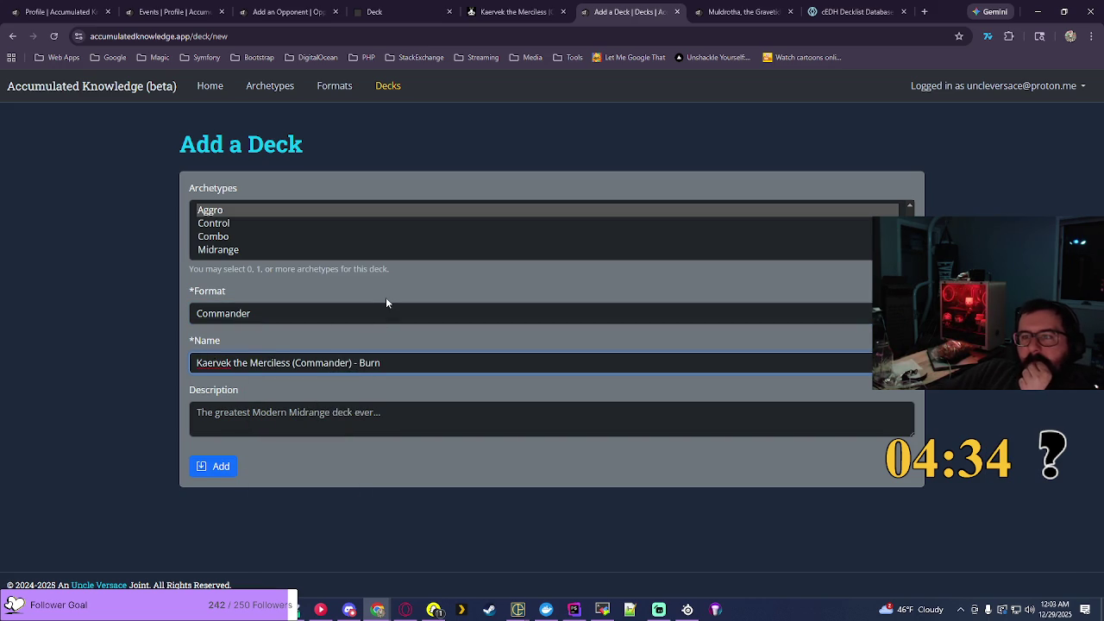
pyautogui.press('BackSpace')
pyautogui.press('BackSpace')
pyautogui.press('BackSpace')
pyautogui.press('BackSpace')
pyautogui.press('BackSpace')
pyautogui.press('BackSpace')
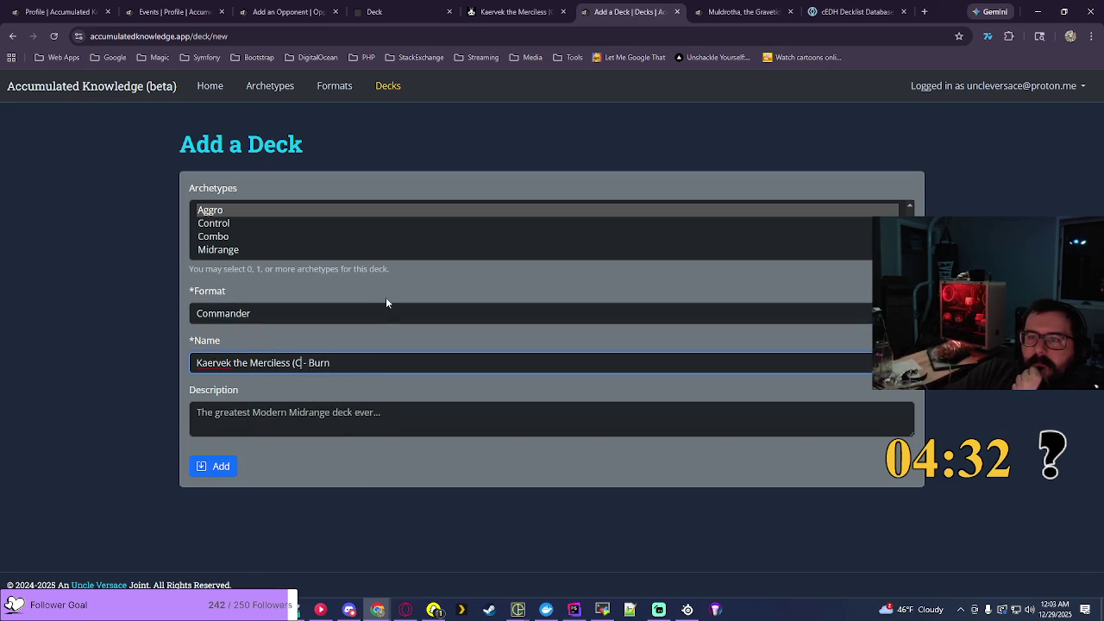
pyautogui.click(210, 472)
pyautogui.click(289, 12)
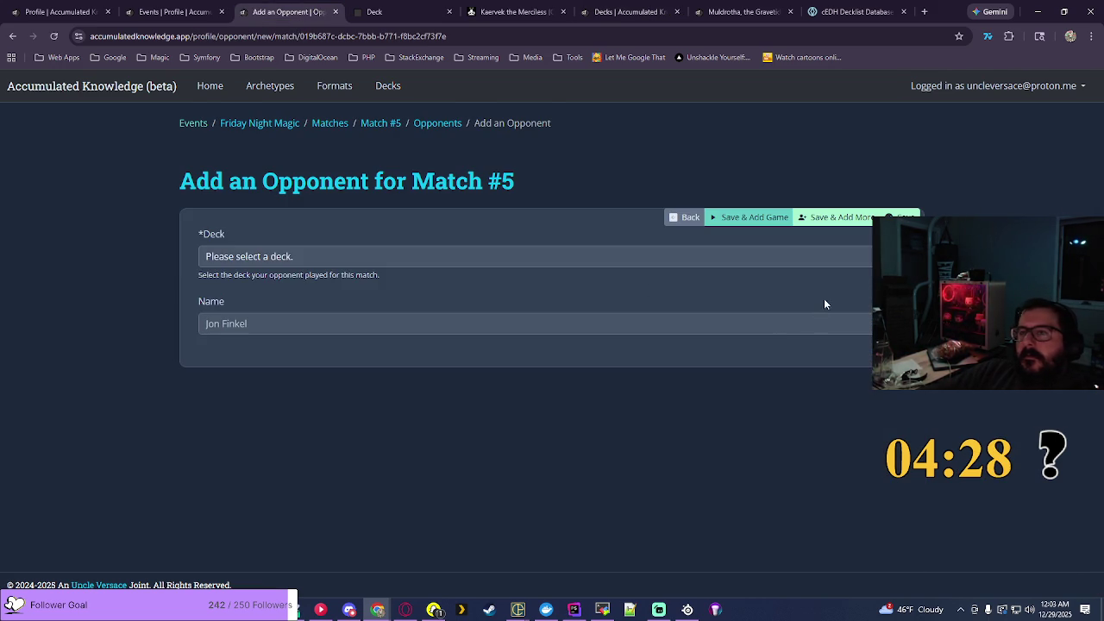
# Step: Save Kaervek the Merciless - Burn as Opponent #3 and begin logging a game
pyautogui.click(819, 256)
pyautogui.scroll(-15, 903, 583)
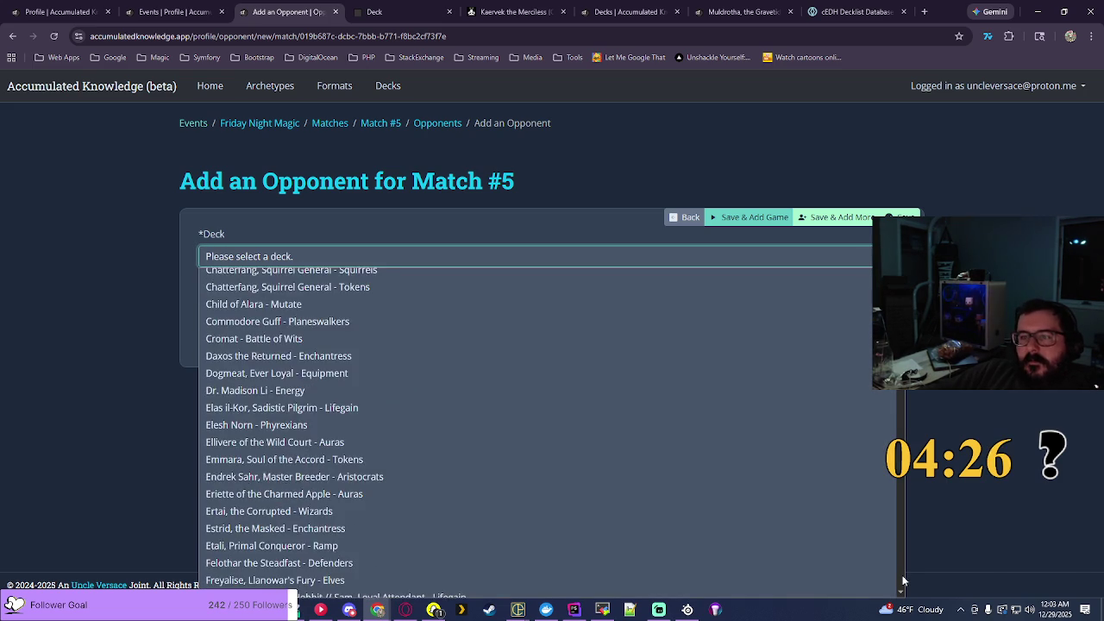
pyautogui.scroll(-5, 903, 582)
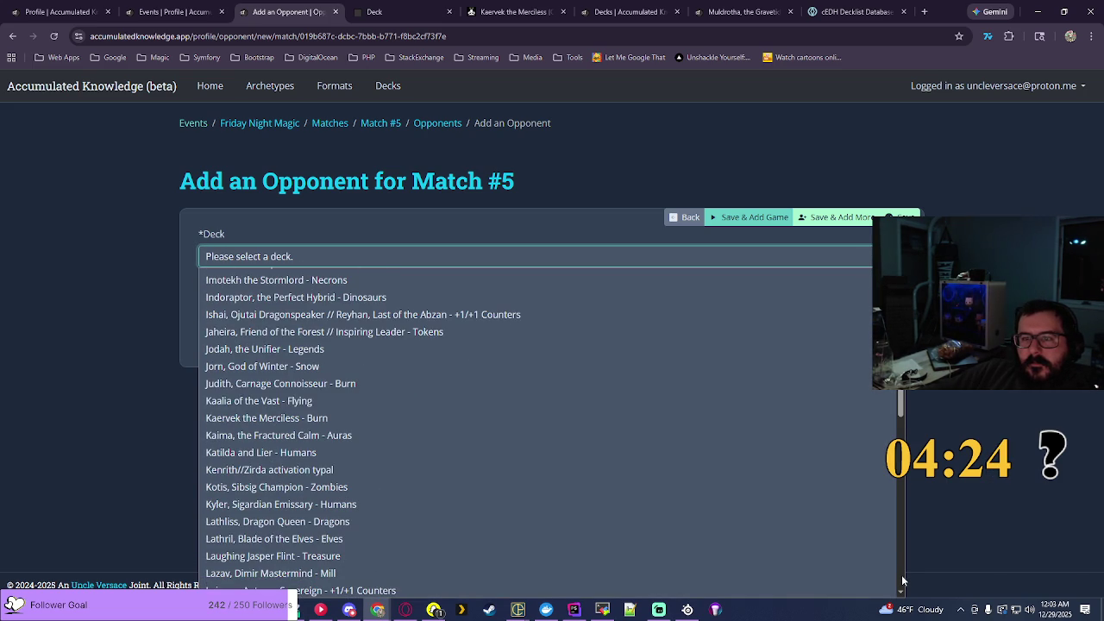
pyautogui.click(552, 418)
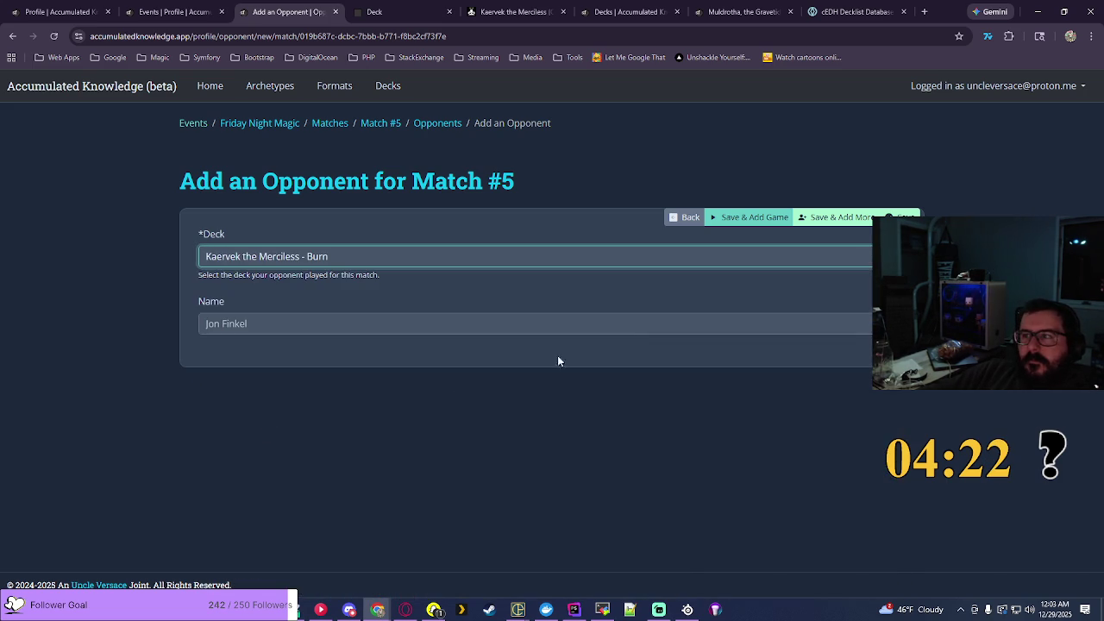
pyautogui.click(731, 219)
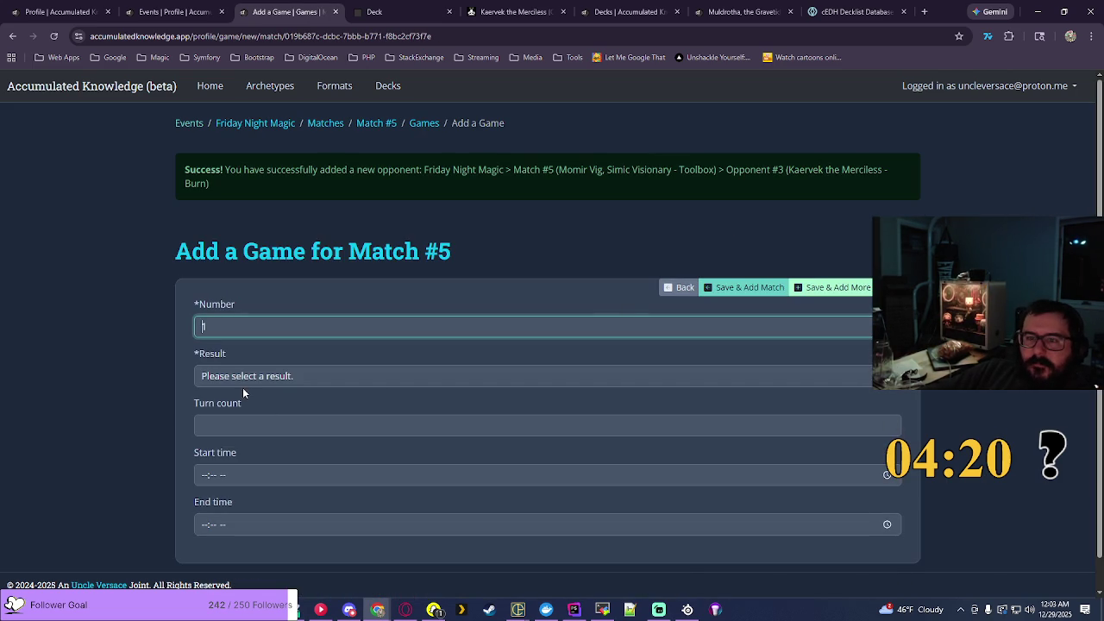
# Step: Record Game 1 as a Loss won by Go-Shintai of Life's Origin - Shrines
pyautogui.click(242, 379)
pyautogui.click(313, 428)
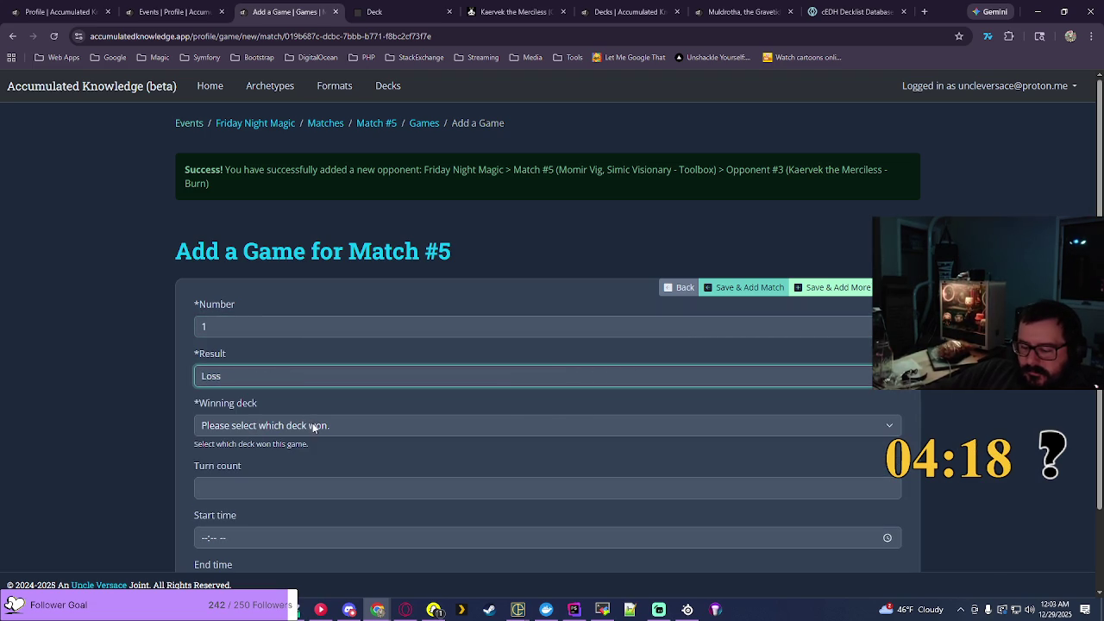
pyautogui.click(313, 425)
pyautogui.click(313, 454)
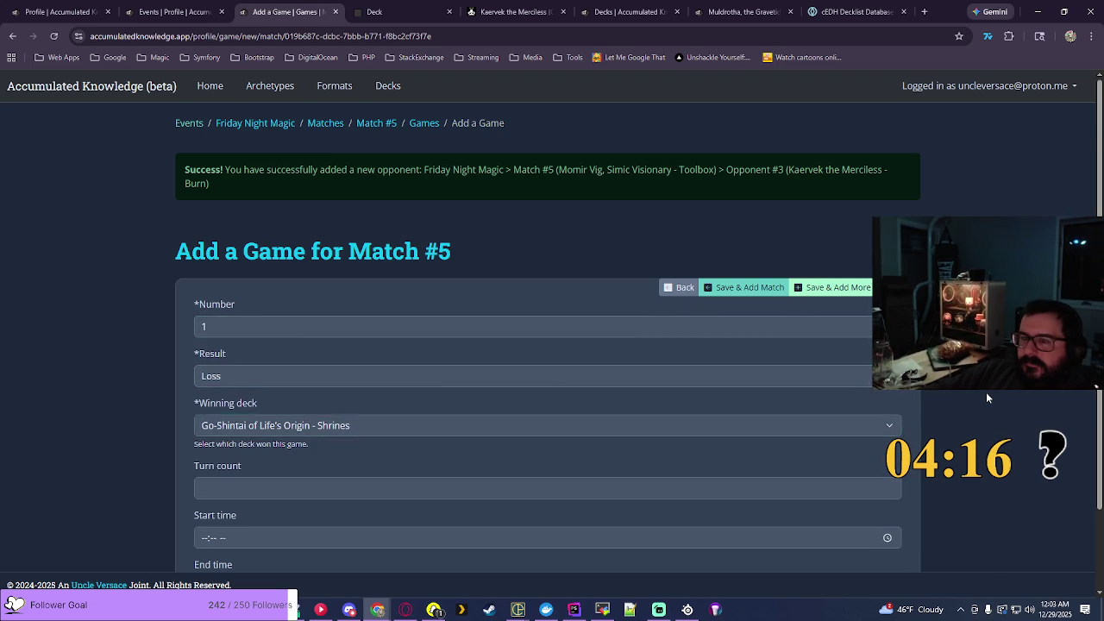
pyautogui.scroll(-1, 986, 392)
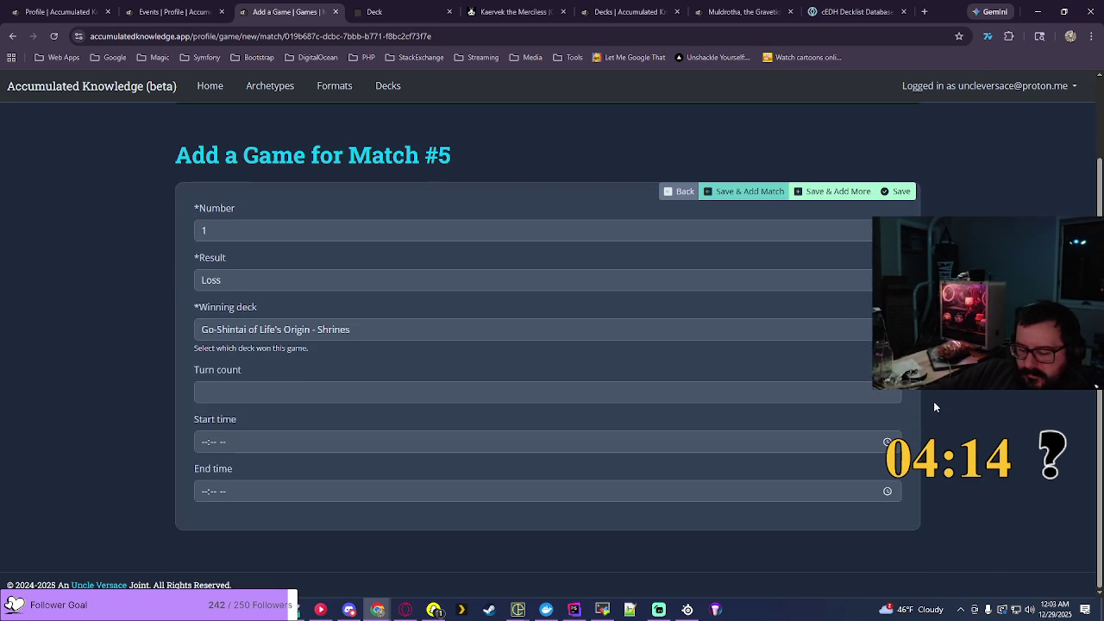
# Step: Set the game's start time to 08:38 PM
pyautogui.click(851, 444)
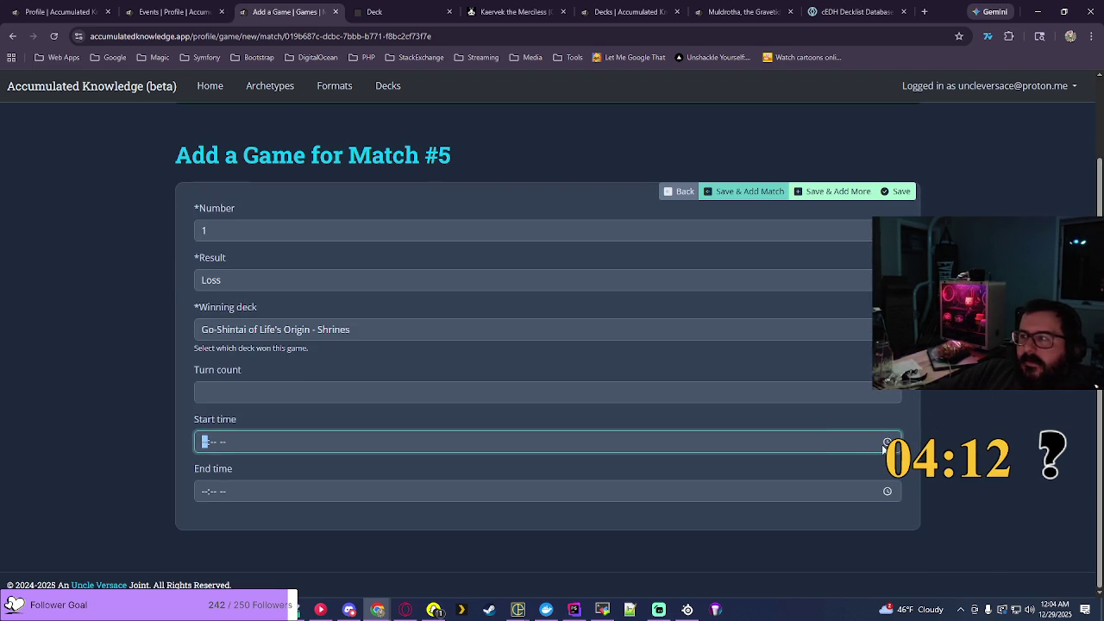
pyautogui.click(887, 442)
pyautogui.scroll(-3, 214, 370)
pyautogui.click(215, 396)
pyautogui.scroll(-5, 244, 362)
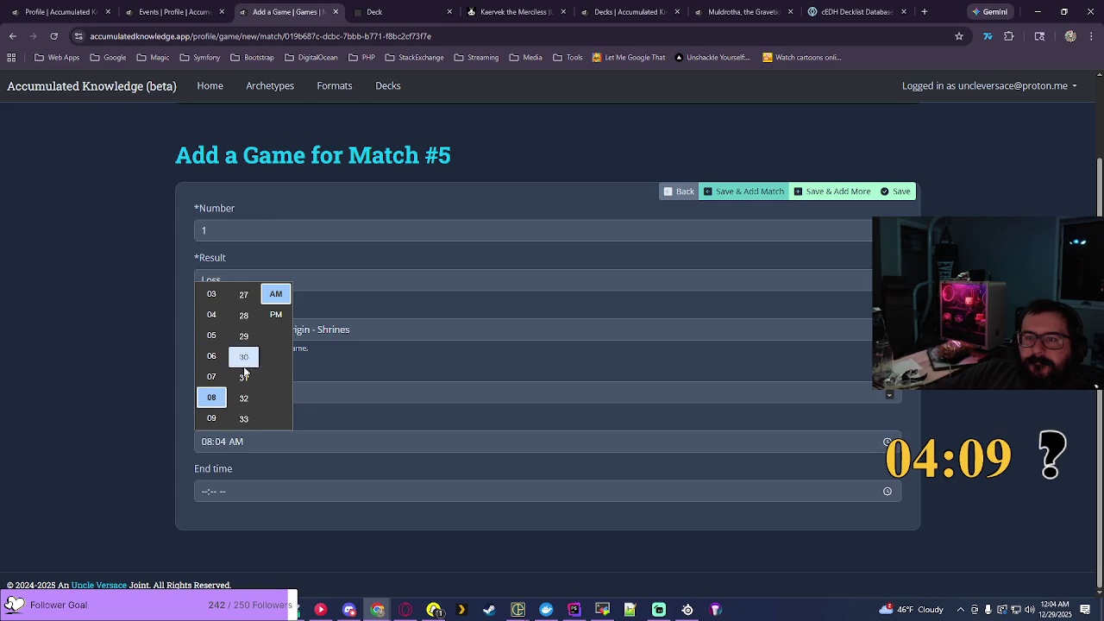
pyautogui.scroll(-2, 244, 362)
pyautogui.click(244, 314)
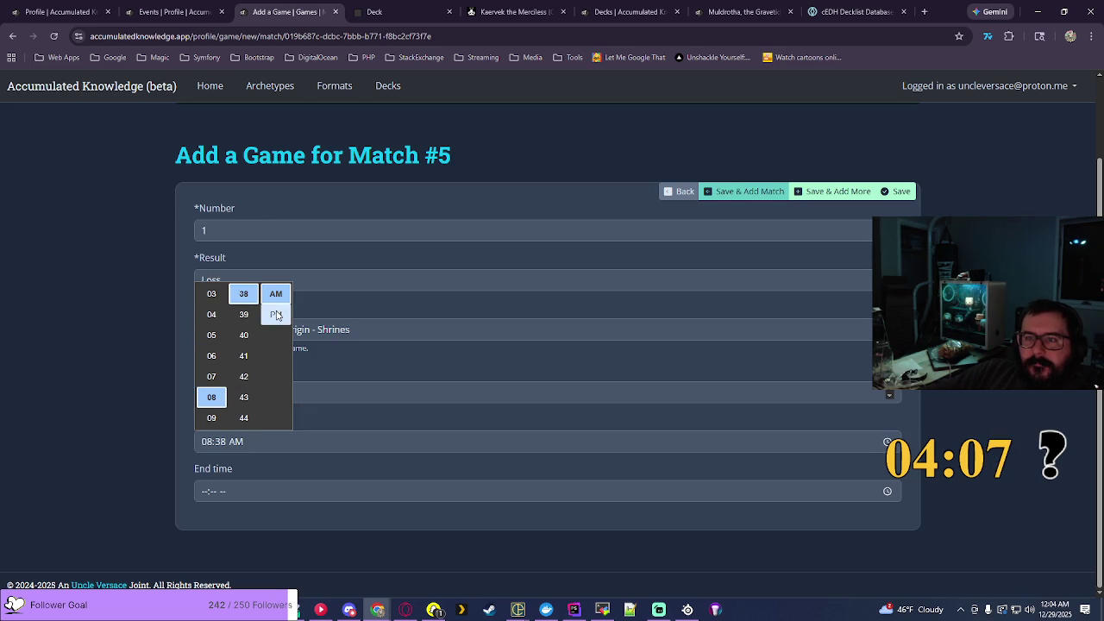
pyautogui.click(276, 315)
# Step: Set the game's end time to 09:16 PM
pyautogui.click(887, 492)
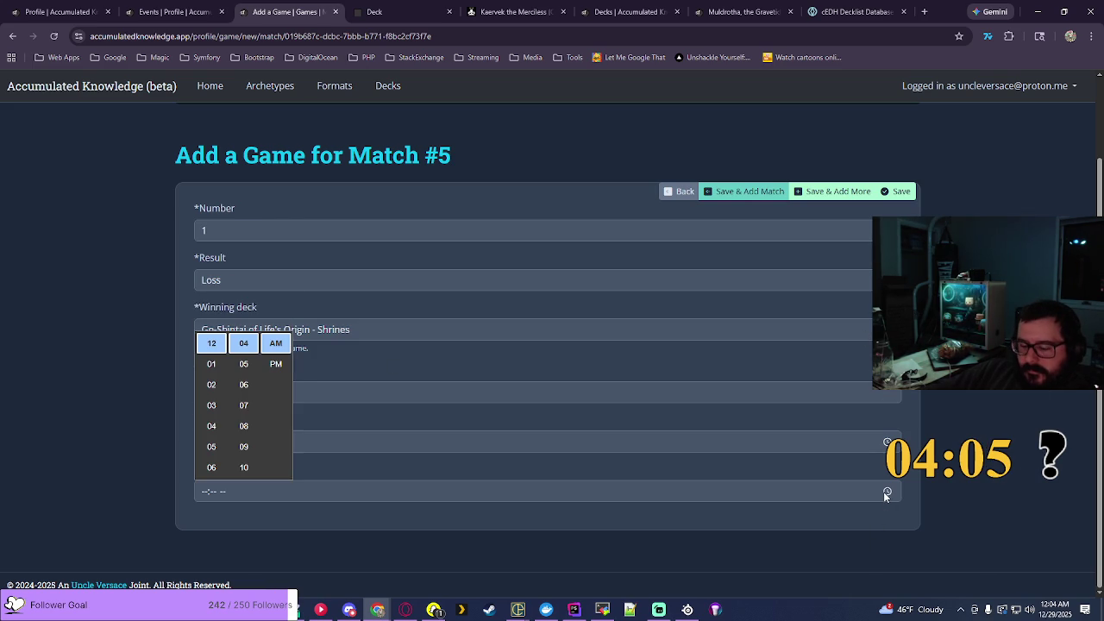
pyautogui.scroll(-1, 212, 436)
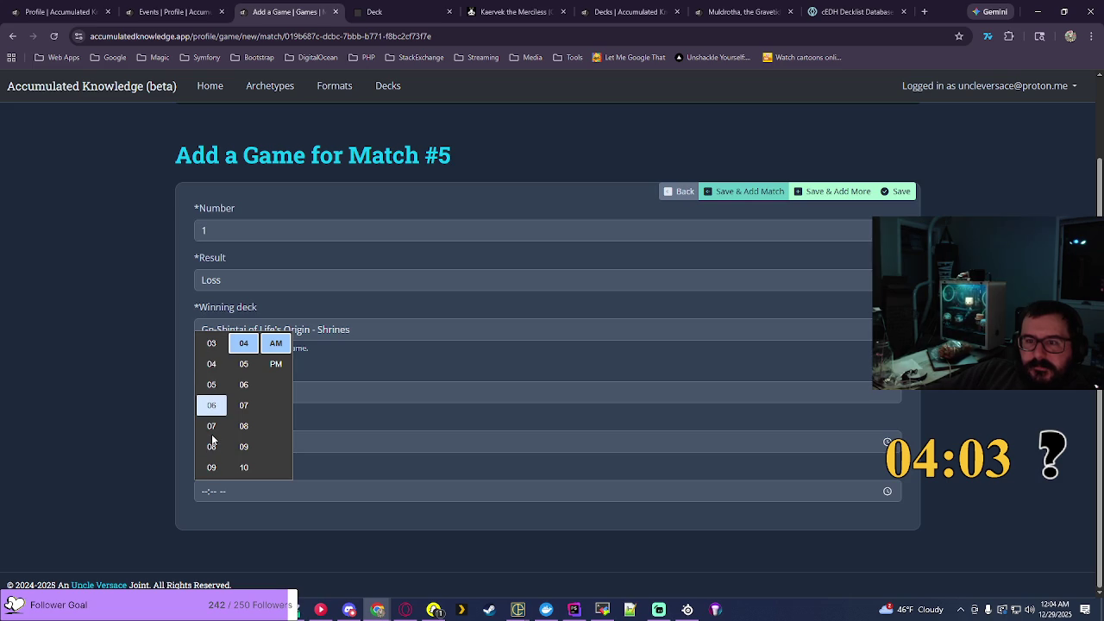
pyautogui.click(212, 467)
pyautogui.scroll(-4, 241, 410)
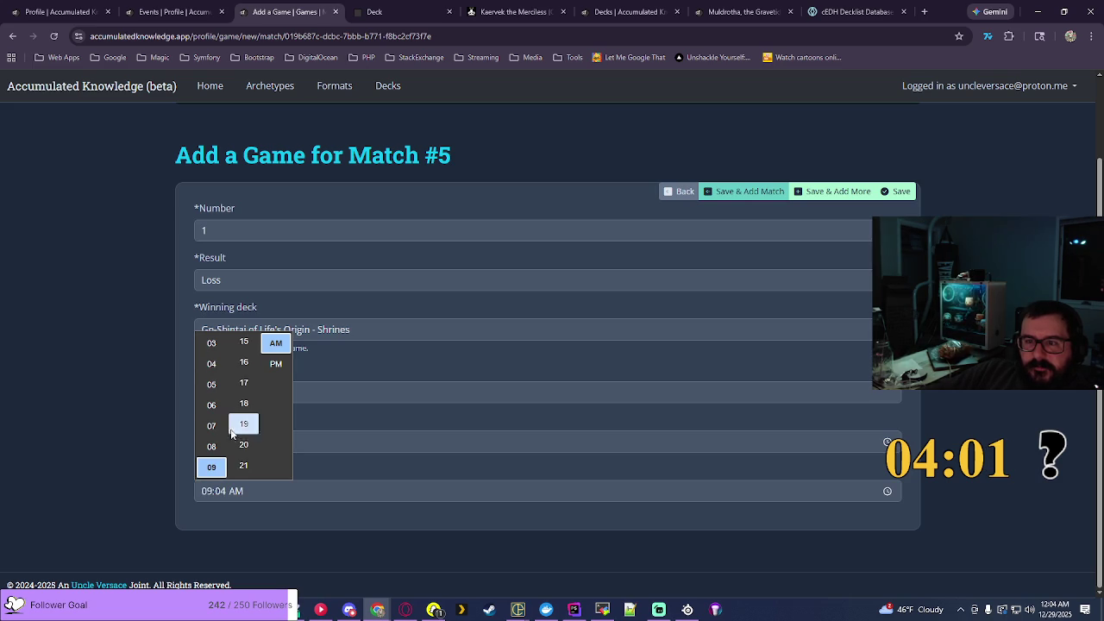
pyautogui.click(243, 382)
pyautogui.click(243, 344)
pyautogui.click(276, 363)
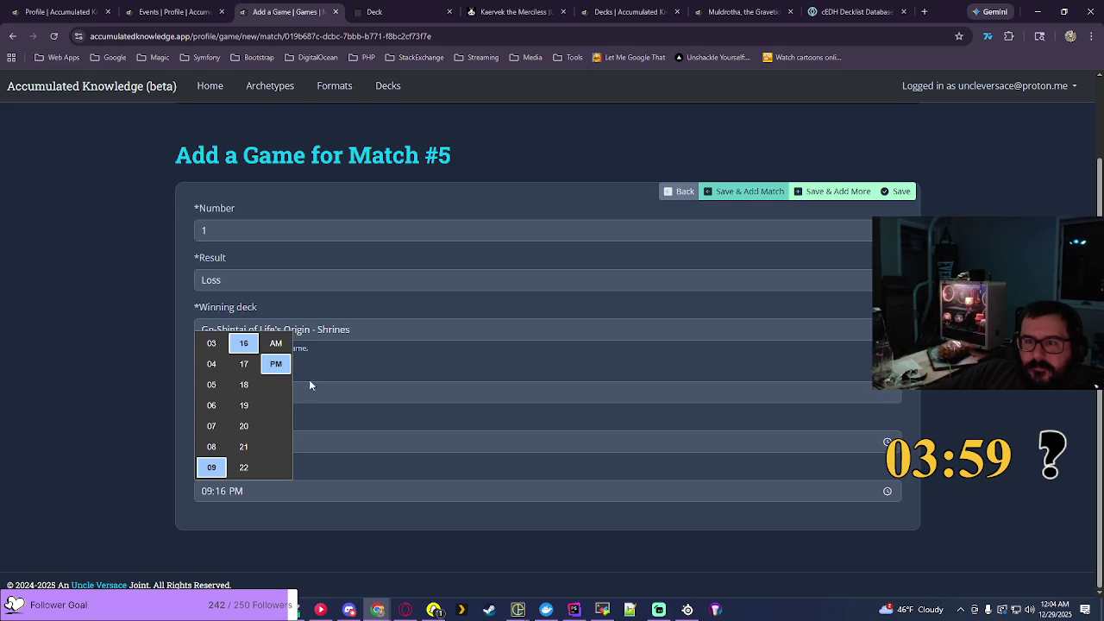
pyautogui.press('Return')
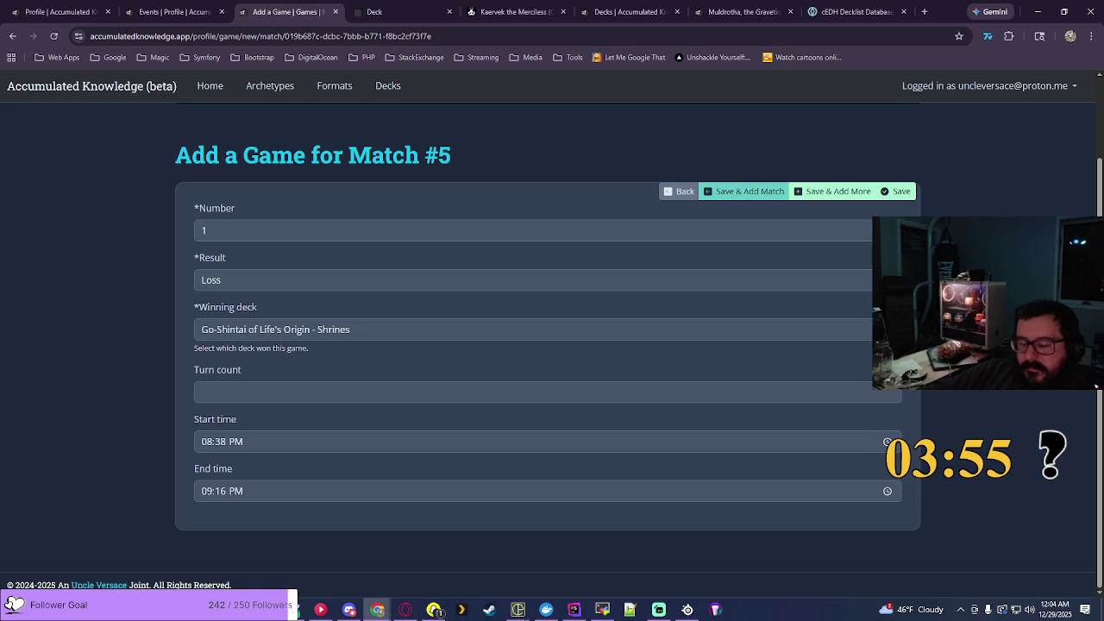
# Step: Save the game and create Match #6 using my Archangel Avacyn - Angels deck
pyautogui.click(756, 192)
pyautogui.click(432, 366)
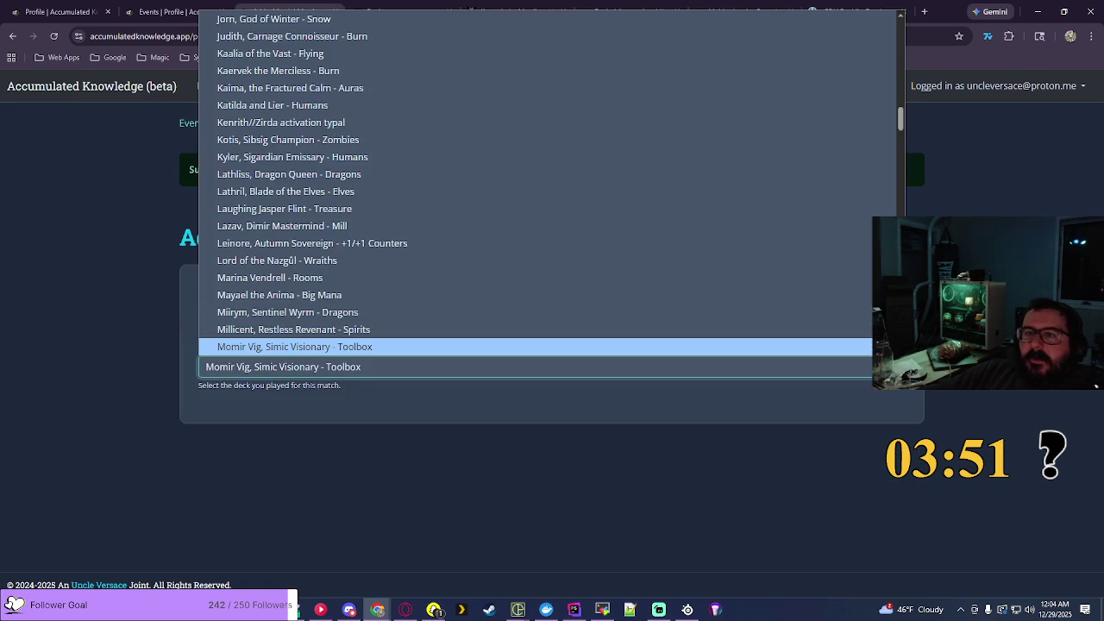
pyautogui.click(903, 32)
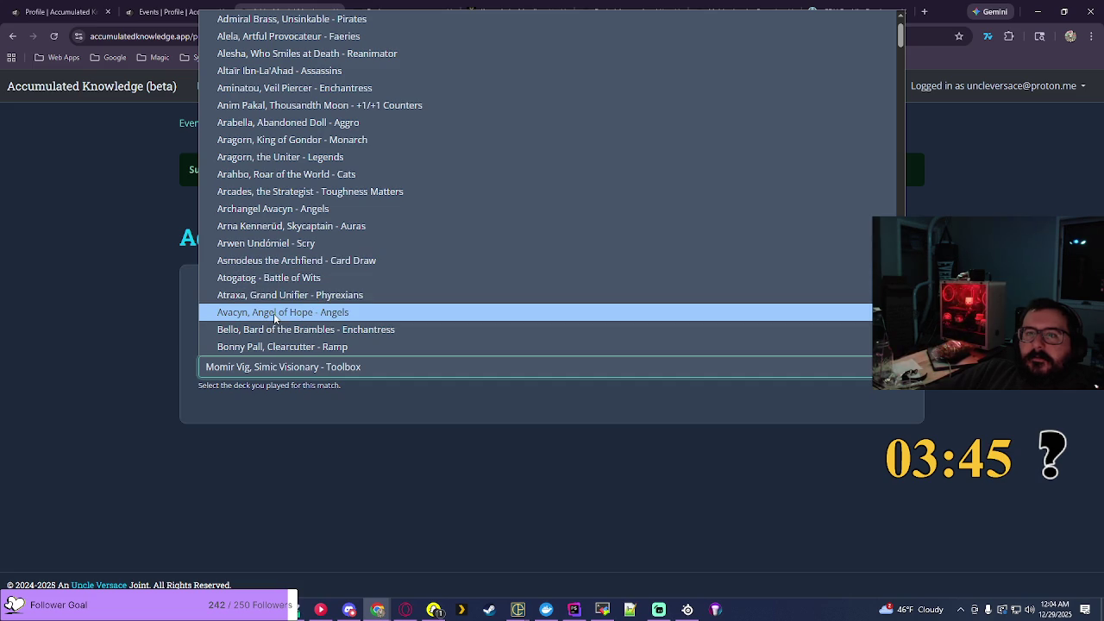
pyautogui.click(293, 209)
pyautogui.click(791, 274)
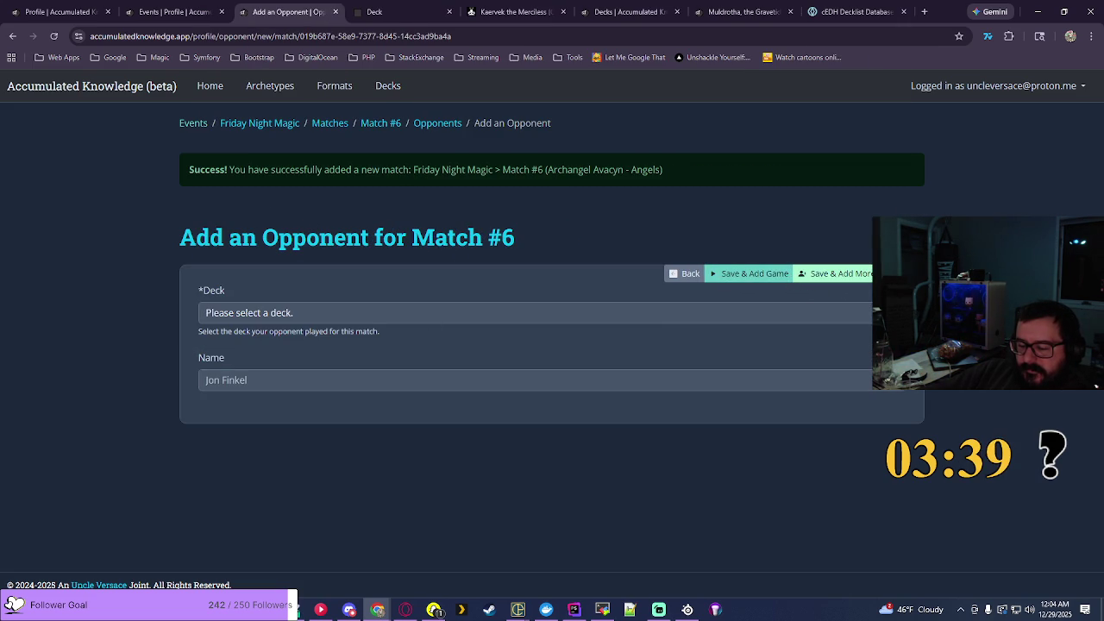
# Step: Add a Match #6 opponent playing The Gitrog, Ravenous Ride - Lands Matter
pyautogui.click(535, 313)
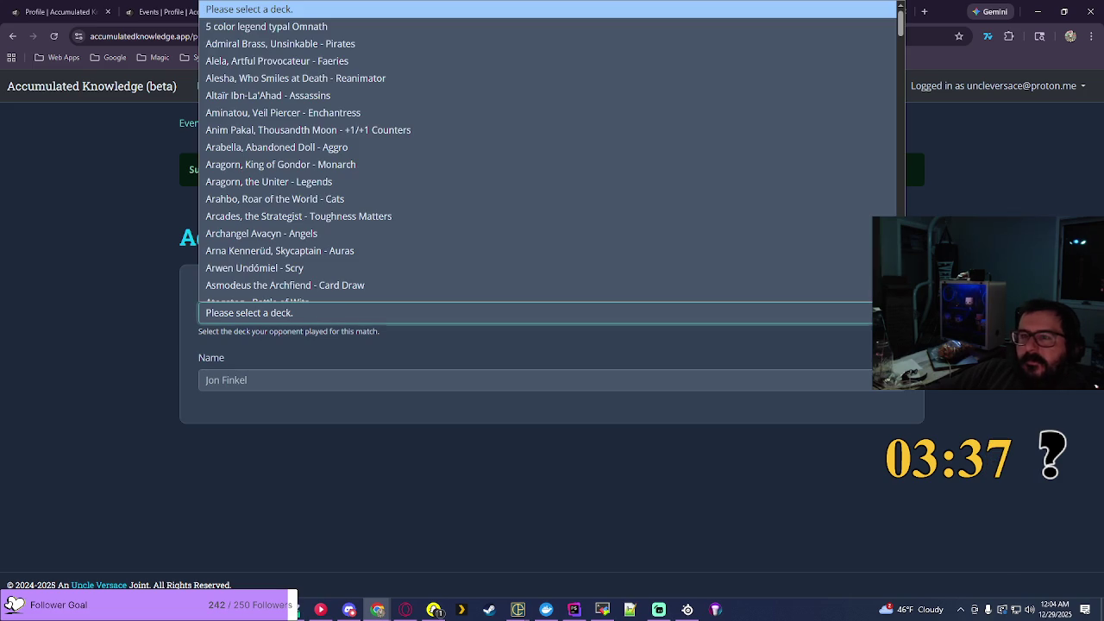
pyautogui.scroll(-5, 552, 155)
pyautogui.scroll(-15, 552, 151)
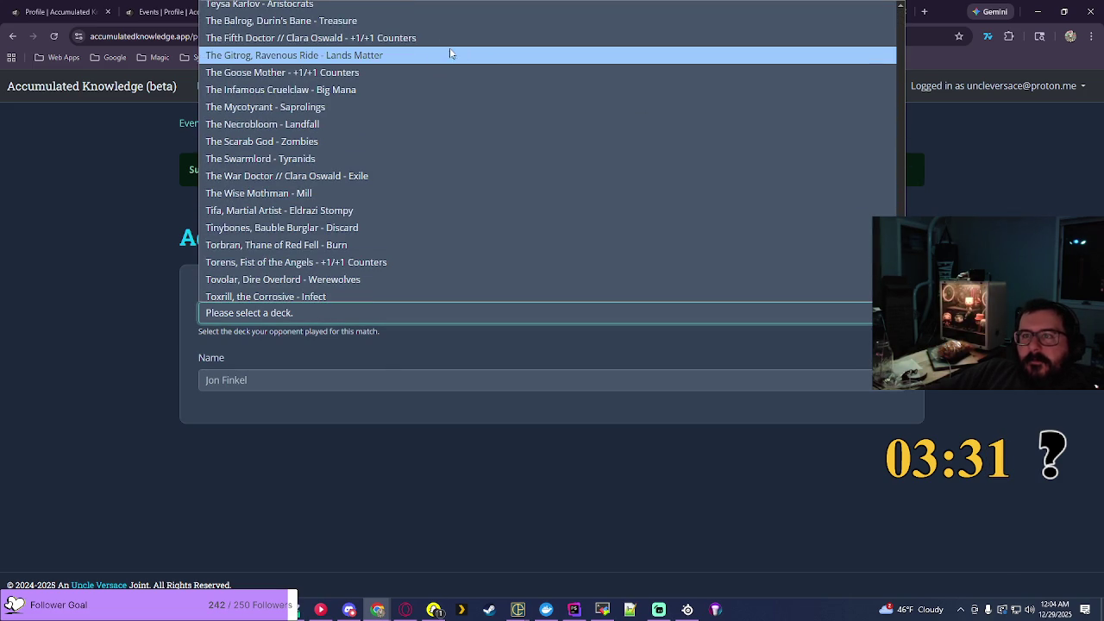
pyautogui.click(401, 56)
pyautogui.click(844, 277)
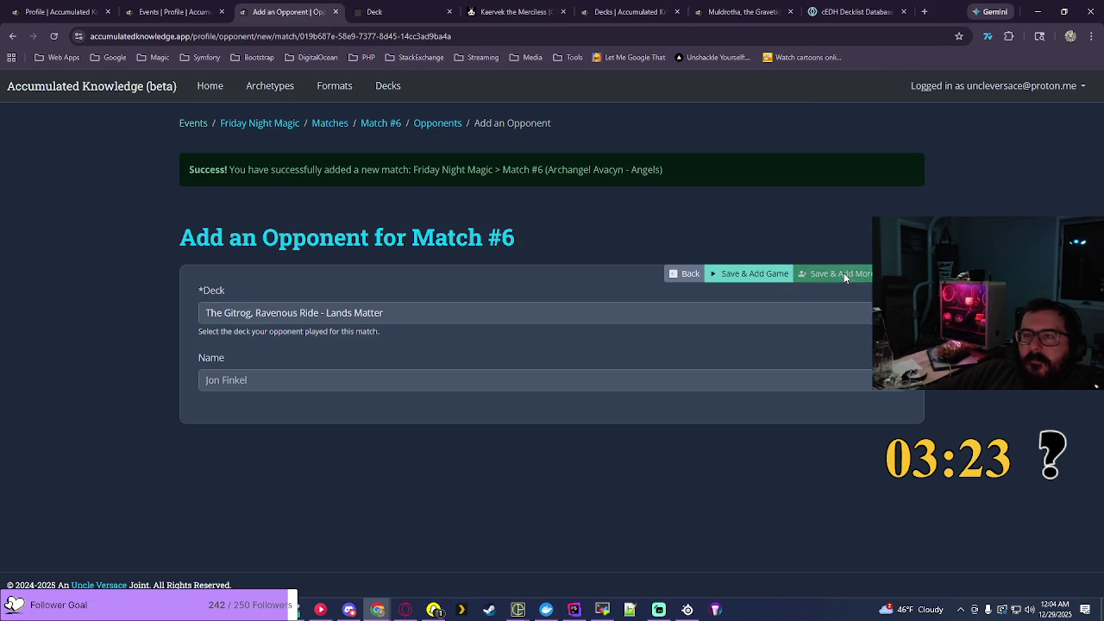
# Step: Look through the opponent deck list and saved decks for a Zoraline deck
pyautogui.click(535, 326)
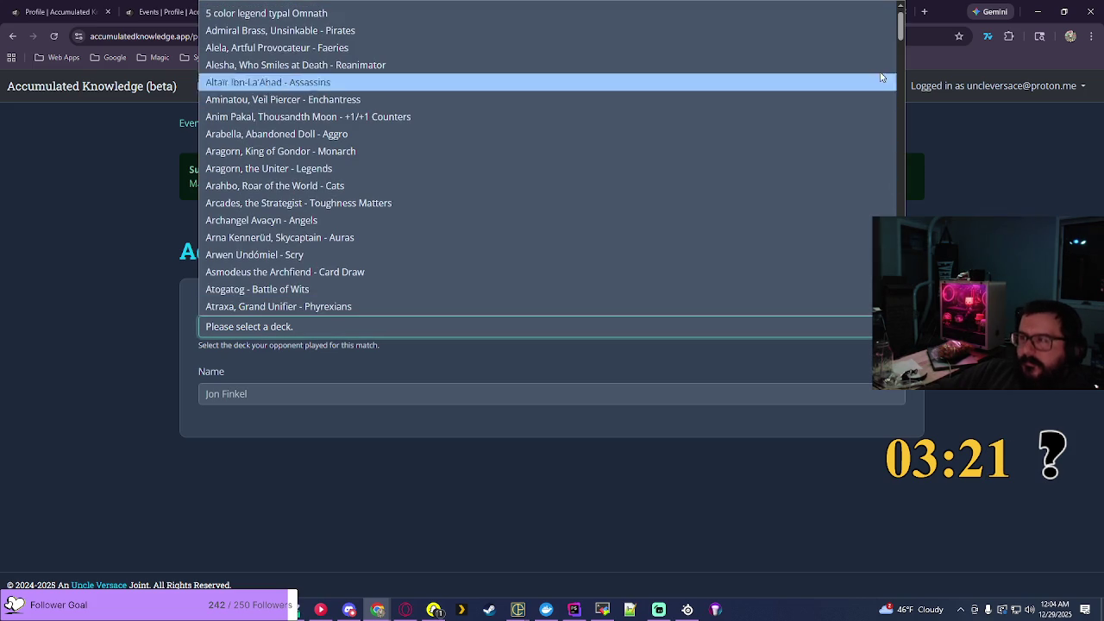
pyautogui.scroll(-20, 553, 163)
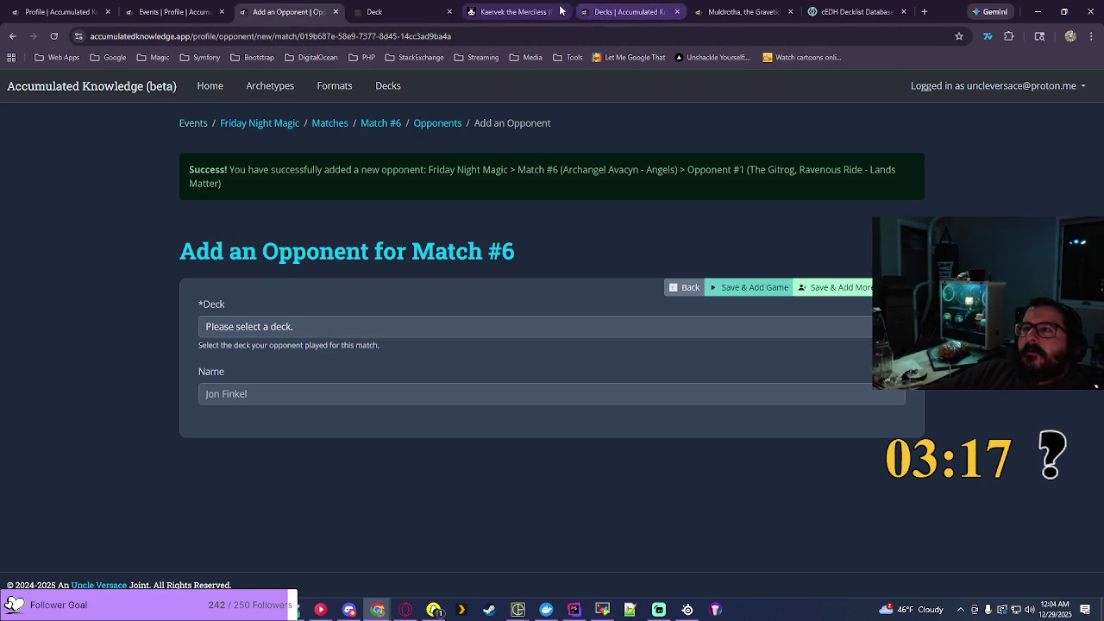
pyautogui.click(620, 11)
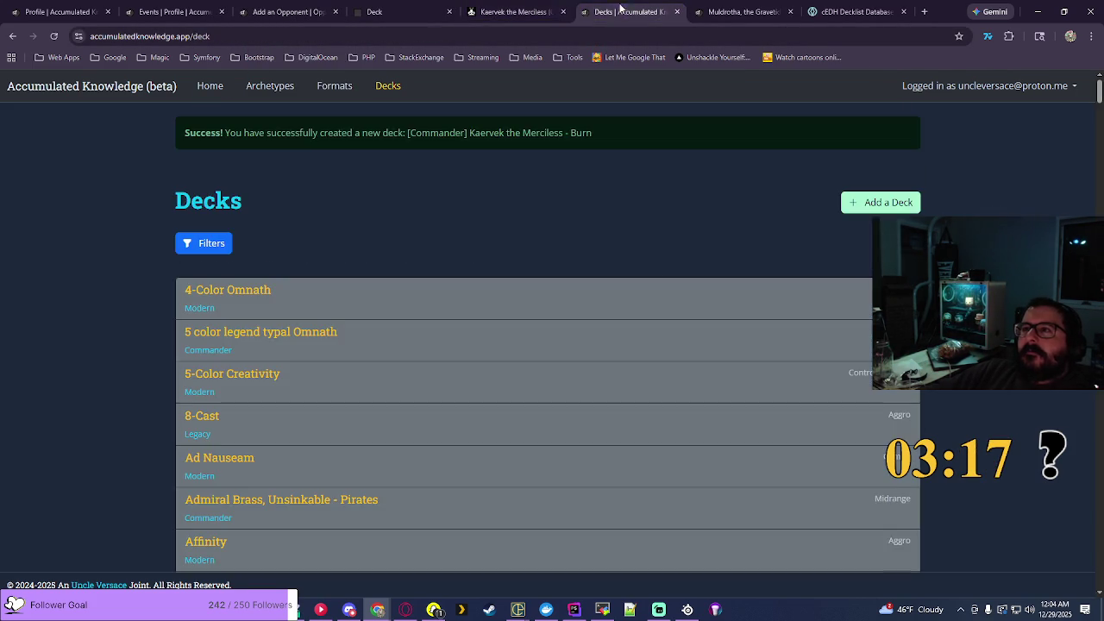
pyautogui.click(515, 11)
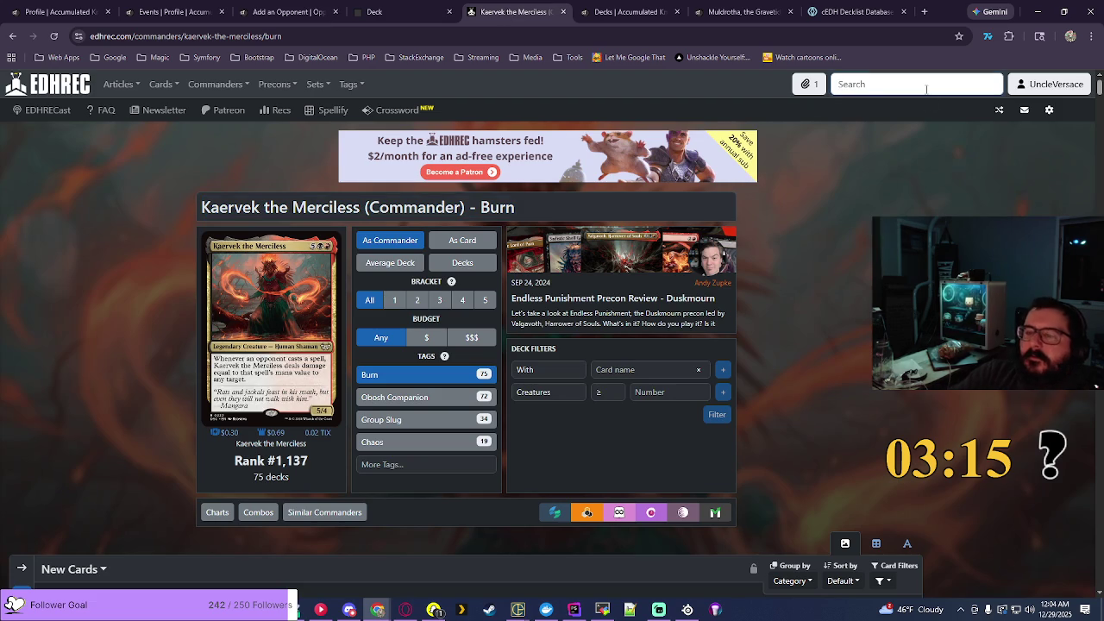
# Step: Find Zoraline, Cosmos Caller on EDHREC and filter it to Lifegain decks (2,444)
pyautogui.click(927, 89)
pyautogui.write('zoraline')
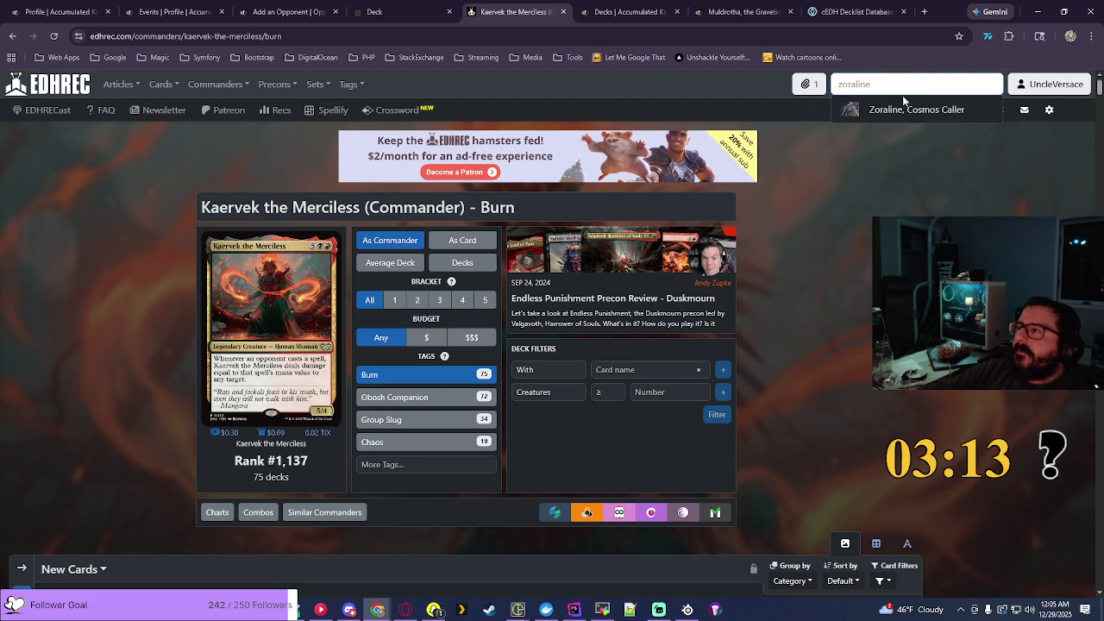
pyautogui.click(894, 106)
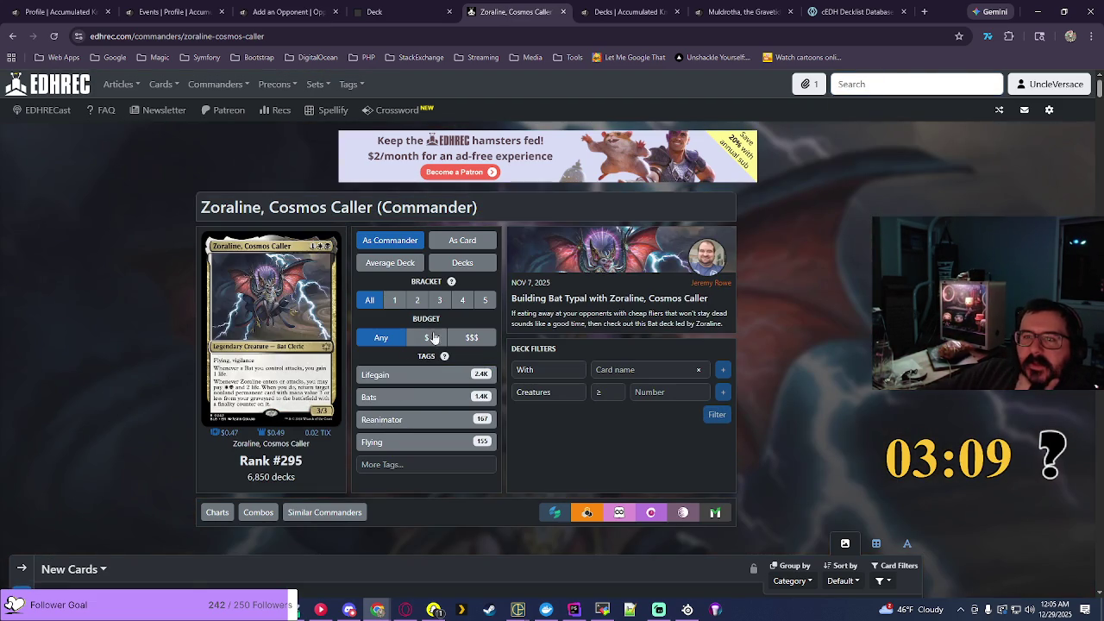
pyautogui.click(374, 383)
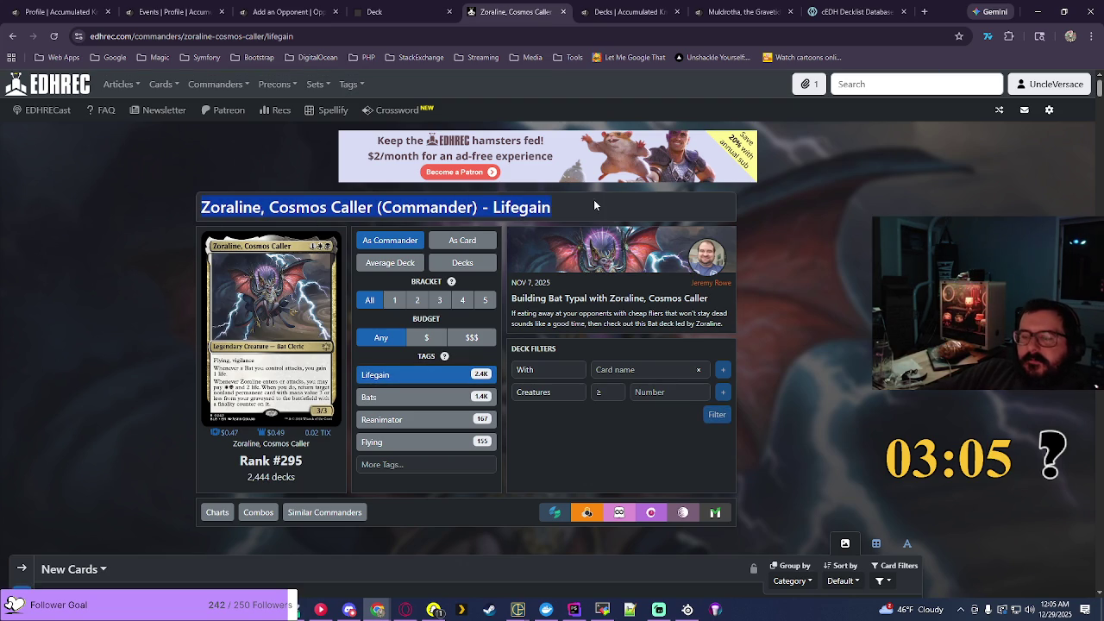
pyautogui.click(642, 12)
pyautogui.click(853, 205)
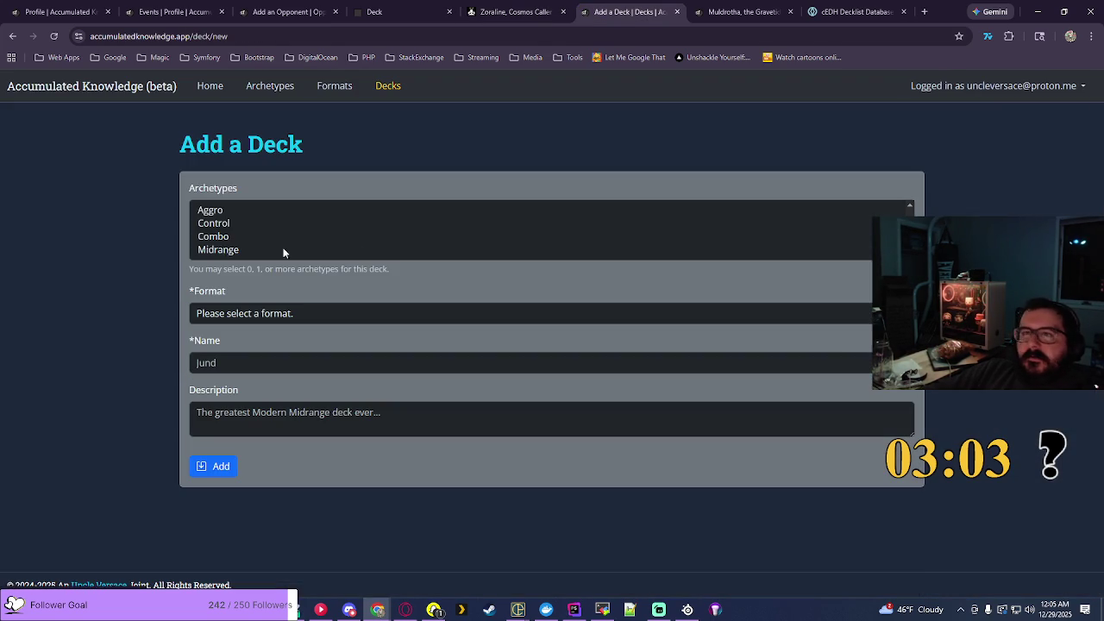
# Step: Create a Midrange and Combo Commander deck named Zoraline, Cosmos Caller - Lifegain
pyautogui.click(230, 249)
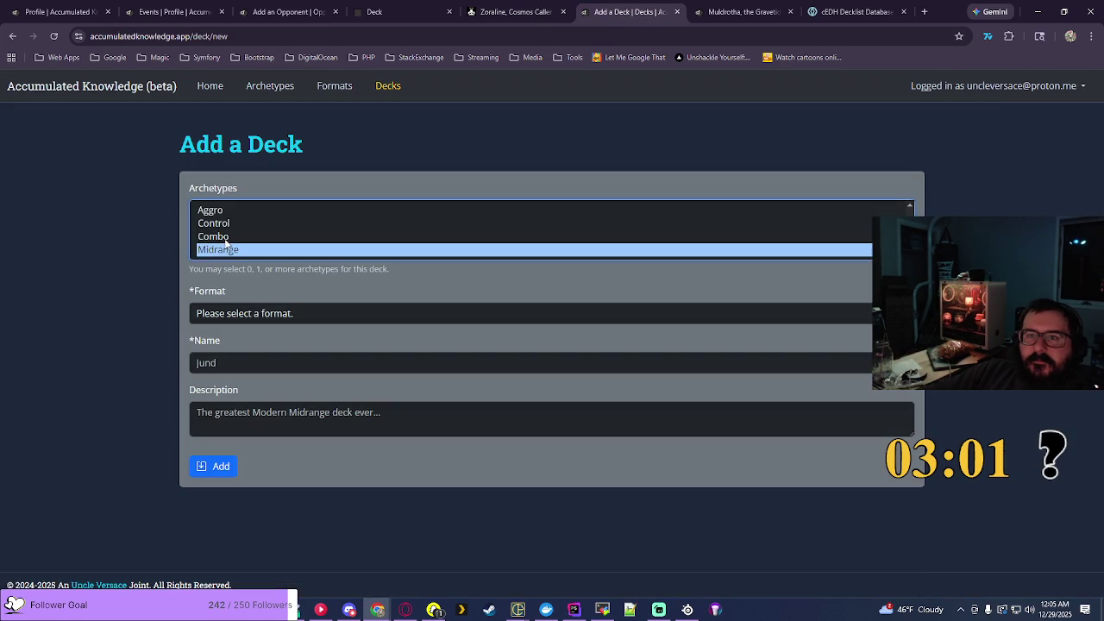
pyautogui.keyDown('ctrl'); pyautogui.click(227, 236); pyautogui.keyUp('ctrl')
pyautogui.click(281, 313)
pyautogui.click(257, 368)
pyautogui.click(279, 358)
pyautogui.write('Zoraline, Cosmos Caller (Commander) - Lifegain')
pyautogui.press('BackSpace')
pyautogui.press('BackSpace')
pyautogui.press('BackSpace')
pyautogui.press('BackSpace')
pyautogui.press('BackSpace')
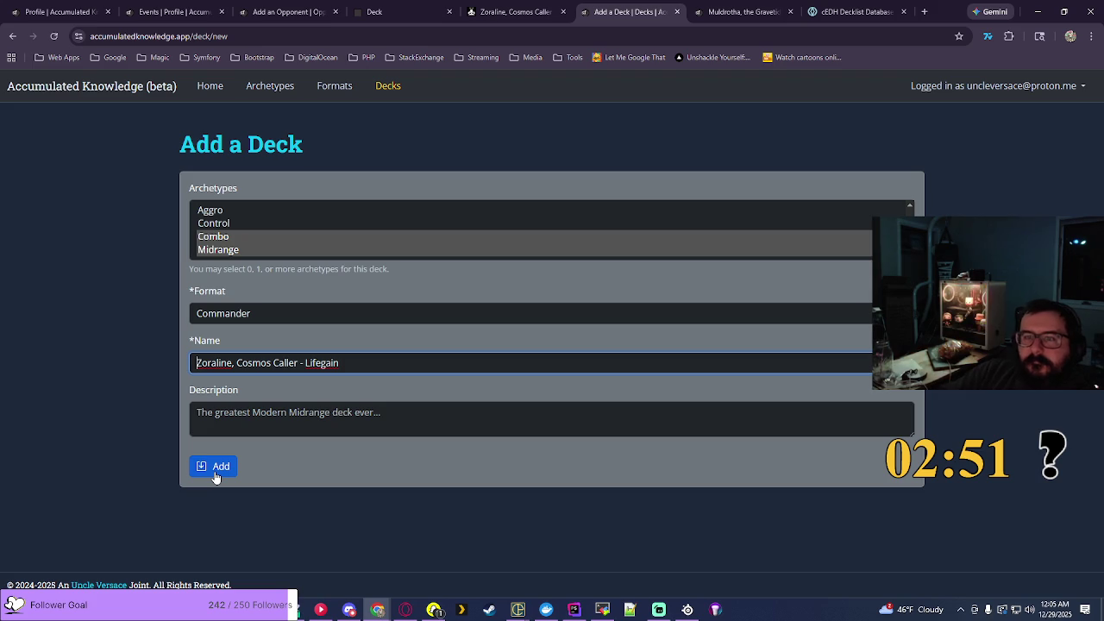
pyautogui.click(216, 477)
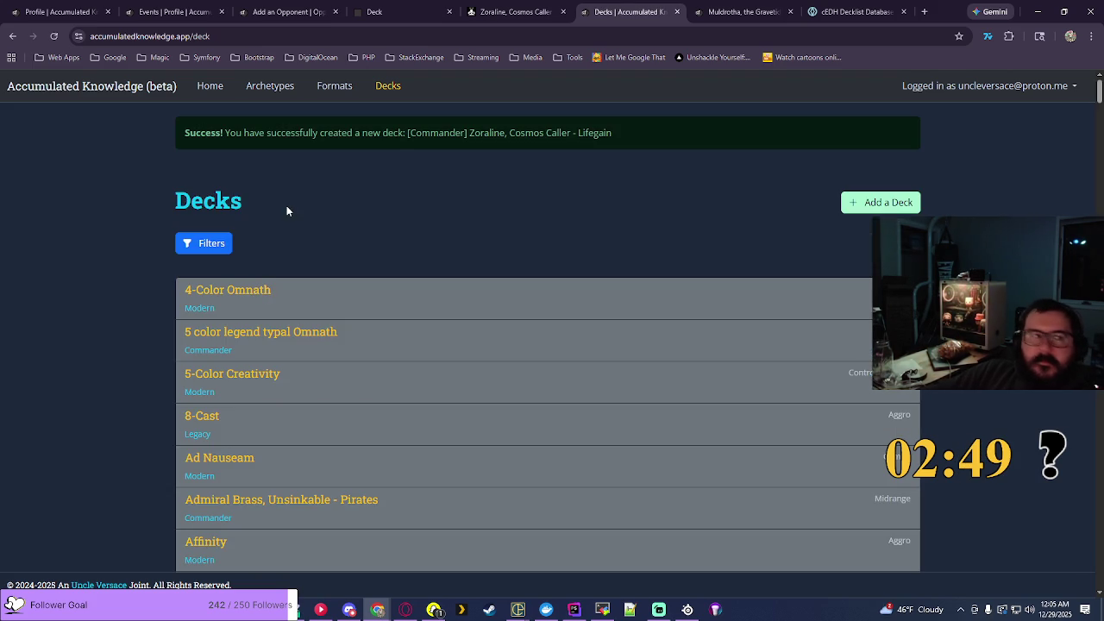
pyautogui.hotkey('alt', 'Tab')
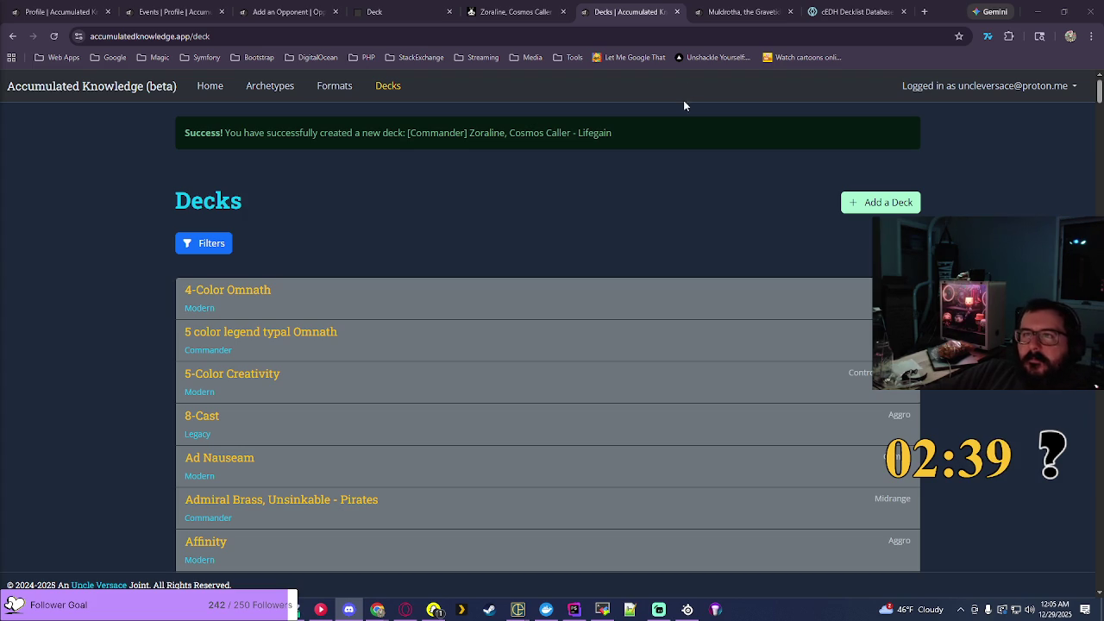
pyautogui.click(287, 12)
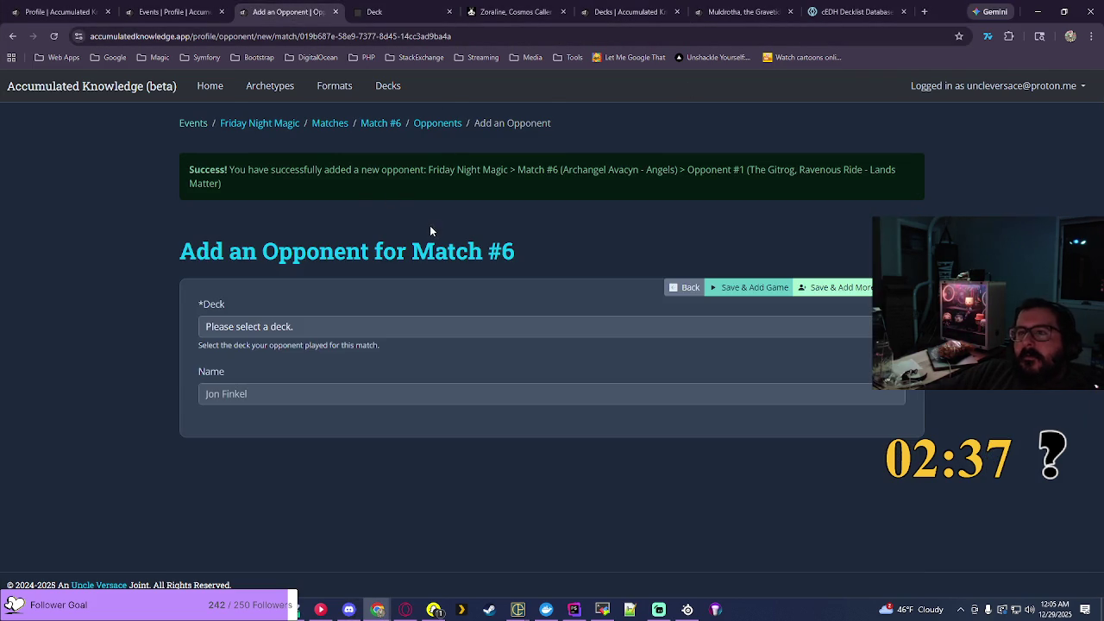
# Step: Review Match #6's opponents and add Zoraline, Cosmos Caller - Lifegain as Opponent #2
pyautogui.click(518, 256)
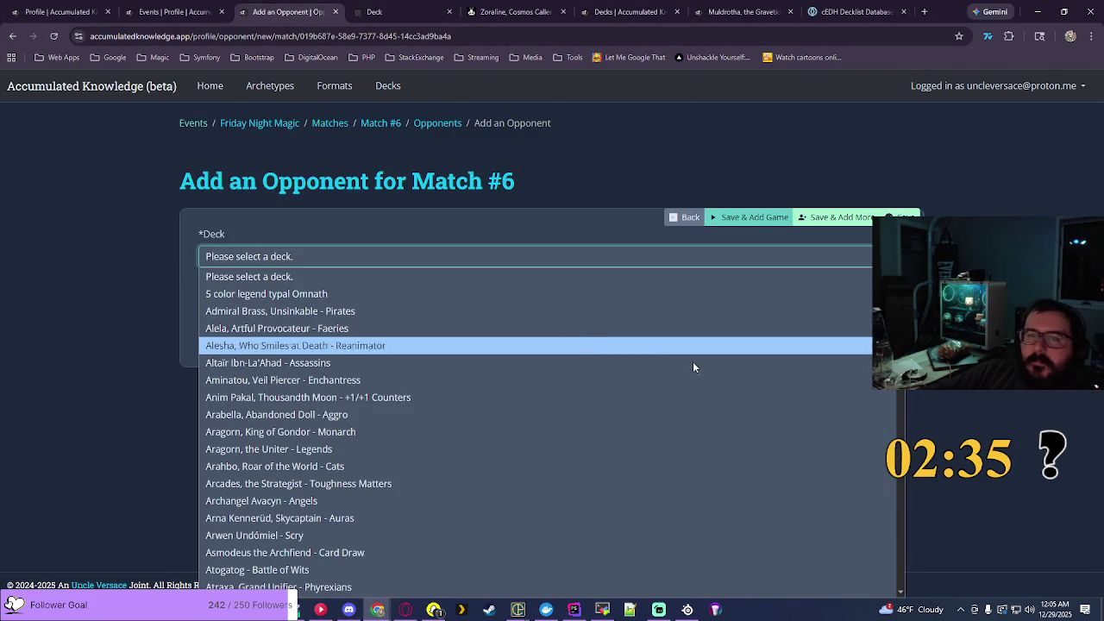
pyautogui.click(898, 578)
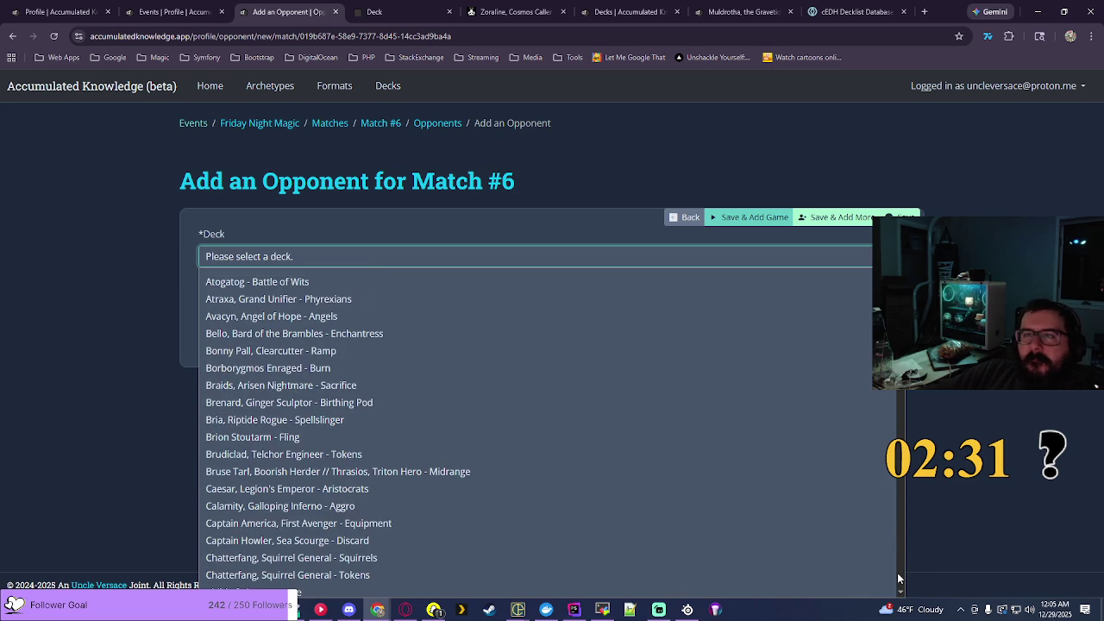
pyautogui.click(1011, 446)
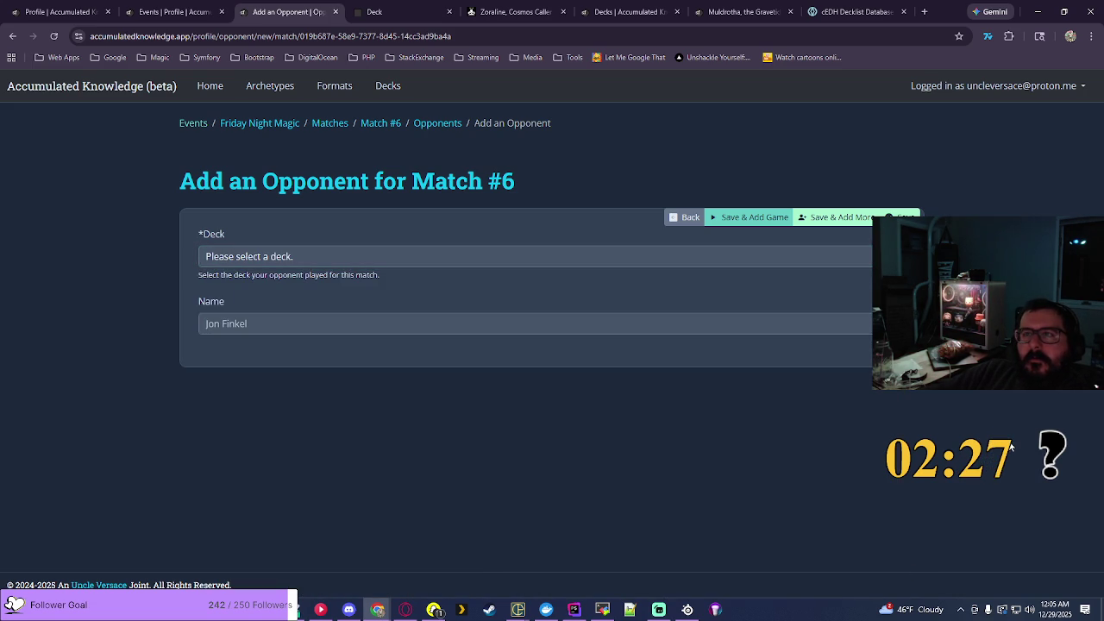
pyautogui.click(423, 127)
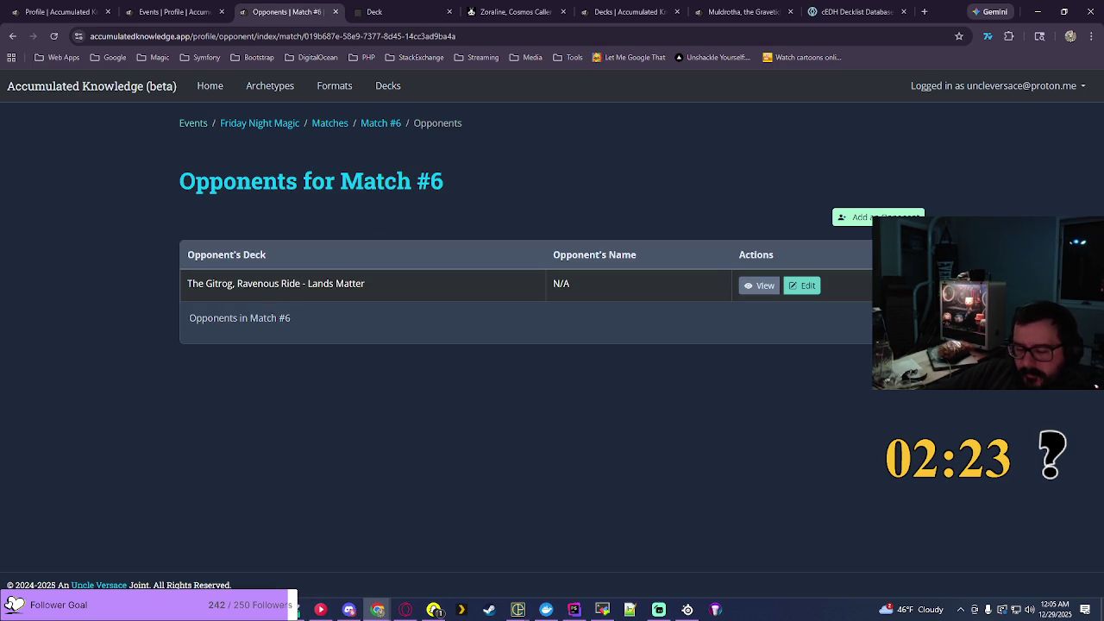
pyautogui.click(887, 216)
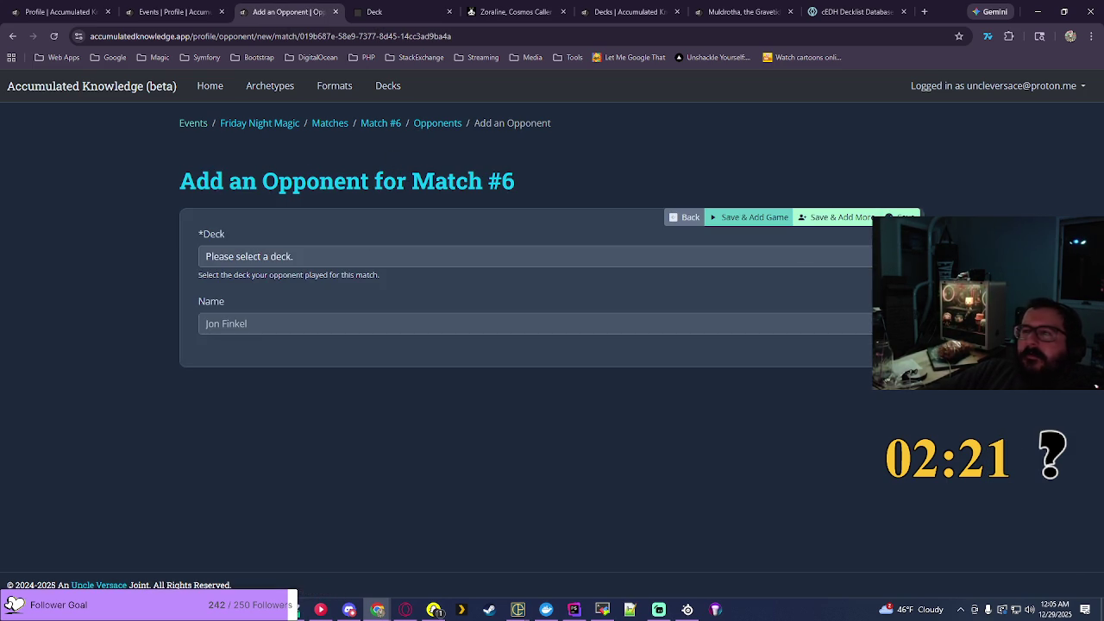
pyautogui.click(534, 256)
pyautogui.scroll(-20, 284, 518)
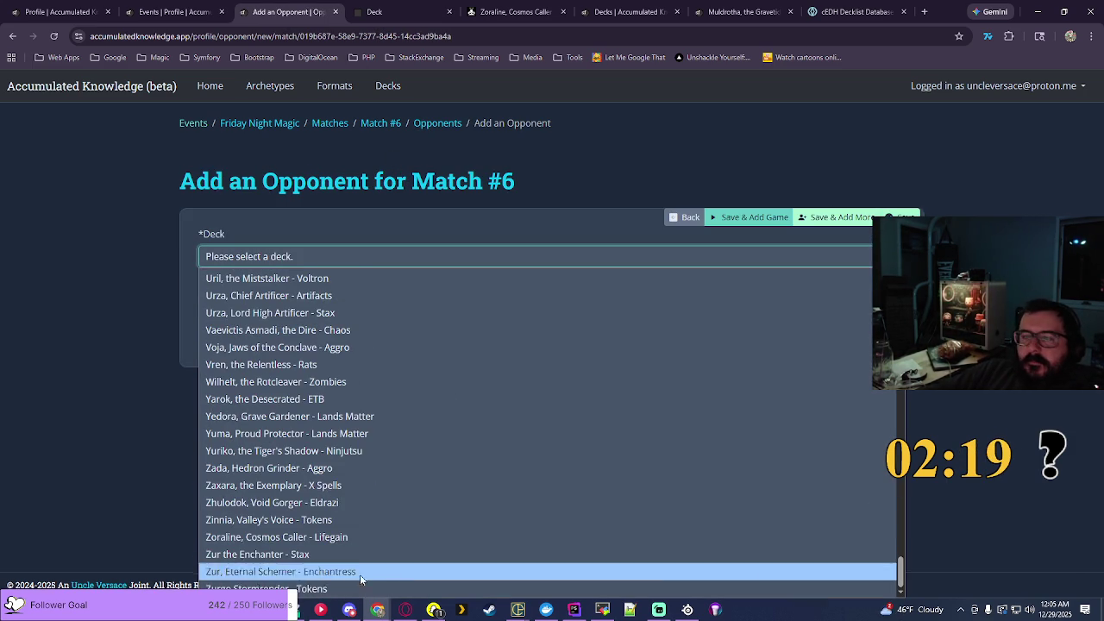
pyautogui.click(285, 536)
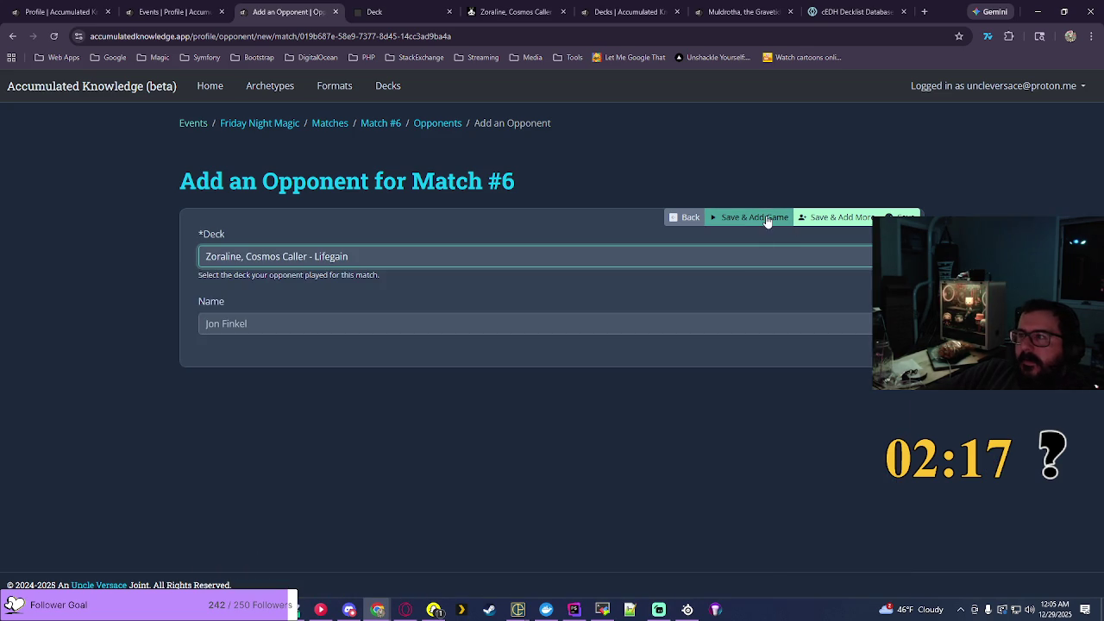
pyautogui.click(828, 219)
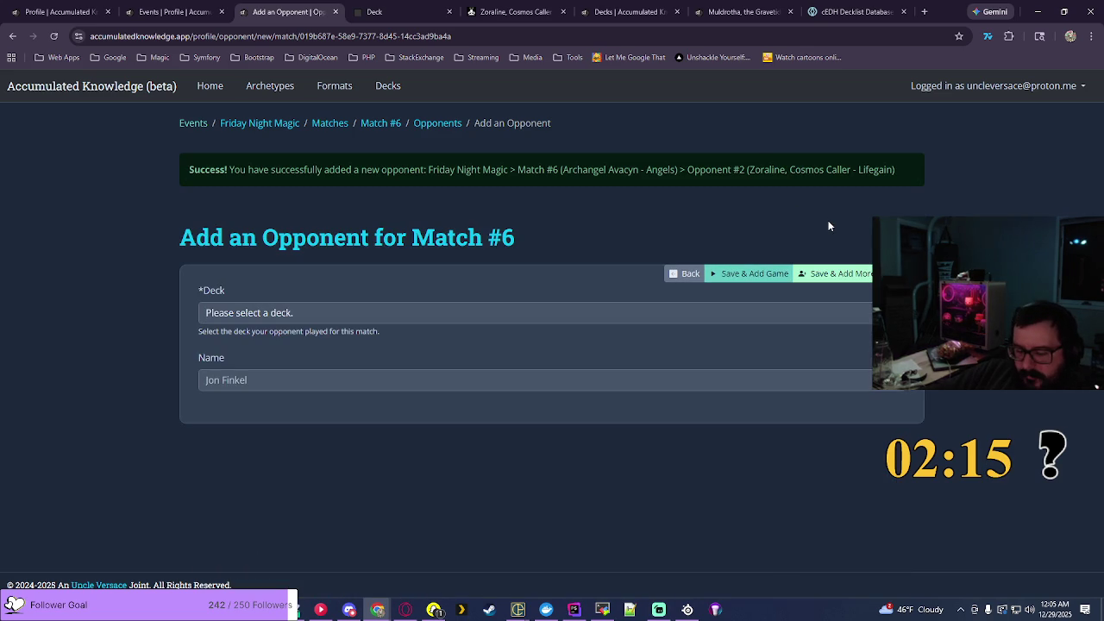
# Step: Browse the next opponent's deck list, then search EDHREC for 'the gitrog m'
pyautogui.click(829, 312)
pyautogui.scroll(-10, 776, 187)
pyautogui.scroll(-20, 552, 151)
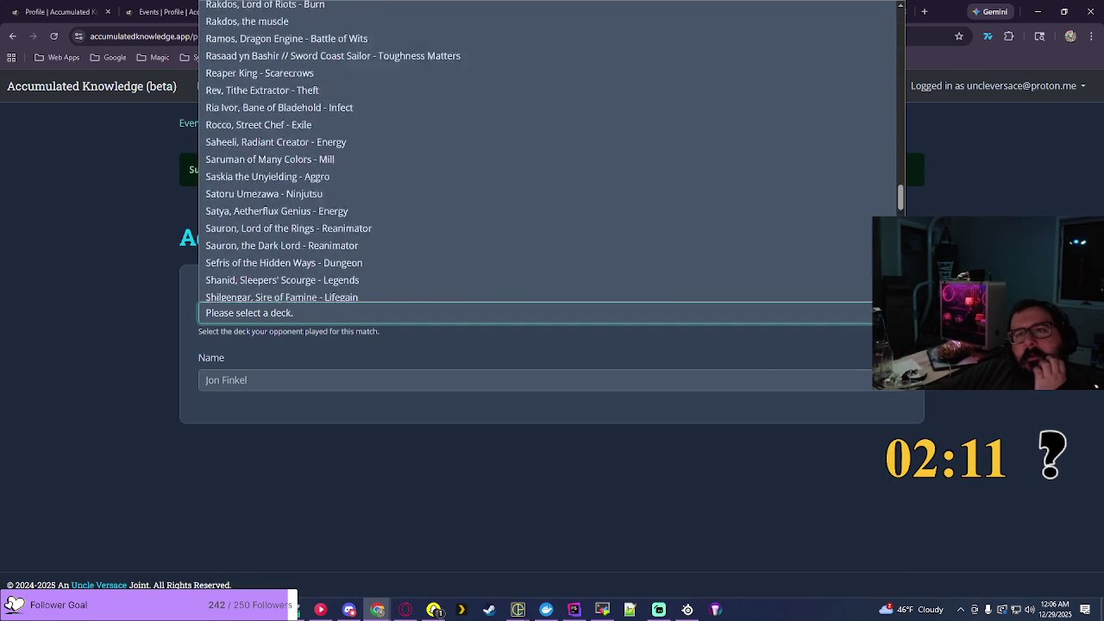
pyautogui.scroll(-2, 552, 151)
pyautogui.scroll(-5, 552, 151)
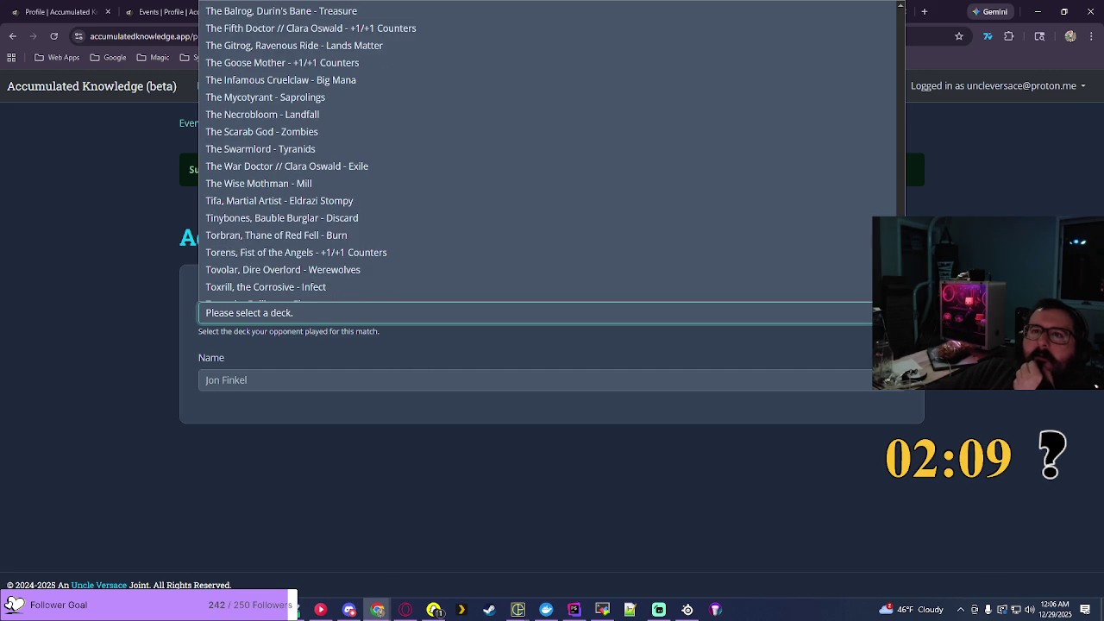
pyautogui.press('Escape')
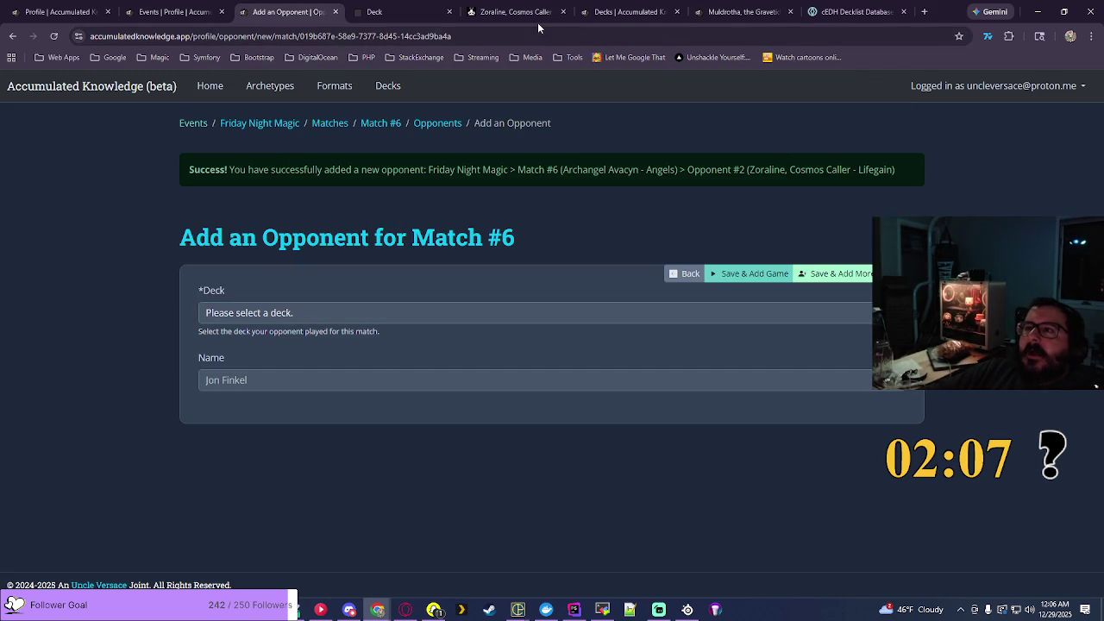
pyautogui.click(537, 19)
pyautogui.click(856, 86)
pyautogui.write('the ')
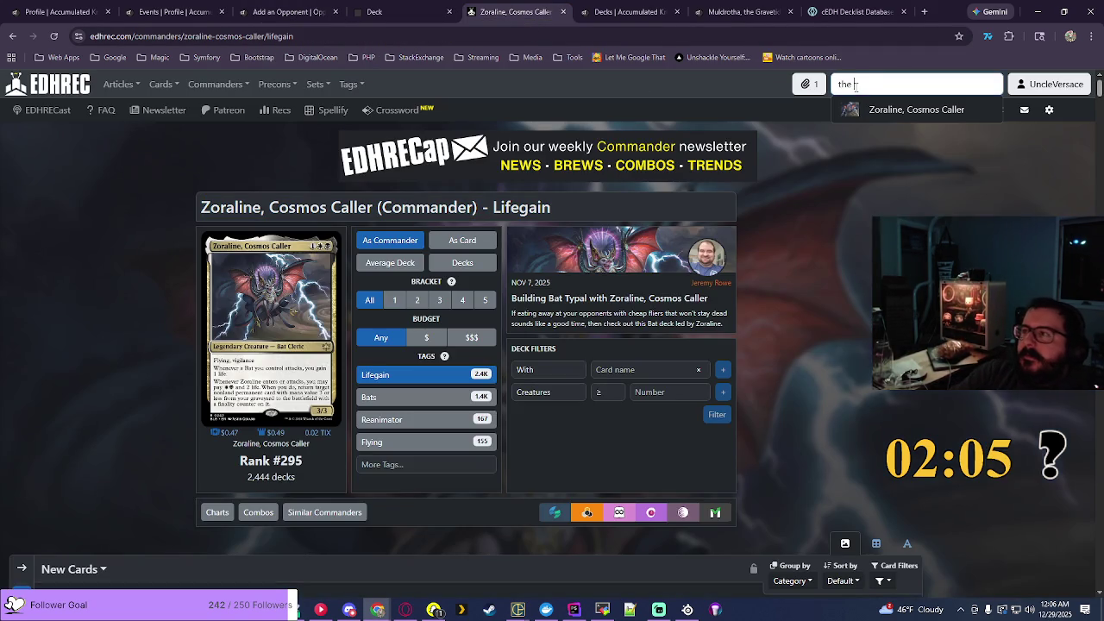
pyautogui.write('gitrog mon')
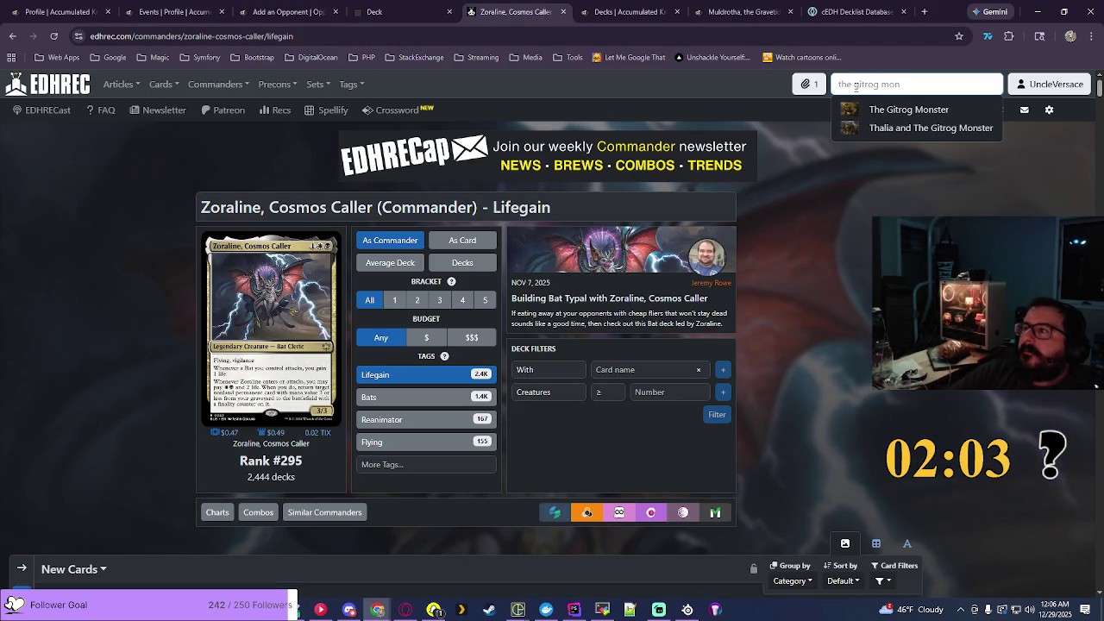
# Step: Open The Gitrog Monster's Lands Matter page (1,371 decks) and select its title
pyautogui.click(920, 107)
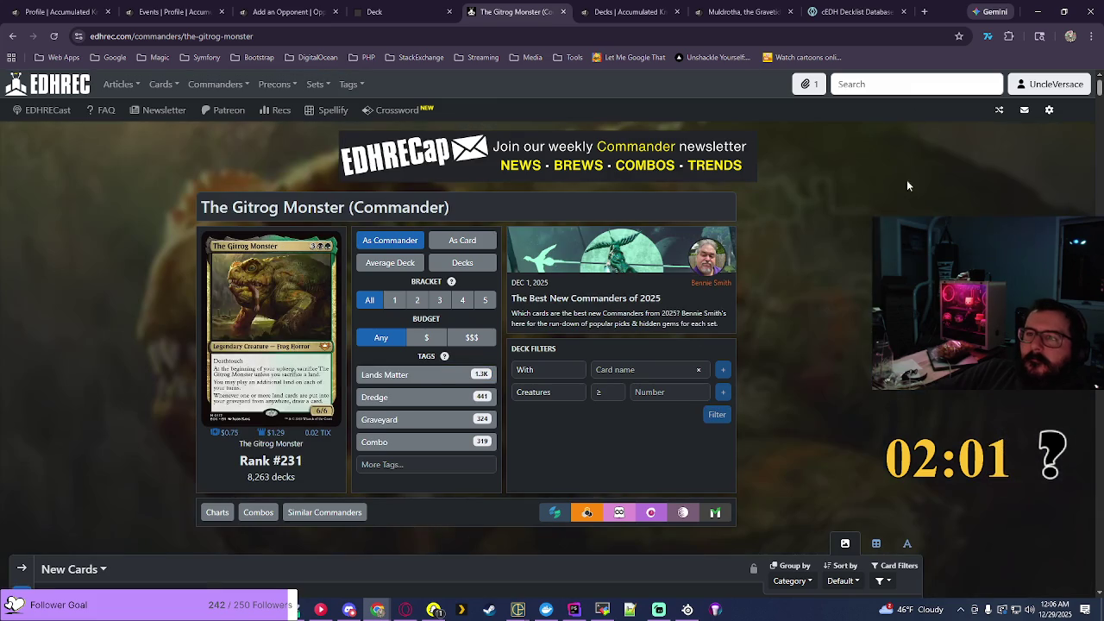
pyautogui.click(429, 377)
pyautogui.moveTo(201, 207); pyautogui.dragTo(508, 197)
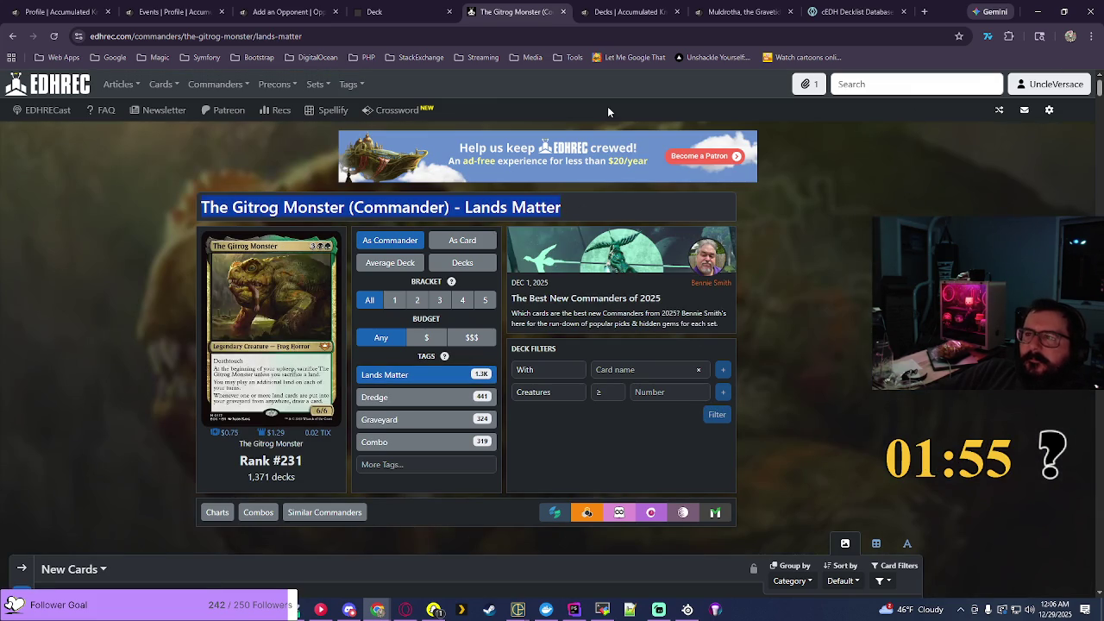
pyautogui.click(623, 12)
pyautogui.click(884, 206)
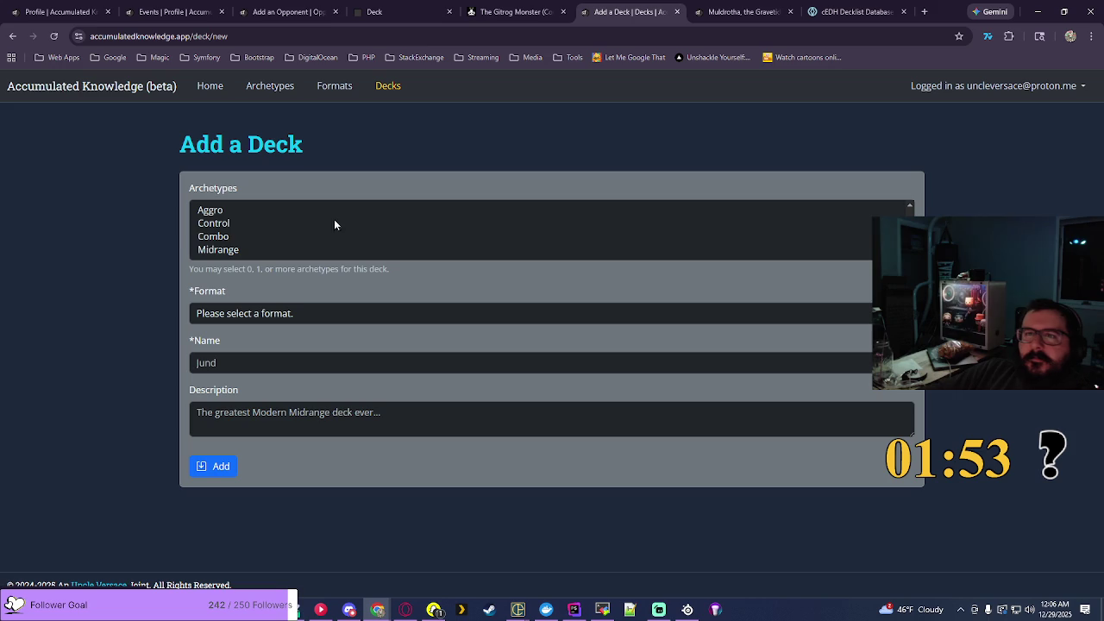
# Step: Create the Commander deck 'The Gitrog Monster - Lands Matter' tagged Combo and Midrange
pyautogui.click(226, 251)
pyautogui.keyDown('ctrl'); pyautogui.click(226, 236); pyautogui.keyUp('ctrl')
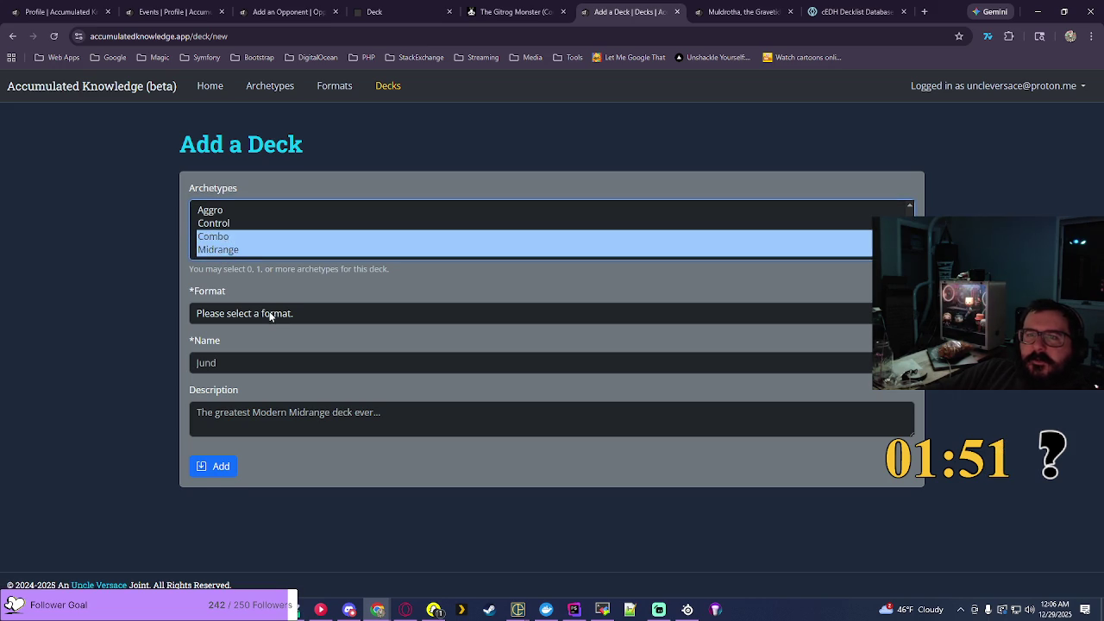
pyautogui.click(337, 314)
pyautogui.click(259, 367)
pyautogui.click(337, 363)
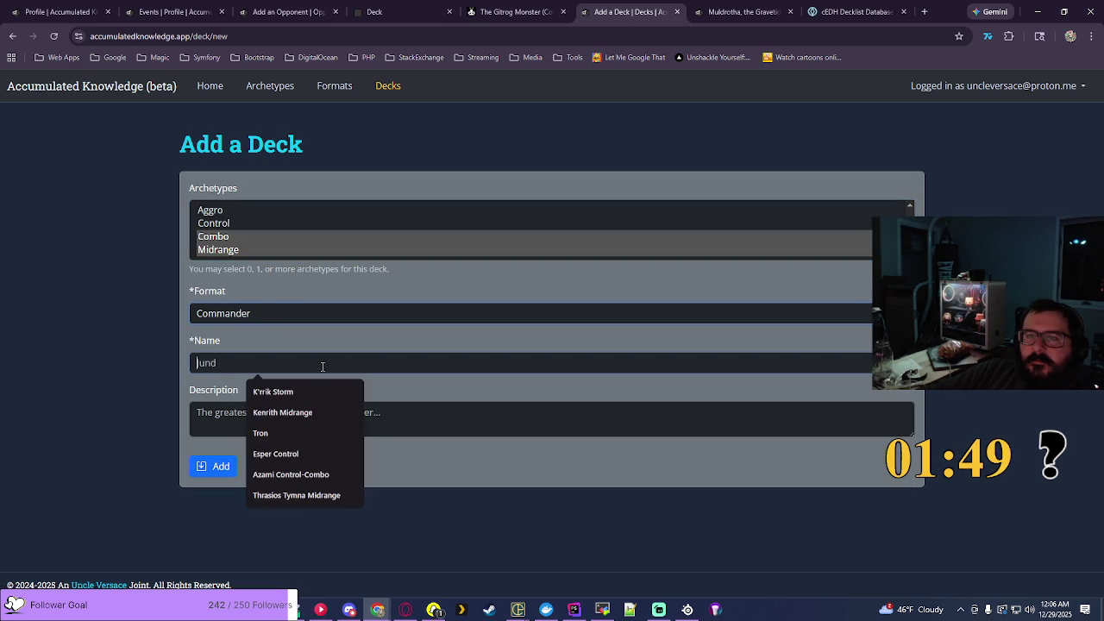
pyautogui.click(320, 381)
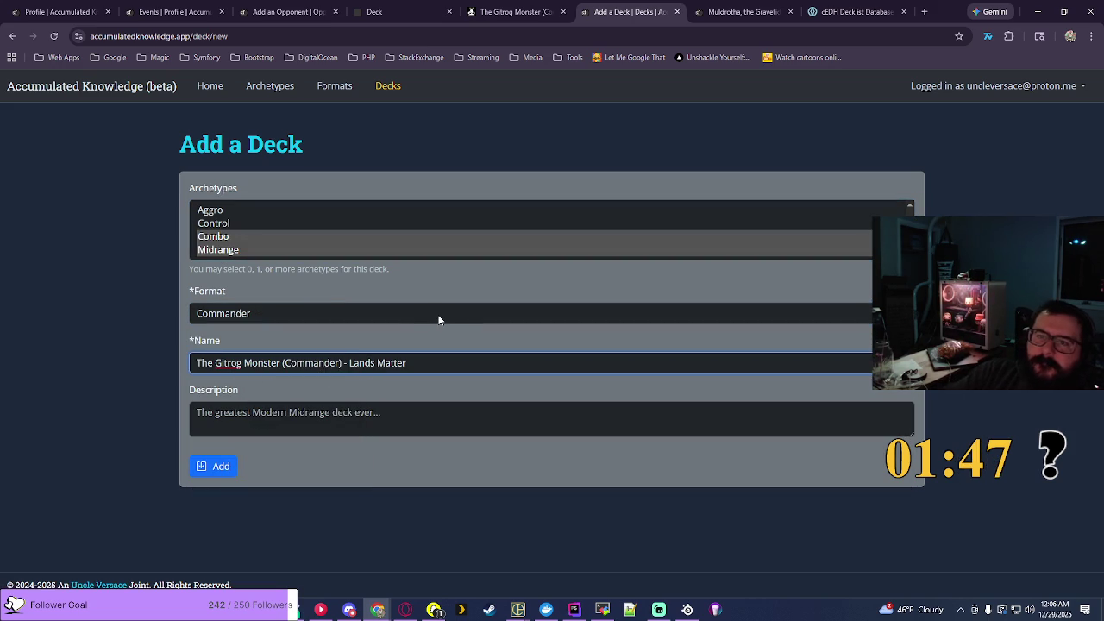
pyautogui.press('BackSpace')
pyautogui.press('BackSpace')
pyautogui.press('BackSpace')
pyautogui.press('BackSpace')
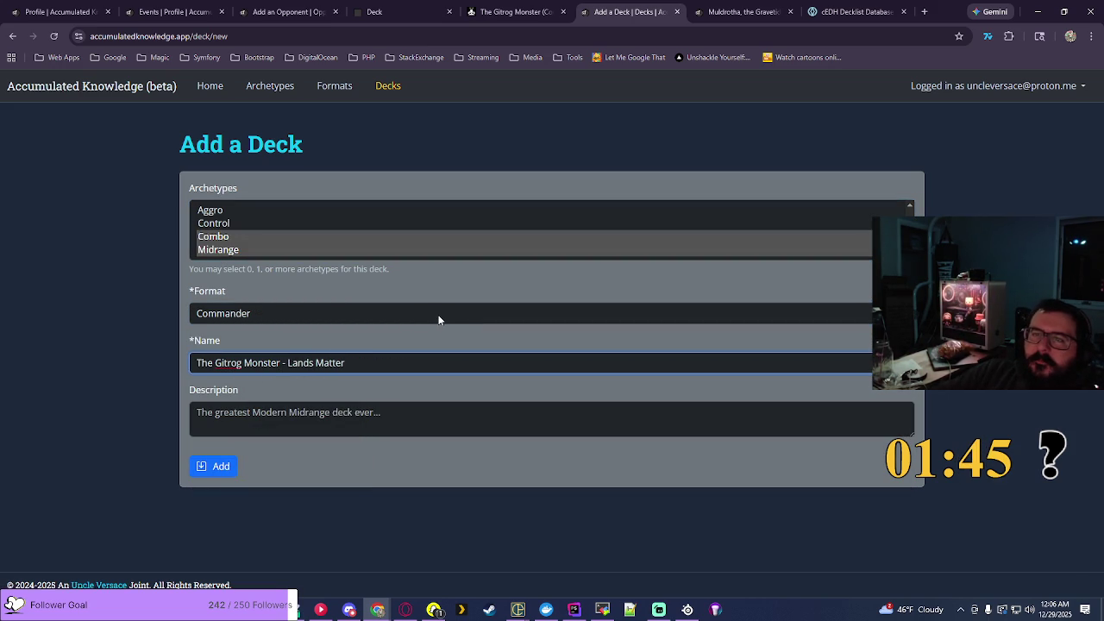
pyautogui.click(216, 477)
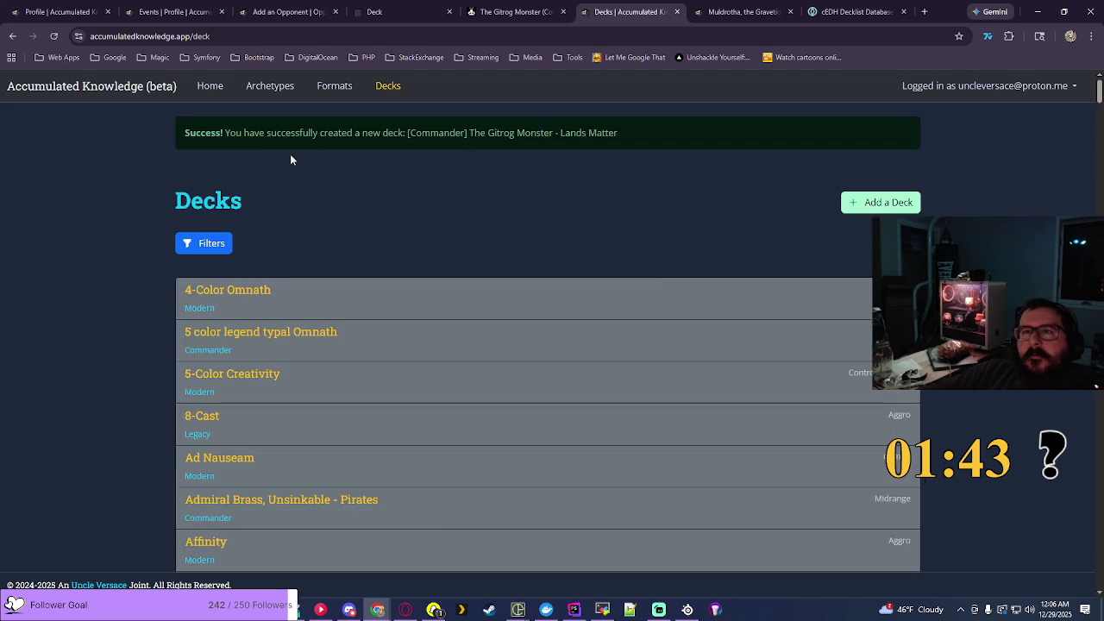
# Step: Reload the opponent form and add The Gitrog Monster - Lands Matter as Match #6's opponent
pyautogui.click(289, 11)
pyautogui.press('F5')
pyautogui.click(345, 257)
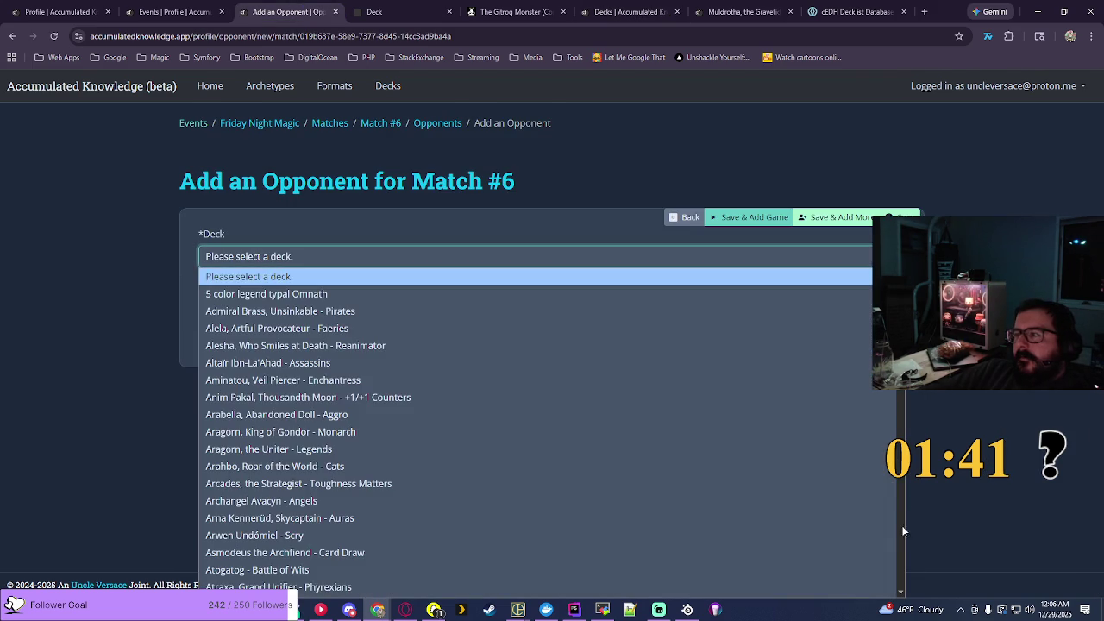
pyautogui.scroll(-20, 697, 471)
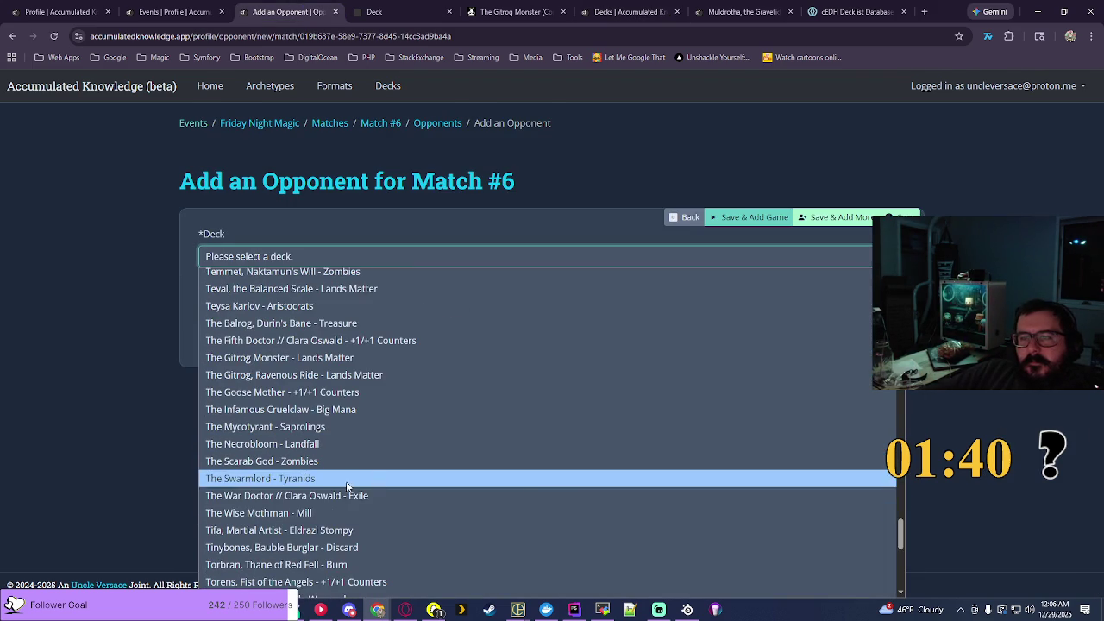
pyautogui.click(266, 359)
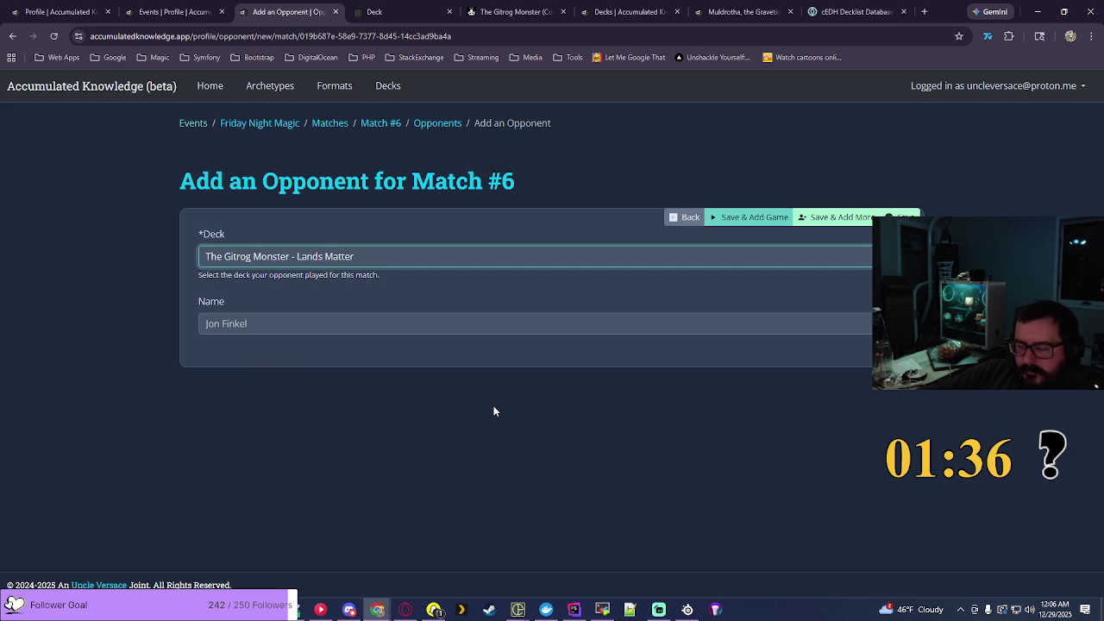
pyautogui.click(762, 219)
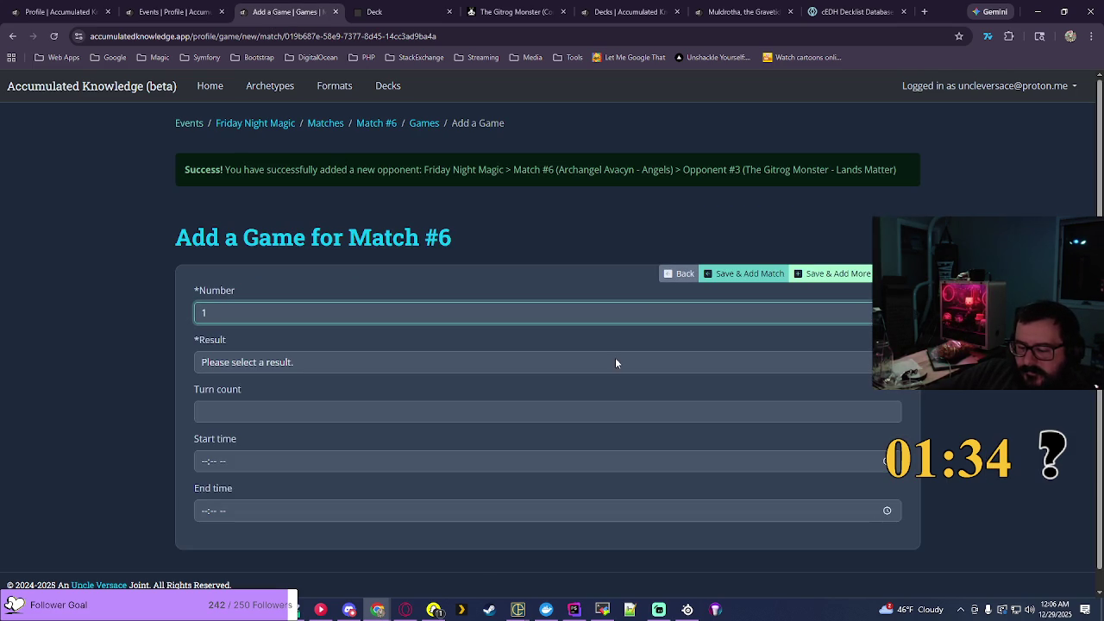
# Step: Record Game 1 as a Loss, with Zoraline, Cosmos Caller - Lifegain as the winning deck
pyautogui.click(263, 363)
pyautogui.click(261, 419)
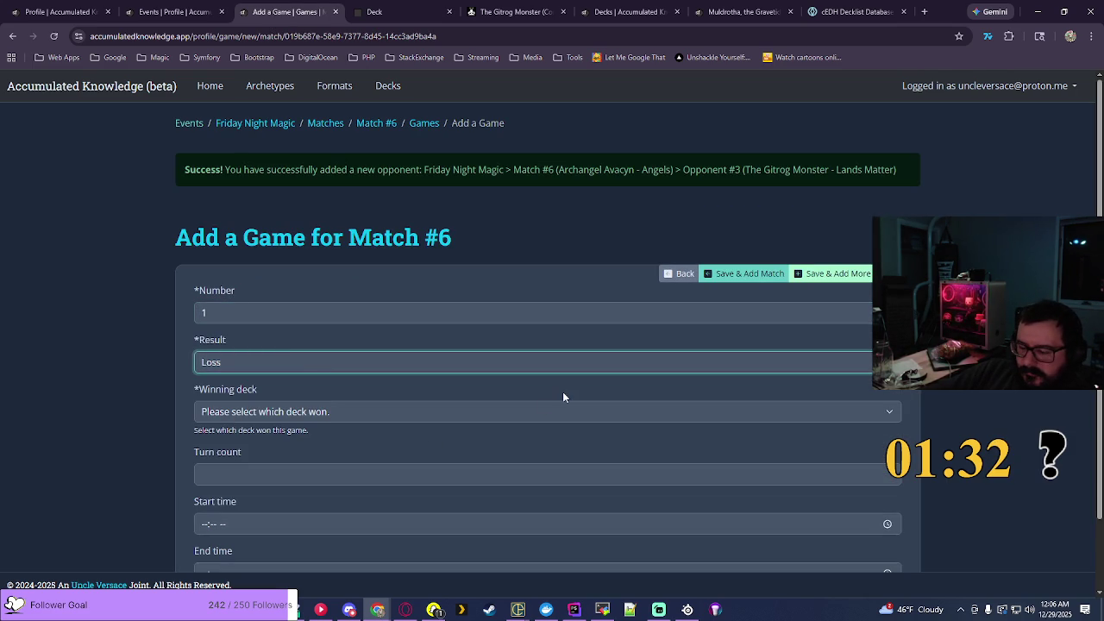
pyautogui.click(414, 408)
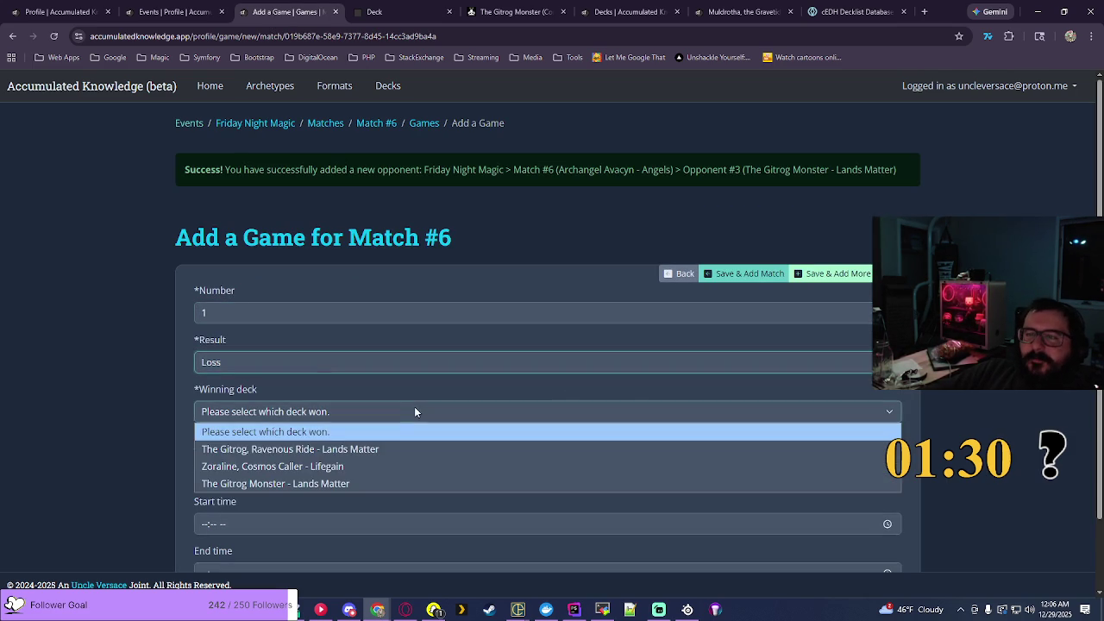
pyautogui.click(329, 465)
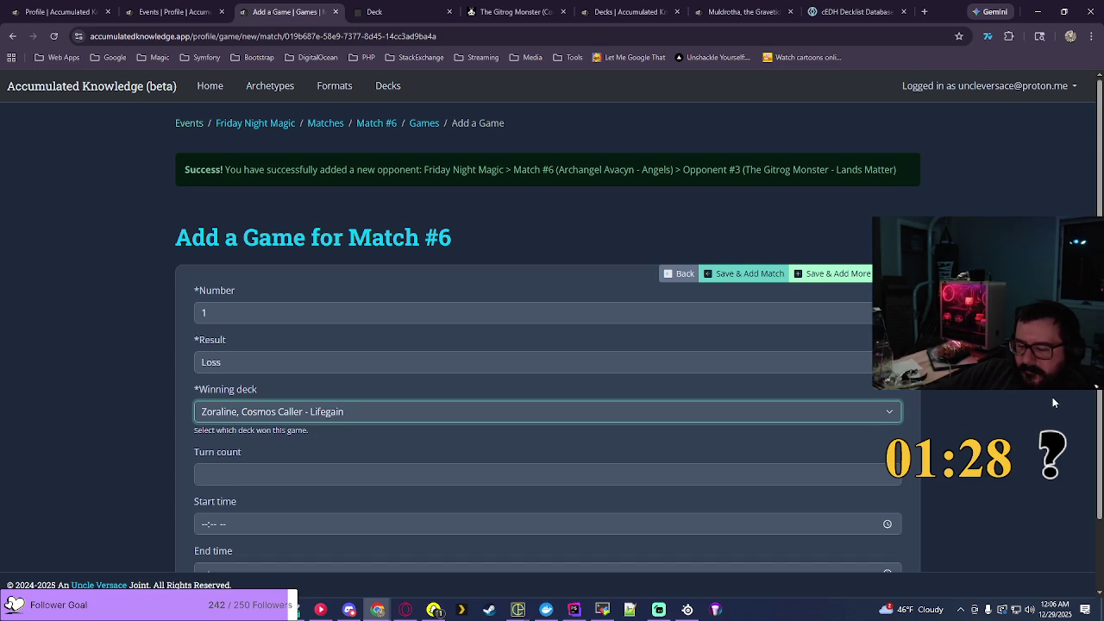
pyautogui.scroll(-1, 1052, 402)
# Step: Set the game's start time to 09:19 PM
pyautogui.click(337, 442)
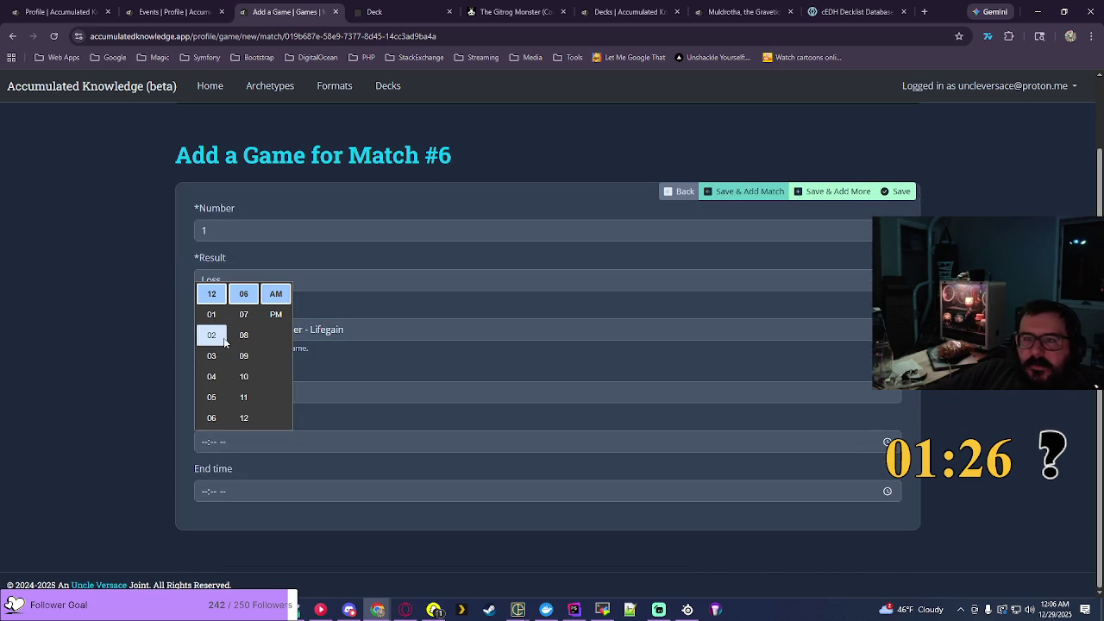
pyautogui.scroll(-1, 212, 418)
pyautogui.click(212, 417)
pyautogui.scroll(-2, 249, 345)
pyautogui.scroll(-2, 248, 345)
pyautogui.click(245, 351)
pyautogui.click(276, 315)
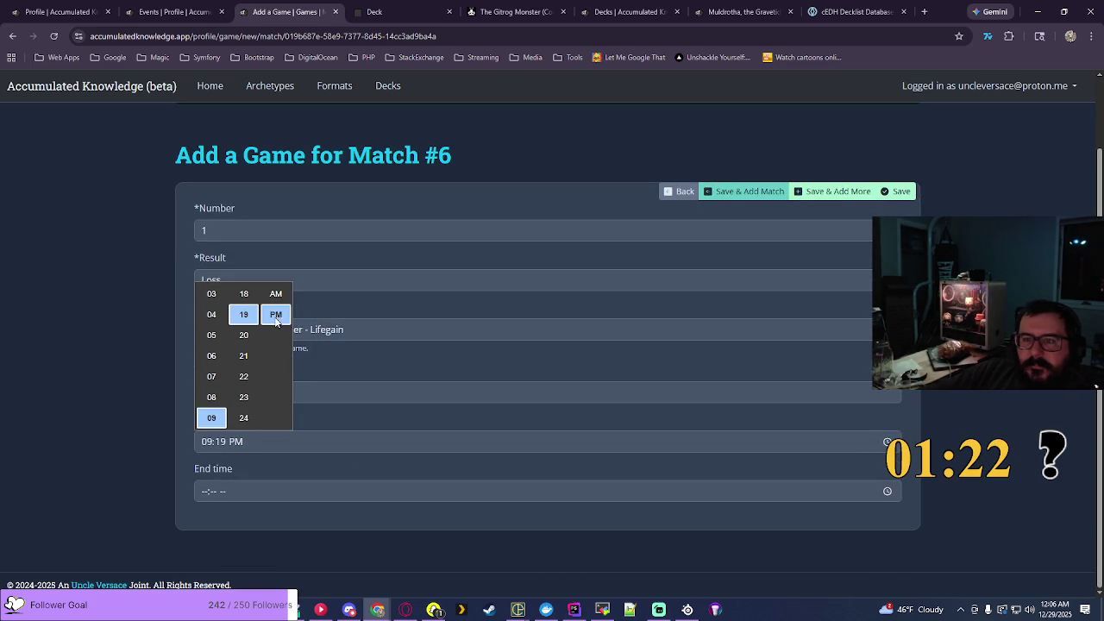
pyautogui.press('Return')
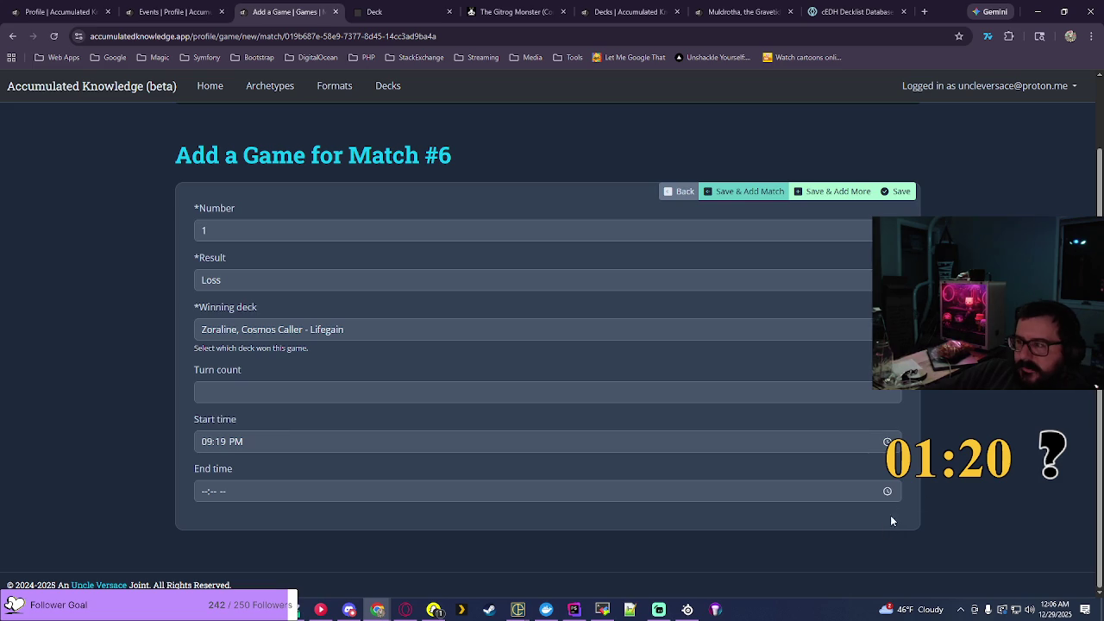
# Step: Set the end time to 10:09 PM and save Game 1 of Match #6
pyautogui.click(887, 491)
pyautogui.scroll(1, 216, 389)
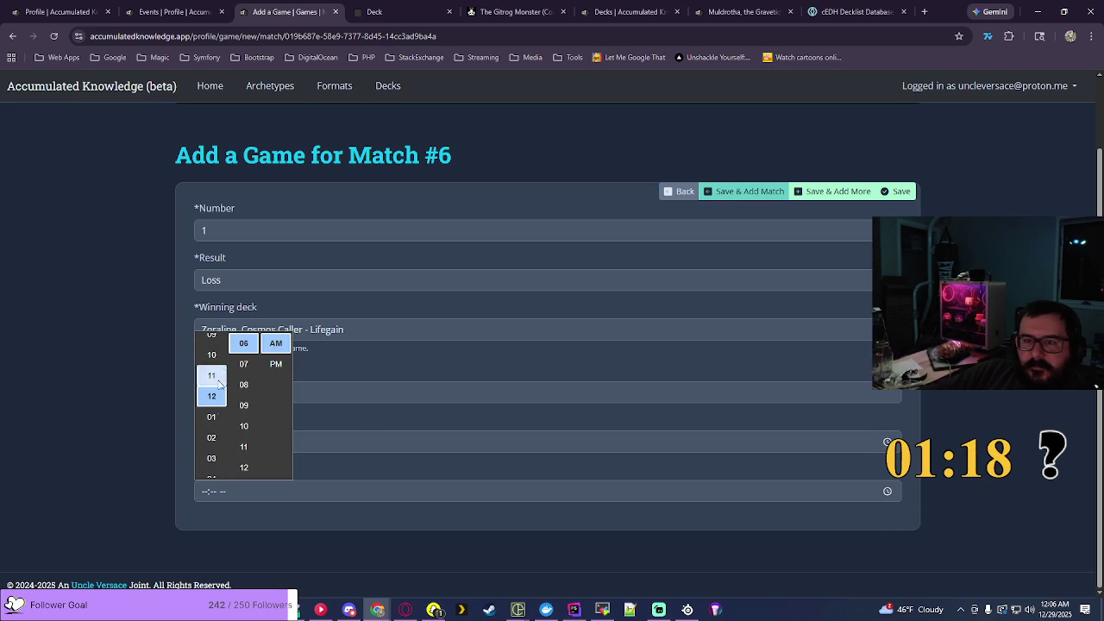
pyautogui.click(212, 356)
pyautogui.click(243, 405)
pyautogui.click(276, 364)
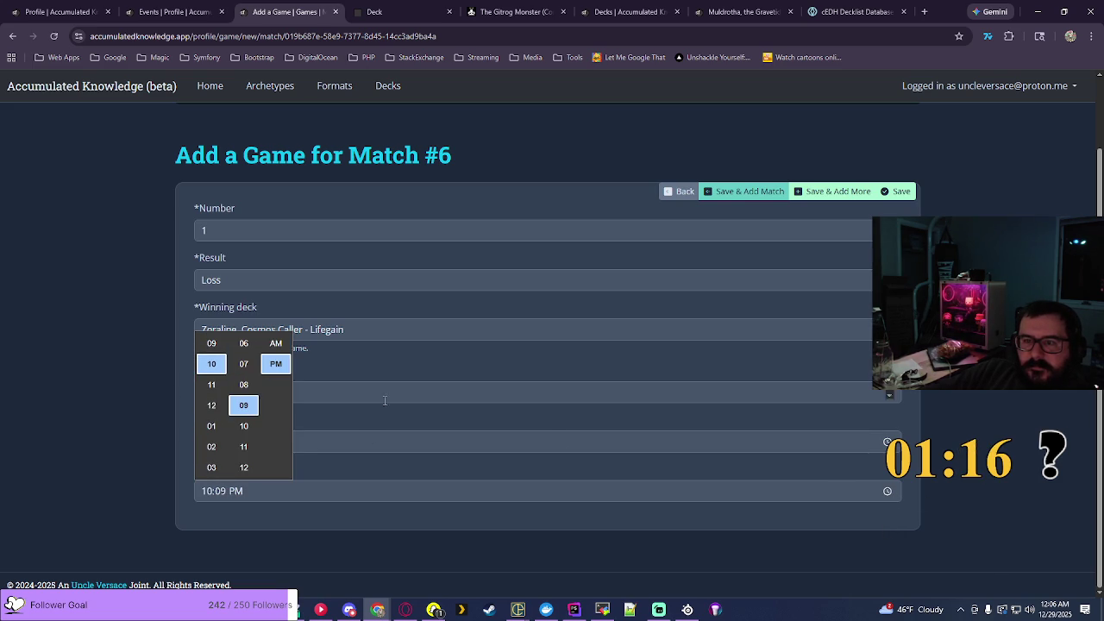
pyautogui.press('Return')
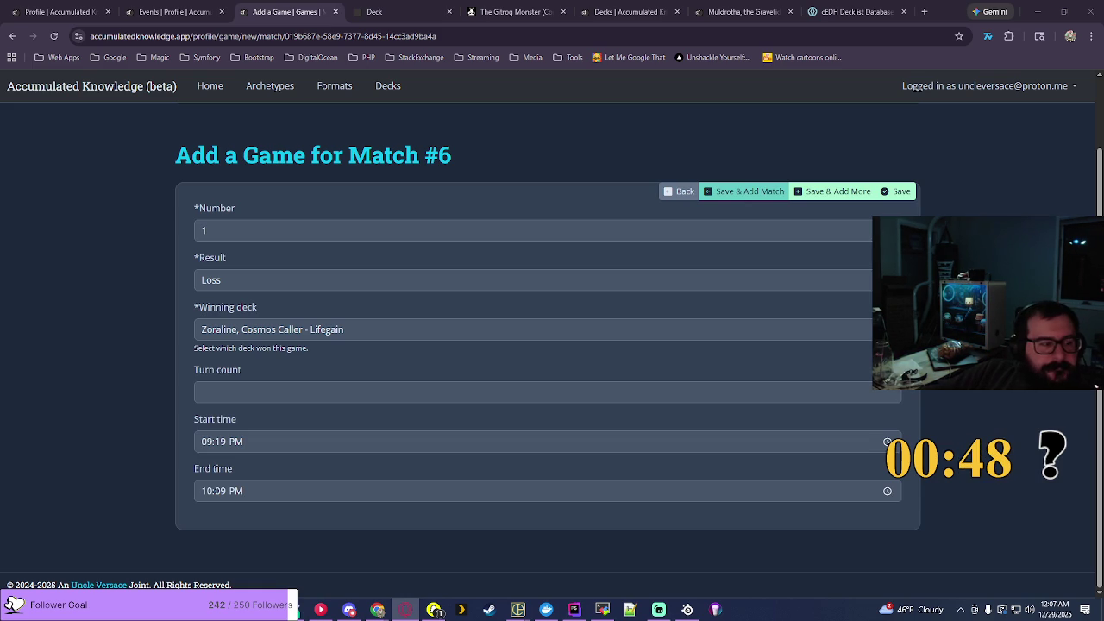
pyautogui.hotkey('alt', 'Tab')
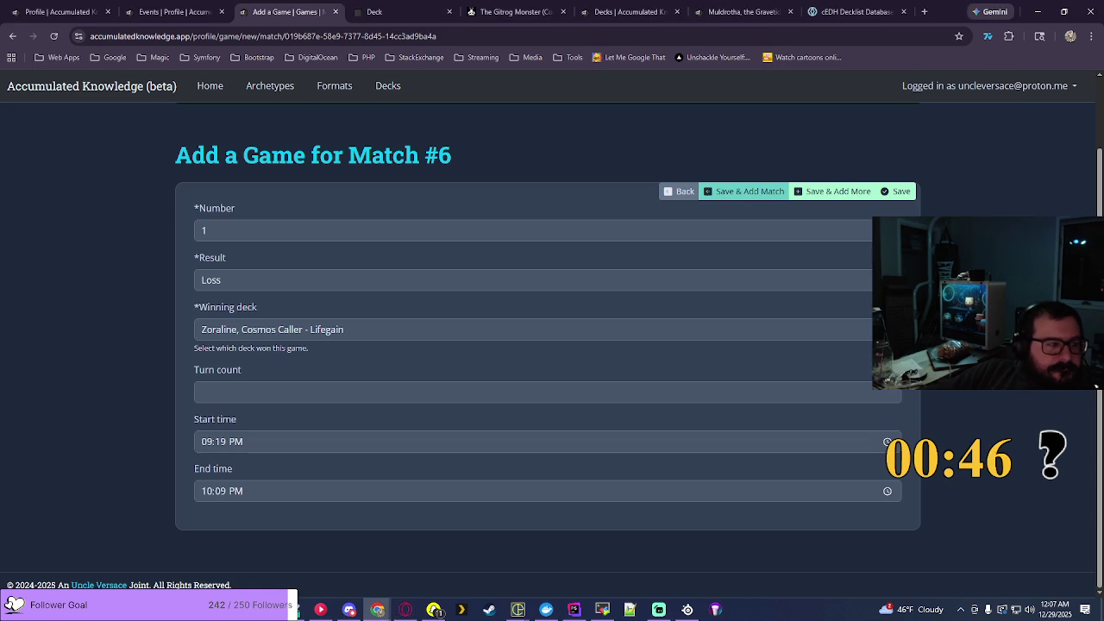
pyautogui.hotkey('alt', 'Tab')
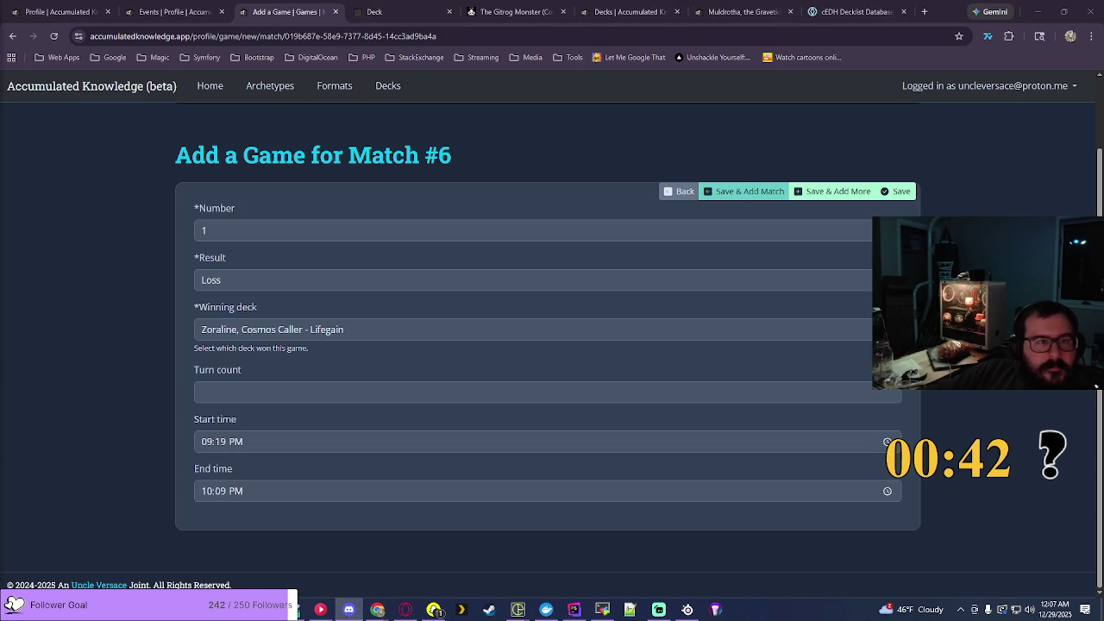
pyautogui.hotkey('alt', 'Tab')
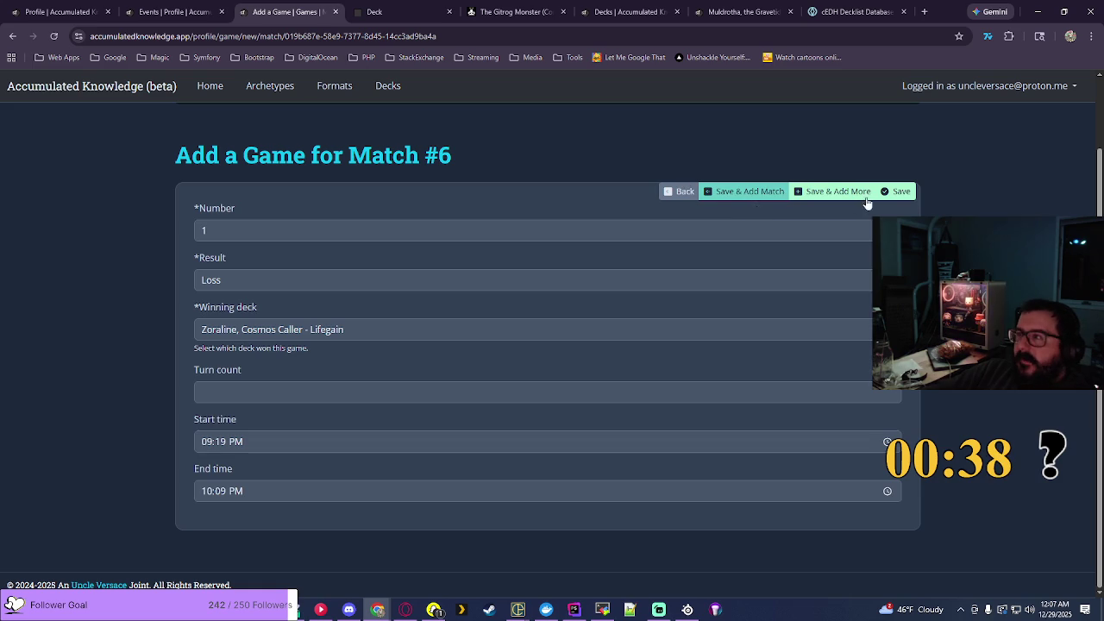
pyautogui.click(897, 192)
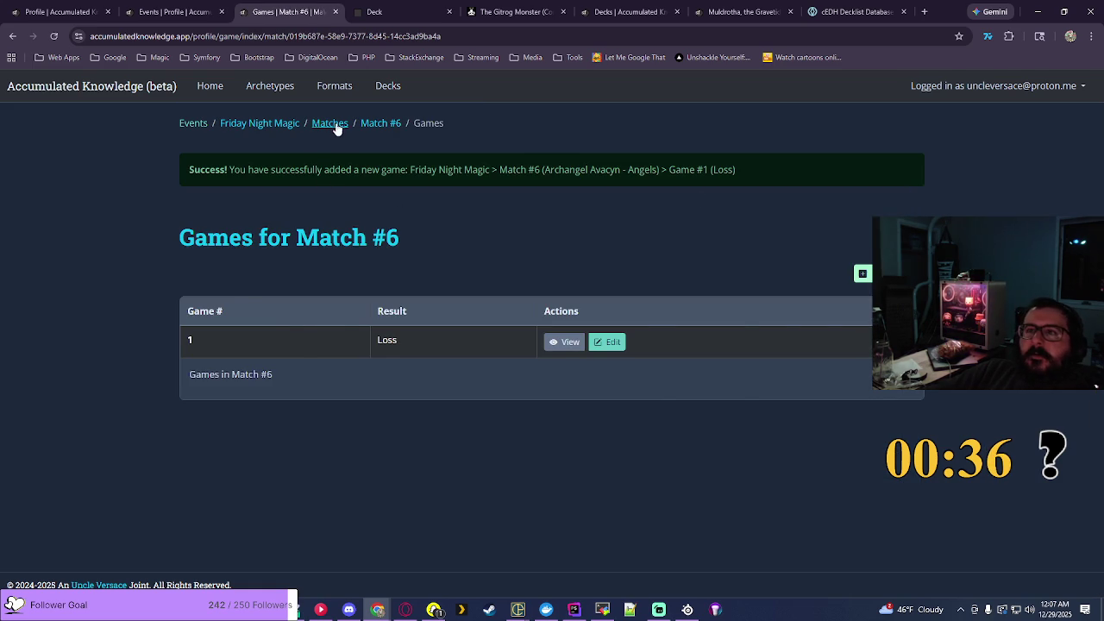
# Step: Go to the profile statistics and filter them to the Commander format
pyautogui.click(336, 124)
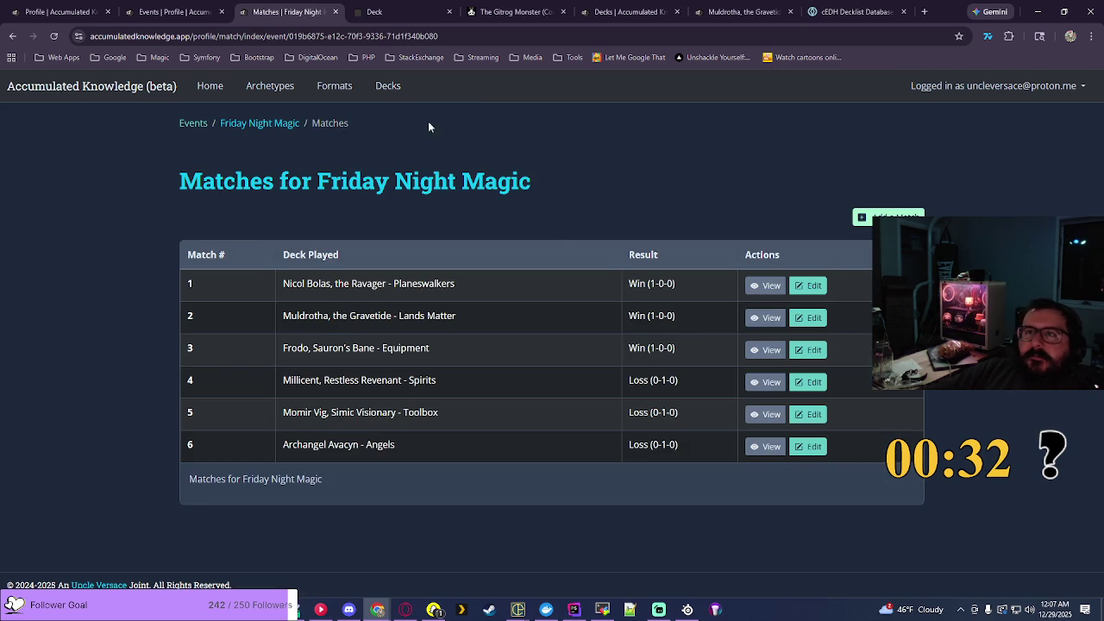
pyautogui.click(183, 15)
pyautogui.click(61, 12)
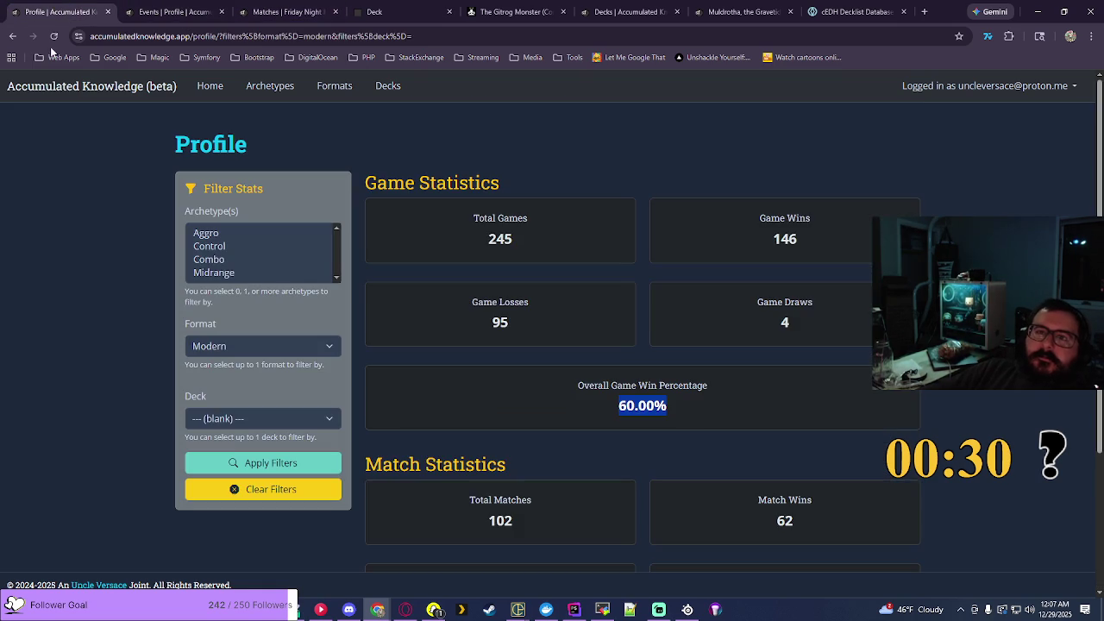
pyautogui.click(233, 350)
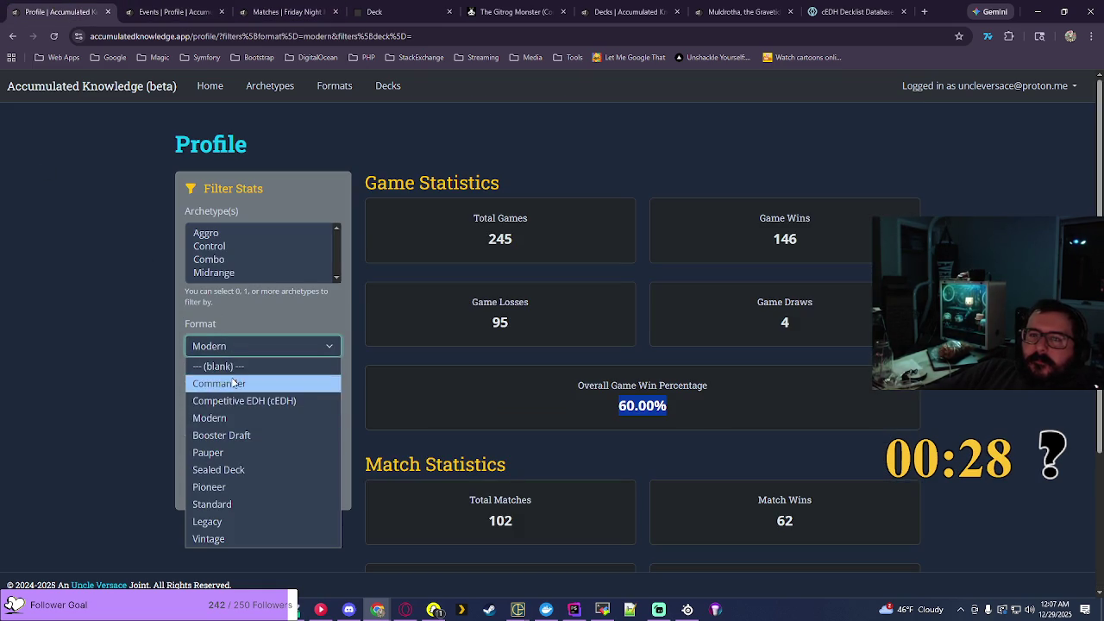
pyautogui.click(233, 382)
pyautogui.click(246, 463)
# Step: Refilter the statistics to Competitive EDH, then return to the events list
pyautogui.click(309, 349)
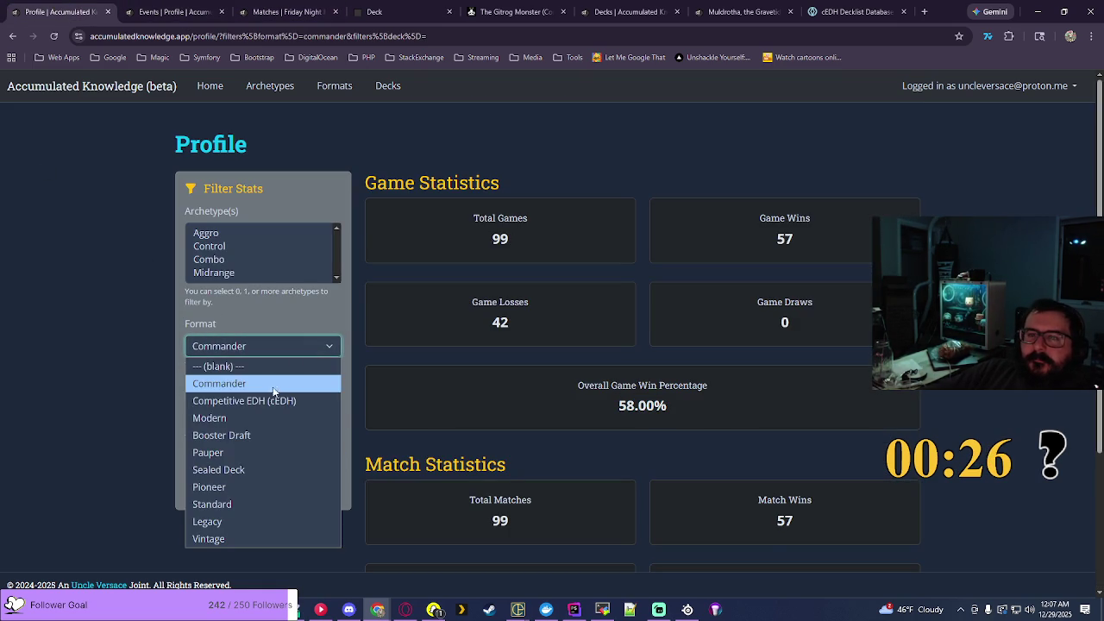
pyautogui.click(274, 400)
pyautogui.click(283, 465)
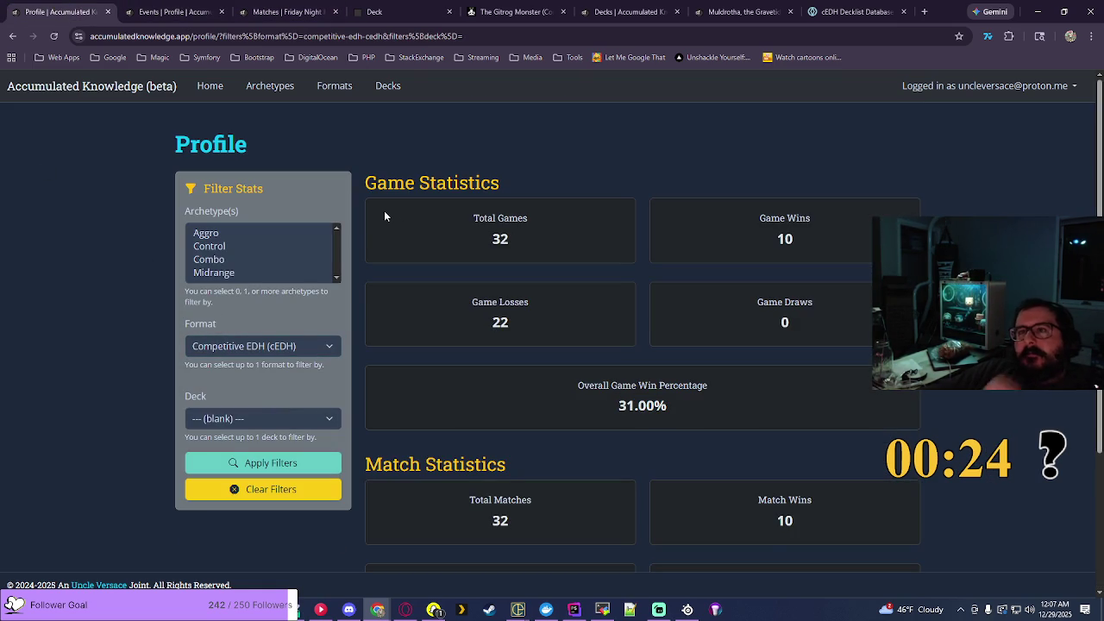
pyautogui.click(301, 15)
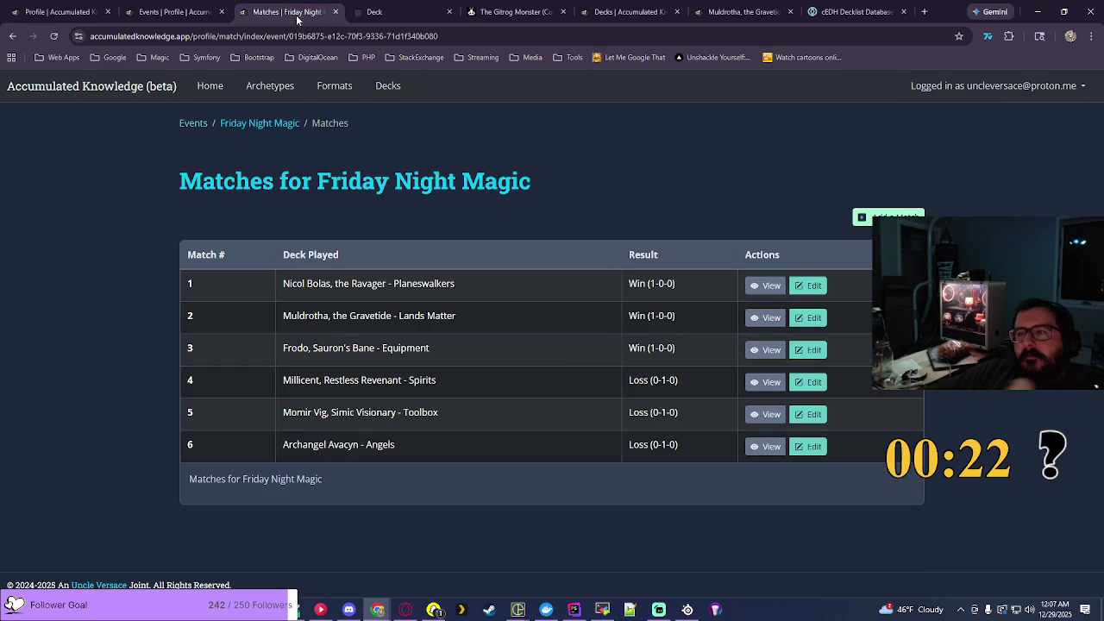
pyautogui.click(195, 124)
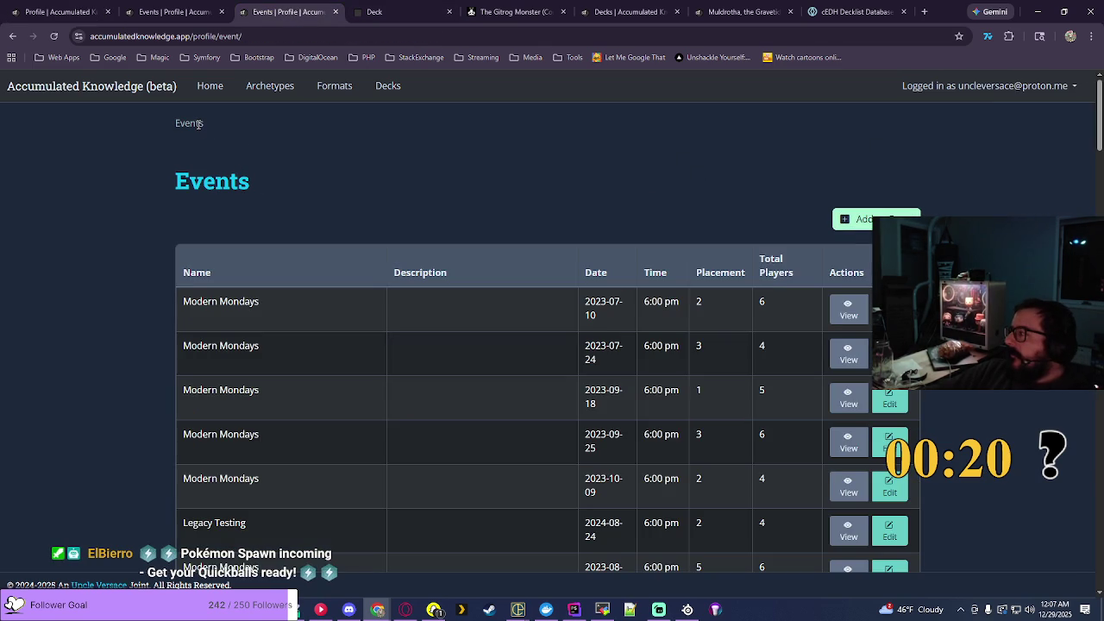
# Step: Start a new Table Top event described 'Table top Commander at my place'
pyautogui.click(867, 219)
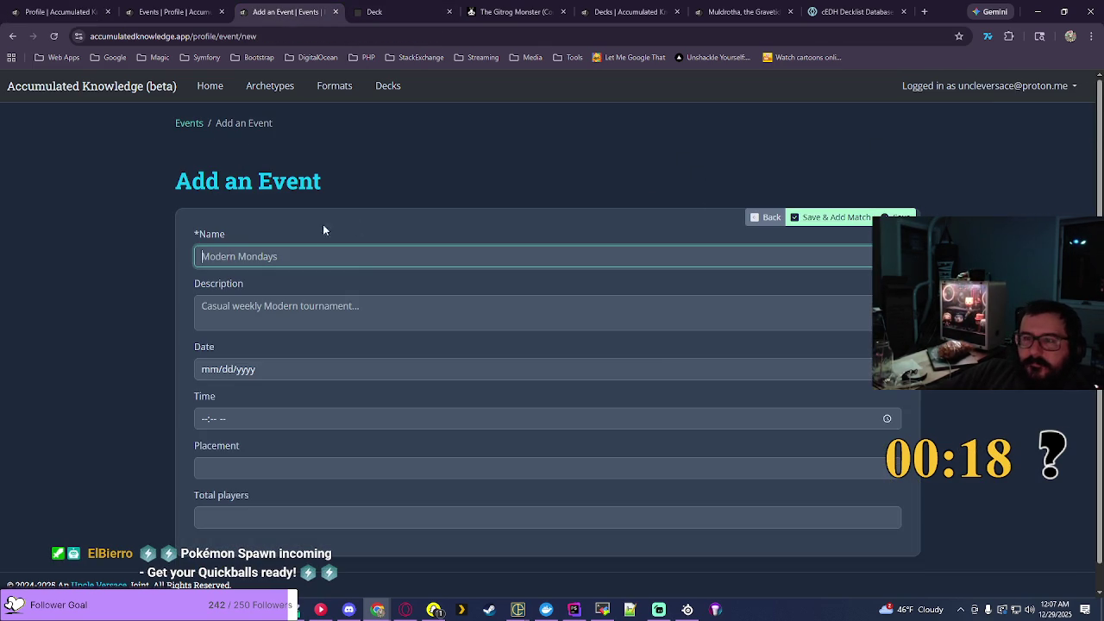
pyautogui.click(326, 256)
pyautogui.click(353, 324)
pyautogui.click(173, 11)
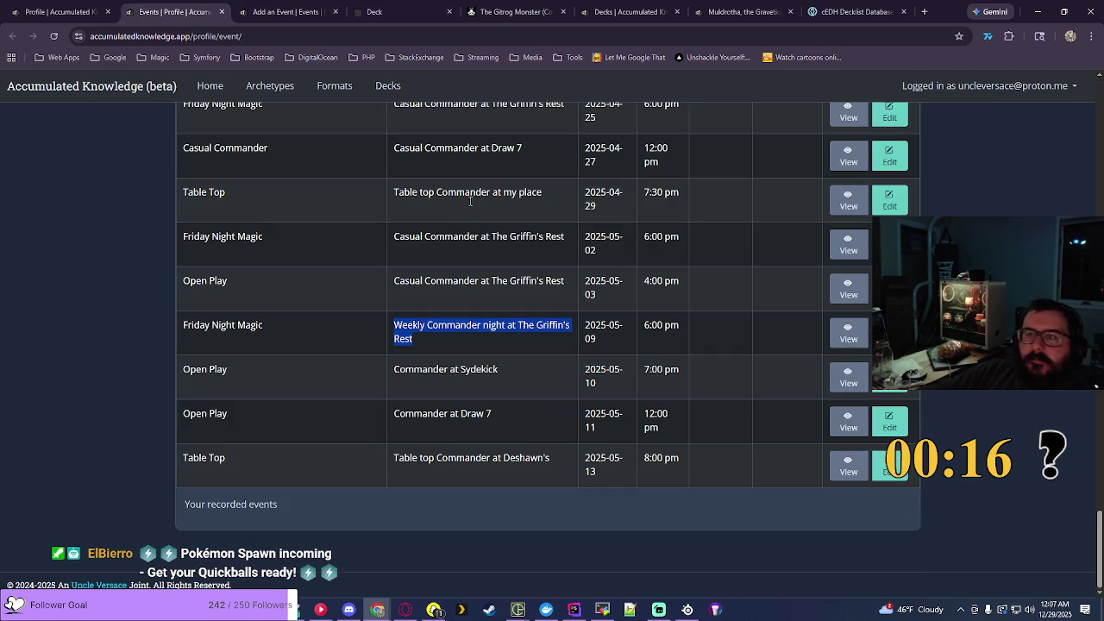
pyautogui.scroll(-3, 634, 276)
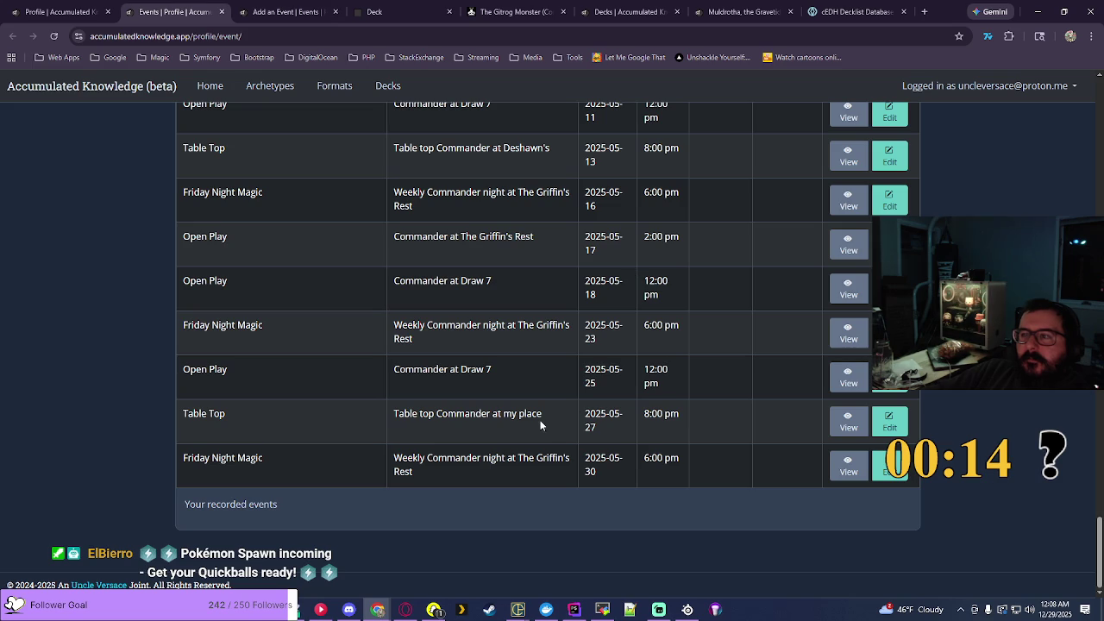
pyautogui.moveTo(541, 413); pyautogui.dragTo(413, 418)
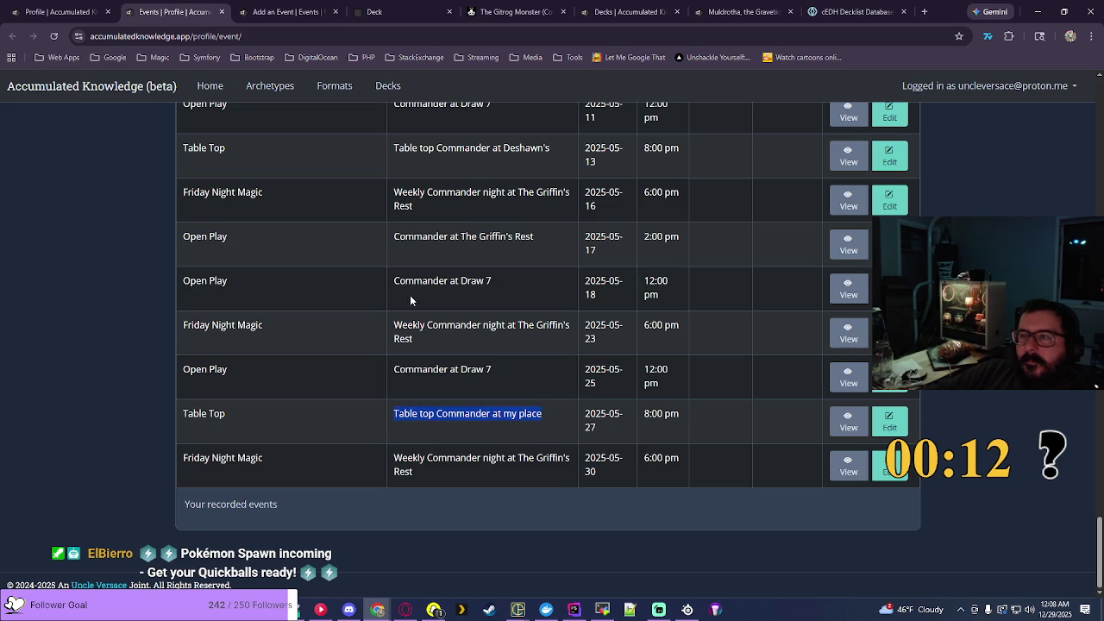
pyautogui.click(403, 15)
pyautogui.click(291, 10)
pyautogui.click(272, 312)
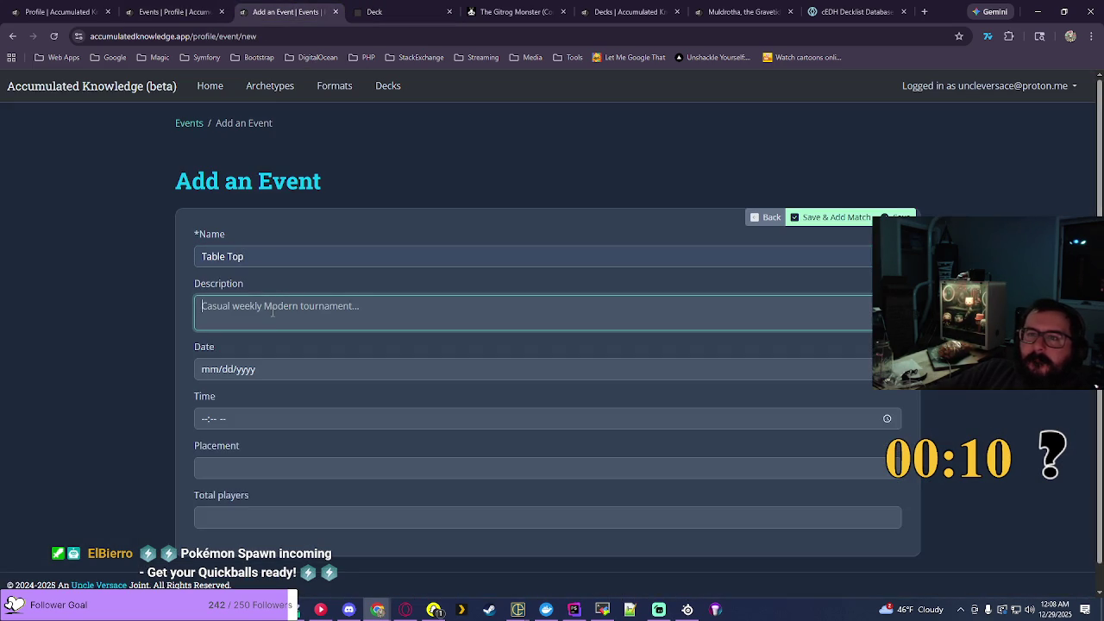
pyautogui.write('Table top Commander at my place')
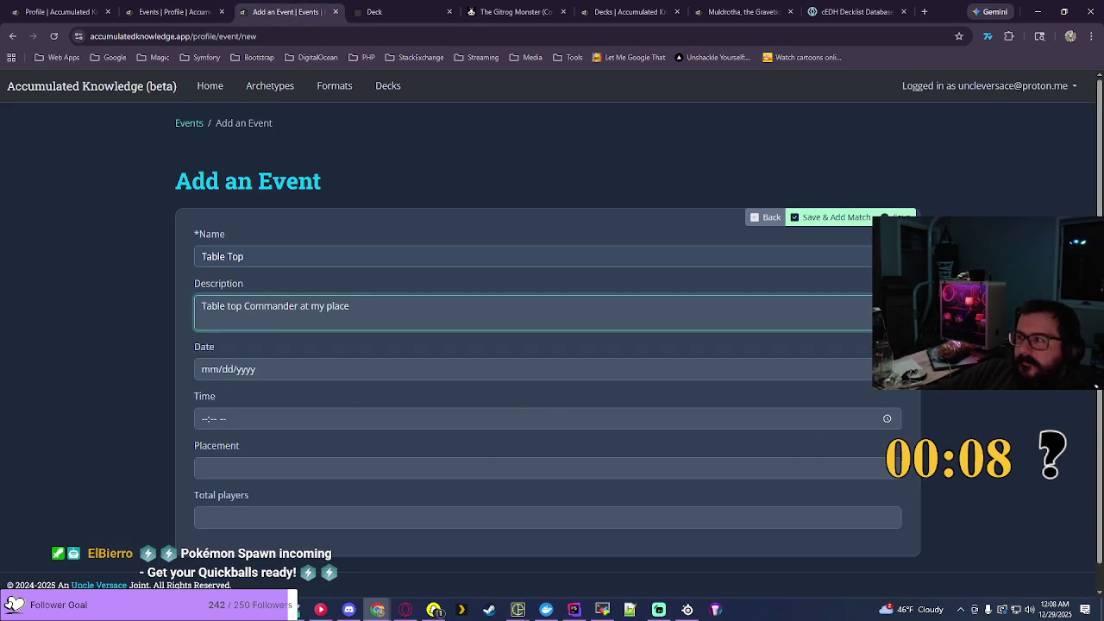
# Step: Date the event 06/03/2025 with a PM time on the hour, then save it
pyautogui.click(320, 367)
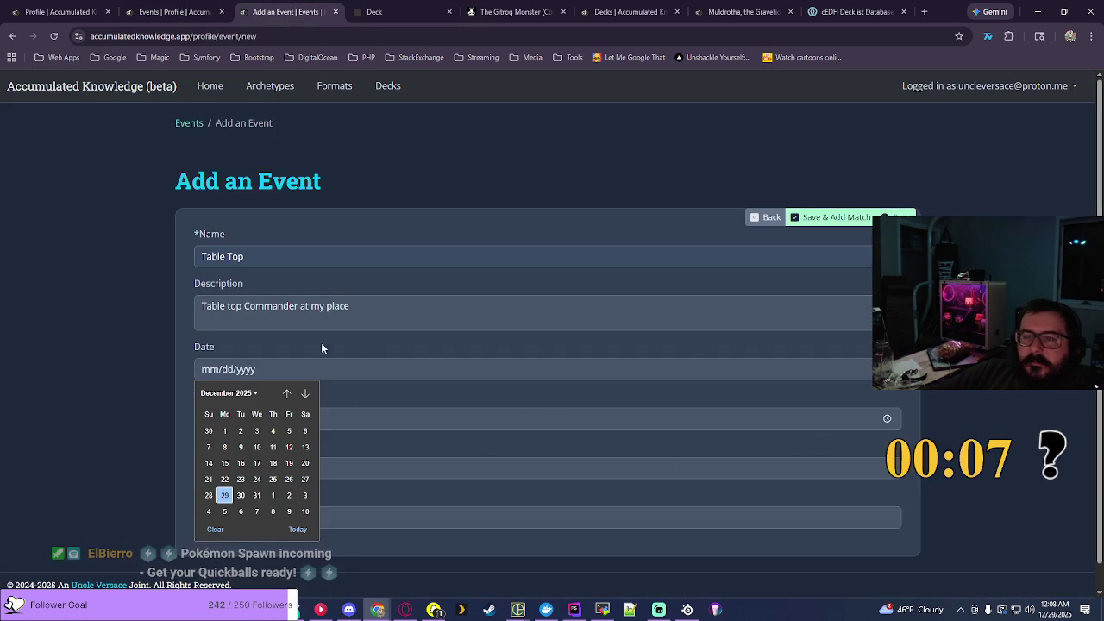
pyautogui.click(229, 394)
pyautogui.click(239, 449)
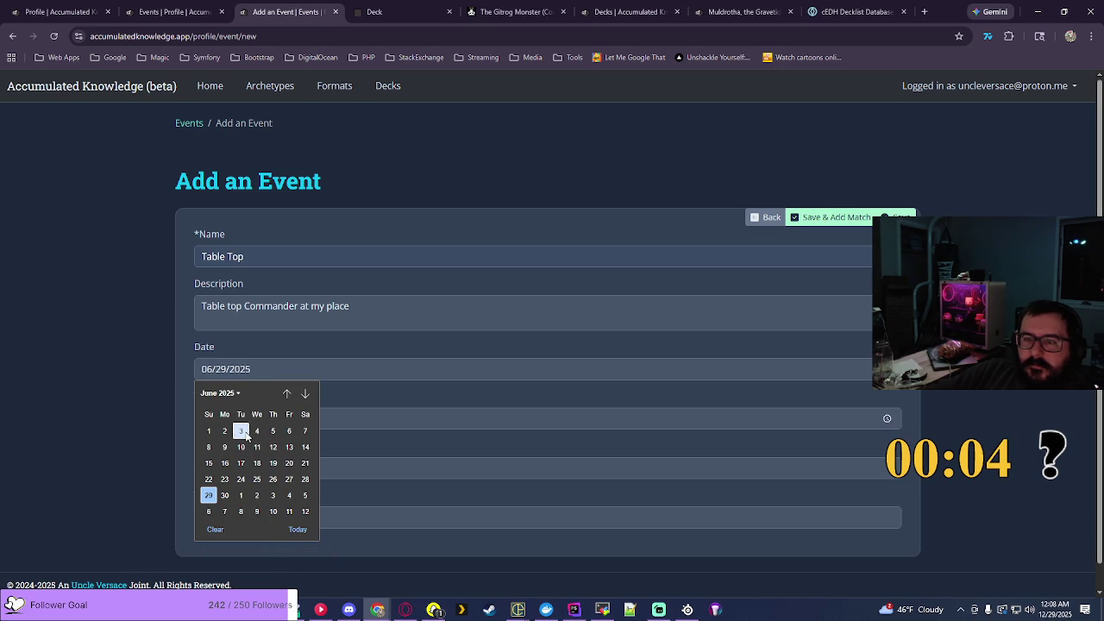
pyautogui.click(245, 436)
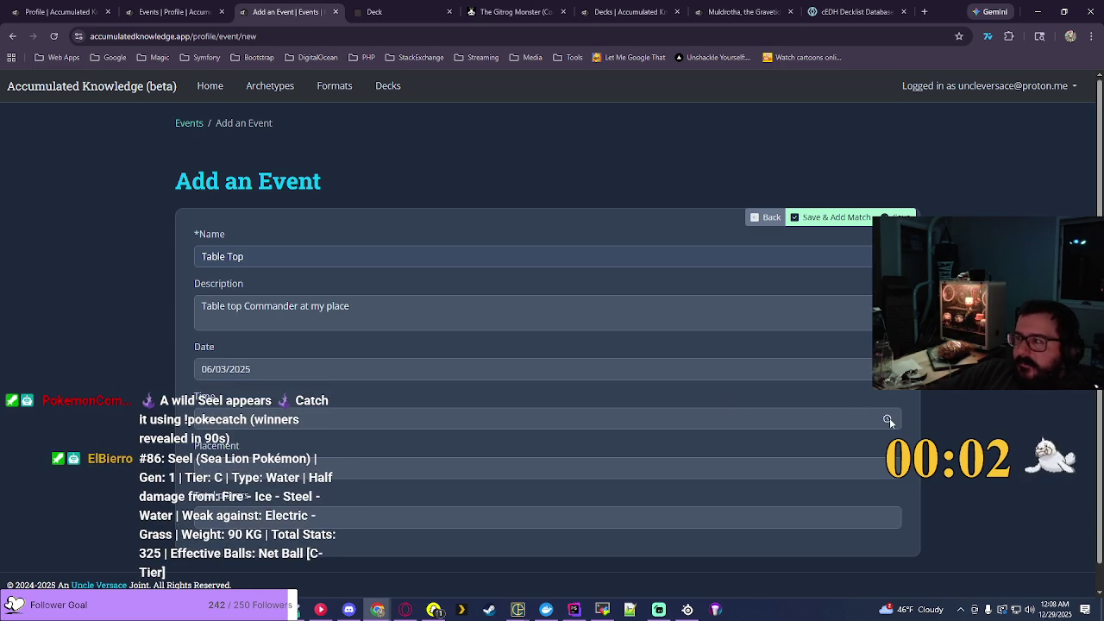
pyautogui.click(888, 418)
pyautogui.scroll(-3, 244, 509)
pyautogui.scroll(-2, 213, 544)
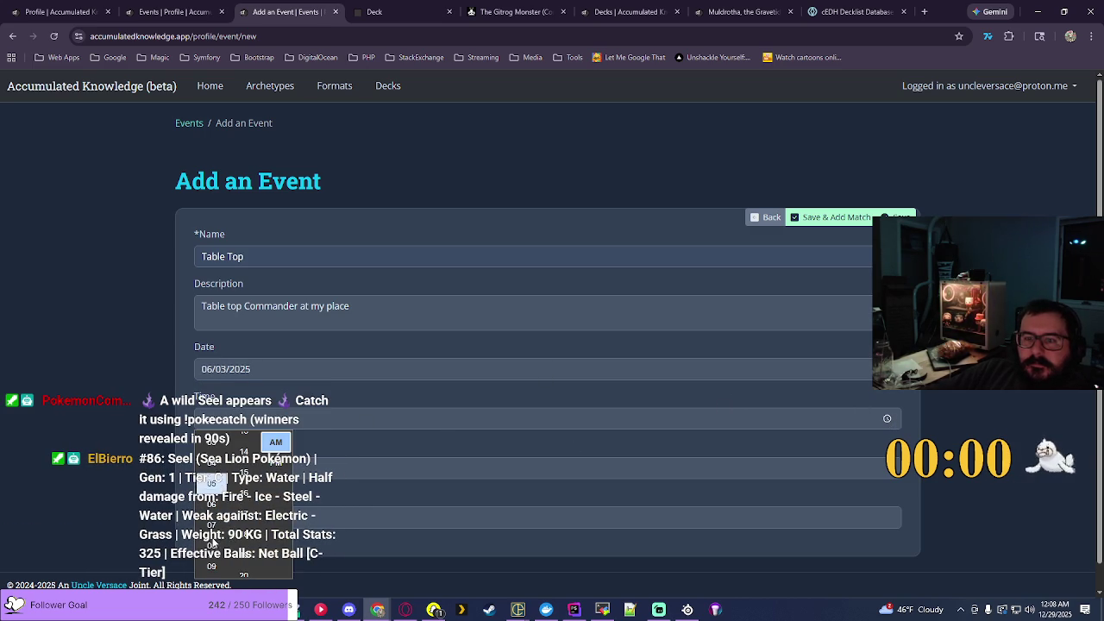
pyautogui.scroll(8, 246, 505)
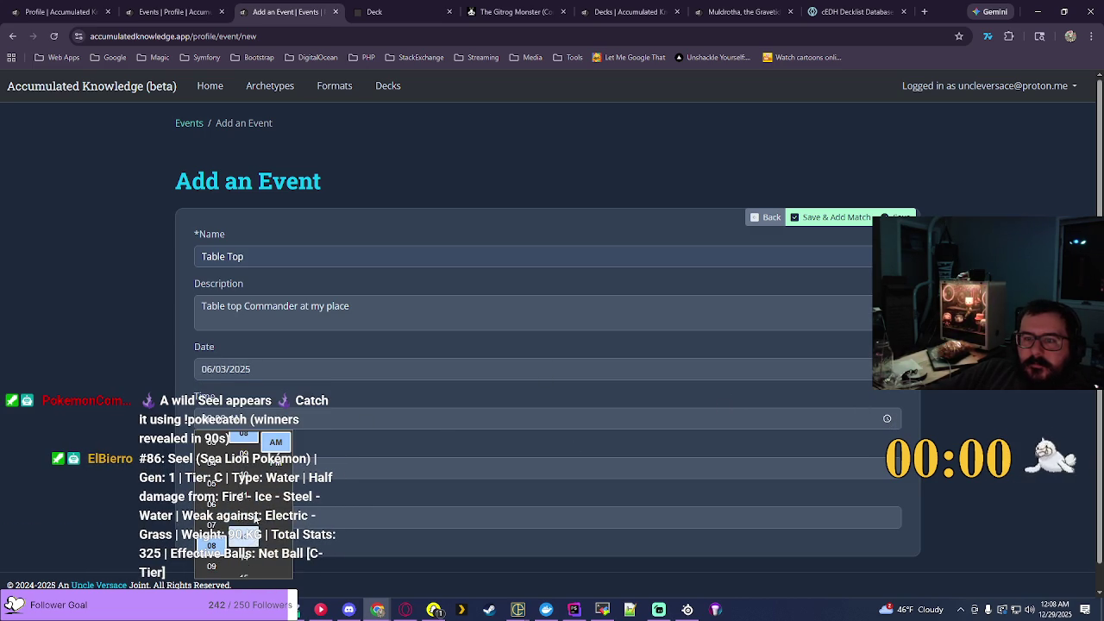
pyautogui.click(244, 505)
pyautogui.click(276, 462)
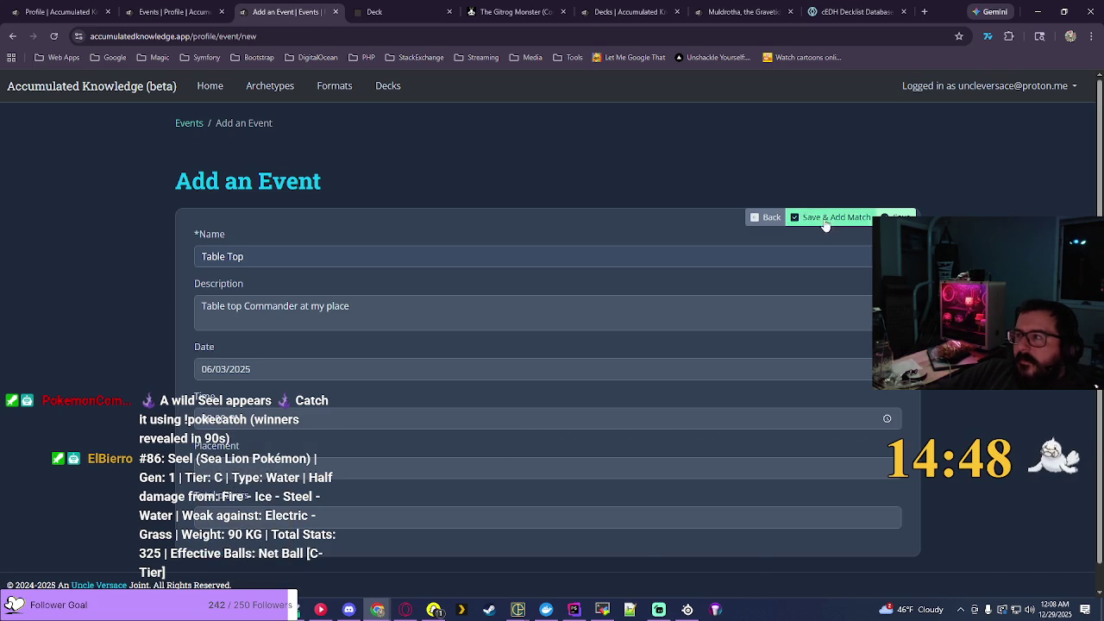
pyautogui.click(867, 217)
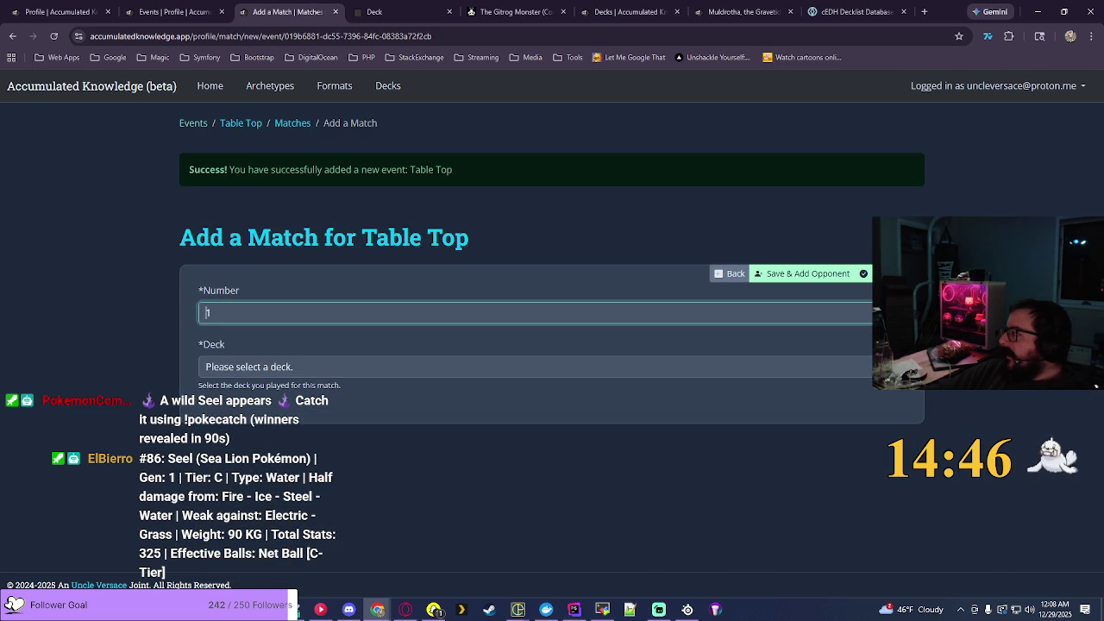
# Step: Create Match #1 using the Muldrotha, the Gravetide - Lands Matter deck
pyautogui.hotkey('alt', 'Tab')
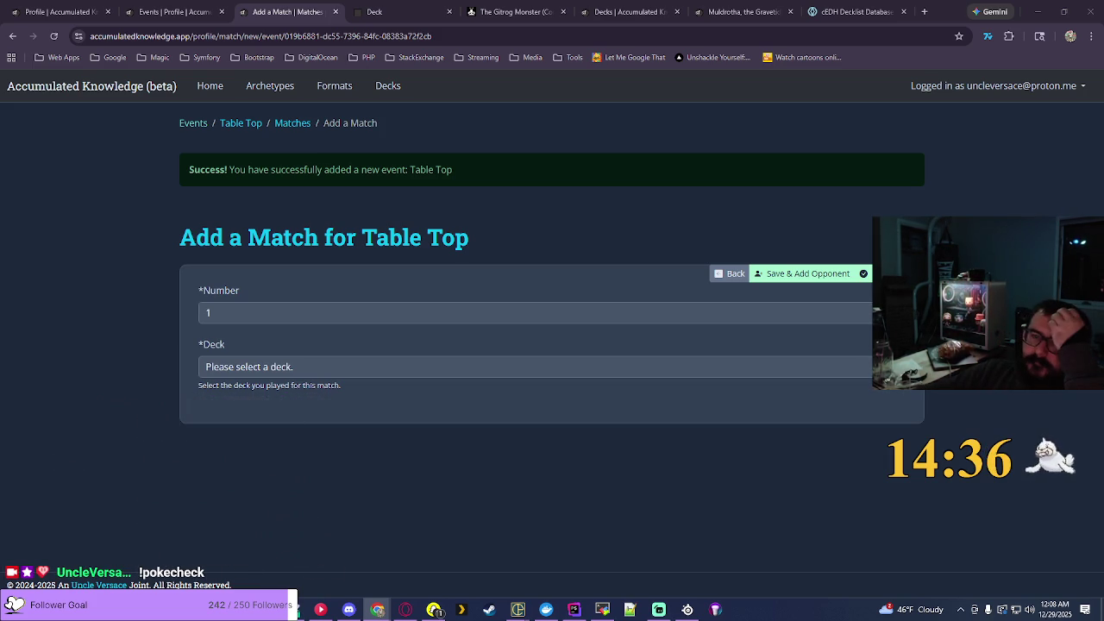
pyautogui.click(535, 367)
pyautogui.scroll(-15, 535, 316)
pyautogui.scroll(-20, 535, 182)
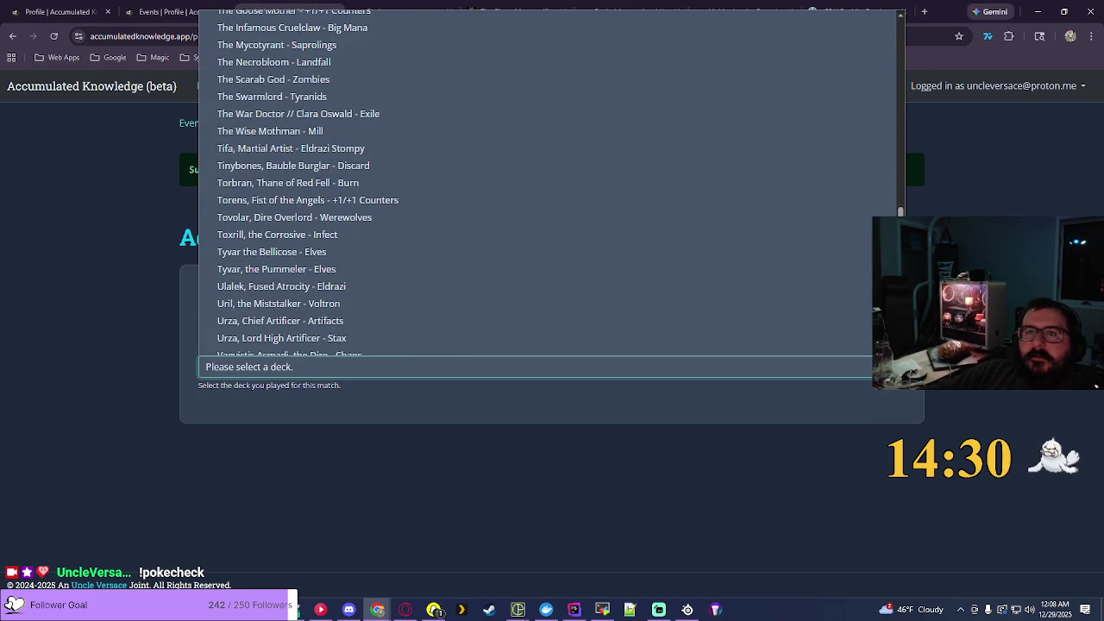
pyautogui.scroll(15, 547, 182)
pyautogui.scroll(5, 547, 169)
pyautogui.scroll(-2, 386, 215)
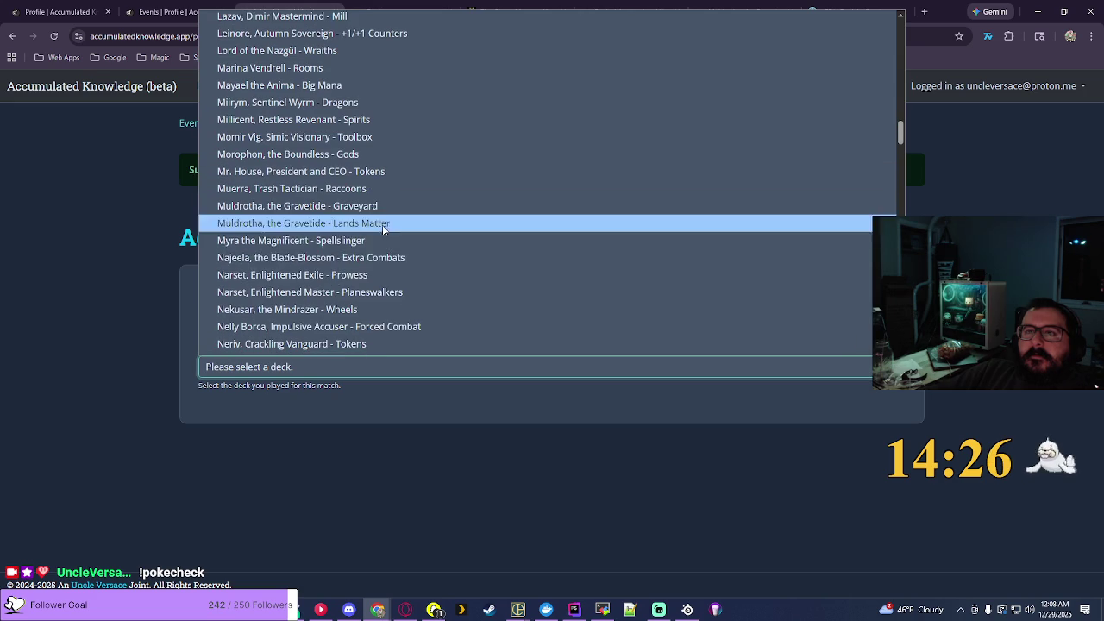
pyautogui.click(364, 226)
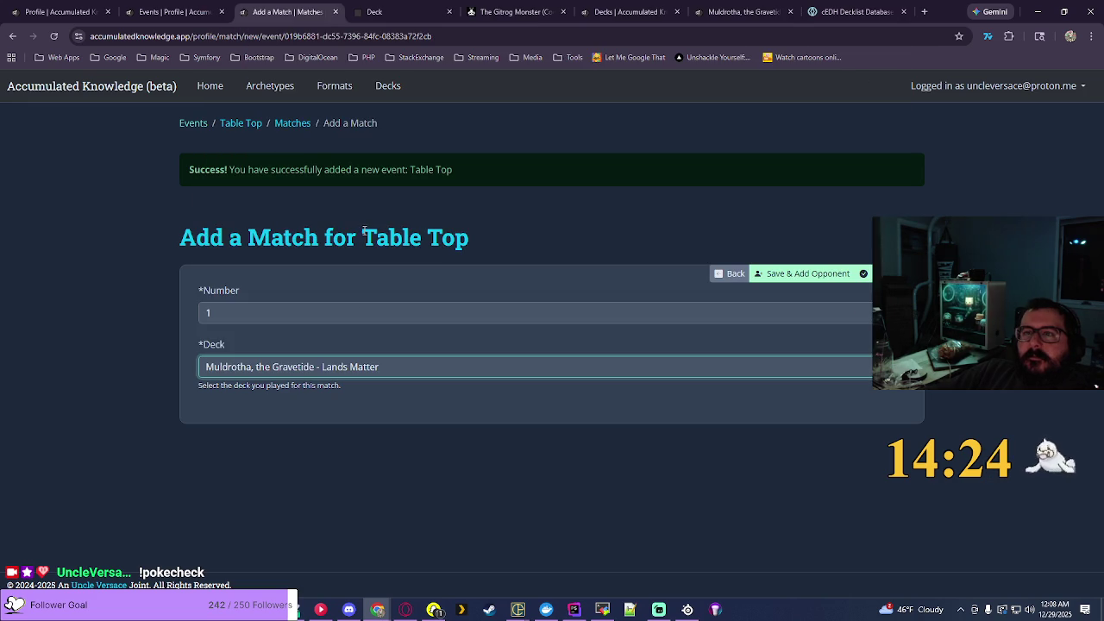
pyautogui.click(768, 275)
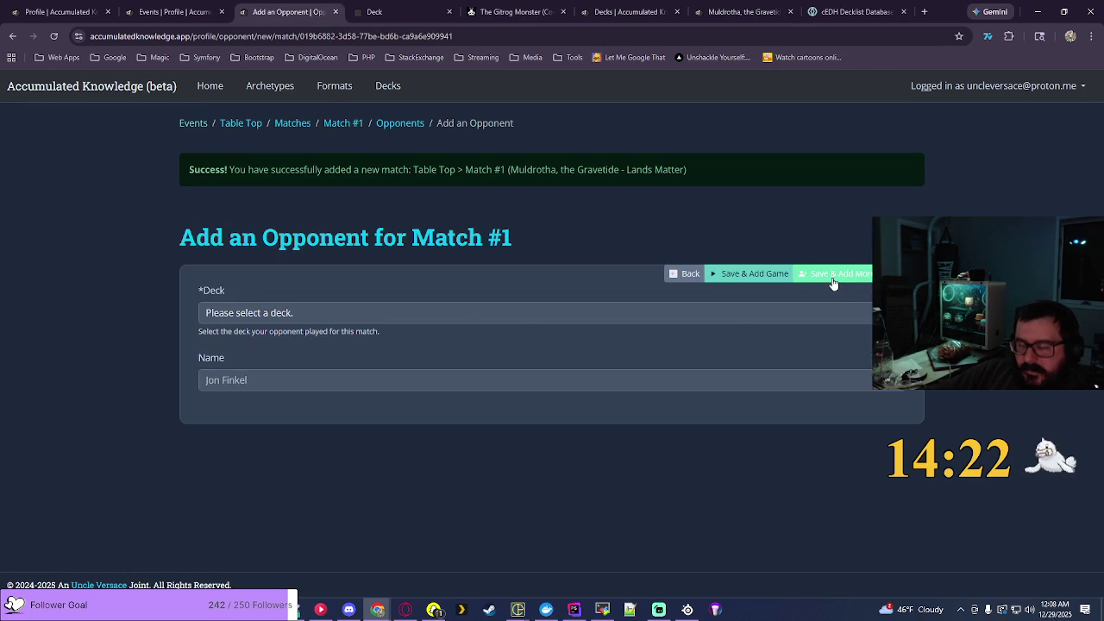
# Step: Add opponents Caesar, Legion's Emperor - Aristocrats and Kotis, Sibsig Champion - Zombies
pyautogui.click(811, 312)
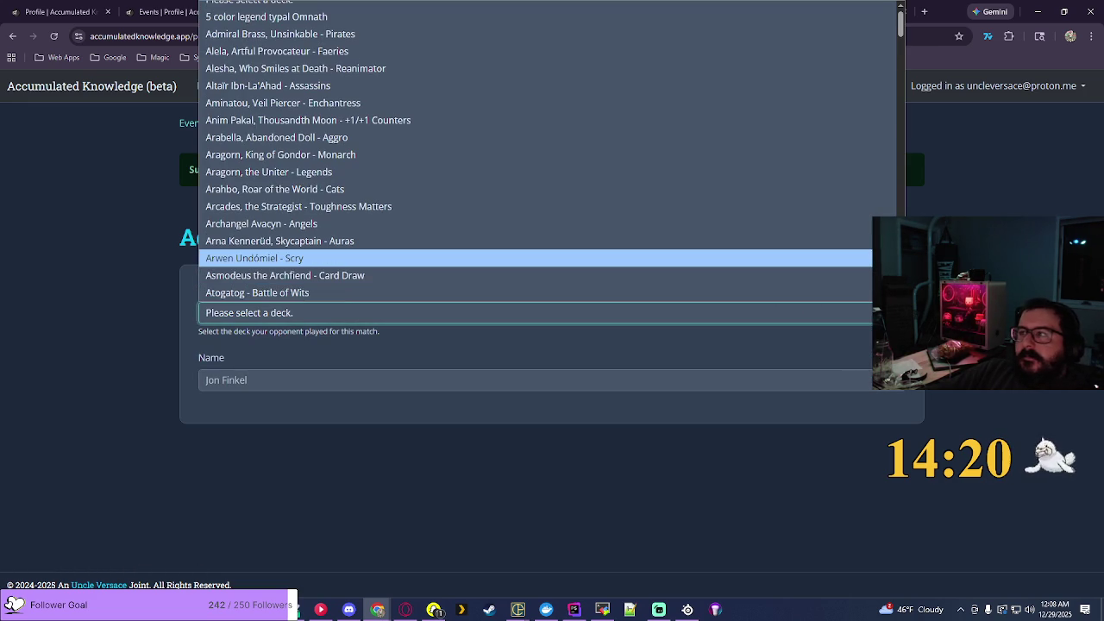
pyautogui.scroll(-3, 354, 241)
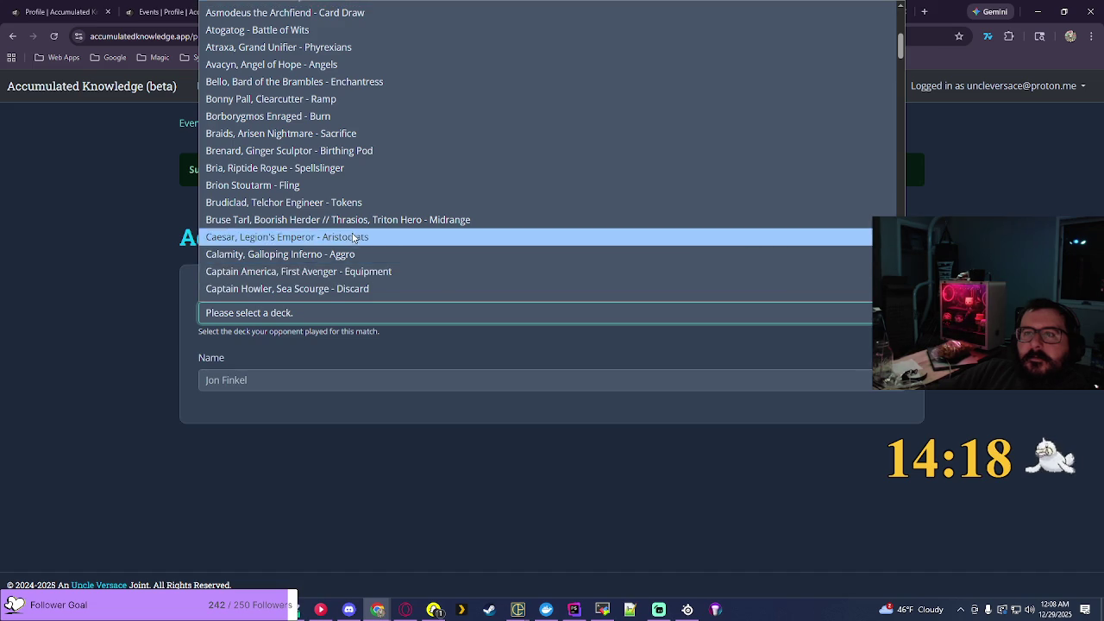
pyautogui.click(353, 239)
pyautogui.click(829, 283)
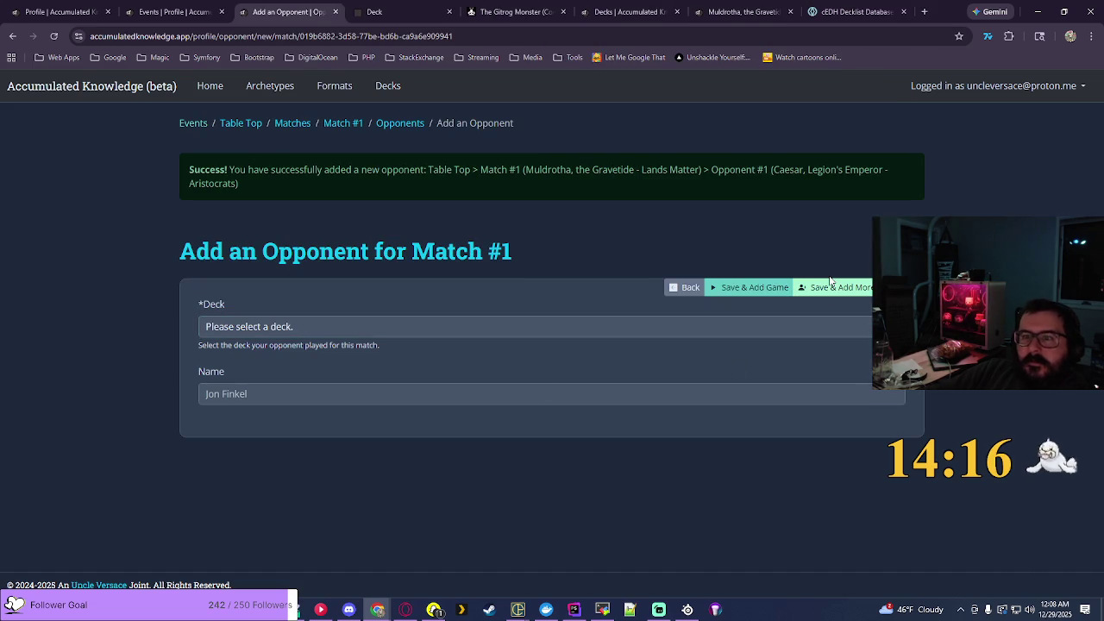
pyautogui.click(353, 326)
pyautogui.scroll(-10, 353, 285)
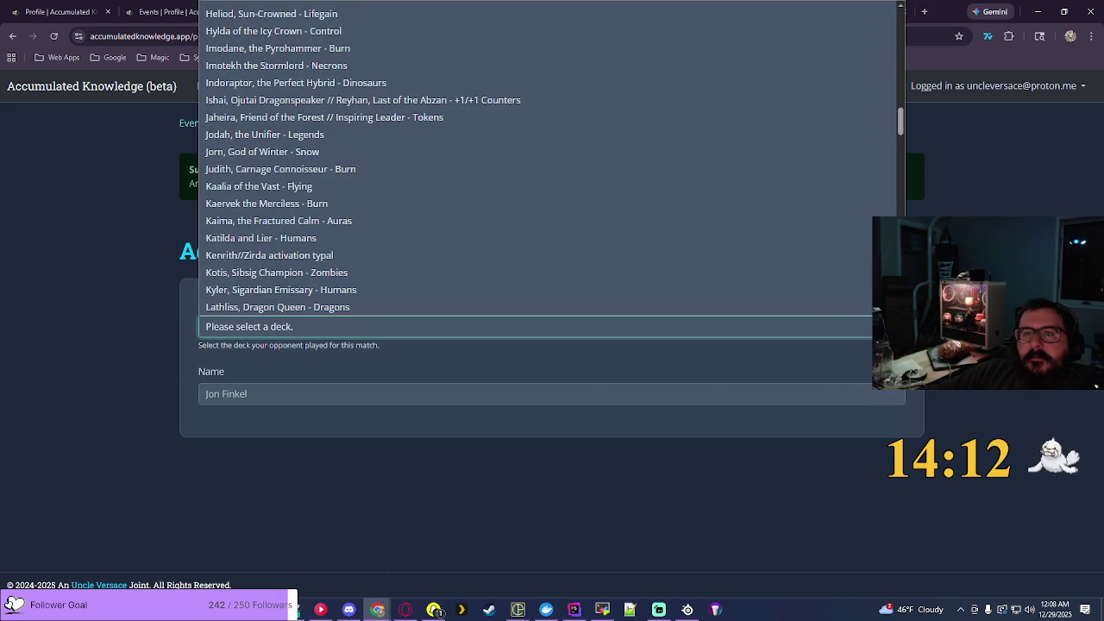
pyautogui.click(313, 274)
pyautogui.click(759, 290)
pyautogui.click(240, 376)
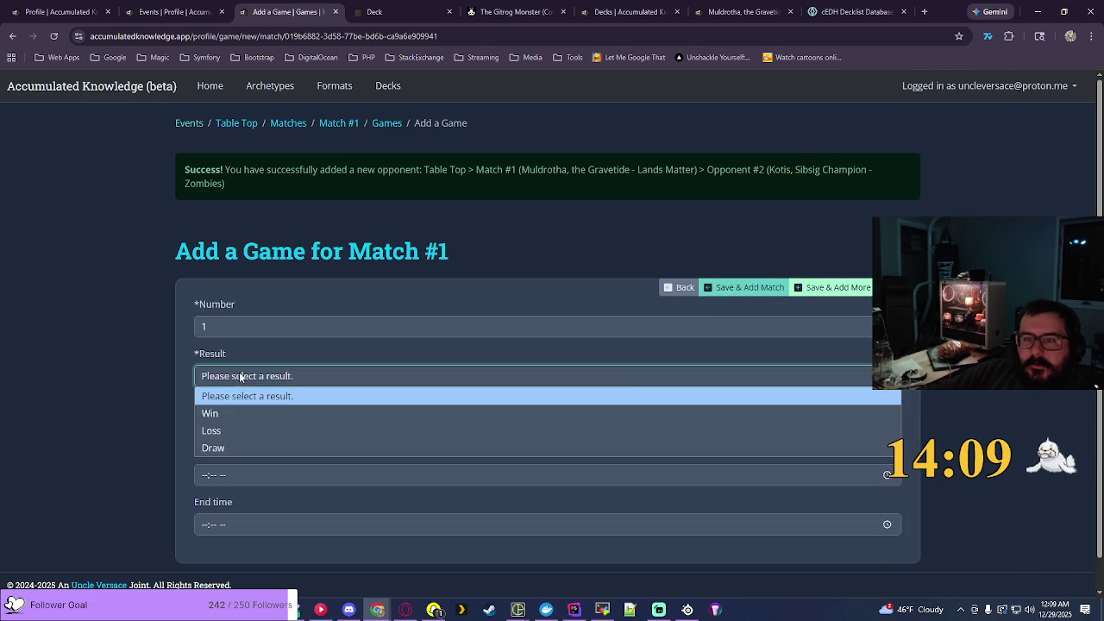
# Step: Record Game 1 as a Win starting at 08:12 PM
pyautogui.click(210, 413)
pyautogui.scroll(-1, 888, 474)
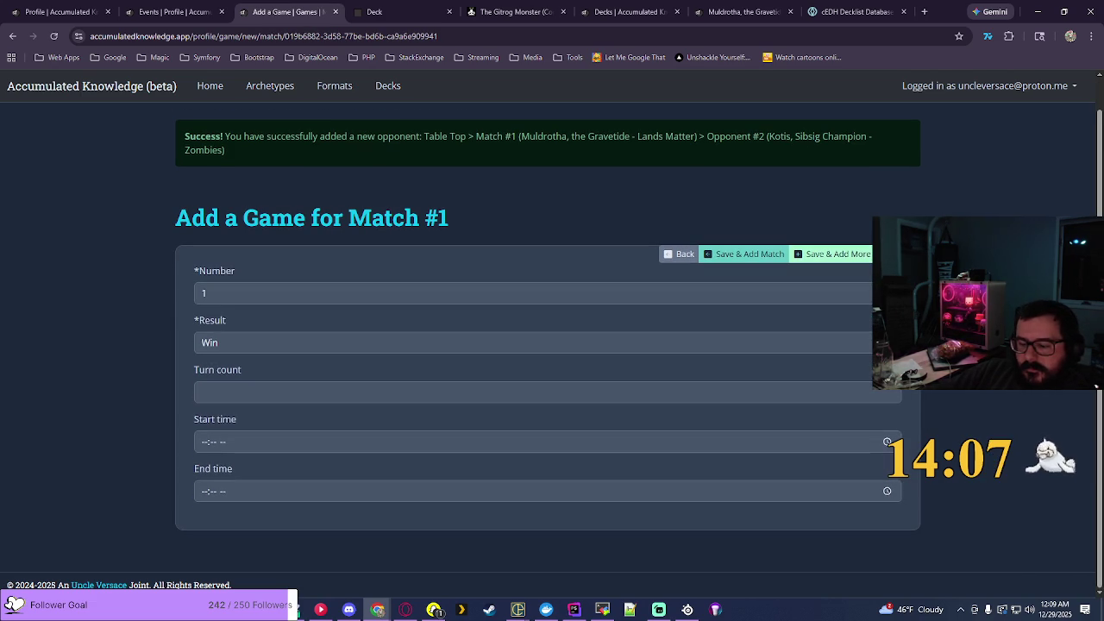
pyautogui.click(888, 443)
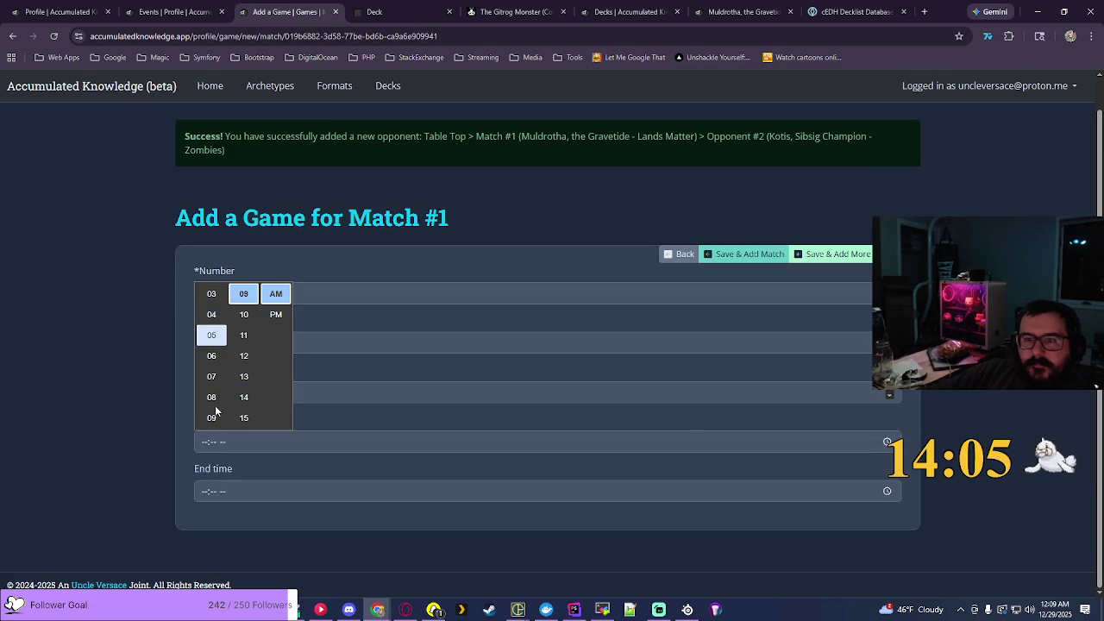
pyautogui.click(215, 402)
pyautogui.click(244, 355)
pyautogui.click(276, 314)
pyautogui.click(888, 442)
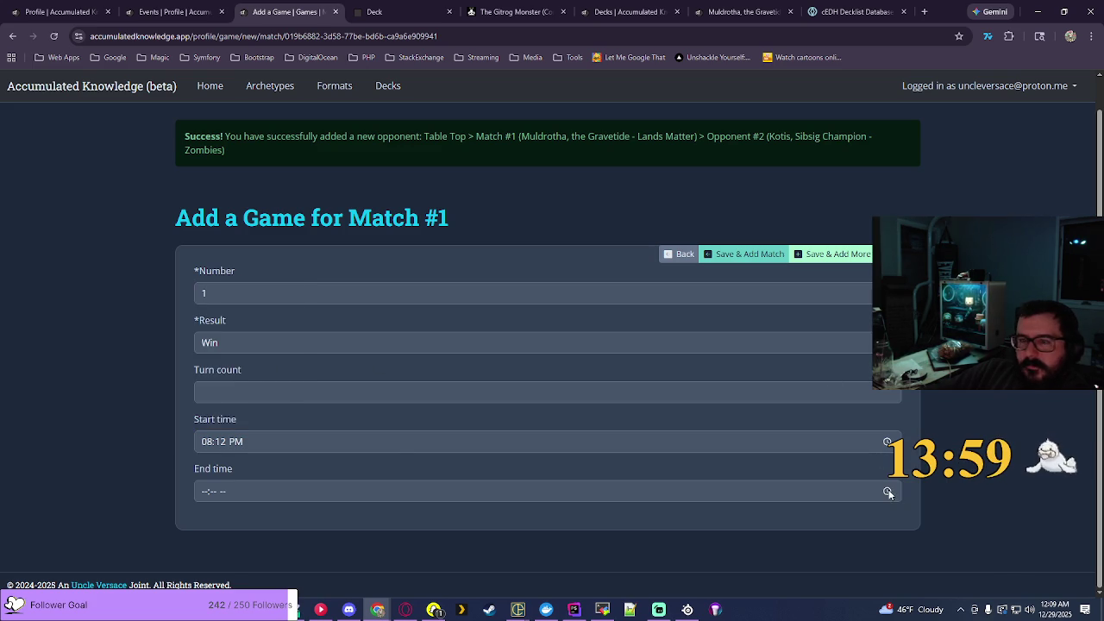
# Step: Set the end time to 09:40 PM, save the game, and return to the events list
pyautogui.click(887, 491)
pyautogui.press('Escape')
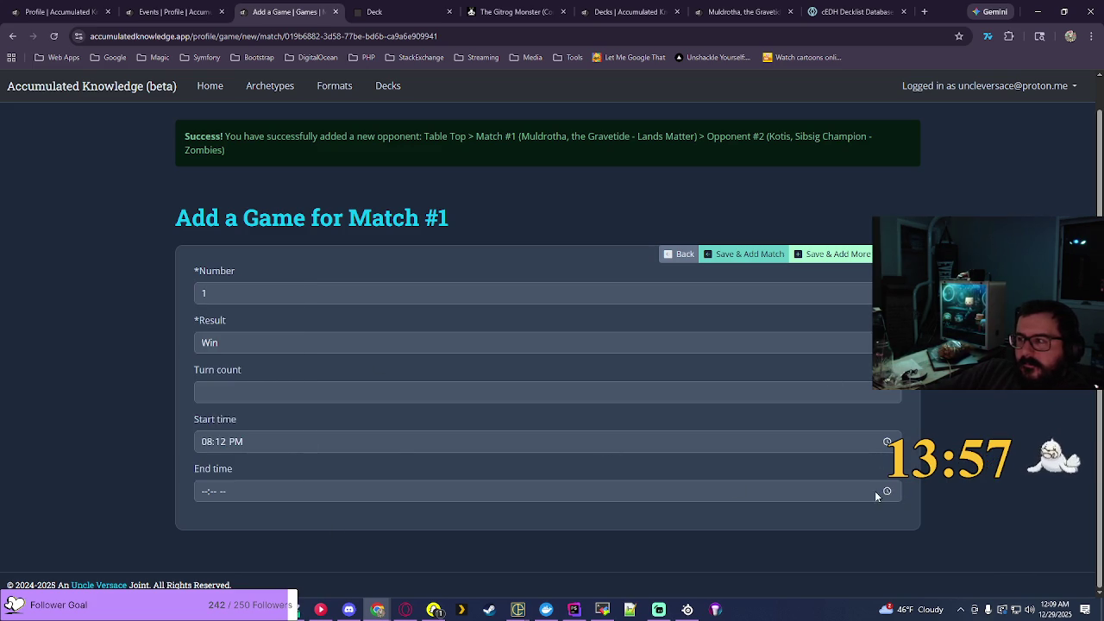
pyautogui.click(887, 491)
pyautogui.scroll(-1, 213, 427)
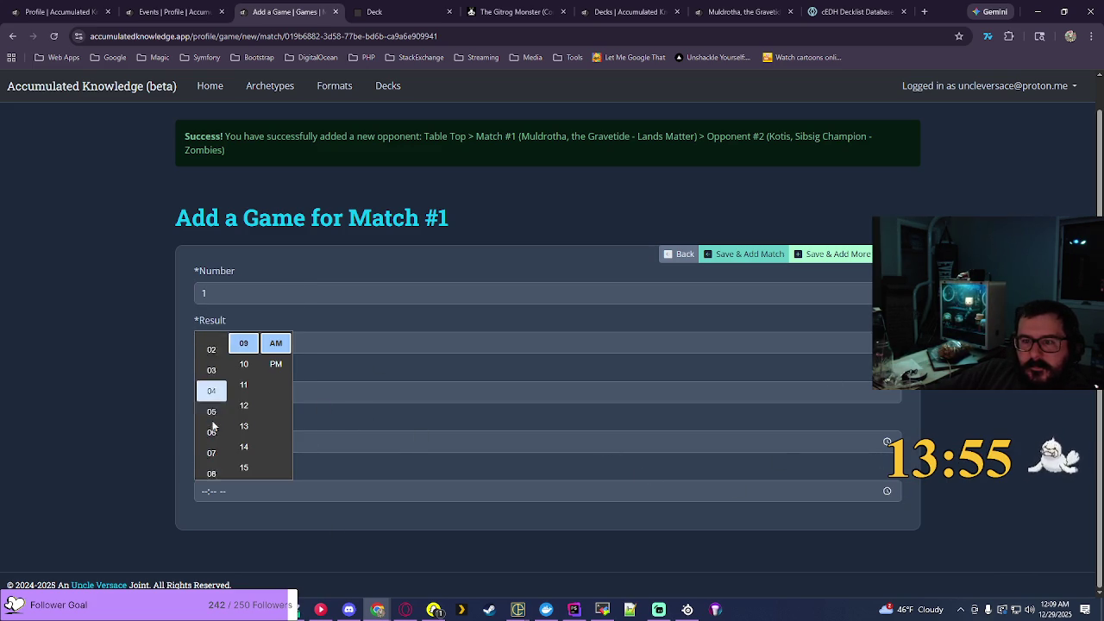
pyautogui.scroll(-1, 213, 427)
pyautogui.click(212, 446)
pyautogui.scroll(-5, 243, 420)
pyautogui.scroll(-3, 243, 420)
pyautogui.click(243, 405)
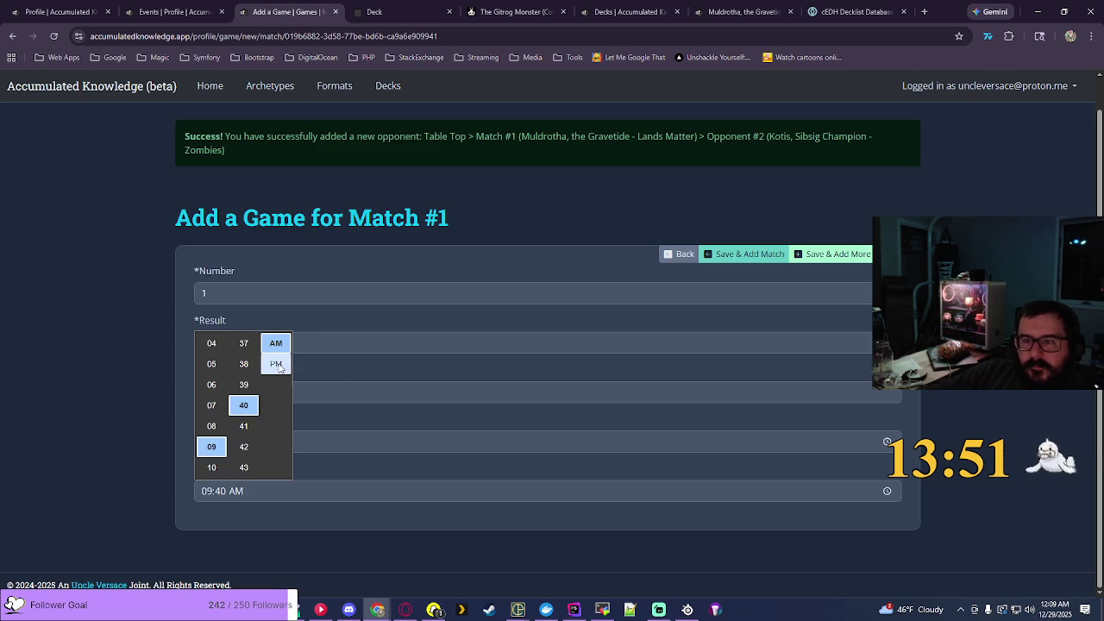
pyautogui.click(276, 364)
pyautogui.press('Return')
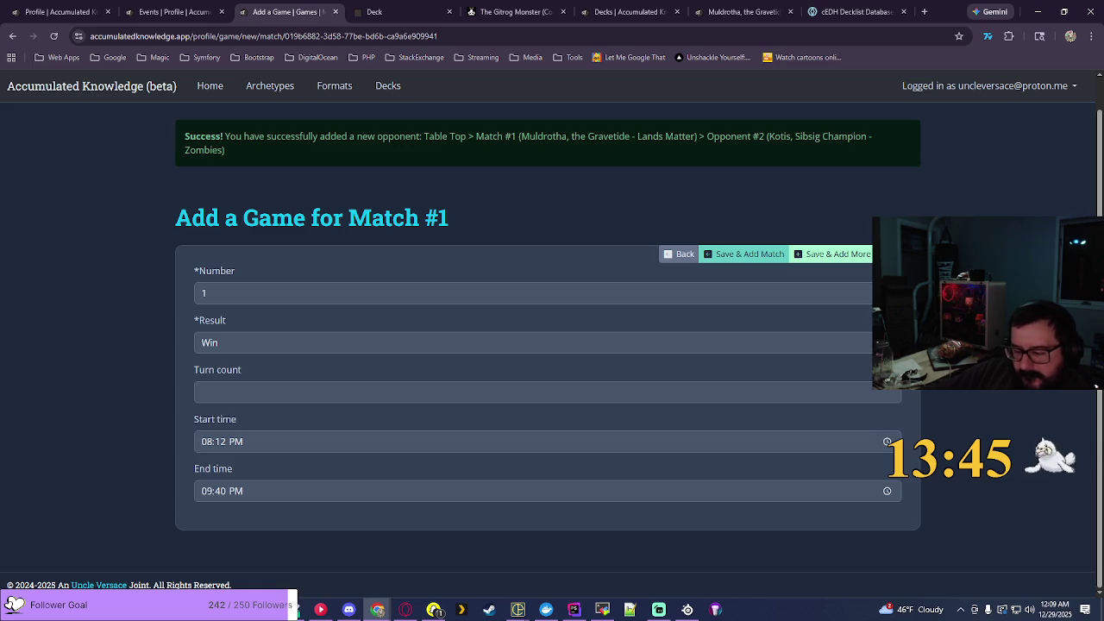
pyautogui.press('Return')
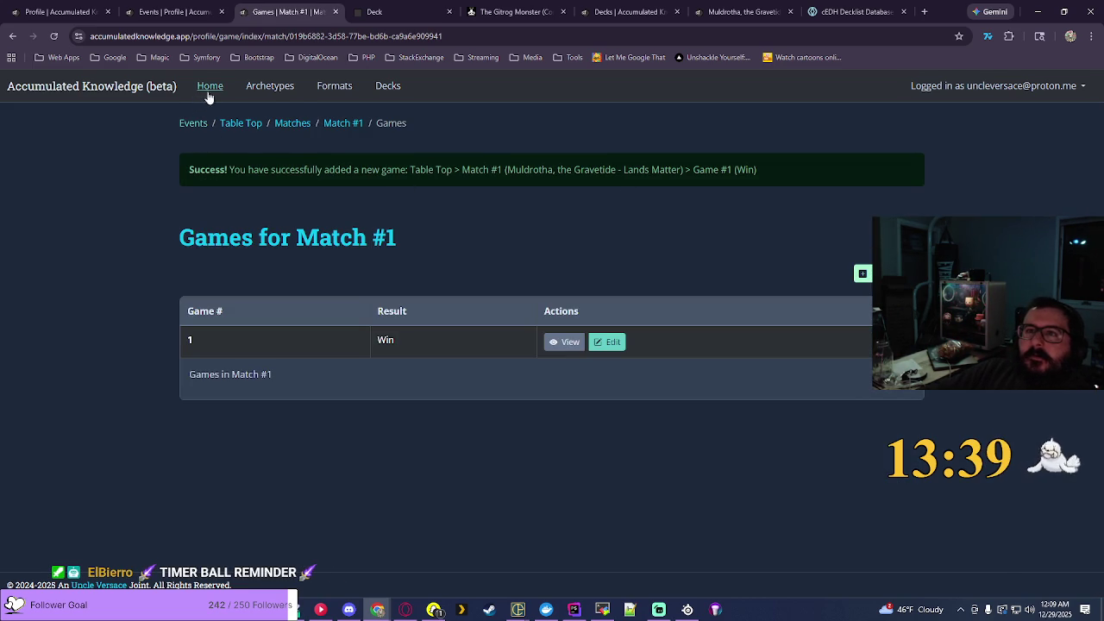
pyautogui.click(193, 123)
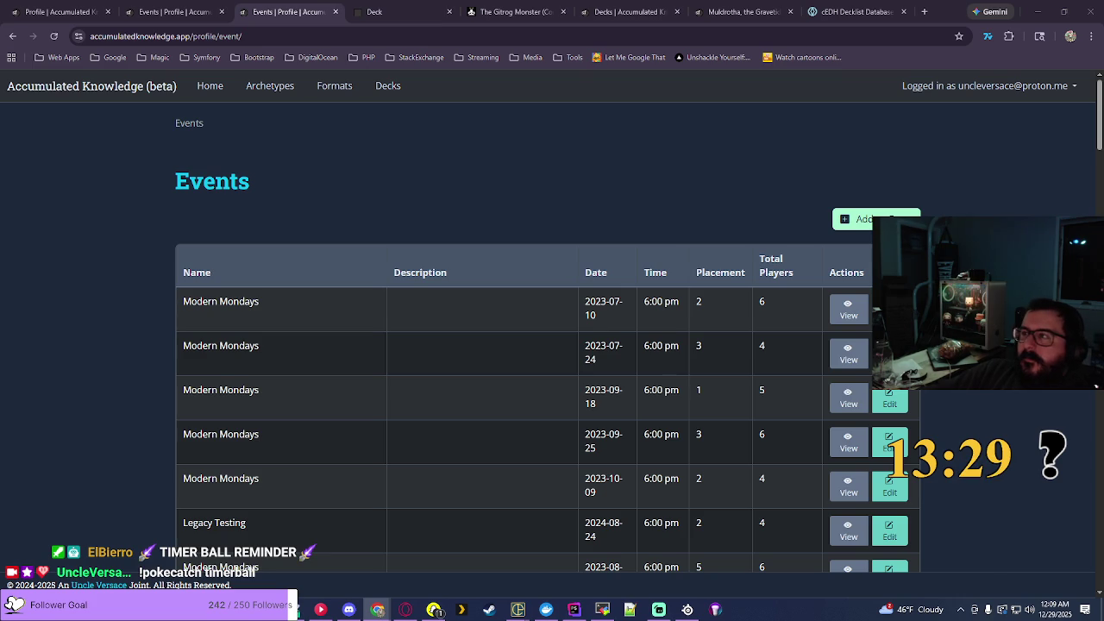
# Step: Start a Friday Night Magic event with the copied Griffin's Rest Commander night description
pyautogui.click(858, 219)
pyautogui.click(272, 251)
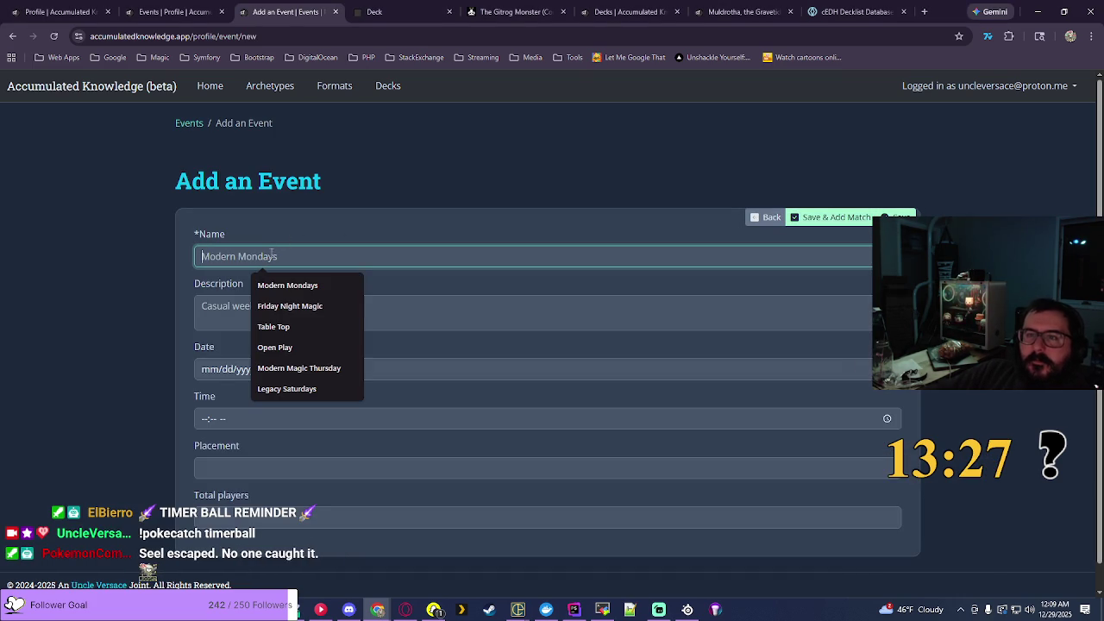
pyautogui.click(302, 307)
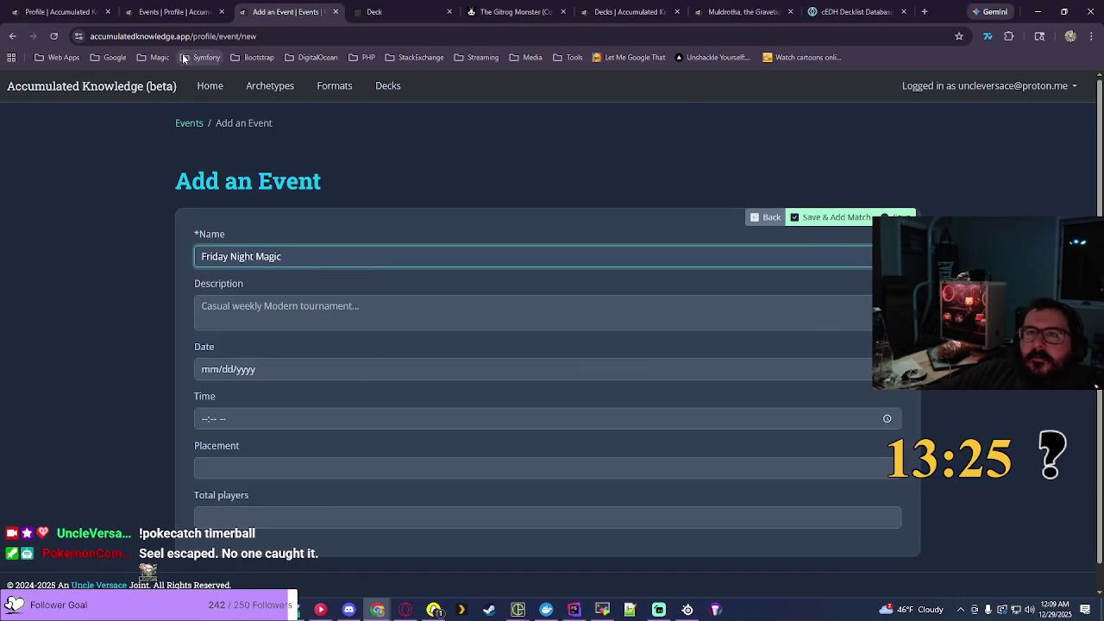
pyautogui.click(186, 9)
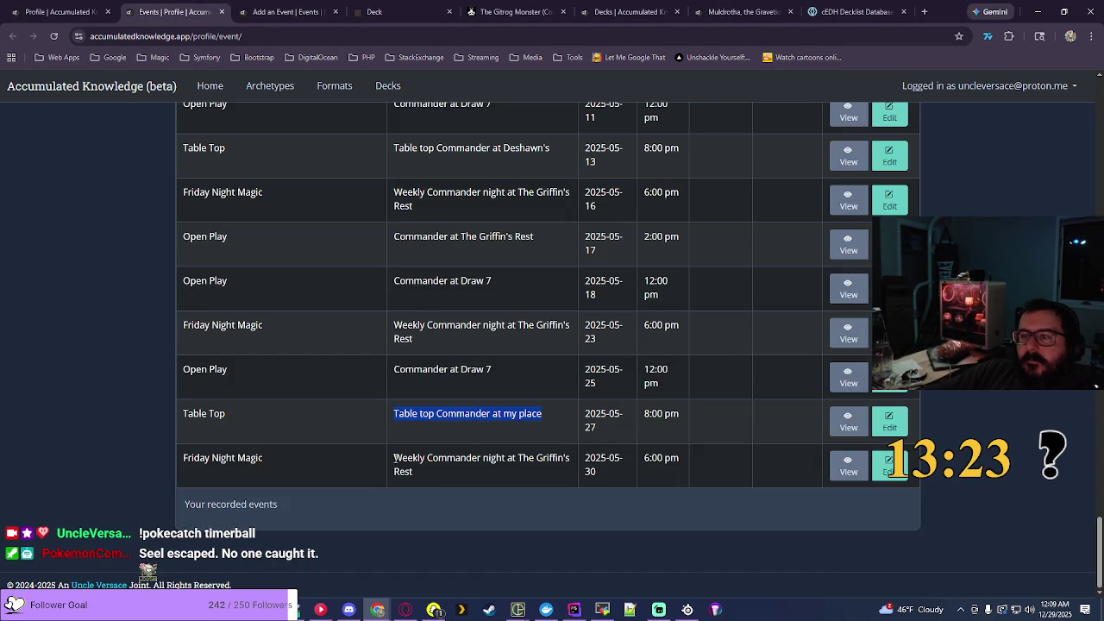
pyautogui.moveTo(394, 458); pyautogui.dragTo(430, 481)
pyautogui.hotkey('ctrl', 'c')
pyautogui.click(285, 12)
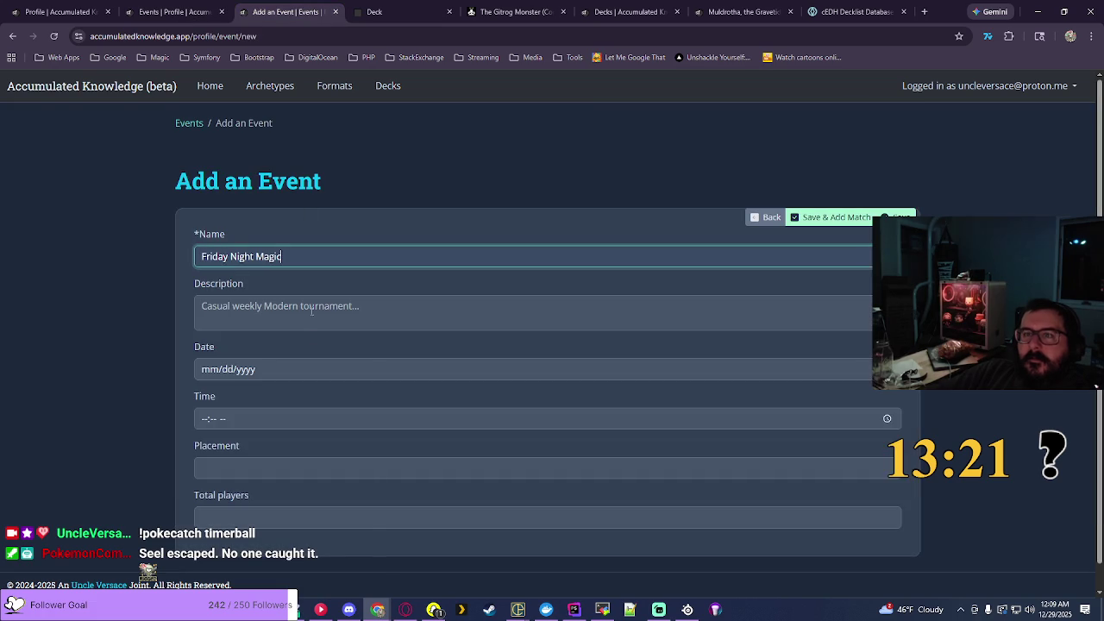
pyautogui.click(315, 314)
pyautogui.hotkey('ctrl', 'v')
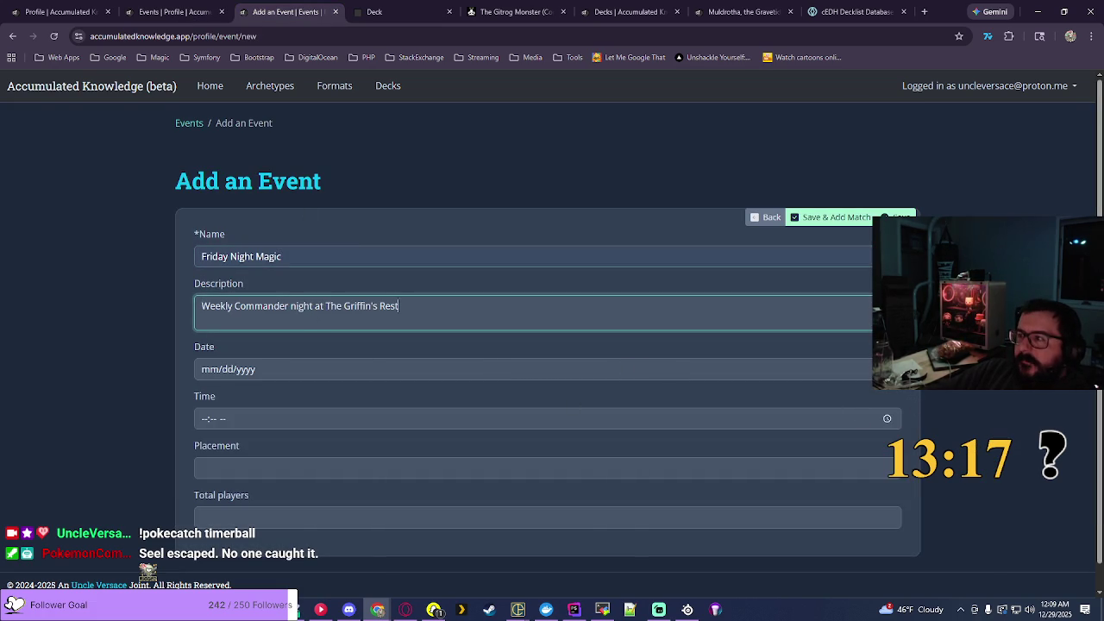
# Step: Set the event to 06/13/2025 at 06:00 PM and save it
pyautogui.click(365, 377)
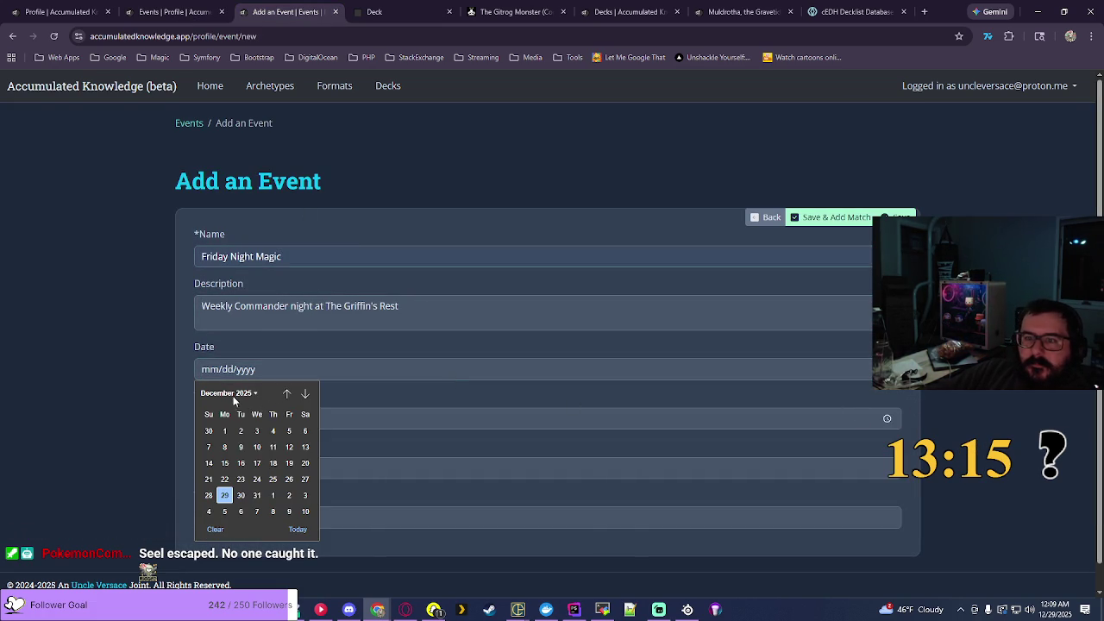
pyautogui.click(233, 396)
pyautogui.click(243, 450)
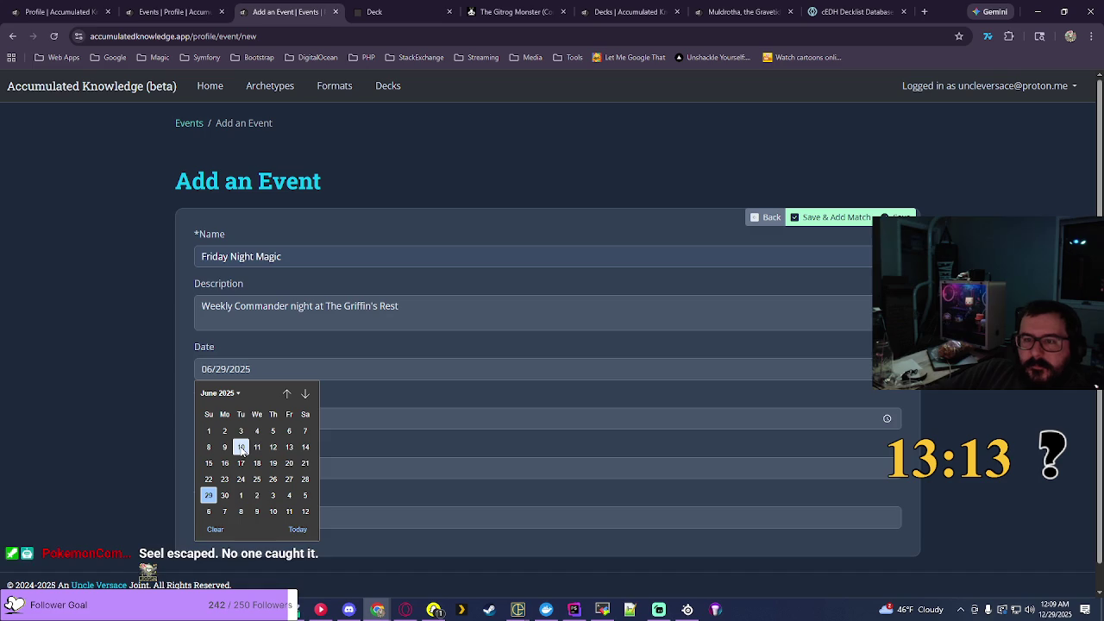
pyautogui.click(289, 447)
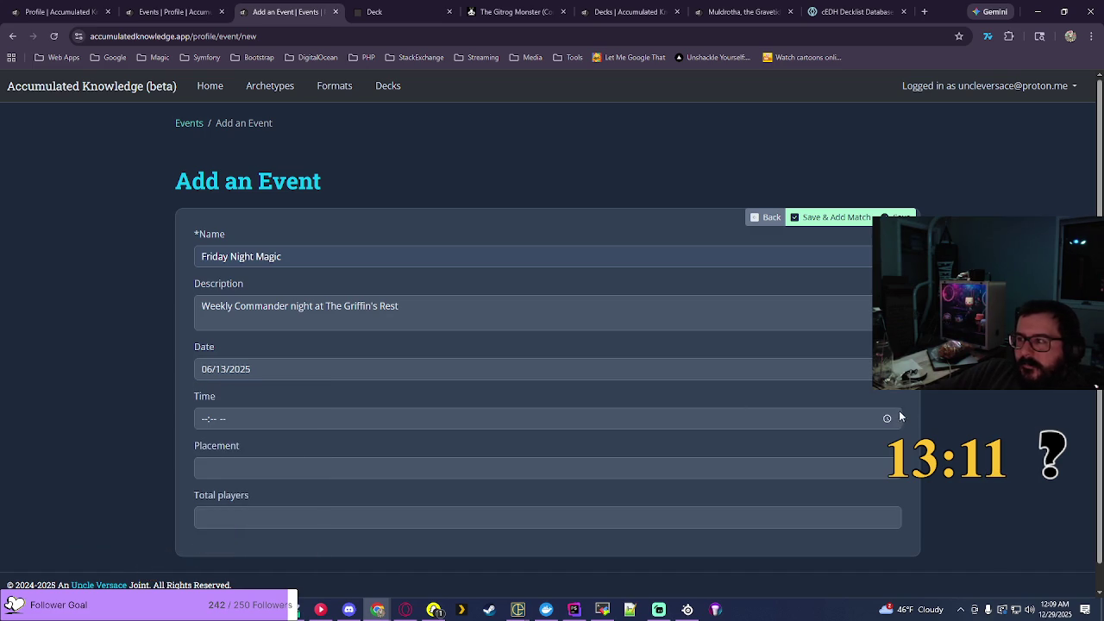
pyautogui.click(887, 418)
pyautogui.click(212, 566)
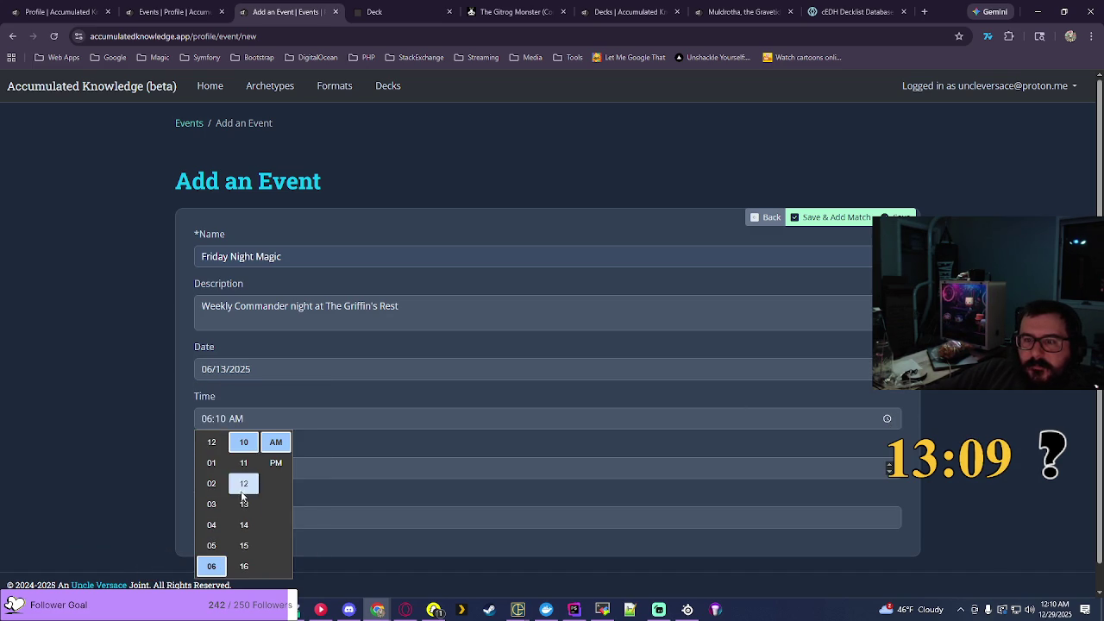
pyautogui.scroll(3, 242, 497)
pyautogui.click(251, 465)
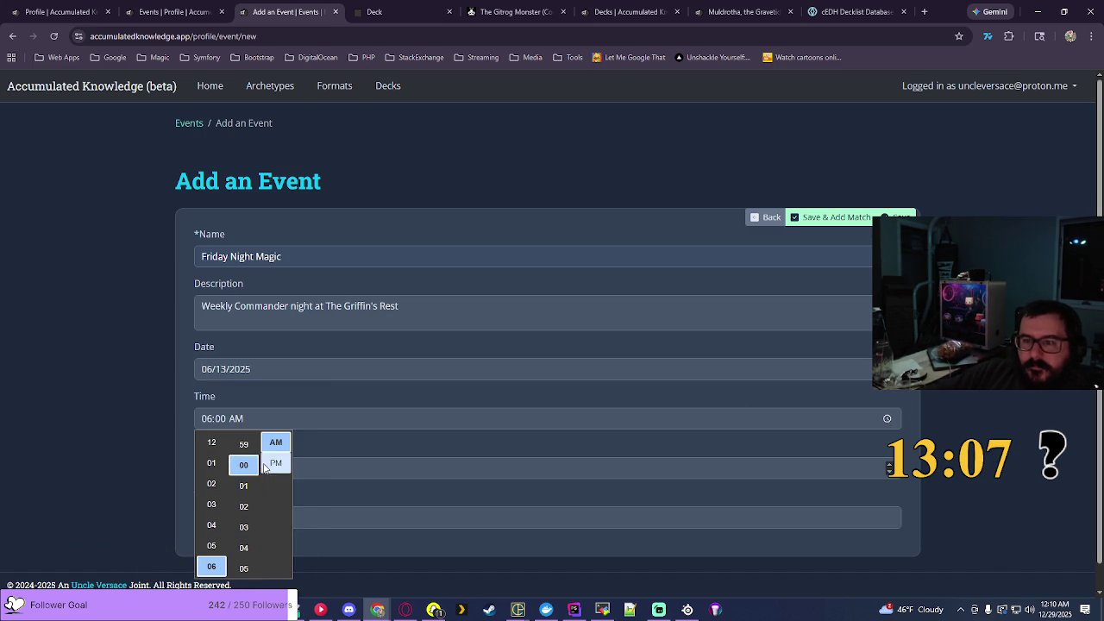
pyautogui.click(275, 464)
pyautogui.click(841, 397)
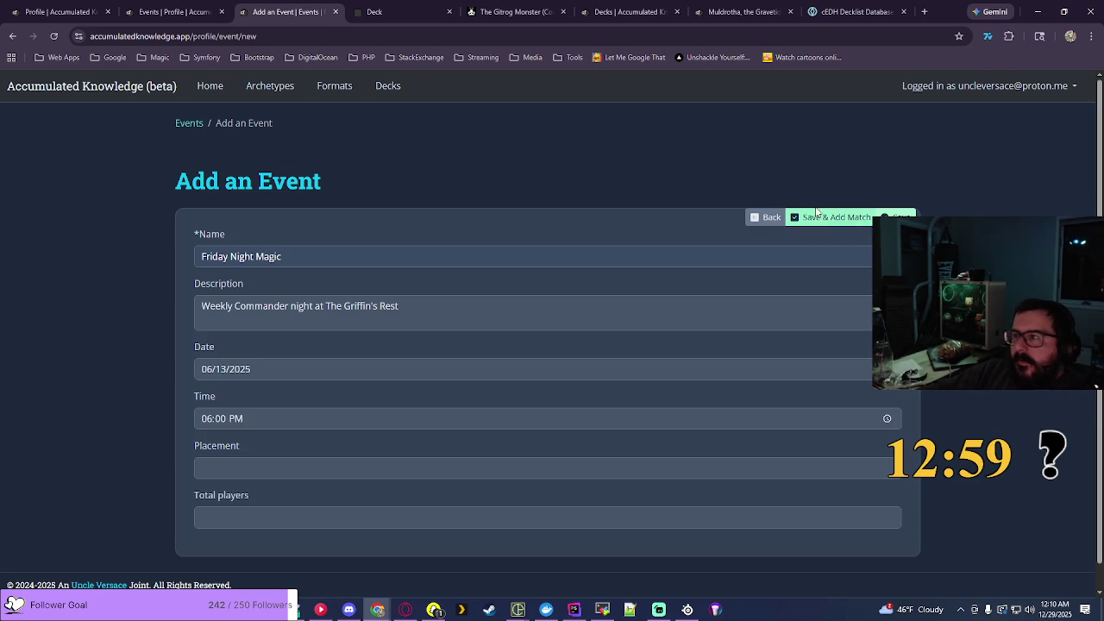
pyautogui.click(841, 224)
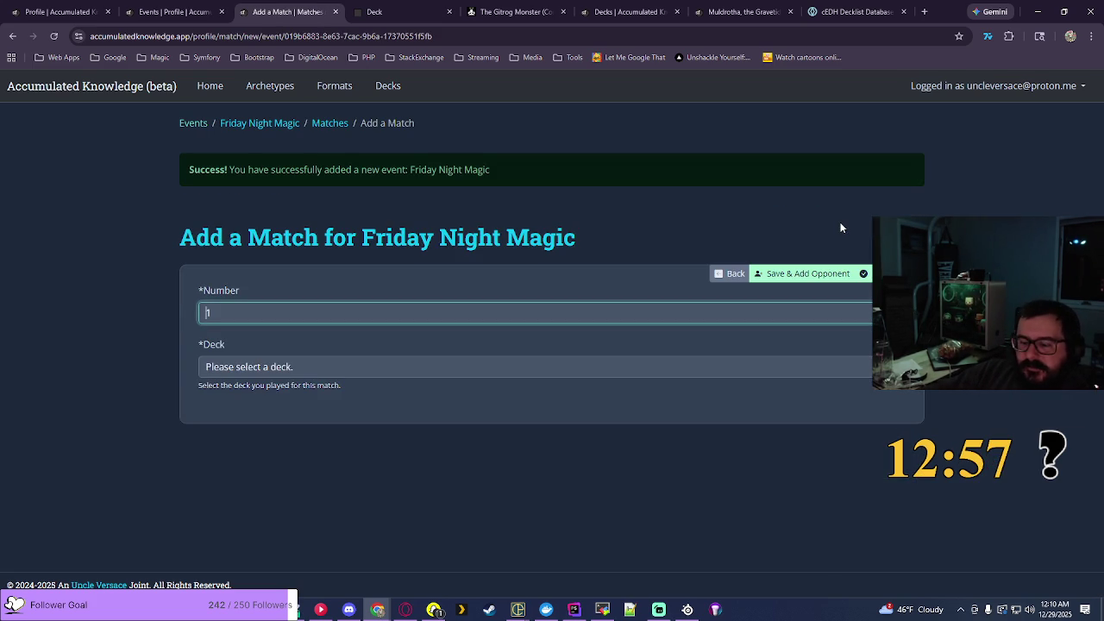
# Step: Save Match #1 with the Nicol Bolas, the Ravager - Planeswalkers deck
pyautogui.click(710, 371)
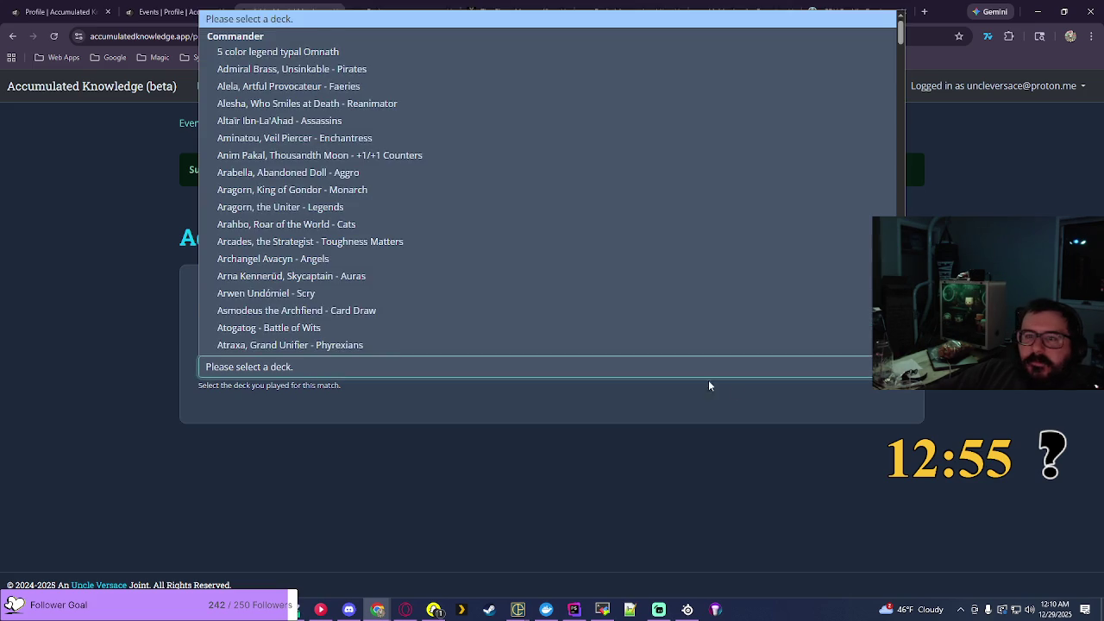
pyautogui.scroll(-8, 710, 330)
pyautogui.scroll(-6, 552, 181)
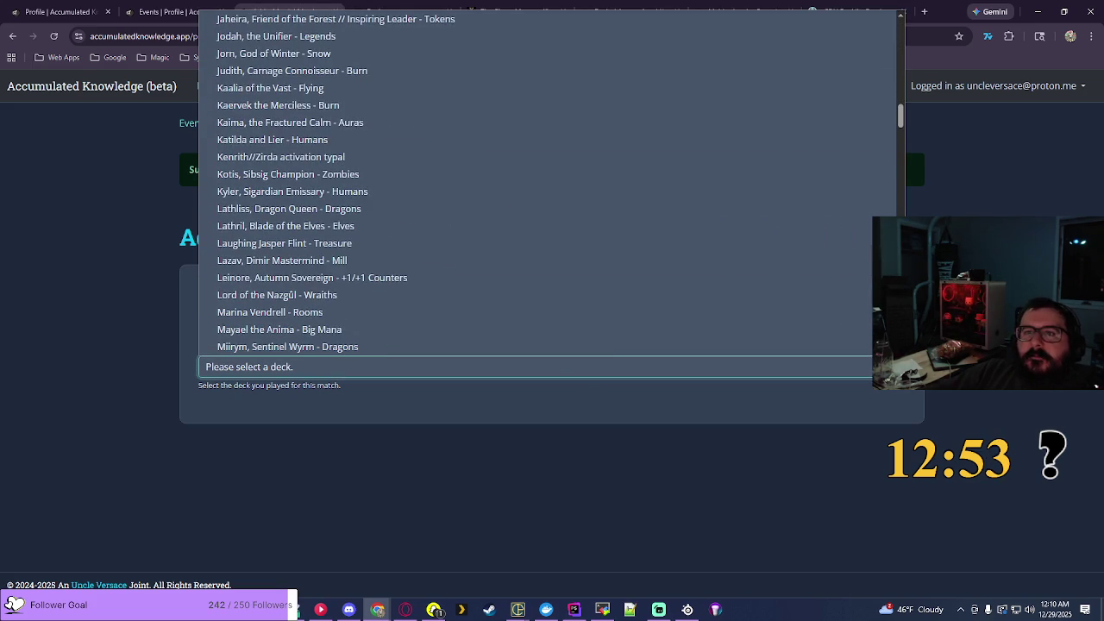
pyautogui.scroll(-6, 609, 179)
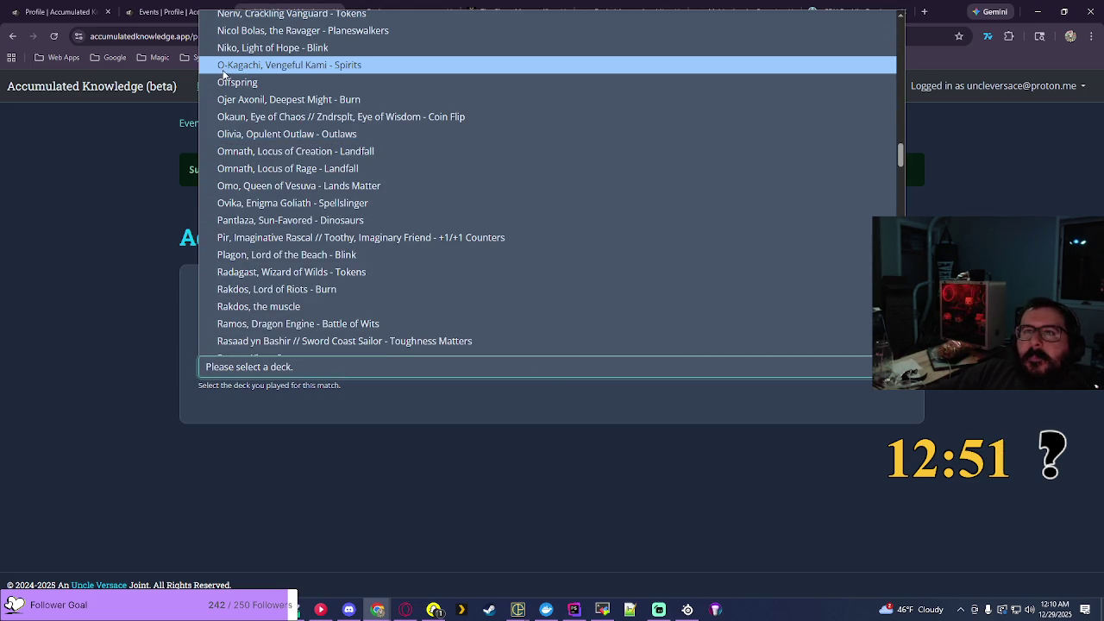
pyautogui.scroll(1, 226, 74)
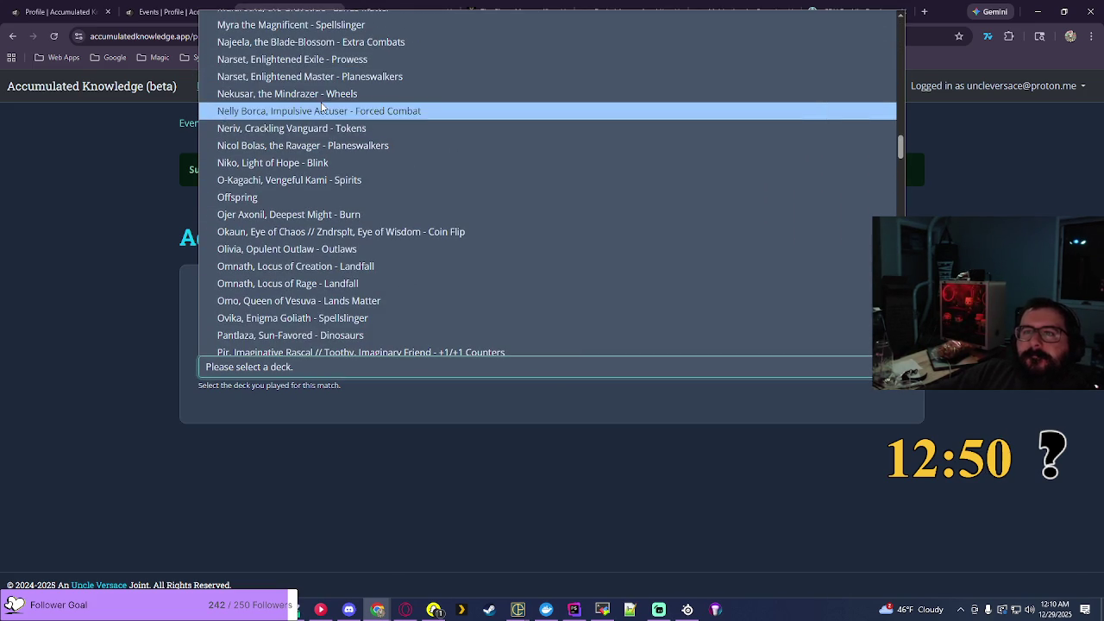
pyautogui.click(308, 145)
pyautogui.click(819, 275)
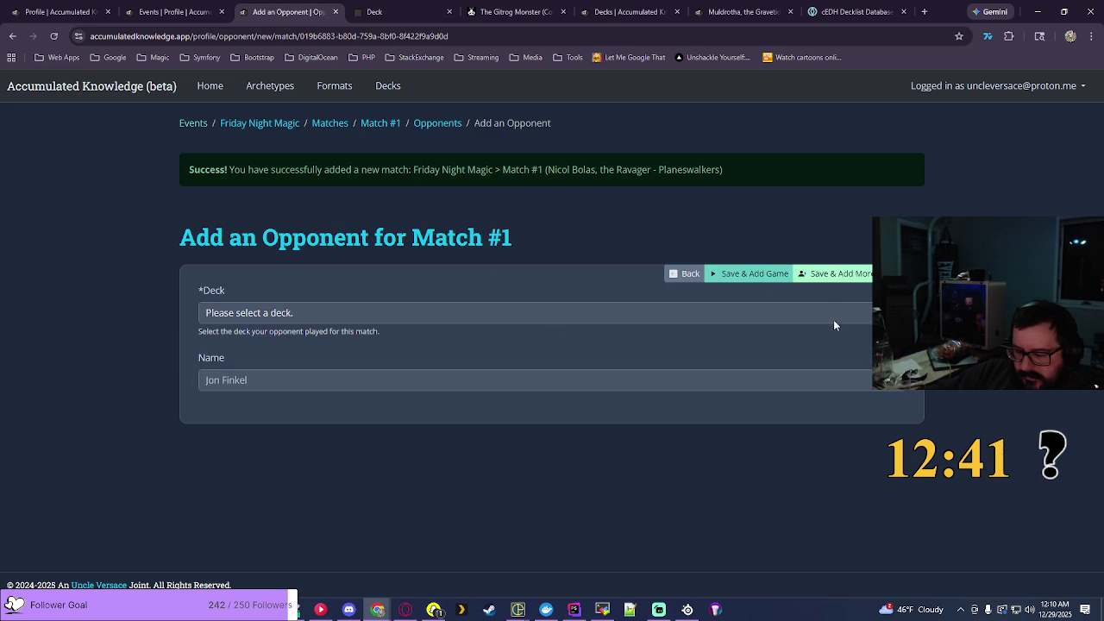
# Step: Browse the opponent deck list without choosing, then switch to the EDHREC Gitrog Monster page
pyautogui.click(888, 312)
pyautogui.scroll(-8, 888, 258)
pyautogui.scroll(-10, 552, 151)
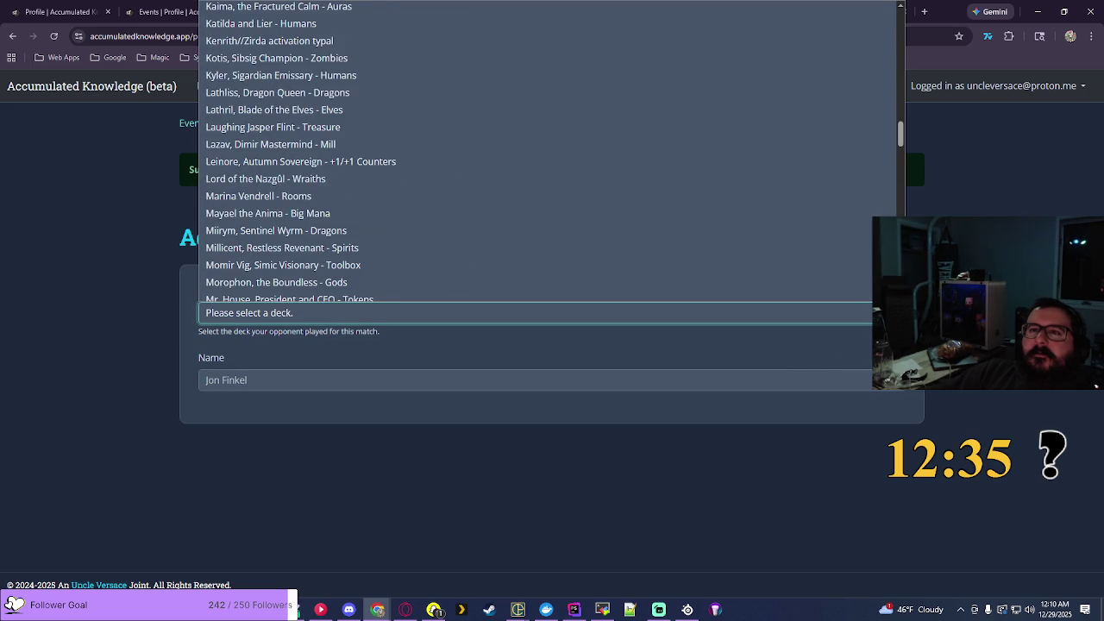
pyautogui.click(995, 175)
pyautogui.click(515, 11)
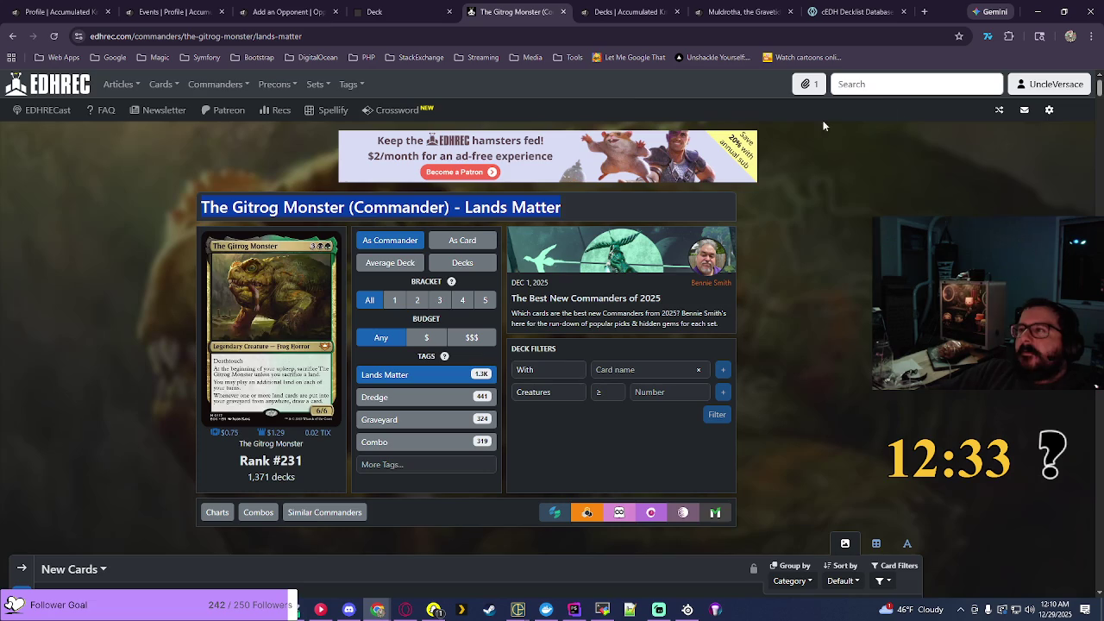
# Step: Search EDHREC for Kraum and open the Kraum, Ludevic's Opus // Kydele, Chosen of Kruphix page
pyautogui.write('kraum')
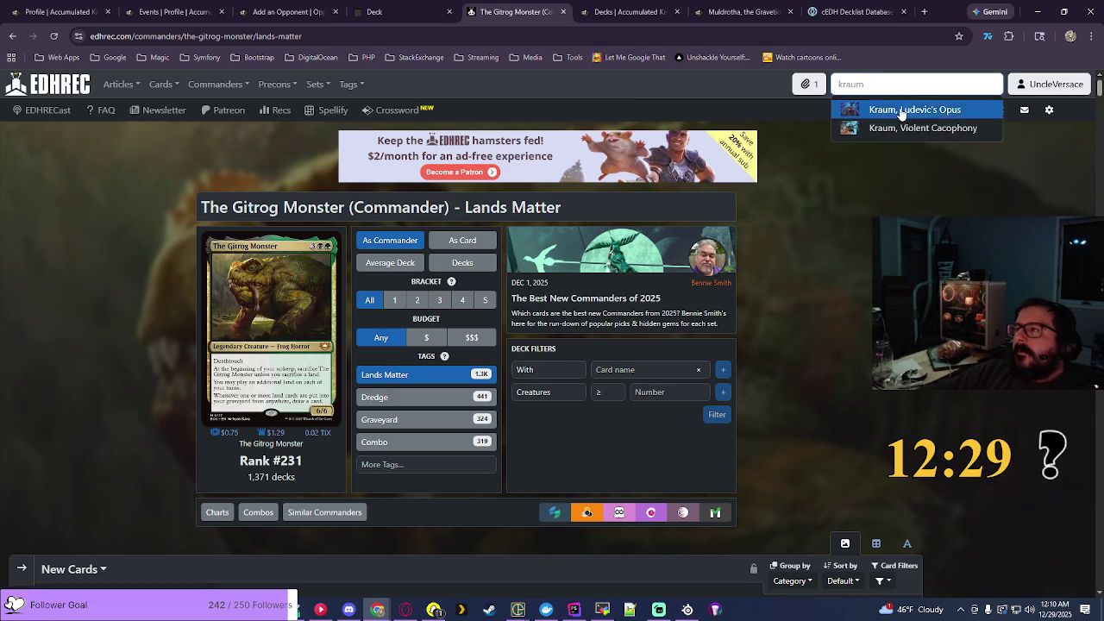
pyautogui.click(901, 110)
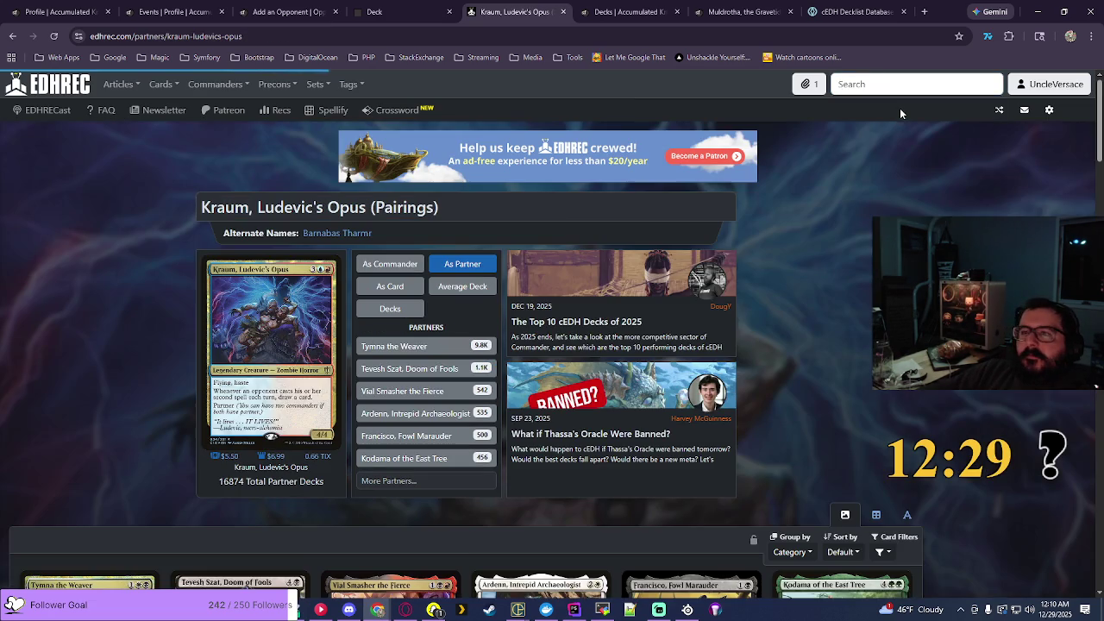
pyautogui.click(390, 481)
pyautogui.write('ky')
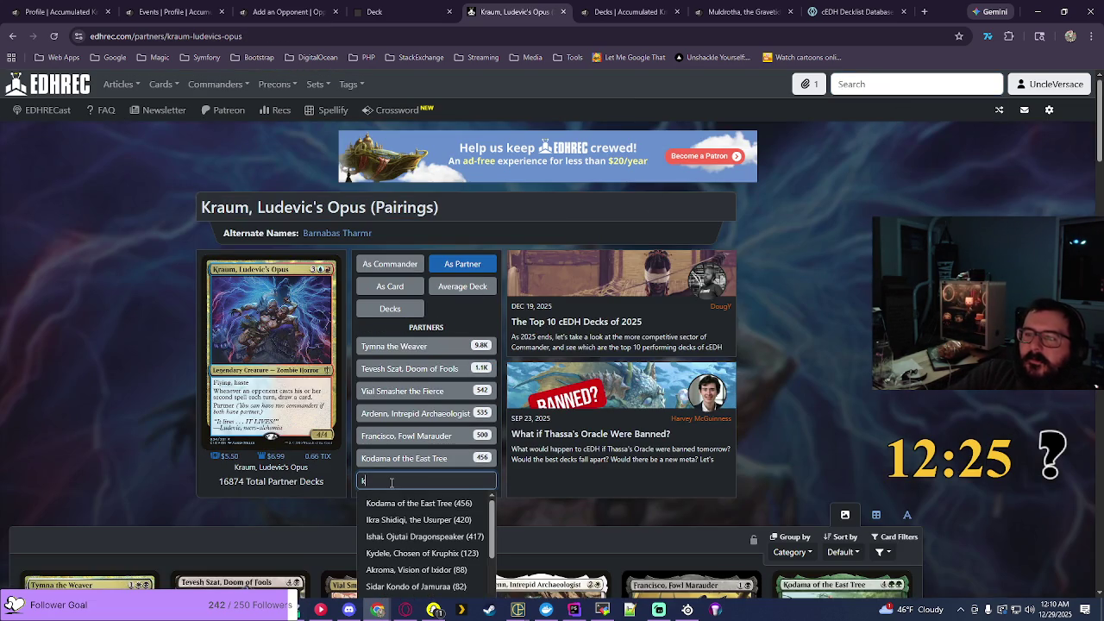
pyautogui.click(397, 503)
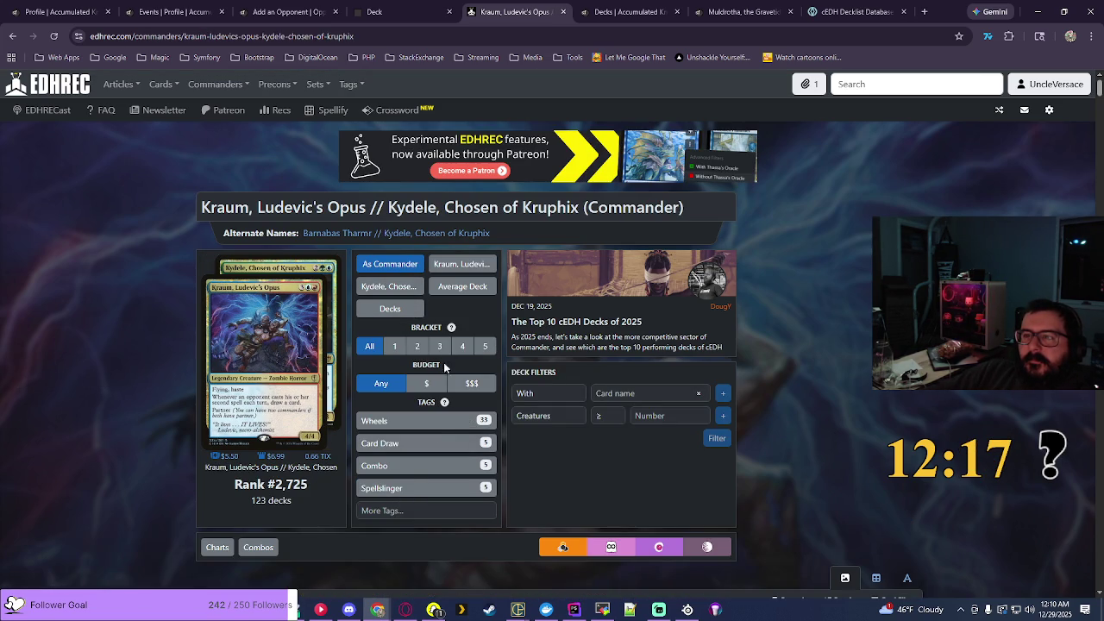
# Step: Check Kraum's standalone page, then return and list the 123 Kraum // Kydele decks
pyautogui.moveTo(288, 385)
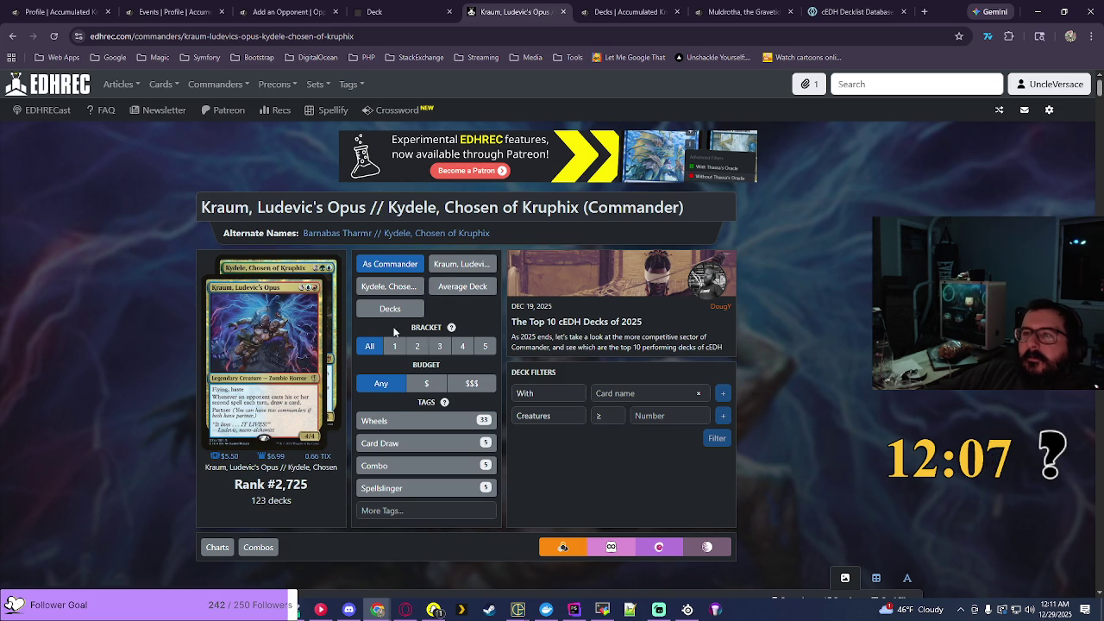
pyautogui.scroll(-1, 687, 324)
pyautogui.scroll(1, 686, 324)
pyautogui.scroll(1, 681, 343)
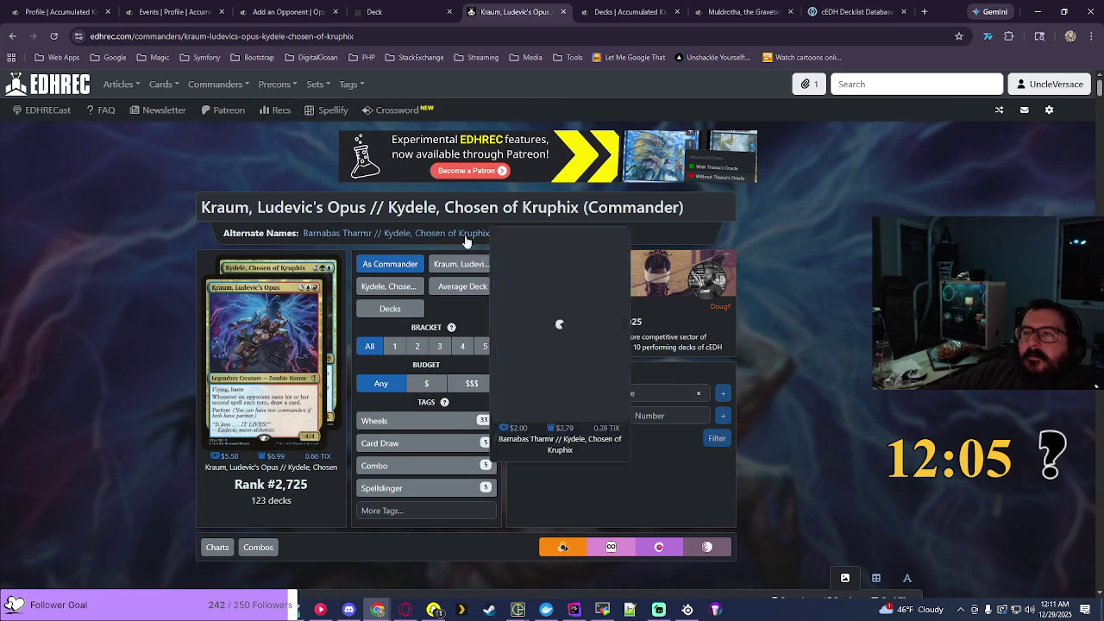
pyautogui.click(472, 265)
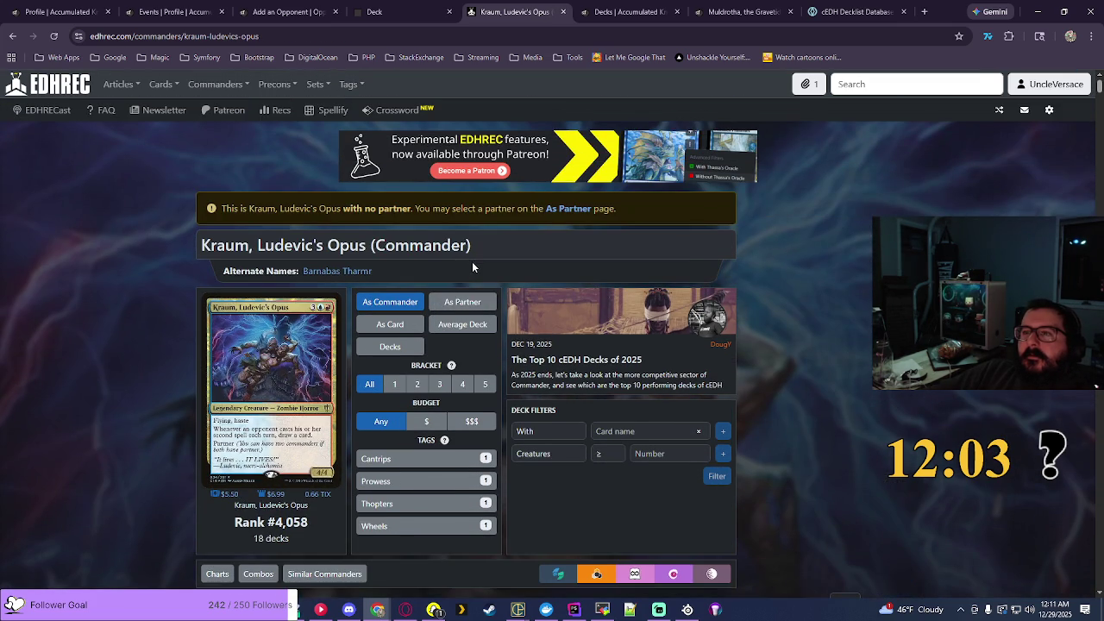
pyautogui.hotkey('alt', 'Left')
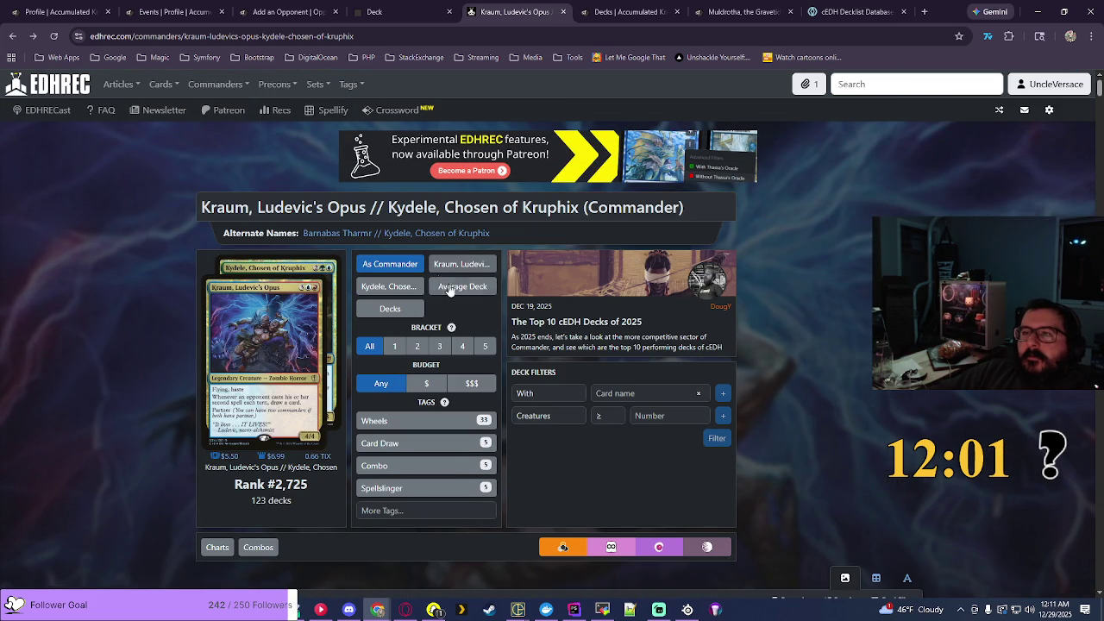
pyautogui.click(393, 314)
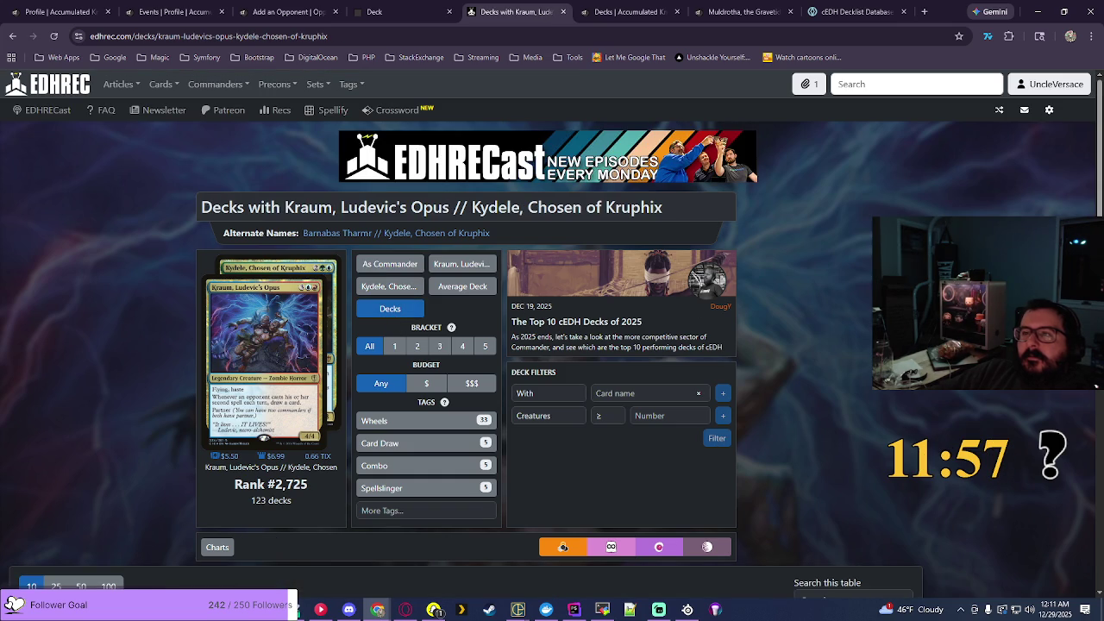
# Step: Review the Kraum // Kydele card-type filter and More Tags, then return to the Accumulated Knowledge deck list
pyautogui.hotkey('alt', 'Left')
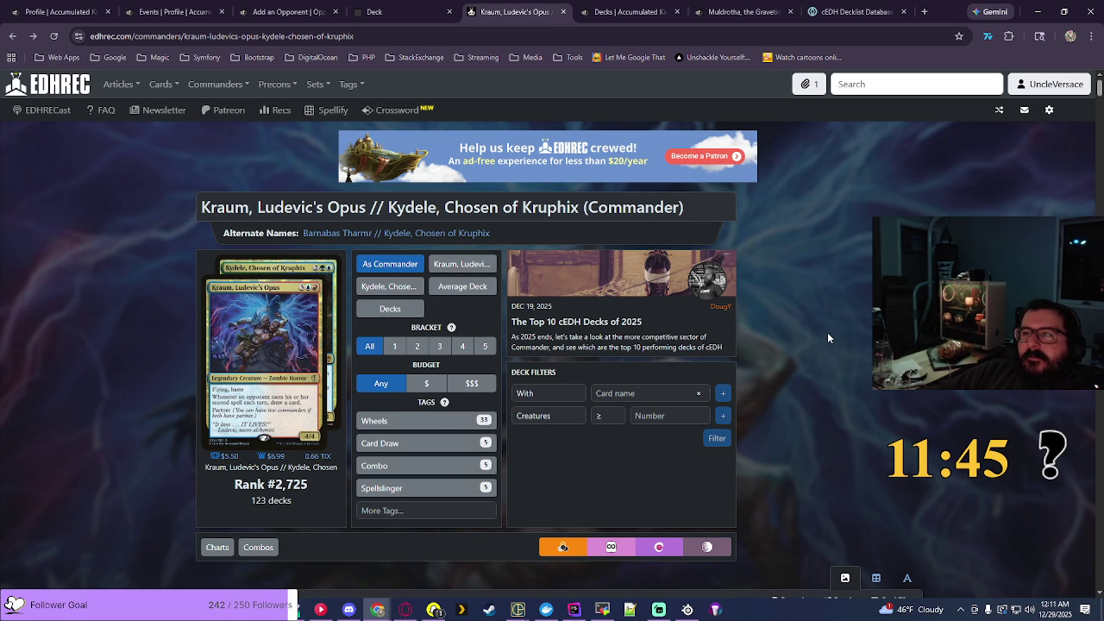
pyautogui.scroll(-4, 828, 335)
pyautogui.scroll(-3, 829, 338)
pyautogui.scroll(6, 828, 338)
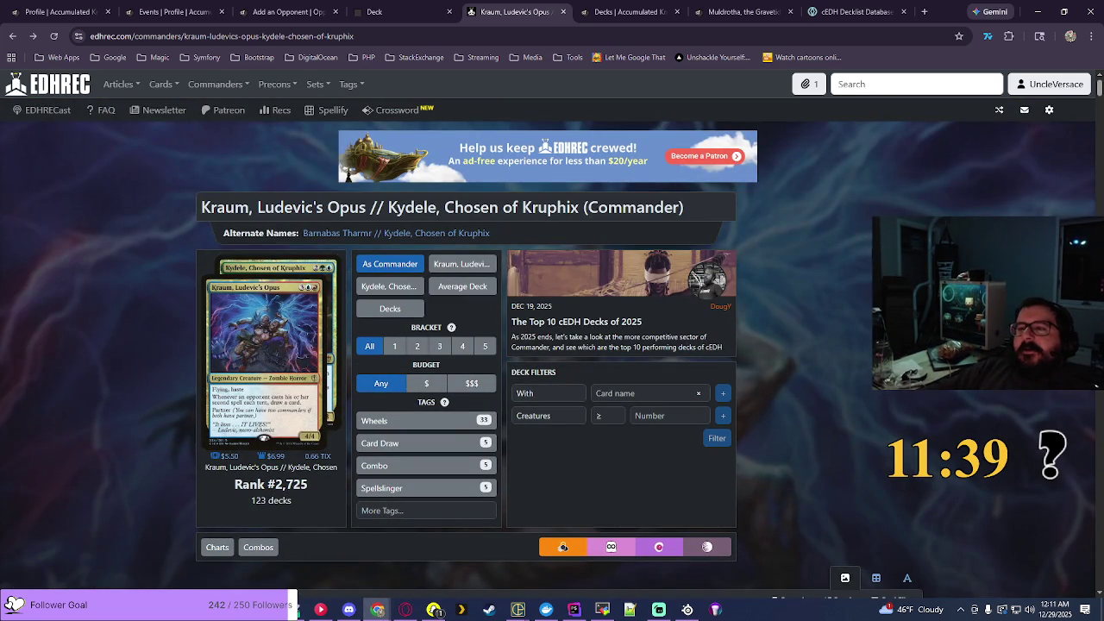
pyautogui.click(573, 418)
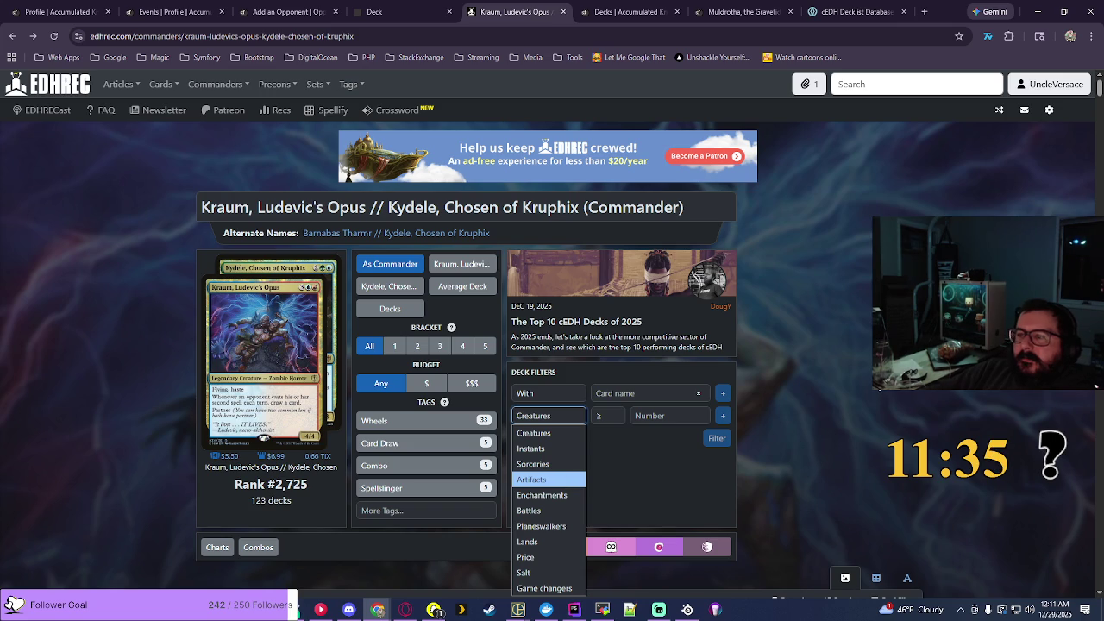
pyautogui.click(763, 420)
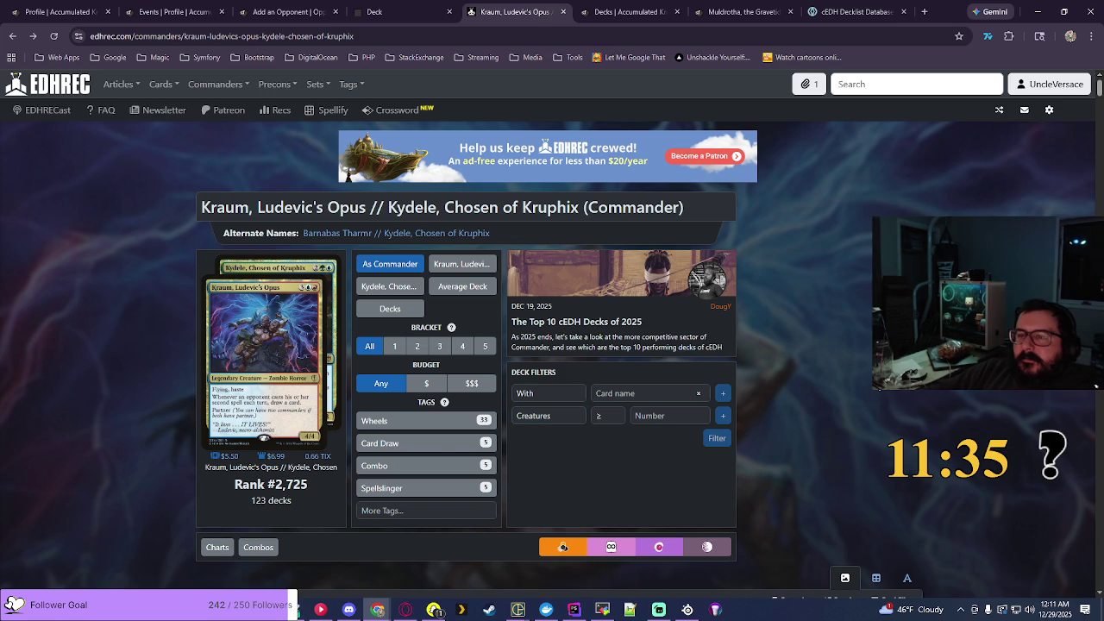
pyautogui.click(405, 511)
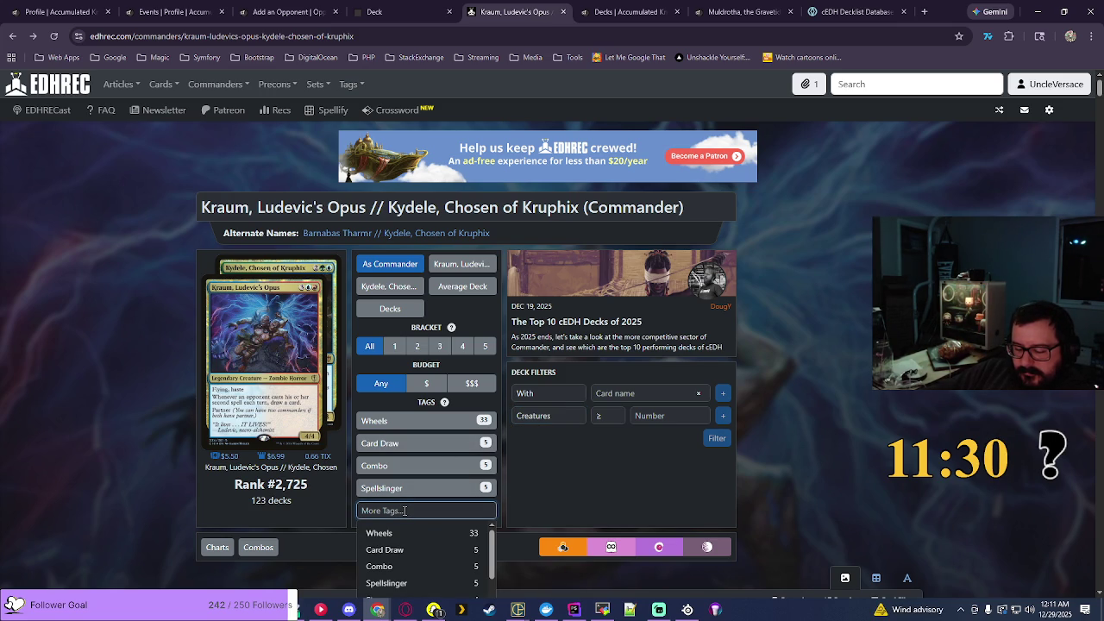
pyautogui.click(630, 12)
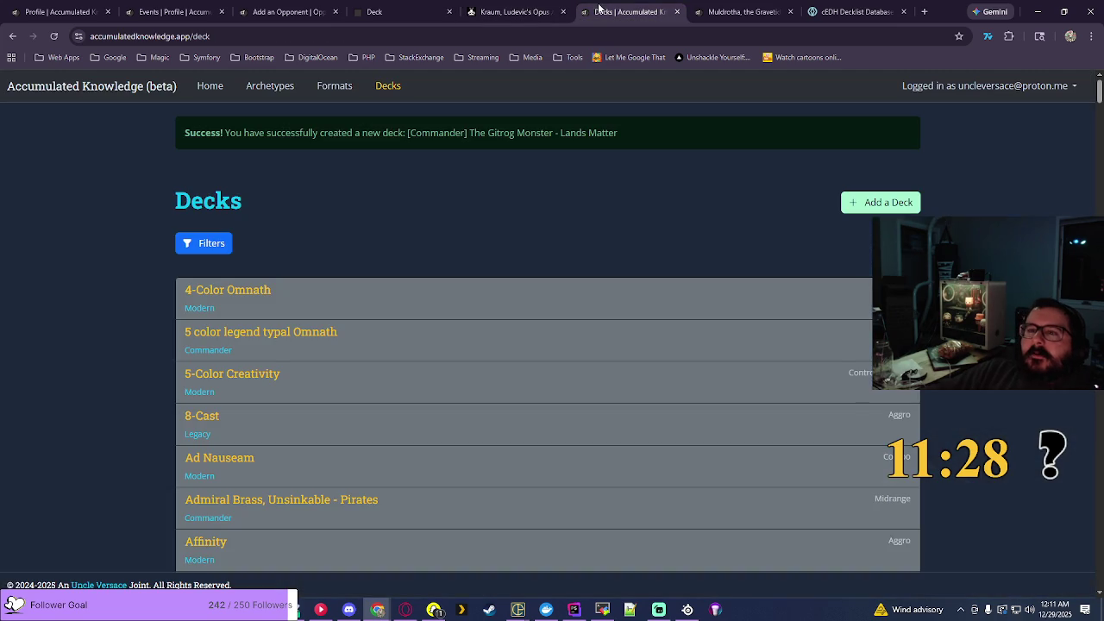
# Step: Scroll through and reload the Accumulated Knowledge deck list
pyautogui.scroll(-5, 863, 308)
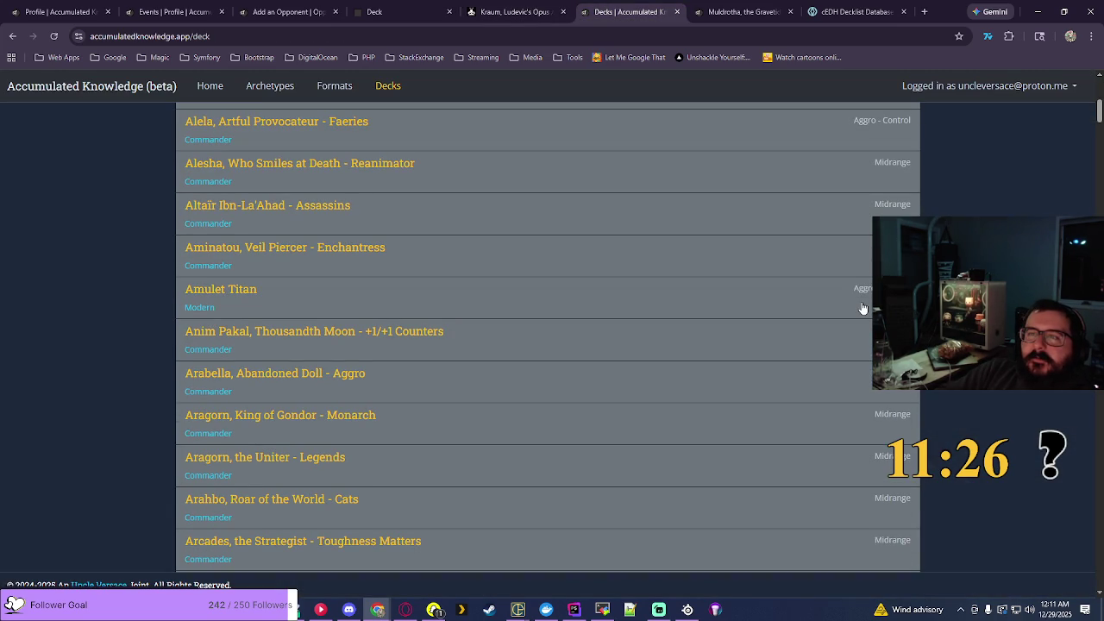
pyautogui.scroll(-5, 862, 308)
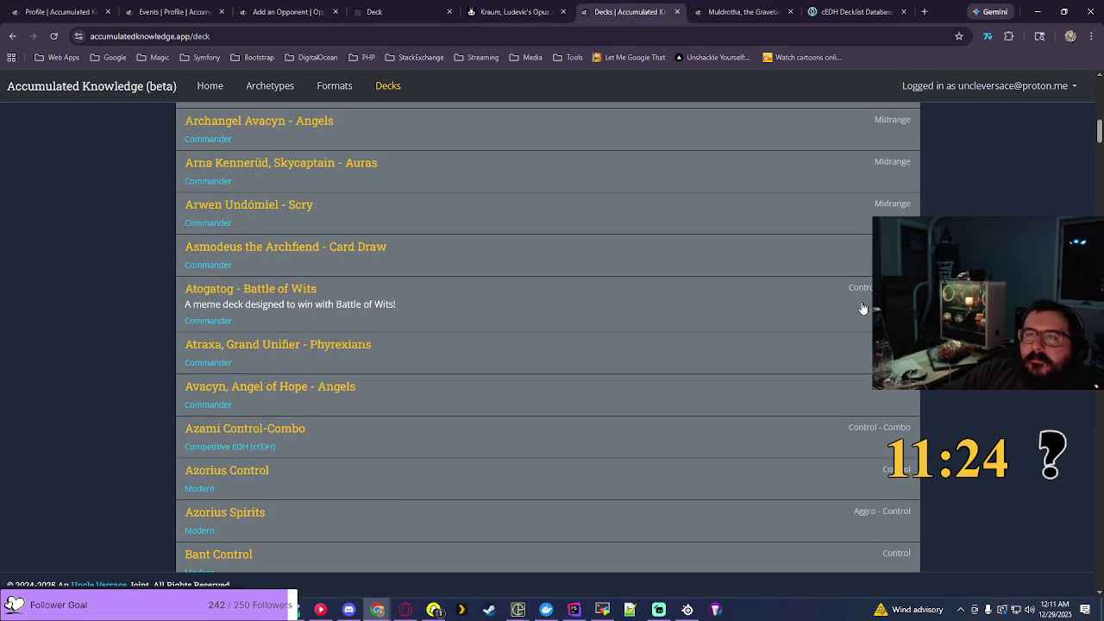
pyautogui.scroll(-5, 863, 308)
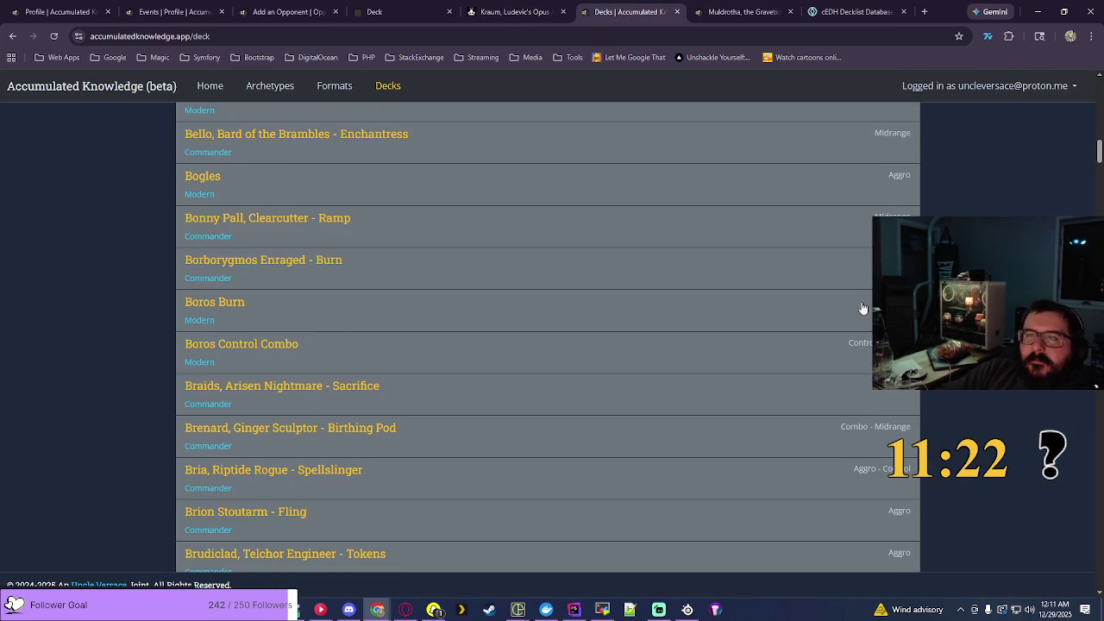
pyautogui.scroll(-5, 862, 308)
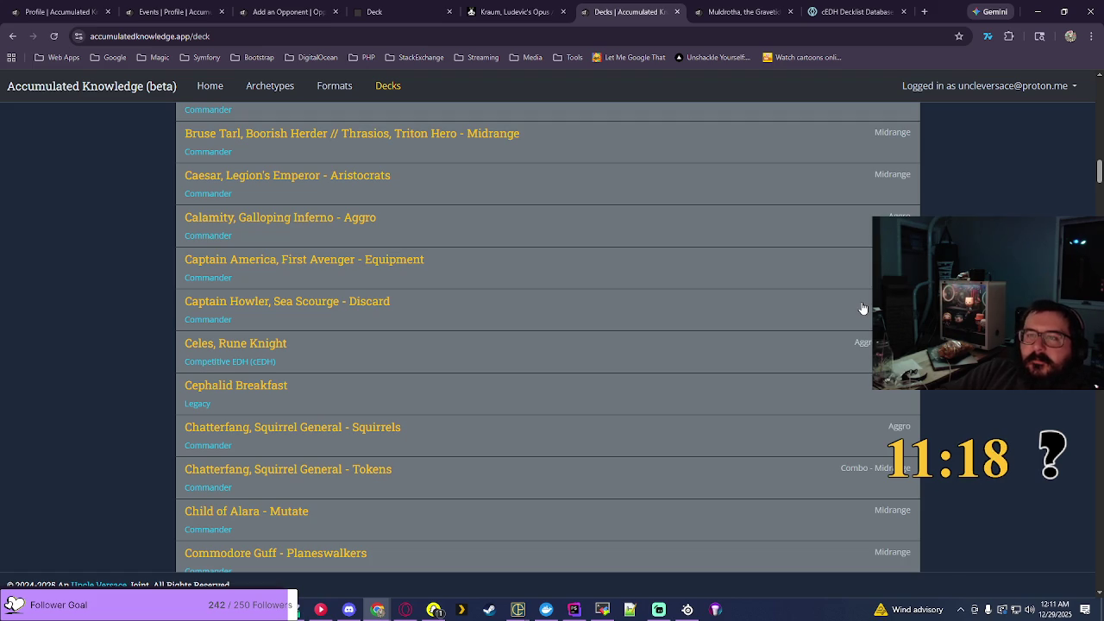
pyautogui.scroll(-5, 863, 308)
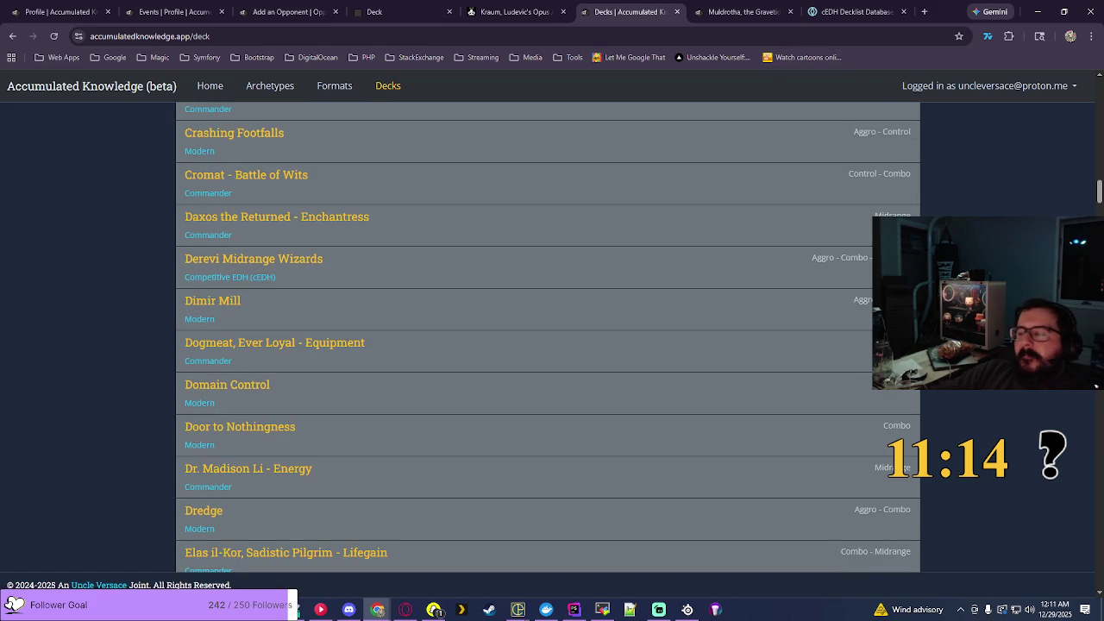
pyautogui.press('F5')
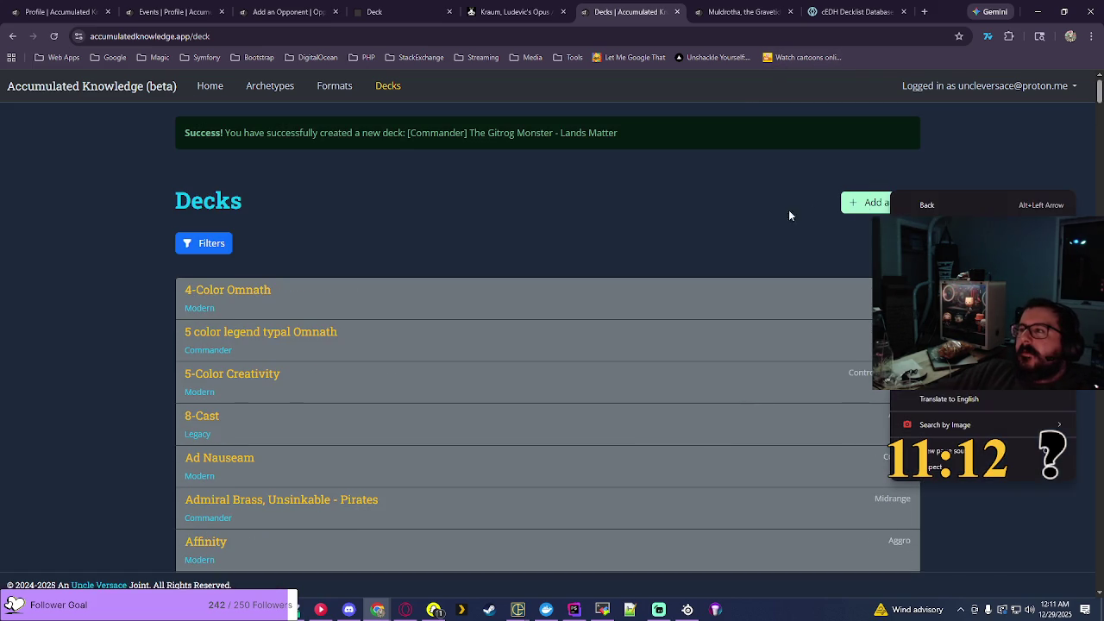
# Step: Open a blank Add a Deck form and select the commander names in EDHREC's Kraum // Kydele title
pyautogui.click(884, 204)
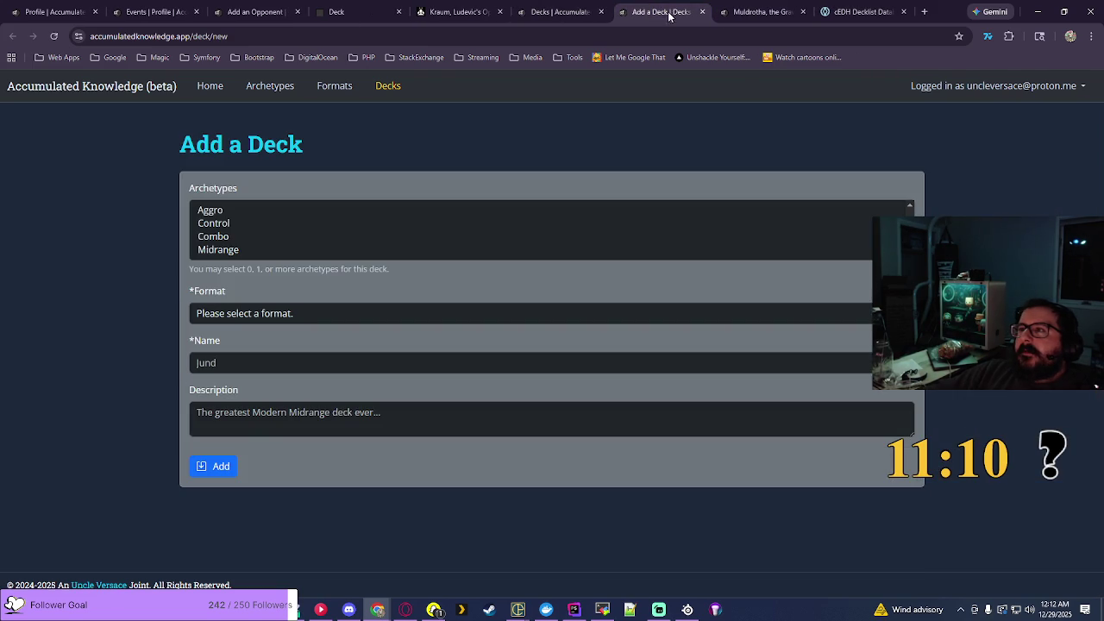
pyautogui.click(479, 7)
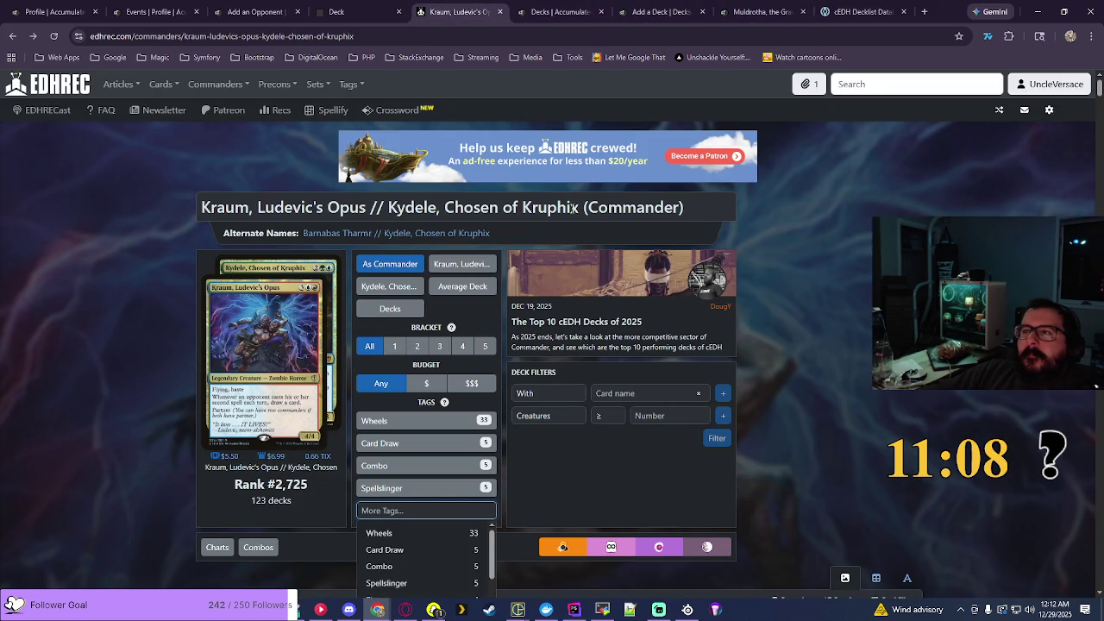
pyautogui.moveTo(579, 208); pyautogui.dragTo(200, 210)
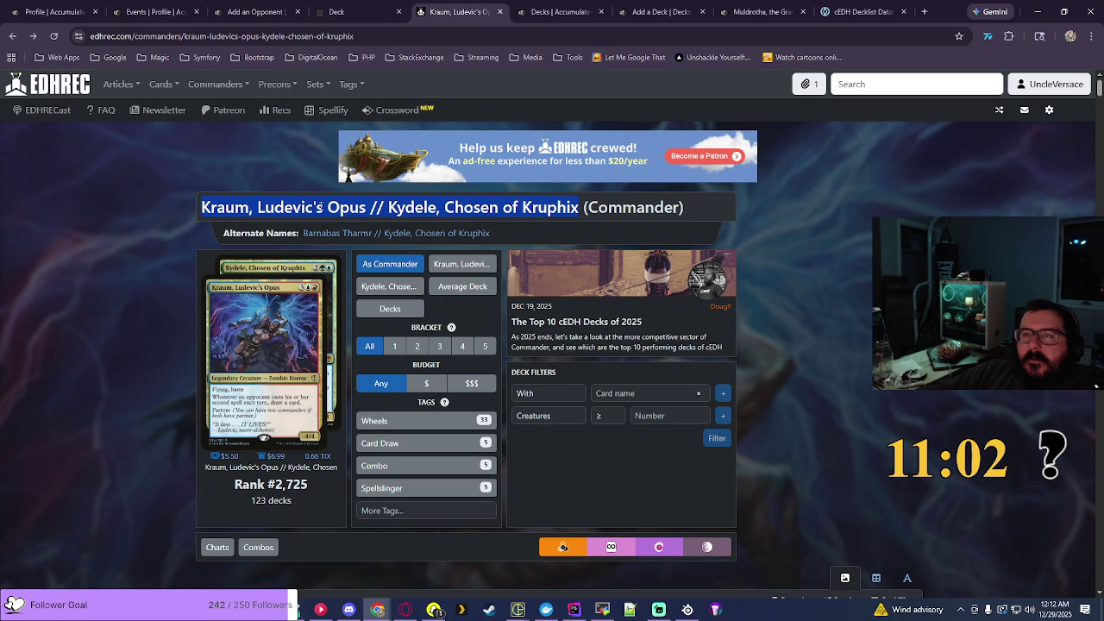
# Step: Filter the Kraum // Kydele decks to the Combo tag and select the title ending in '- Combo'
pyautogui.click(577, 207)
pyautogui.moveTo(577, 207); pyautogui.dragTo(202, 207)
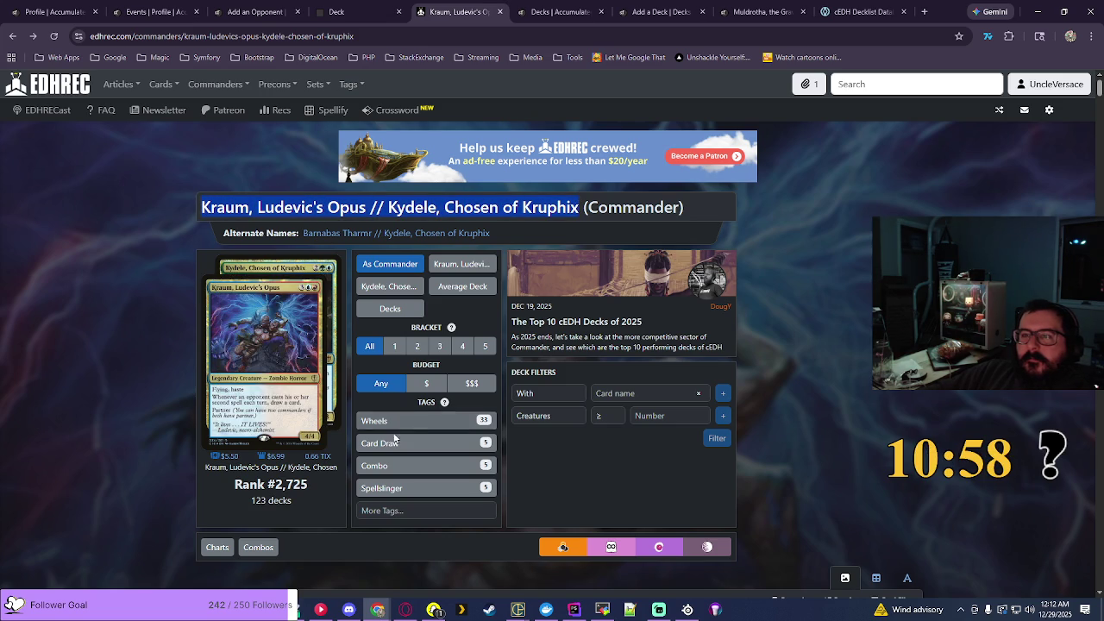
pyautogui.click(380, 466)
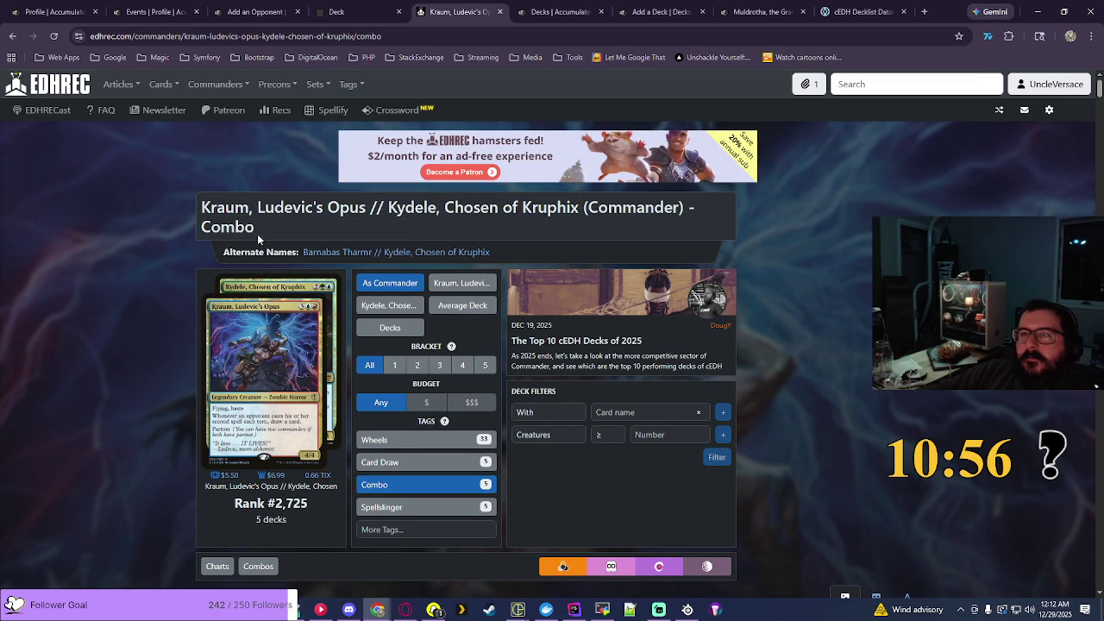
pyautogui.moveTo(256, 229); pyautogui.dragTo(202, 207)
pyautogui.hotkey('ctrl', 'c')
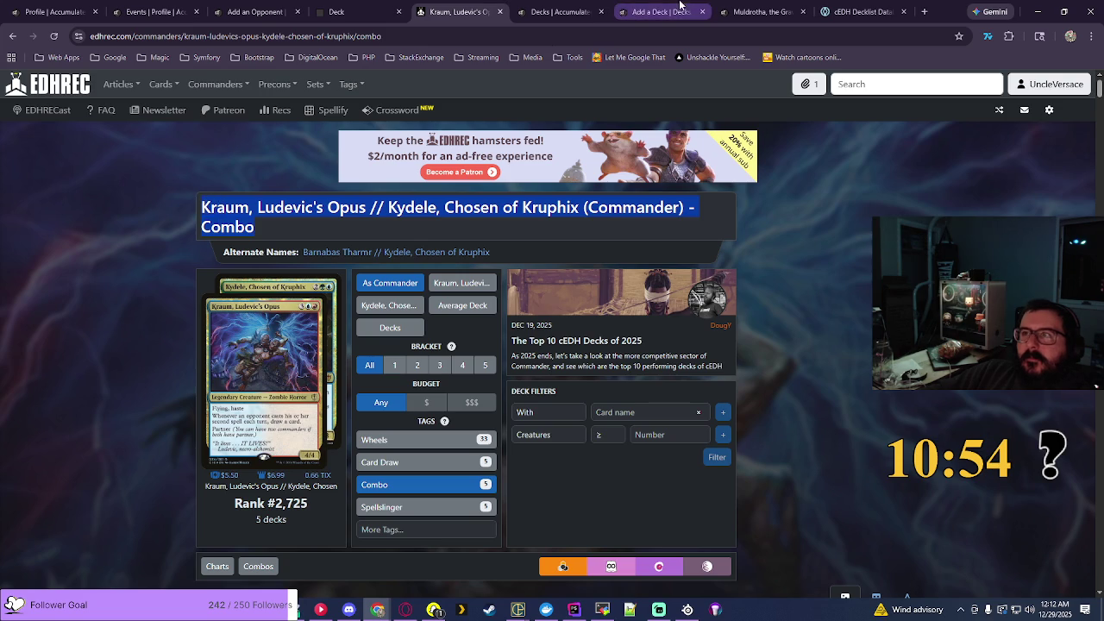
# Step: Fill the new deck as Combo, Commander, named 'Kraum, Ludevic's Opus // Kydele, Chosen of Kruphix - Combo'
pyautogui.click(680, 7)
pyautogui.click(224, 237)
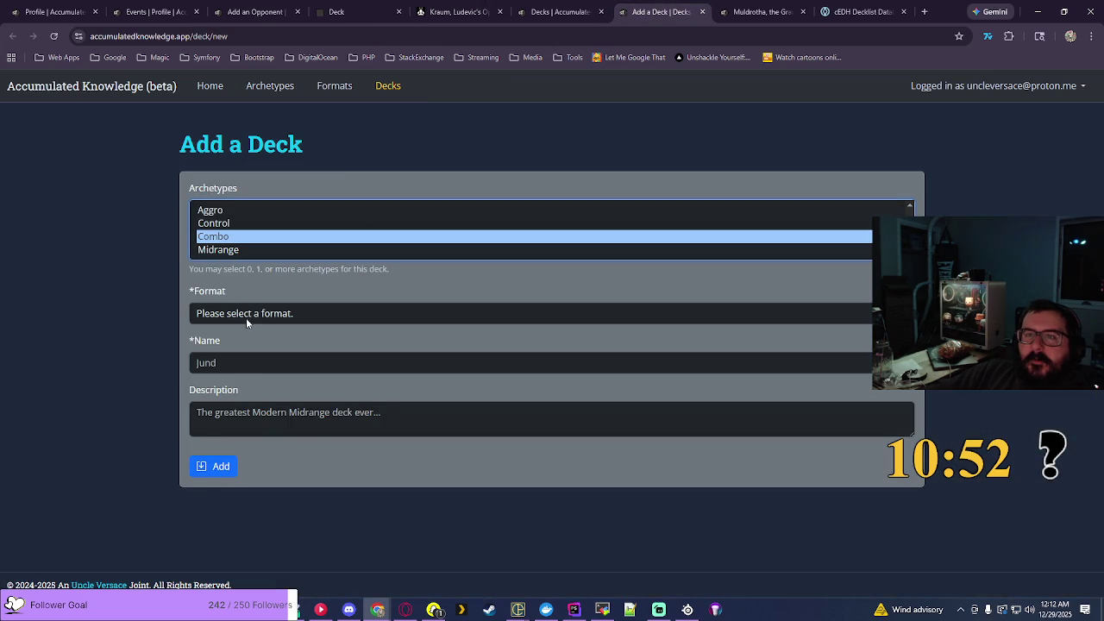
pyautogui.click(246, 318)
pyautogui.click(251, 368)
pyautogui.click(250, 362)
pyautogui.hotkey('ctrl', 'a')
pyautogui.hotkey('ctrl', 'v')
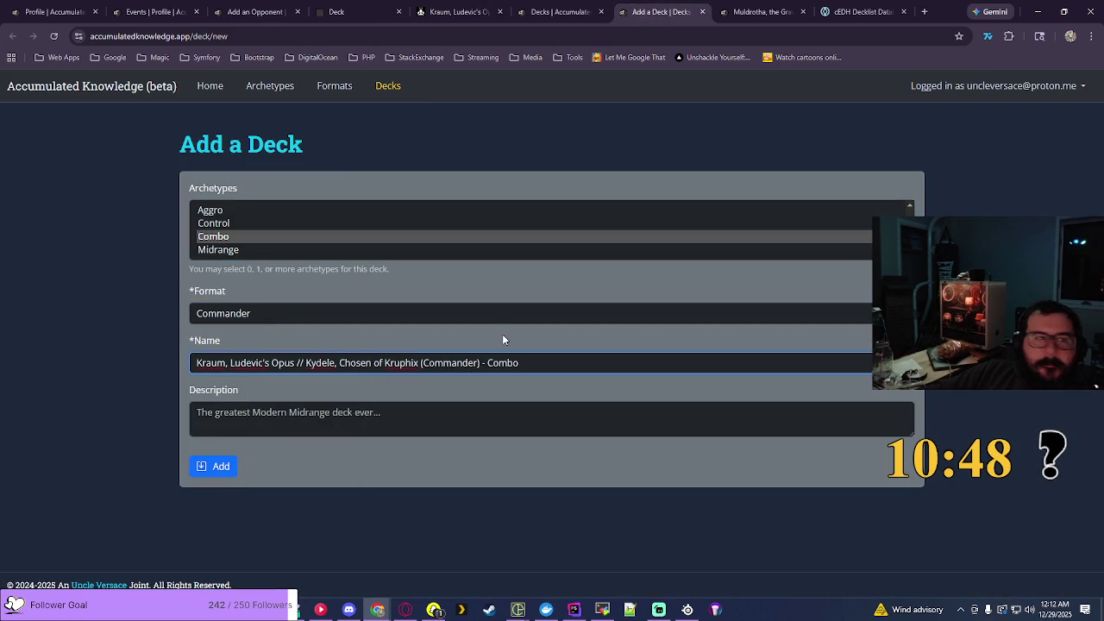
pyautogui.press('BackSpace')
pyautogui.press('BackSpace')
pyautogui.press('BackSpace')
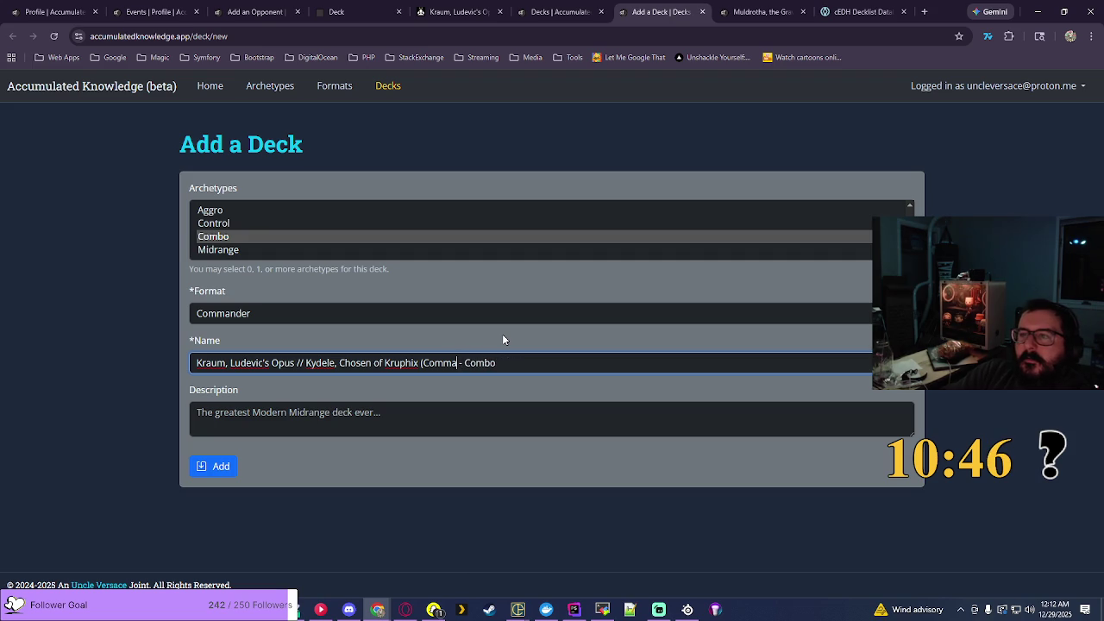
pyautogui.press('BackSpace')
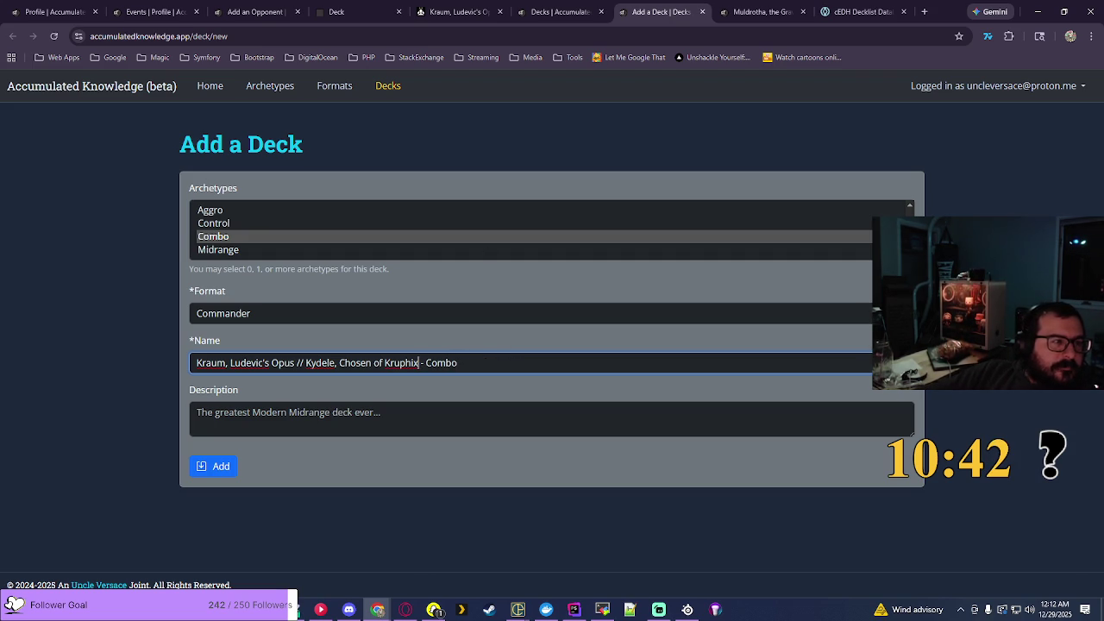
pyautogui.hotkey('alt', 'Tab')
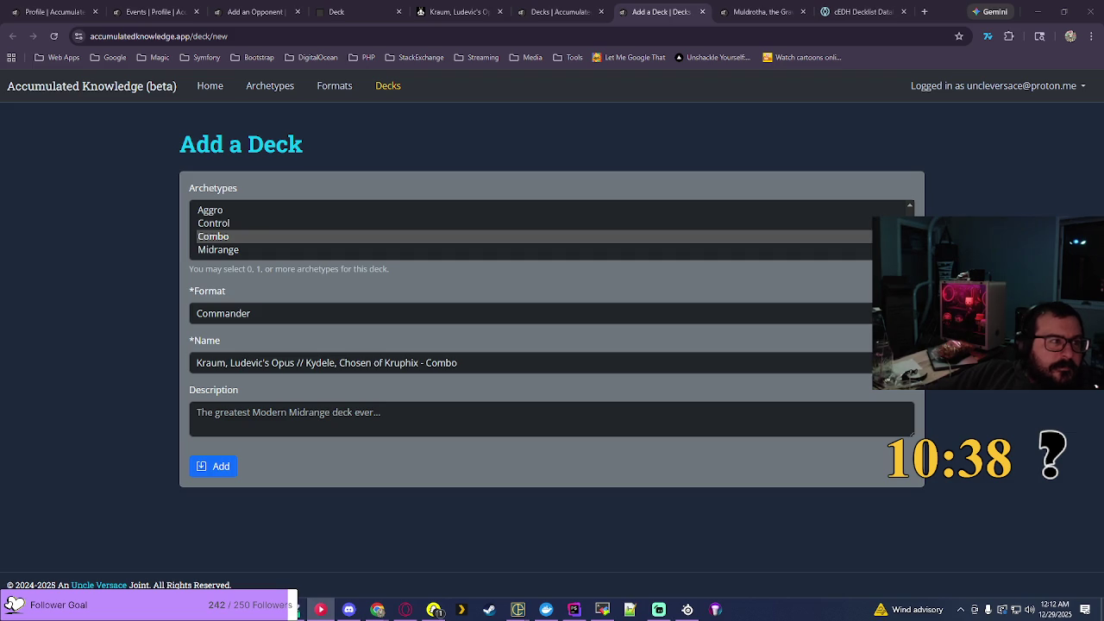
pyautogui.click(560, 11)
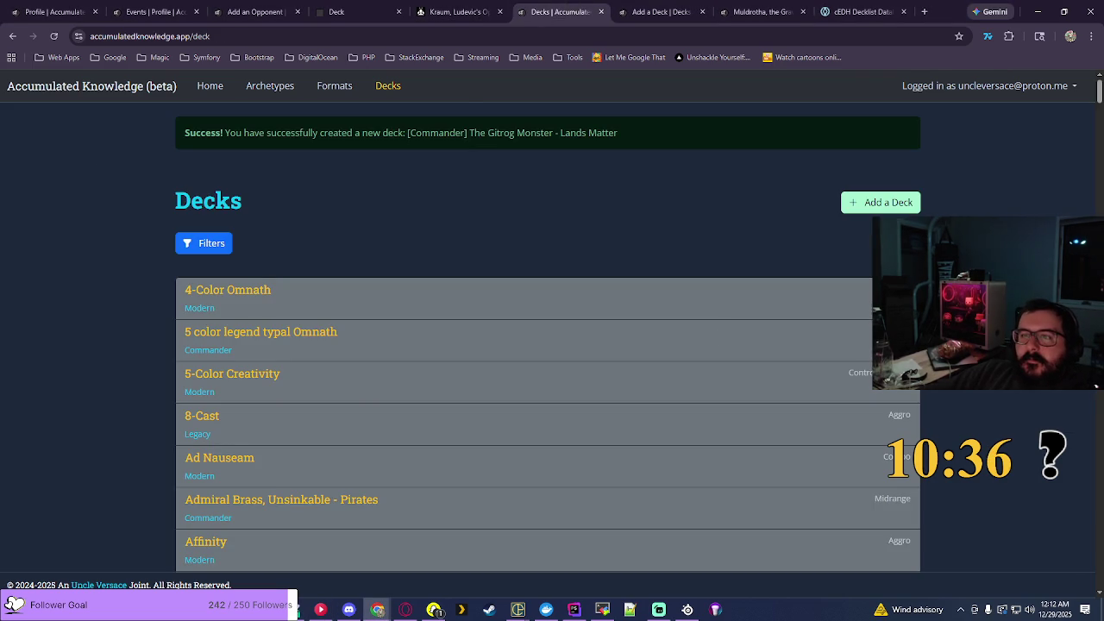
pyautogui.scroll(-5, 548, 345)
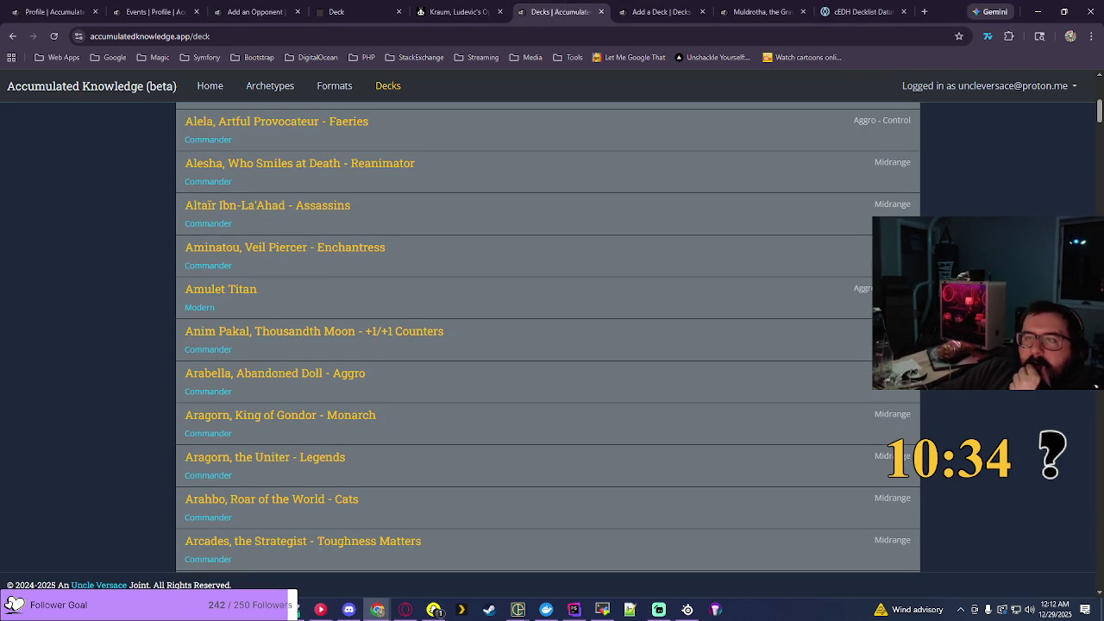
pyautogui.scroll(-5, 548, 345)
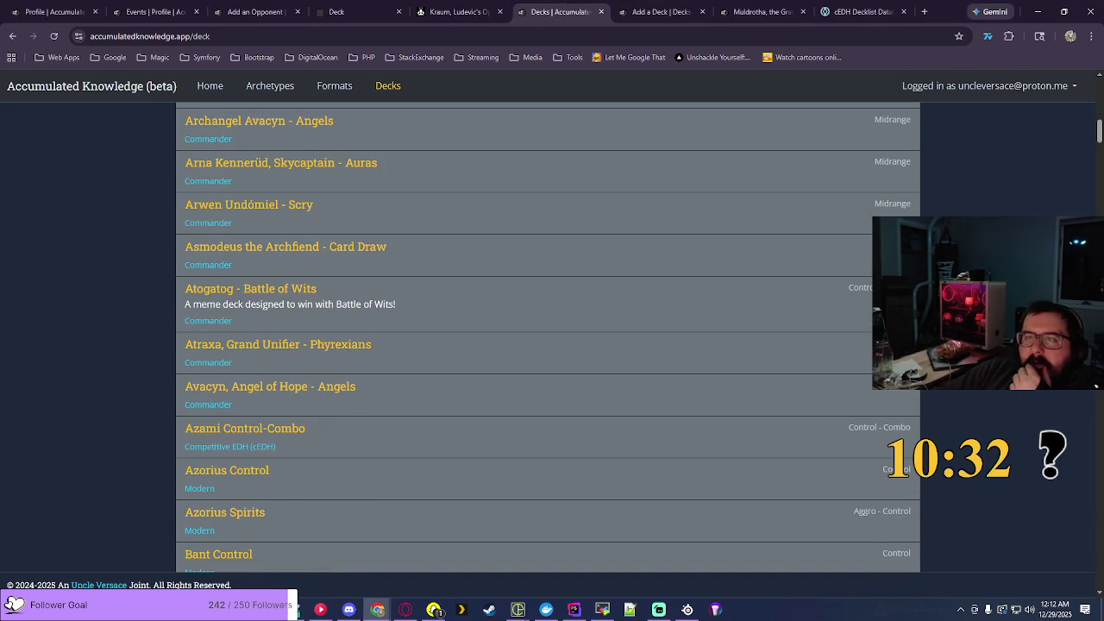
pyautogui.scroll(-5, 548, 345)
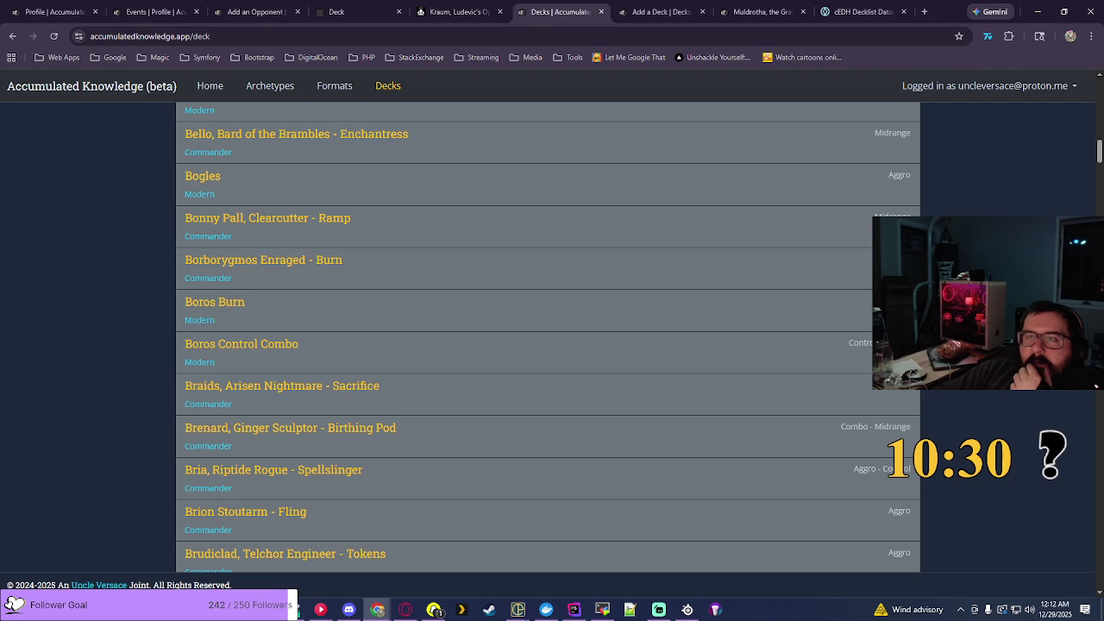
pyautogui.scroll(-5, 547, 345)
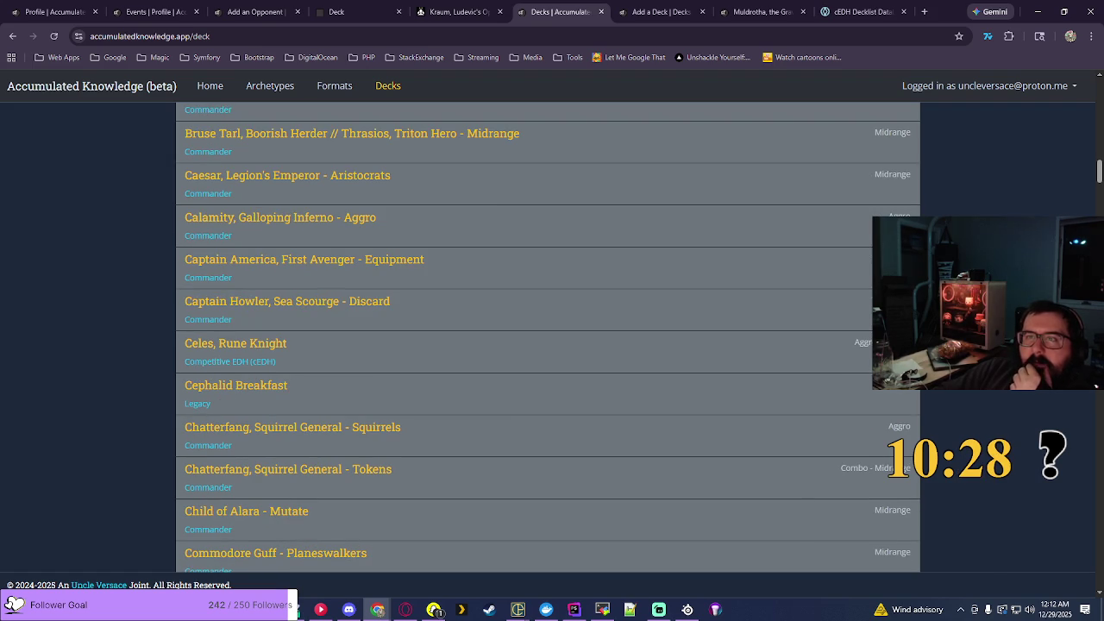
pyautogui.scroll(-5, 548, 345)
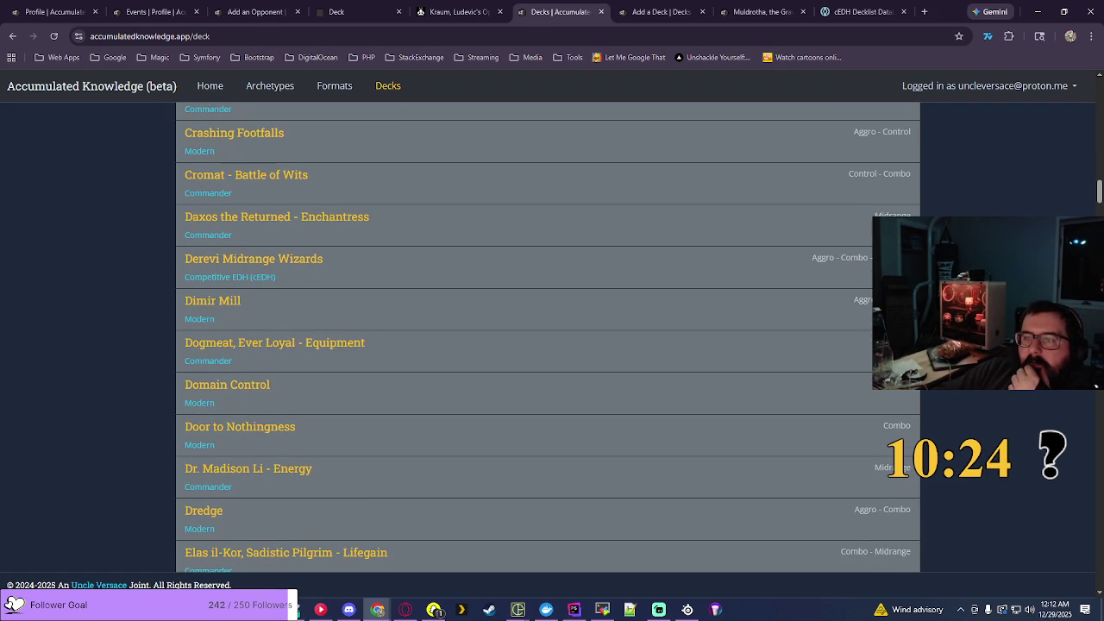
pyautogui.scroll(-5, 548, 345)
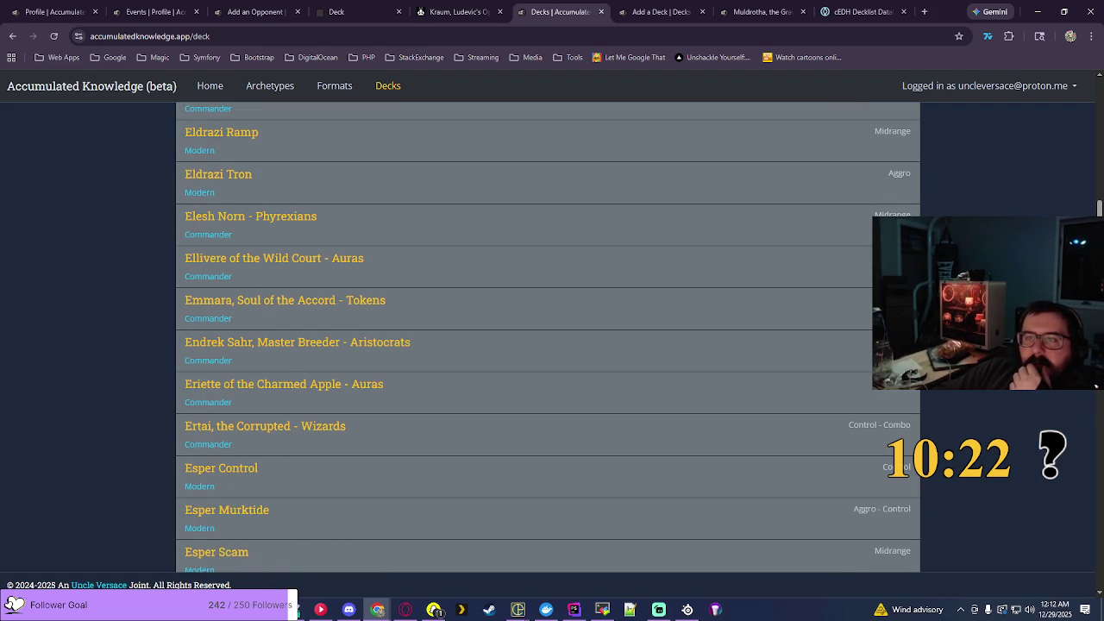
pyautogui.scroll(-5, 548, 345)
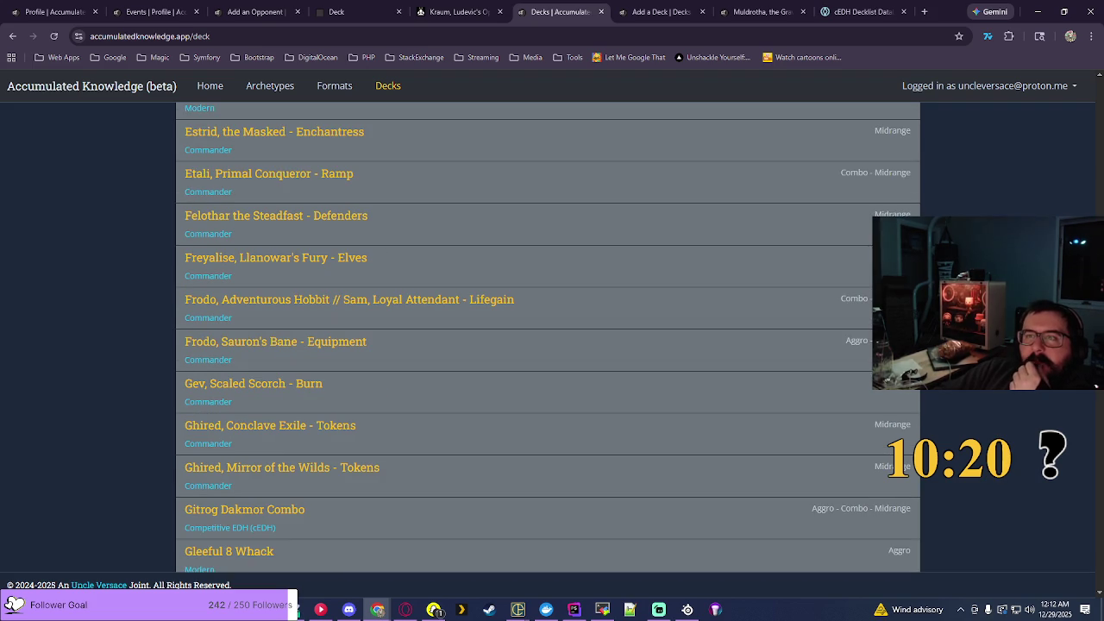
pyautogui.scroll(-5, 548, 336)
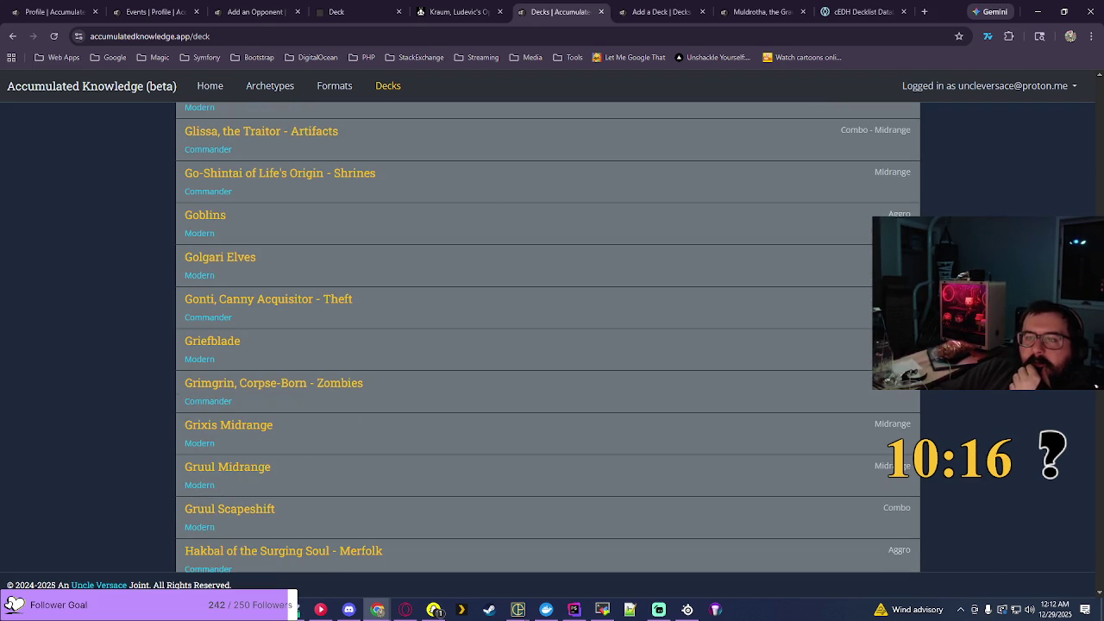
pyautogui.scroll(-5, 548, 336)
pyautogui.scroll(-1, 548, 336)
pyautogui.scroll(-4, 548, 337)
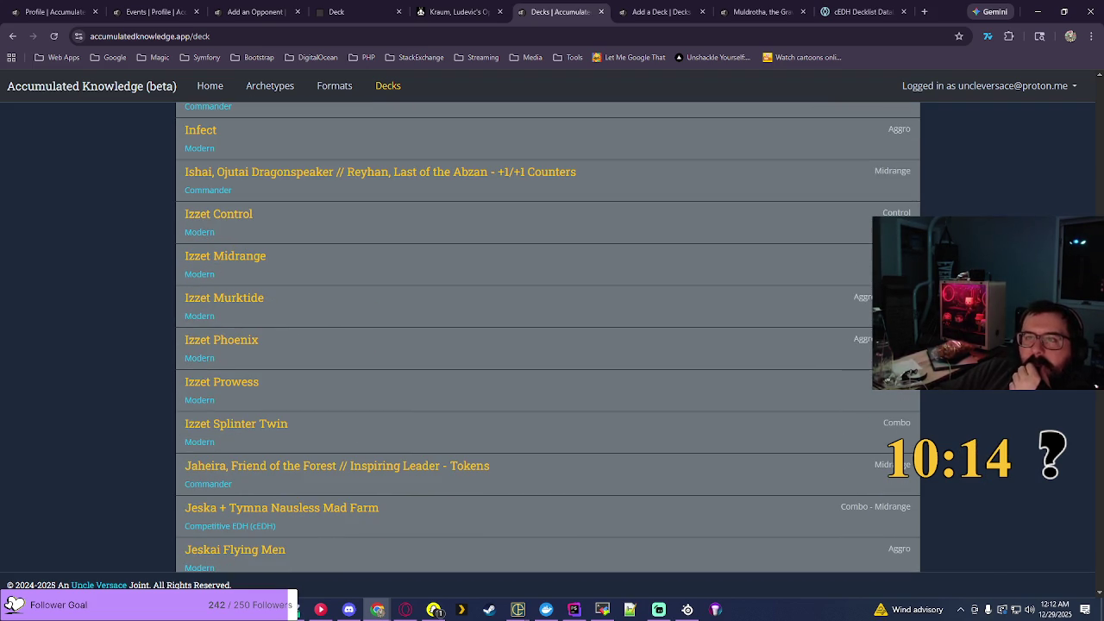
pyautogui.scroll(-6, 547, 336)
pyautogui.scroll(-5, 548, 336)
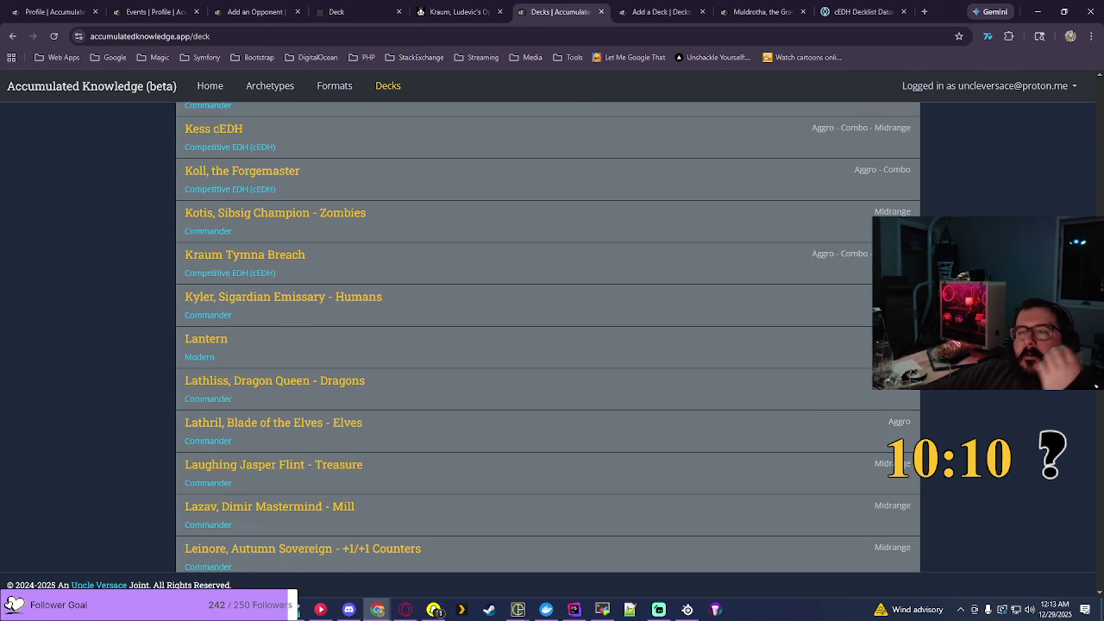
pyautogui.click(471, 12)
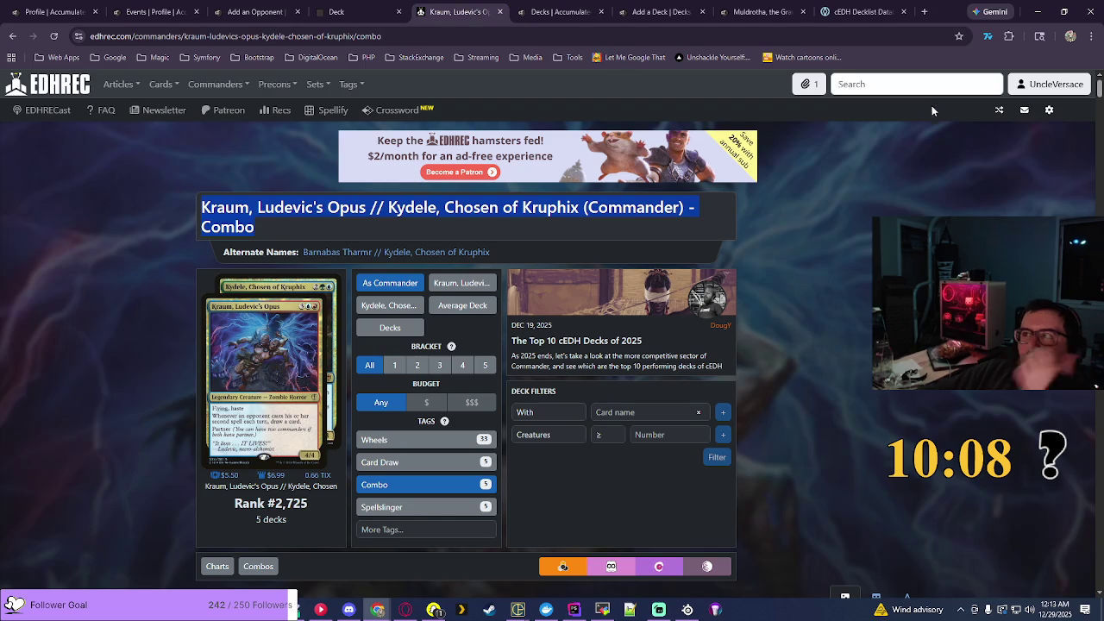
# Step: Look up Frodo, Sauron's Bane's Lurrus Companion decks on EDHREC
pyautogui.click(930, 83)
pyautogui.write('frodo')
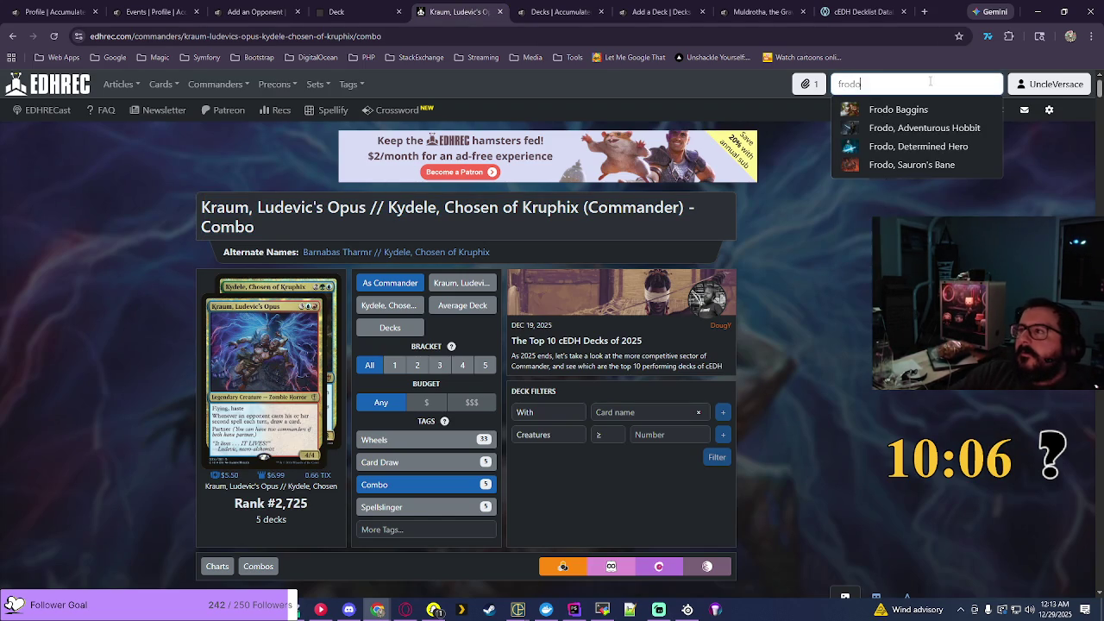
pyautogui.click(919, 165)
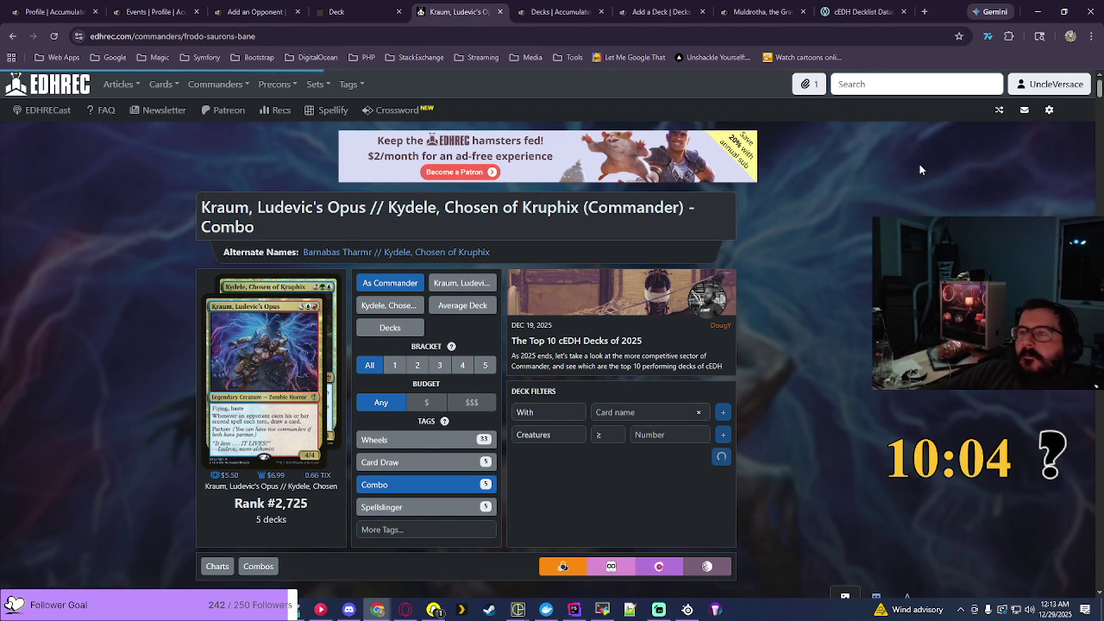
pyautogui.click(404, 449)
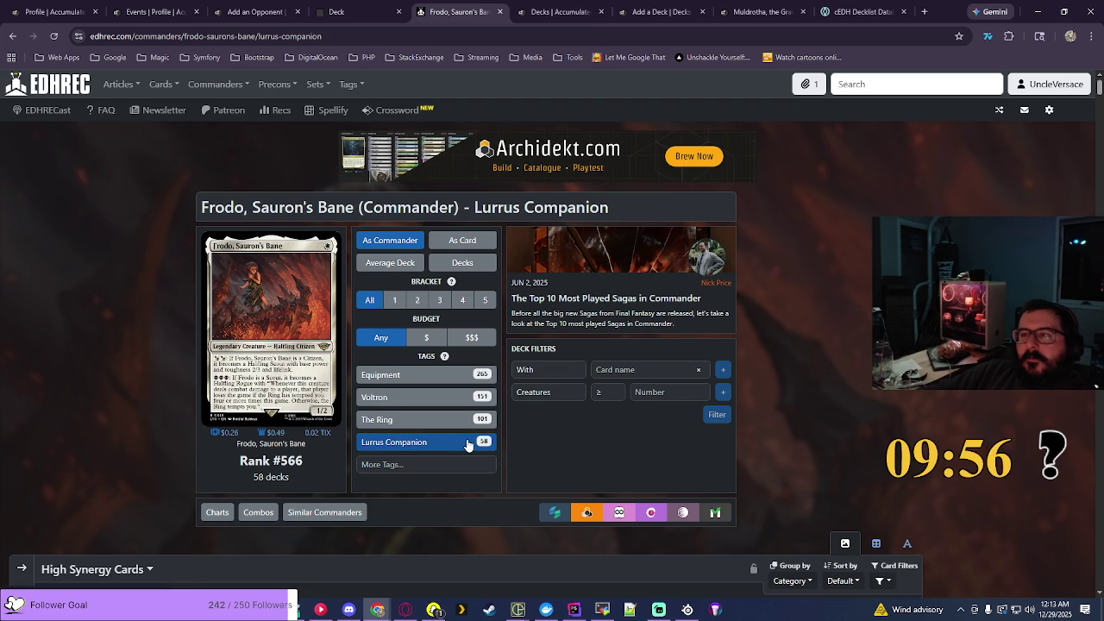
pyautogui.scroll(-1, 466, 443)
pyautogui.scroll(-2, 467, 443)
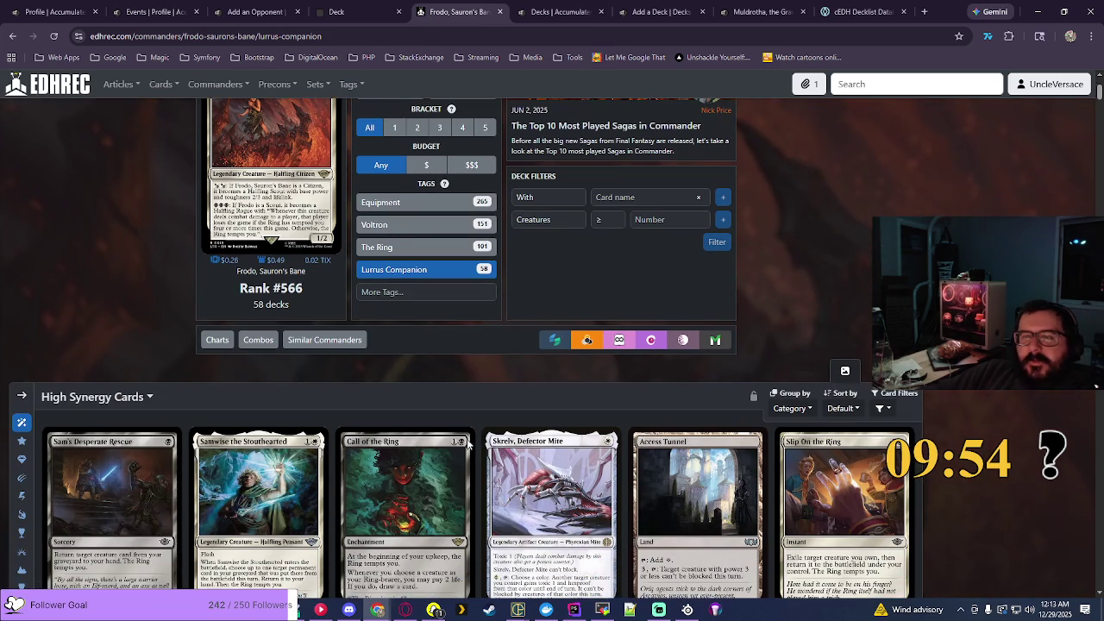
pyautogui.scroll(3, 467, 443)
# Step: Look up The Fifth Doctor's pairings page (903 partner decks), then return to the Add a Deck form
pyautogui.click(892, 90)
pyautogui.write('the fif')
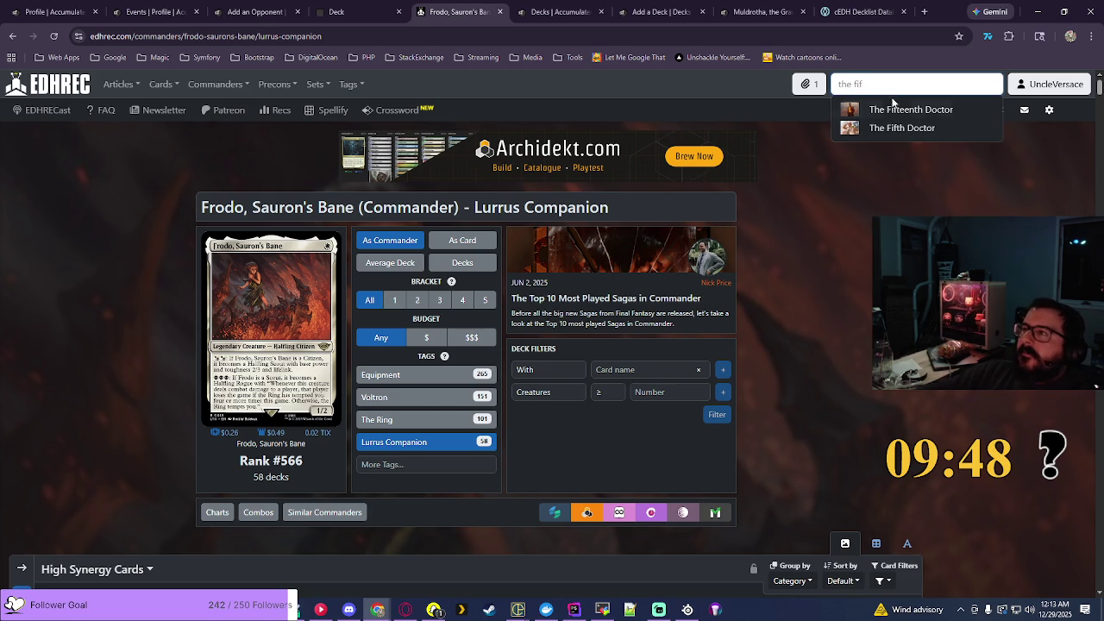
pyautogui.click(902, 127)
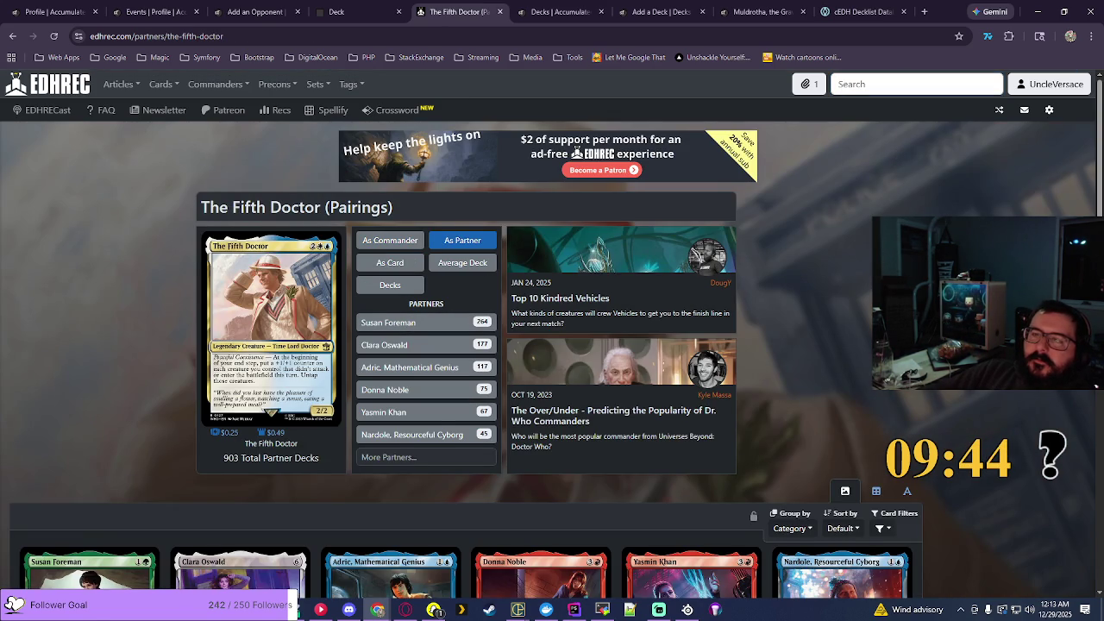
pyautogui.scroll(-2, 577, 150)
pyautogui.scroll(2, 577, 150)
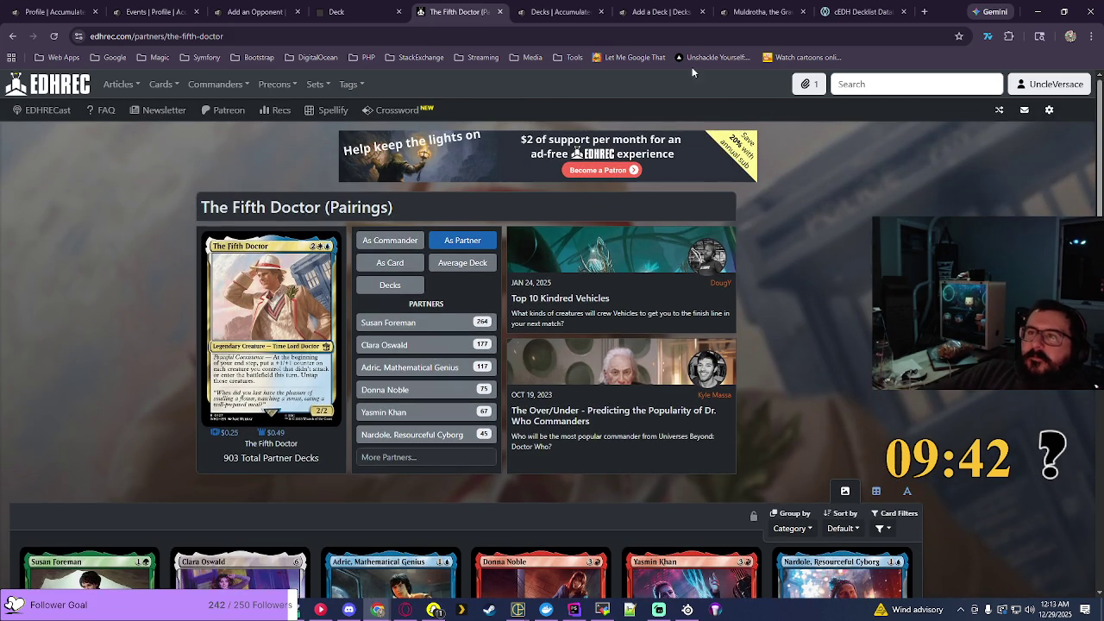
pyautogui.click(554, 10)
pyautogui.click(675, 7)
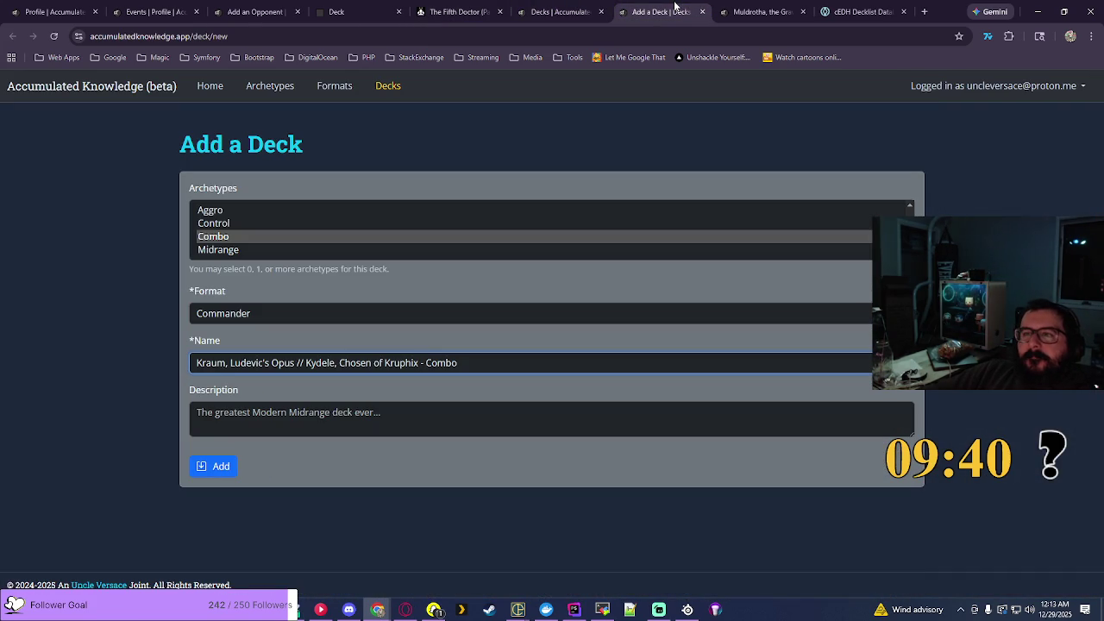
# Step: Save the Kraum // Kydele - Combo deck and log it as Match #1's Opponent #1
pyautogui.click(231, 470)
pyautogui.click(239, 17)
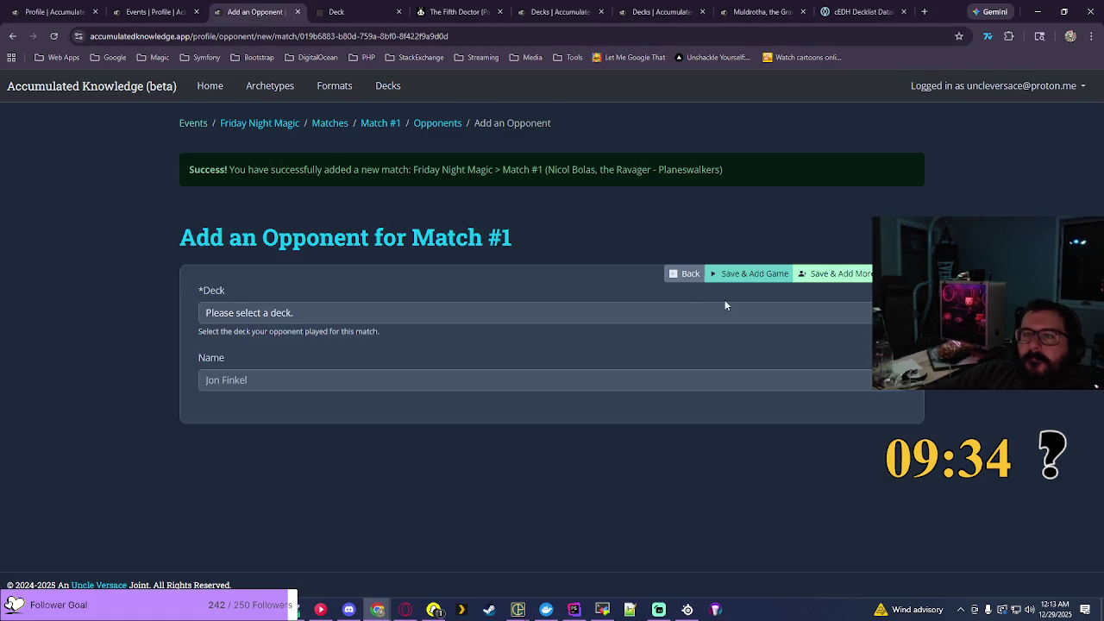
pyautogui.click(880, 256)
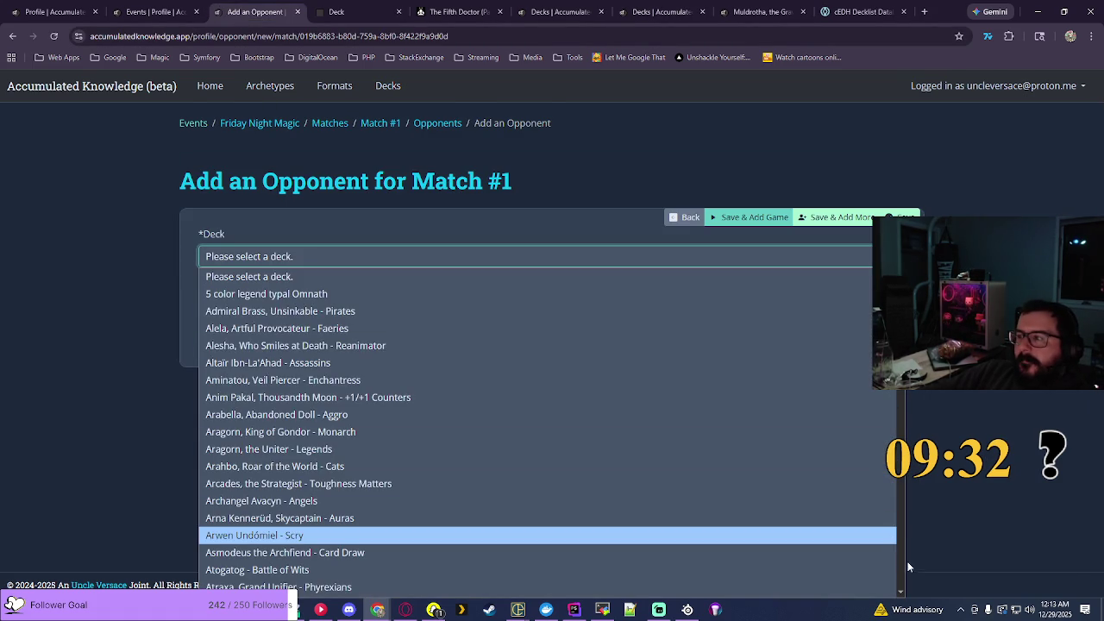
pyautogui.scroll(-15, 897, 568)
pyautogui.scroll(-5, 897, 569)
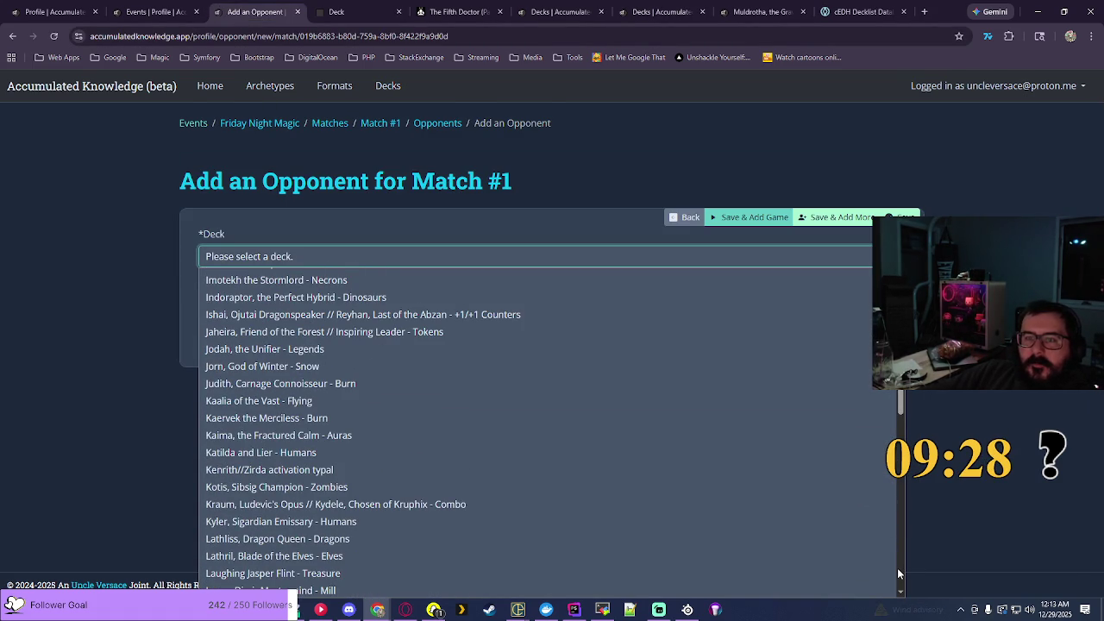
pyautogui.click(368, 508)
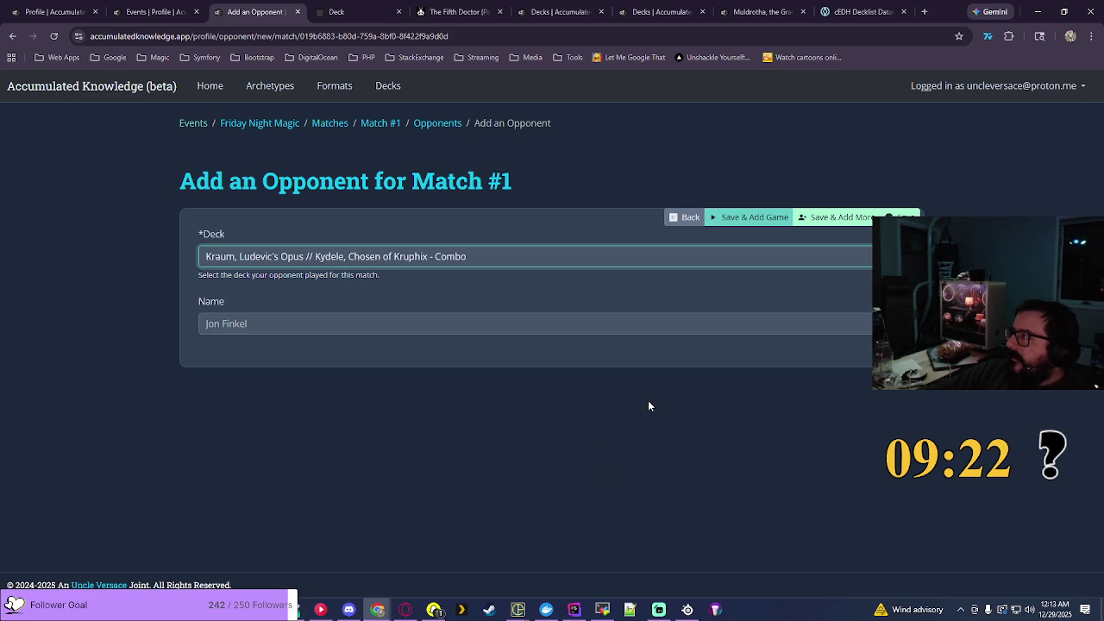
pyautogui.click(833, 218)
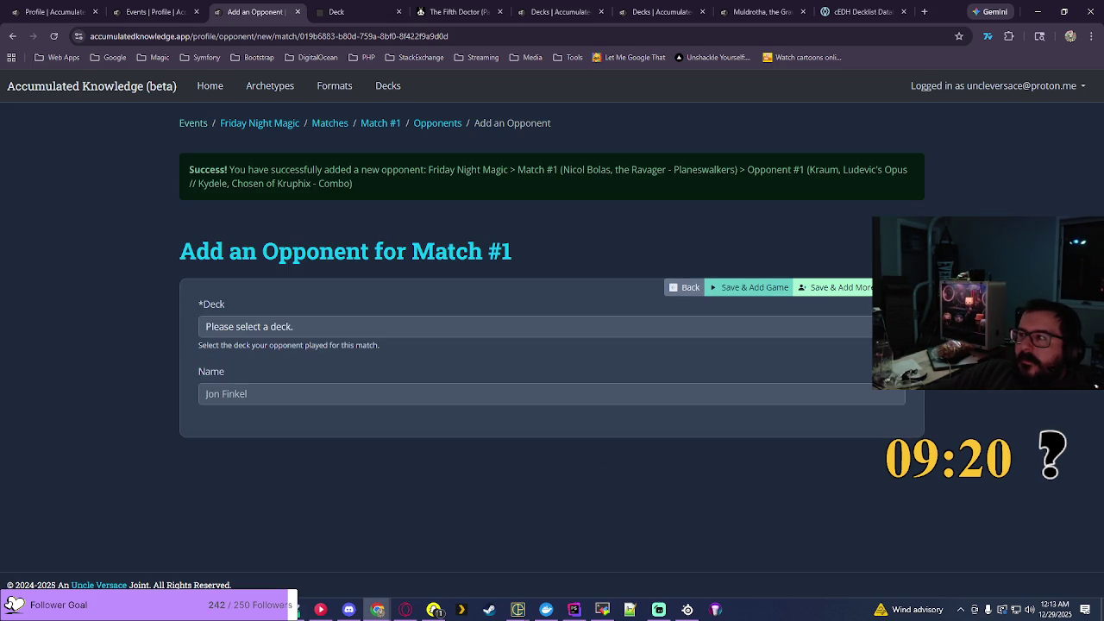
# Step: Browse the next opponent's Deck dropdown and close it without choosing a deck
pyautogui.click(535, 326)
pyautogui.scroll(-5, 534, 173)
pyautogui.scroll(-20, 535, 155)
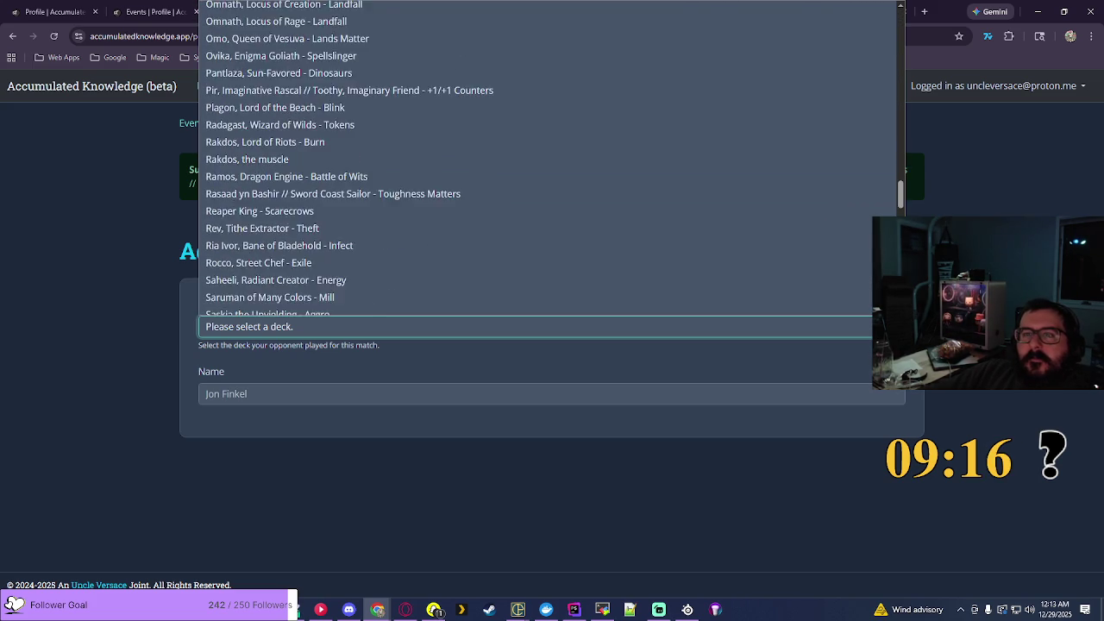
pyautogui.scroll(-3, 535, 156)
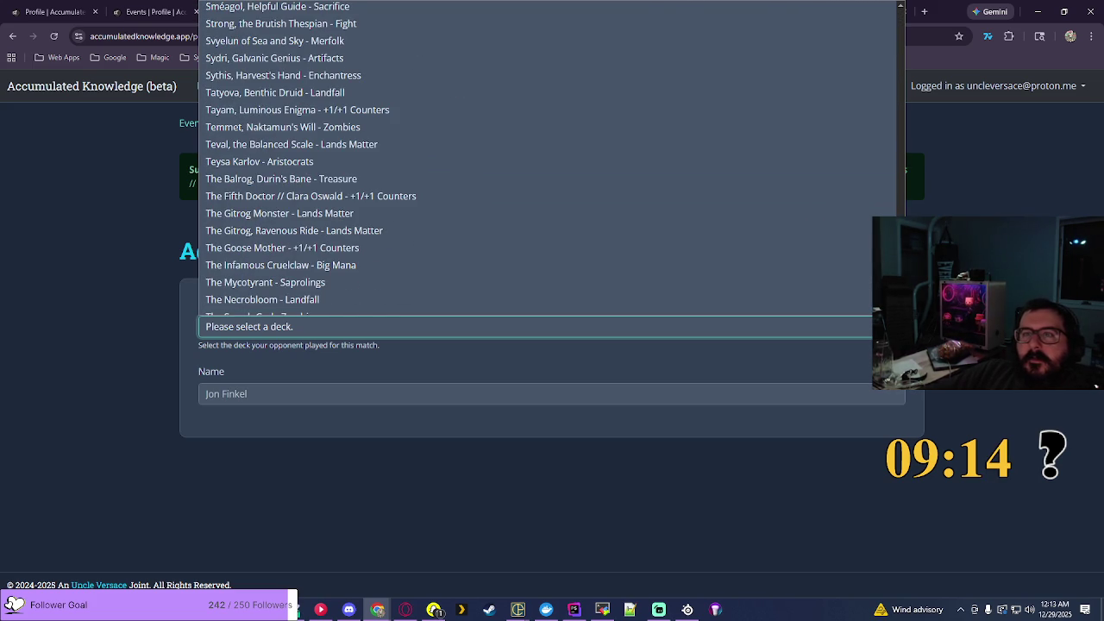
pyautogui.press('Escape')
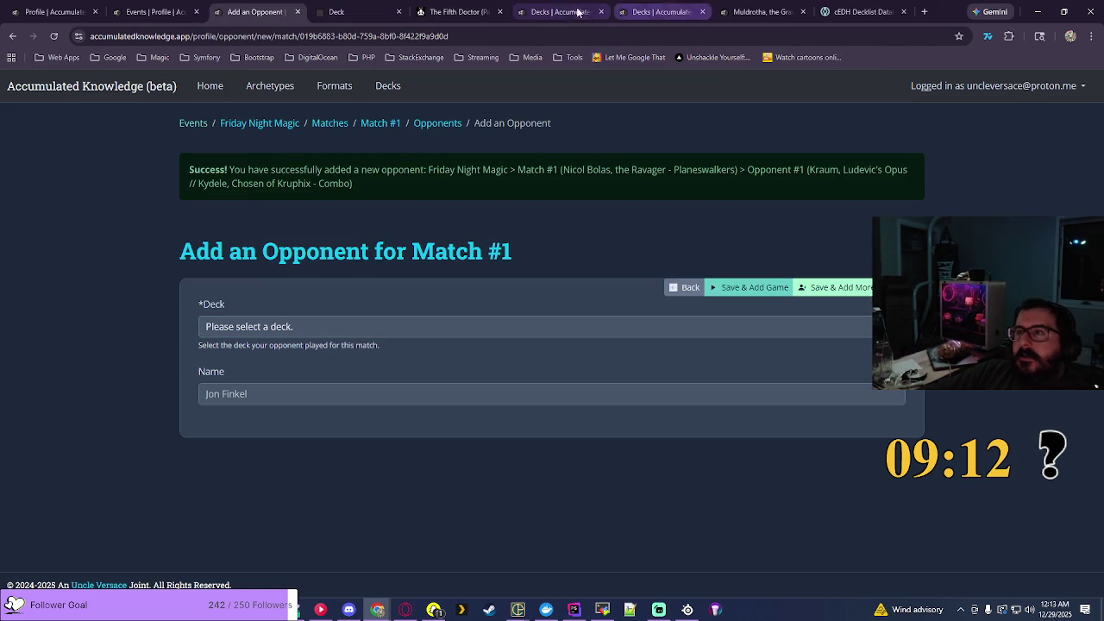
# Step: Search EDHREC for 'thantis' and open the Thantis, the Warweaver commander page (6,022 decks)
pyautogui.click(447, 12)
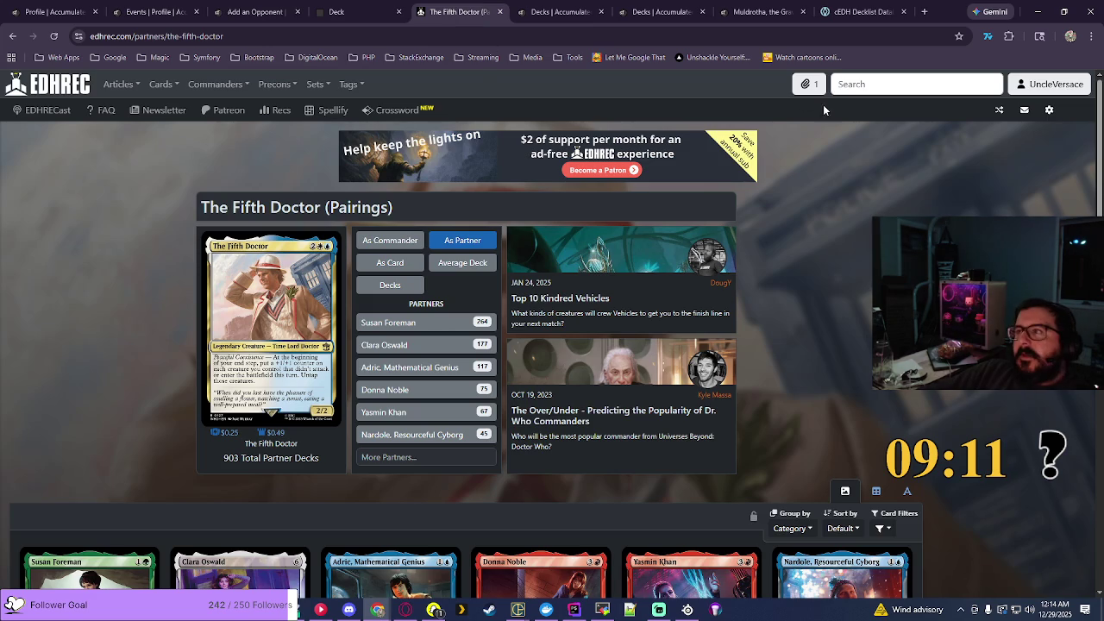
pyautogui.click(875, 86)
pyautogui.write('thantis')
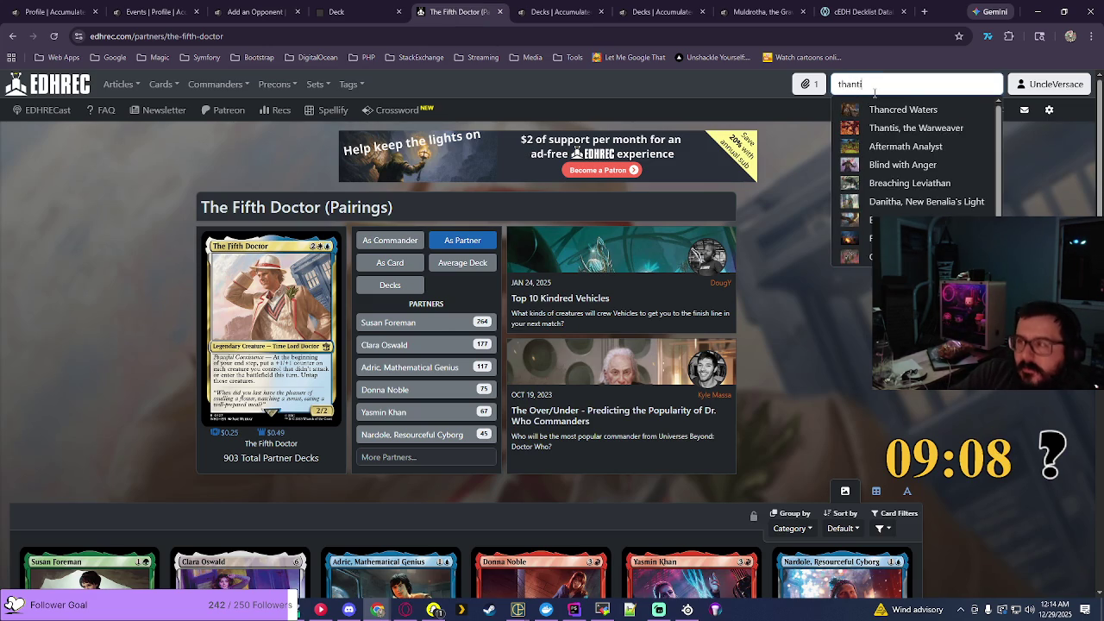
pyautogui.click(892, 109)
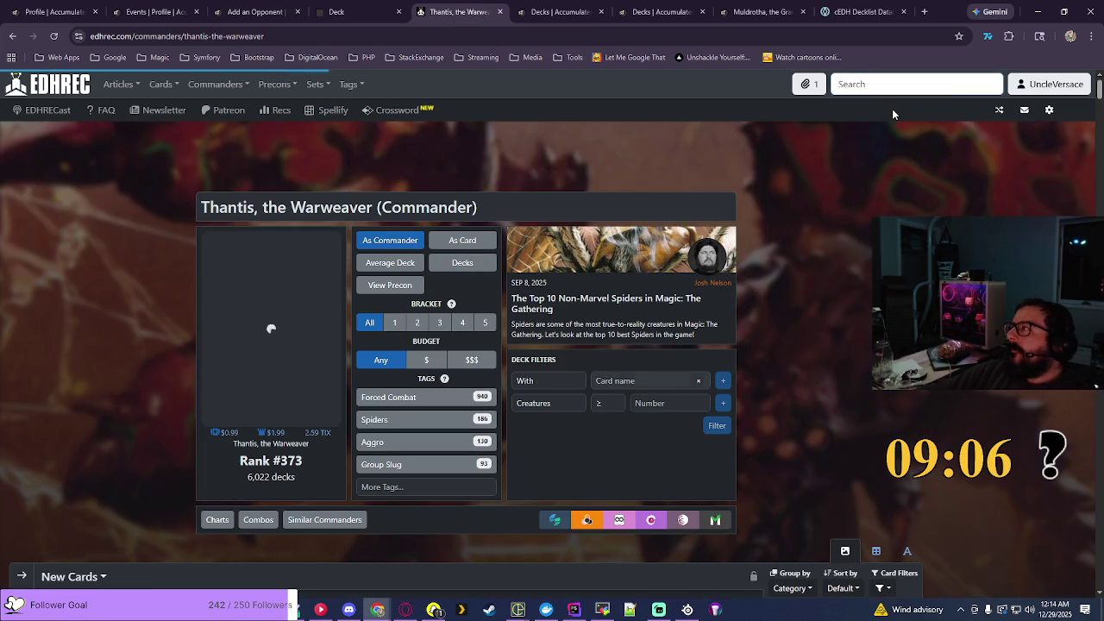
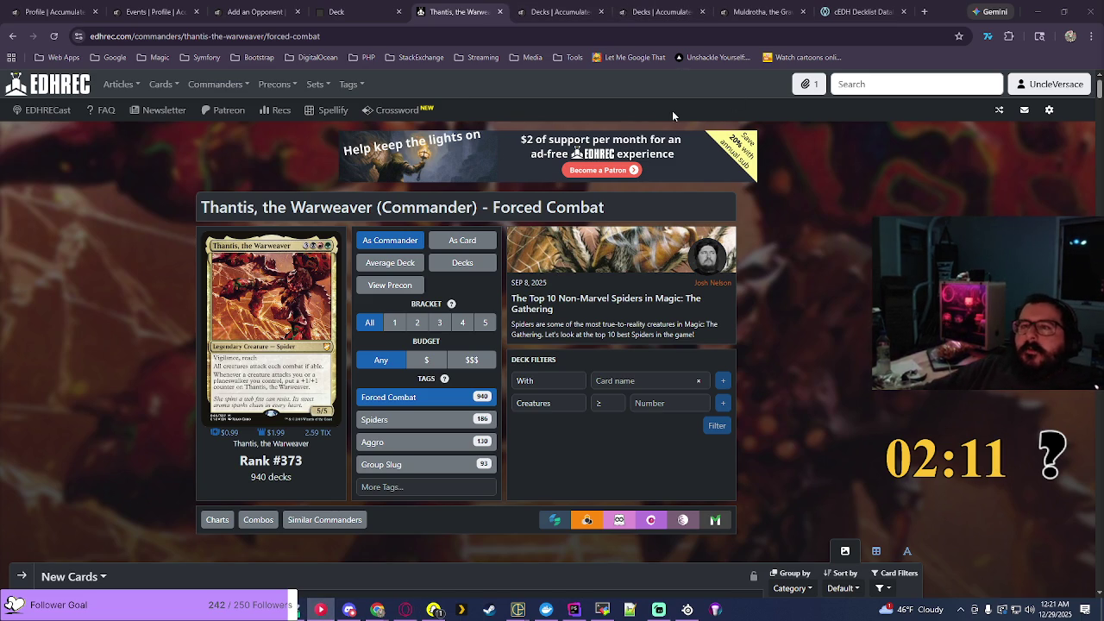
# Step: Copy the EDHREC 'Thantis, the Warweaver (Commander) - Forced Combat' title and return to the tracker's deck list
pyautogui.moveTo(201, 207); pyautogui.dragTo(606, 209)
pyautogui.hotkey('ctrl', 'c')
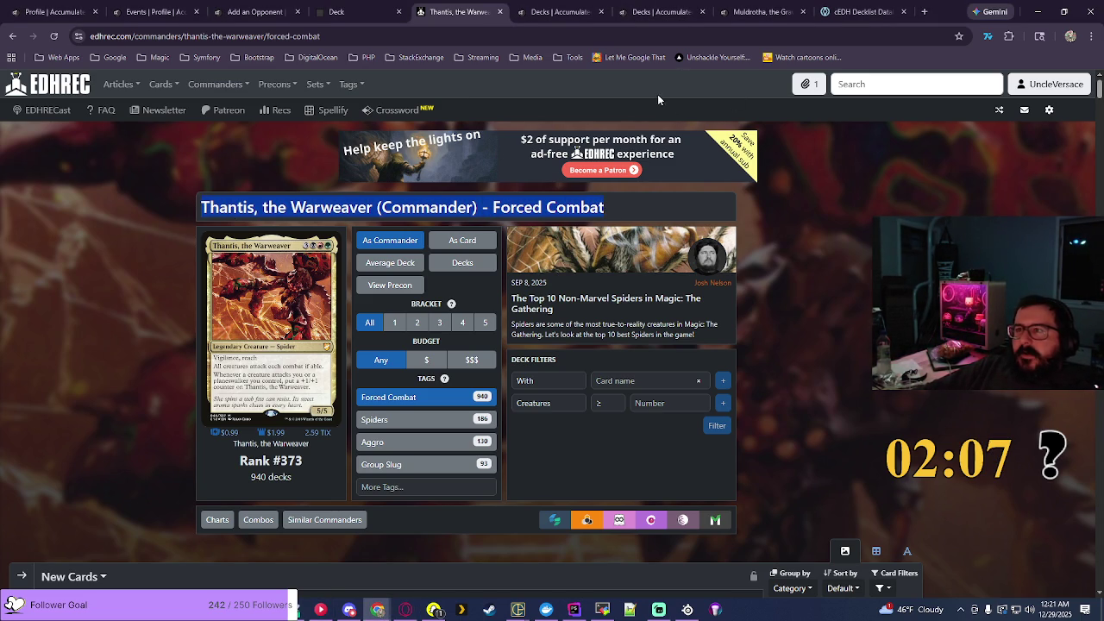
pyautogui.click(652, 14)
pyautogui.click(869, 206)
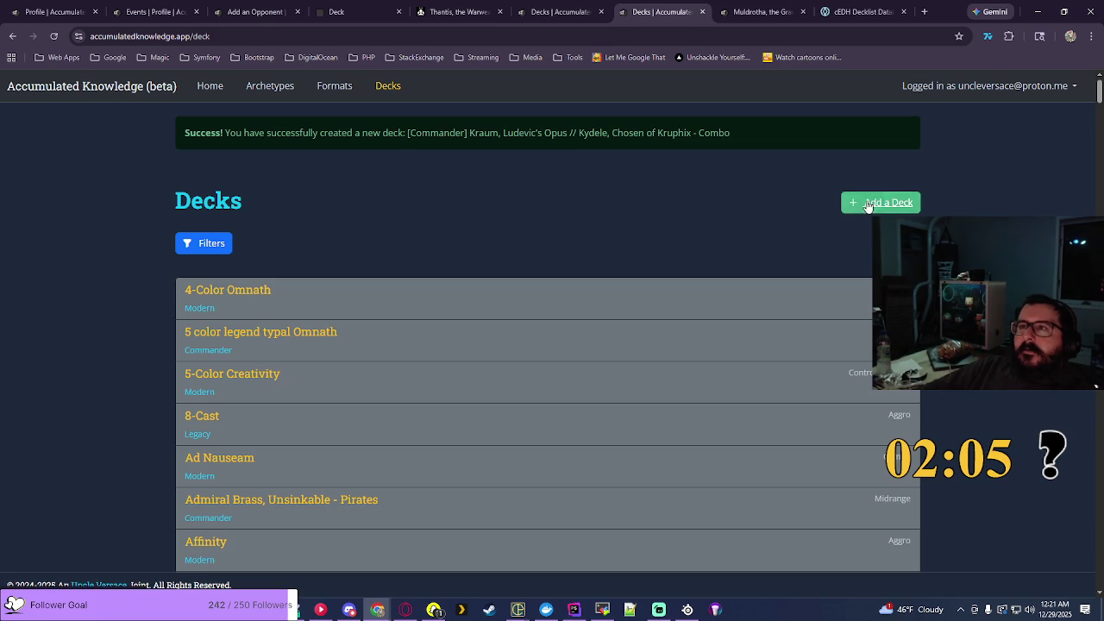
# Step: Add a Commander deck named 'Thantis, the Warweaver - Forced Combat' from the pasted title, without '(Commander)'
pyautogui.click(259, 313)
pyautogui.click(258, 367)
pyautogui.click(350, 363)
pyautogui.hotkey('ctrl', 'v')
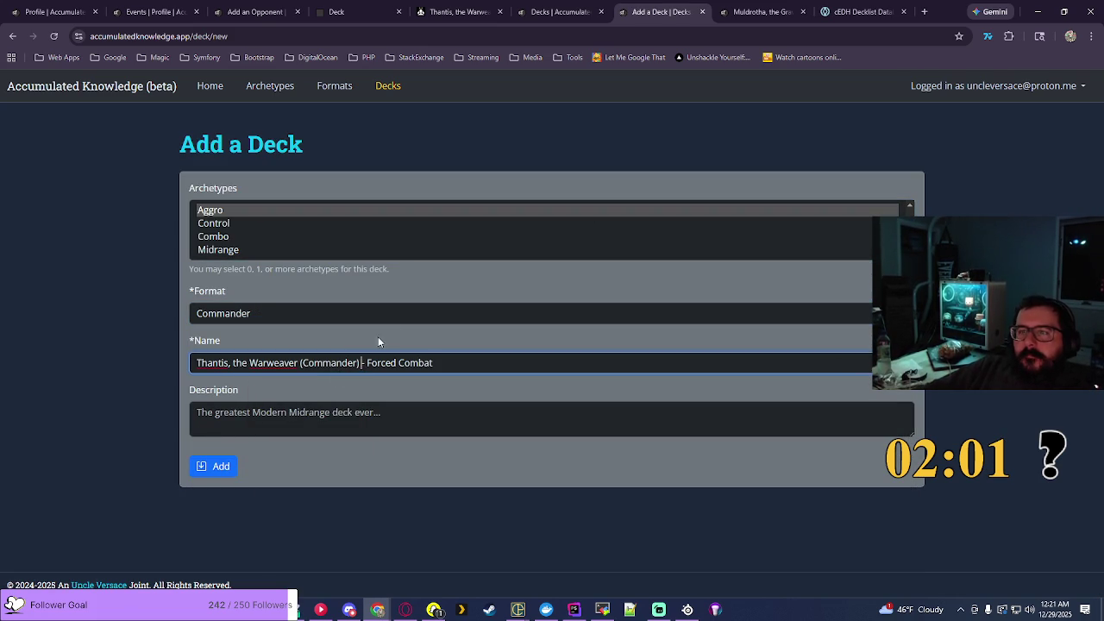
pyautogui.press('BackSpace')
pyautogui.press('BackSpace')
pyautogui.press('BackSpace')
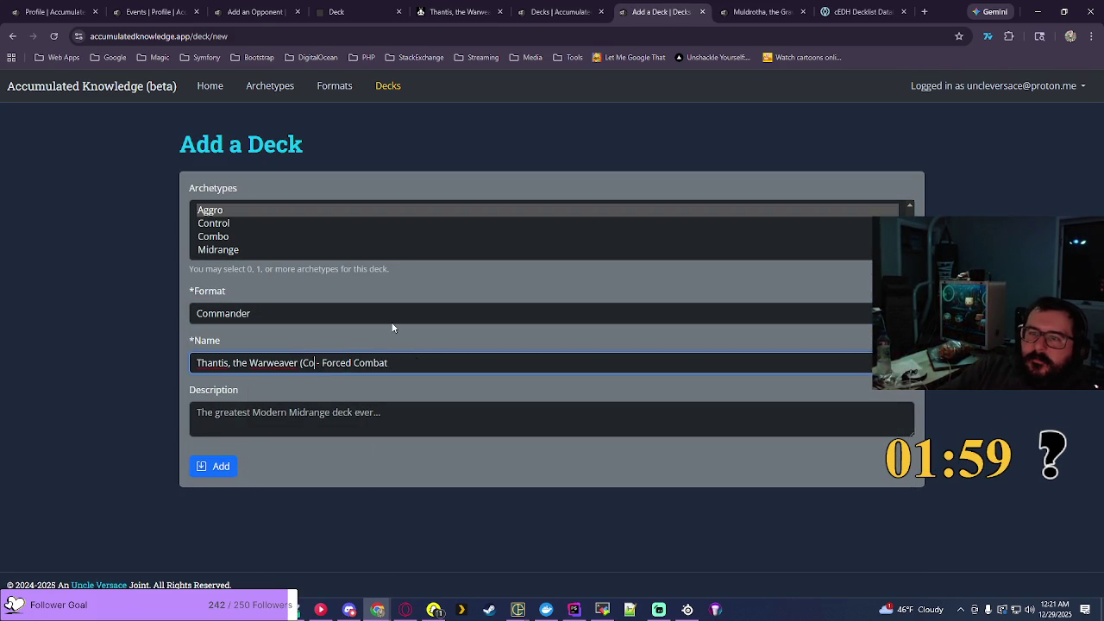
pyautogui.press('BackSpace')
pyautogui.press('BackSpace')
pyautogui.press('BackSpace')
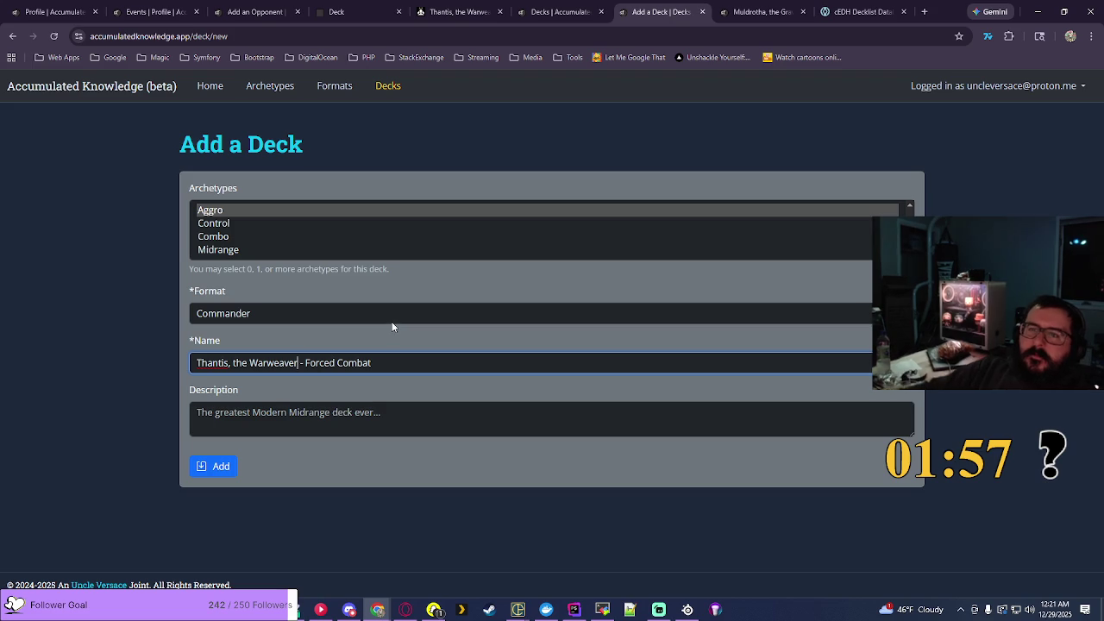
pyautogui.click(222, 466)
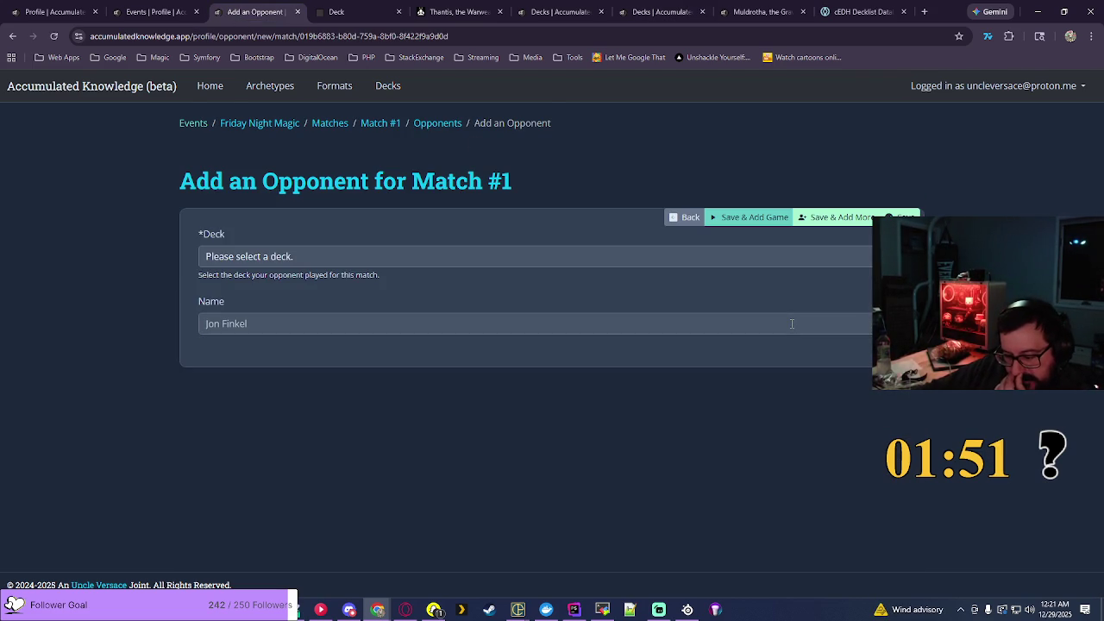
# Step: Assign the Thantis, the Warweaver - Forced Combat deck to opponent #2 and save, moving on to games
pyautogui.click(785, 256)
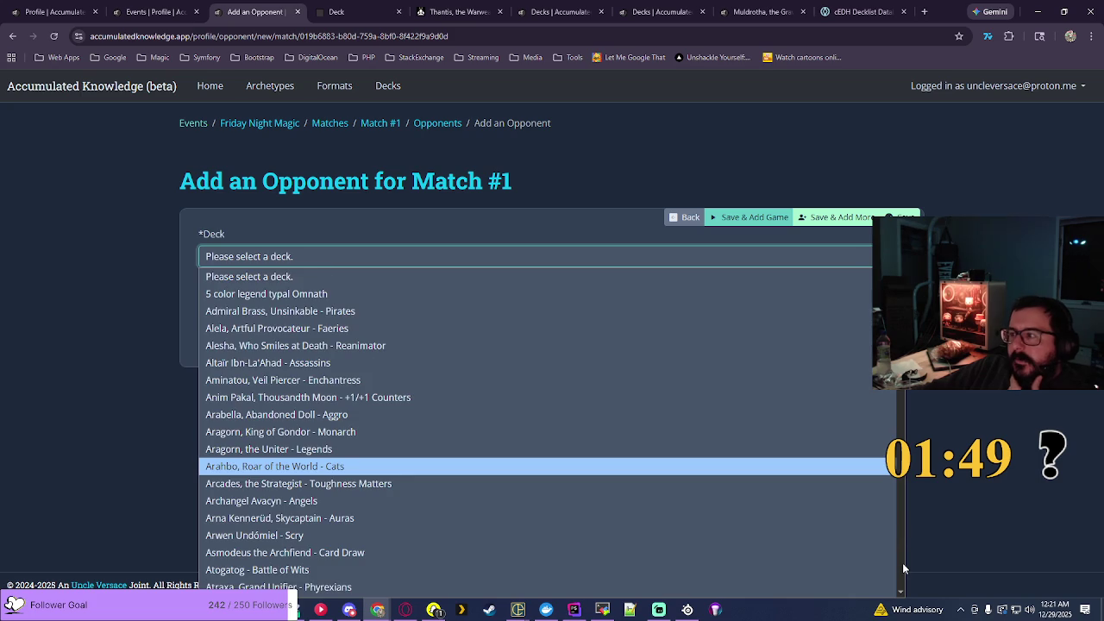
pyautogui.scroll(-10, 902, 563)
pyautogui.scroll(-10, 719, 445)
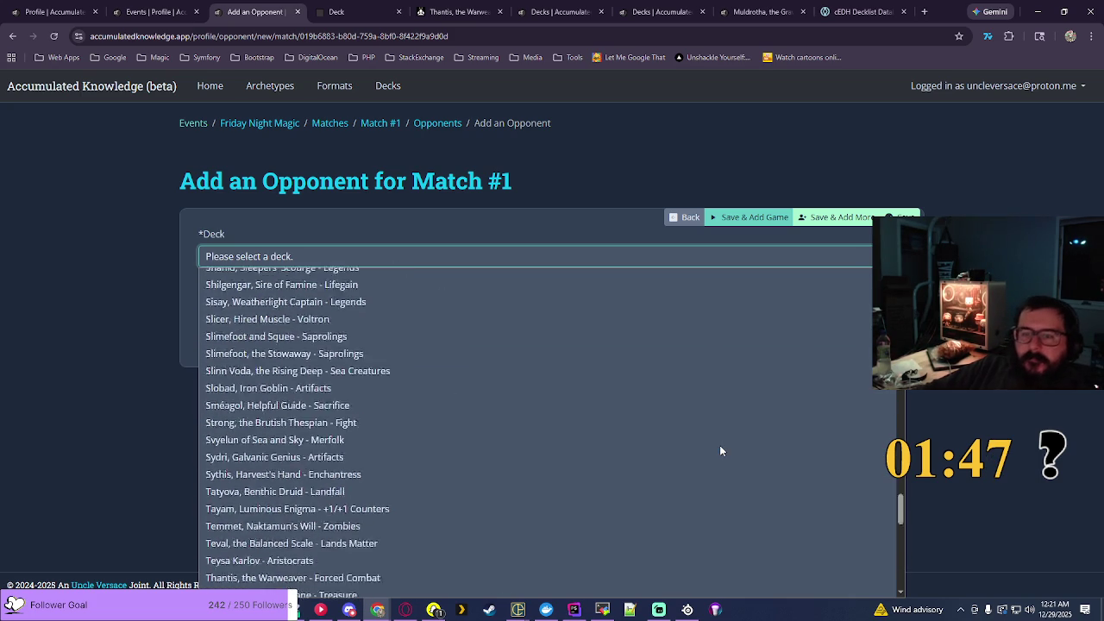
pyautogui.scroll(-5, 719, 445)
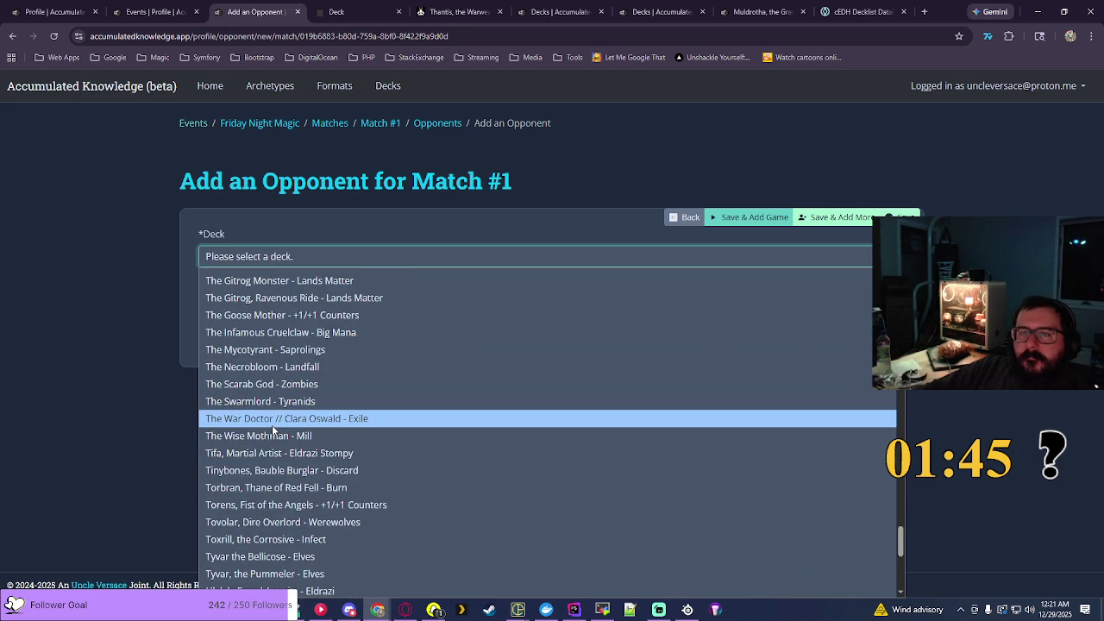
pyautogui.scroll(2, 272, 424)
pyautogui.click(282, 345)
pyautogui.click(765, 227)
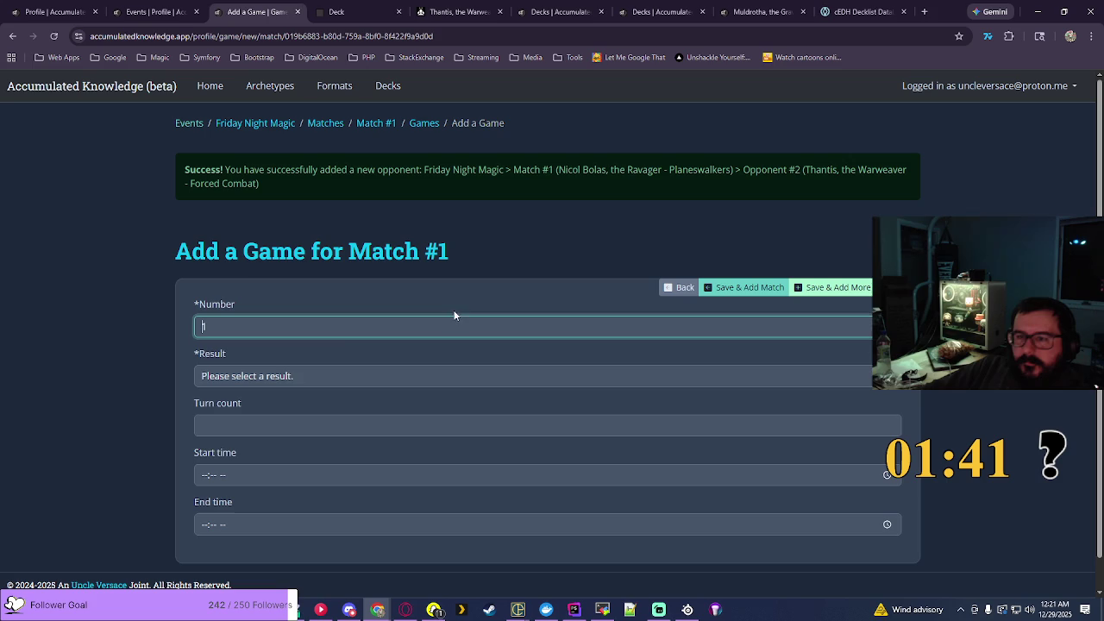
# Step: Enter game number 1 as a Win with a start time of 05:10 PM
pyautogui.write('1')
pyautogui.click(279, 373)
pyautogui.click(260, 416)
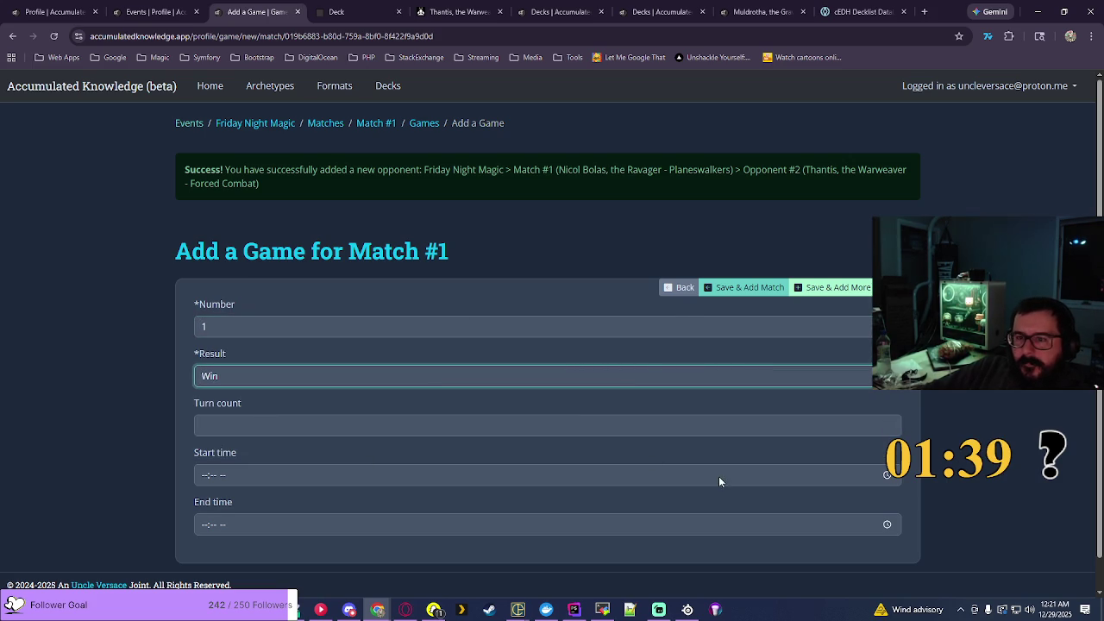
pyautogui.click(886, 476)
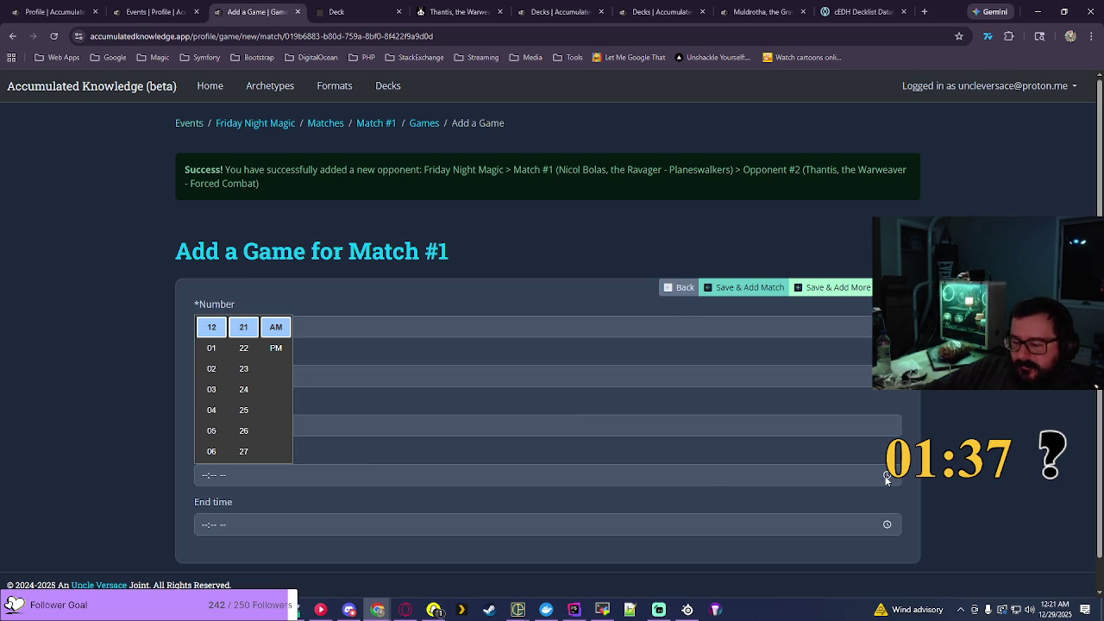
pyautogui.click(211, 431)
pyautogui.scroll(1, 241, 402)
pyautogui.scroll(5, 241, 397)
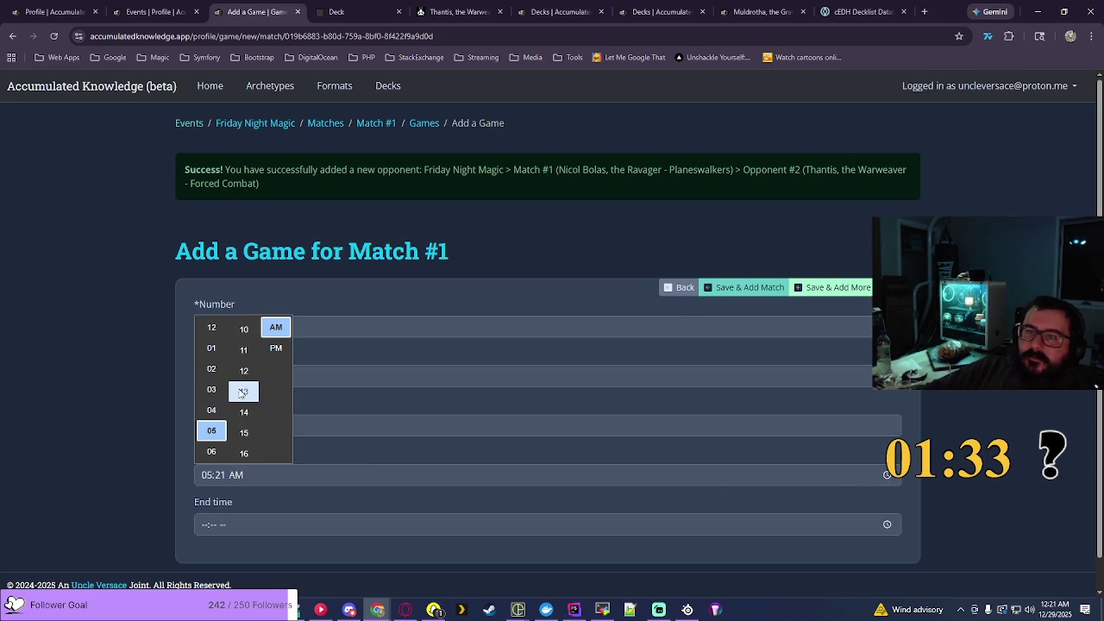
pyautogui.click(243, 348)
pyautogui.click(275, 346)
pyautogui.click(721, 326)
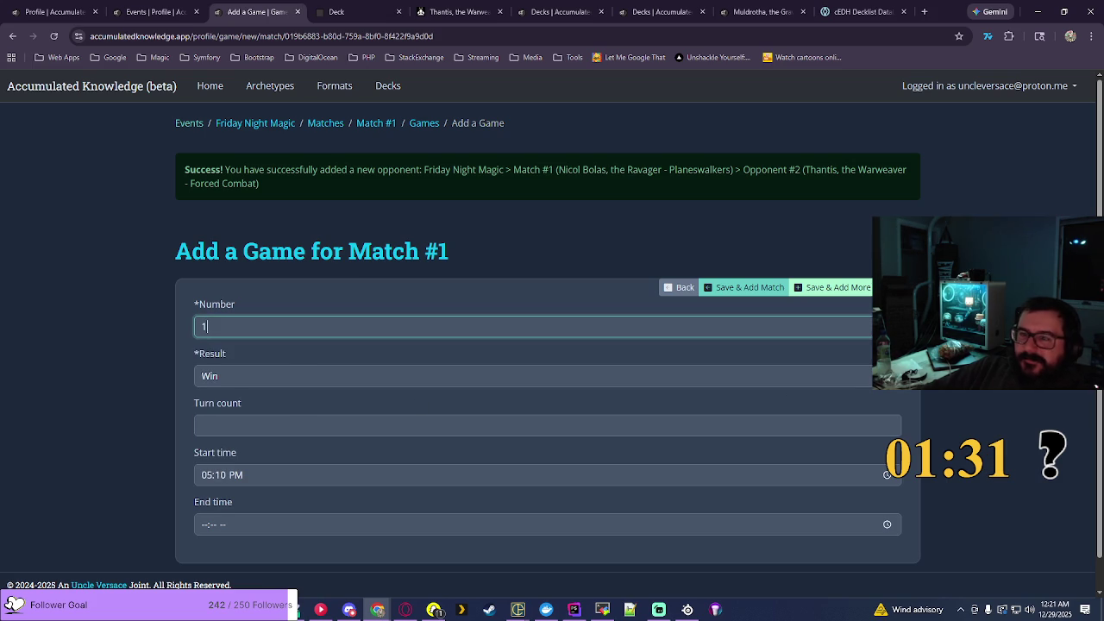
# Step: Set the game's end time to 06:07 PM and save it, starting a new match
pyautogui.click(888, 525)
pyautogui.click(212, 500)
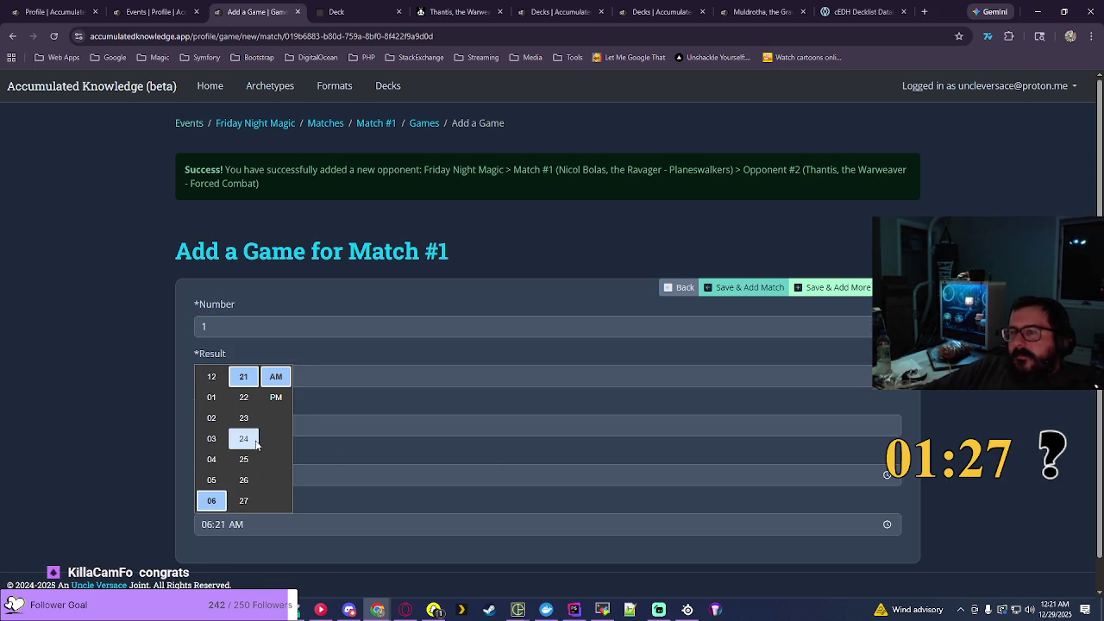
pyautogui.scroll(3, 245, 440)
pyautogui.scroll(2, 244, 440)
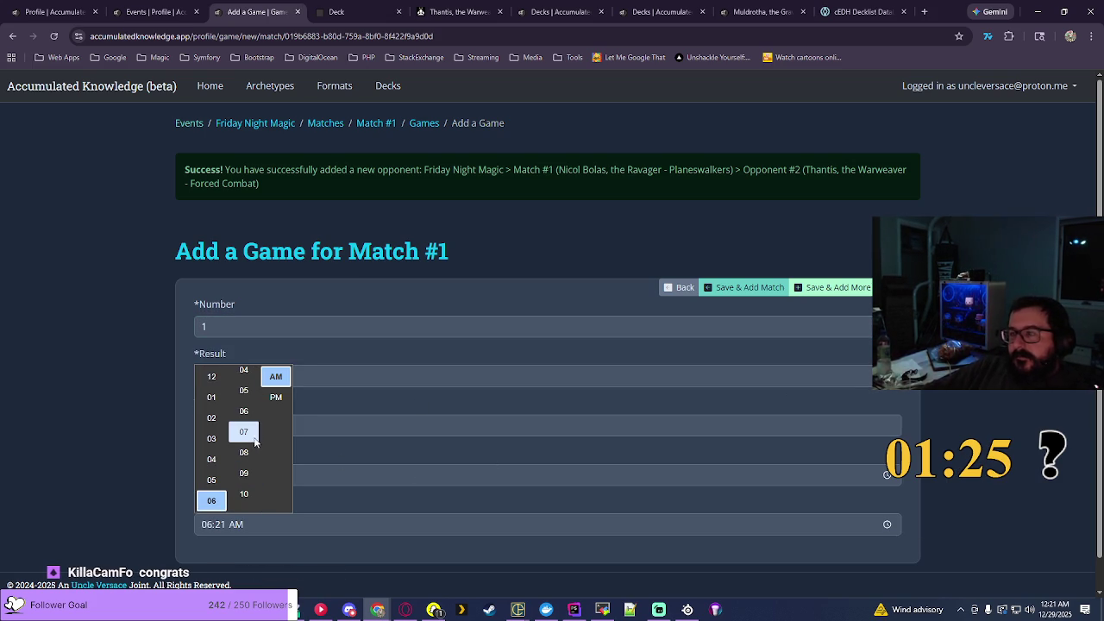
pyautogui.click(243, 438)
pyautogui.click(276, 396)
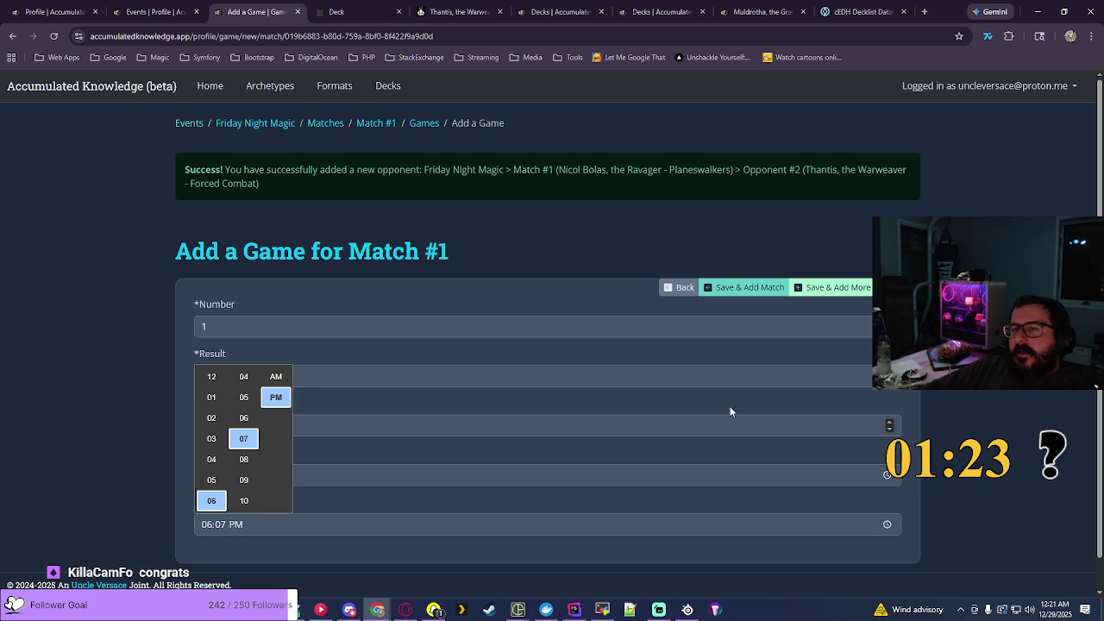
pyautogui.click(730, 412)
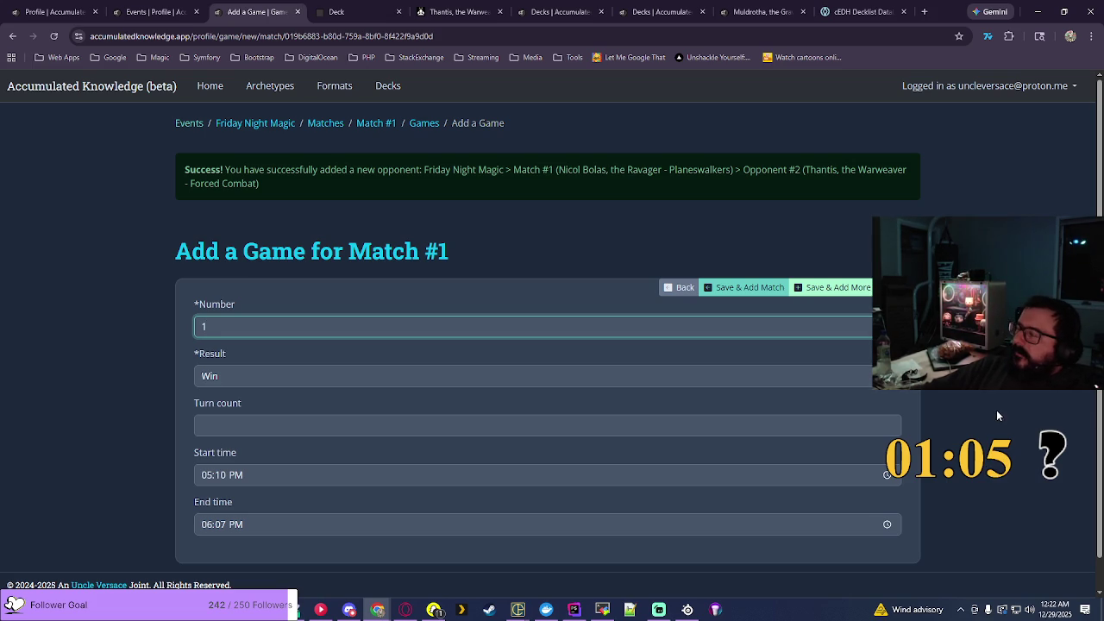
pyautogui.click(975, 401)
pyautogui.scroll(-1, 976, 401)
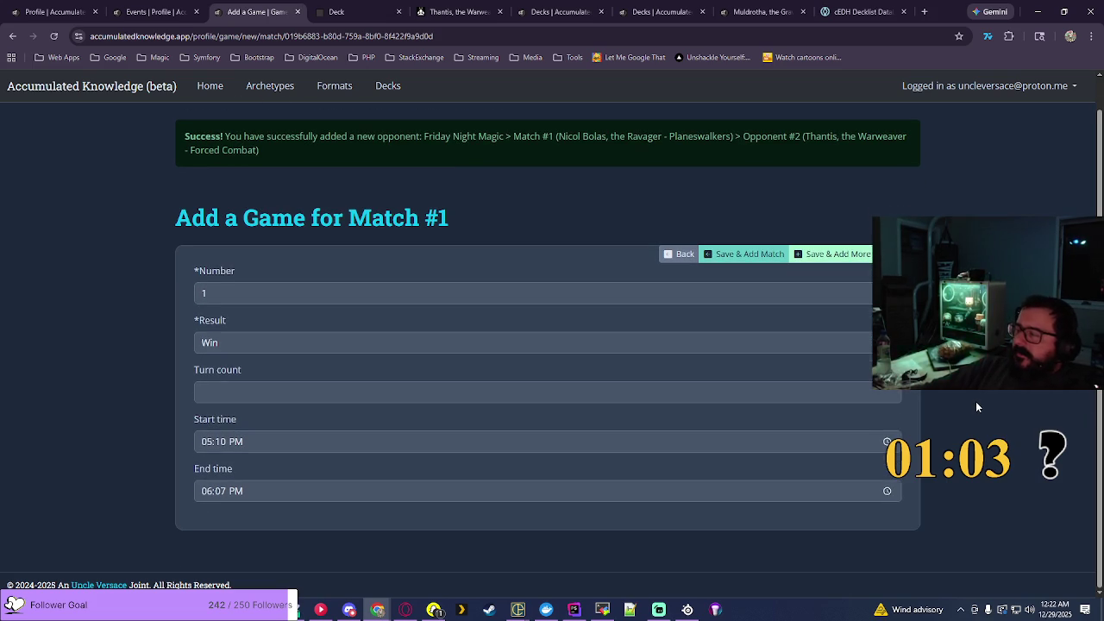
pyautogui.scroll(1, 975, 402)
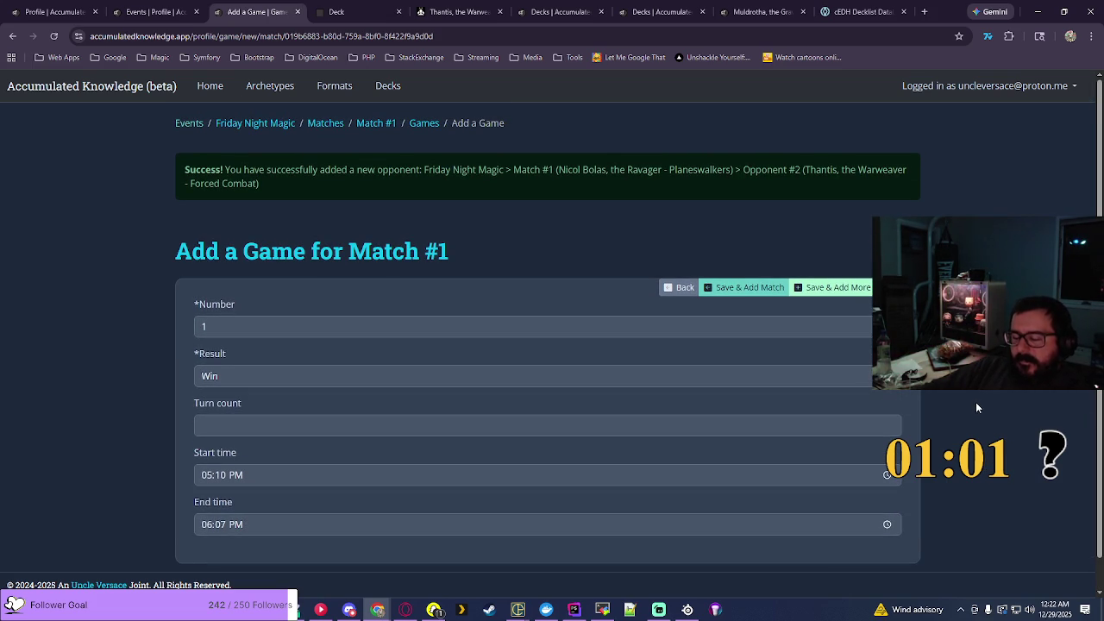
pyautogui.click(734, 288)
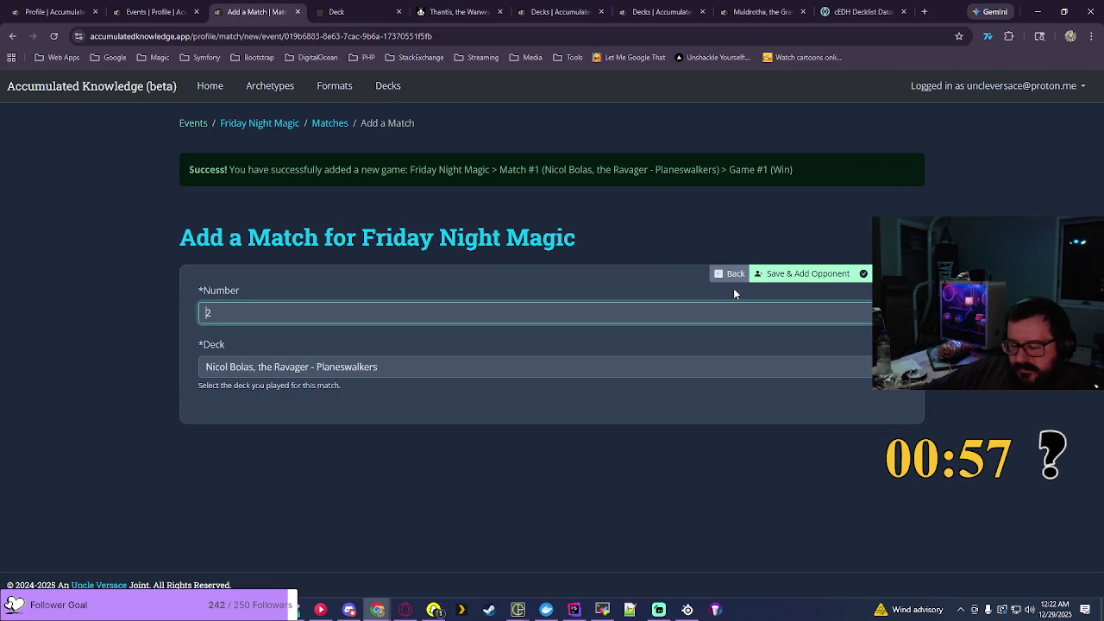
# Step: Browse the match deck list, keep Nicol Bolas, the Ravager - Planeswalkers, and return to EDHREC
pyautogui.click(824, 369)
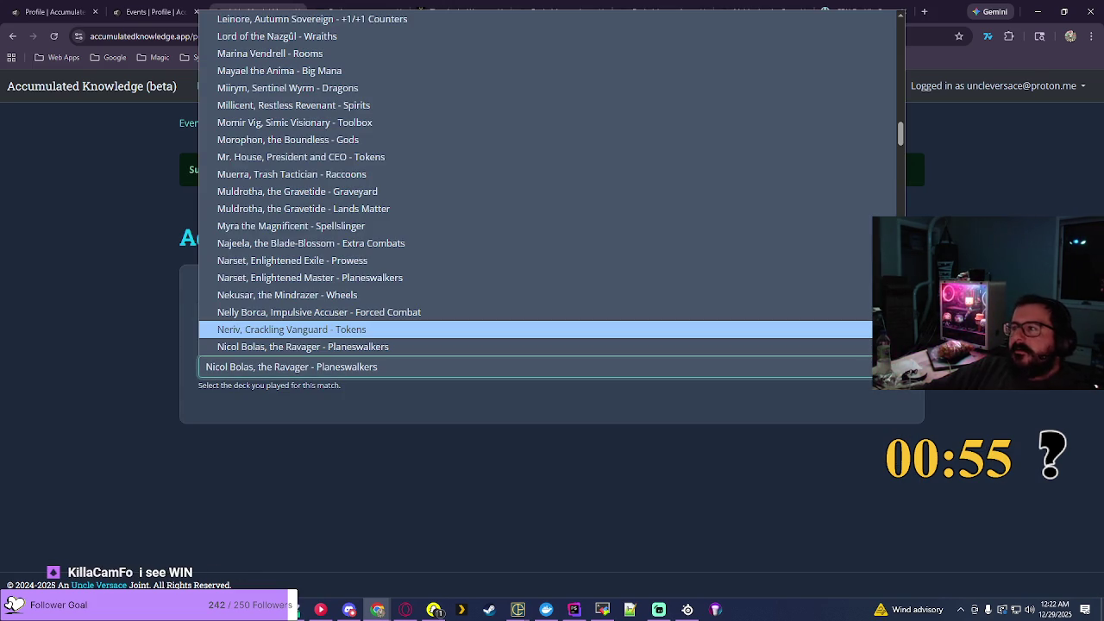
pyautogui.scroll(-10, 548, 181)
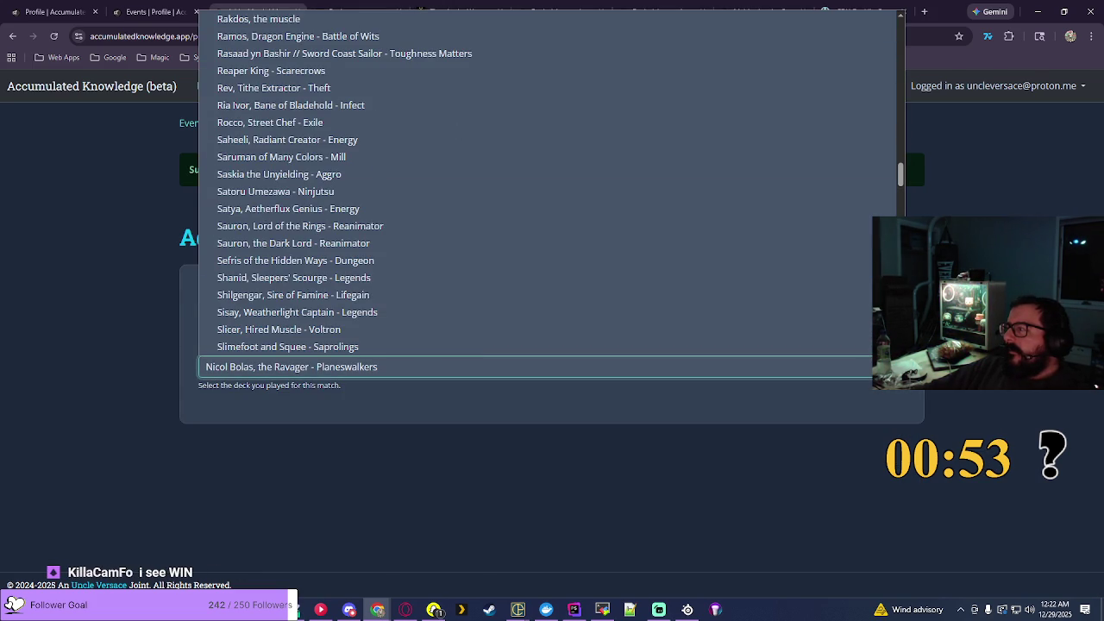
pyautogui.scroll(-3, 548, 181)
pyautogui.scroll(-5, 548, 181)
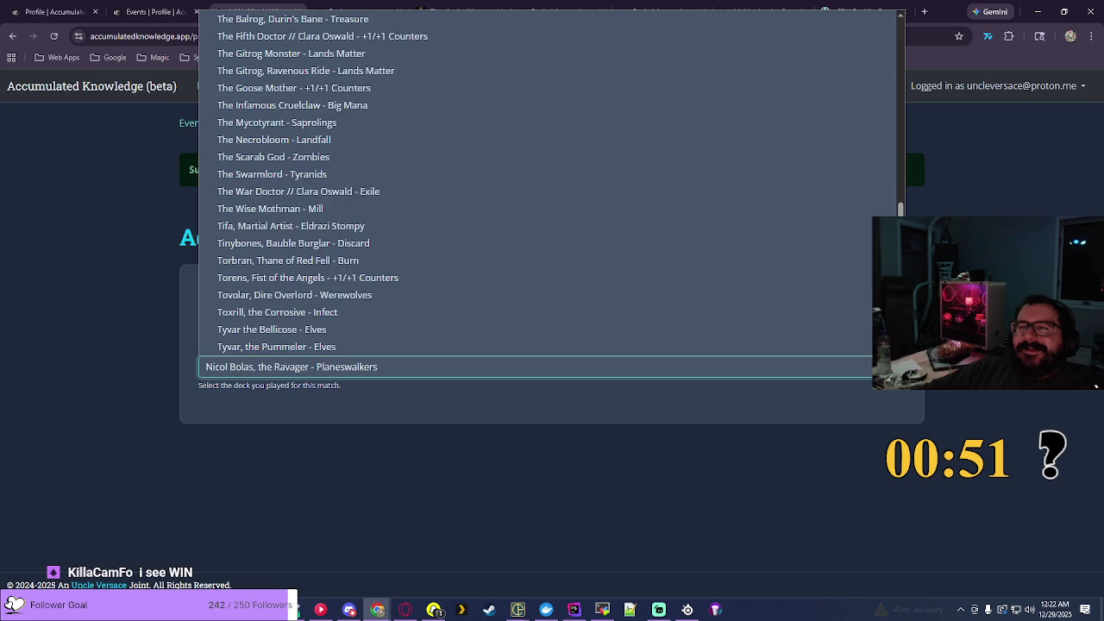
pyautogui.scroll(-5, 548, 181)
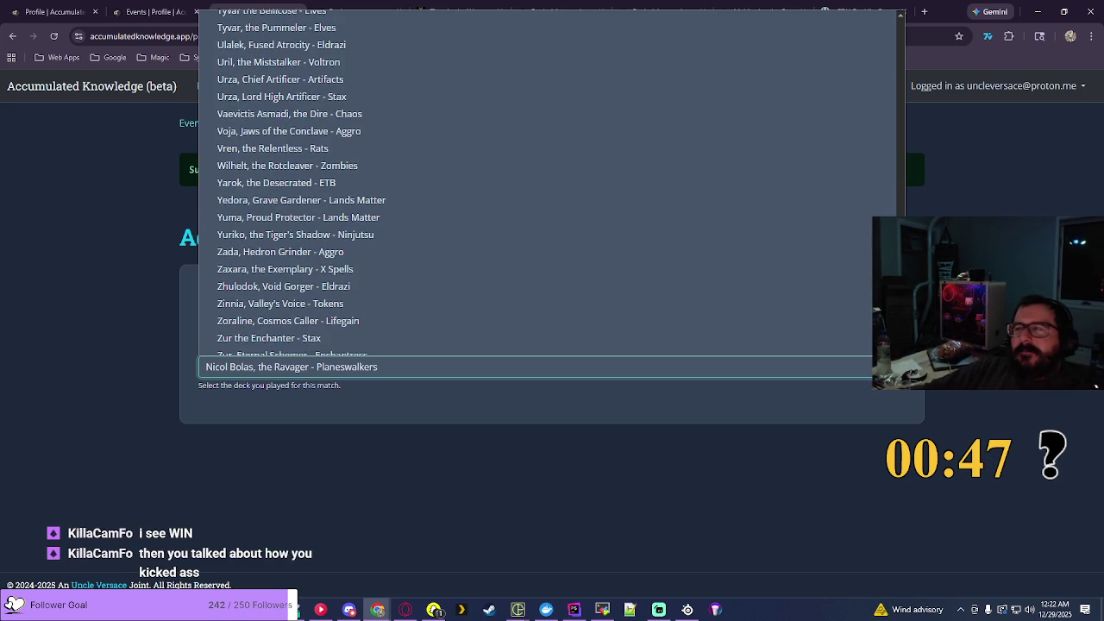
pyautogui.press('Escape')
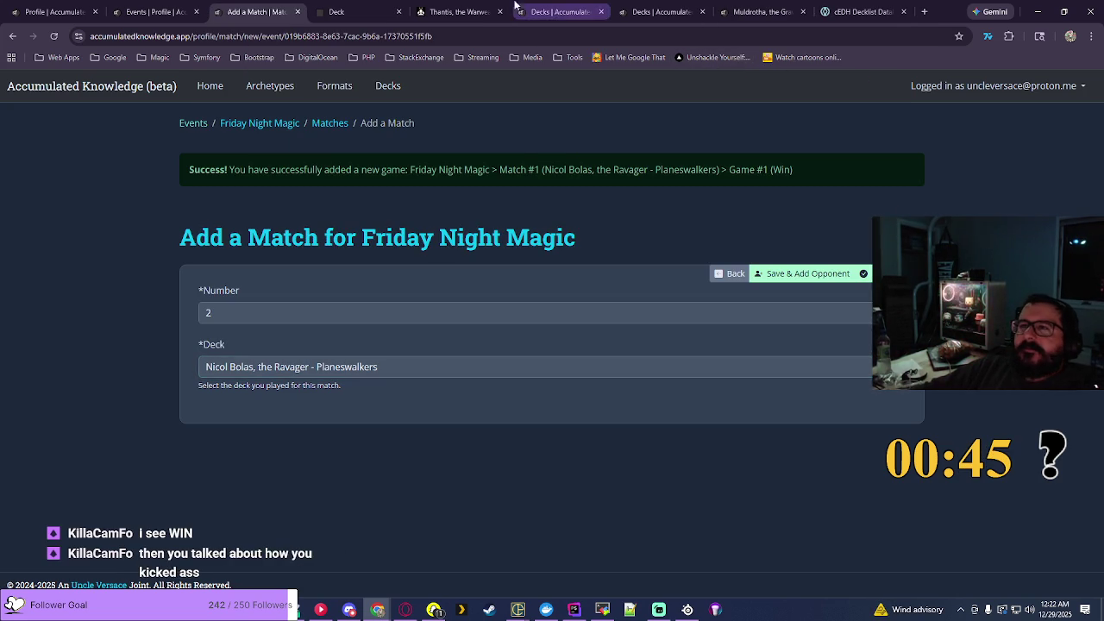
pyautogui.click(457, 11)
# Step: Search EDHREC for 'yuna', open Yuna, Grand Summoner's +1/+1 Counters page, and copy its title
pyautogui.click(878, 90)
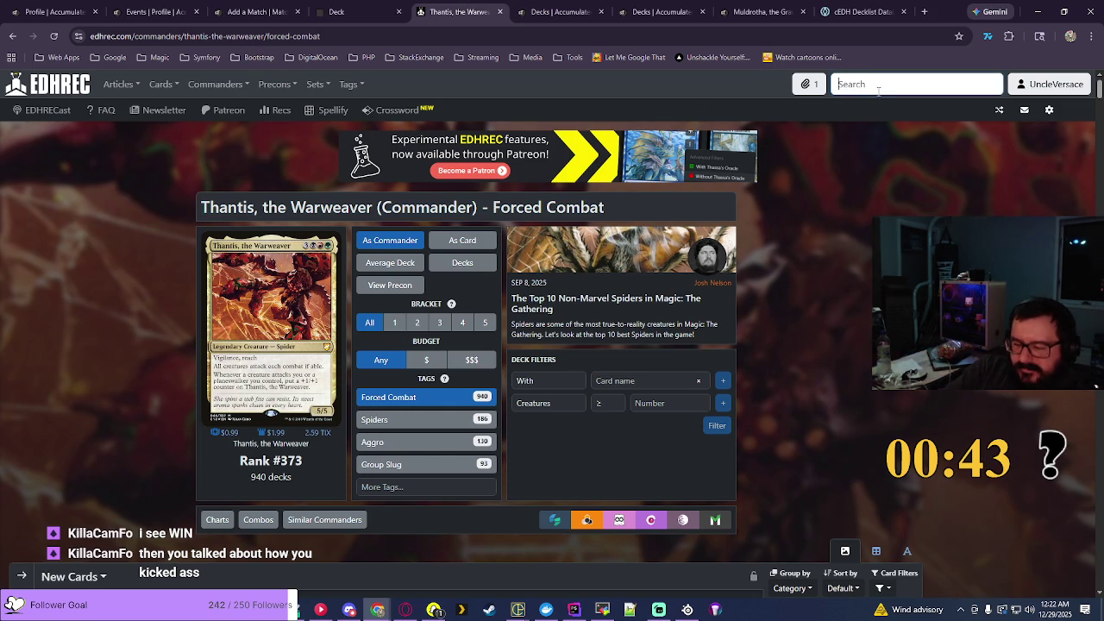
pyautogui.write('yuna')
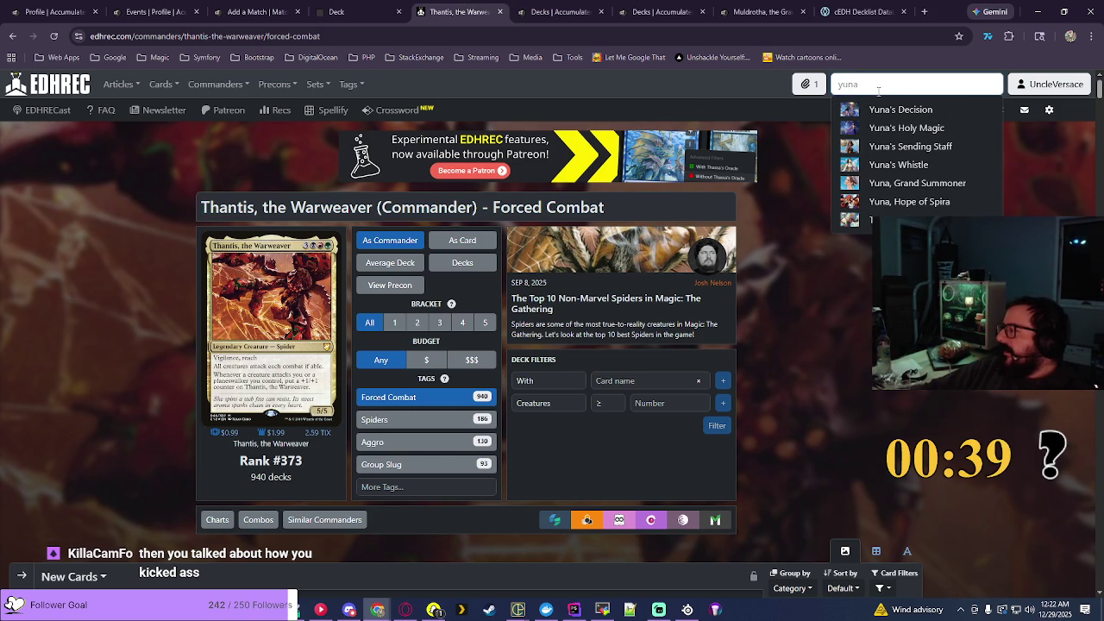
pyautogui.click(927, 184)
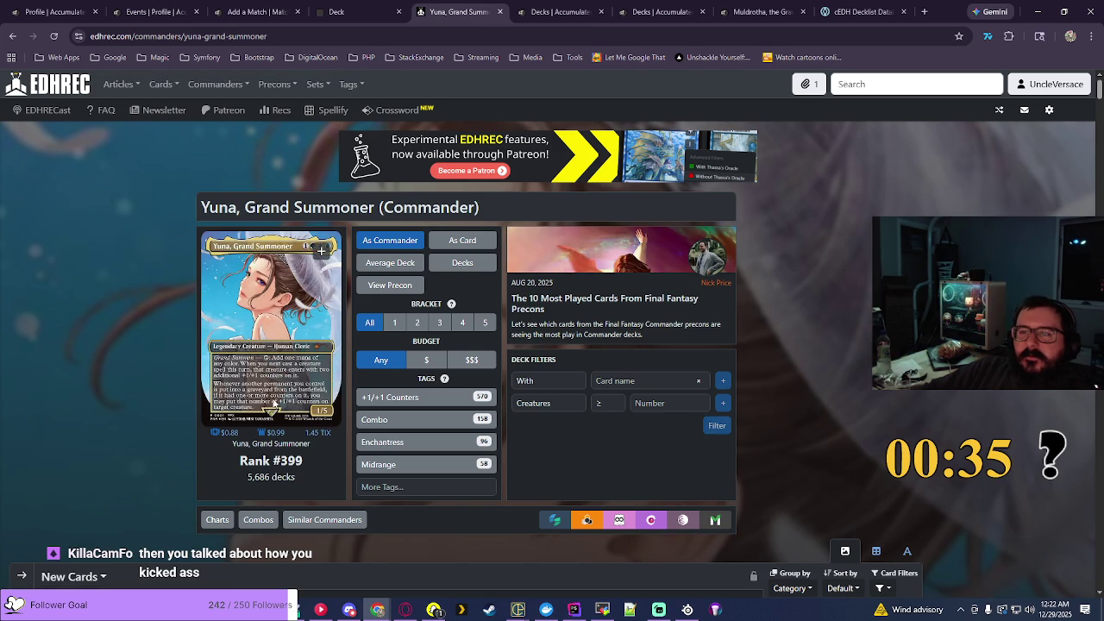
pyautogui.click(401, 400)
pyautogui.moveTo(201, 208); pyautogui.dragTo(613, 208)
pyautogui.click(630, 10)
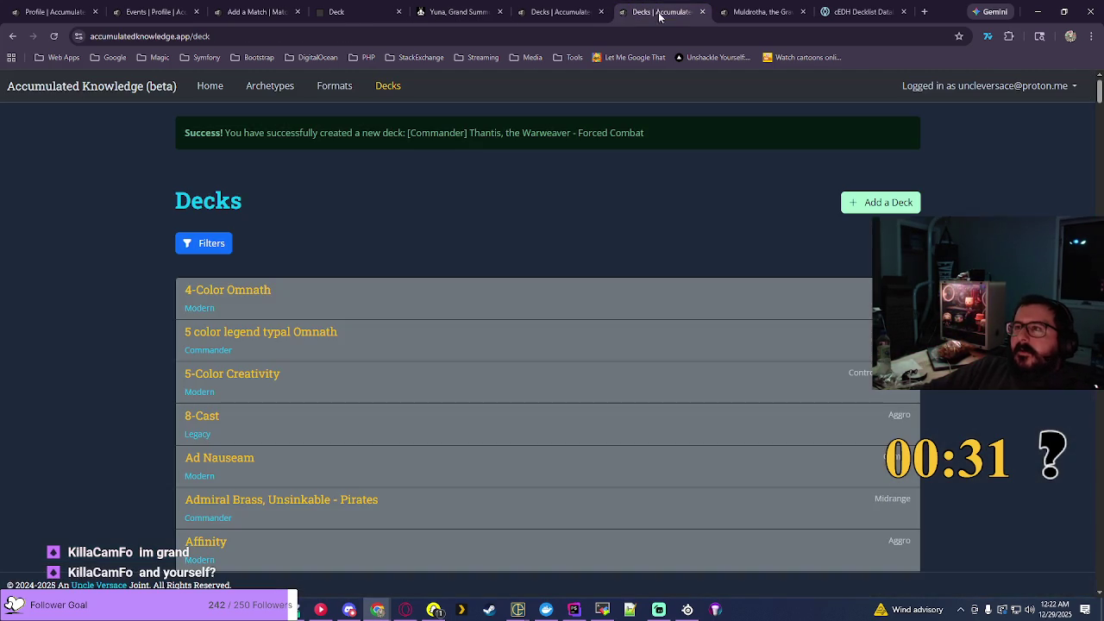
# Step: Add a Midrange Commander deck named 'Yuna, Grand Summoner - +1/+1 Counters' from the pasted title
pyautogui.click(556, 10)
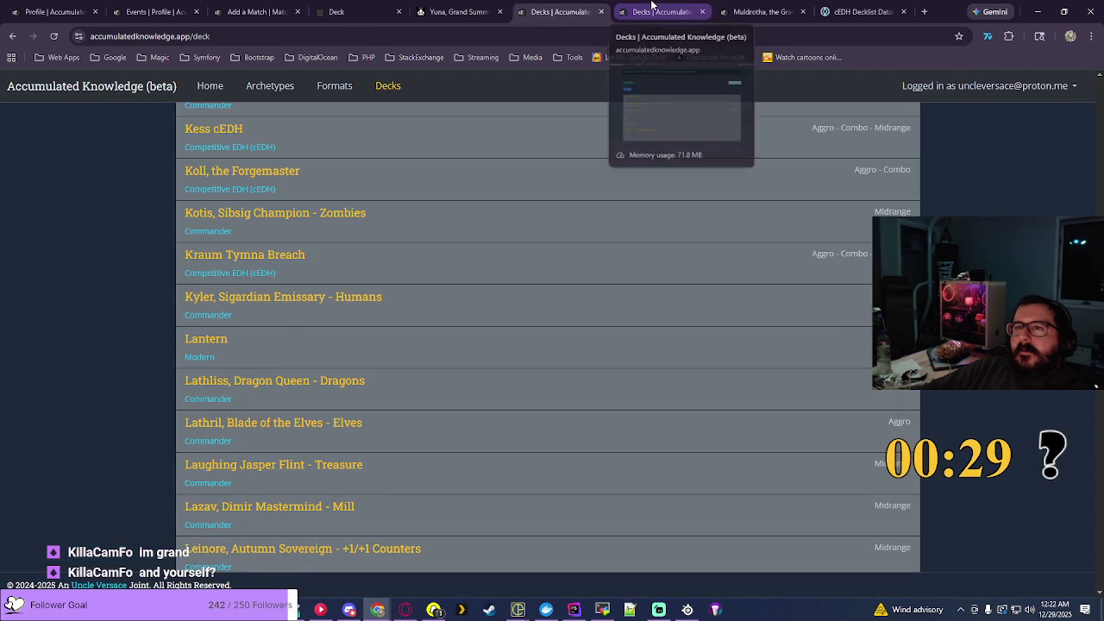
pyautogui.click(653, 10)
pyautogui.click(871, 205)
pyautogui.click(219, 249)
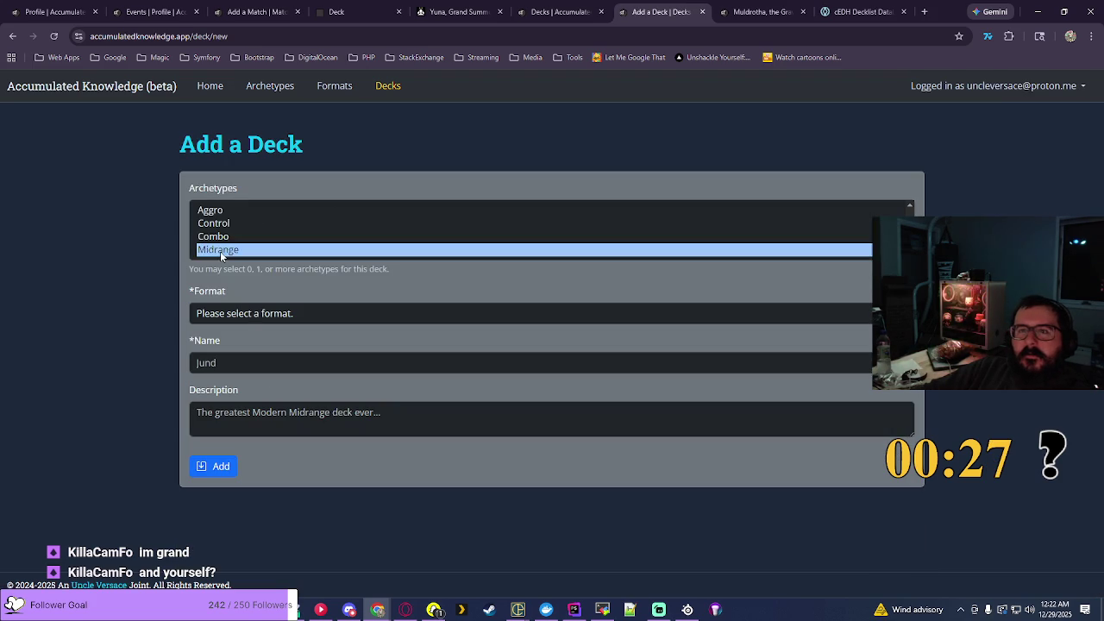
pyautogui.click(248, 317)
pyautogui.click(304, 371)
pyautogui.rightClick(248, 369)
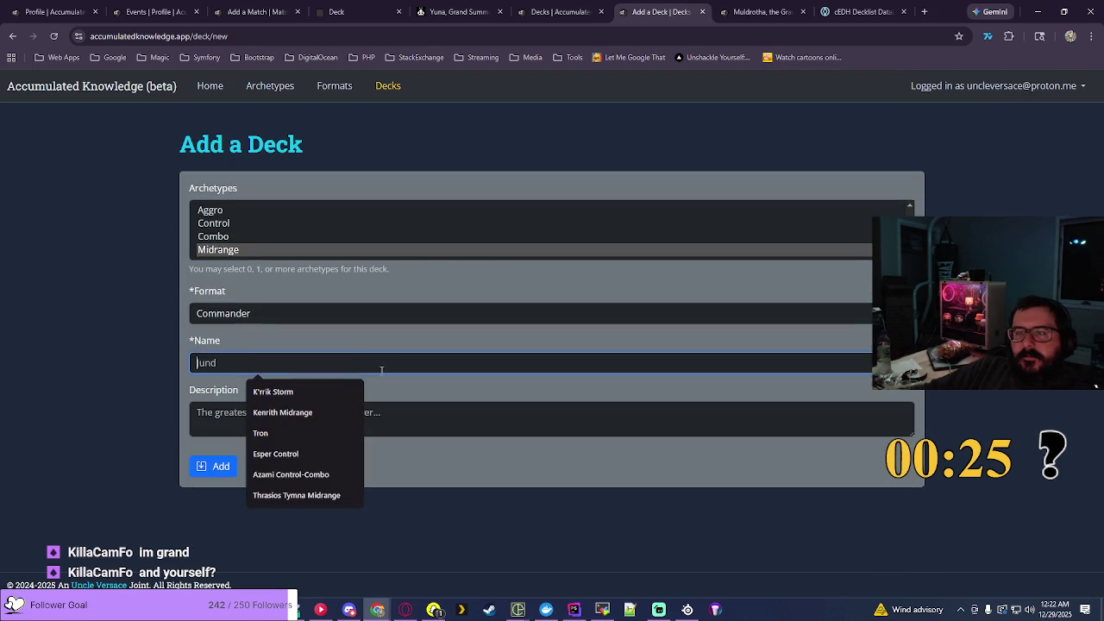
pyautogui.click(293, 407)
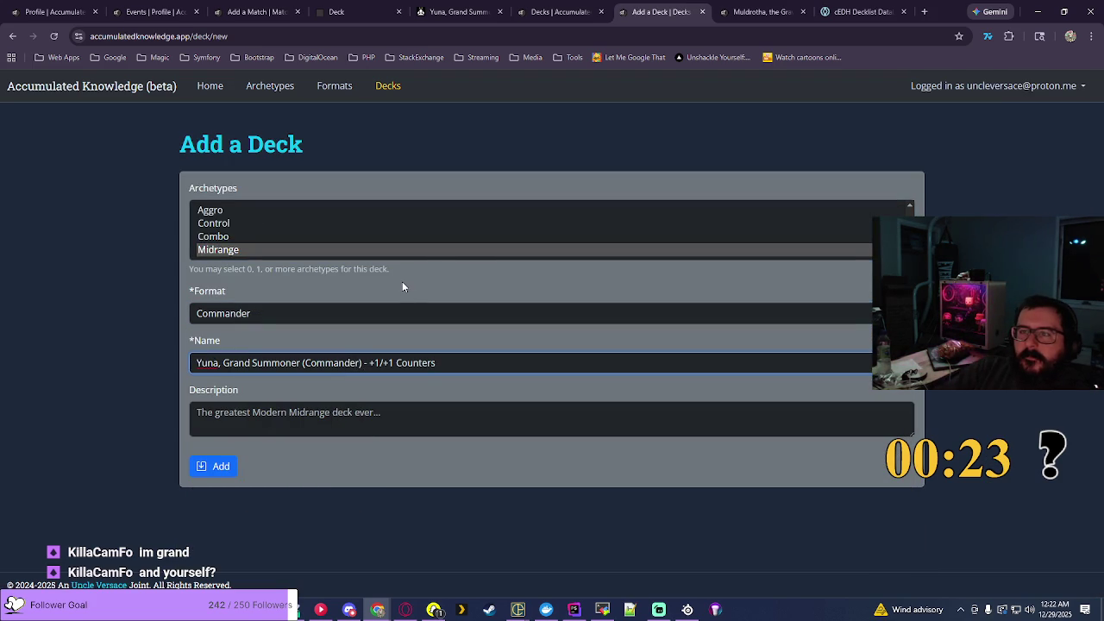
pyautogui.press('BackSpace')
pyautogui.press('BackSpace')
pyautogui.press('BackSpace')
pyautogui.press('BackSpace')
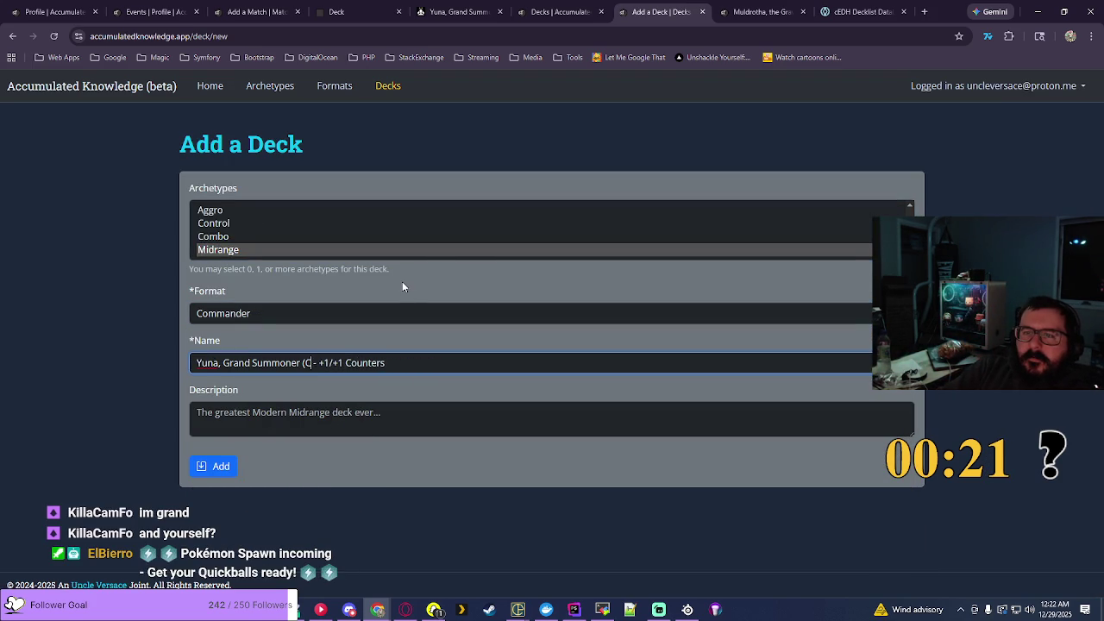
pyautogui.click(214, 466)
pyautogui.click(255, 11)
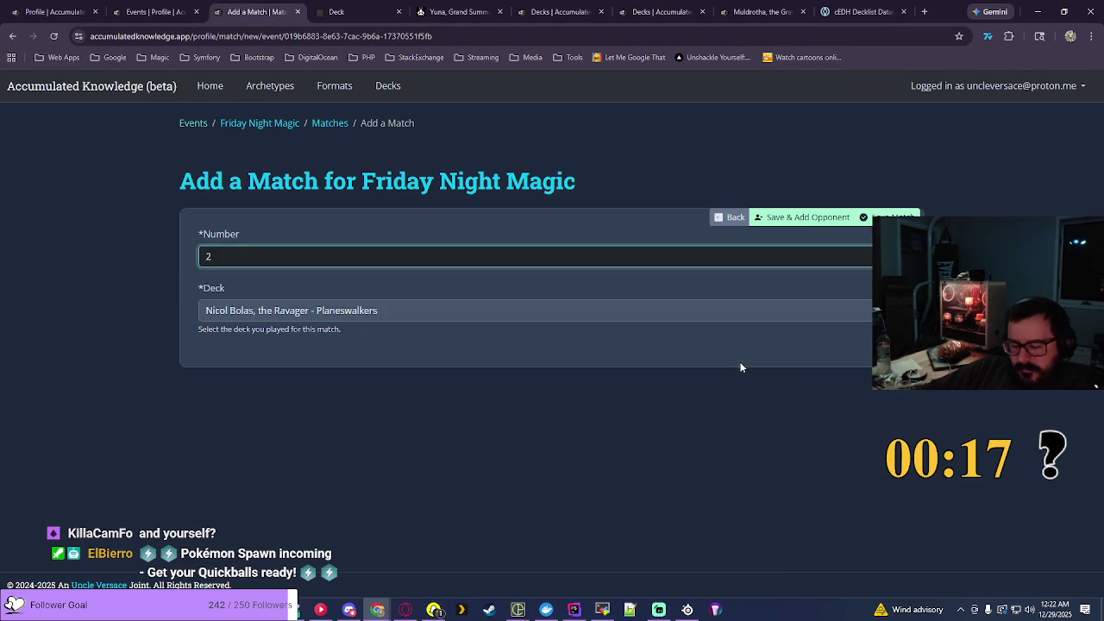
# Step: Choose Yuna, Grand Summoner - +1/+1 Counters as Match #2's deck and save the match
pyautogui.press('Tab')
pyautogui.hotkey('alt', 'Down')
pyautogui.scroll(-20, 405, 187)
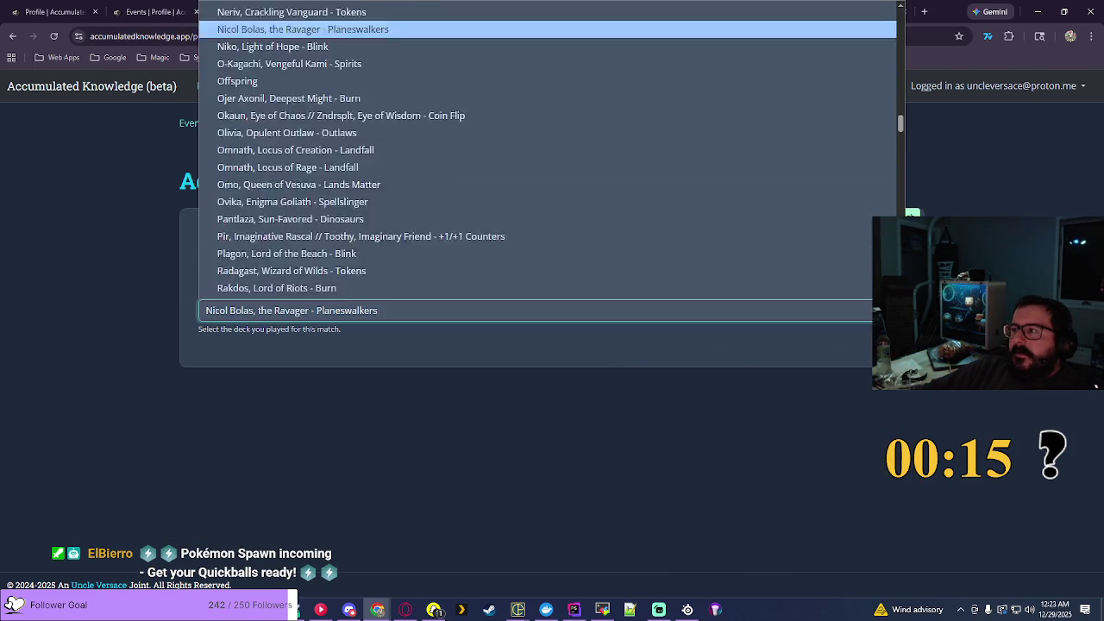
pyautogui.scroll(15, 417, 189)
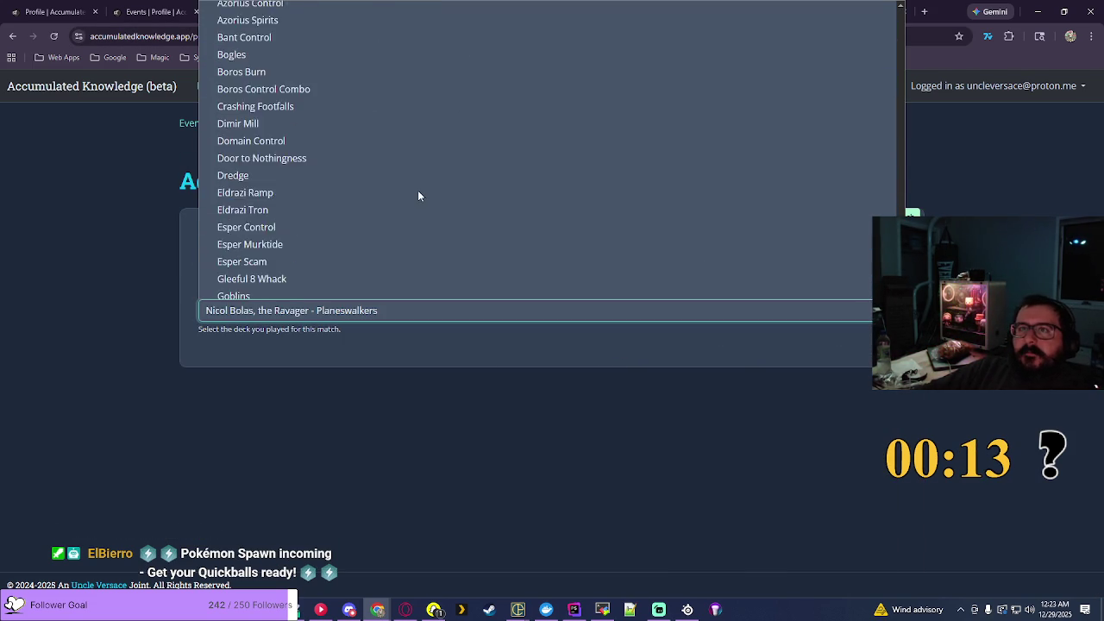
pyautogui.scroll(-2, 419, 192)
pyautogui.press('Up')
pyautogui.press('Up')
pyautogui.press('Up')
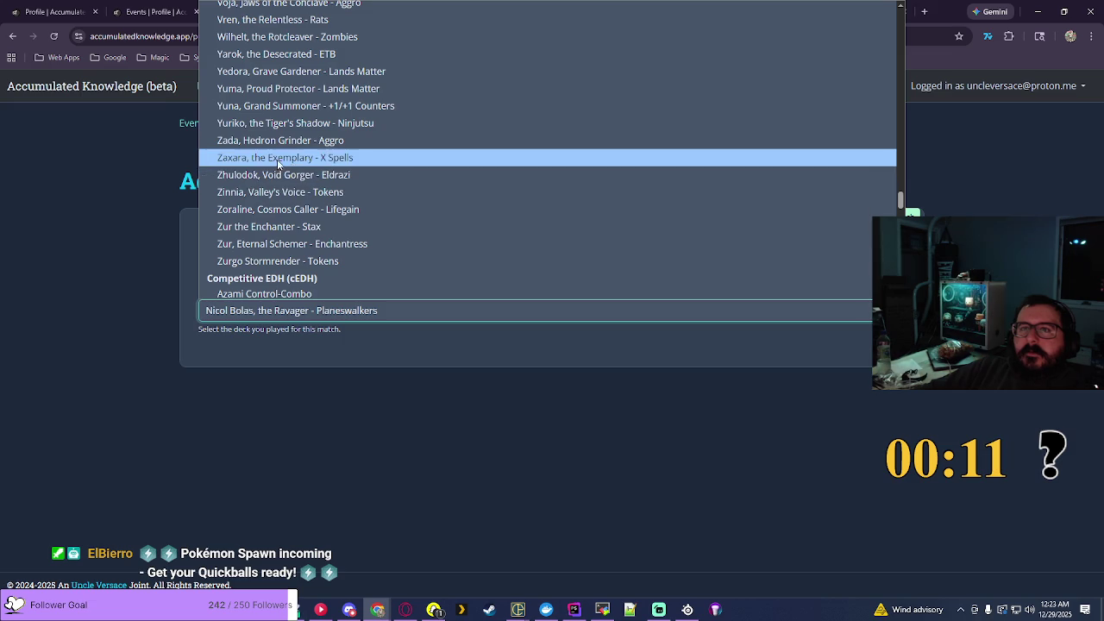
pyautogui.press('Return')
pyautogui.click(844, 222)
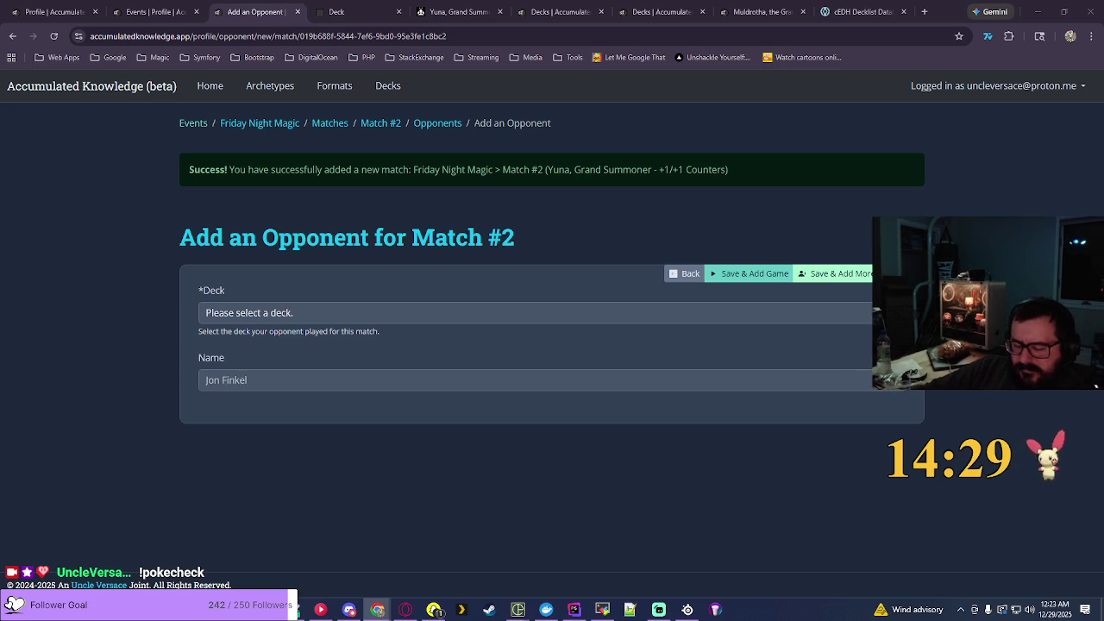
# Step: Search EDHREC for 'thrasio', open the Bruse Tarl // Thrasios Birthing Pod page, and copy its title
pyautogui.click(457, 11)
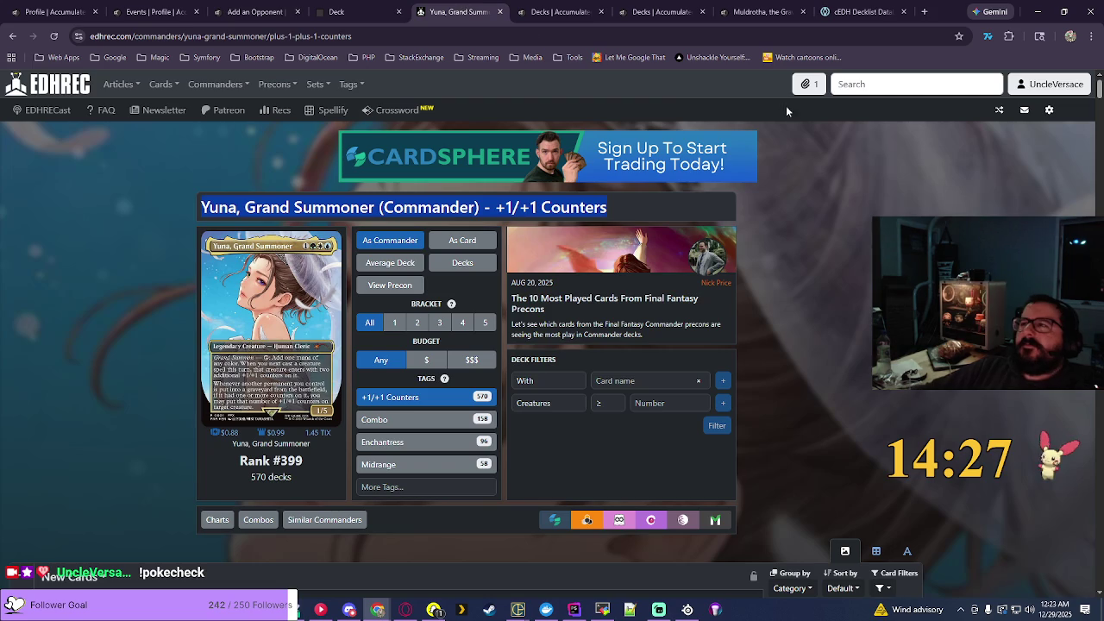
pyautogui.click(859, 86)
pyautogui.write('thrasios-triton-hero')
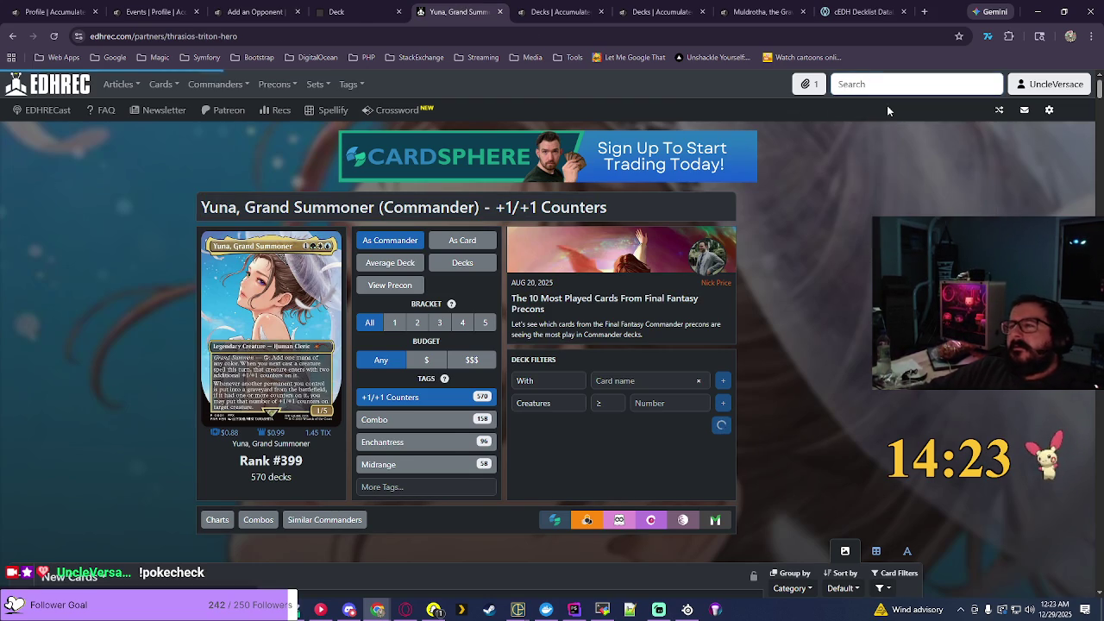
pyautogui.click(886, 110)
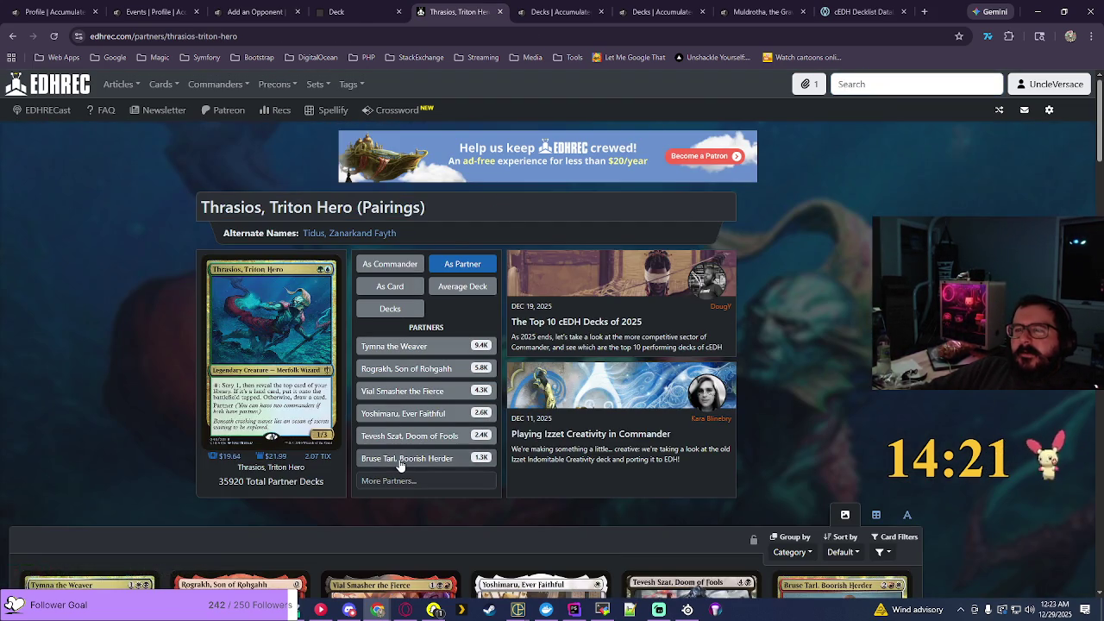
pyautogui.click(401, 458)
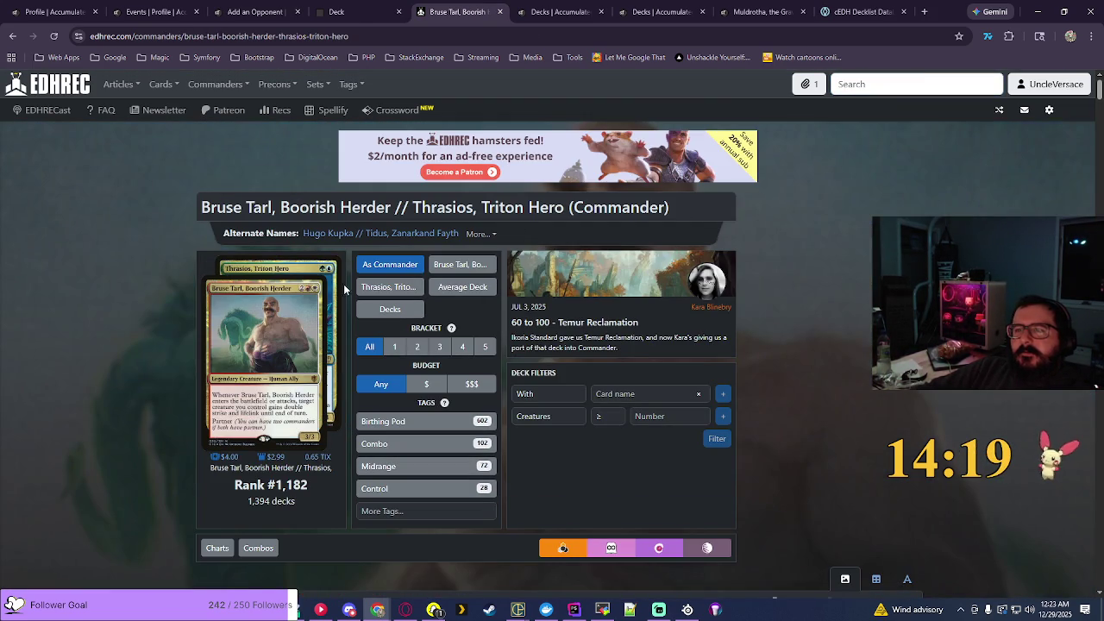
pyautogui.click(367, 420)
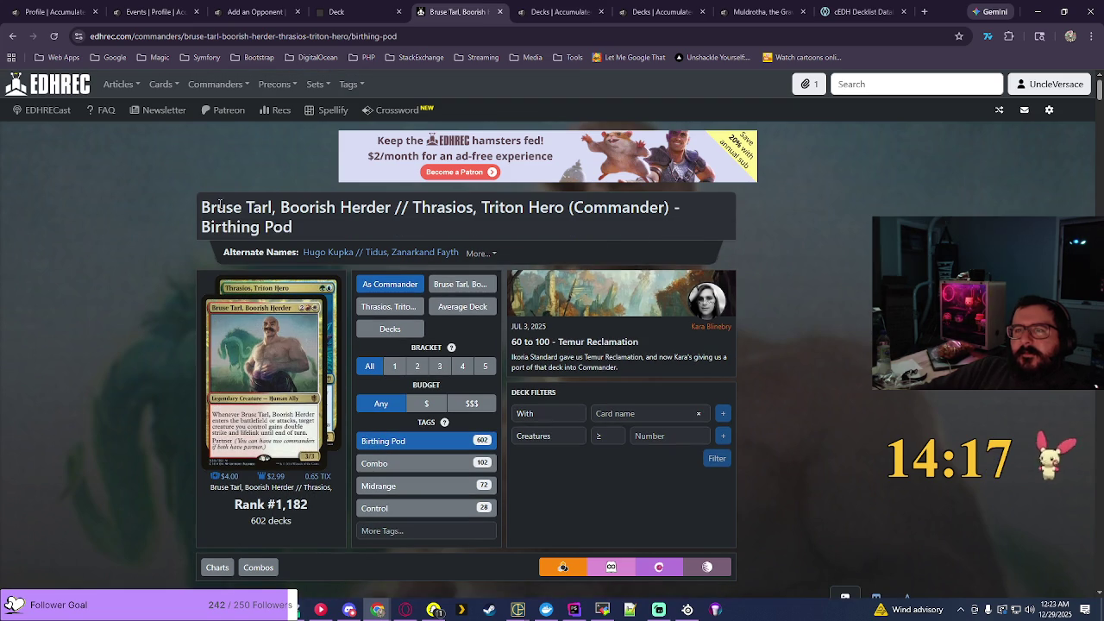
pyautogui.moveTo(205, 207); pyautogui.dragTo(314, 242)
pyautogui.hotkey('ctrl', 'c')
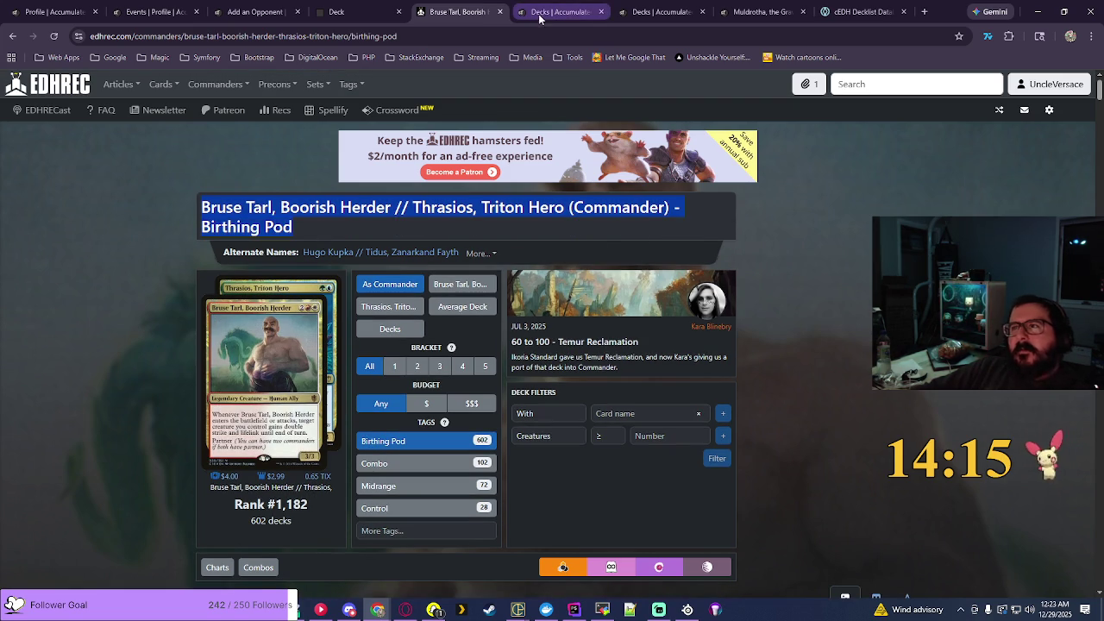
# Step: Start a new deck in the tracker and tag it as Combo
pyautogui.click(637, 17)
pyautogui.click(862, 207)
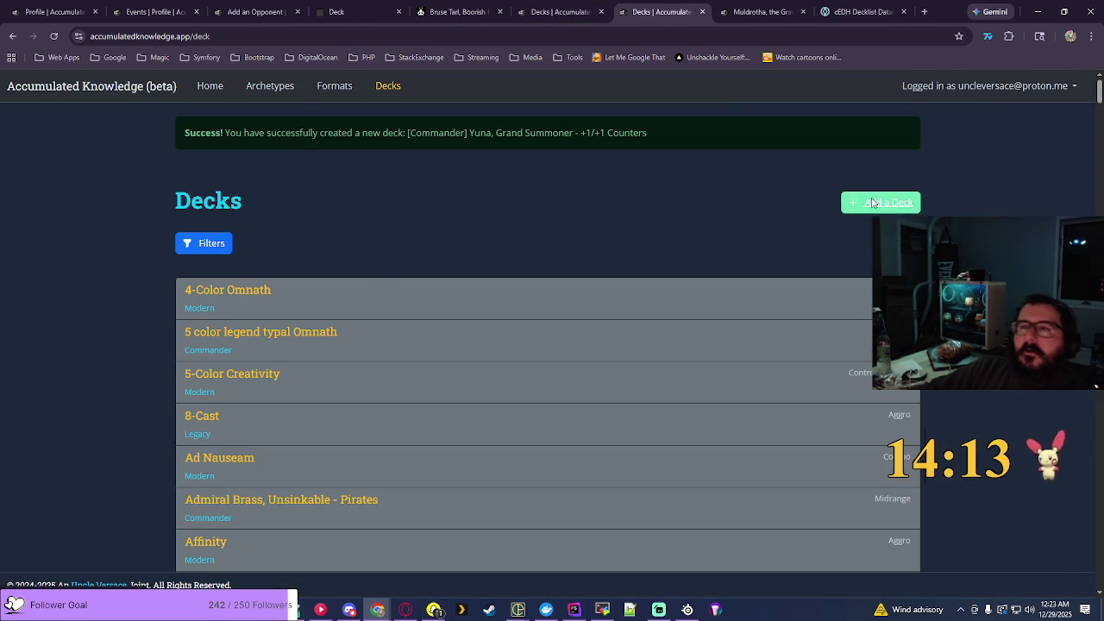
pyautogui.click(228, 238)
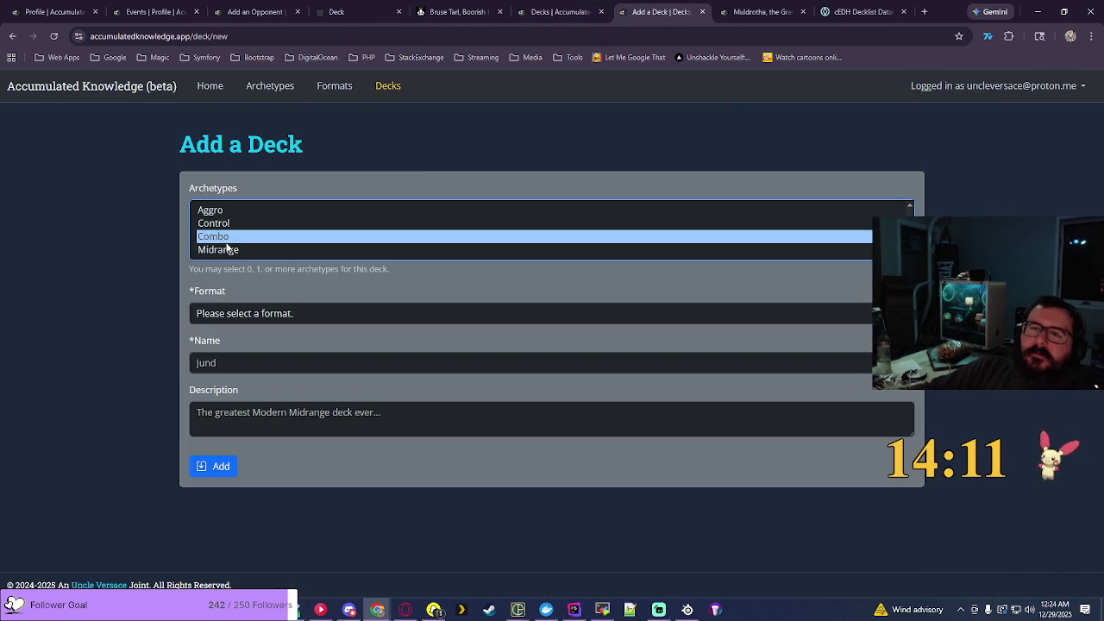
# Step: Save 'Bruse Tarl, Boorish Herder // Thrasios, Triton Hero - Birthing Pod' as a Combo/Midrange Commander deck
pyautogui.click(291, 313)
pyautogui.click(371, 371)
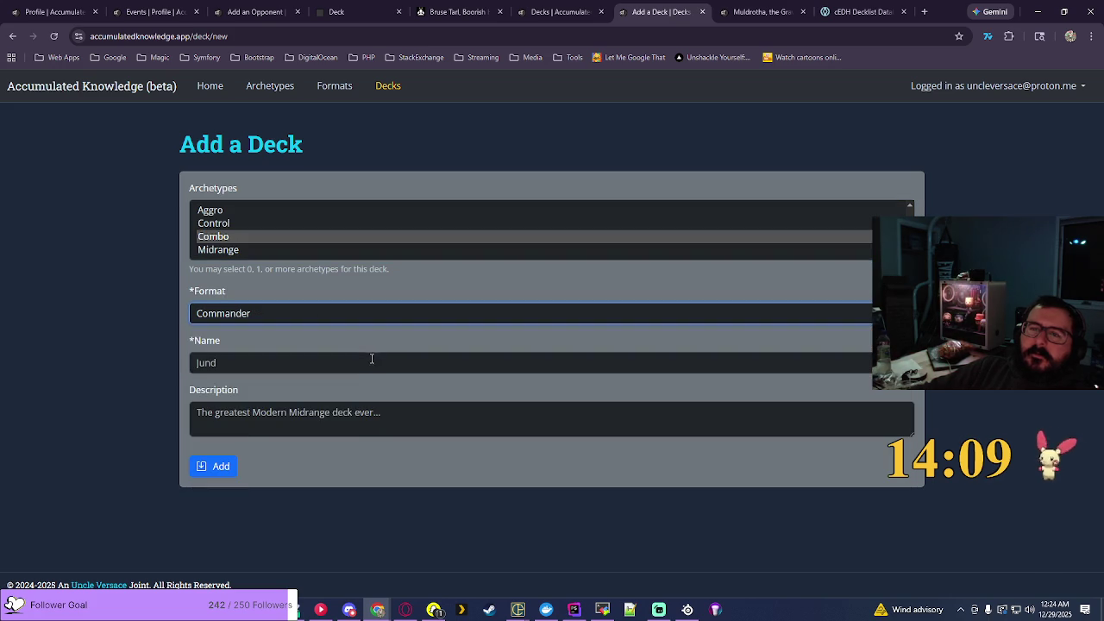
pyautogui.click(376, 360)
pyautogui.hotkey('ctrl', 'v')
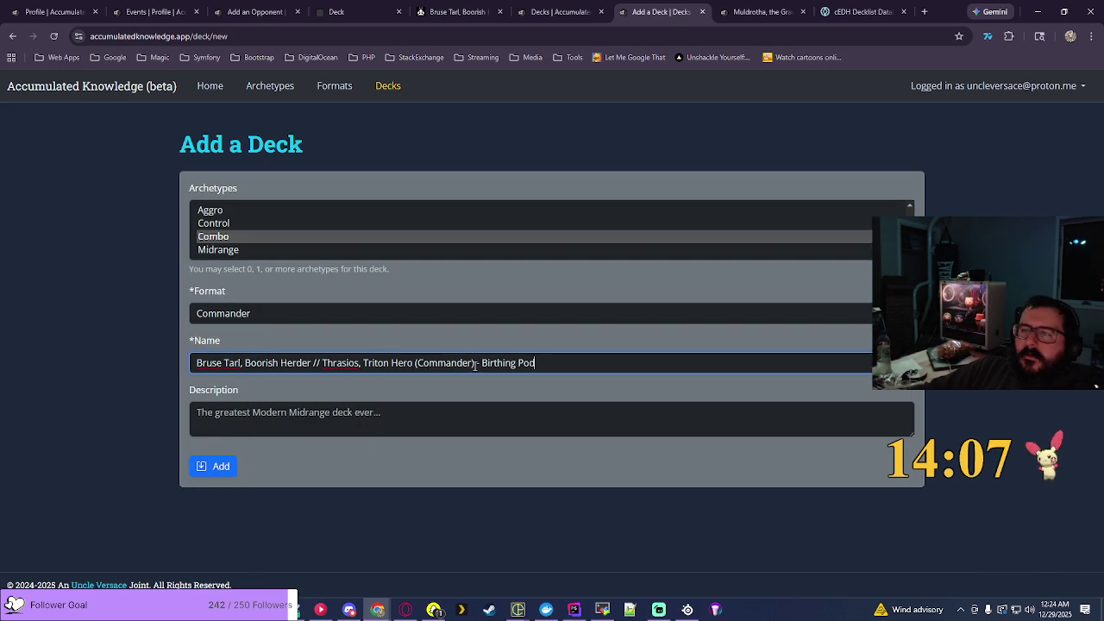
pyautogui.press('BackSpace')
pyautogui.press('BackSpace')
pyautogui.press('BackSpace')
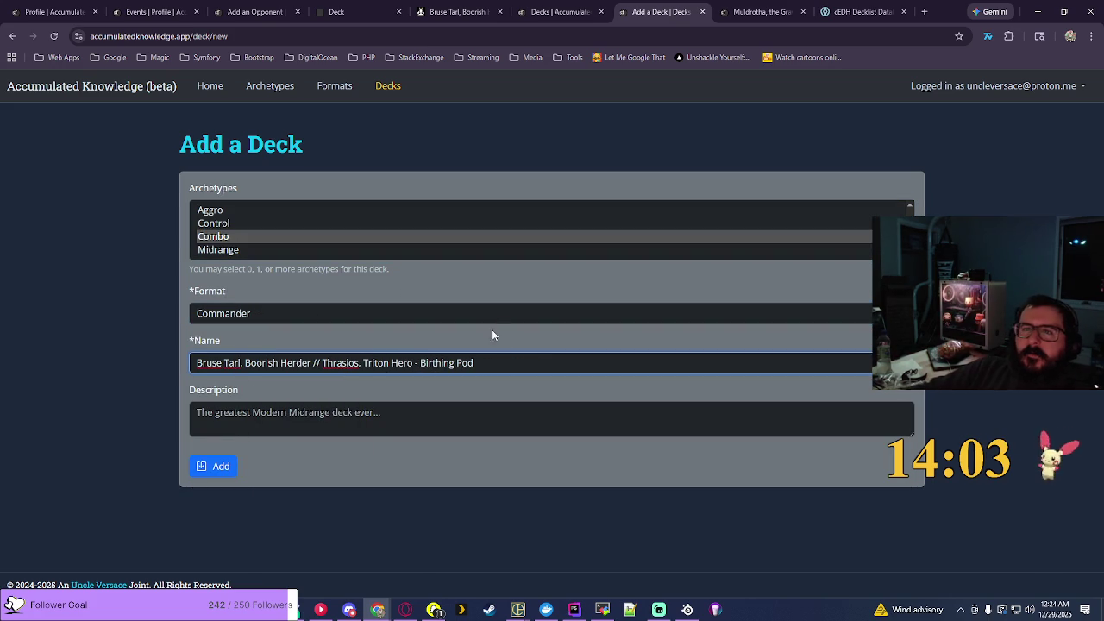
pyautogui.click(211, 249)
pyautogui.keyDown('ctrl'); pyautogui.click(220, 236); pyautogui.keyUp('ctrl')
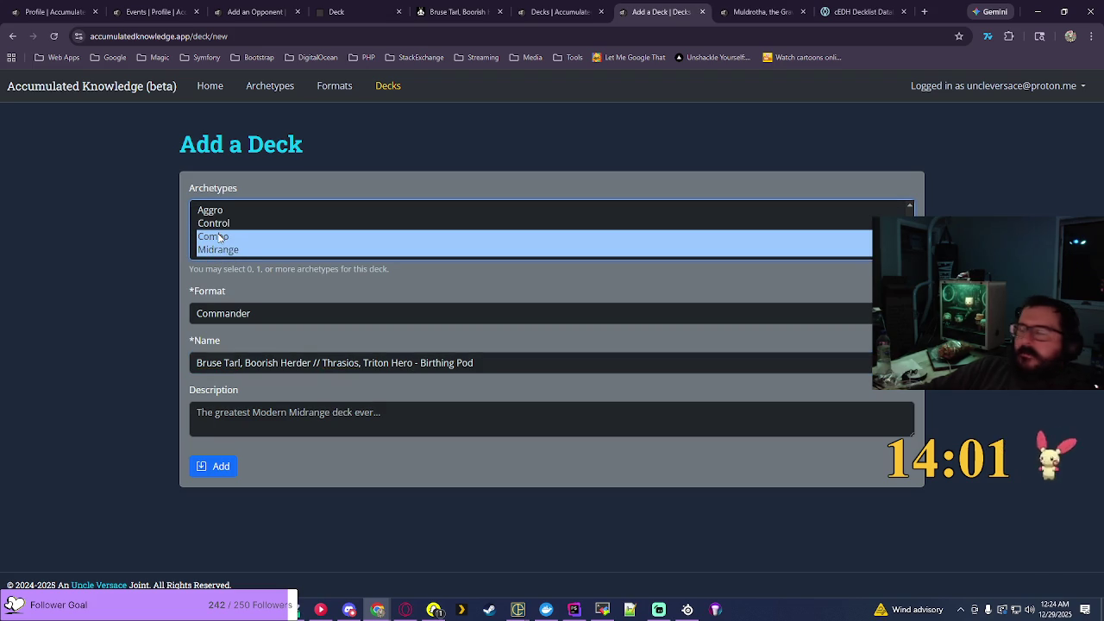
pyautogui.click(225, 470)
pyautogui.click(254, 11)
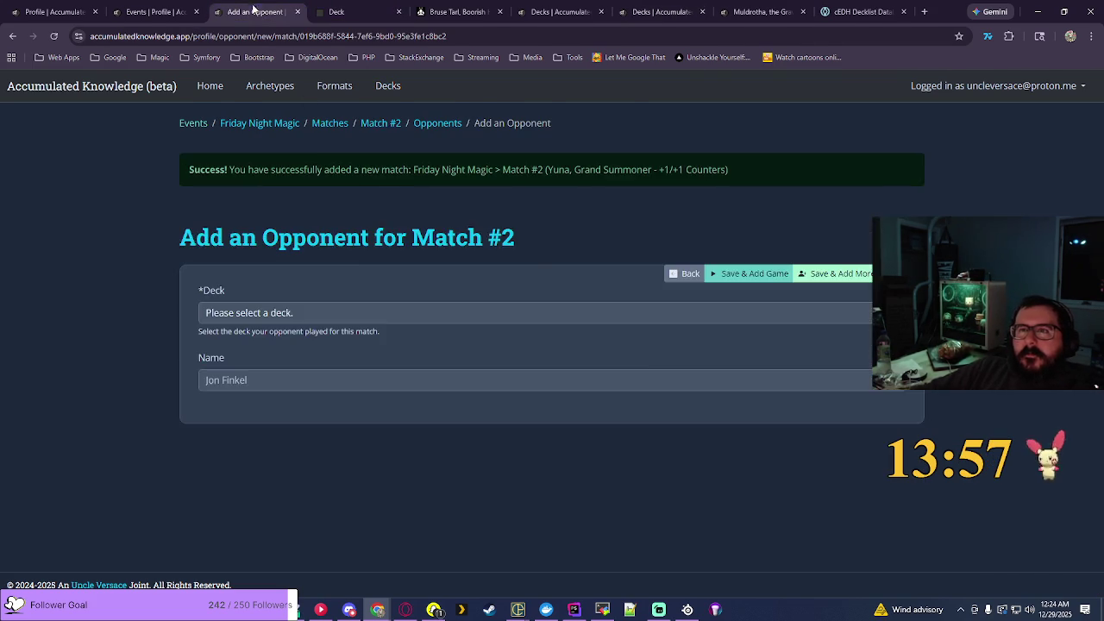
# Step: Browse the opponent deck list and check the deck's name on the EDHREC page
pyautogui.click(897, 257)
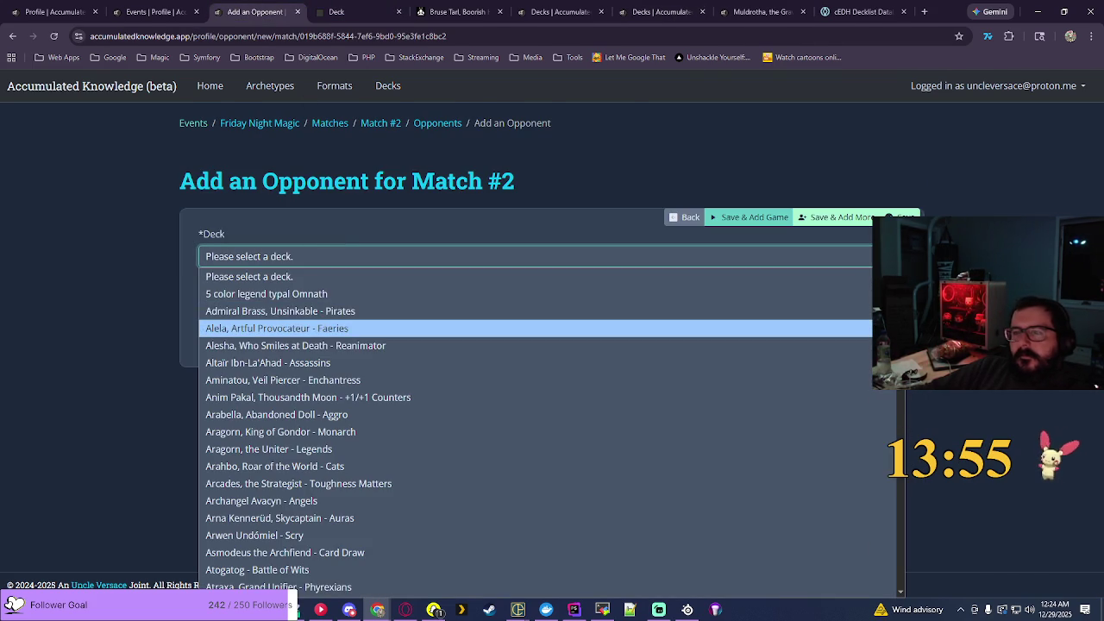
pyautogui.scroll(-5, 246, 414)
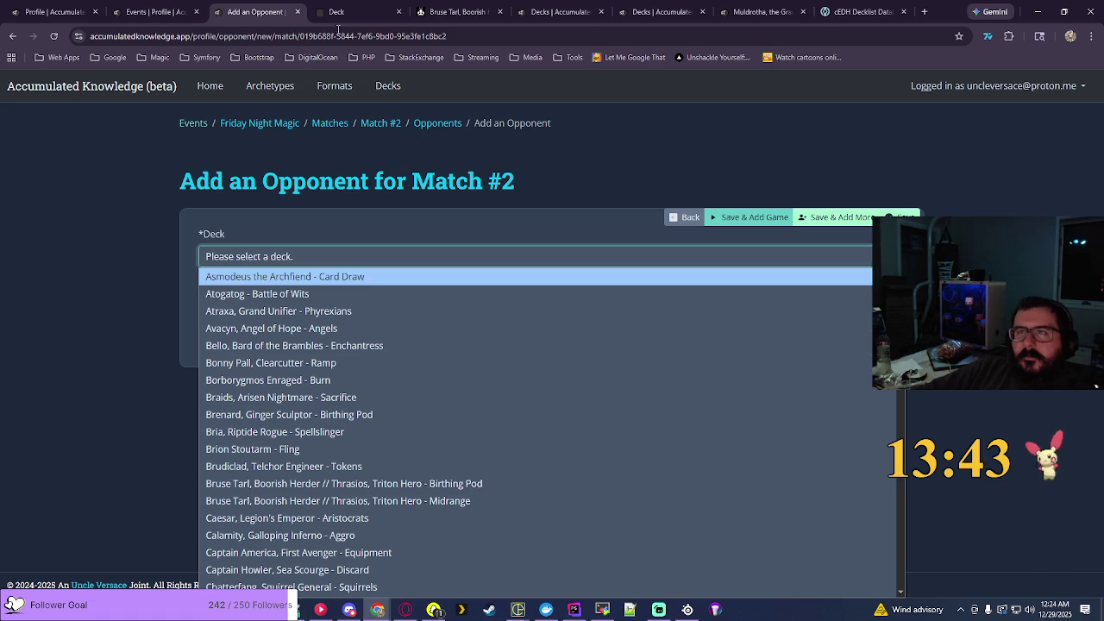
pyautogui.click(453, 11)
pyautogui.click(254, 11)
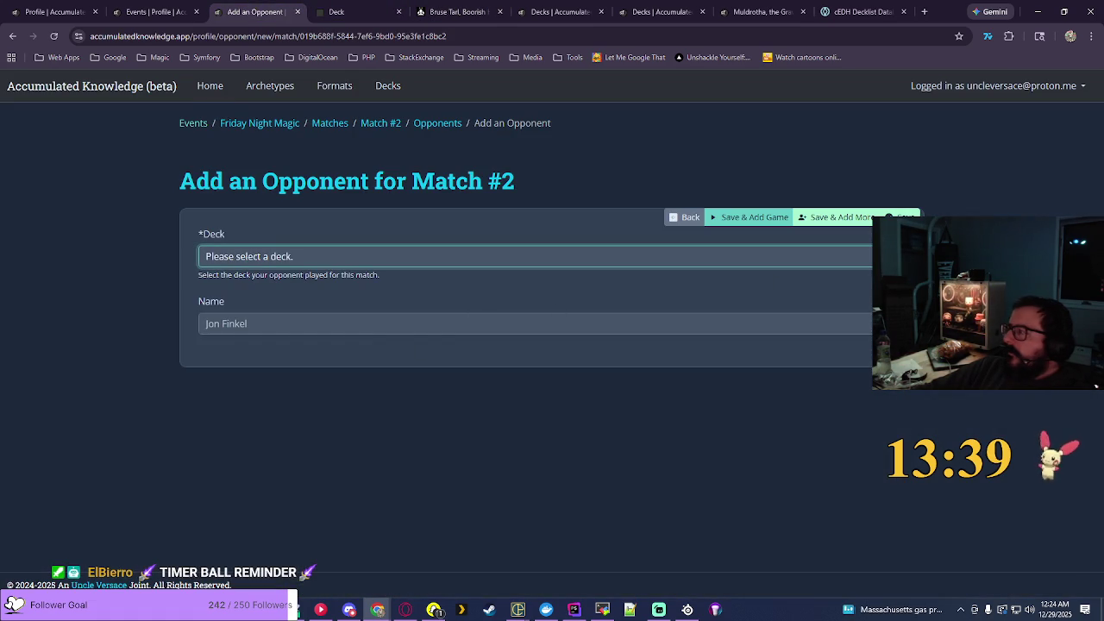
# Step: Choose the Bruse Tarl // Thrasios - Birthing Pod deck and save opponent #1 for Match #2
pyautogui.hotkey('alt', 'Down')
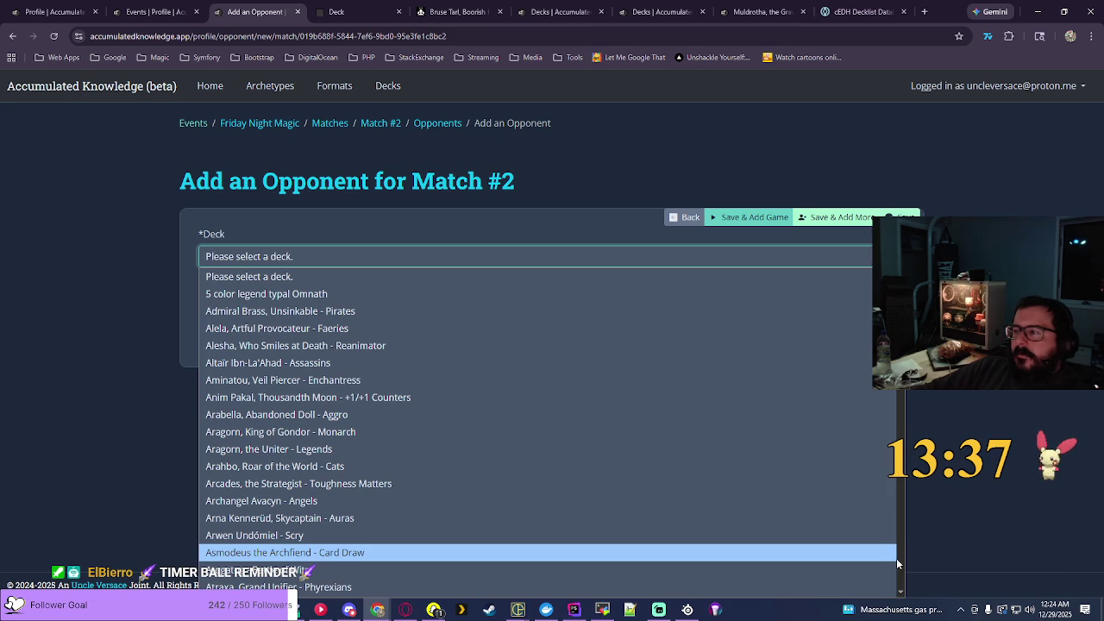
pyautogui.scroll(-1, 902, 570)
pyautogui.scroll(-10, 901, 570)
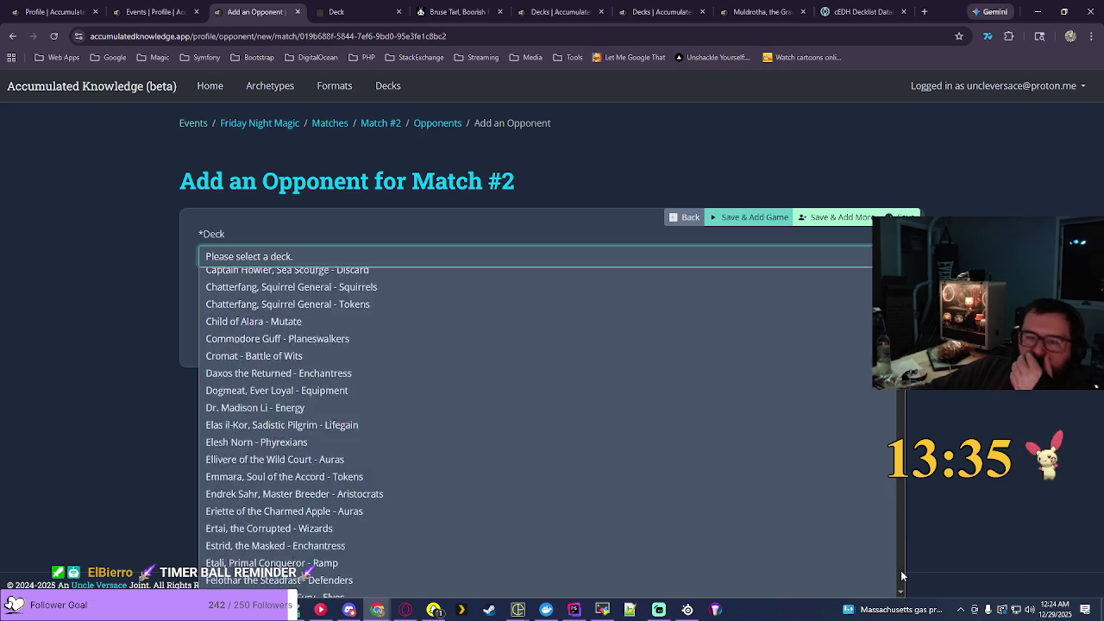
pyautogui.scroll(15, 900, 571)
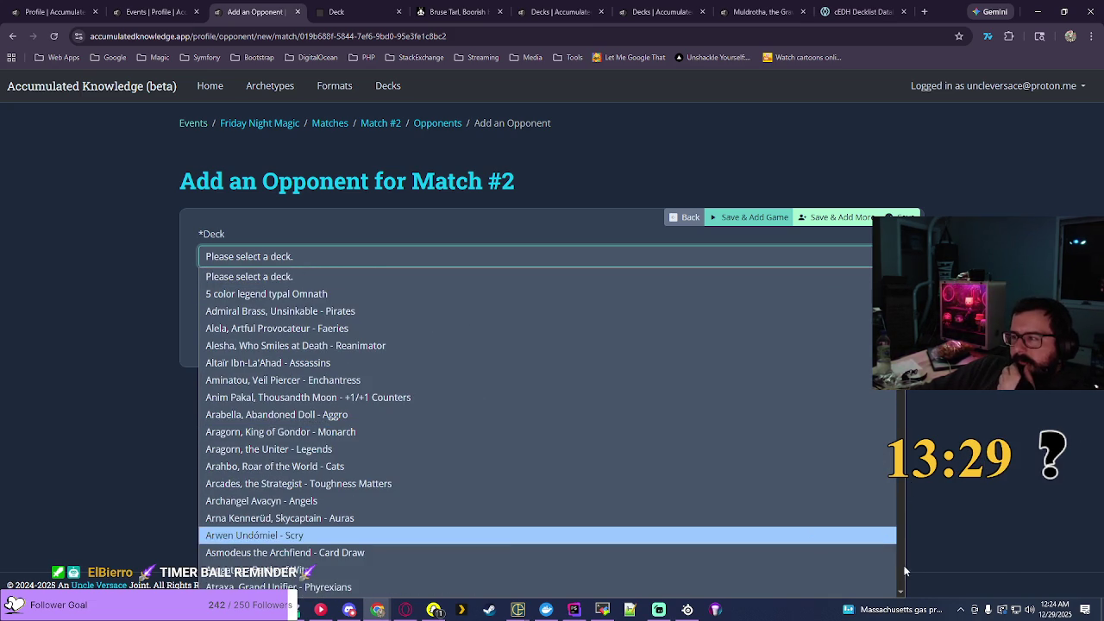
pyautogui.scroll(-4, 901, 566)
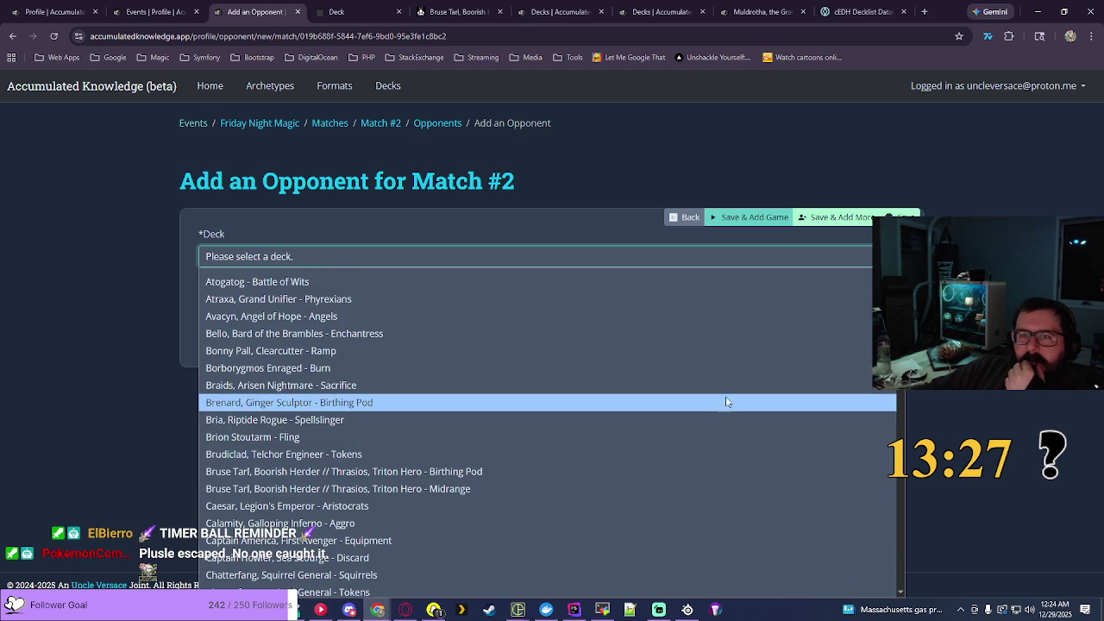
pyautogui.click(359, 477)
pyautogui.click(816, 222)
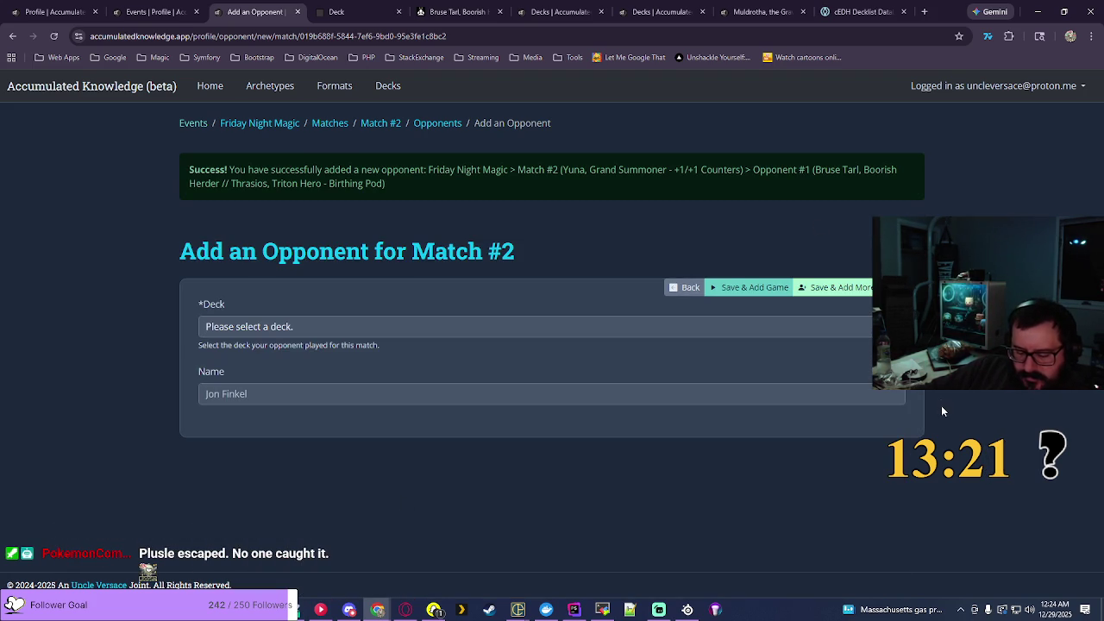
pyautogui.click(345, 326)
# Step: Choose the Uril, the Miststalker - Voltron deck and save it as opponent #2
pyautogui.scroll(-20, 535, 155)
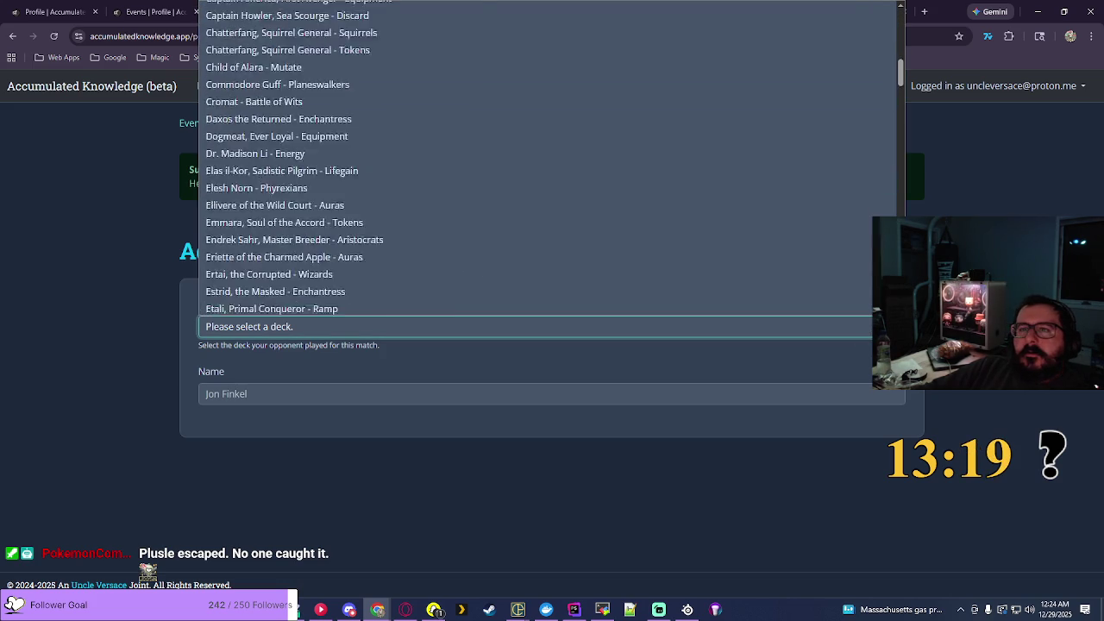
pyautogui.scroll(-10, 535, 155)
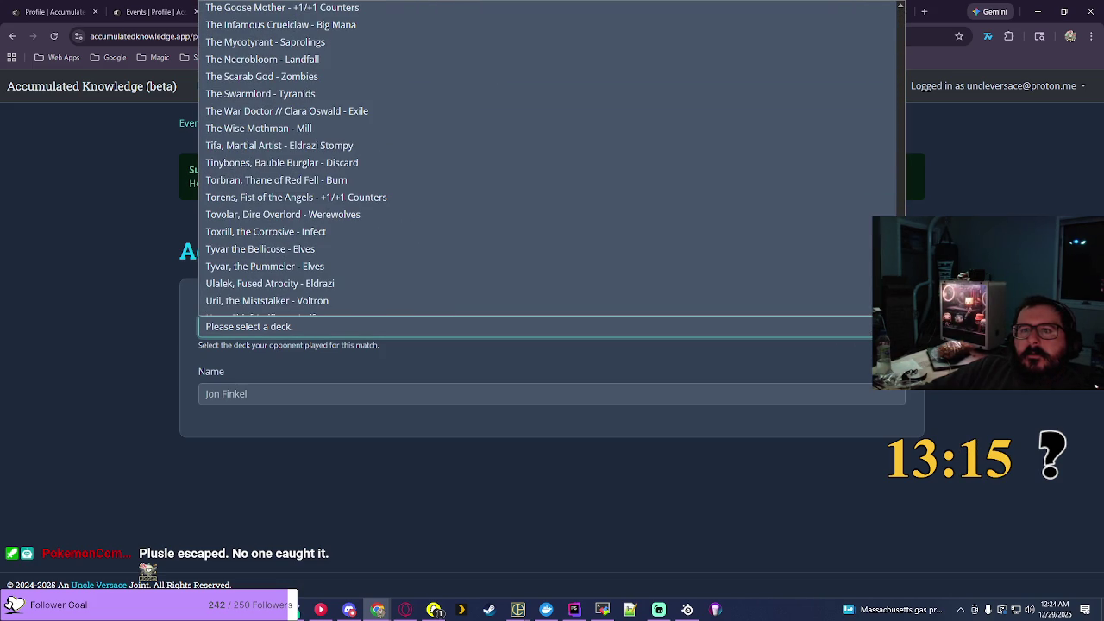
pyautogui.scroll(-2, 286, 298)
pyautogui.click(287, 287)
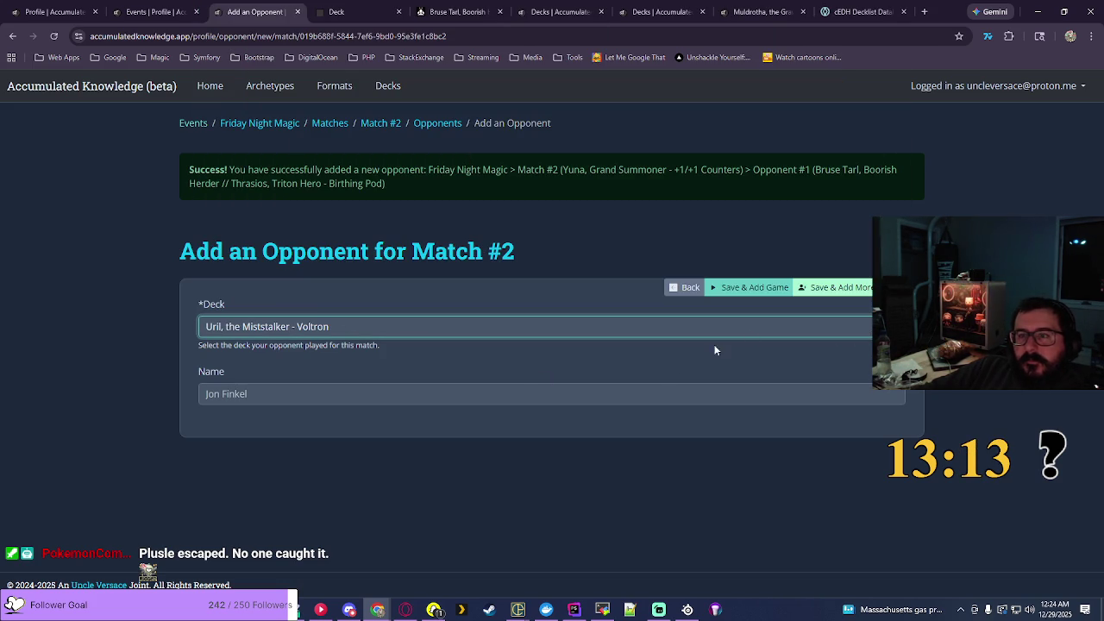
pyautogui.click(843, 288)
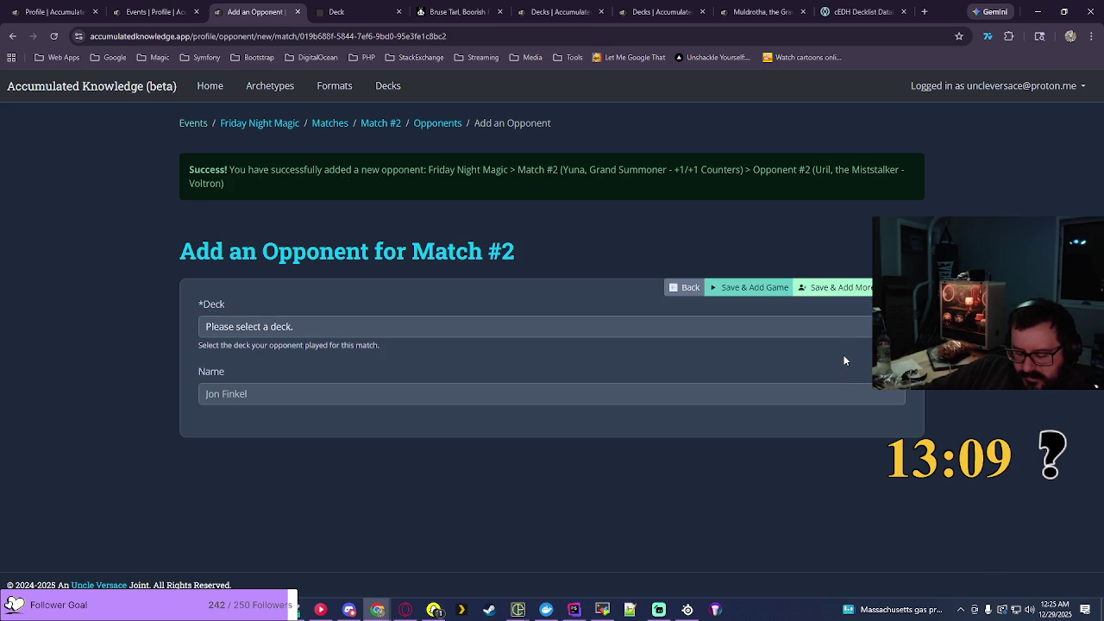
# Step: Look through decks for the next opponent, dismiss the list unchosen, and go to EDHREC's Bruse Tarl page
pyautogui.click(534, 326)
pyautogui.scroll(-10, 535, 172)
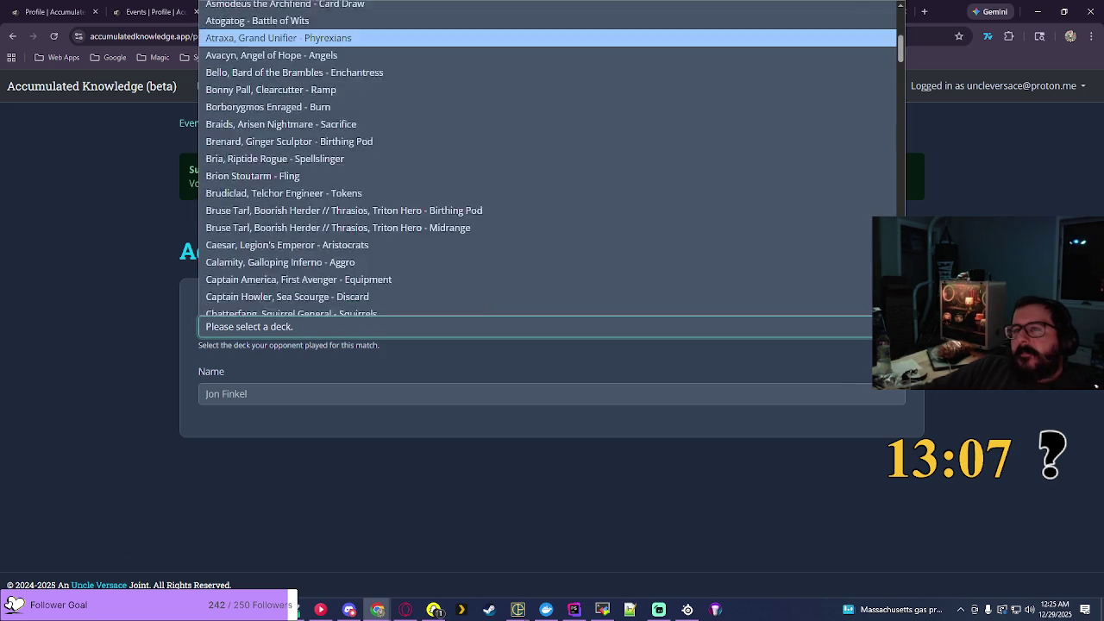
pyautogui.scroll(-15, 535, 173)
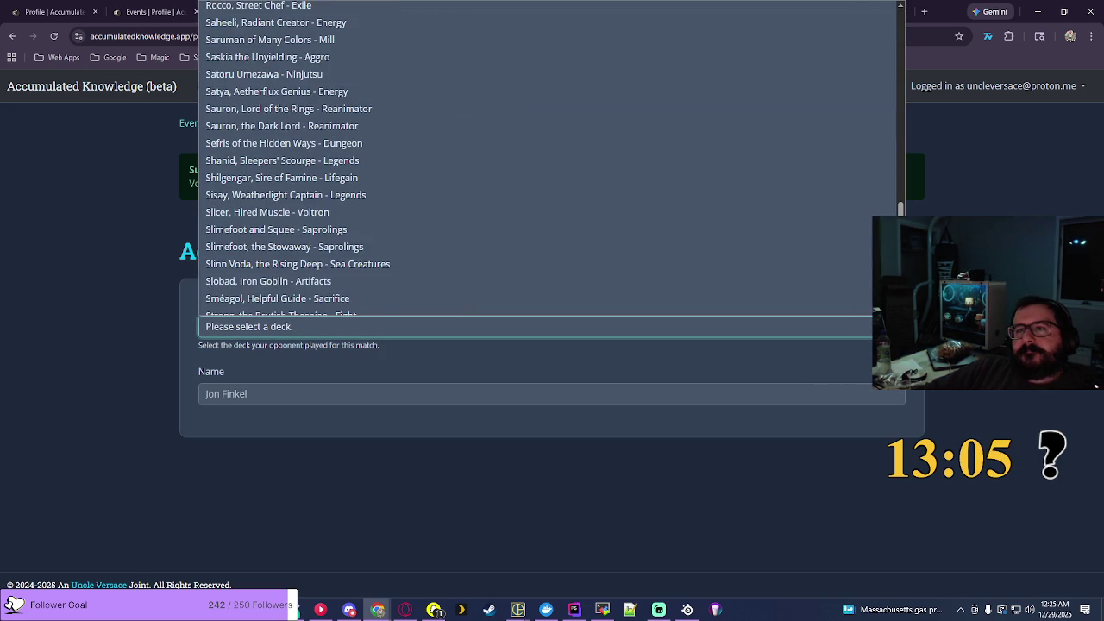
pyautogui.scroll(-3, 535, 155)
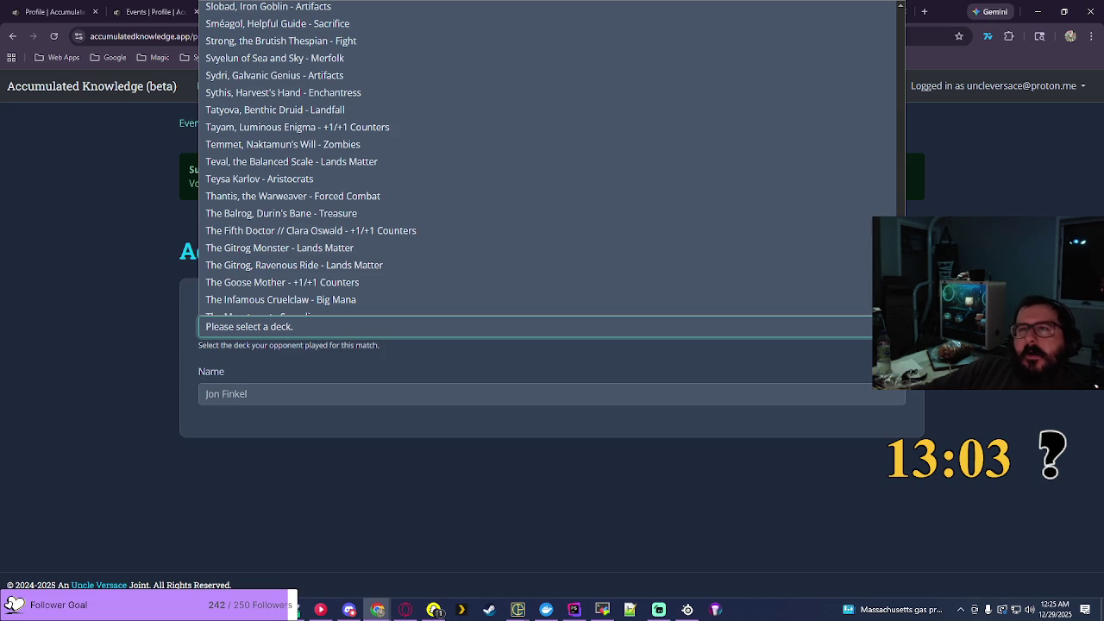
pyautogui.press('Home')
pyautogui.press('Escape')
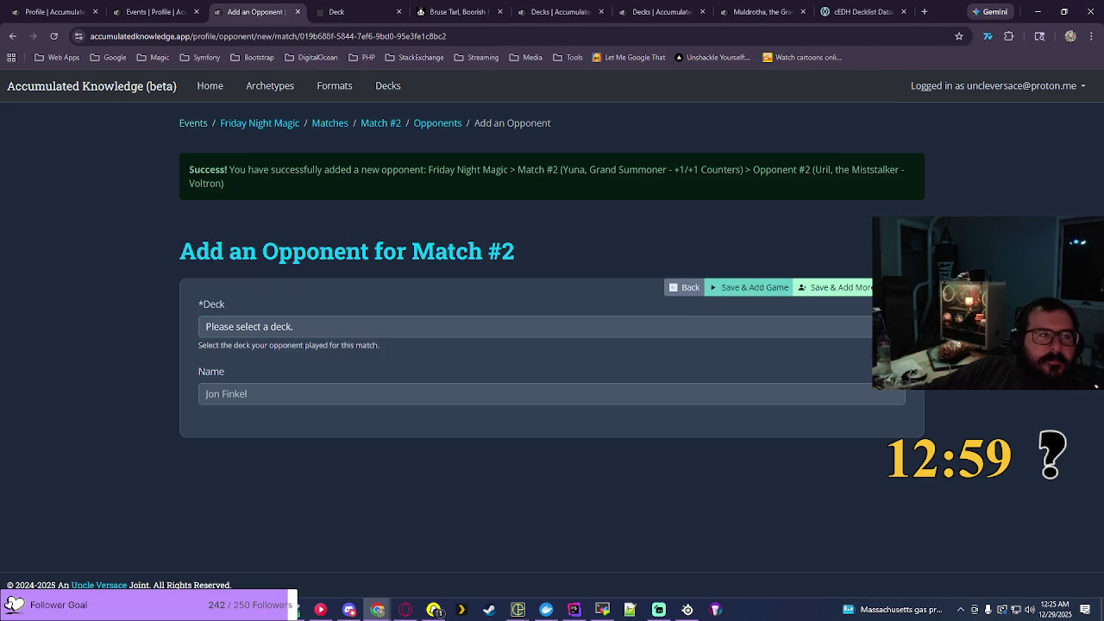
pyautogui.click(320, 609)
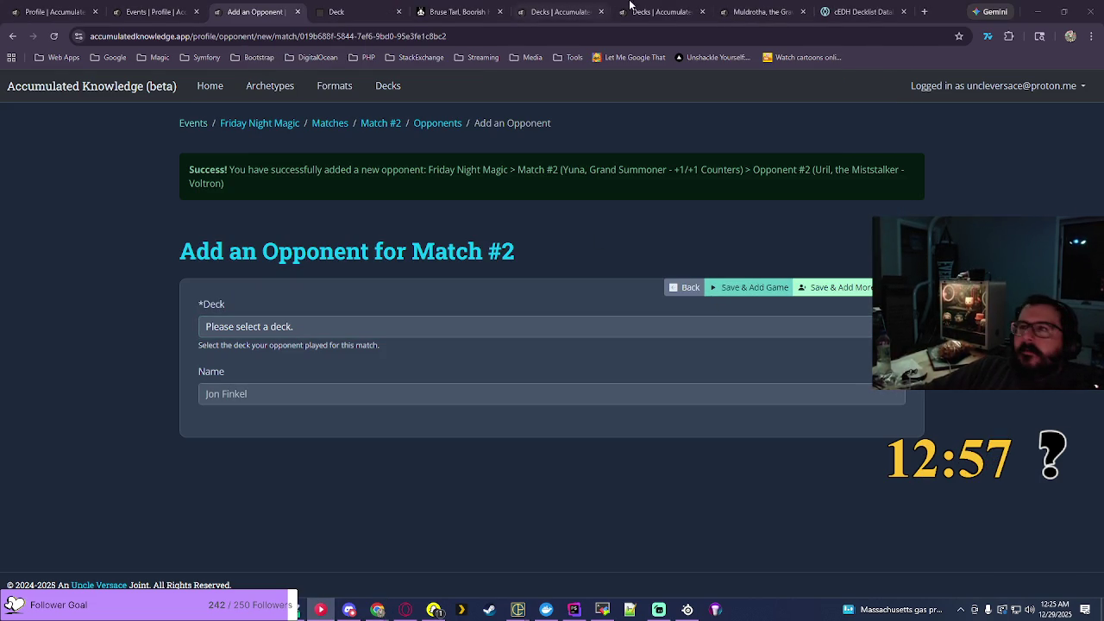
pyautogui.click(458, 11)
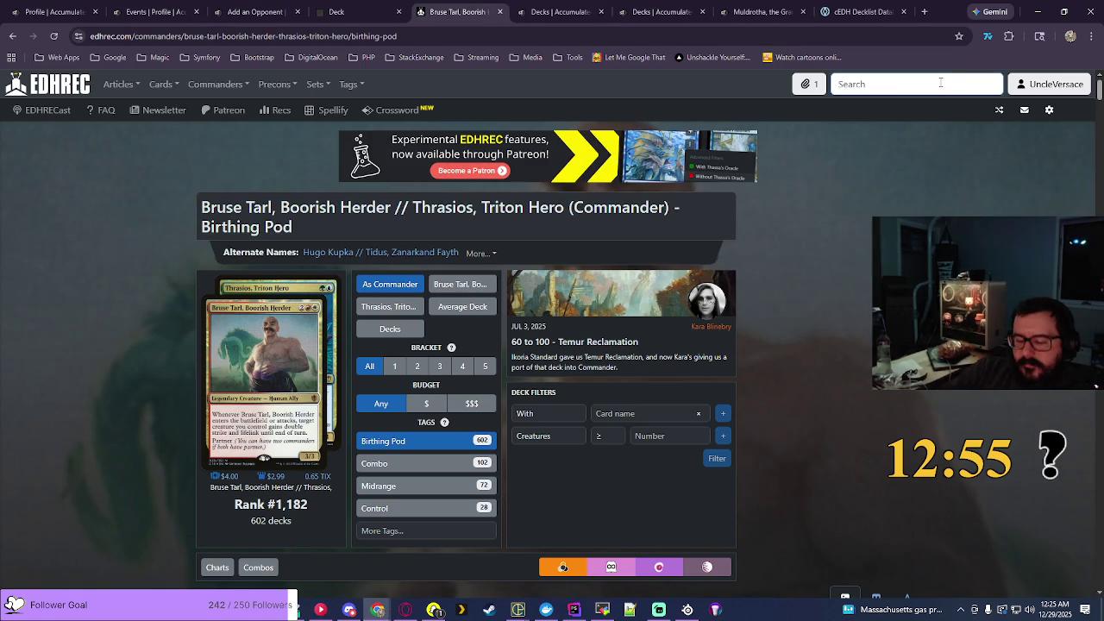
# Step: Find Sovereign Okinec Ahau's +1/+1 Counters page on EDHREC, copy its title, then start a new deck
pyautogui.write('sovereign')
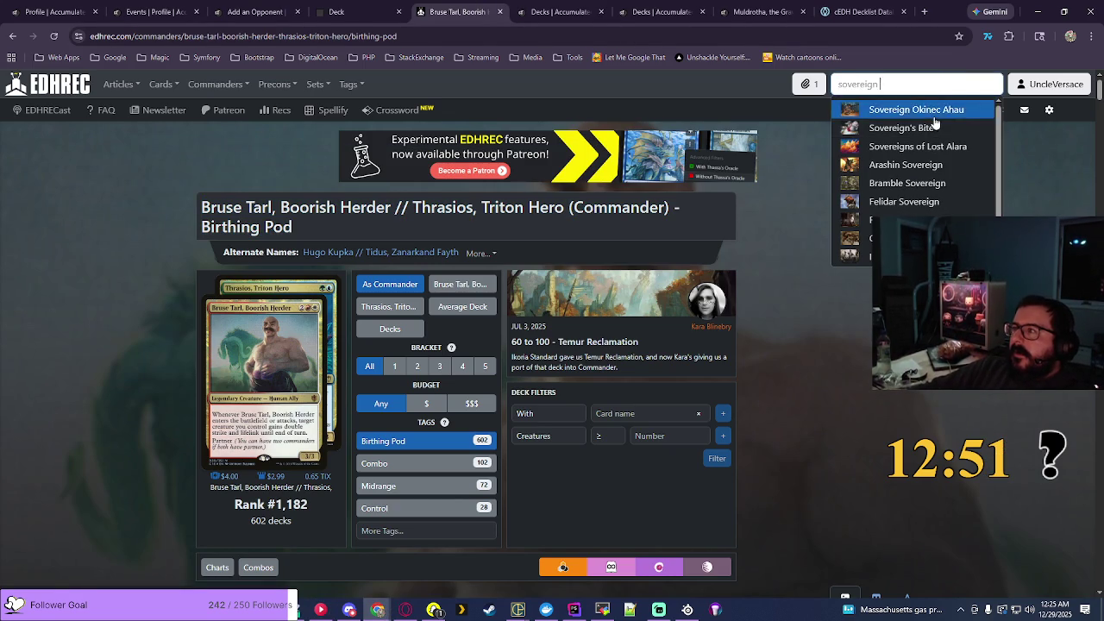
pyautogui.click(934, 114)
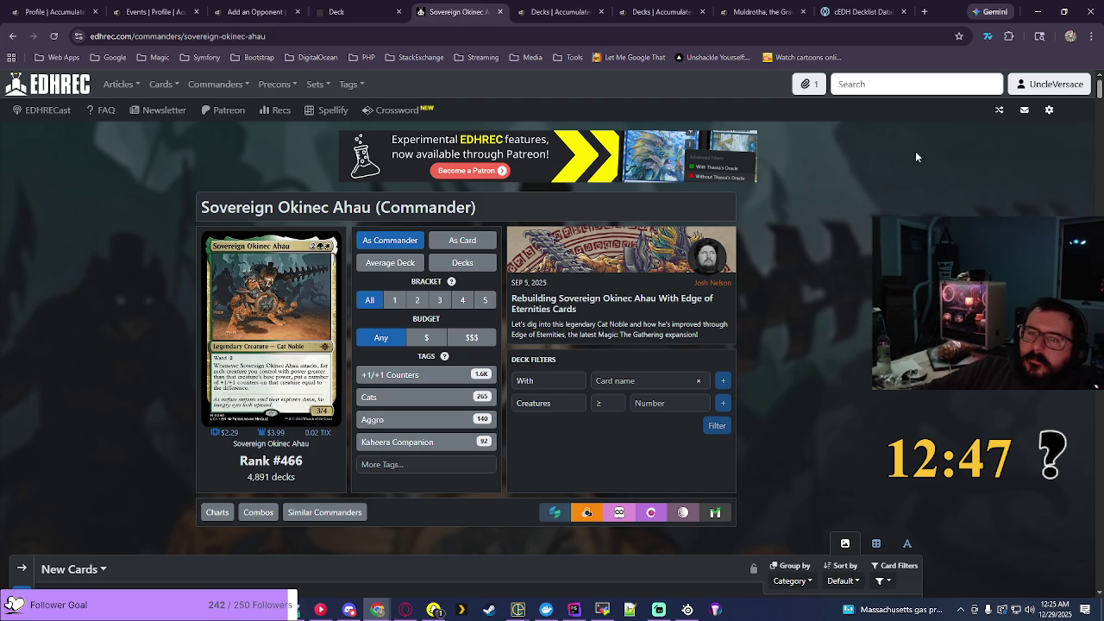
pyautogui.click(401, 380)
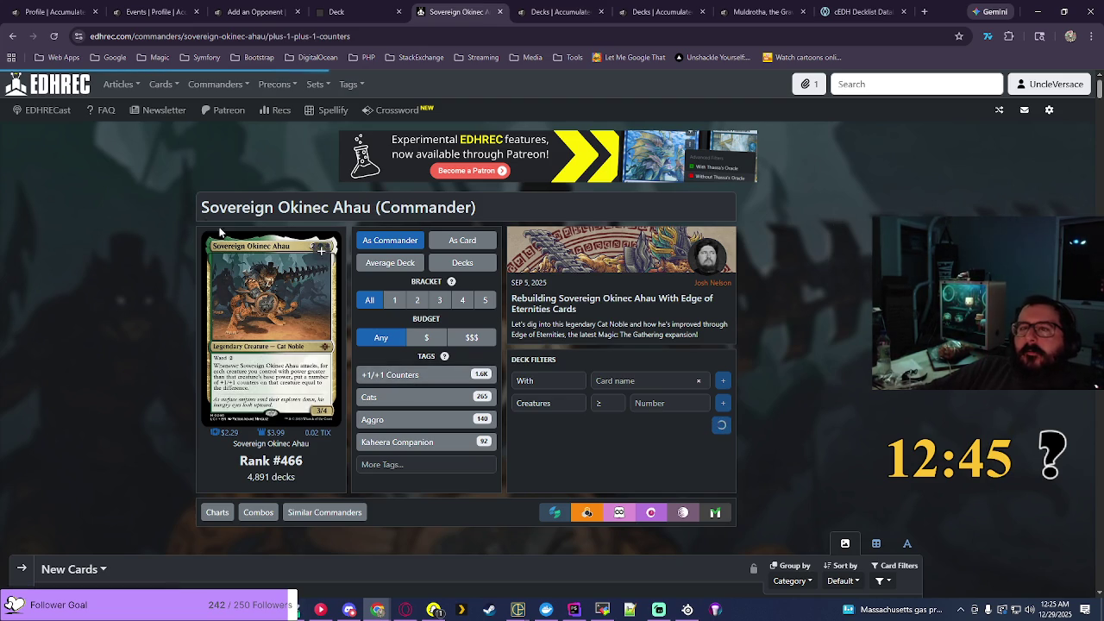
pyautogui.moveTo(202, 208); pyautogui.dragTo(604, 216)
pyautogui.hotkey('ctrl', 'c')
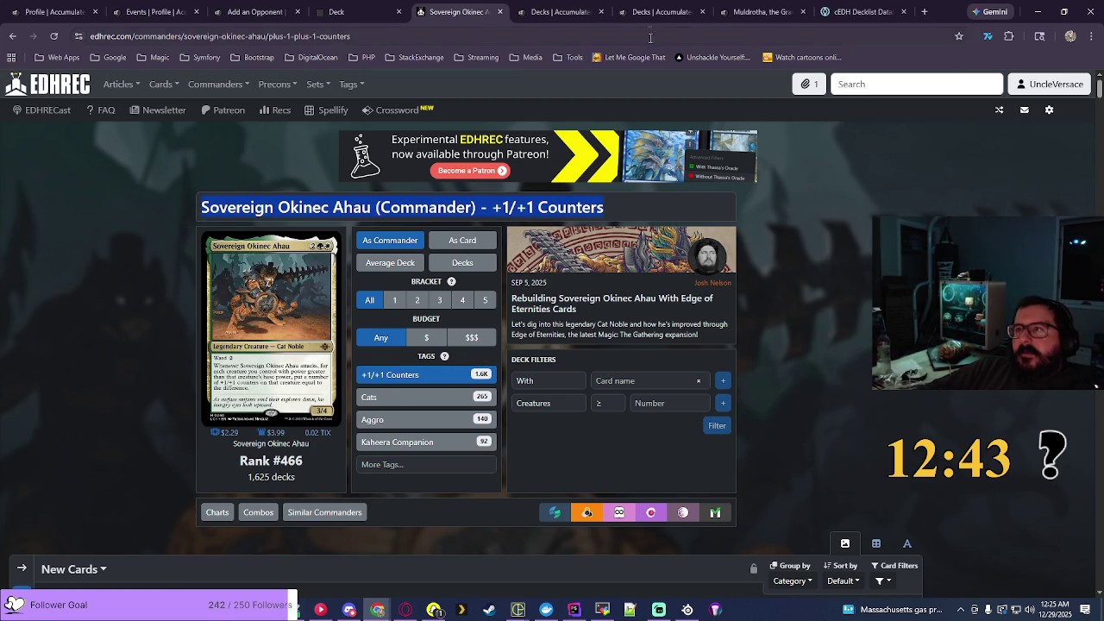
pyautogui.click(657, 11)
pyautogui.click(877, 210)
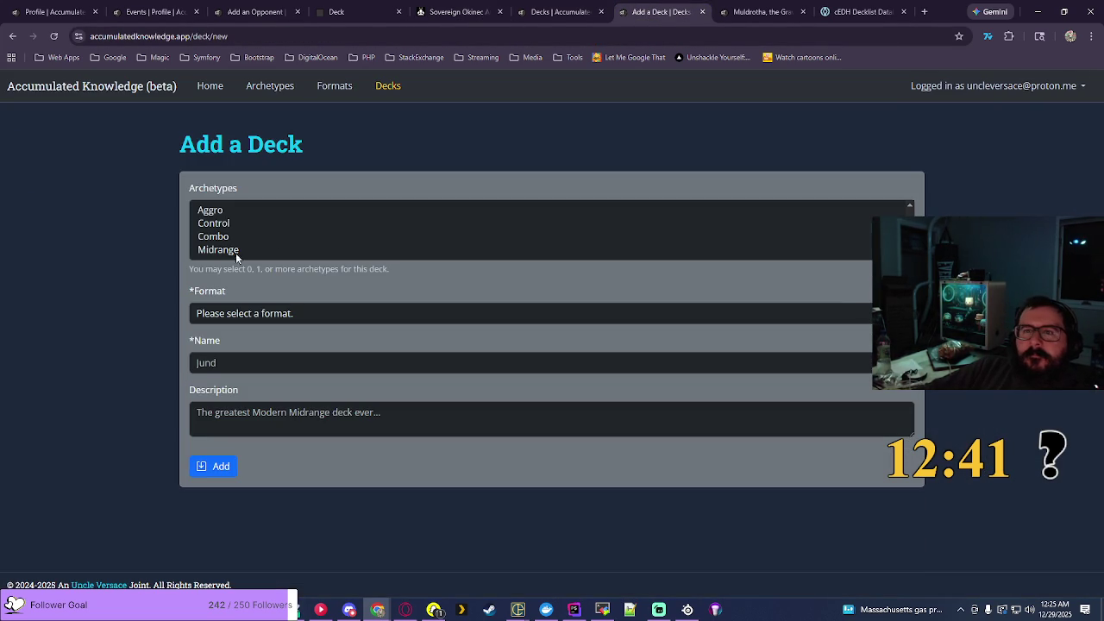
# Step: Create an Aggro Commander deck named 'Sovereign Okinec Ahau - +1/+1 Counters' from the pasted title
pyautogui.click(209, 210)
pyautogui.click(238, 313)
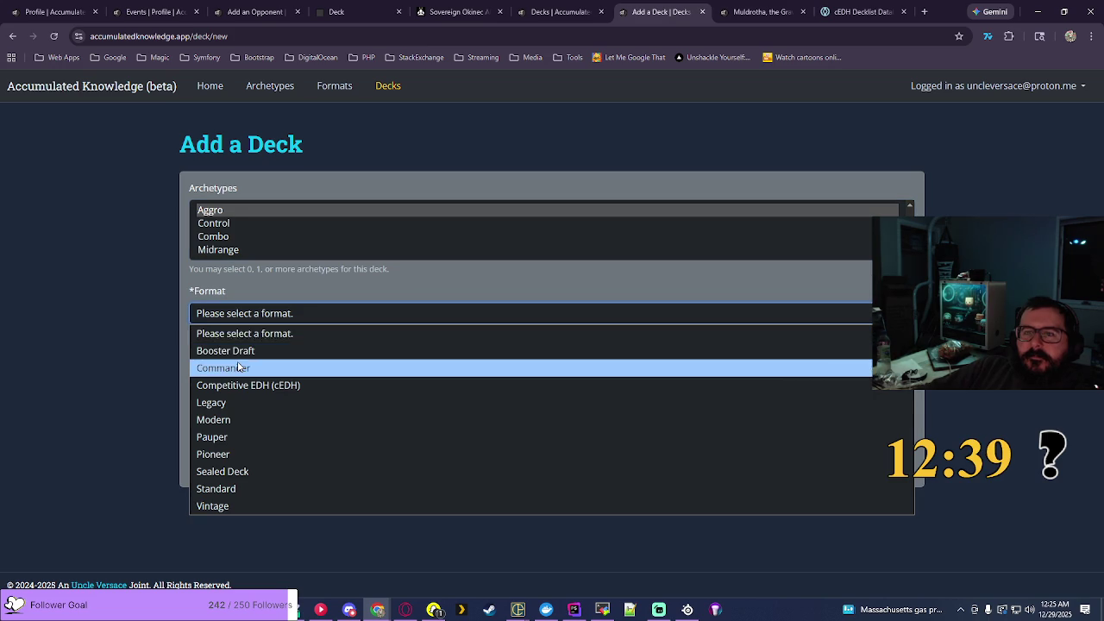
pyautogui.click(348, 363)
pyautogui.click(348, 363)
pyautogui.hotkey('ctrl', 'v')
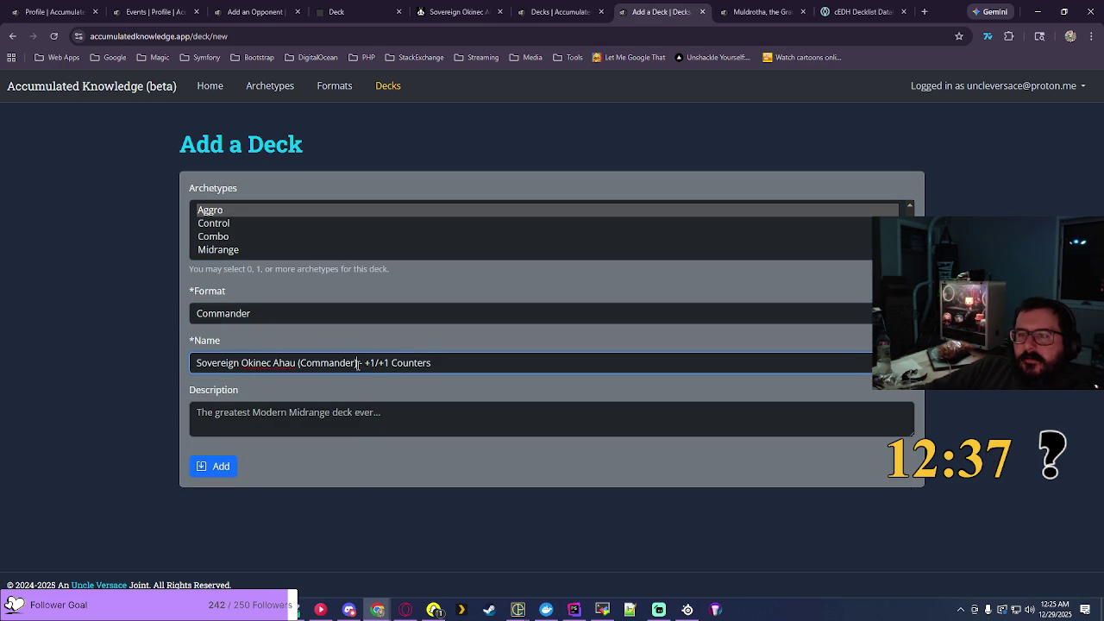
pyautogui.press('BackSpace')
pyautogui.press('BackSpace')
pyautogui.press('BackSpace')
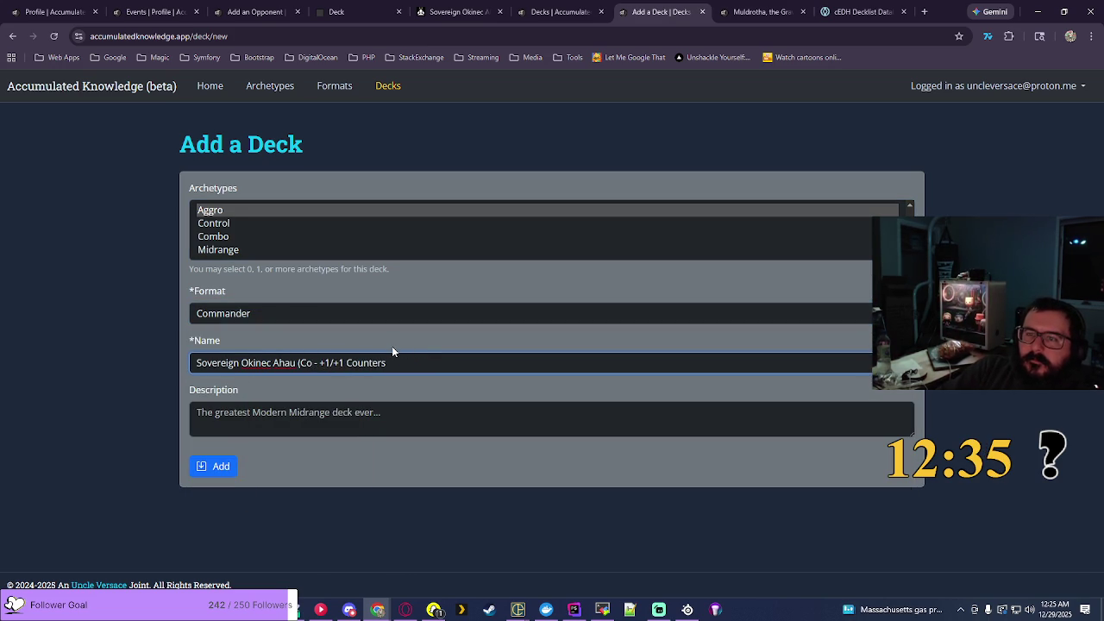
pyautogui.press('BackSpace')
pyautogui.click(212, 466)
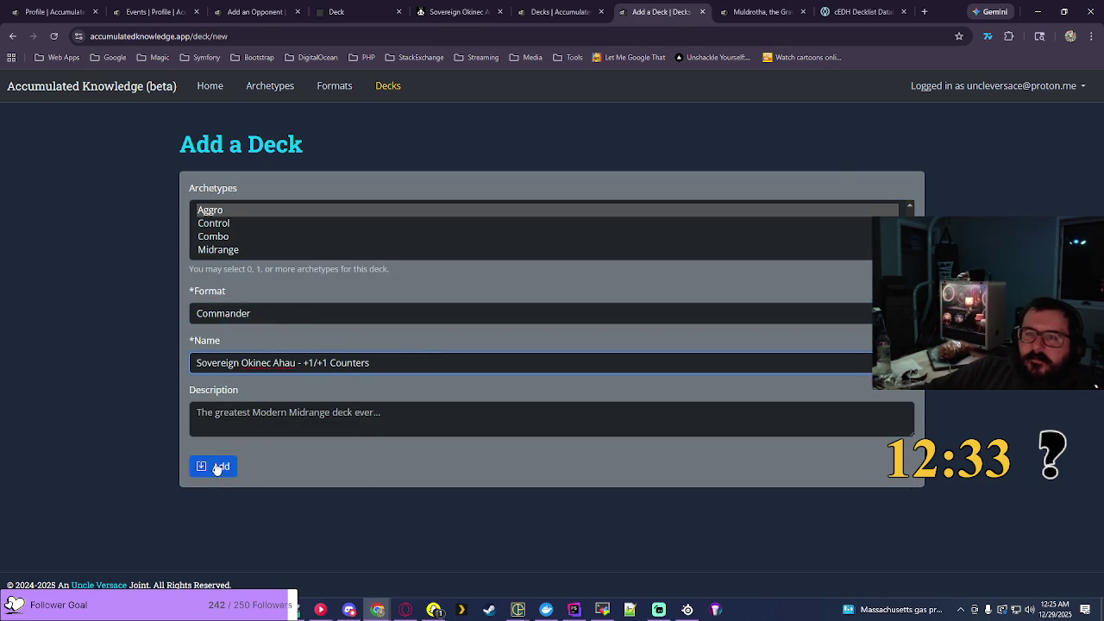
# Step: Assign the new Sovereign Okinec Ahau deck to opponent #3 of Match #2 and save
pyautogui.click(252, 11)
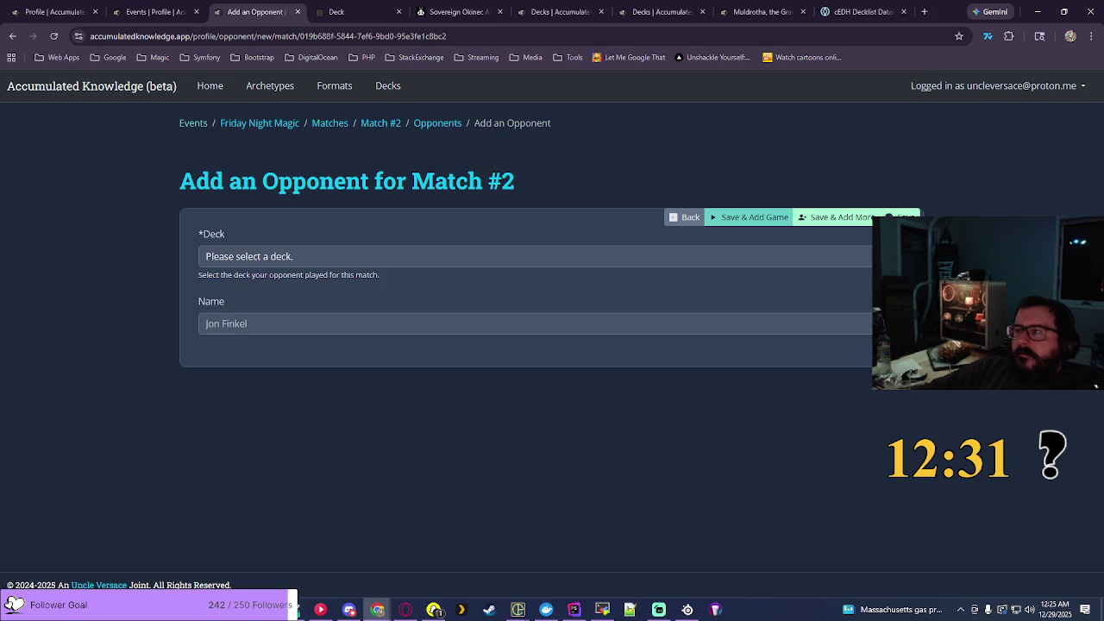
pyautogui.click(751, 256)
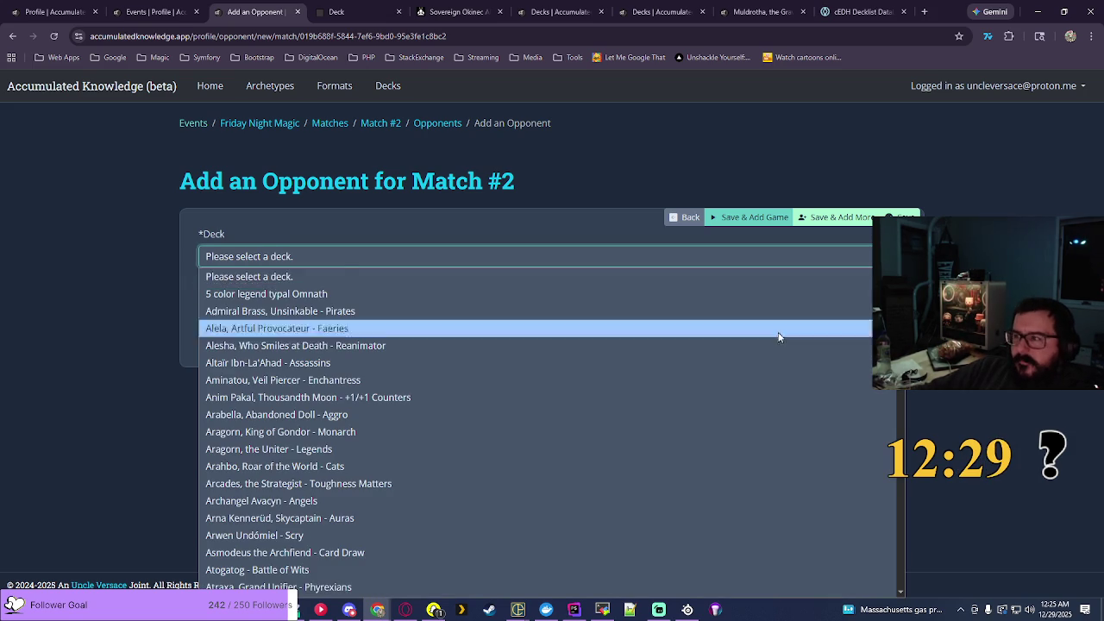
pyautogui.scroll(-10, 553, 443)
pyautogui.scroll(-15, 552, 438)
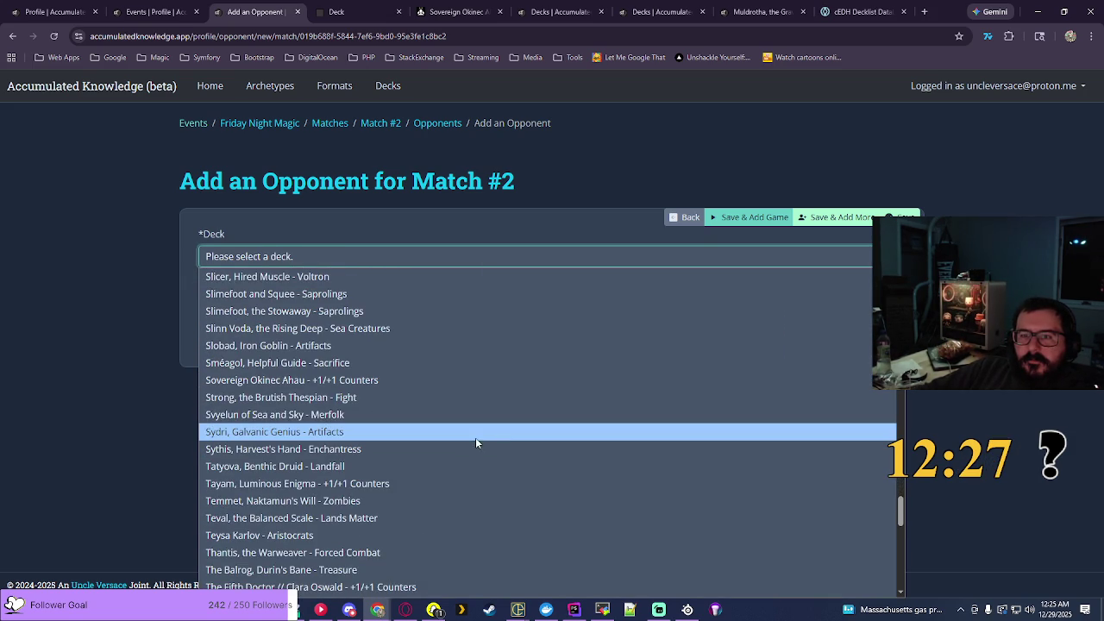
pyautogui.click(287, 381)
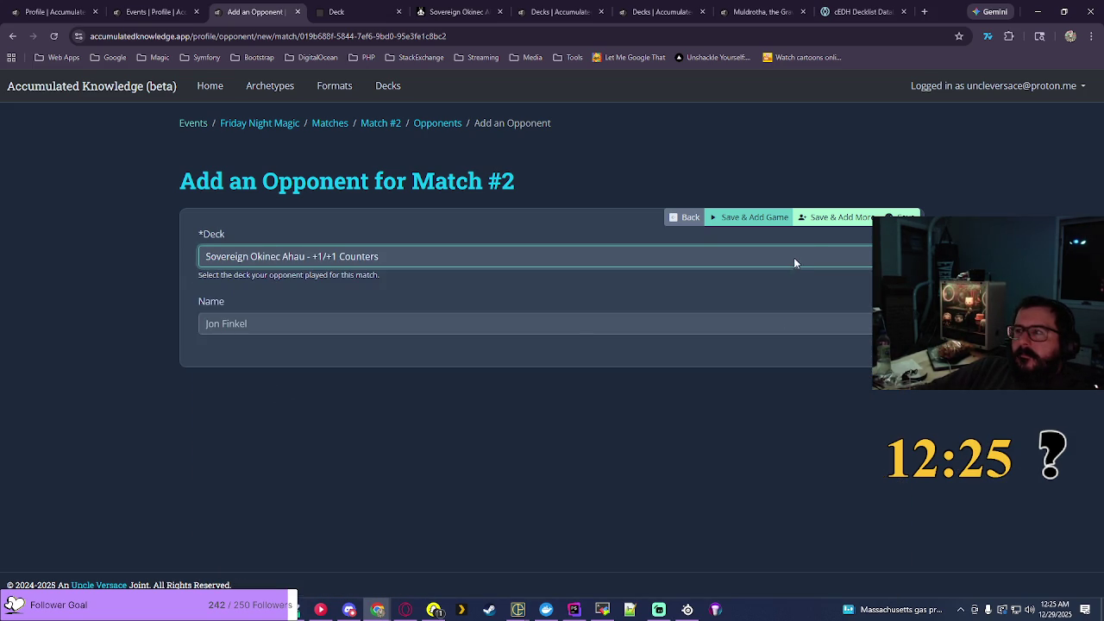
pyautogui.click(785, 227)
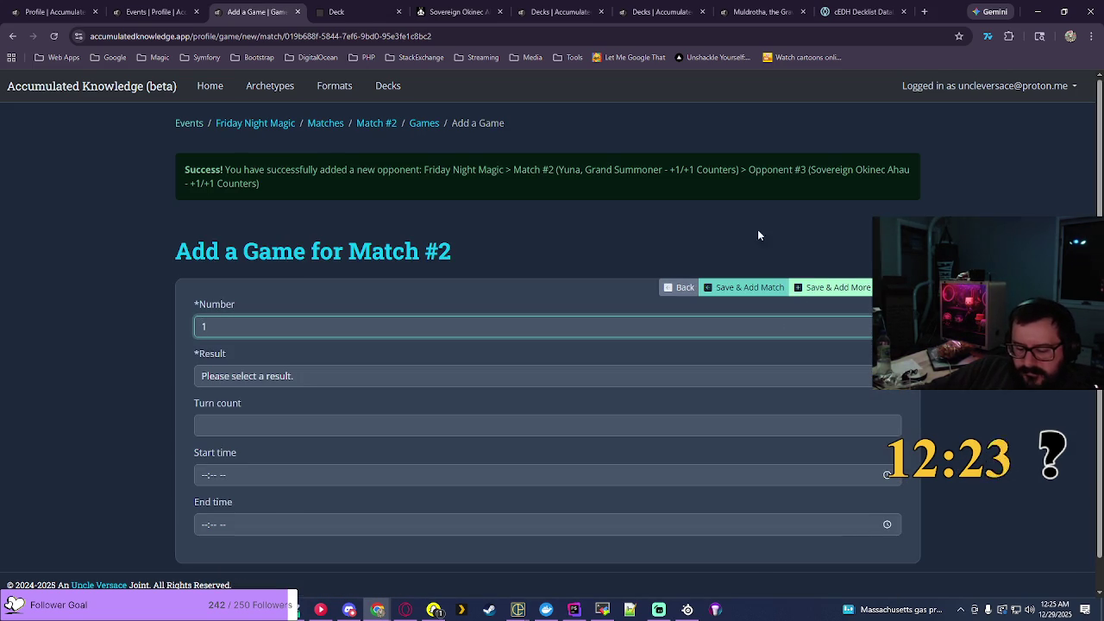
# Step: Record game 1 as a Loss with Bruse Tarl Birthing Pod as the winning deck
pyautogui.write('1')
pyautogui.click(293, 376)
pyautogui.click(259, 429)
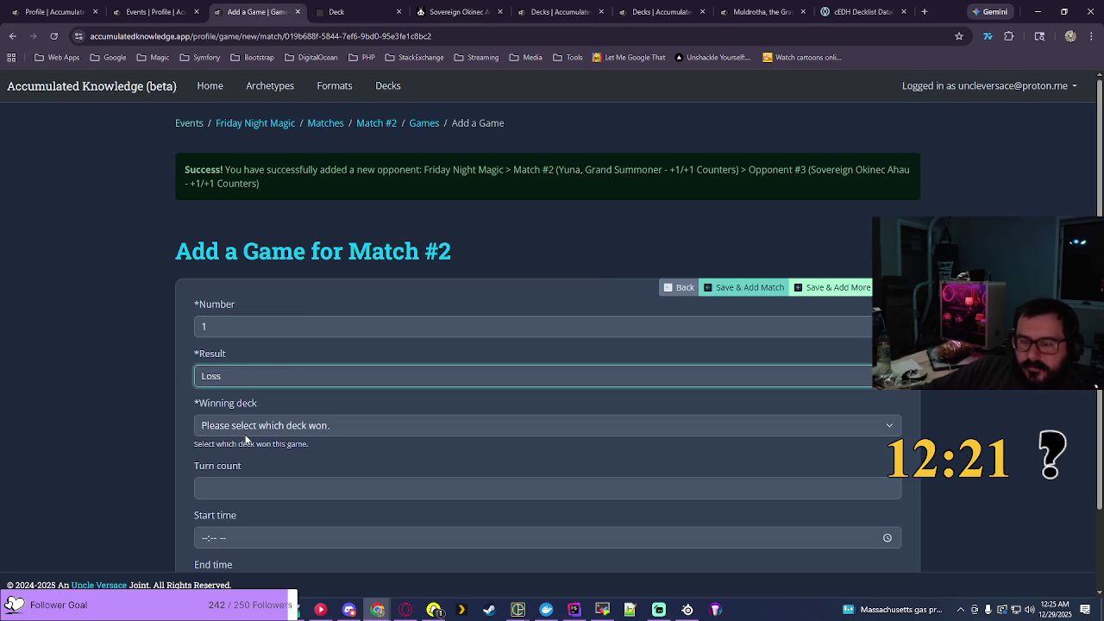
pyautogui.click(256, 432)
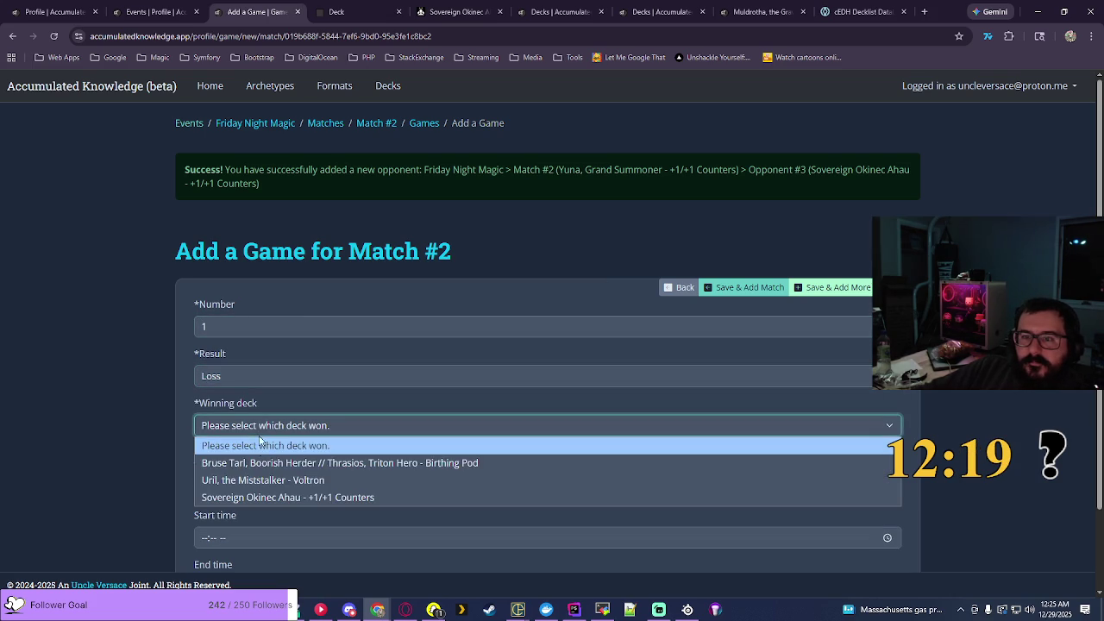
pyautogui.click(289, 464)
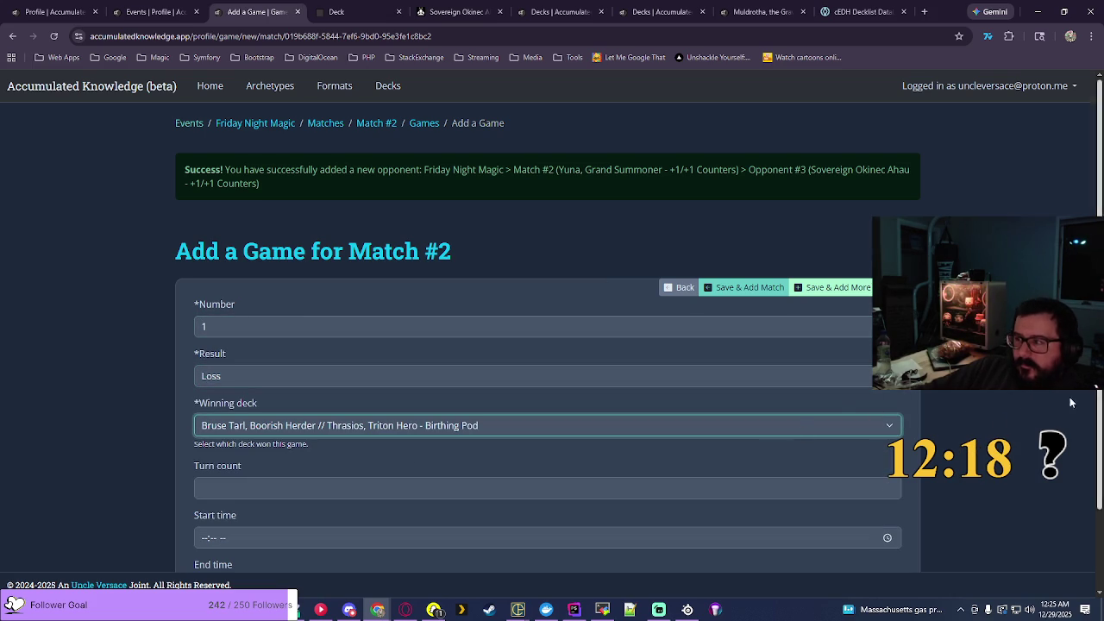
pyautogui.scroll(-2, 997, 427)
# Step: Set the game's start time to 06:12 PM
pyautogui.click(515, 434)
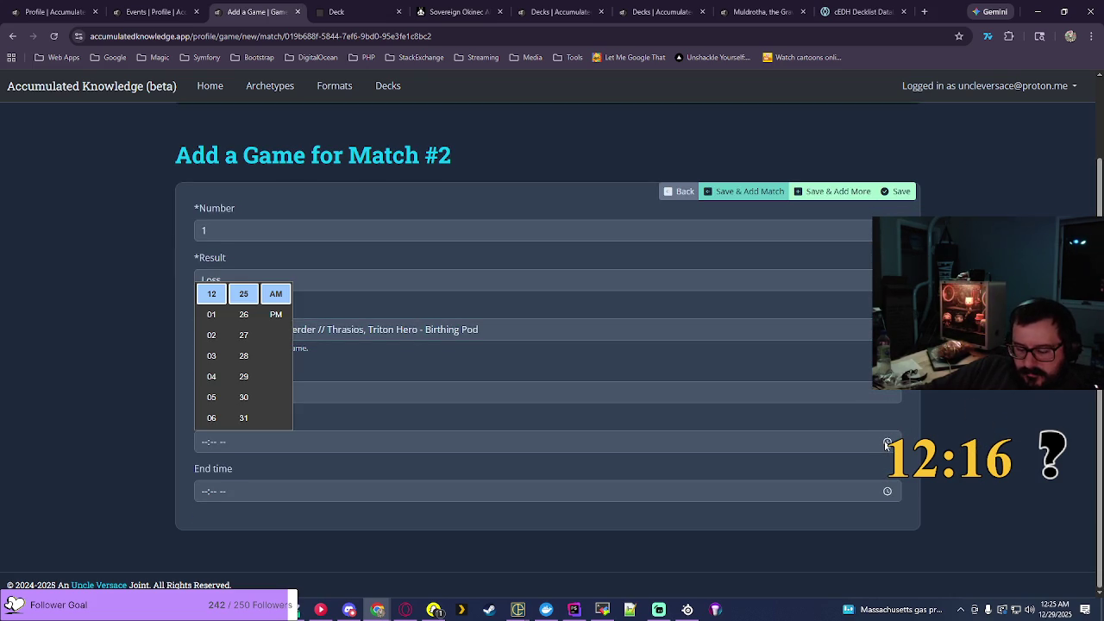
pyautogui.click(211, 417)
pyautogui.scroll(3, 243, 363)
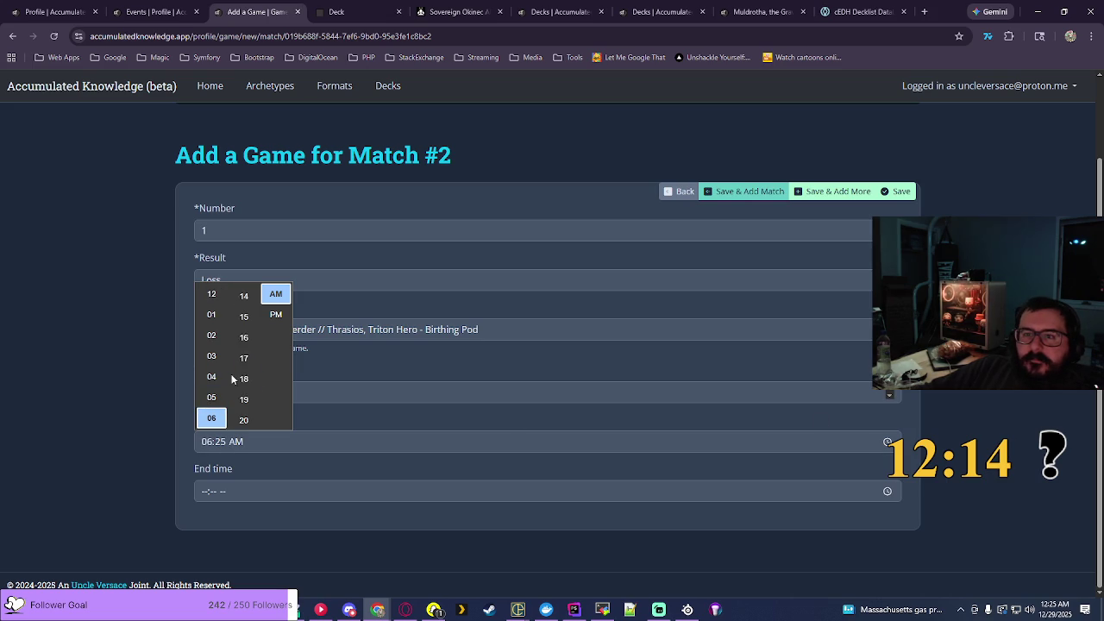
pyautogui.scroll(1, 244, 361)
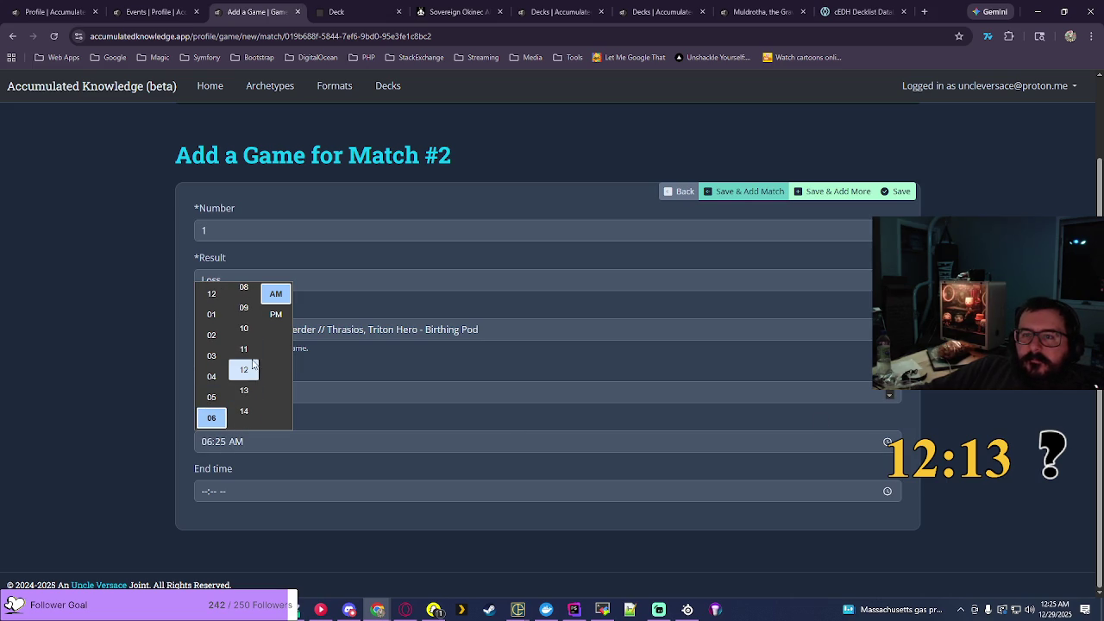
pyautogui.click(276, 314)
pyautogui.press('Return')
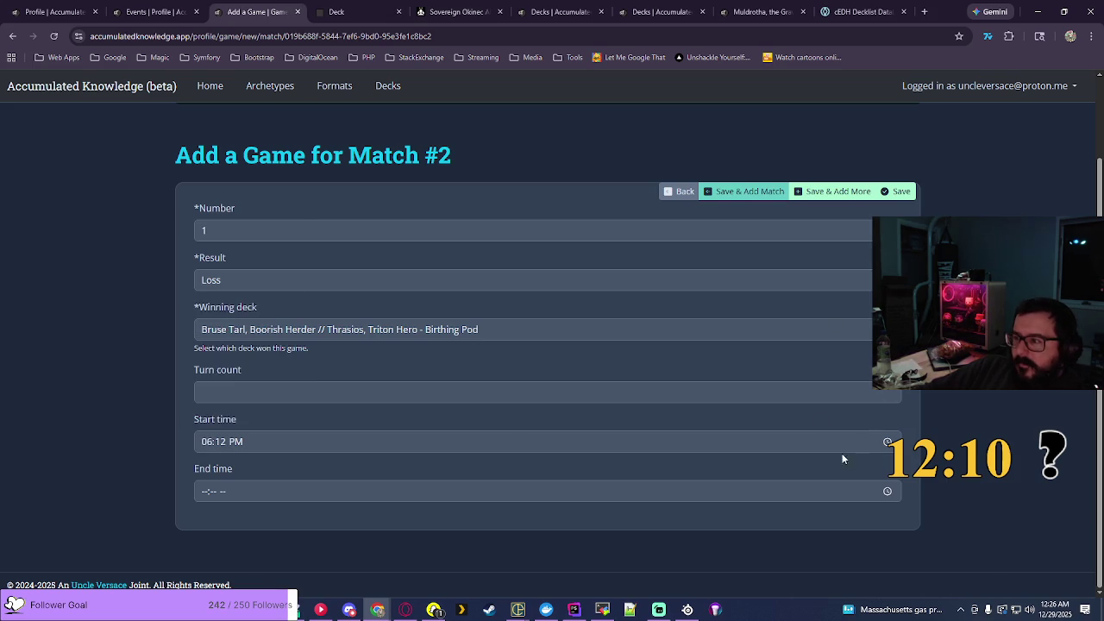
# Step: Set the end time to 07:28 PM and save the game to begin a new match
pyautogui.click(888, 488)
pyautogui.scroll(-3, 213, 431)
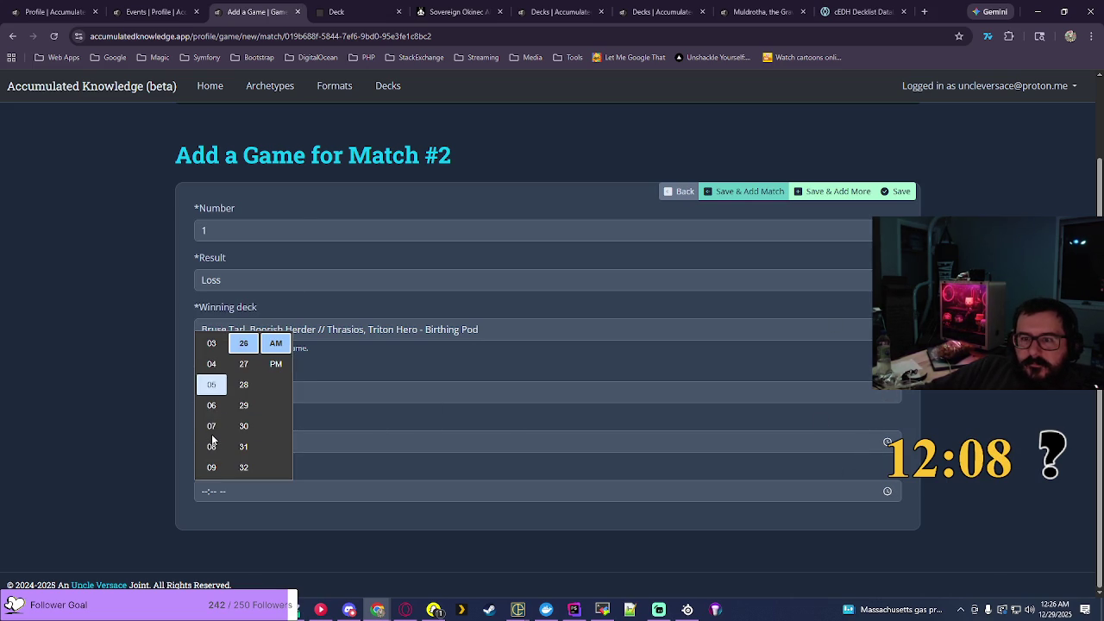
pyautogui.click(212, 425)
pyautogui.click(243, 384)
pyautogui.click(275, 363)
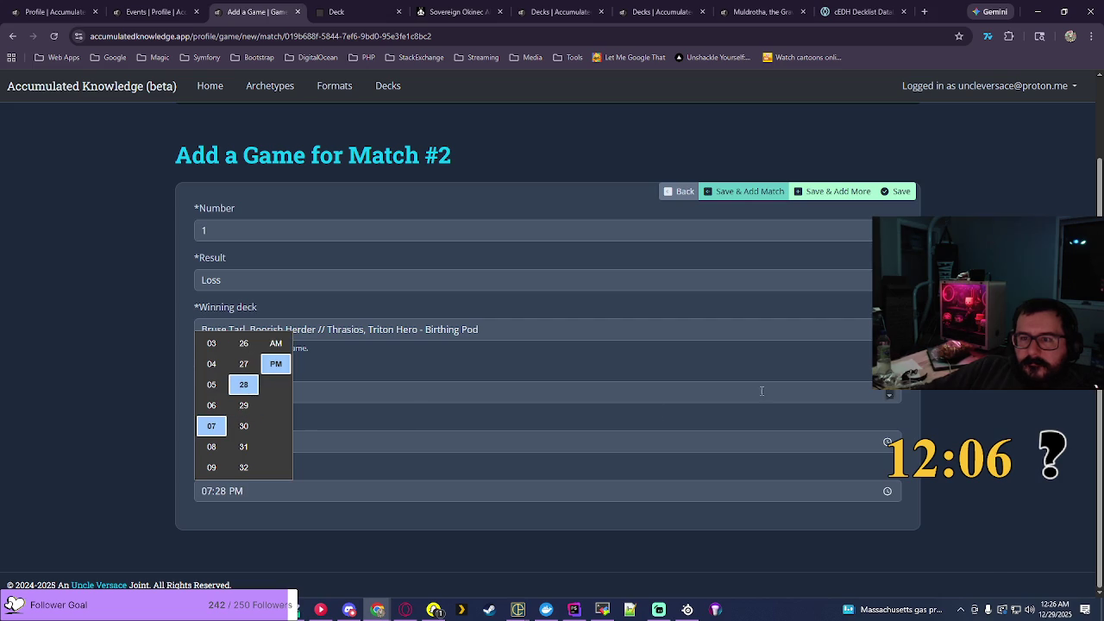
pyautogui.press('Return')
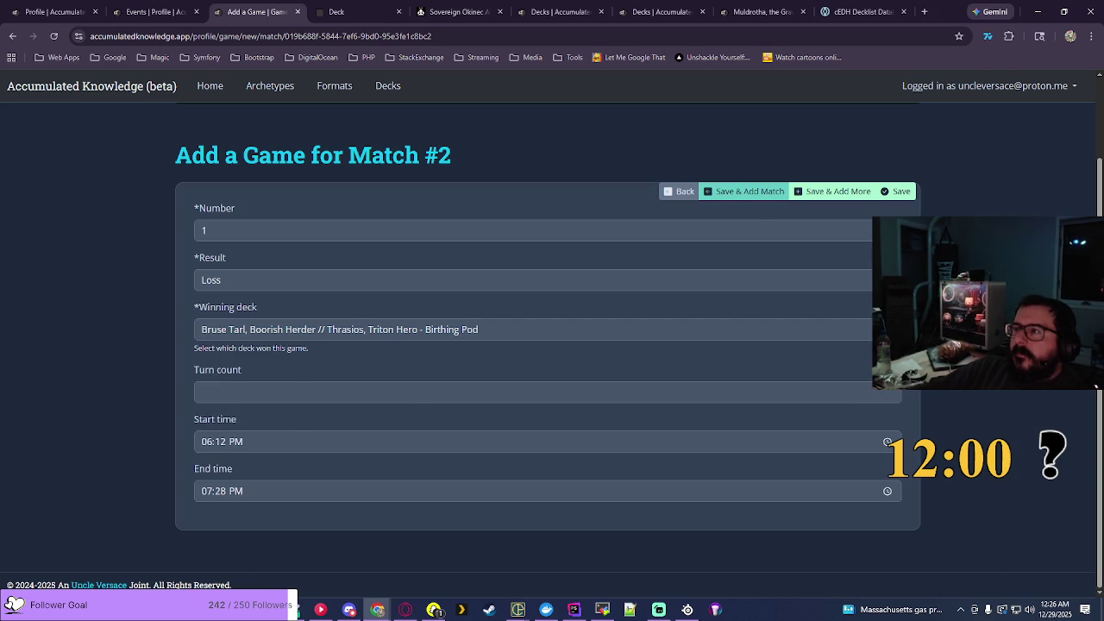
pyautogui.click(746, 193)
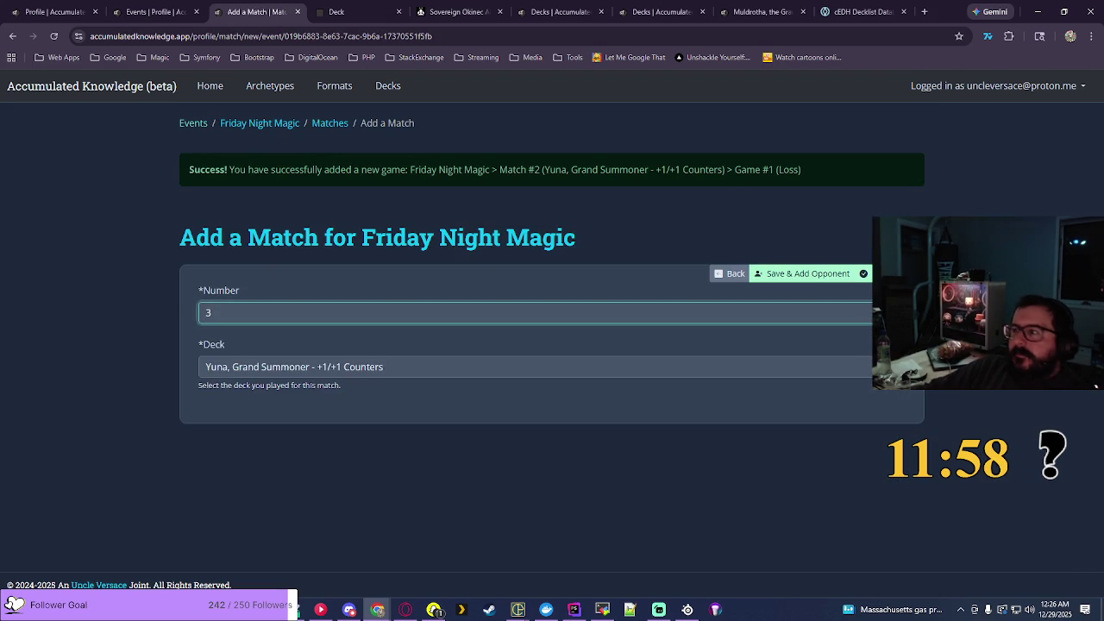
# Step: Pick Millicent, Restless Revenant - Spirits as my deck and save Match #3
pyautogui.press('Tab')
pyautogui.hotkey('alt', 'Down')
pyautogui.scroll(20, 898, 44)
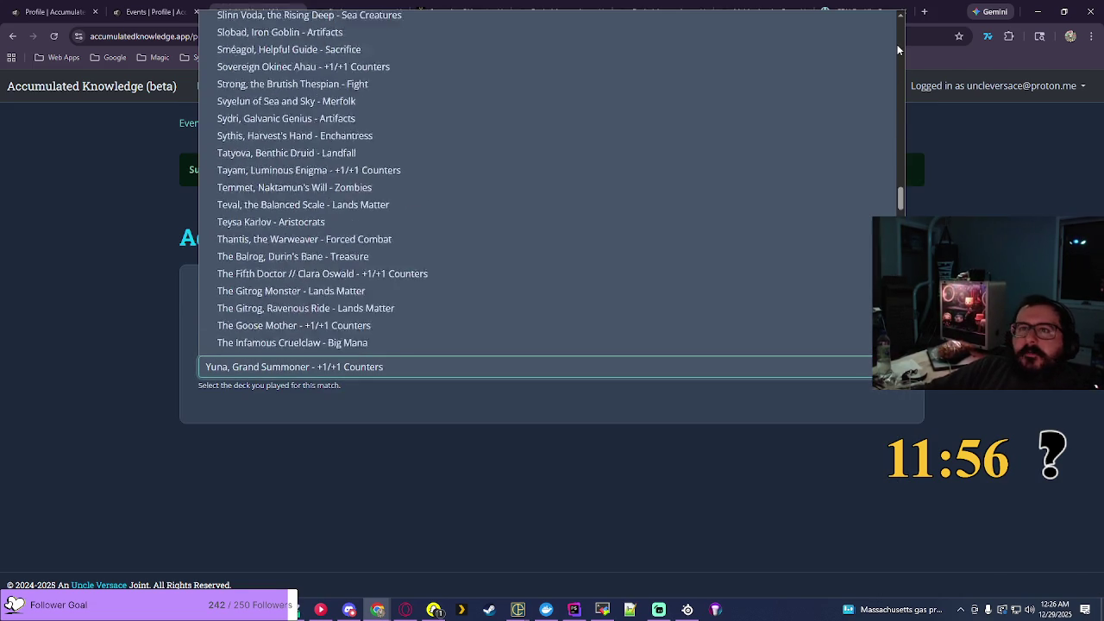
pyautogui.scroll(6, 898, 50)
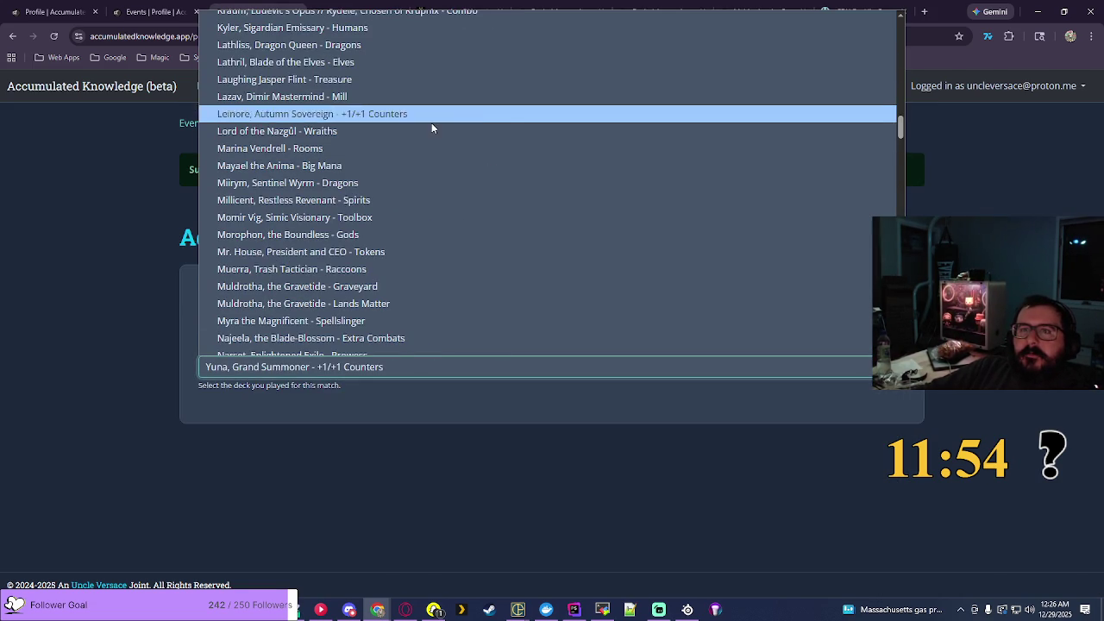
pyautogui.click(427, 200)
pyautogui.click(828, 276)
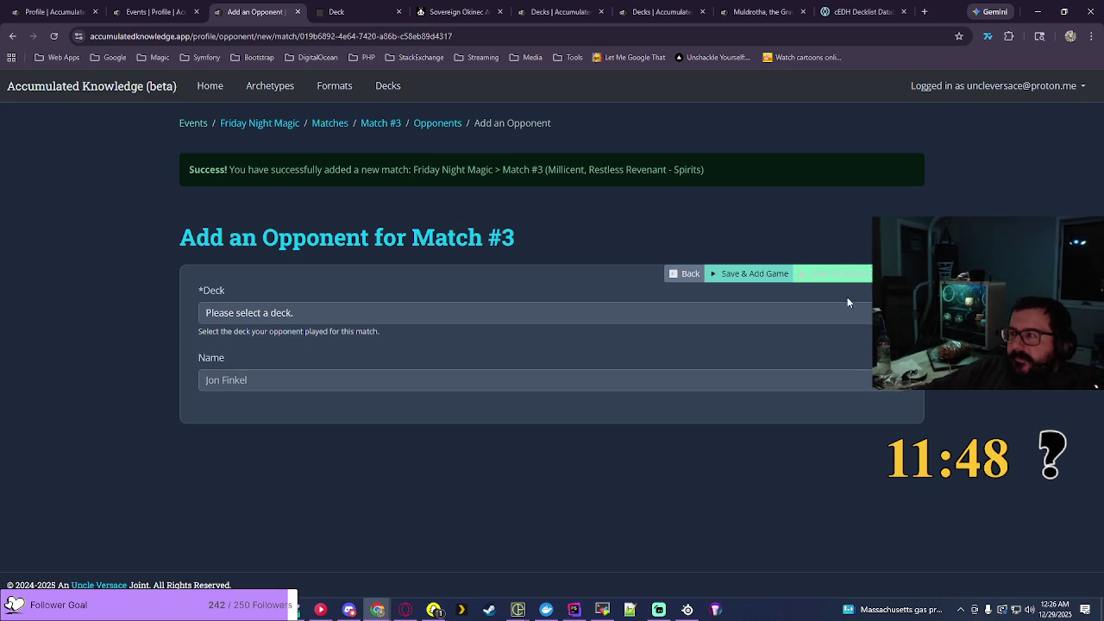
# Step: Look through the opponent deck list and close it without choosing
pyautogui.click(845, 312)
pyautogui.scroll(-3, 845, 293)
pyautogui.scroll(-10, 548, 151)
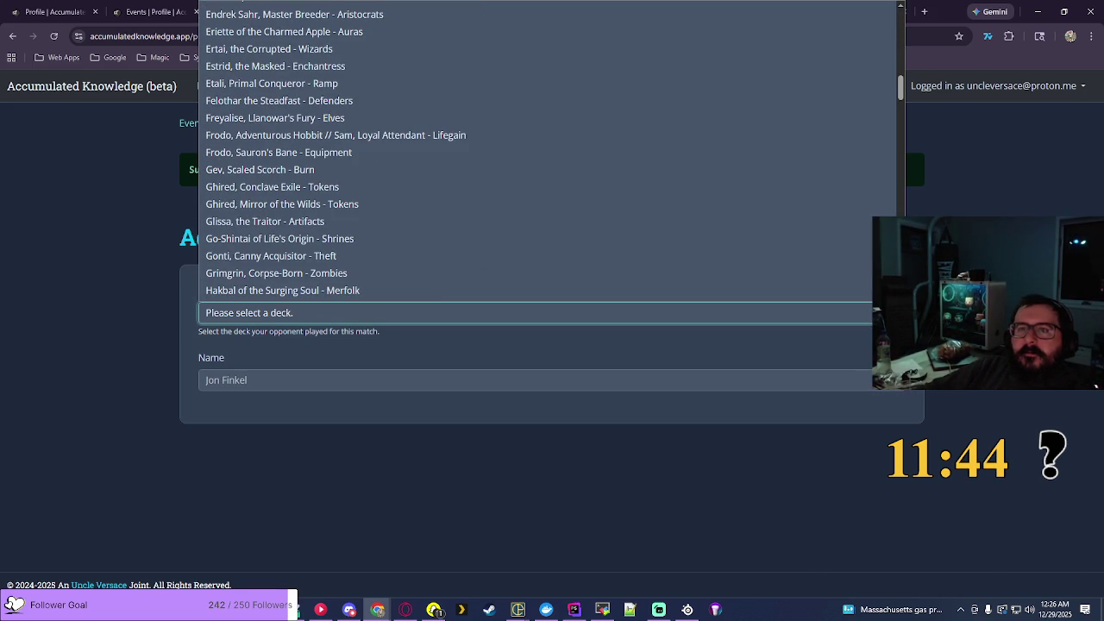
pyautogui.press('Escape')
# Step: Search EDHREC for 'glarb', open Glarb, Calamity's Augur's Lands Matter page, and copy its title
pyautogui.click(457, 11)
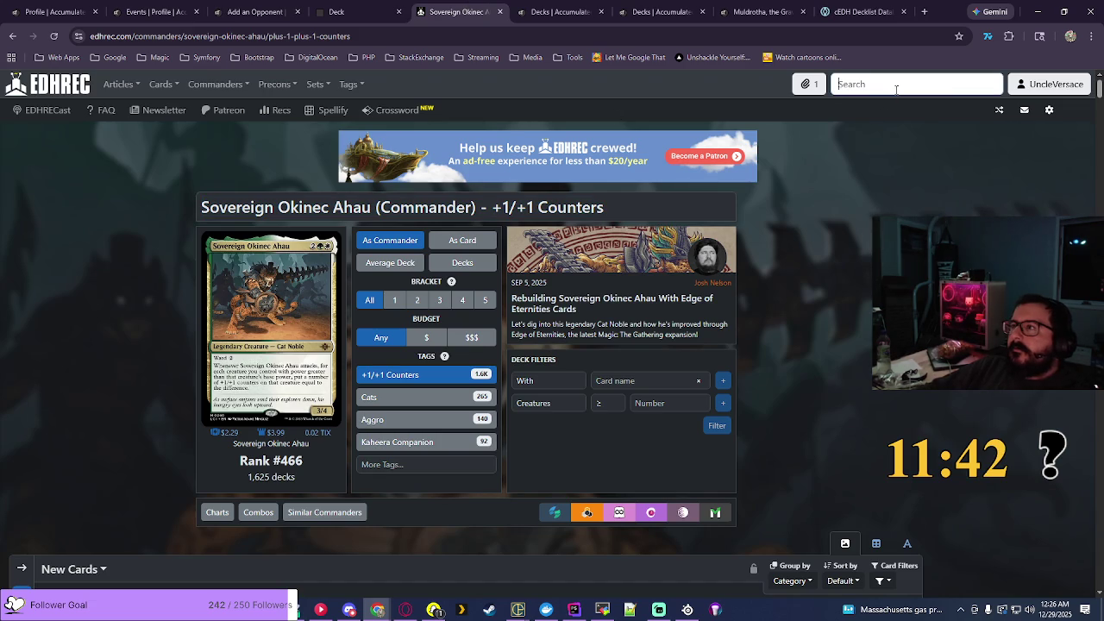
pyautogui.click(896, 89)
pyautogui.write('glarb')
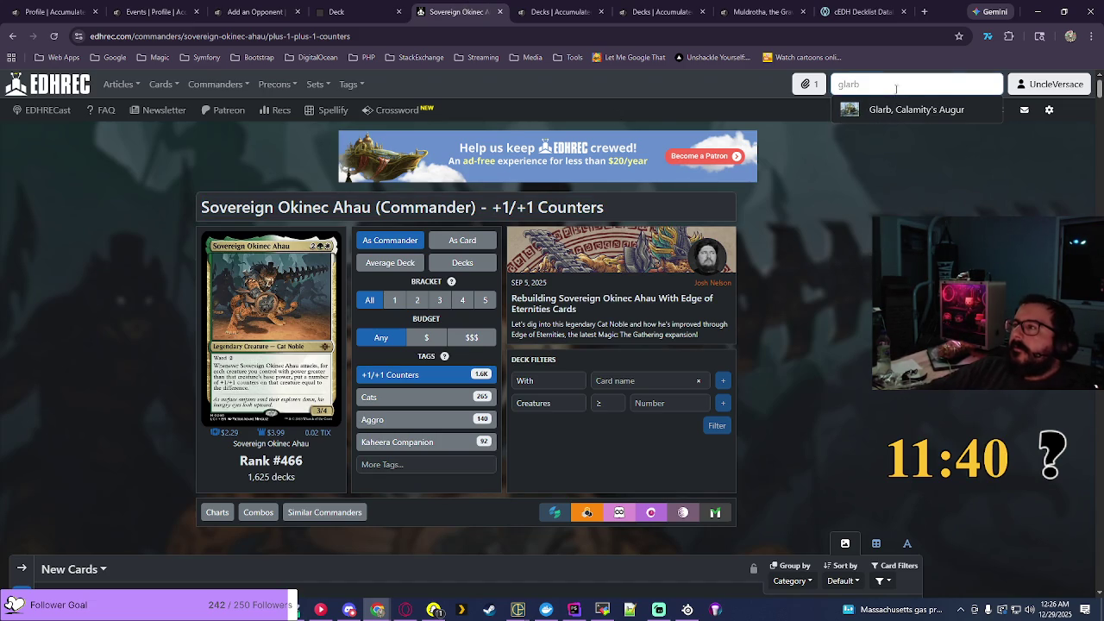
pyautogui.click(909, 108)
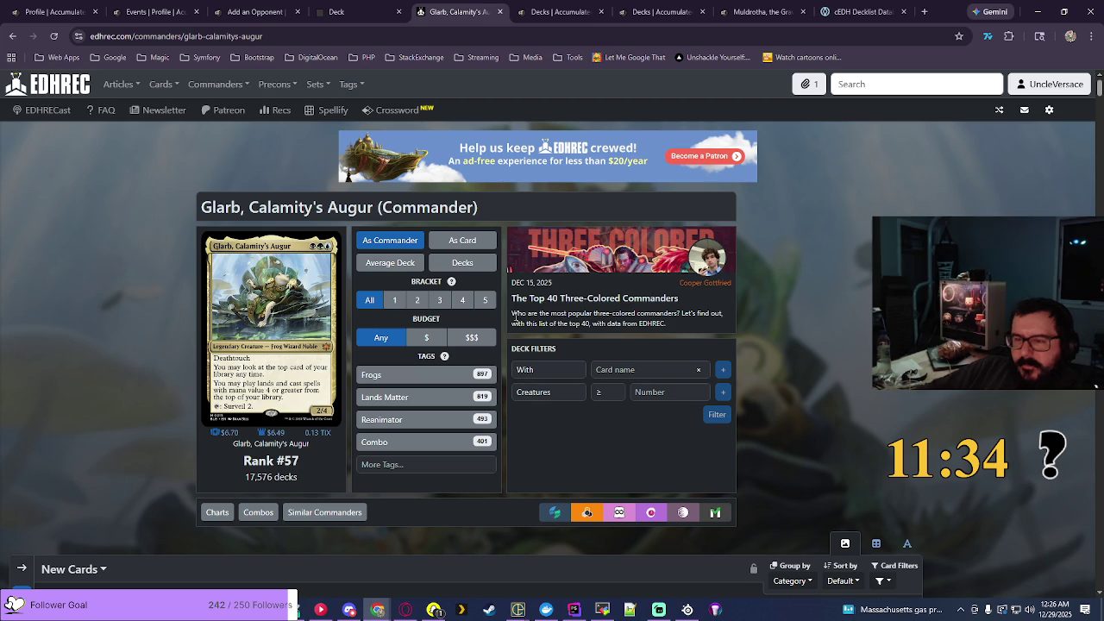
pyautogui.click(406, 397)
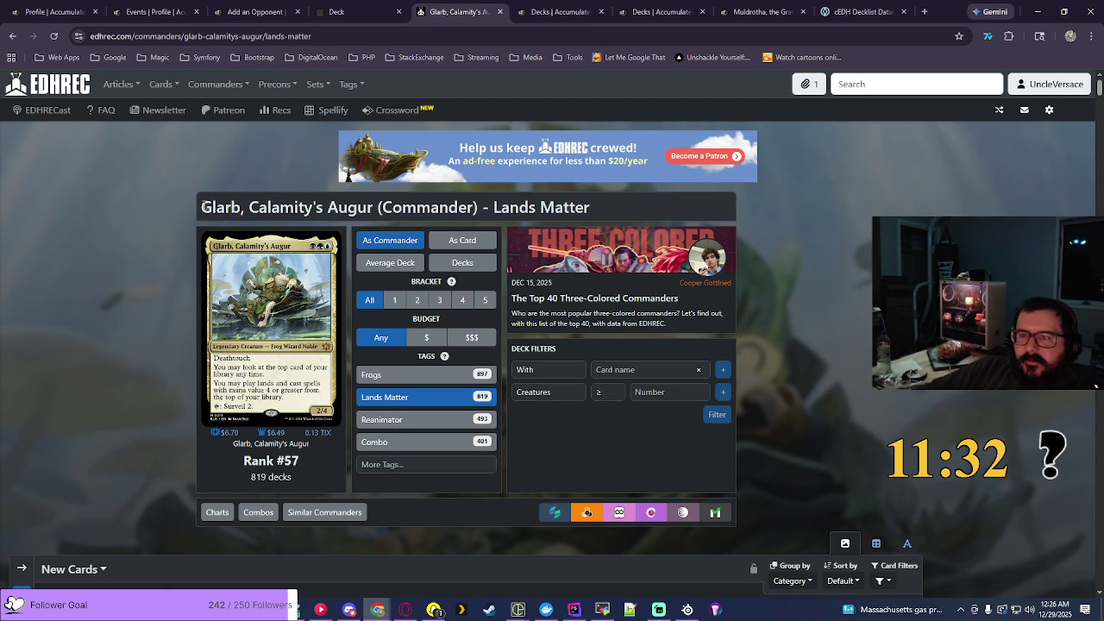
pyautogui.moveTo(203, 207); pyautogui.dragTo(609, 216)
pyautogui.hotkey('ctrl', 'c')
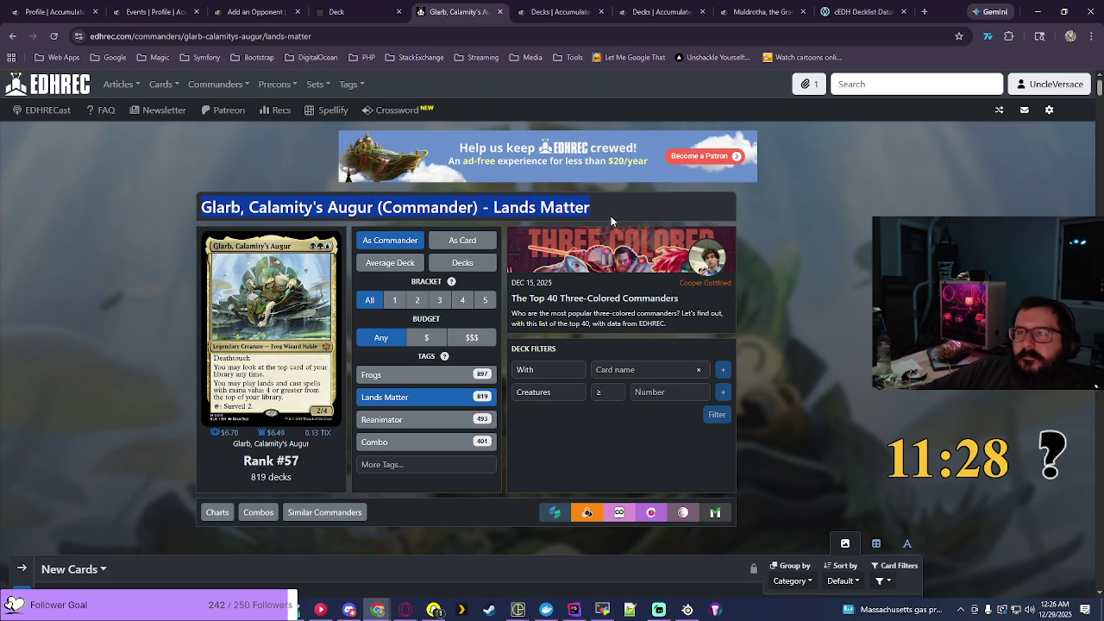
pyautogui.click(560, 11)
pyautogui.click(660, 11)
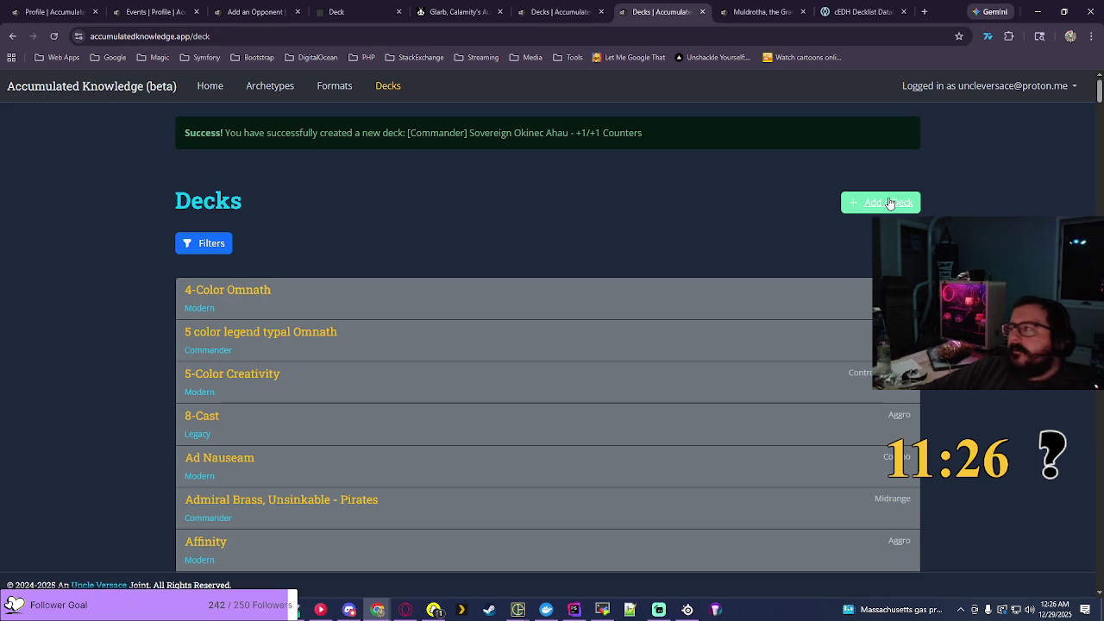
# Step: Add a Midrange Commander deck named 'Glarb, Calamity's Augur - Lands Matter' from the pasted title
pyautogui.click(888, 202)
pyautogui.click(229, 250)
pyautogui.click(250, 313)
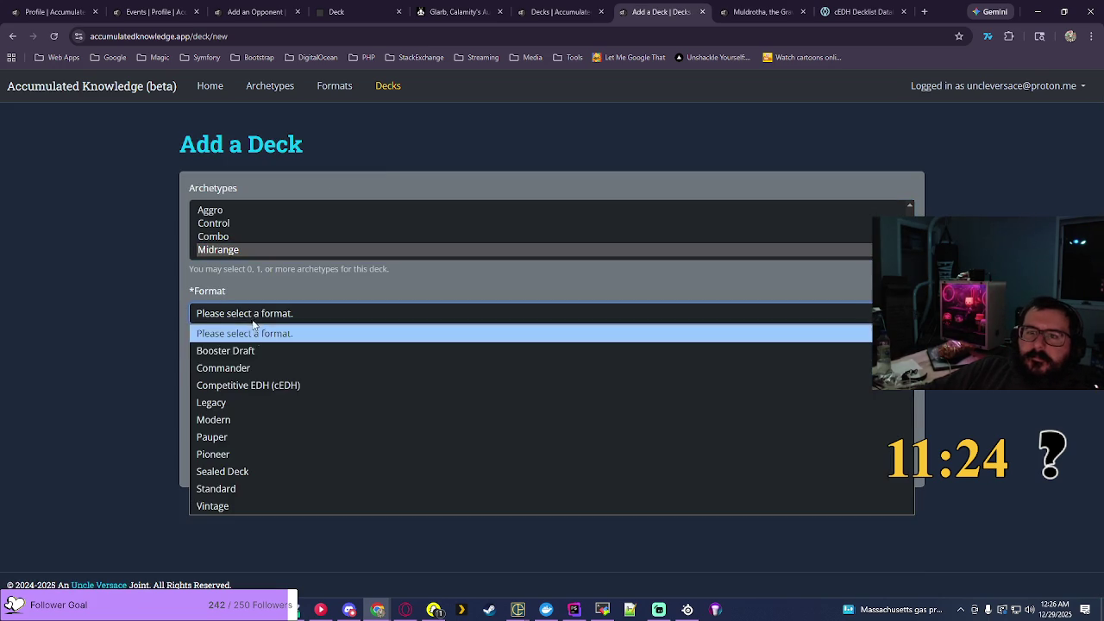
pyautogui.click(252, 364)
pyautogui.click(308, 356)
pyautogui.hotkey('ctrl', 'v')
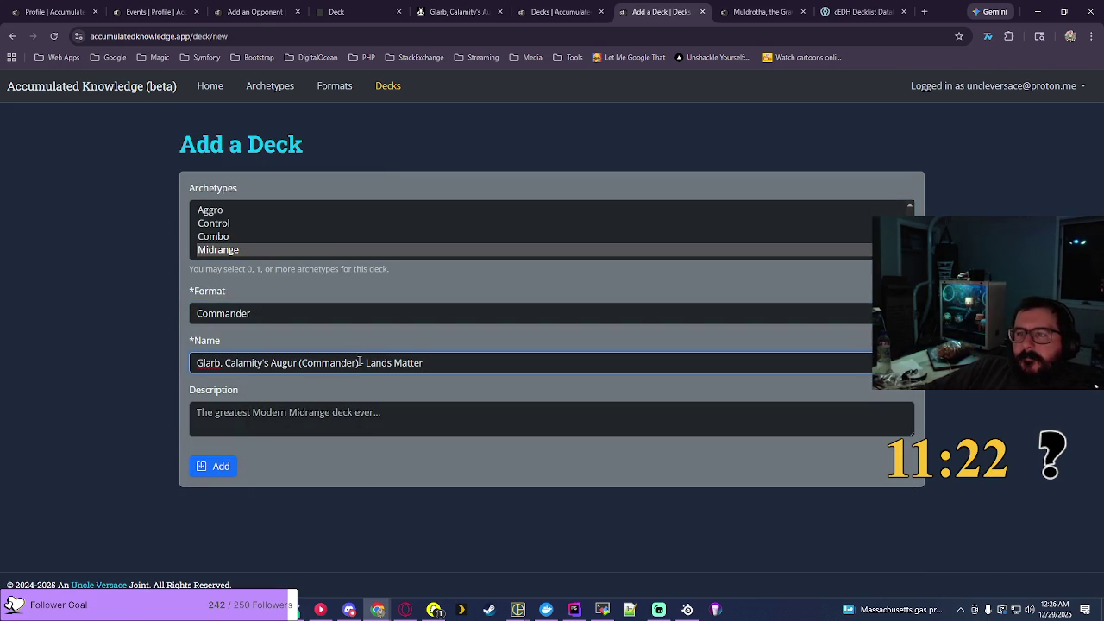
pyautogui.press('BackSpace')
pyautogui.press('BackSpace')
pyautogui.press('BackSpace')
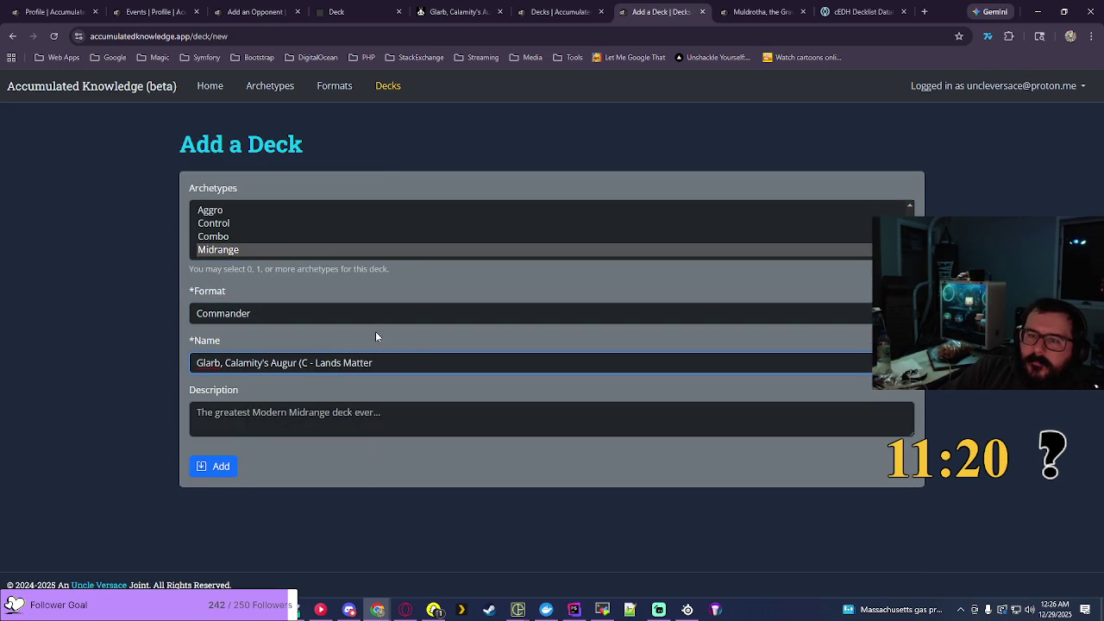
pyautogui.click(221, 466)
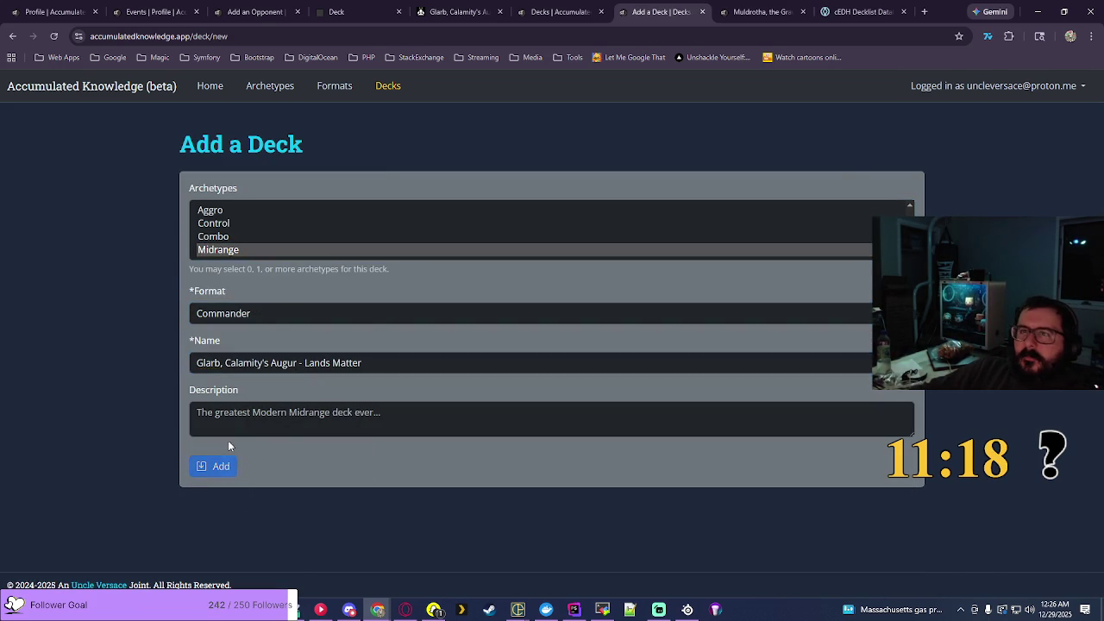
pyautogui.click(240, 8)
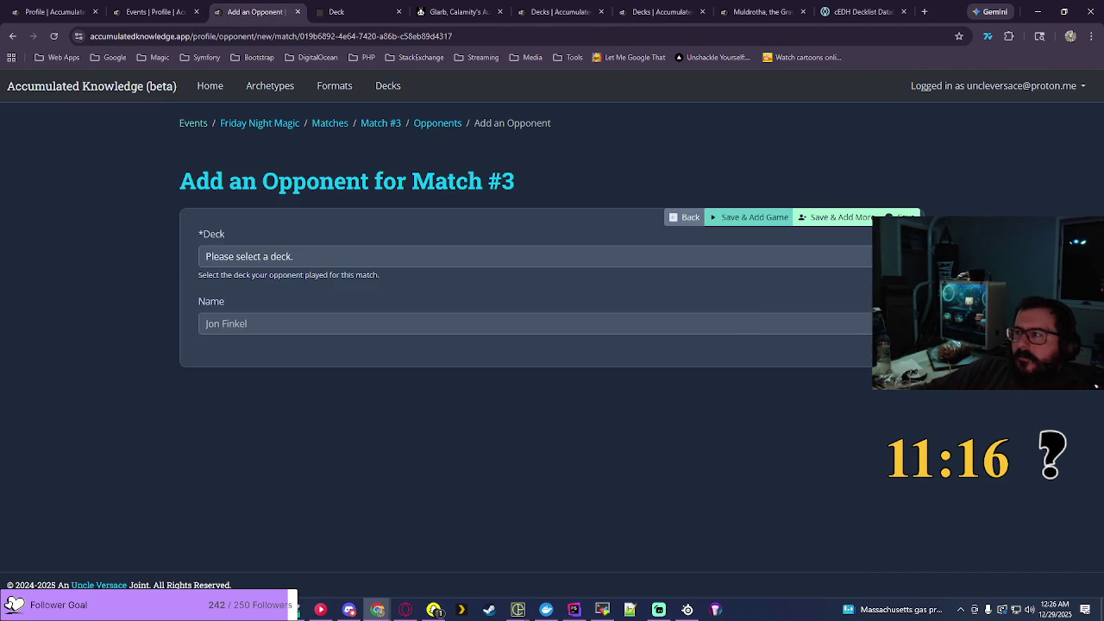
# Step: Pick Glarb, Calamity's Augur - Lands Matter for opponent #1 and save it
pyautogui.click(863, 256)
pyautogui.scroll(-10, 897, 562)
pyautogui.scroll(-6, 897, 562)
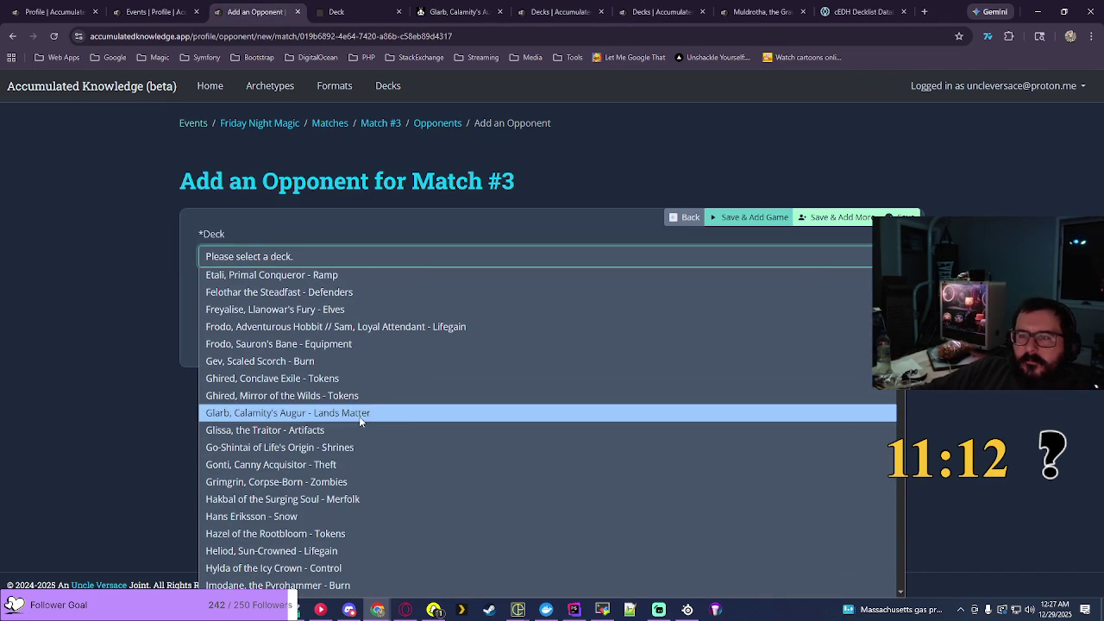
pyautogui.click(360, 417)
pyautogui.click(839, 218)
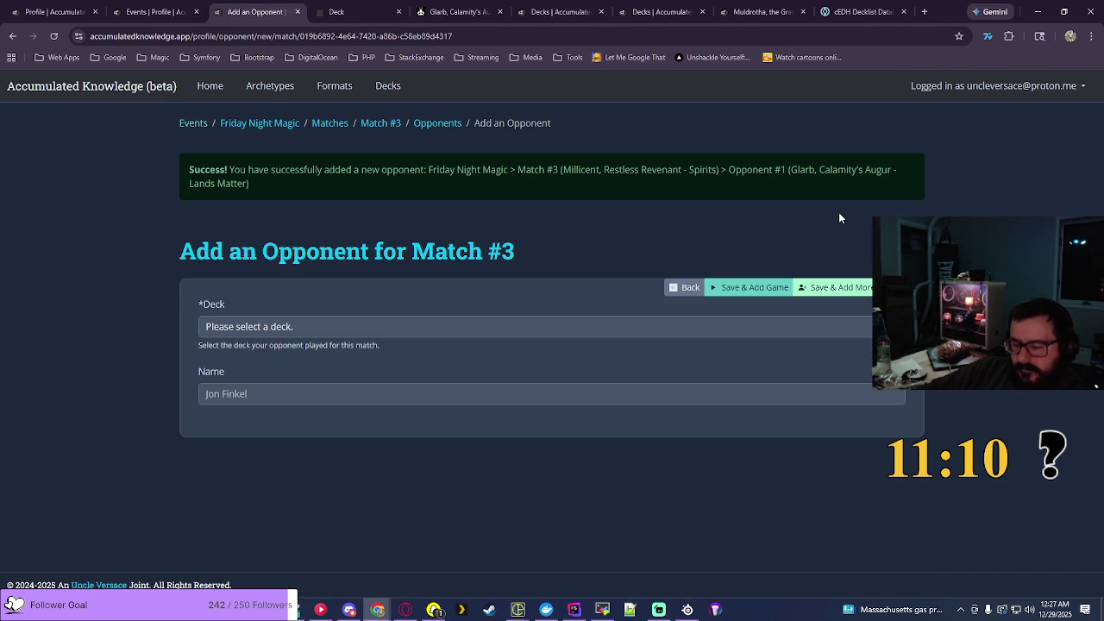
# Step: Scan decks for the next opponent, close the list unchosen, and switch to EDHREC's Glarb page
pyautogui.click(776, 327)
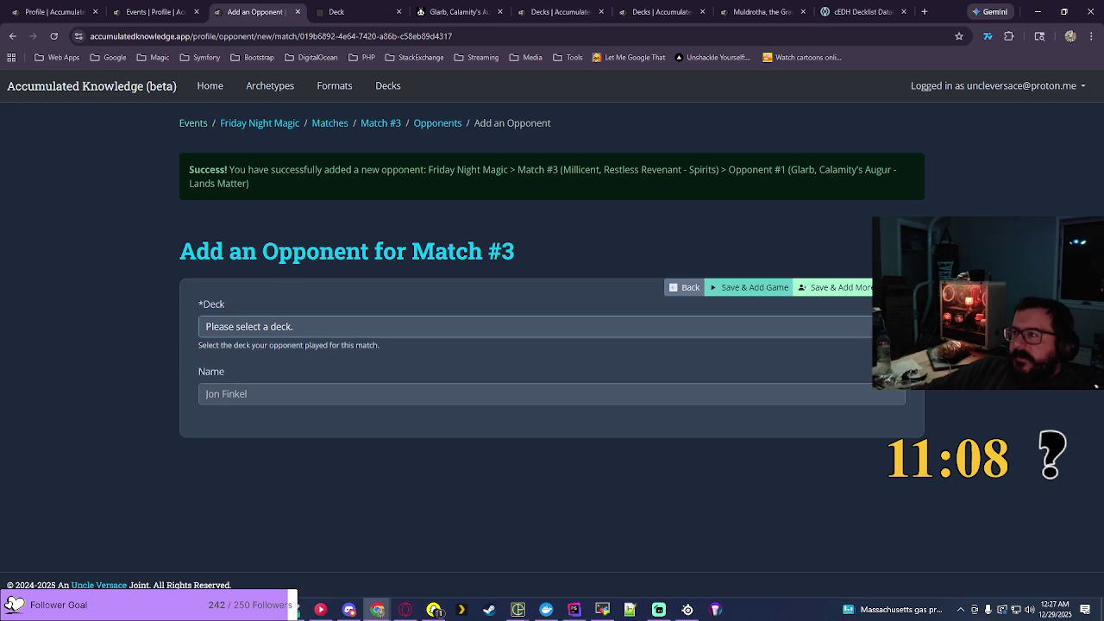
pyautogui.scroll(-20, 535, 155)
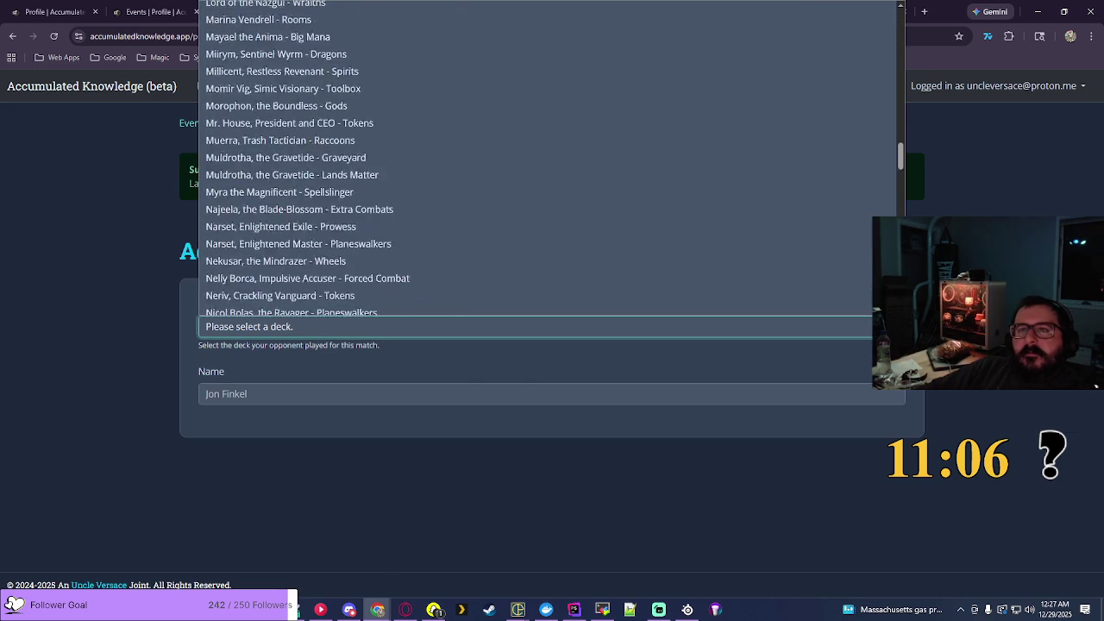
pyautogui.scroll(-8, 738, 190)
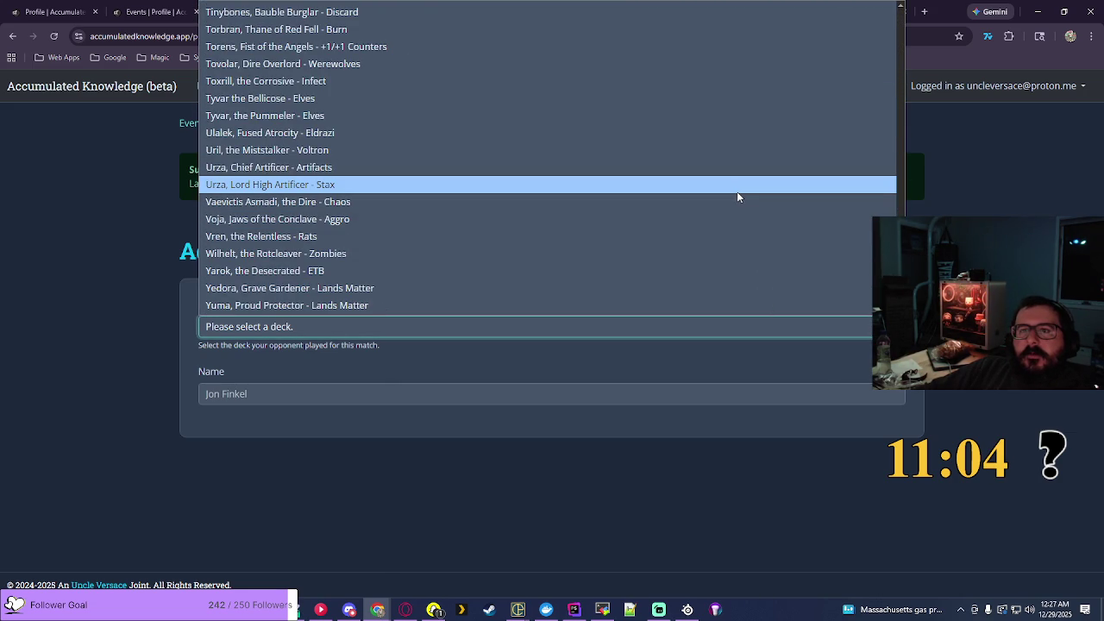
pyautogui.click(952, 162)
pyautogui.click(457, 11)
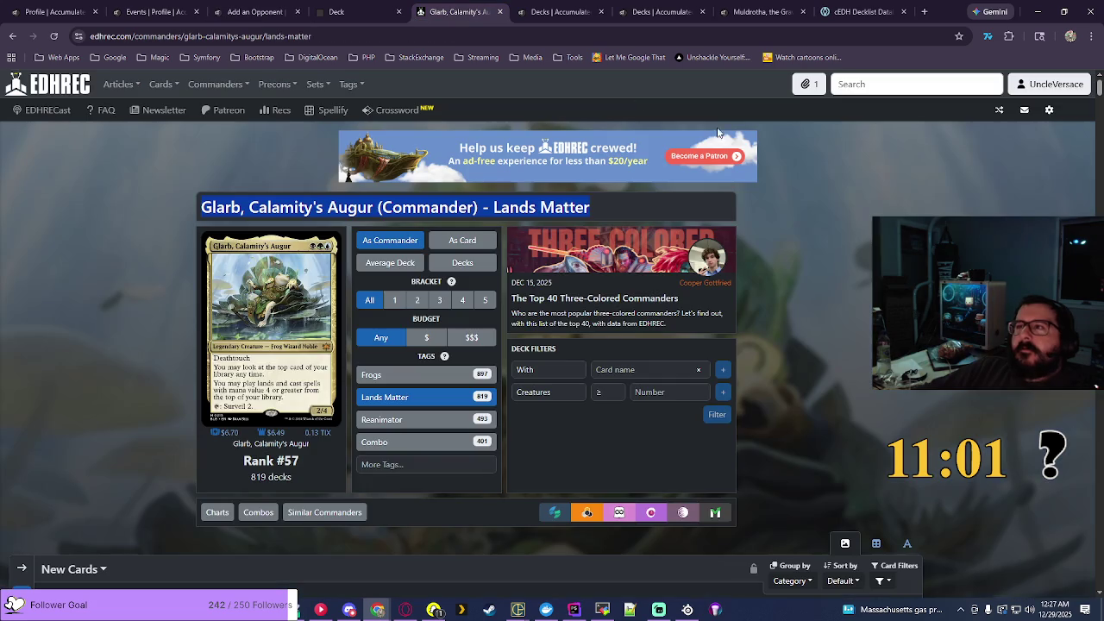
# Step: Search EDHREC for 'tet', open Urtet, Remnant of Memnarch's Myr page, and copy its title
pyautogui.click(855, 91)
pyautogui.write('tet')
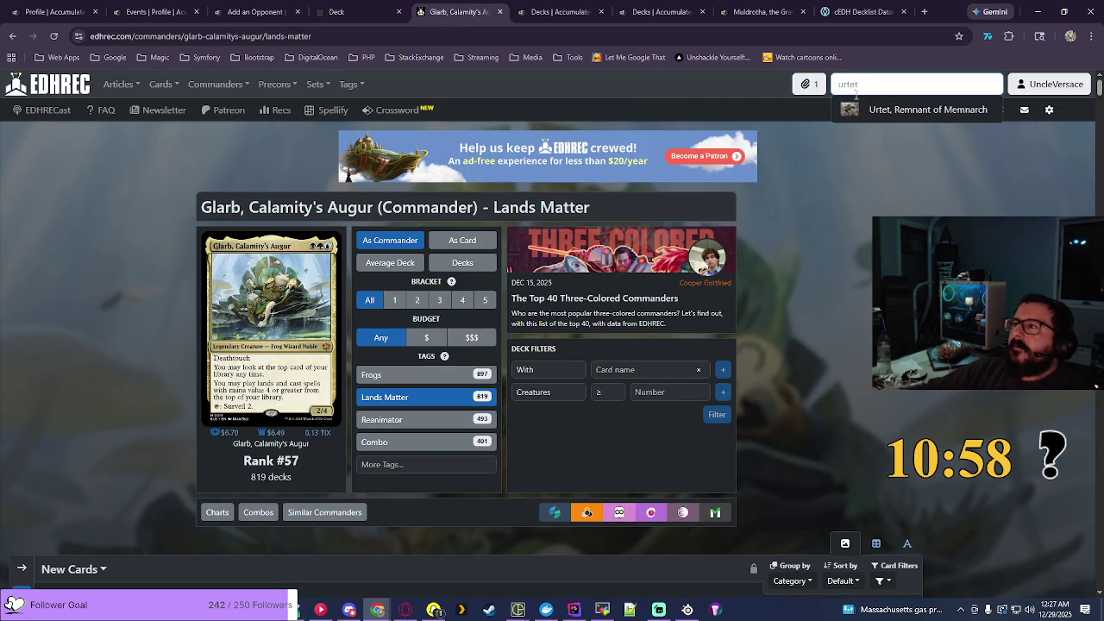
pyautogui.click(880, 106)
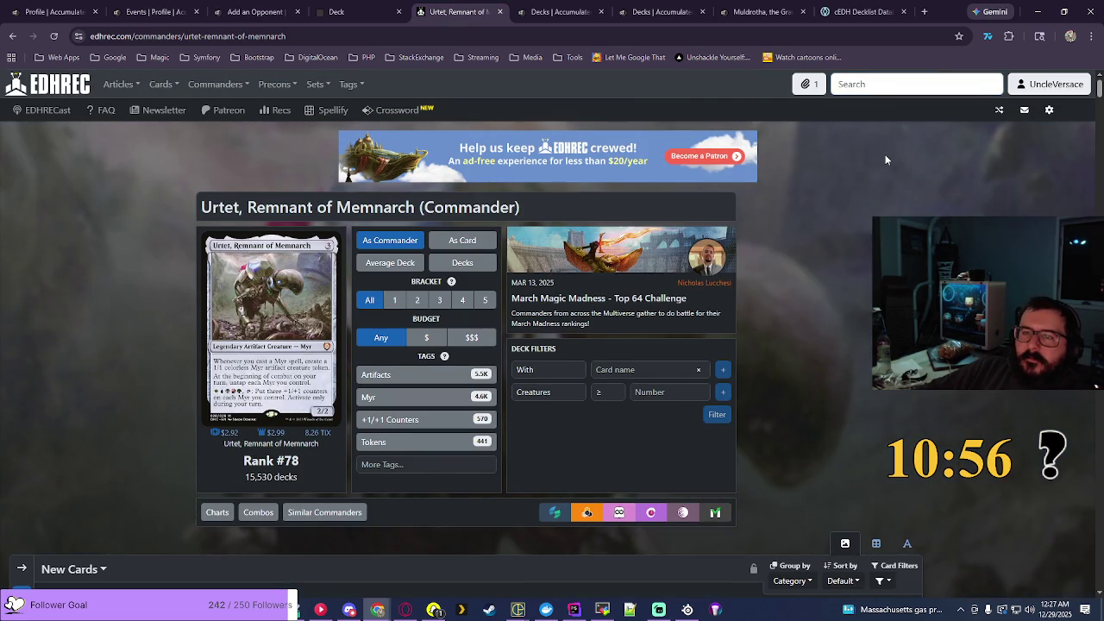
pyautogui.click(384, 399)
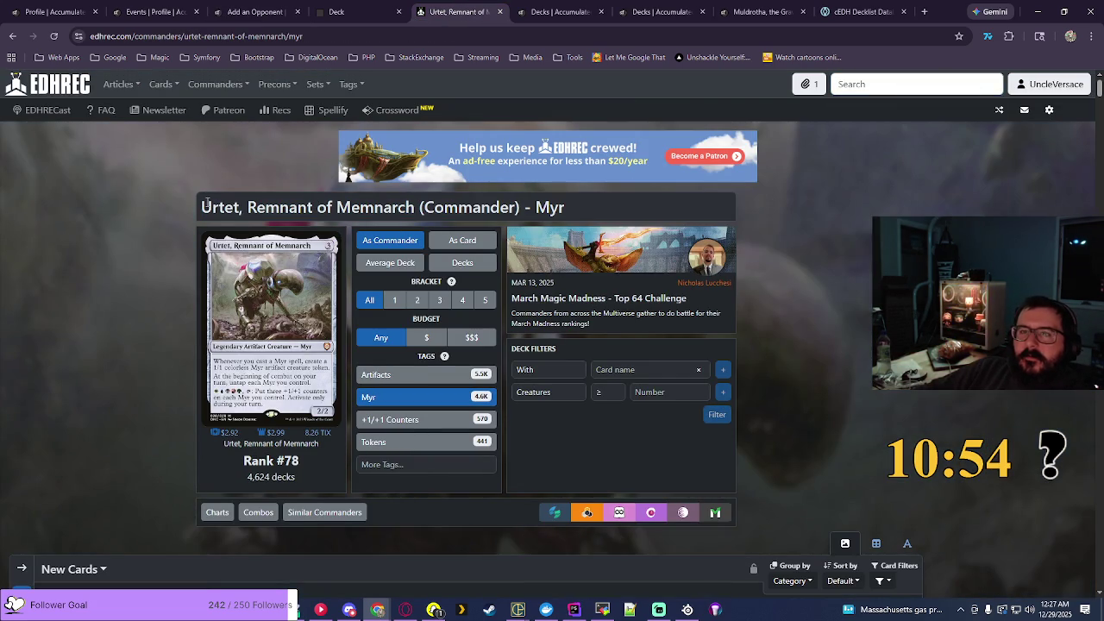
pyautogui.moveTo(205, 206); pyautogui.dragTo(572, 225)
pyautogui.hotkey('ctrl', 'c')
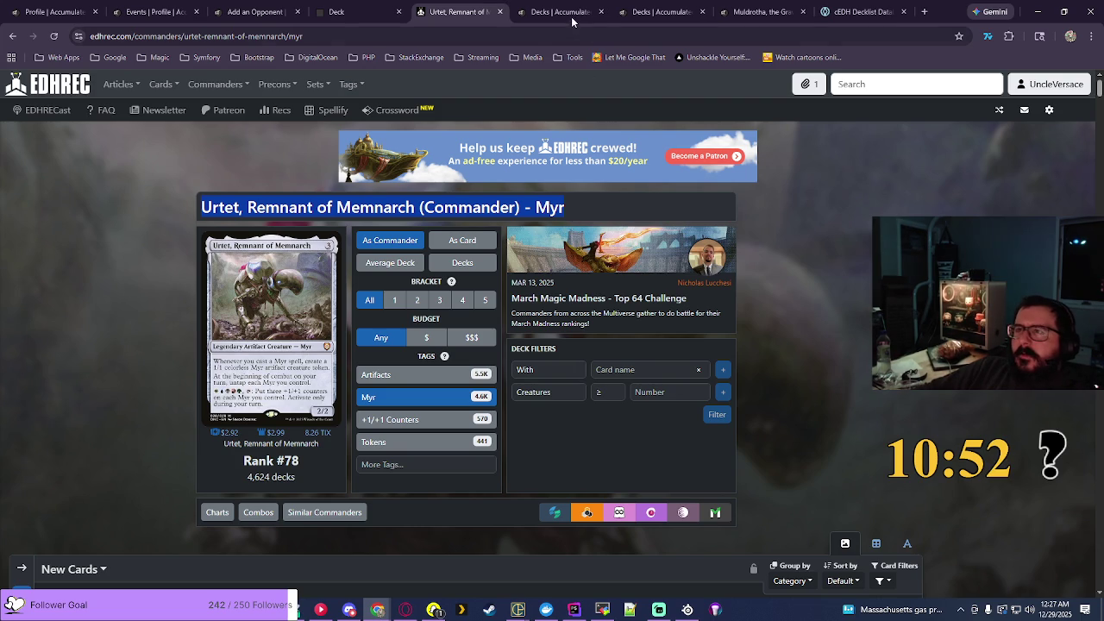
pyautogui.click(649, 12)
# Step: Add a Commander deck named 'Urtet, Remnant of Memnarch - Myr', tagged Midrange and Combo
pyautogui.click(875, 207)
pyautogui.click(223, 254)
pyautogui.click(243, 314)
pyautogui.click(248, 363)
pyautogui.click(313, 367)
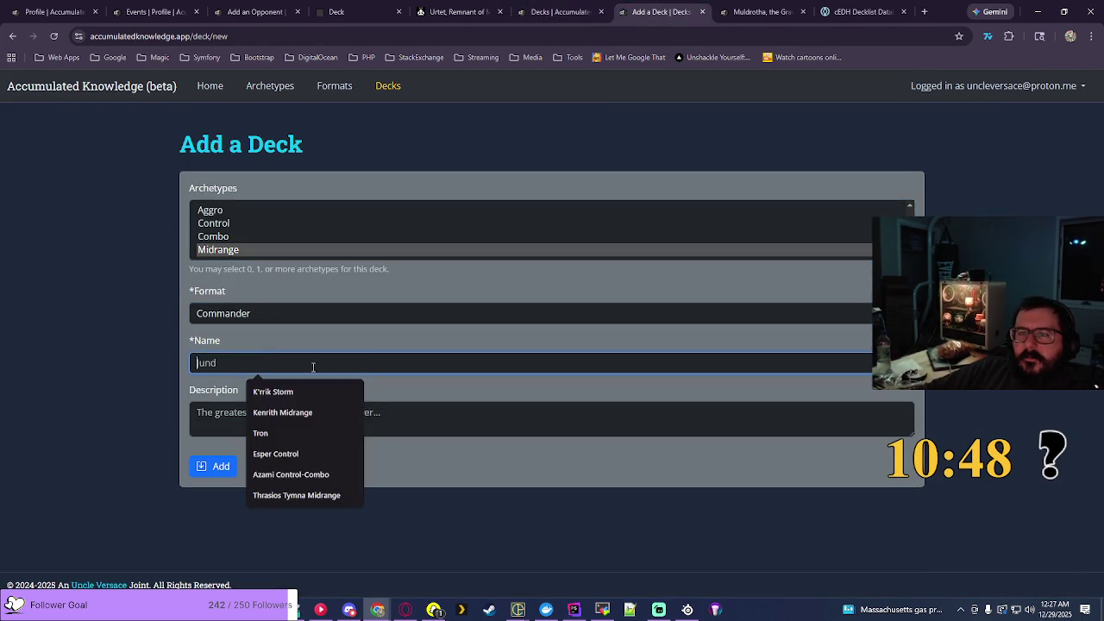
pyautogui.hotkey('ctrl', 'v')
pyautogui.keyDown('ctrl'); pyautogui.click(229, 240); pyautogui.keyUp('ctrl')
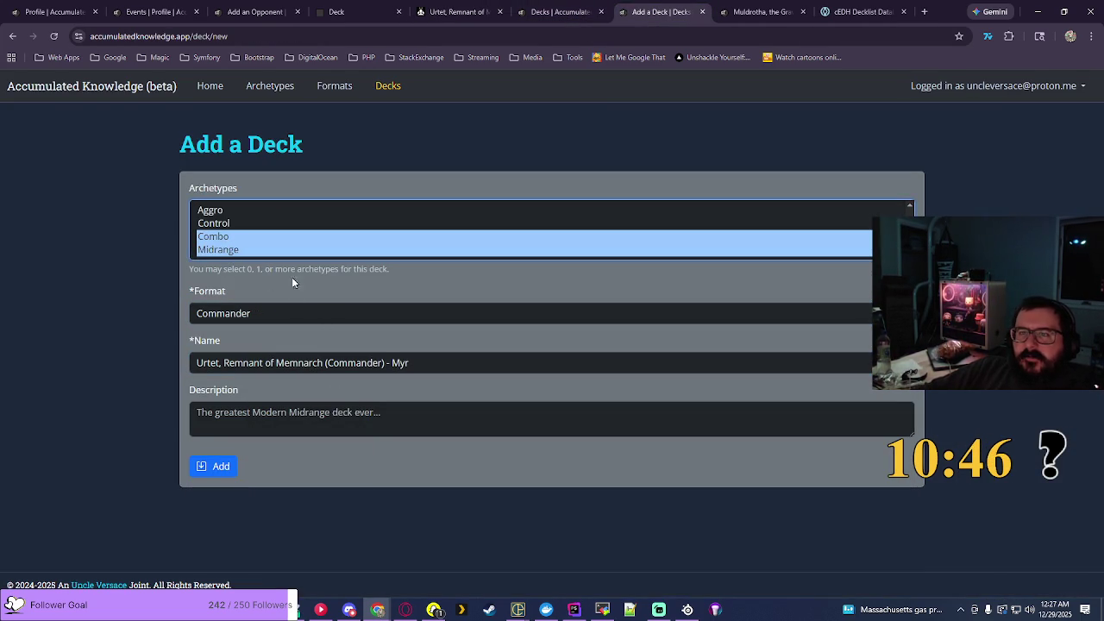
pyautogui.click(385, 363)
pyautogui.press('BackSpace')
pyautogui.press('BackSpace')
pyautogui.press('BackSpace')
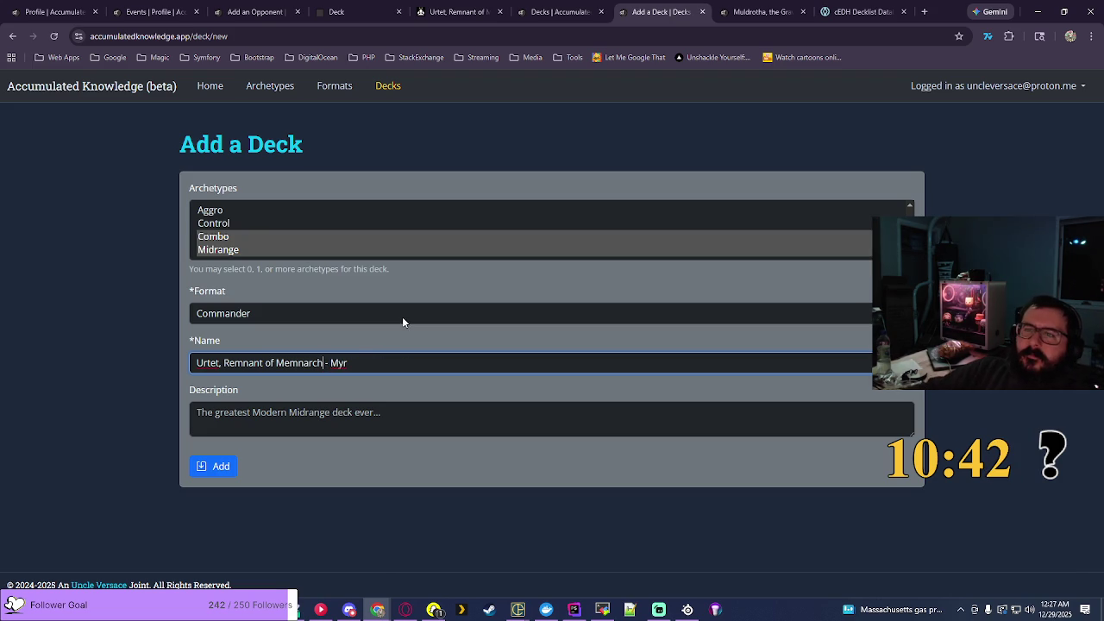
pyautogui.click(230, 466)
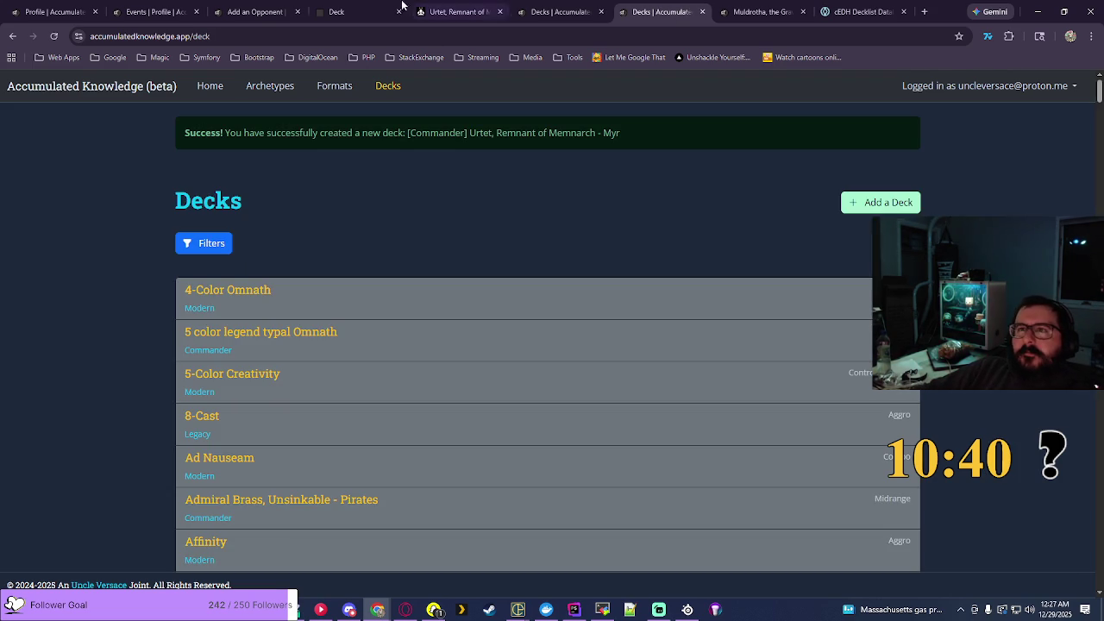
pyautogui.click(254, 11)
# Step: Add an opponent playing Urtet, Remnant of Memnarch - Myr and save to add another
pyautogui.click(479, 257)
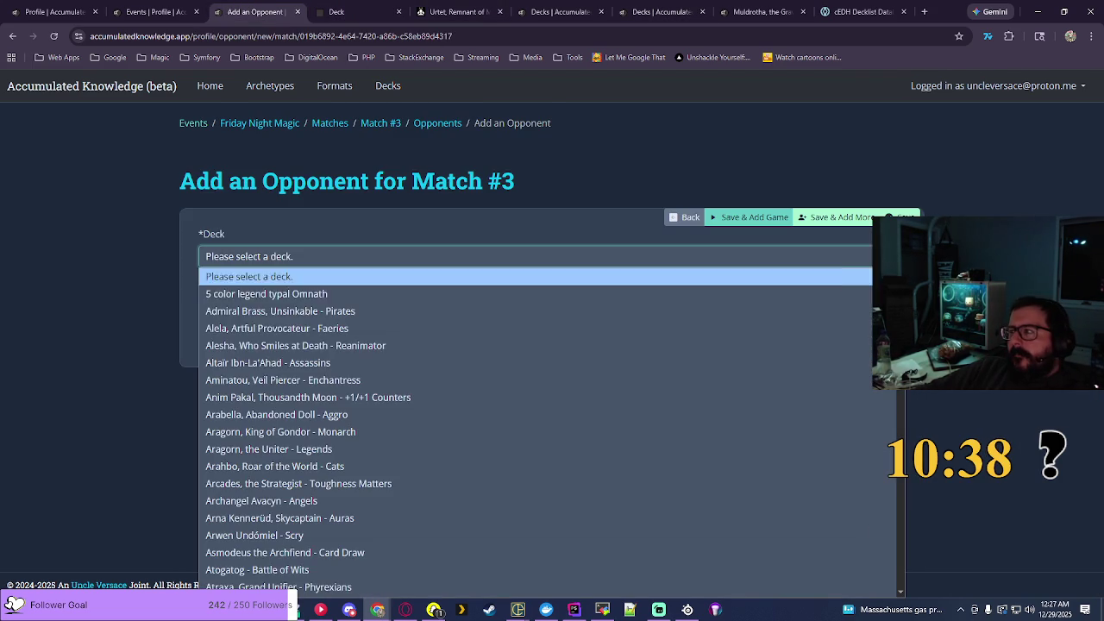
pyautogui.scroll(-15, 479, 419)
pyautogui.scroll(-10, 479, 419)
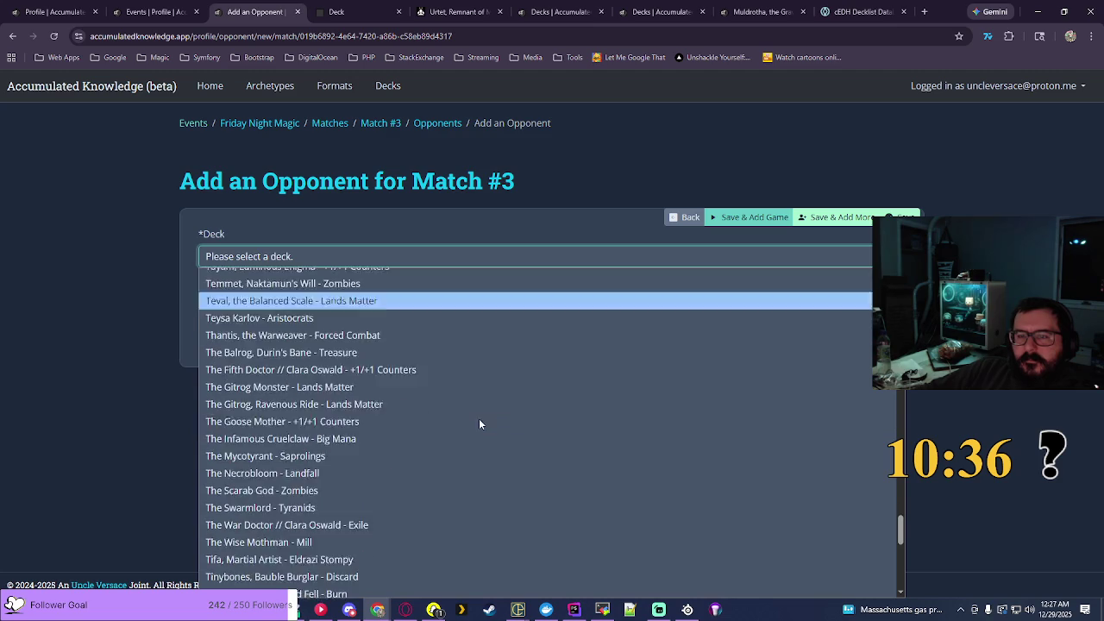
pyautogui.scroll(3, 250, 368)
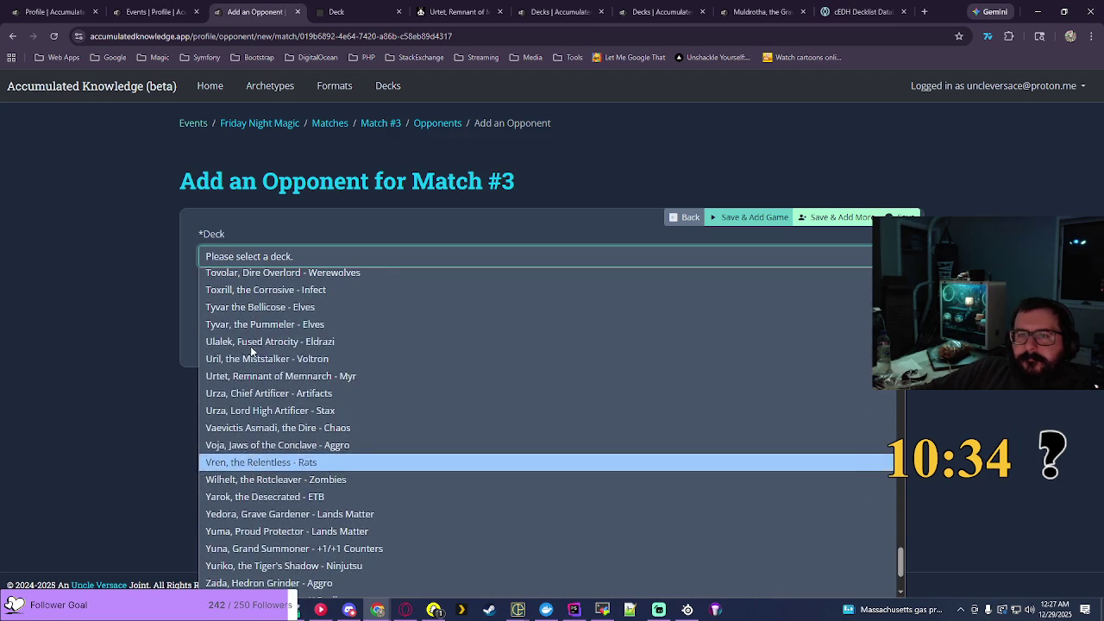
pyautogui.click(250, 305)
pyautogui.click(854, 217)
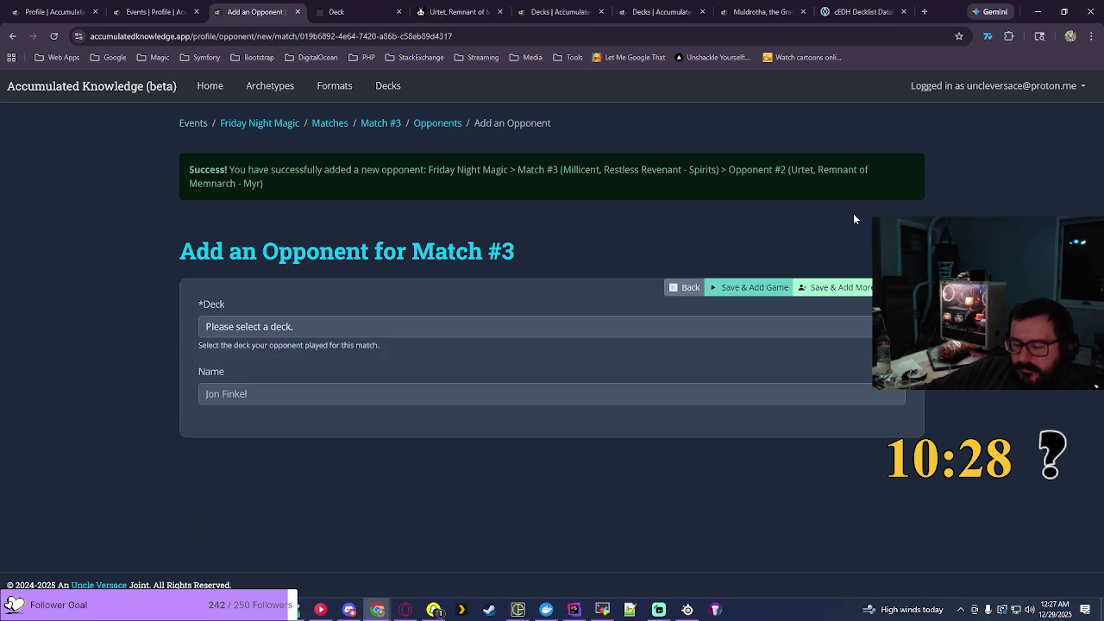
# Step: Add a second opponent on Sovereign Okinec Ahau - +1/+1 Counters and proceed to the game form
pyautogui.click(552, 328)
pyautogui.click(556, 328)
pyautogui.scroll(-20, 510, 233)
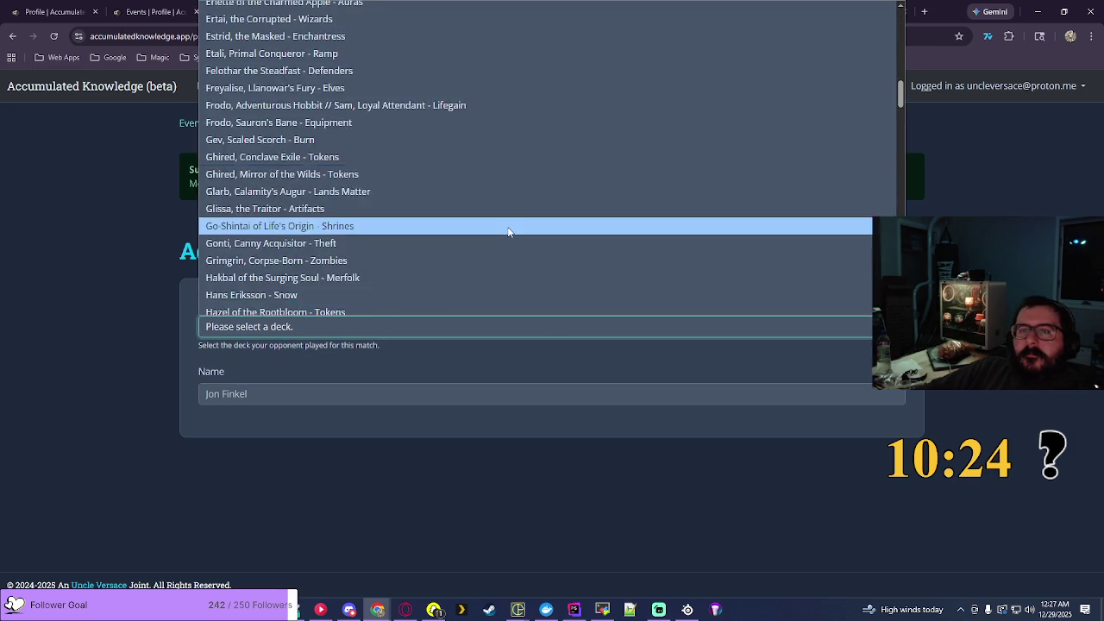
pyautogui.write('sov')
pyautogui.press('Down')
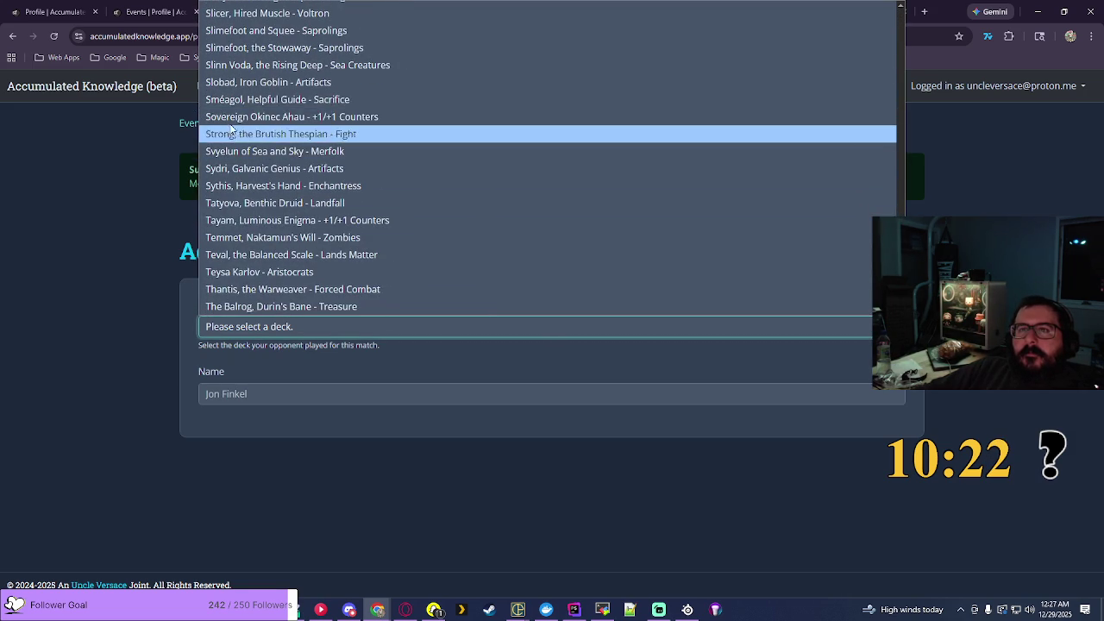
pyautogui.press('Up')
pyautogui.press('Return')
pyautogui.click(737, 293)
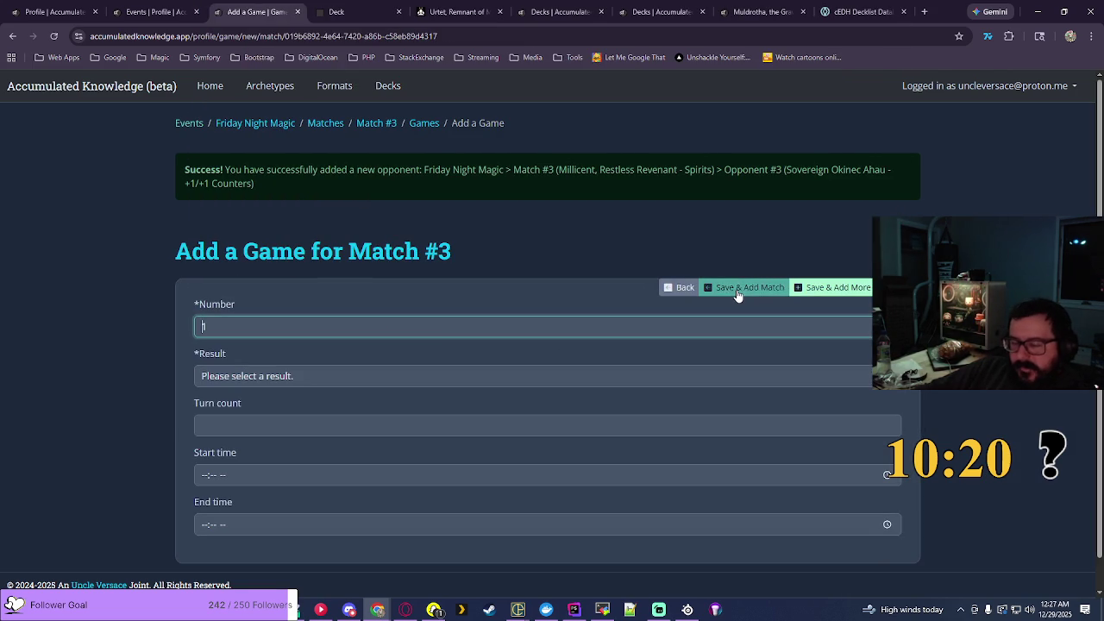
# Step: Set the game result to Win and the start time to 07:31 PM
pyautogui.click(290, 377)
pyautogui.click(252, 414)
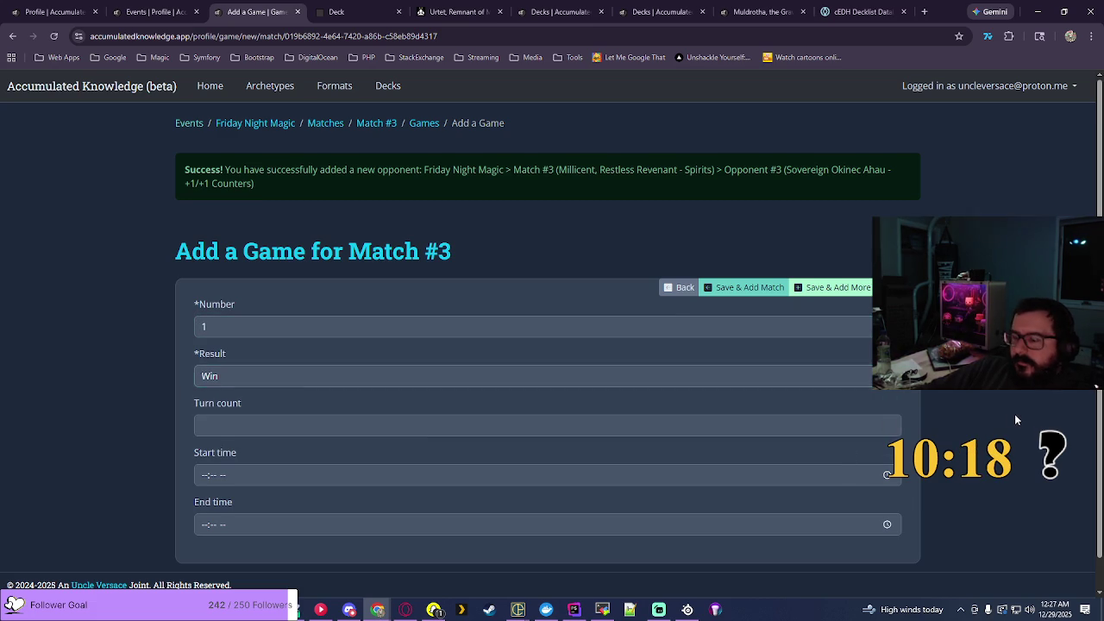
pyautogui.scroll(-1, 1015, 414)
pyautogui.click(535, 442)
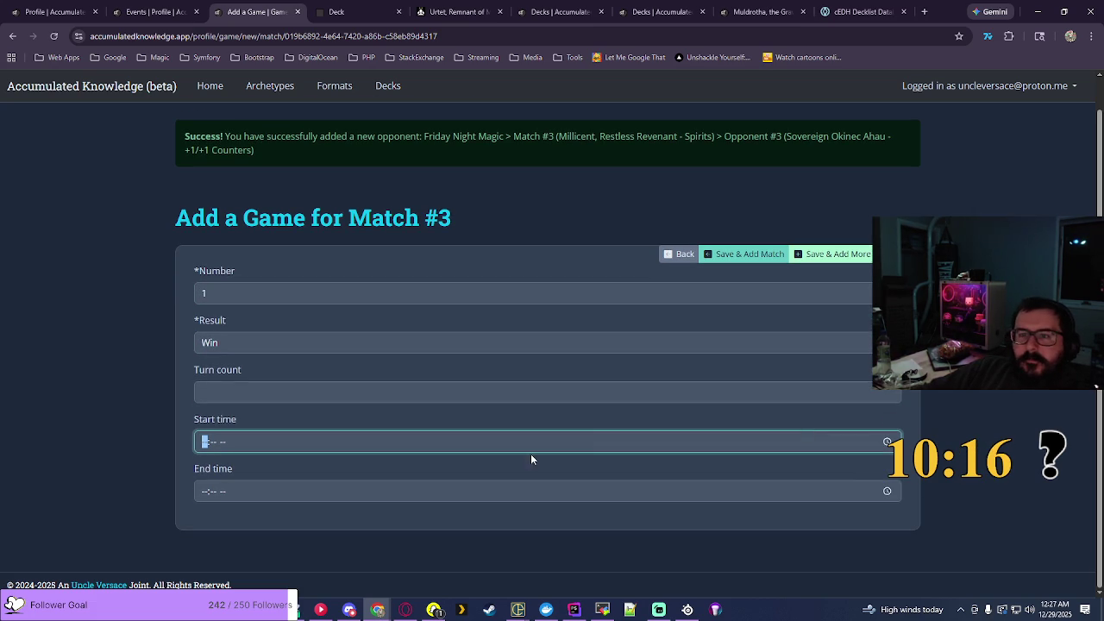
pyautogui.click(886, 441)
pyautogui.scroll(-2, 211, 371)
pyautogui.click(211, 376)
pyautogui.click(244, 376)
pyautogui.click(276, 314)
pyautogui.click(690, 389)
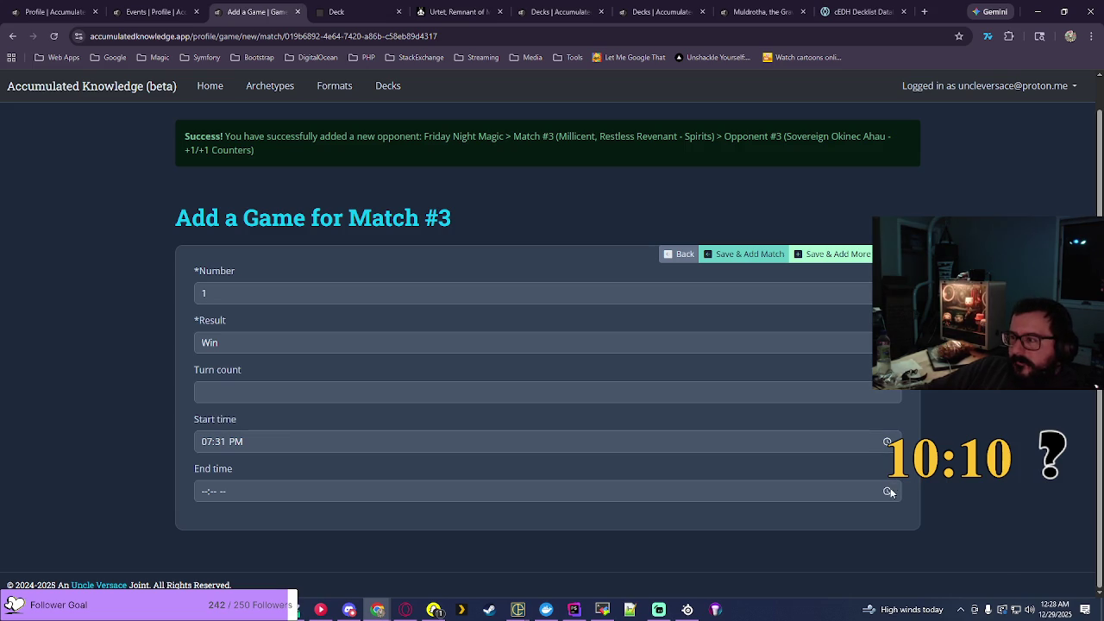
# Step: Set the game's end time to 08:14 PM
pyautogui.click(887, 490)
pyautogui.scroll(-2, 207, 446)
pyautogui.click(211, 446)
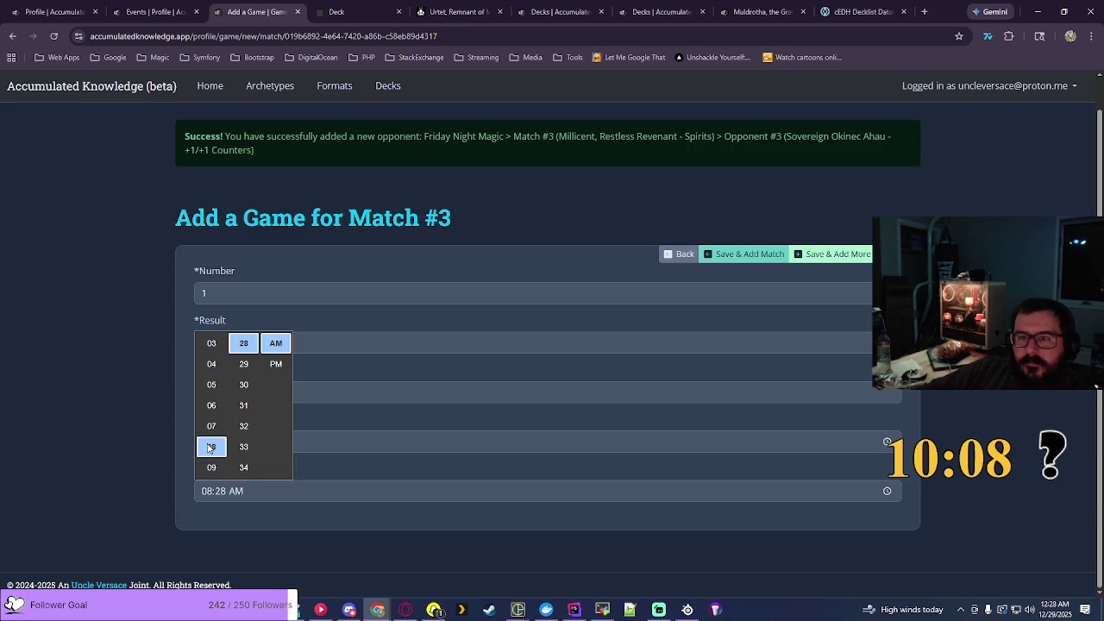
pyautogui.scroll(5, 237, 390)
pyautogui.click(243, 398)
pyautogui.click(276, 363)
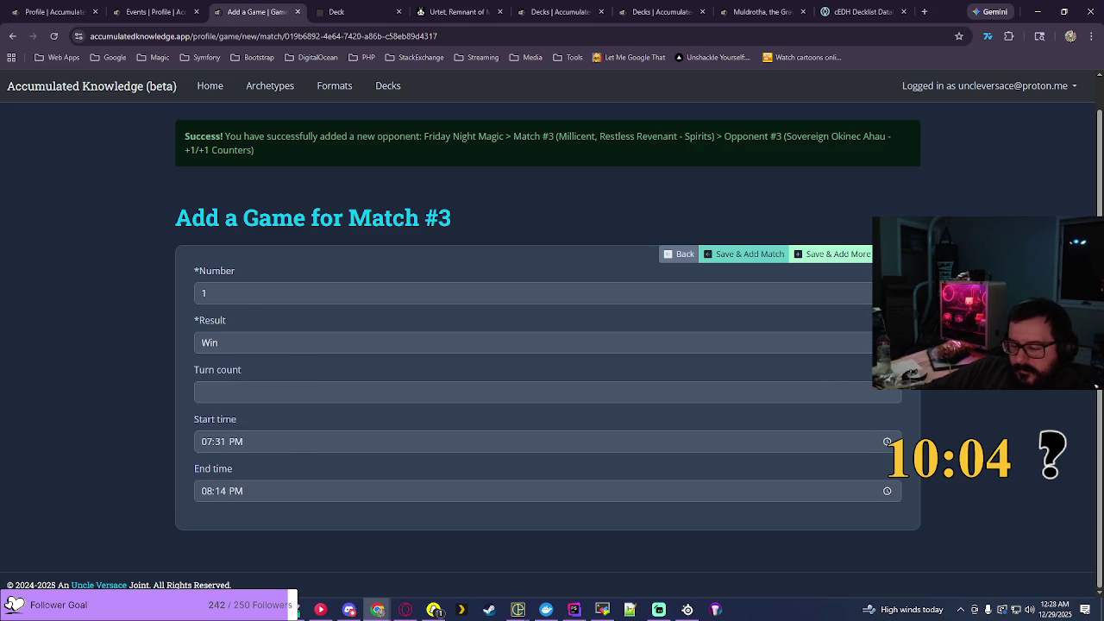
# Step: Save the game and create Match #4 using the Chatterfang, Squirrel General - Tokens deck
pyautogui.click(732, 261)
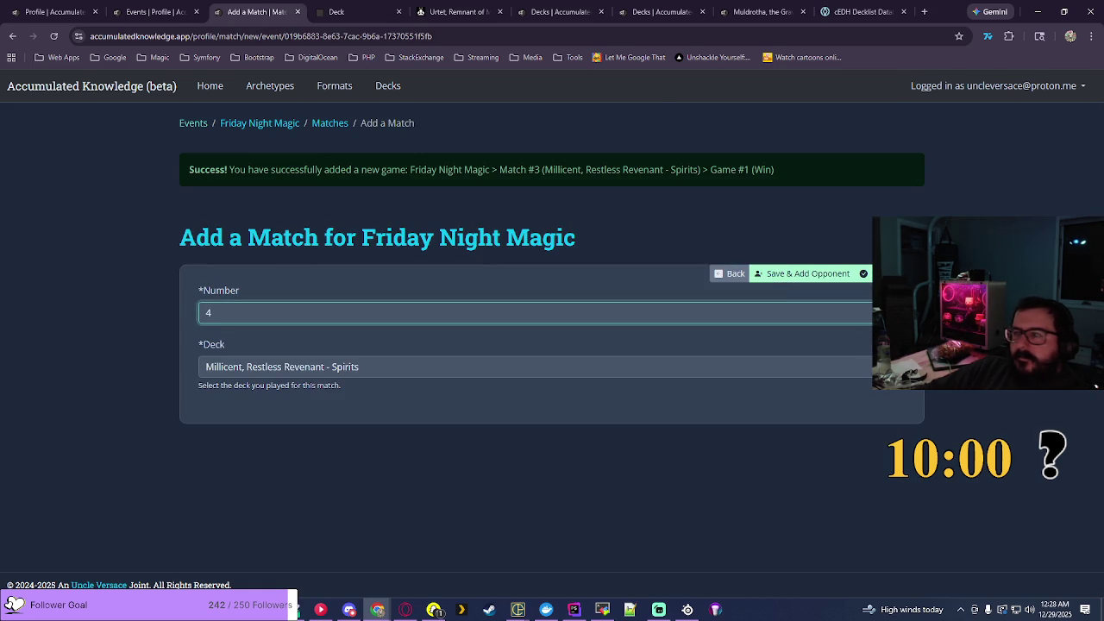
pyautogui.click(858, 367)
pyautogui.scroll(1, 904, 33)
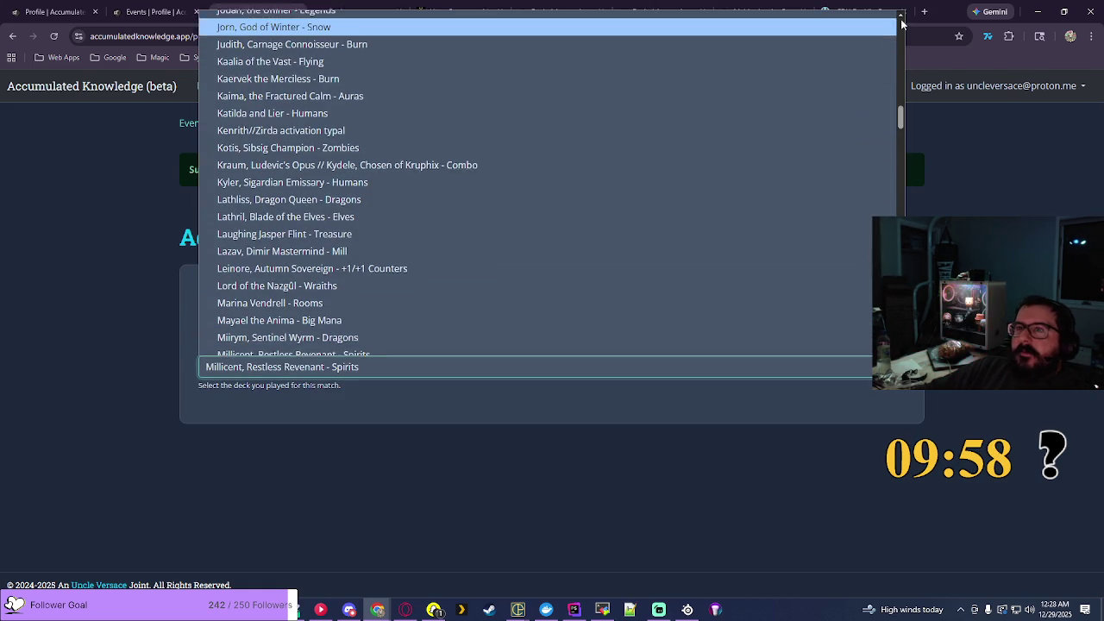
pyautogui.scroll(7, 898, 36)
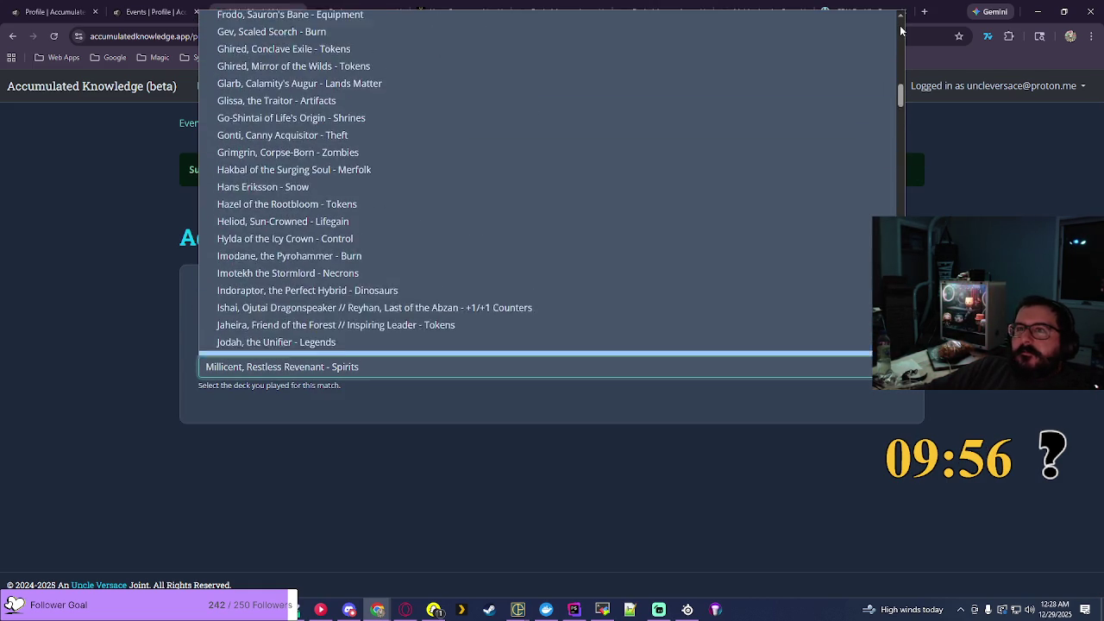
pyautogui.scroll(4, 901, 31)
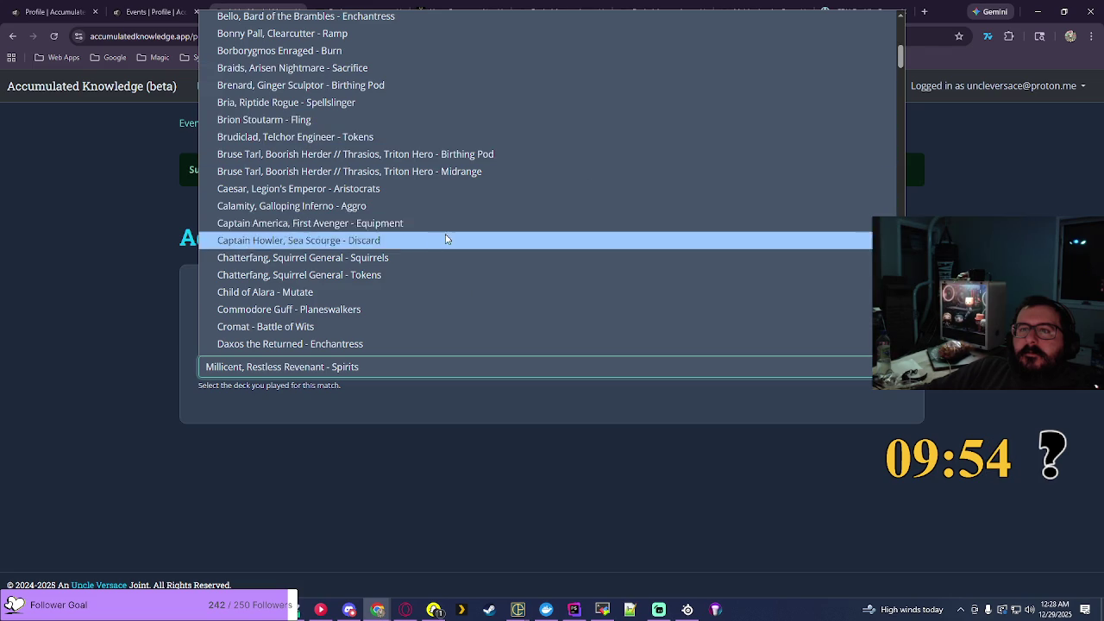
pyautogui.click(367, 275)
pyautogui.click(793, 276)
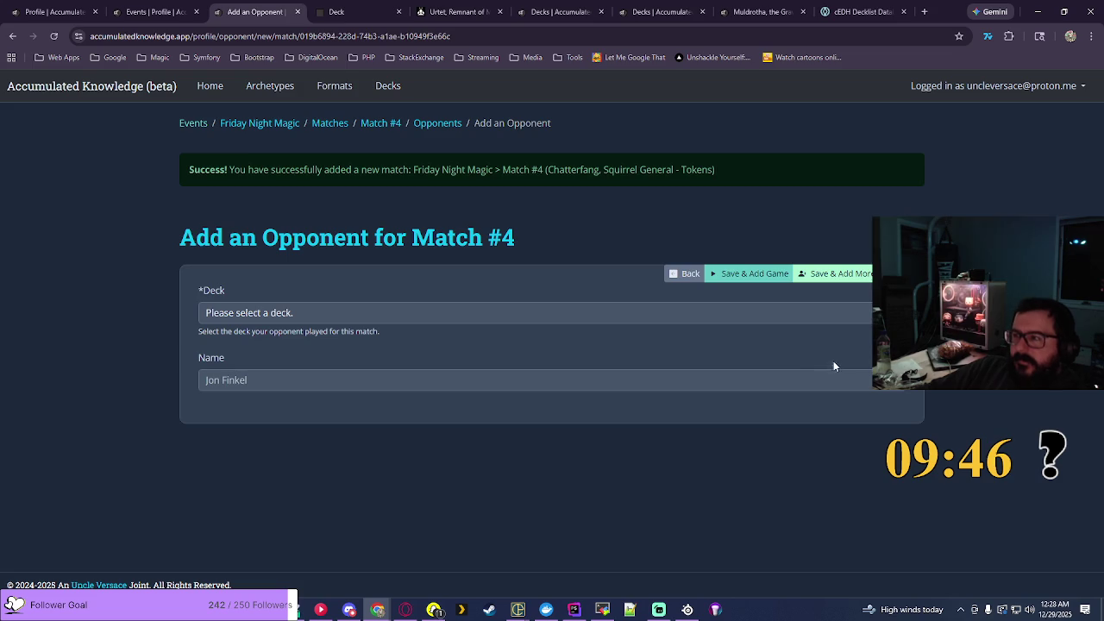
# Step: Add opponent #1 on Arcades, the Strategist - Toughness Matters, leaving the next opponent's deck unchosen
pyautogui.click(850, 312)
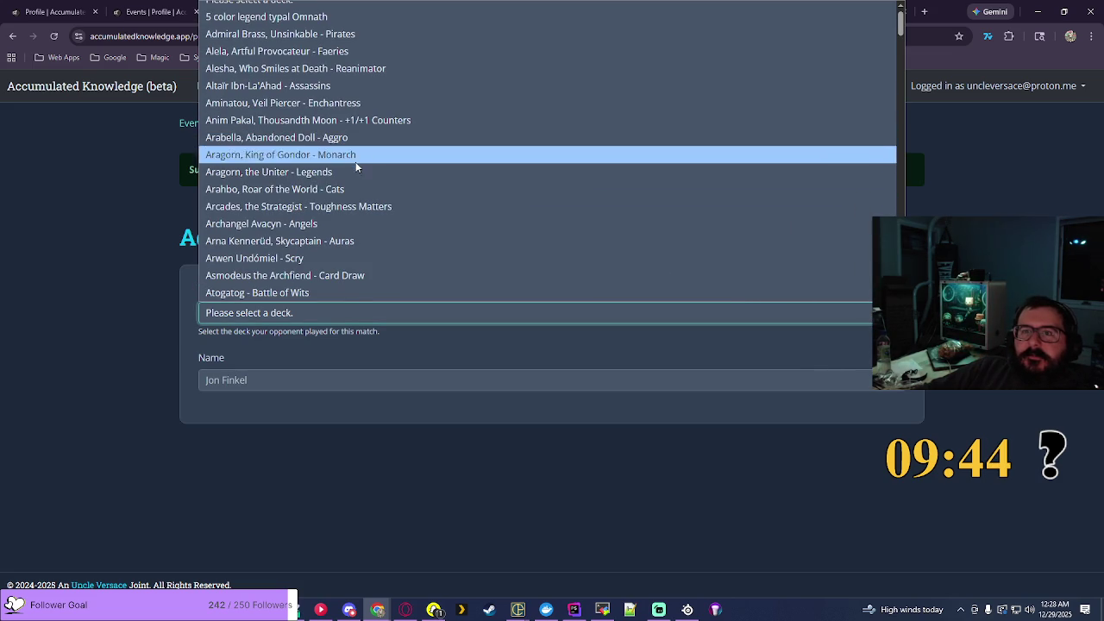
pyautogui.click(318, 207)
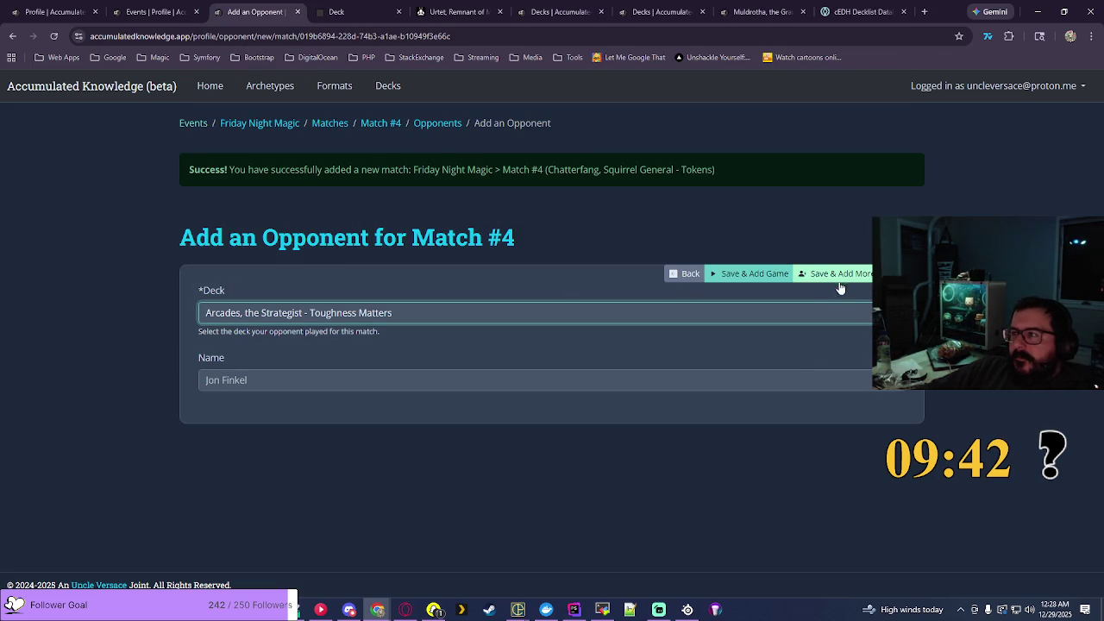
pyautogui.click(840, 282)
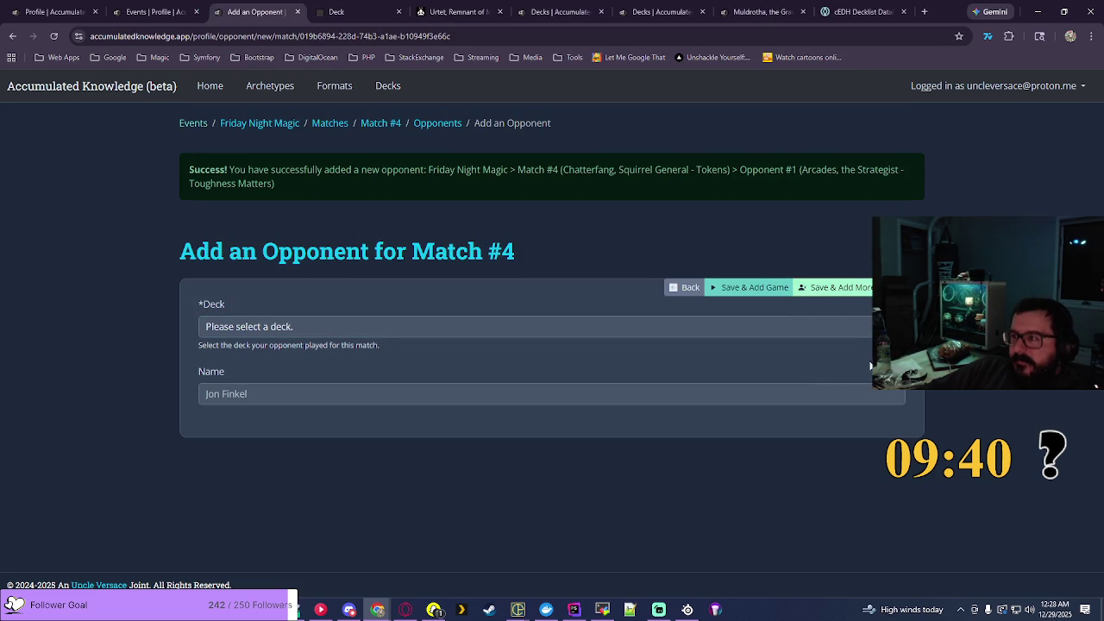
pyautogui.click(829, 326)
pyautogui.scroll(-10, 552, 155)
pyautogui.scroll(-10, 851, 202)
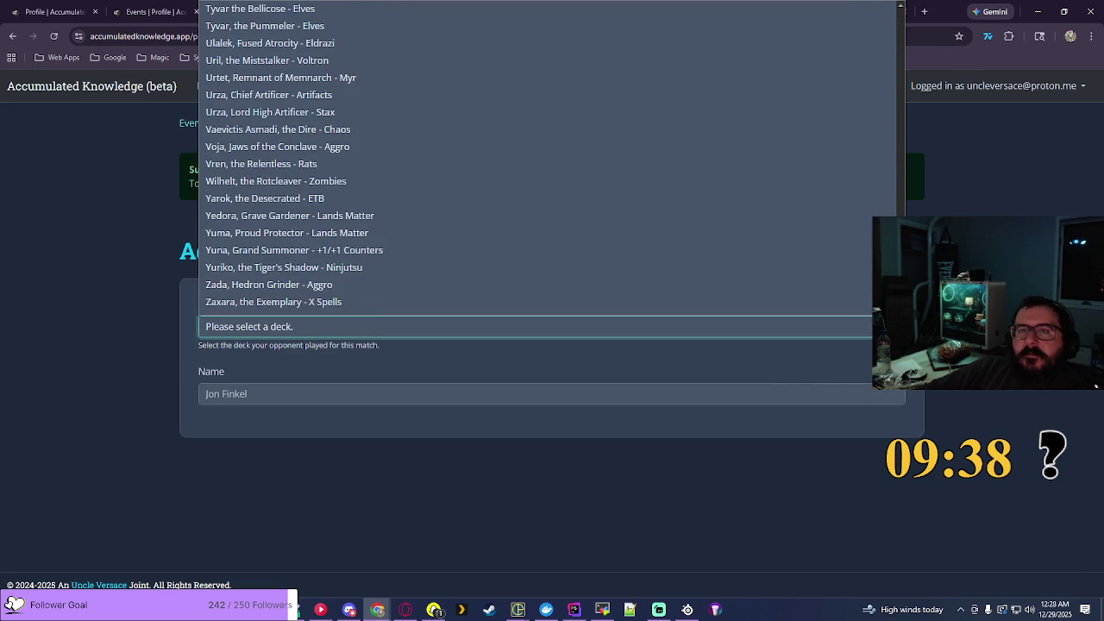
pyautogui.scroll(3, 850, 202)
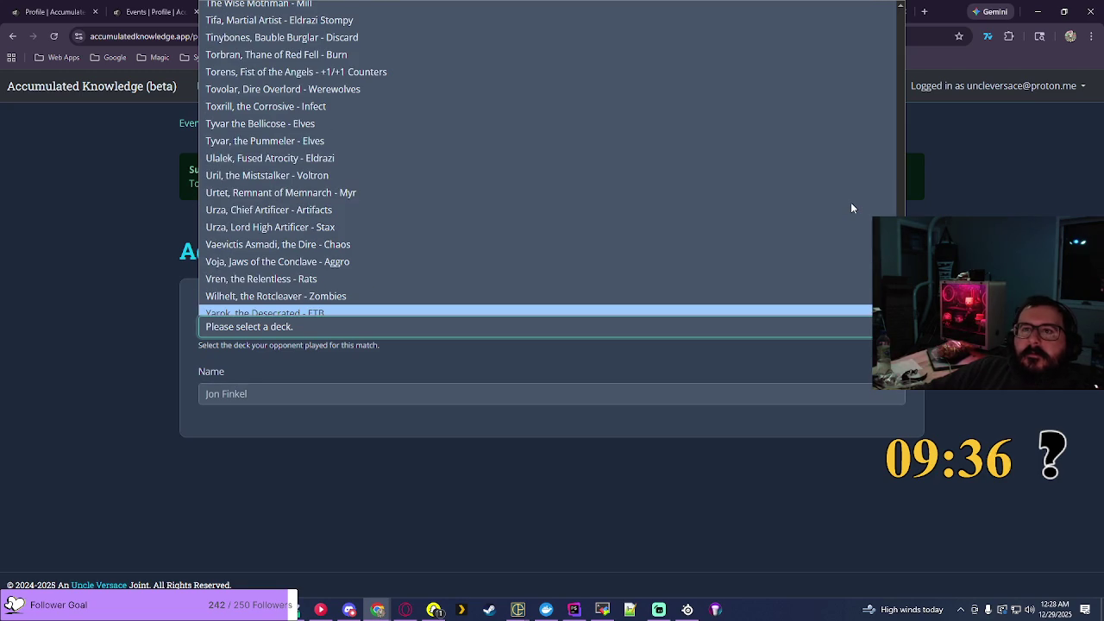
pyautogui.scroll(3, 851, 202)
pyautogui.press('Escape')
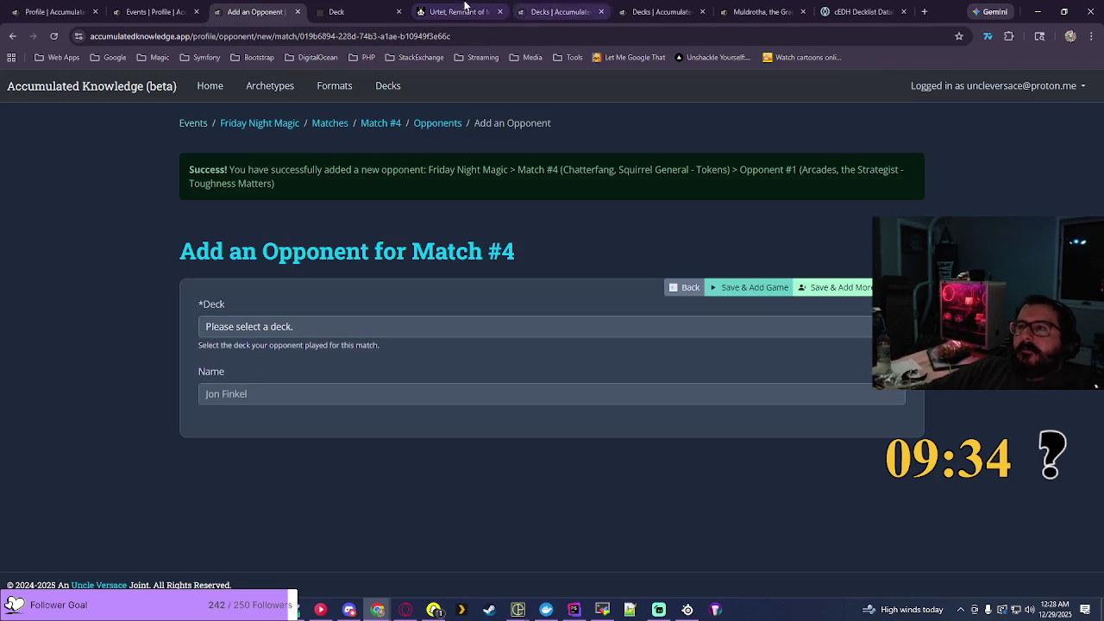
# Step: Look up Tidus, Yuna's Guardian on EDHREC and narrow it to the +1/+1 Counters theme
pyautogui.click(464, 9)
pyautogui.click(907, 87)
pyautogui.write('tidus')
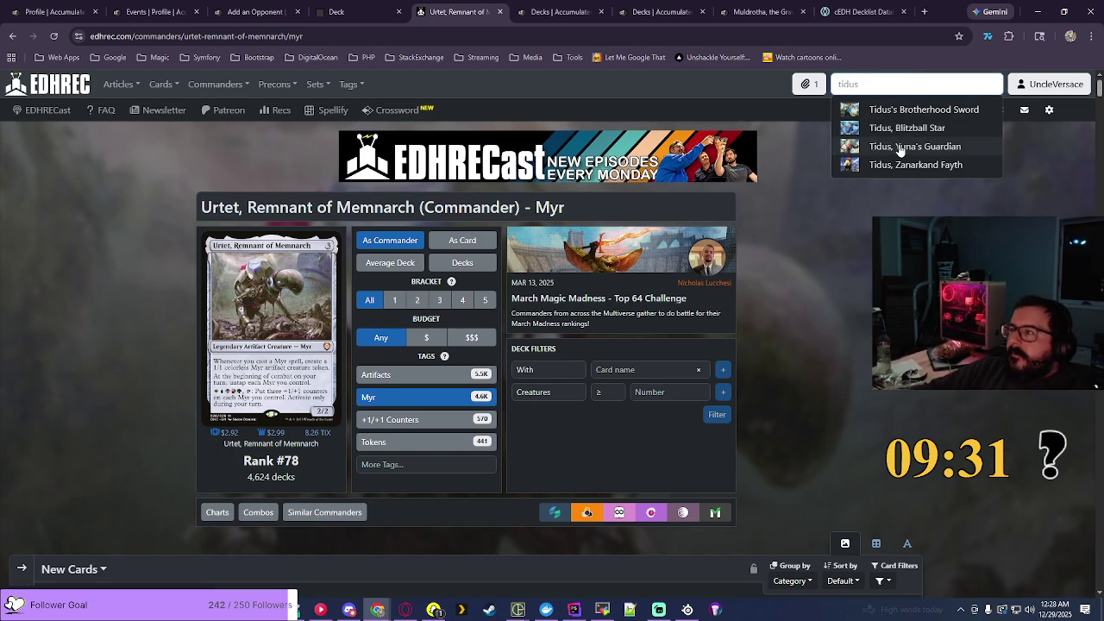
pyautogui.click(900, 149)
pyautogui.click(419, 400)
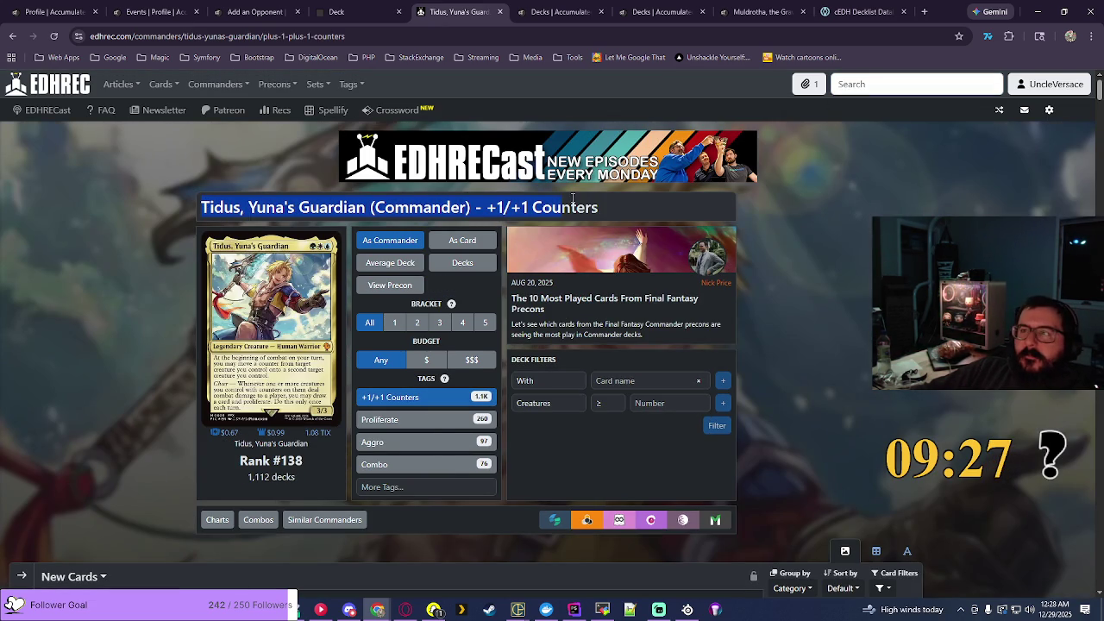
pyautogui.click(637, 7)
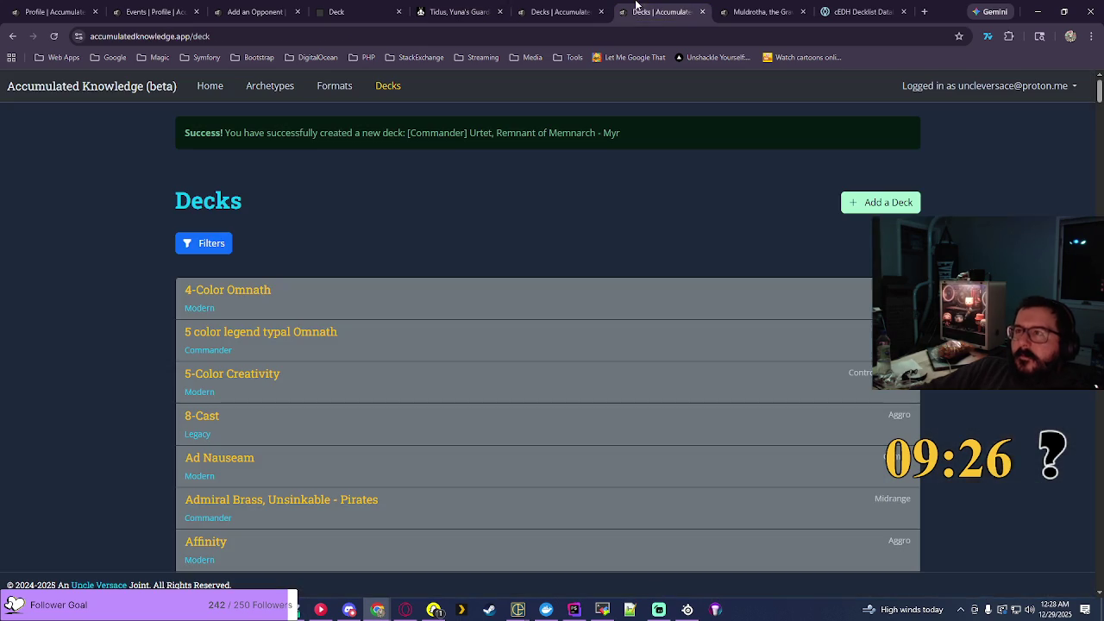
# Step: Add a Midrange Commander deck named 'Tidus, Yuna's Guardian - +1/+1 Counters' from the copied title
pyautogui.click(898, 196)
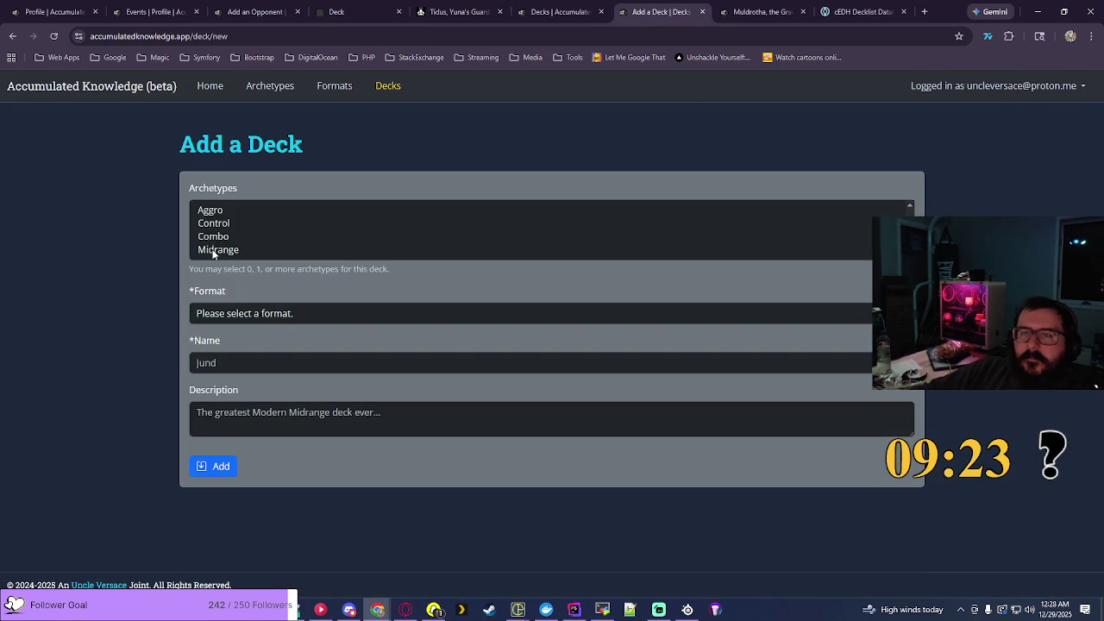
pyautogui.click(213, 250)
pyautogui.click(264, 315)
pyautogui.click(330, 369)
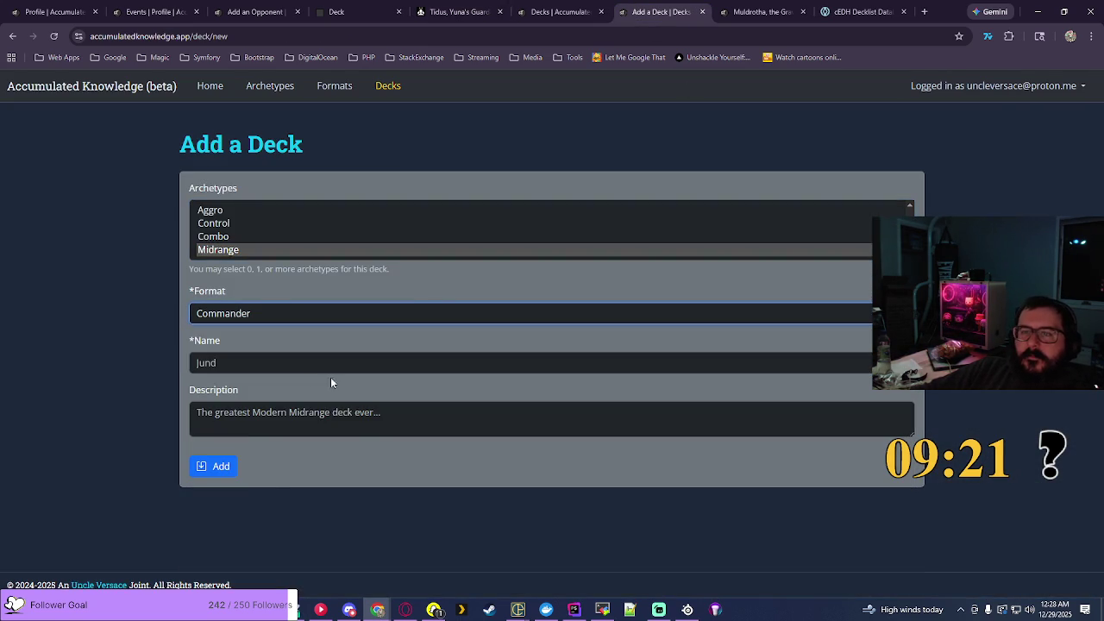
pyautogui.rightClick(334, 373)
pyautogui.click(311, 431)
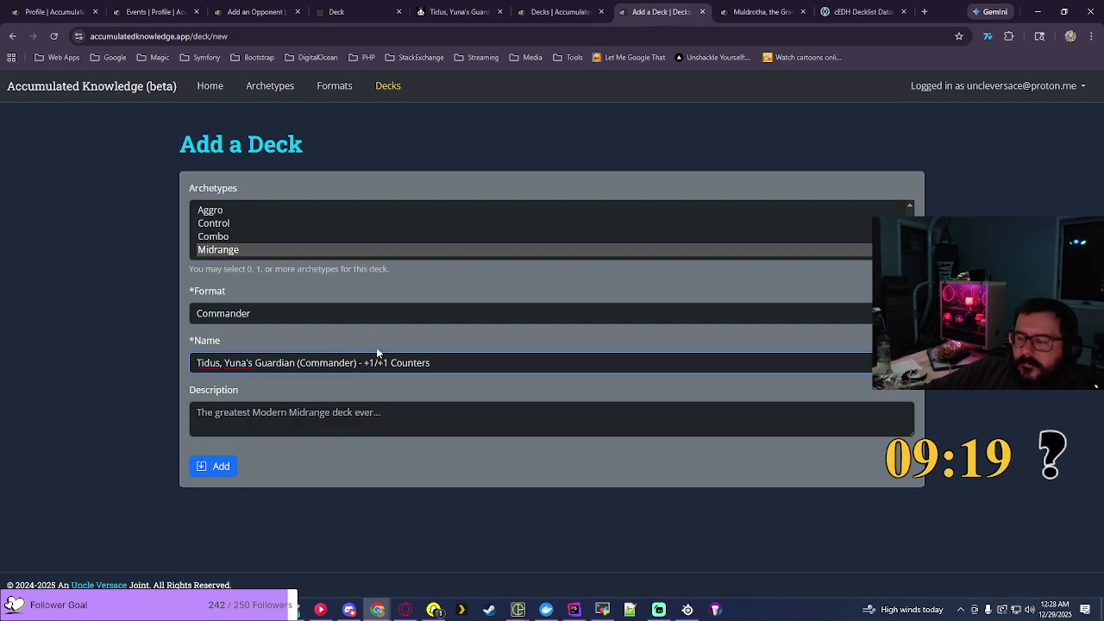
pyautogui.press('BackSpace')
pyautogui.press('BackSpace')
pyautogui.press('BackSpace')
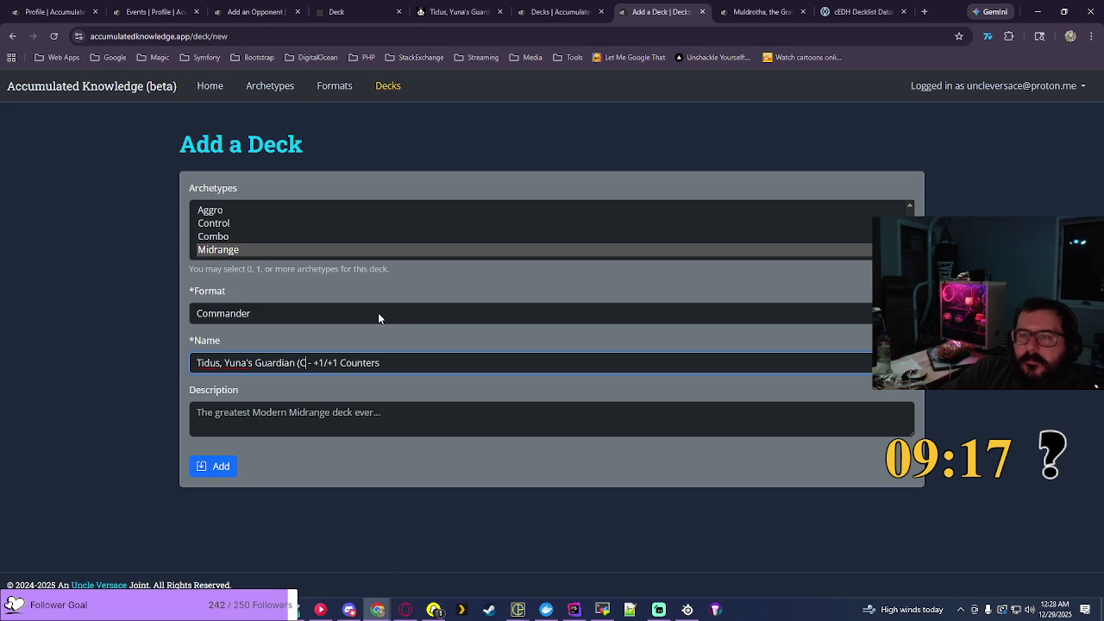
pyautogui.press('BackSpace')
pyautogui.press('BackSpace')
pyautogui.press('BackSpace')
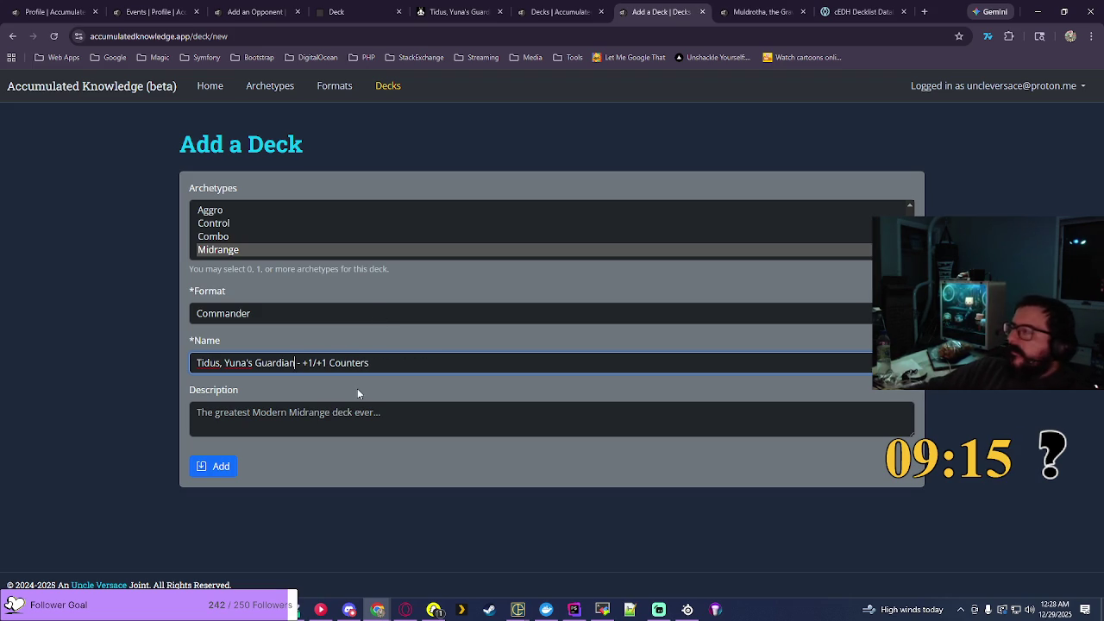
pyautogui.click(220, 466)
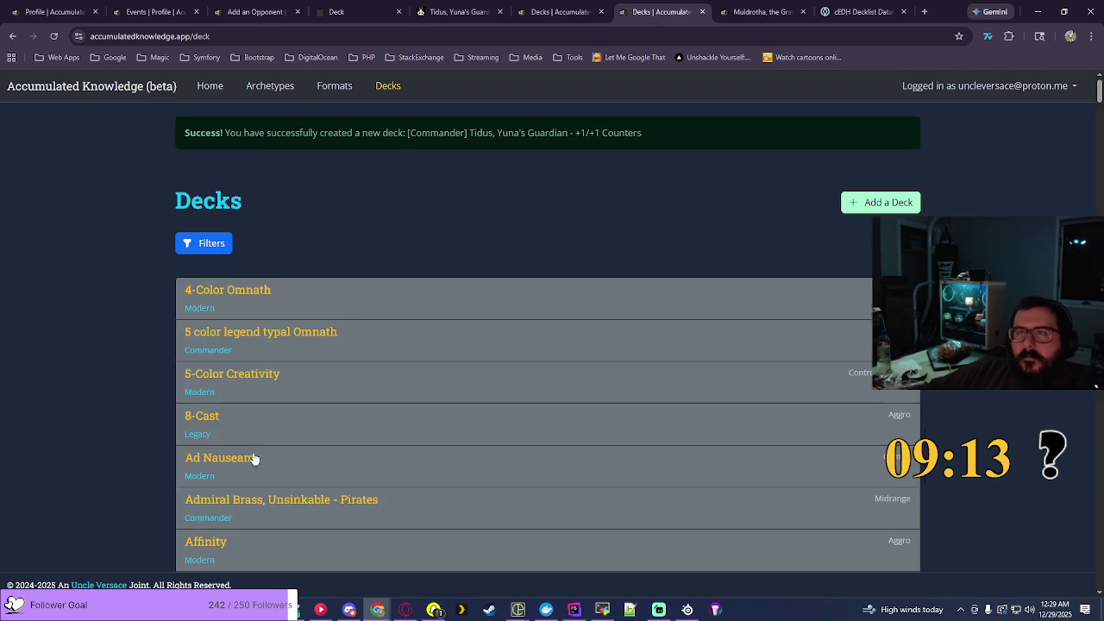
pyautogui.click(255, 11)
# Step: Give Match #4 opponent #2 on Tidus, Yuna's Guardian - +1/+1 Counters and save it
pyautogui.click(855, 256)
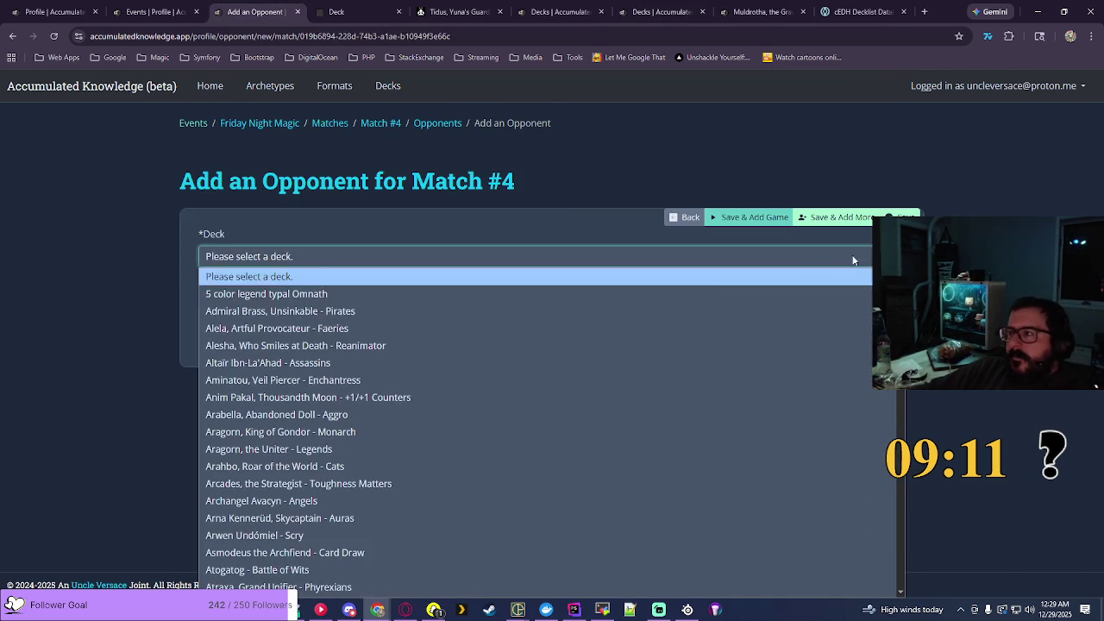
pyautogui.scroll(-20, 574, 414)
pyautogui.scroll(-15, 574, 413)
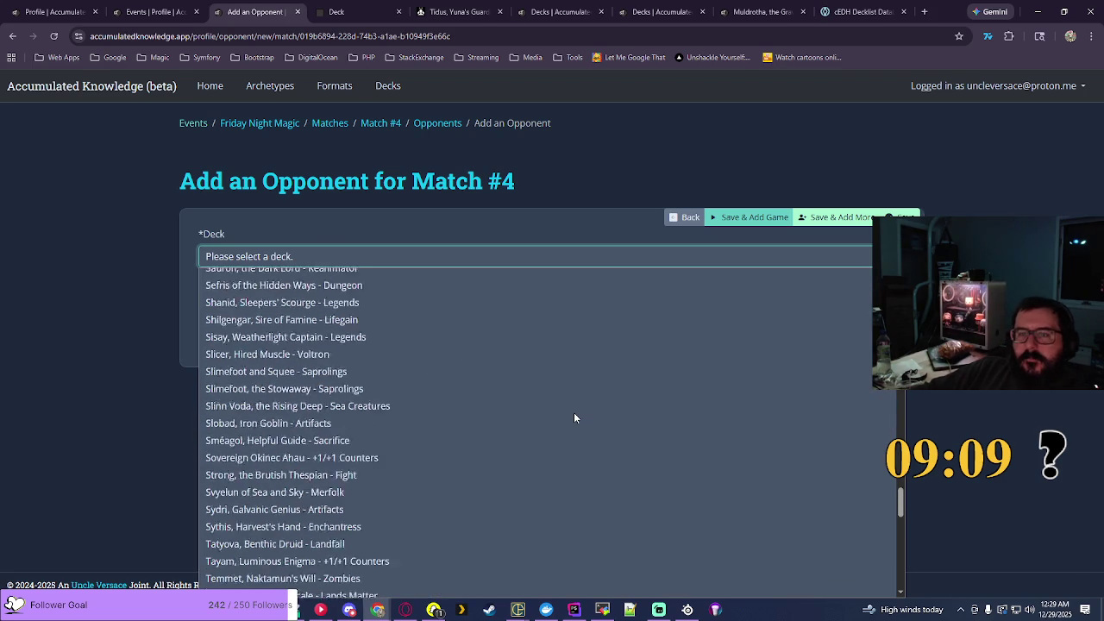
pyautogui.scroll(-5, 352, 529)
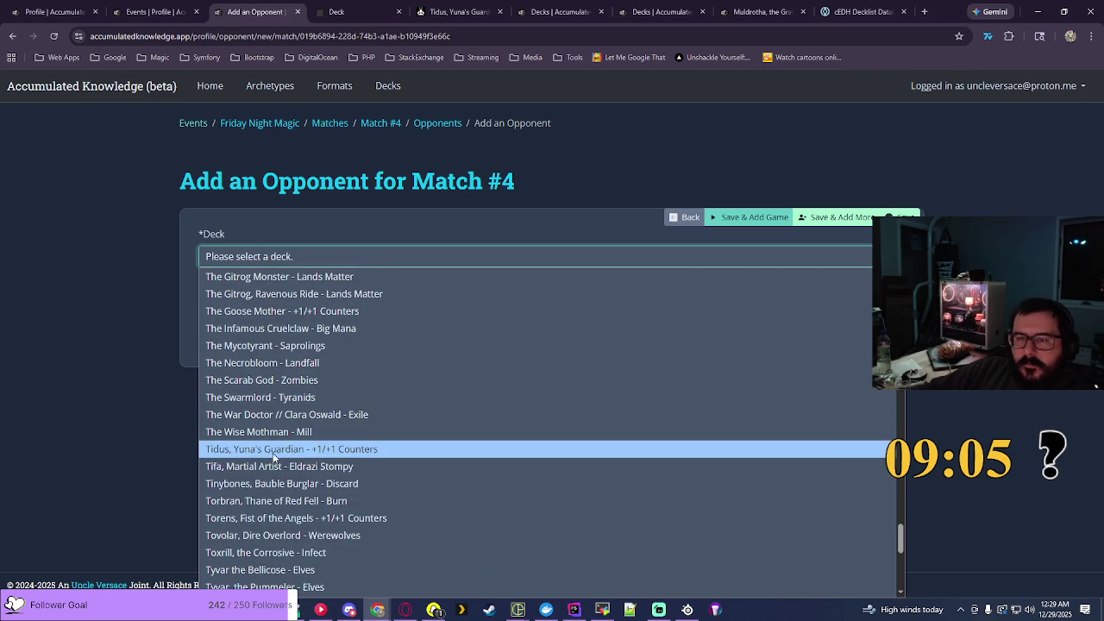
pyautogui.click(275, 450)
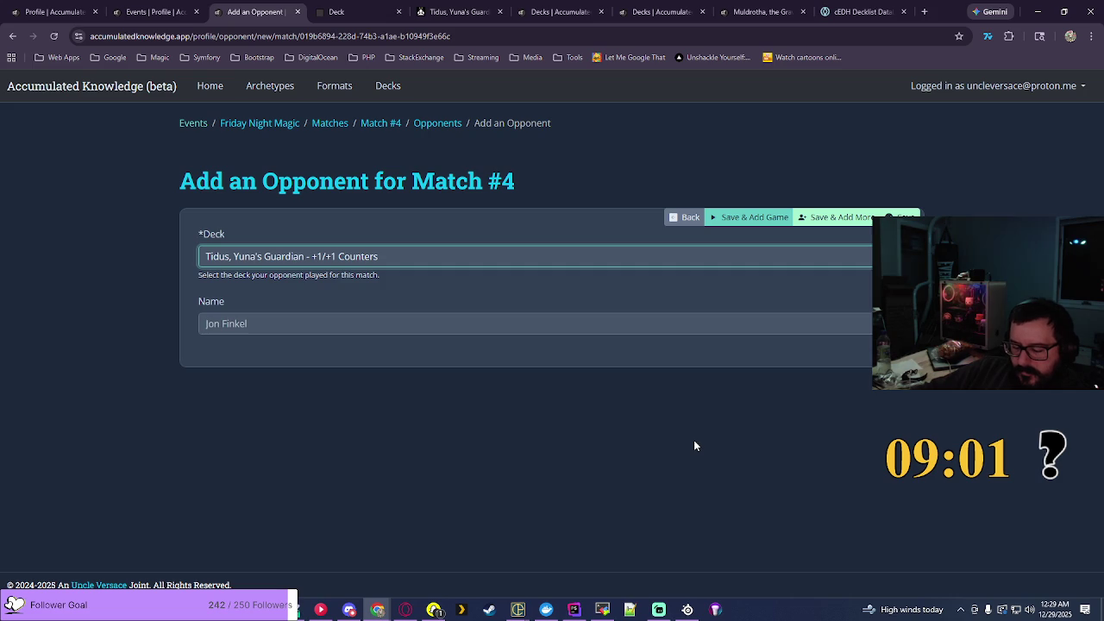
pyautogui.click(760, 222)
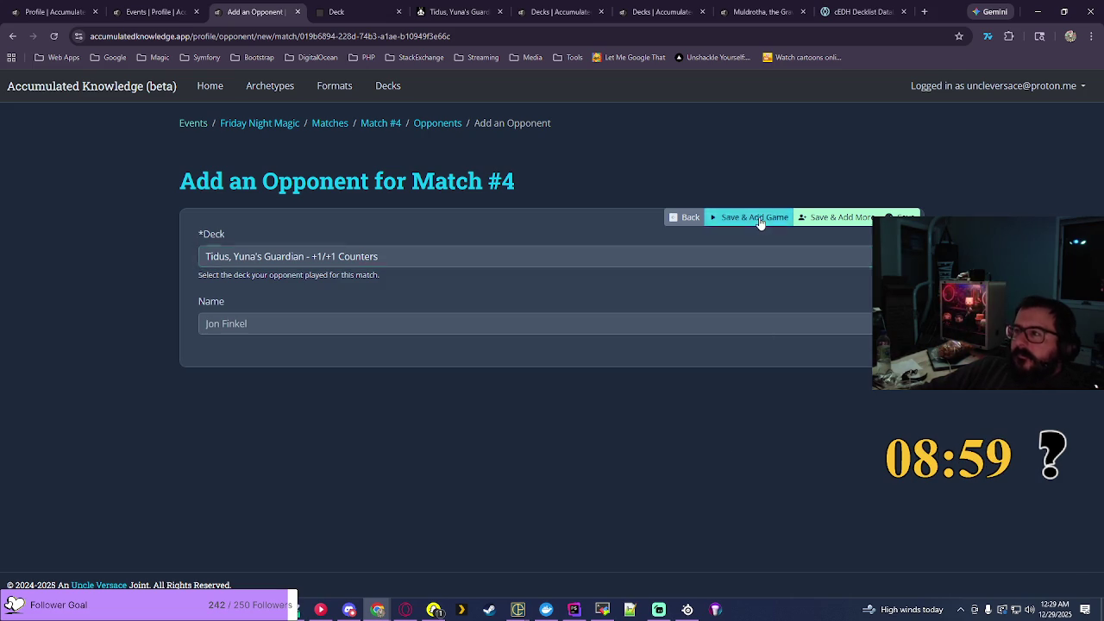
pyautogui.click(251, 377)
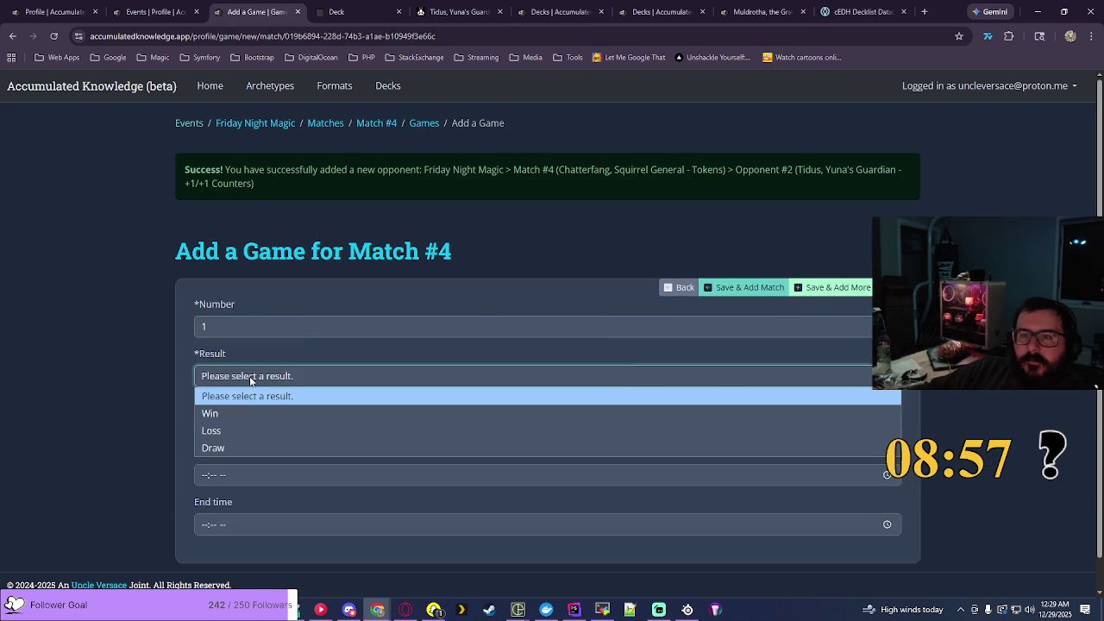
# Step: Record the game as a Win starting at 08:21 PM
pyautogui.click(210, 413)
pyautogui.scroll(-1, 552, 345)
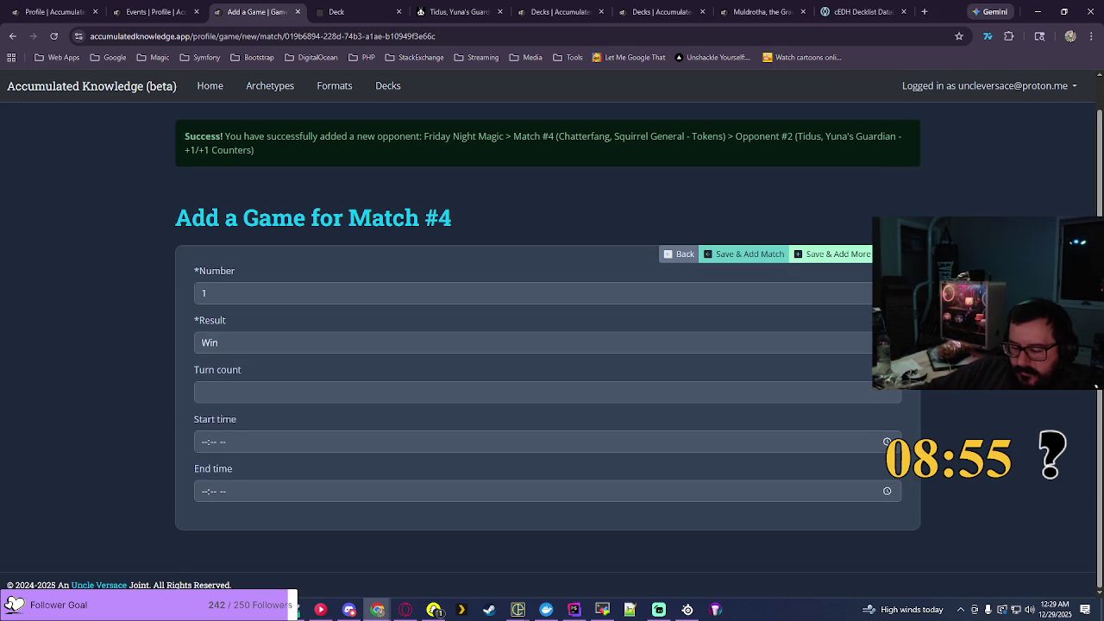
pyautogui.click(886, 442)
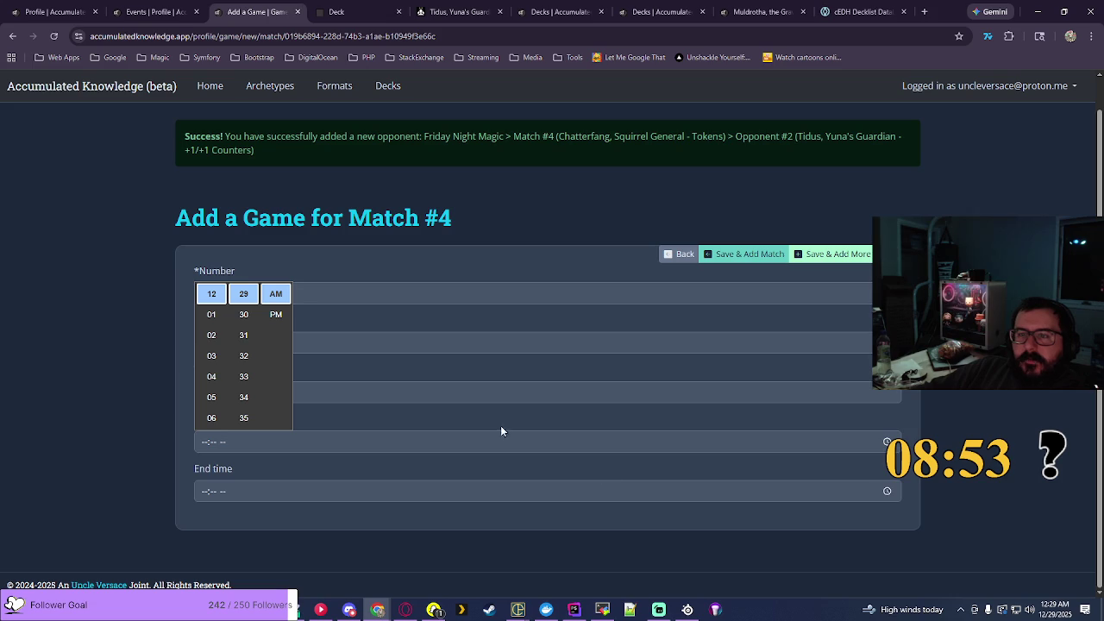
pyautogui.click(214, 396)
pyautogui.scroll(3, 246, 345)
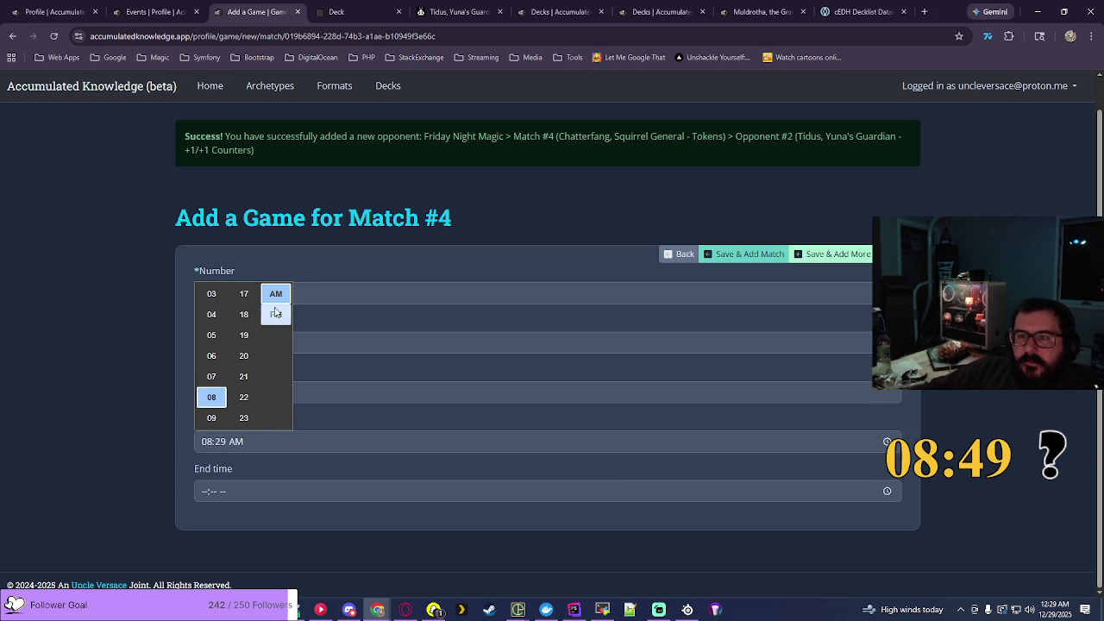
pyautogui.click(276, 314)
pyautogui.click(244, 376)
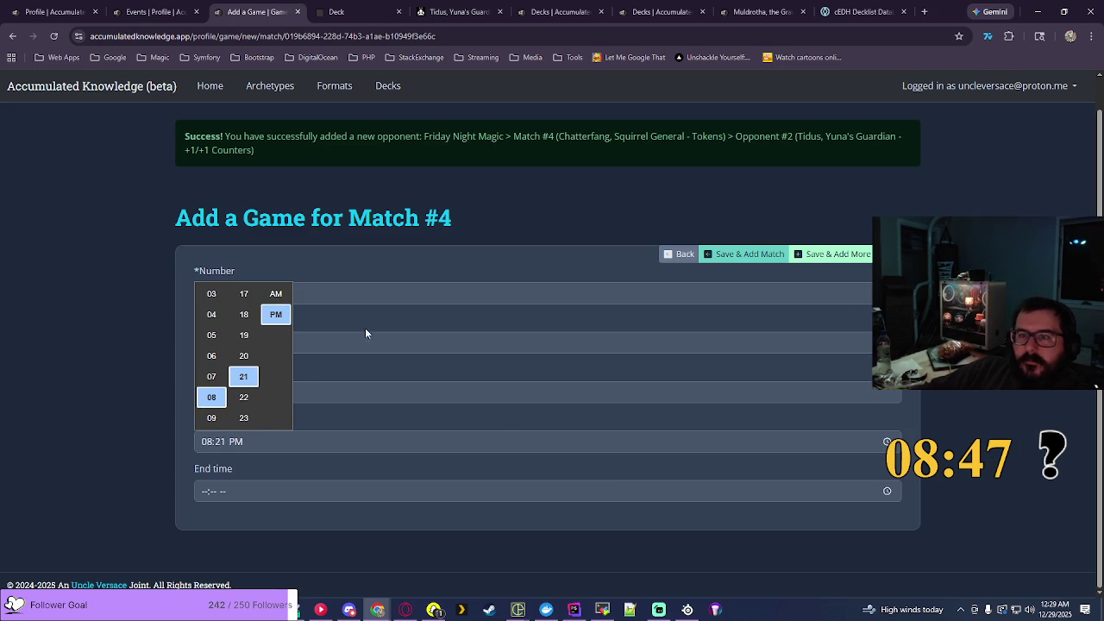
pyautogui.press('Return')
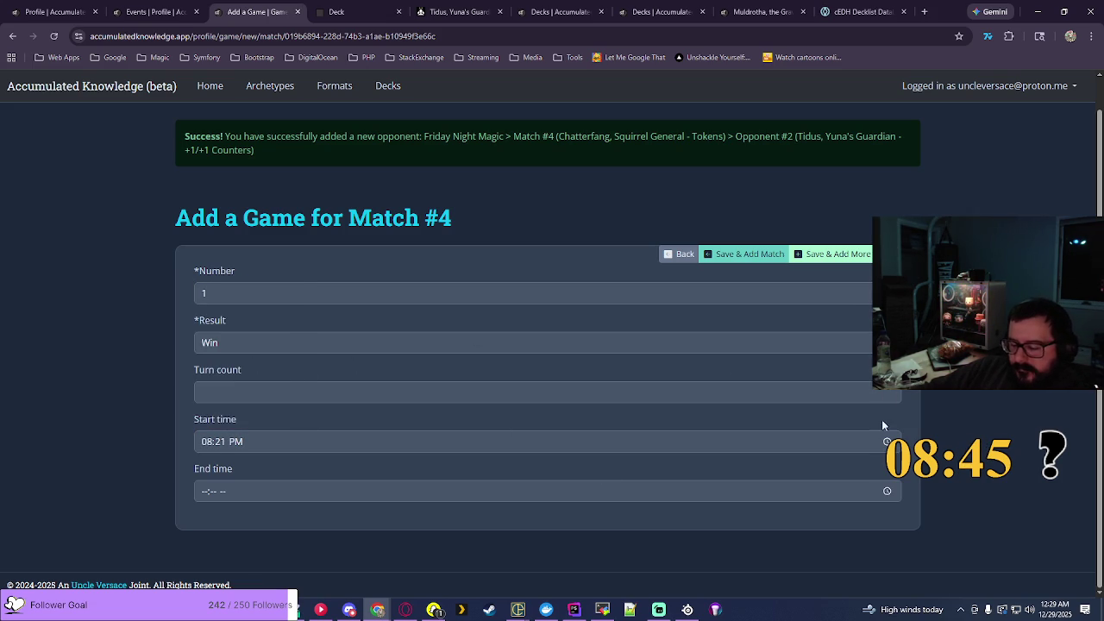
# Step: Set the end time to 09:12 PM and save the game, starting a new match
pyautogui.click(887, 491)
pyautogui.scroll(-1, 214, 408)
pyautogui.click(210, 431)
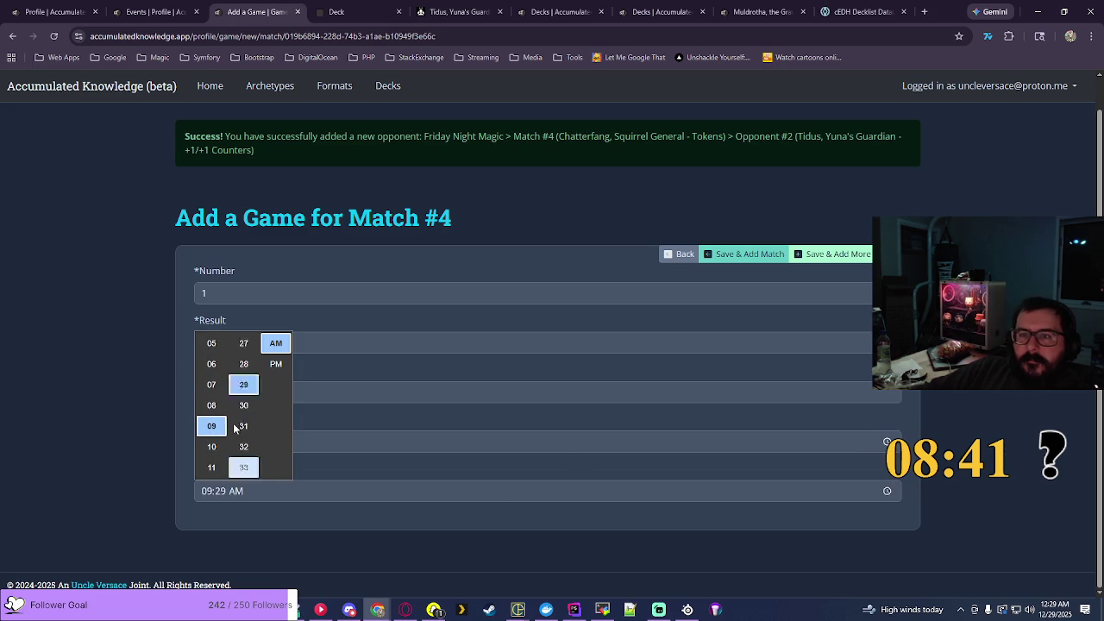
pyautogui.scroll(4, 245, 371)
pyautogui.click(245, 346)
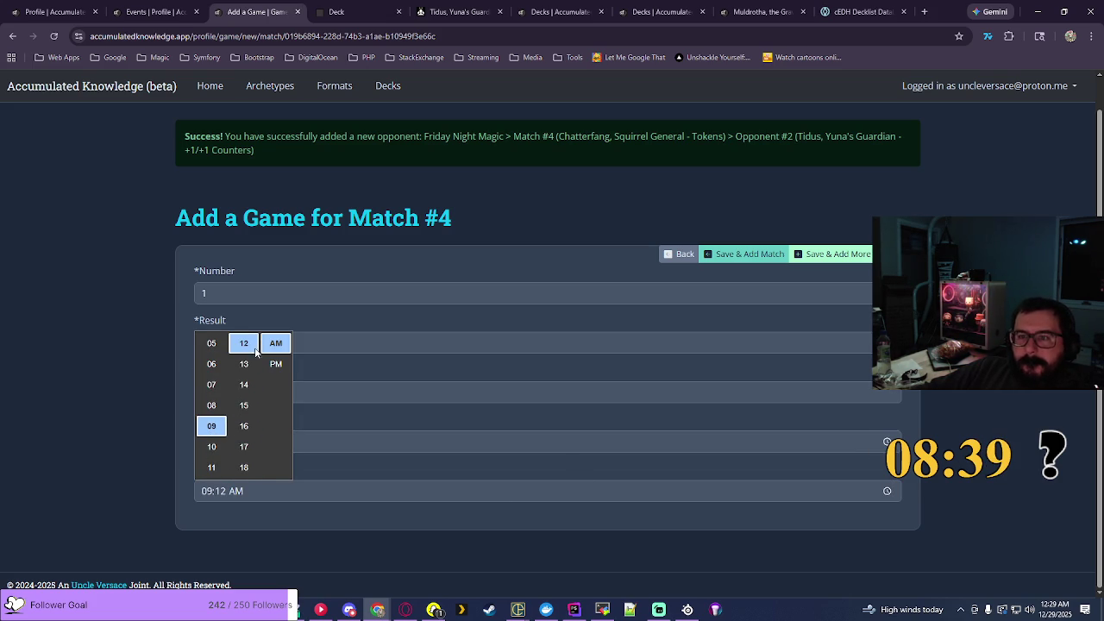
pyautogui.click(277, 365)
pyautogui.press('Return')
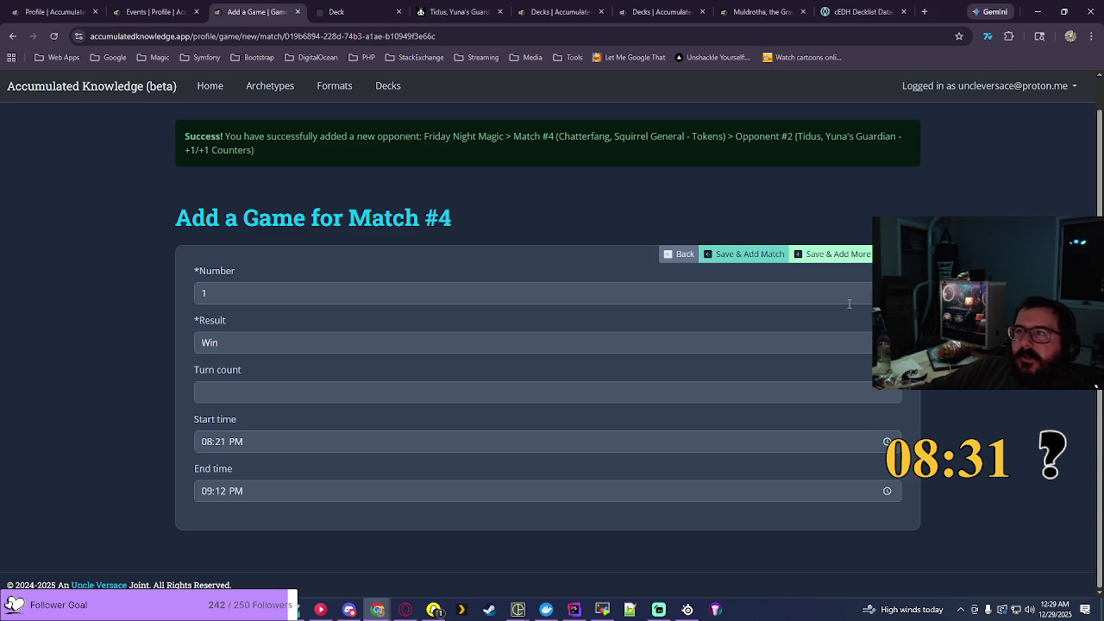
pyautogui.click(765, 255)
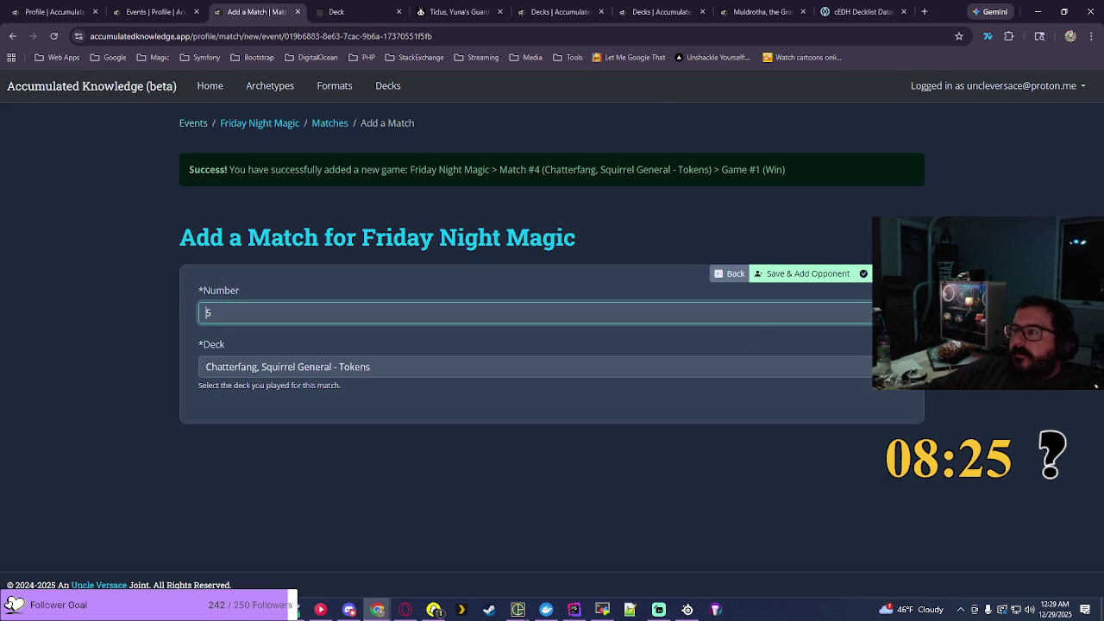
# Step: Save Match #5 with the Yuna, Grand Summoner - +1/+1 Counters deck
pyautogui.press('Tab')
pyautogui.hotkey('alt', 'Down')
pyautogui.scroll(-20, 552, 183)
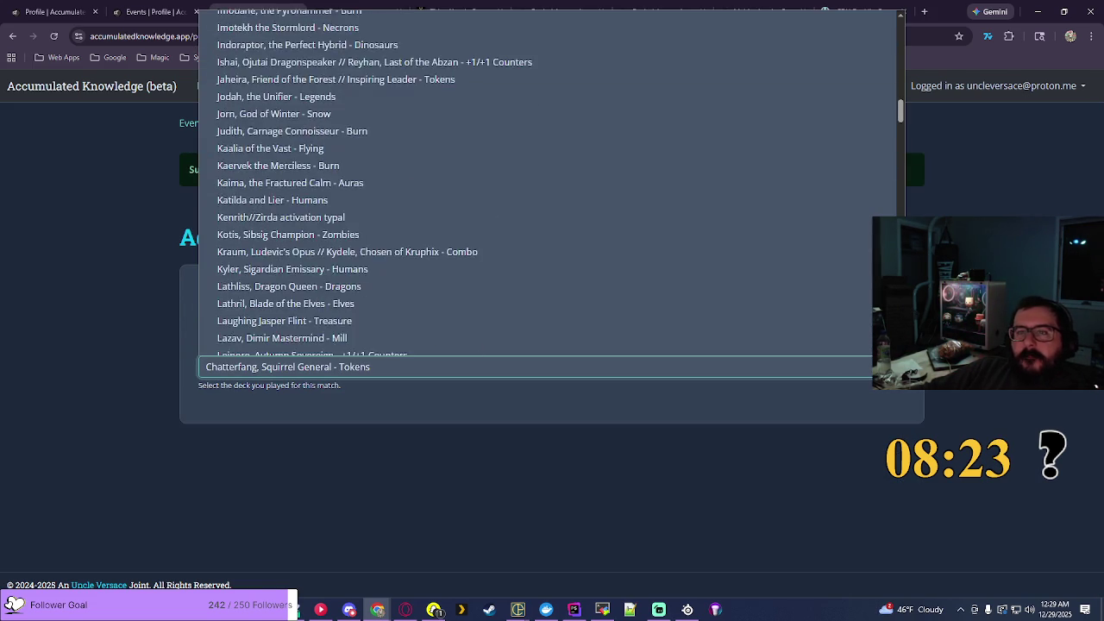
pyautogui.scroll(-10, 552, 183)
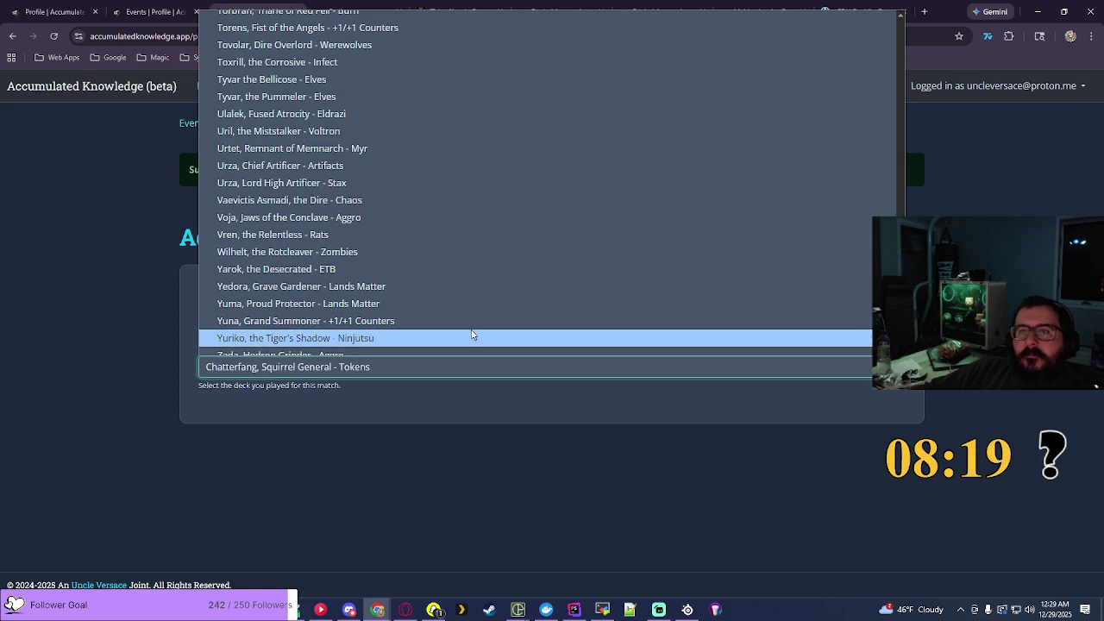
pyautogui.click(797, 321)
pyautogui.click(799, 274)
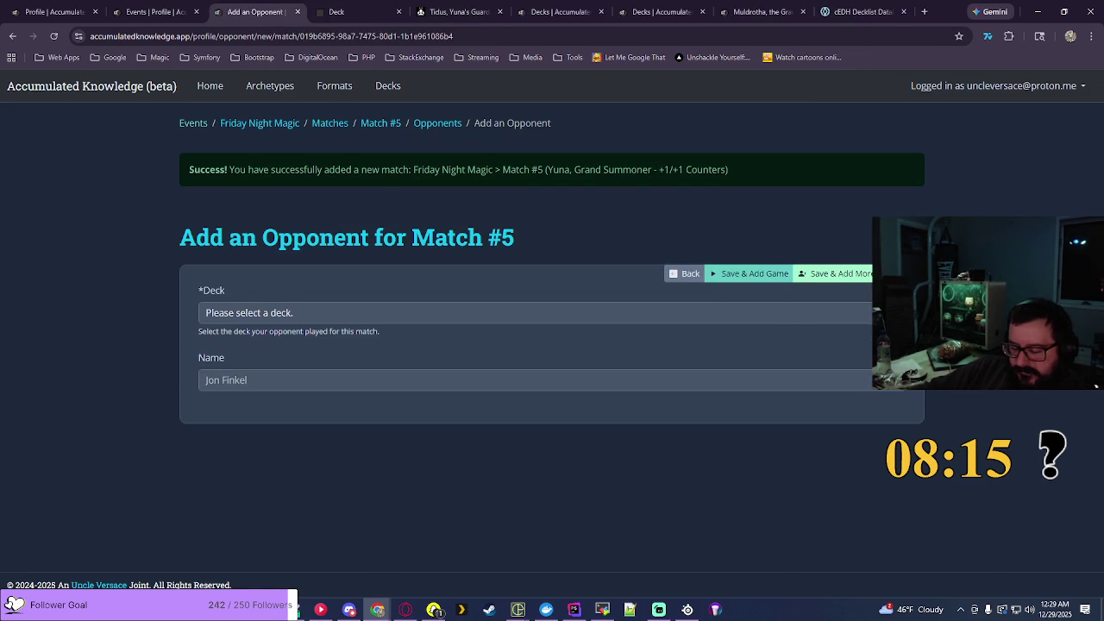
# Step: Add an opponent playing Sydri, Galvanic Genius - Artifacts and save to add another
pyautogui.click(738, 313)
pyautogui.scroll(-10, 737, 241)
pyautogui.scroll(-10, 737, 239)
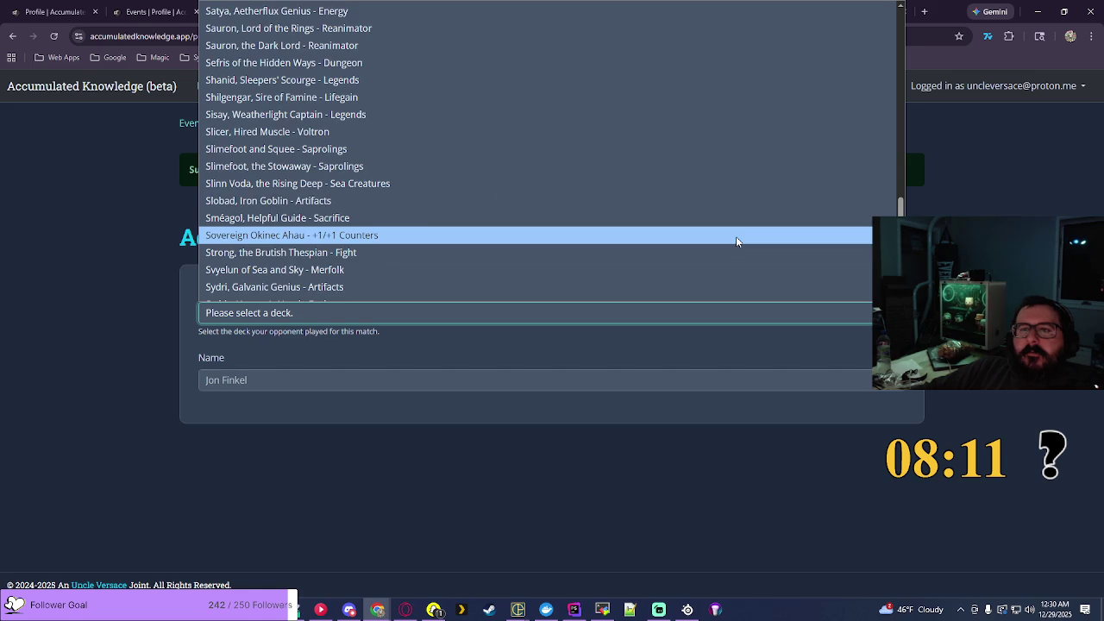
pyautogui.scroll(-3, 736, 236)
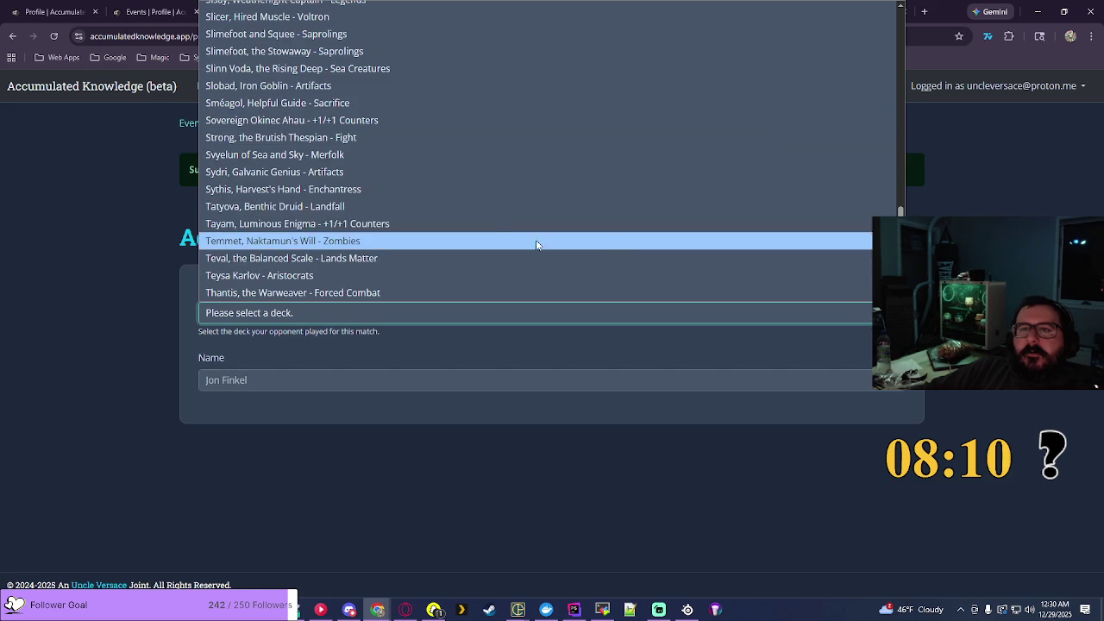
pyautogui.click(280, 177)
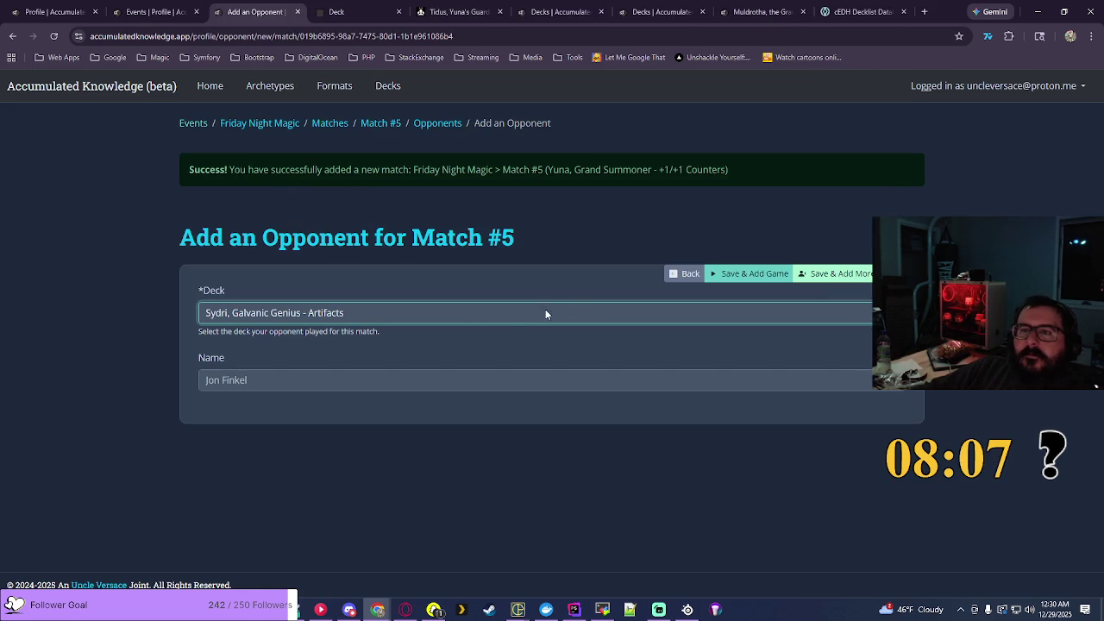
pyautogui.click(826, 274)
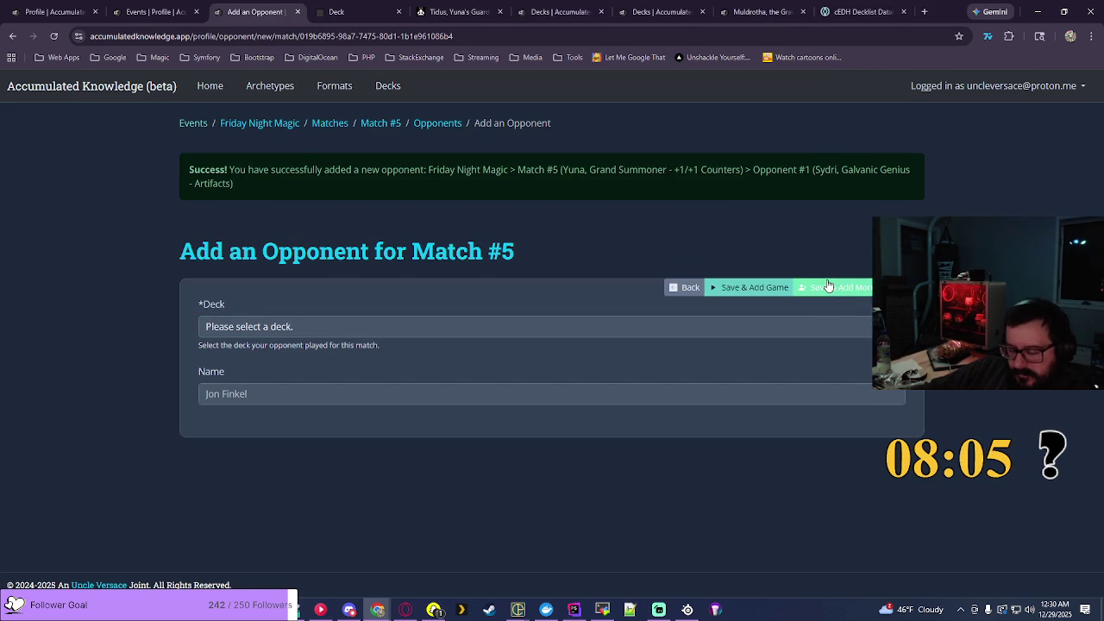
# Step: Add a second opponent on Tidus, Yuna's Guardian - +1/+1 Counters and proceed to the game form
pyautogui.click(837, 326)
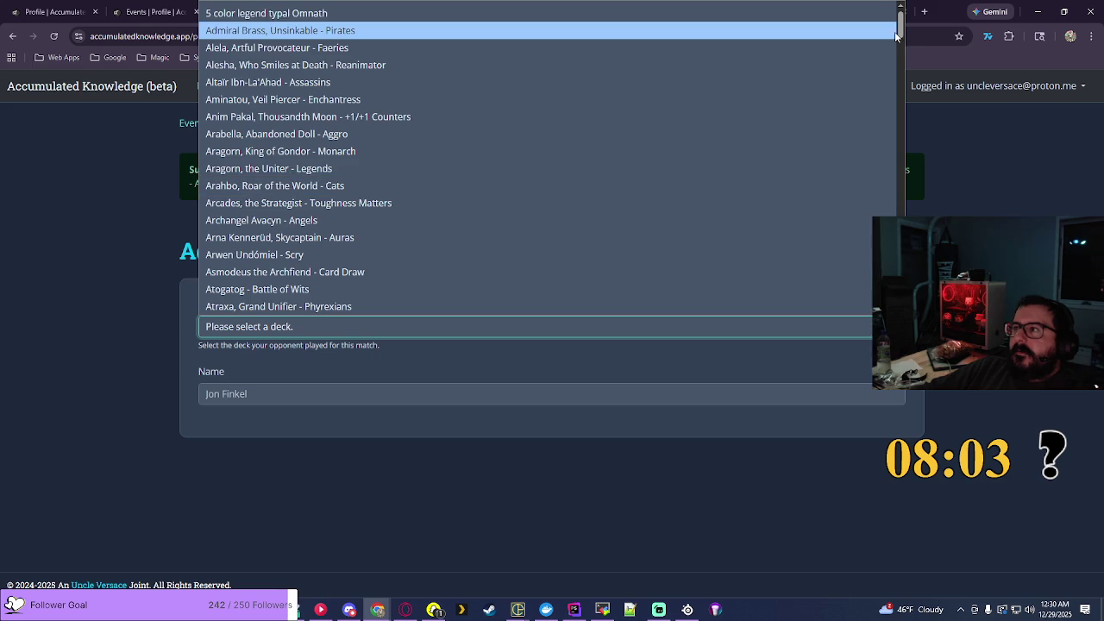
pyautogui.moveTo(901, 31); pyautogui.dragTo(901, 263)
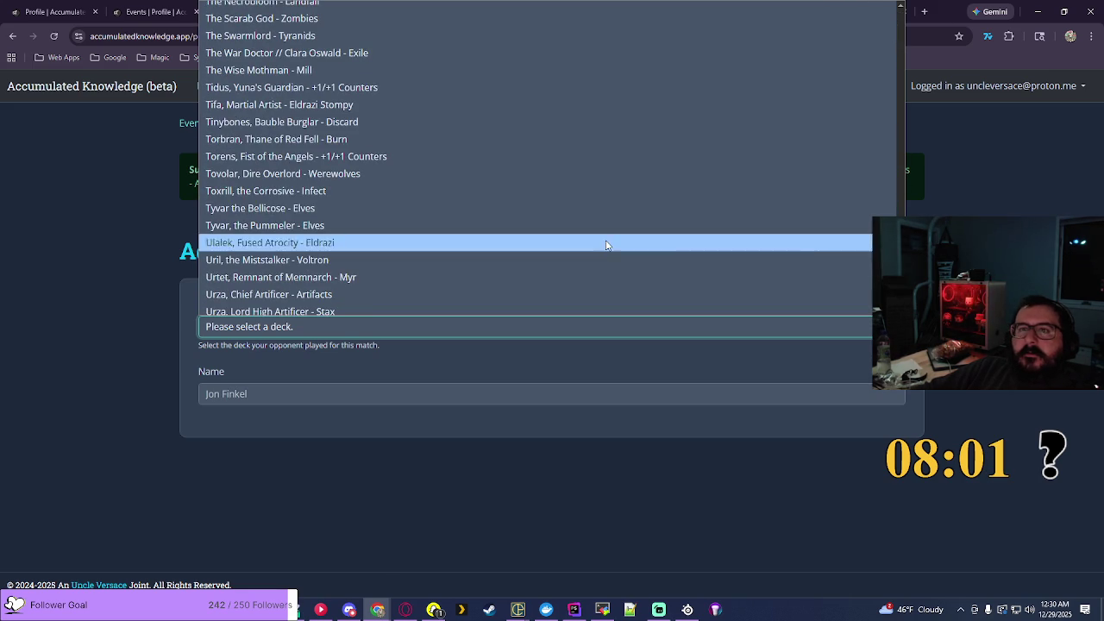
pyautogui.click(355, 87)
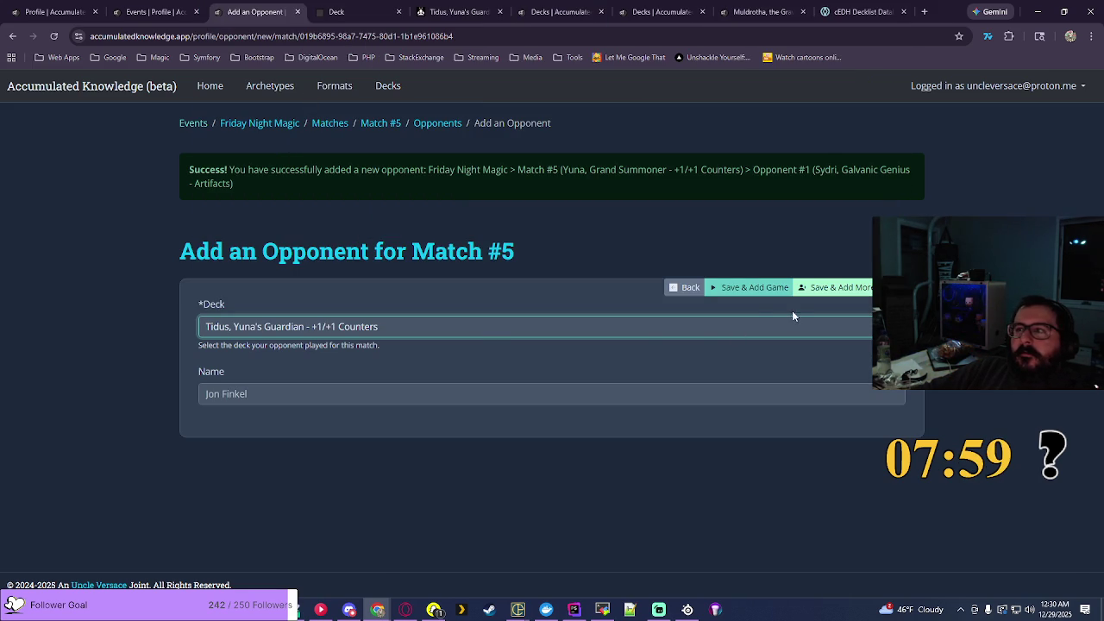
pyautogui.click(767, 295)
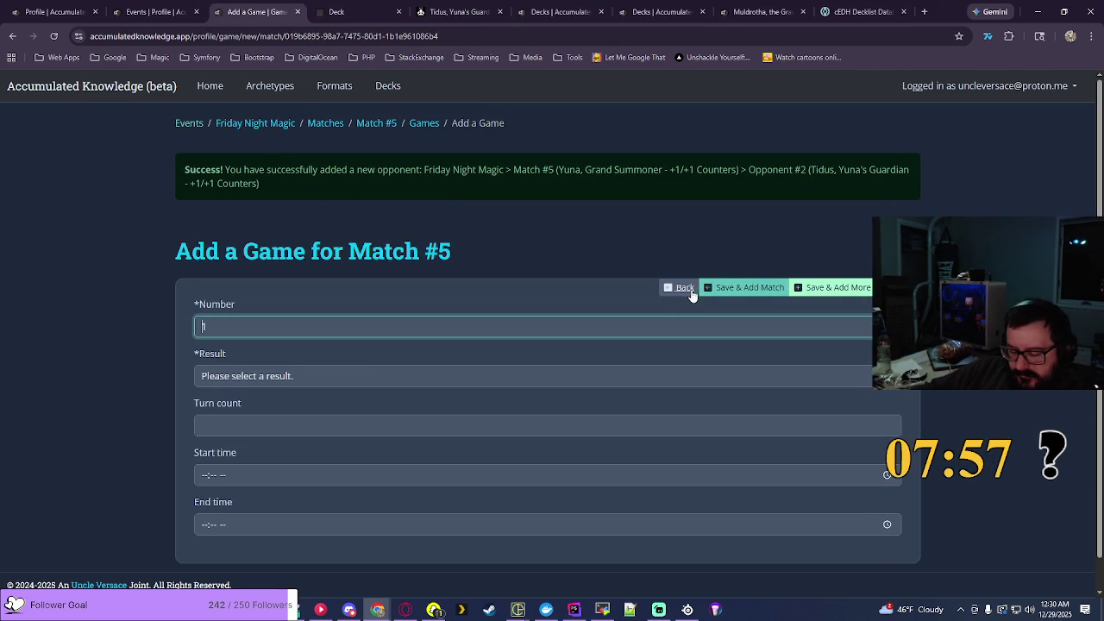
pyautogui.write('1')
# Step: Record the game as a Win with a start time of 09:17 PM
pyautogui.click(236, 385)
pyautogui.click(231, 417)
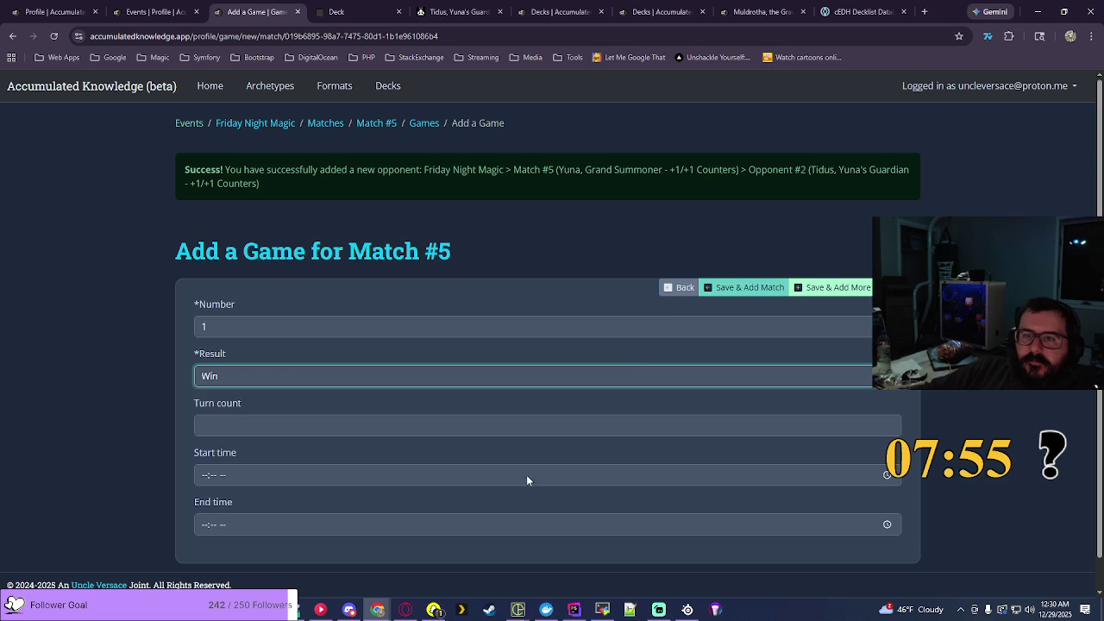
pyautogui.click(887, 476)
pyautogui.scroll(-2, 218, 417)
pyautogui.click(213, 411)
pyautogui.scroll(3, 236, 386)
pyautogui.scroll(3, 236, 386)
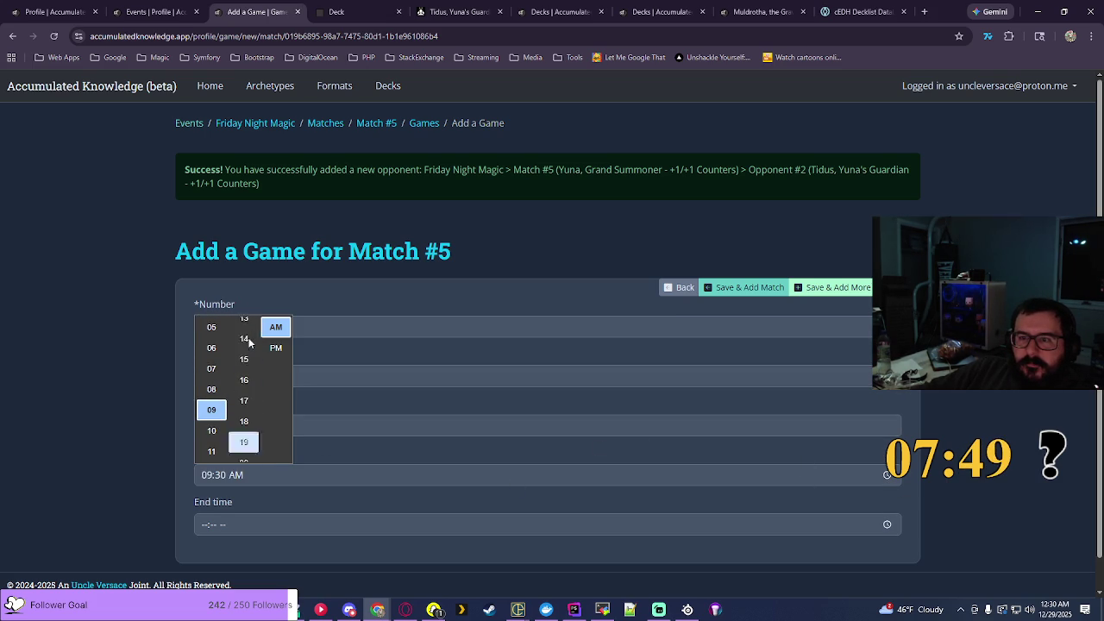
pyautogui.click(244, 393)
pyautogui.click(245, 411)
pyautogui.click(276, 348)
pyautogui.press('Return')
# Step: Set the end time to 09:58 PM, save game 1, and return to the Friday Night Magic matches
pyautogui.click(888, 524)
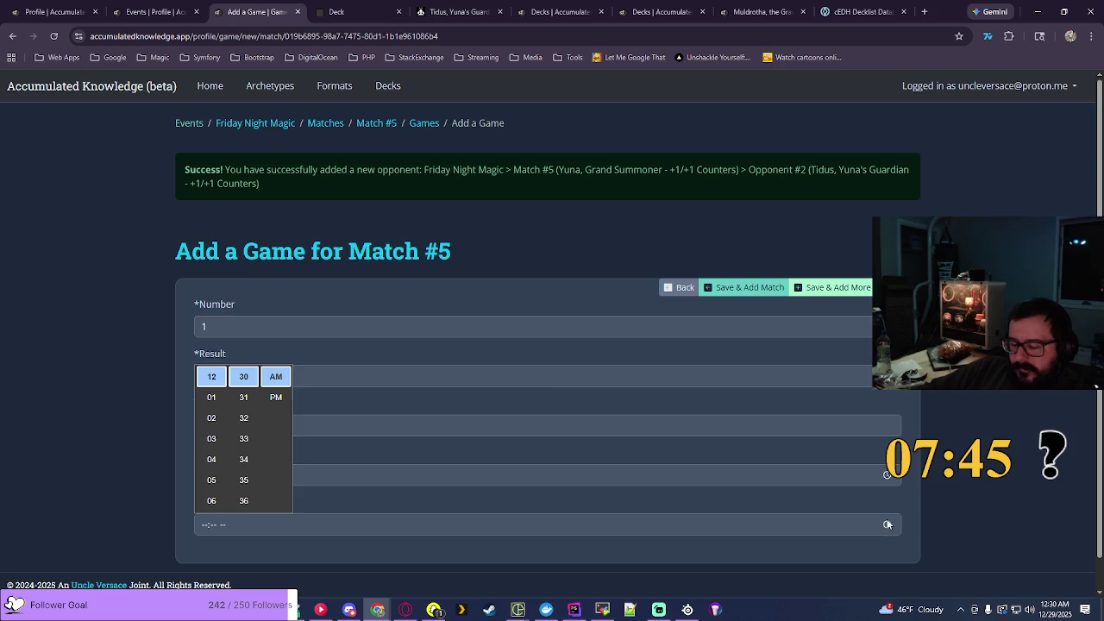
pyautogui.scroll(-3, 212, 427)
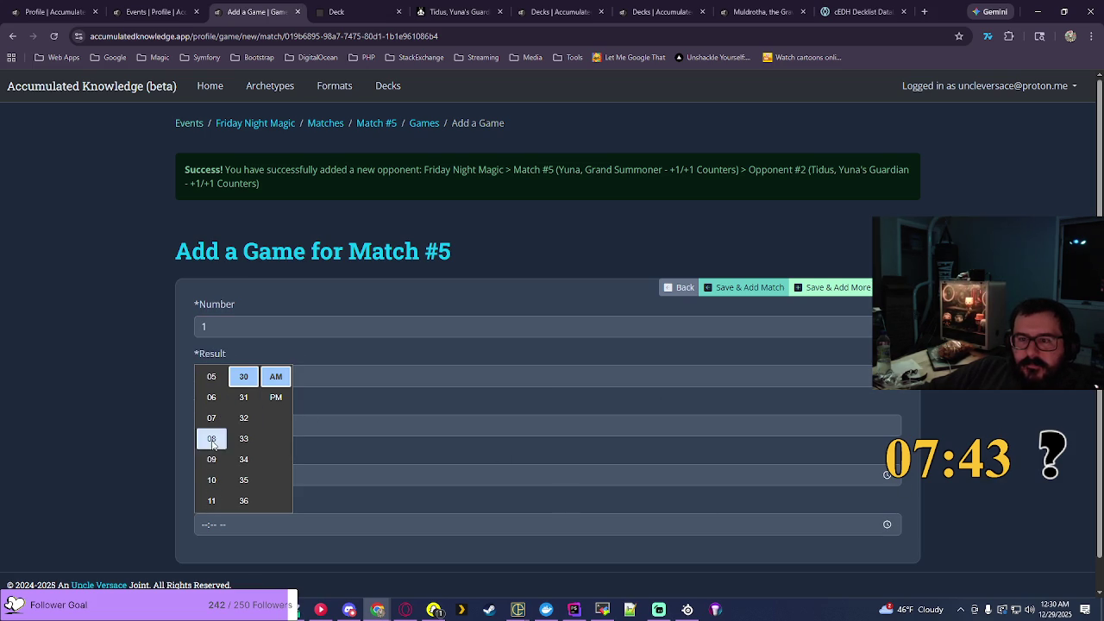
pyautogui.click(211, 460)
pyautogui.scroll(-5, 244, 457)
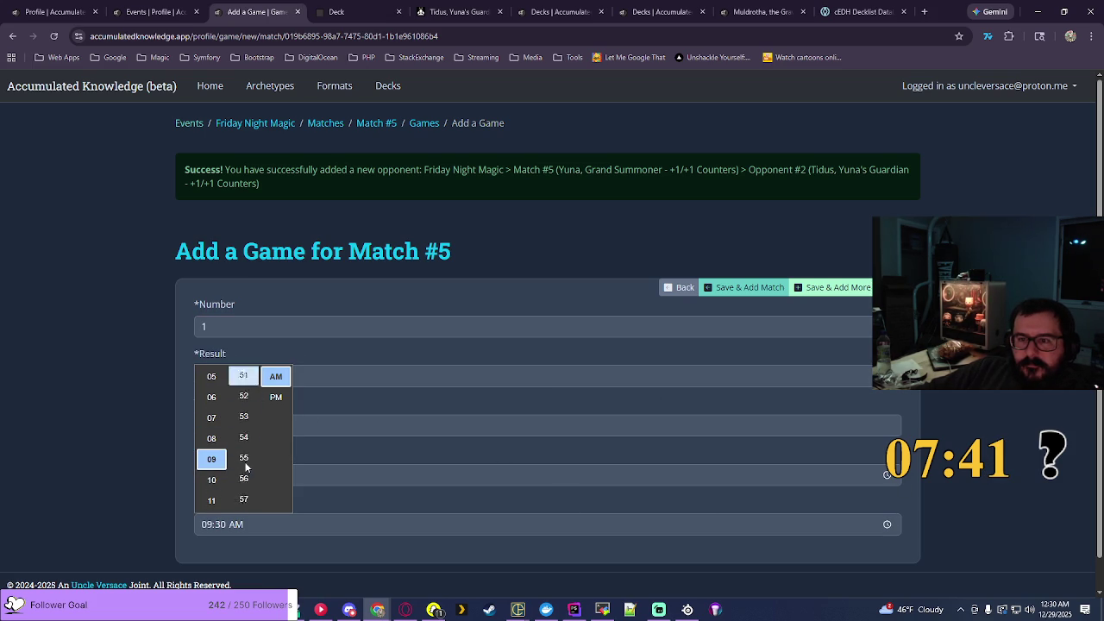
pyautogui.click(244, 496)
pyautogui.click(276, 397)
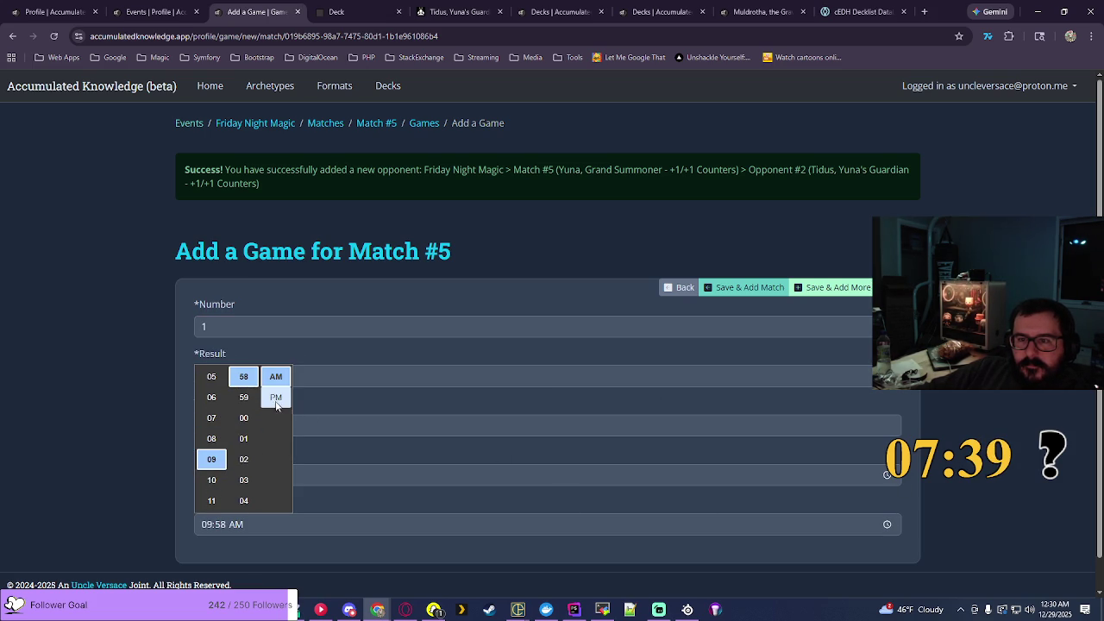
pyautogui.click(823, 453)
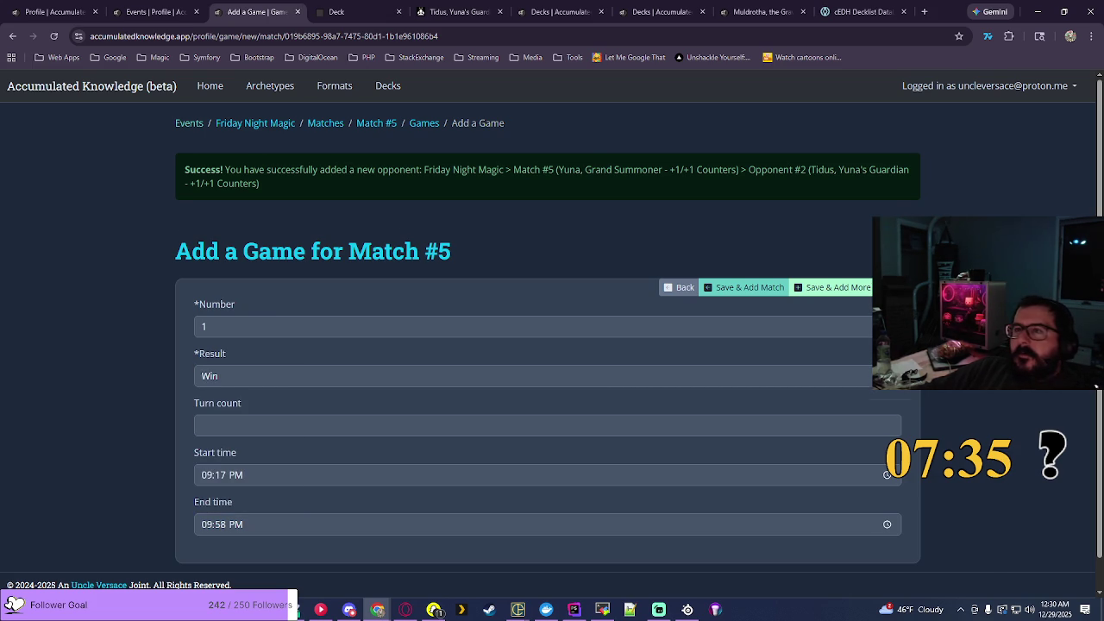
pyautogui.click(893, 287)
pyautogui.click(314, 124)
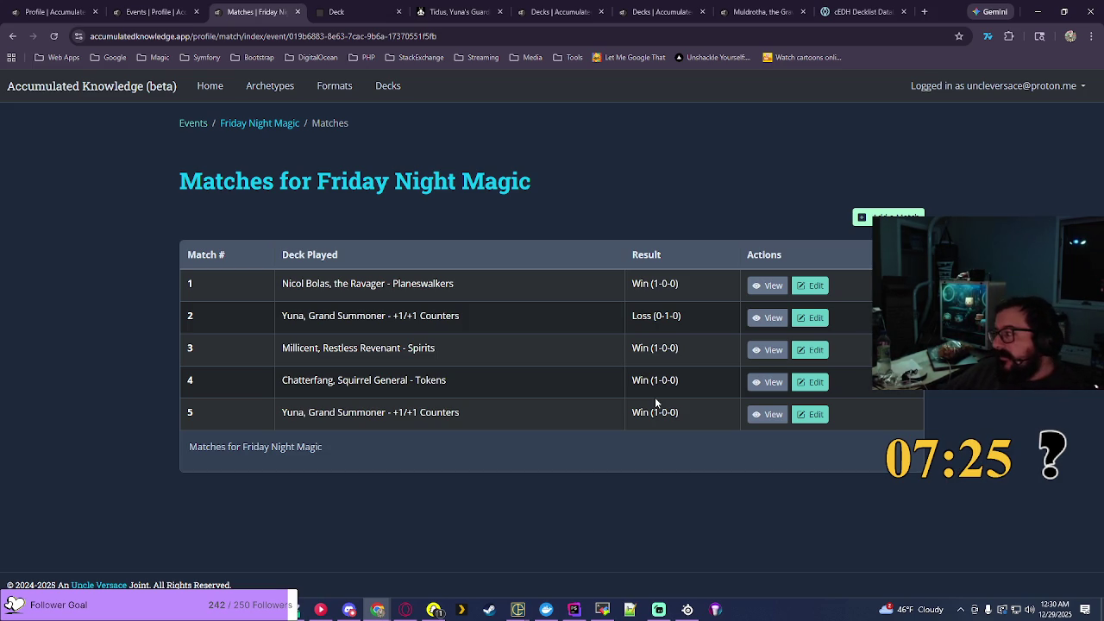
# Step: Show the recorded events list, topped by Friday Night Magic on 2025-05-30 at 6:00 pm
pyautogui.click(200, 7)
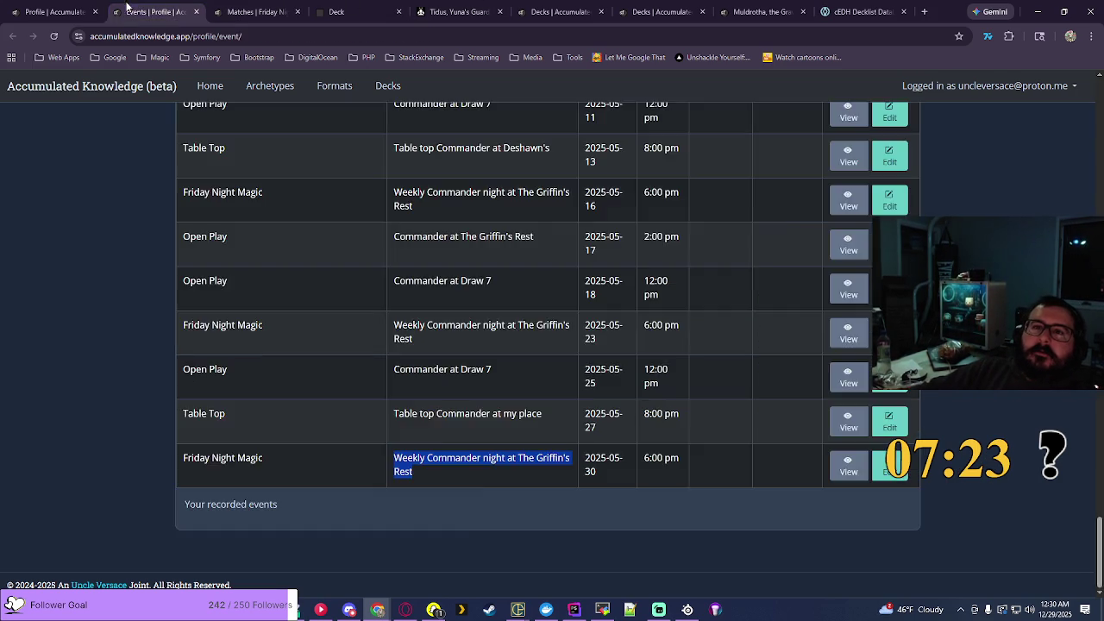
# Step: Filter the profile stats to Commander, then back to Competitive EDH (cEDH)
pyautogui.click(65, 13)
pyautogui.click(306, 352)
pyautogui.click(277, 379)
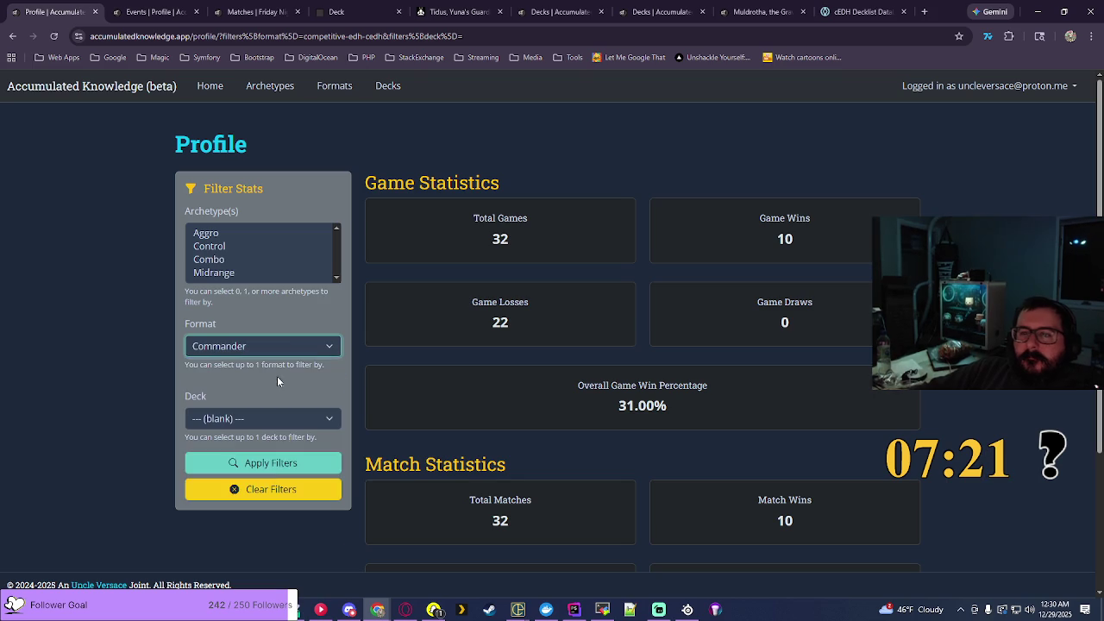
pyautogui.click(282, 466)
pyautogui.click(316, 354)
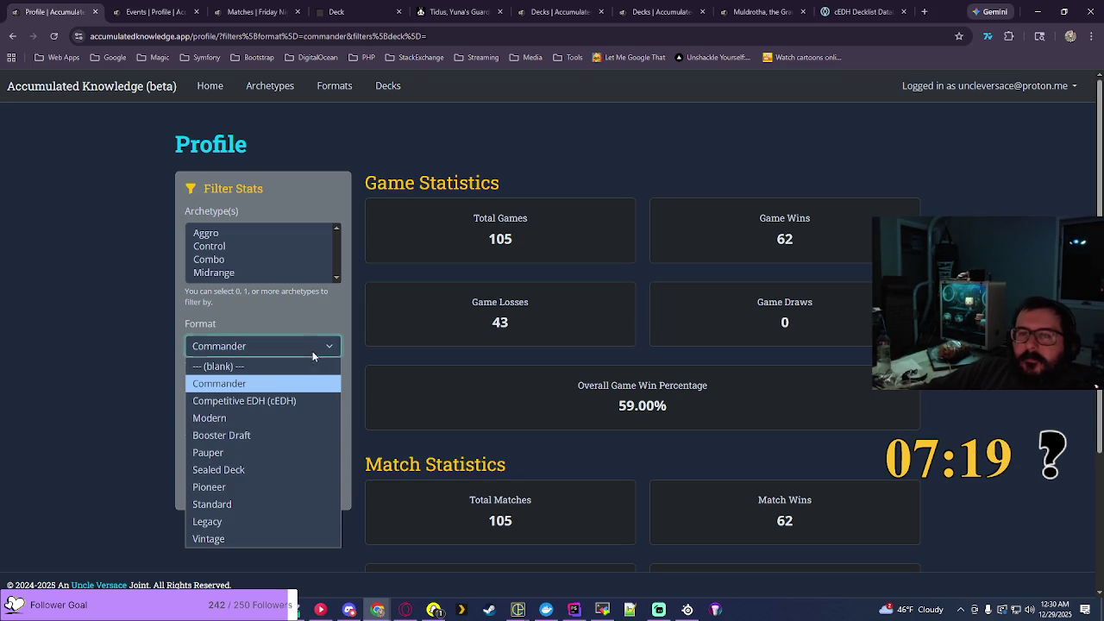
pyautogui.click(283, 397)
pyautogui.click(281, 460)
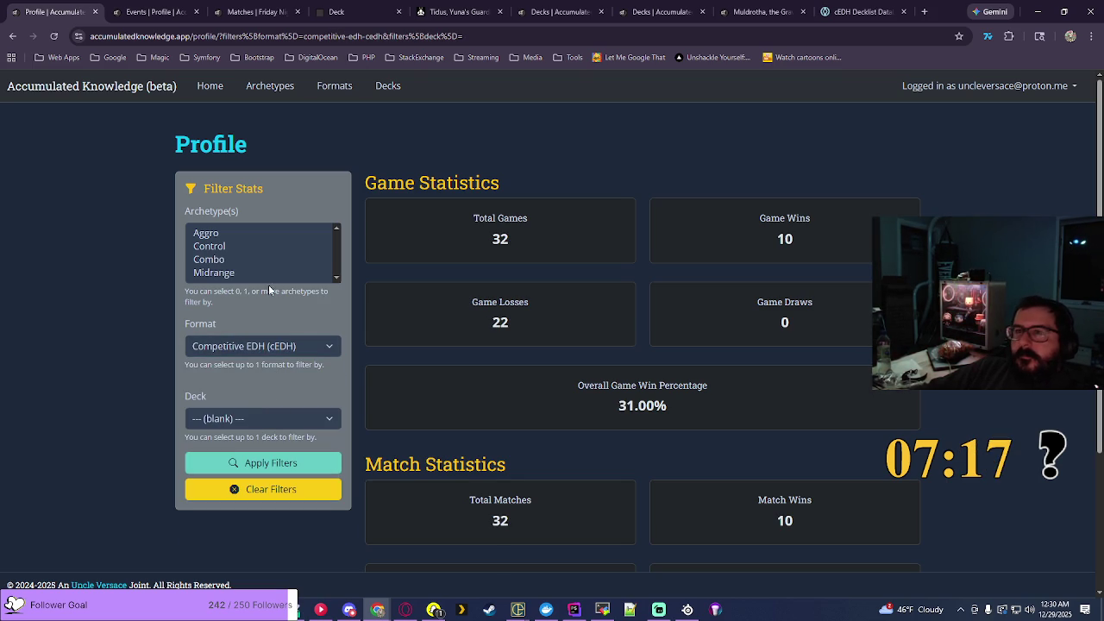
# Step: Return to the Friday Night Magic matches list showing four wins and one loss
pyautogui.click(155, 10)
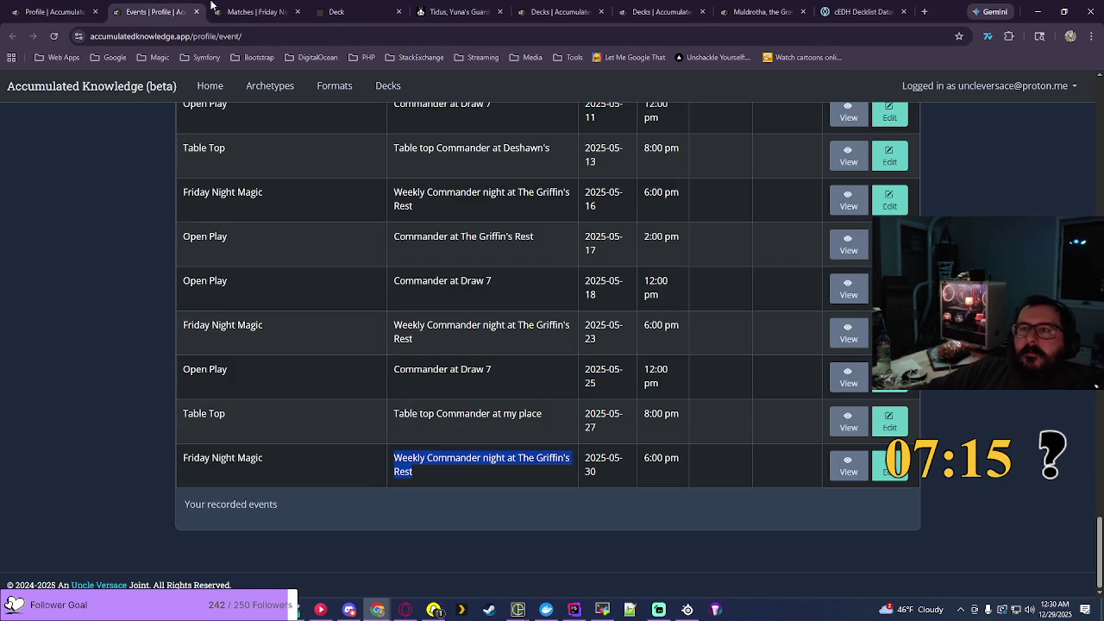
pyautogui.click(248, 7)
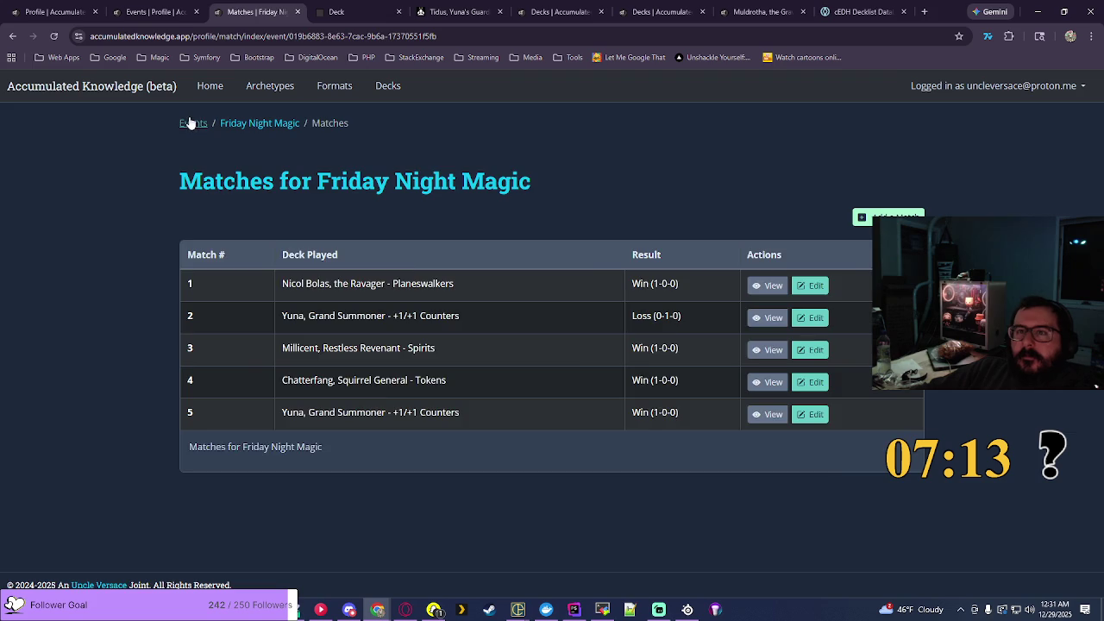
pyautogui.click(193, 123)
# Step: Add a new event named Table Top with the earlier Table Top event's description pasted in
pyautogui.click(859, 219)
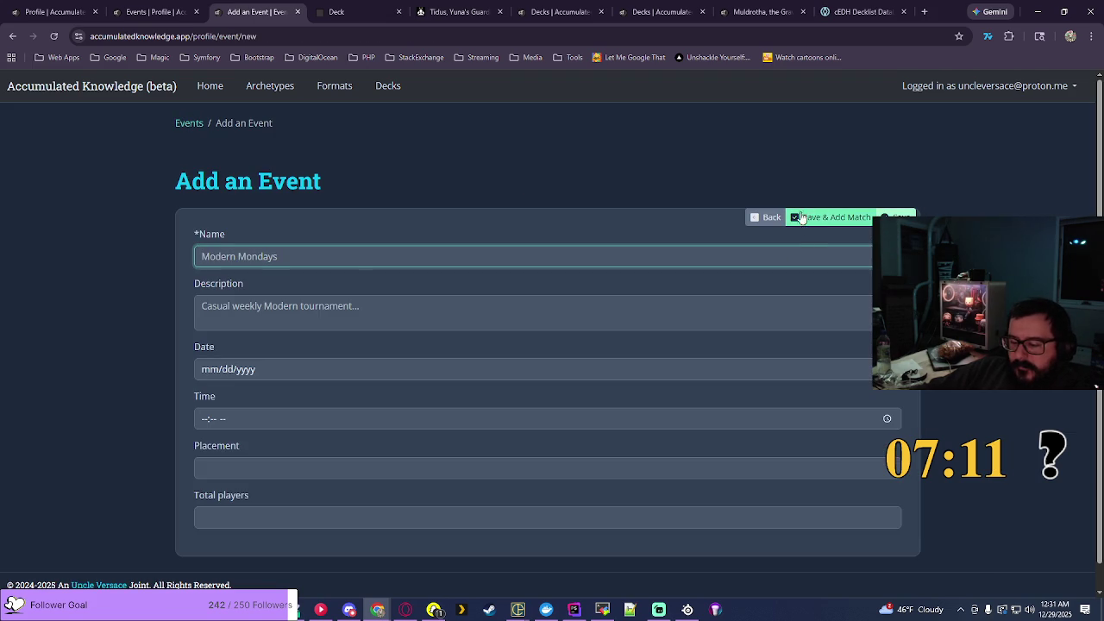
pyautogui.click(290, 256)
pyautogui.press('Down')
pyautogui.press('Down')
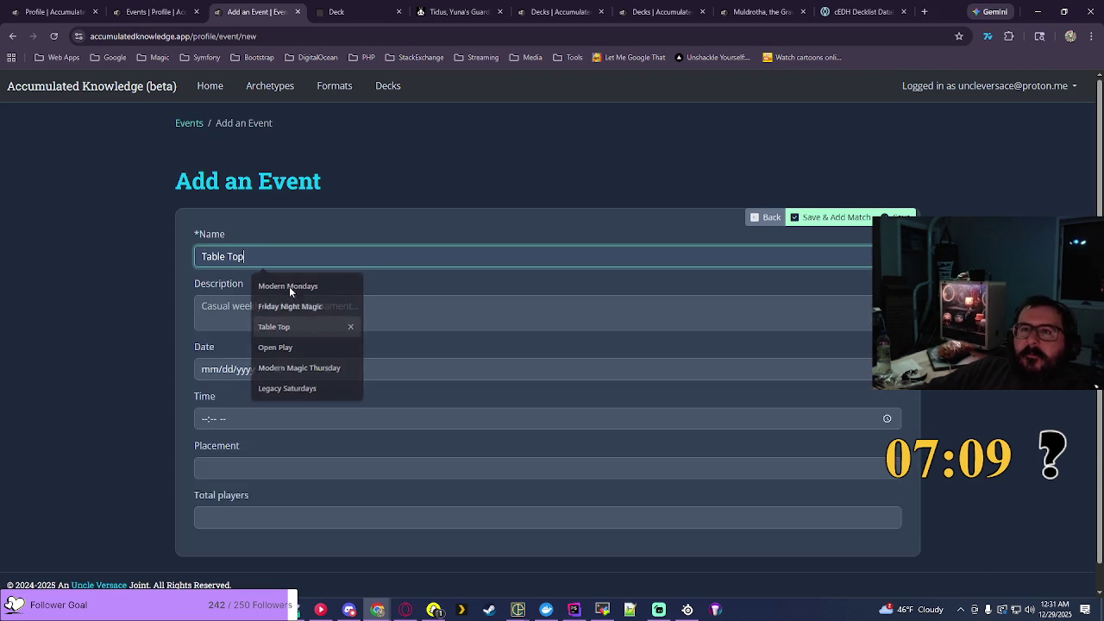
pyautogui.hotkey('ctrl', 'pageup')
pyautogui.moveTo(562, 418); pyautogui.dragTo(423, 418)
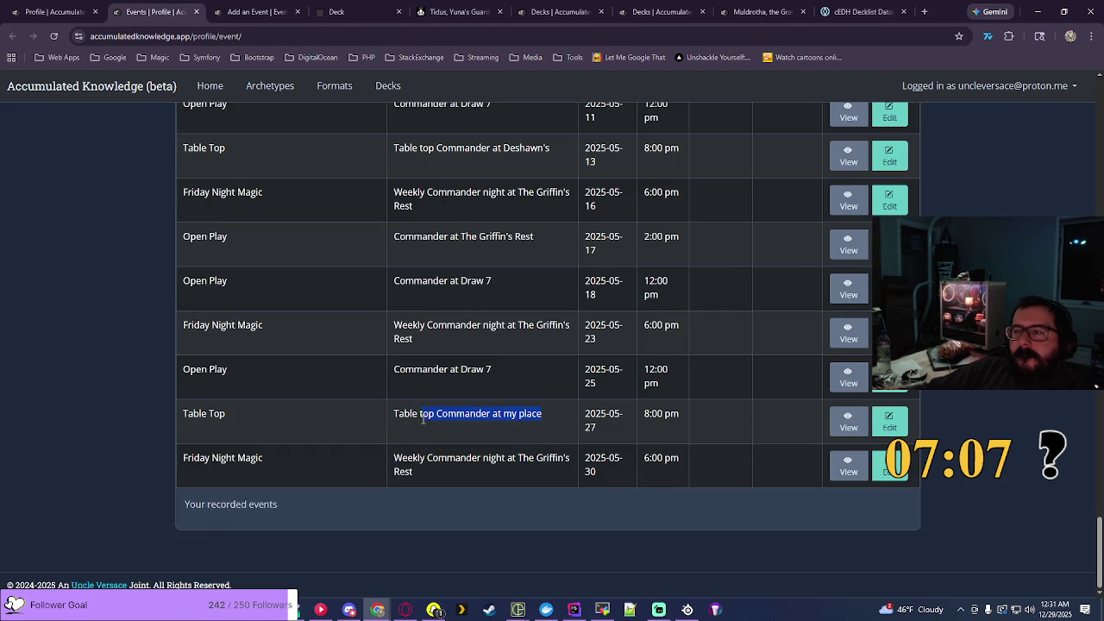
pyautogui.click(255, 12)
pyautogui.click(313, 305)
pyautogui.write('Table top Commander at my place')
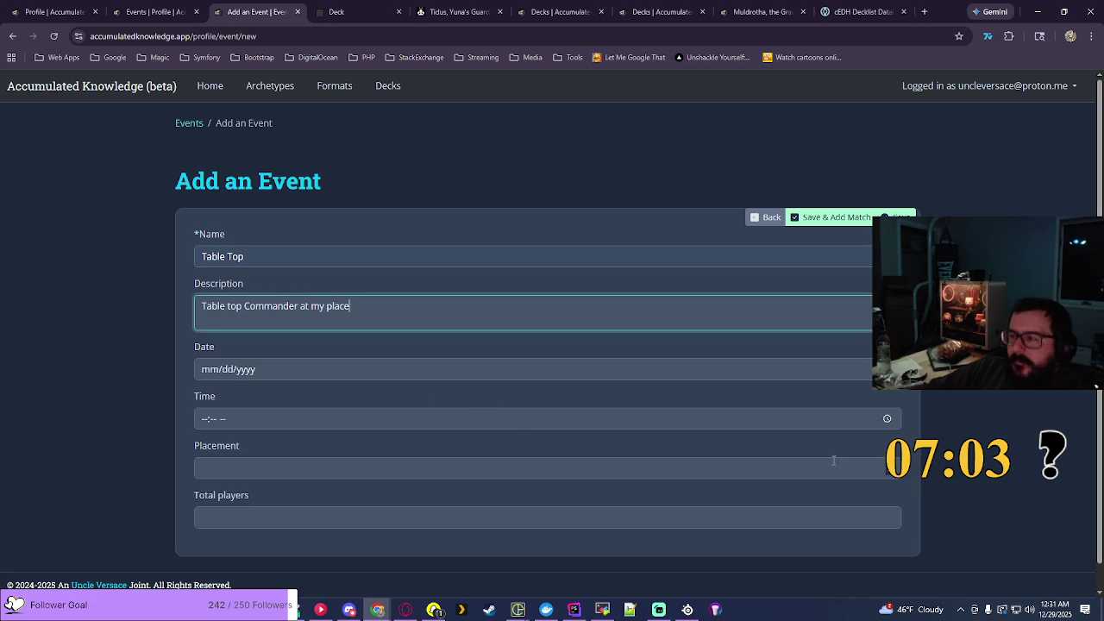
pyautogui.press('Tab')
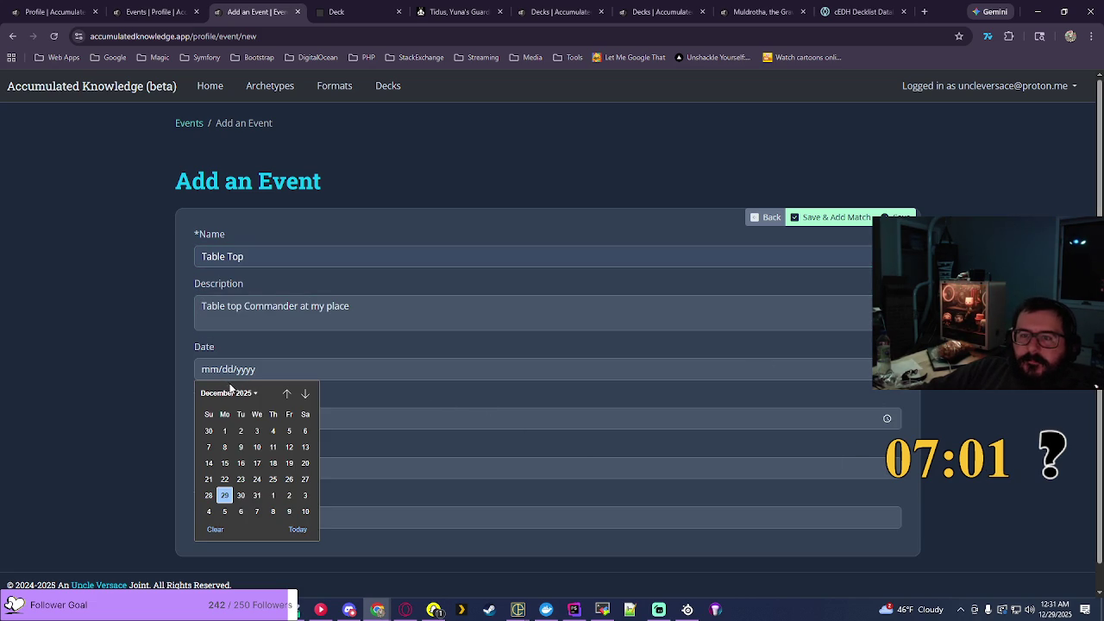
# Step: Date the event 06/26/2025 at 07:30 PM, then save it and start its first match
pyautogui.click(228, 392)
pyautogui.click(245, 451)
pyautogui.click(272, 479)
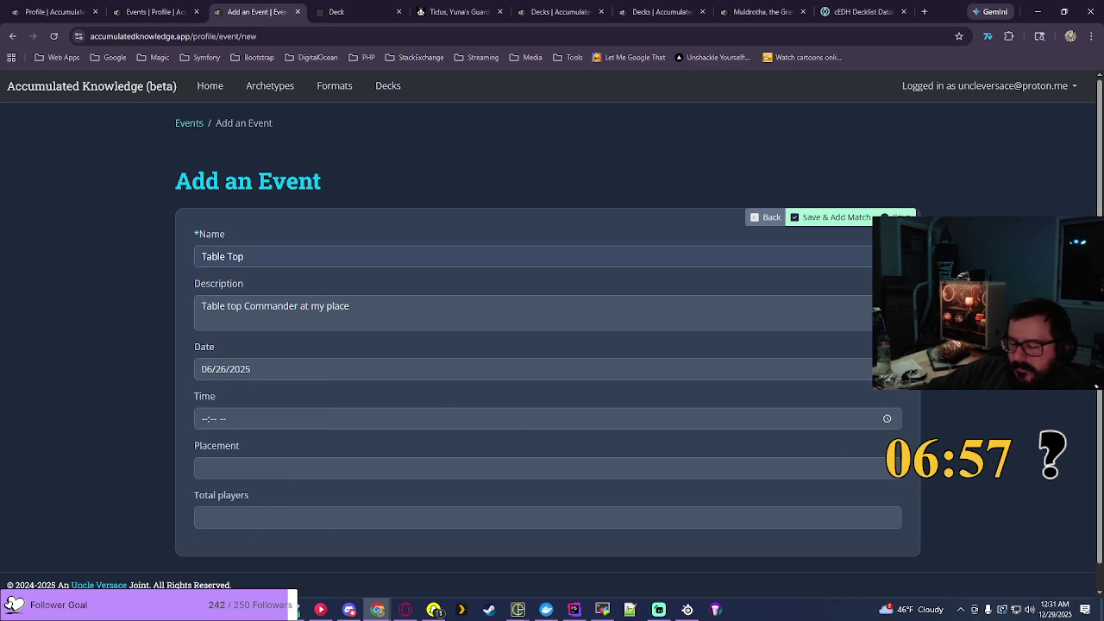
pyautogui.click(887, 419)
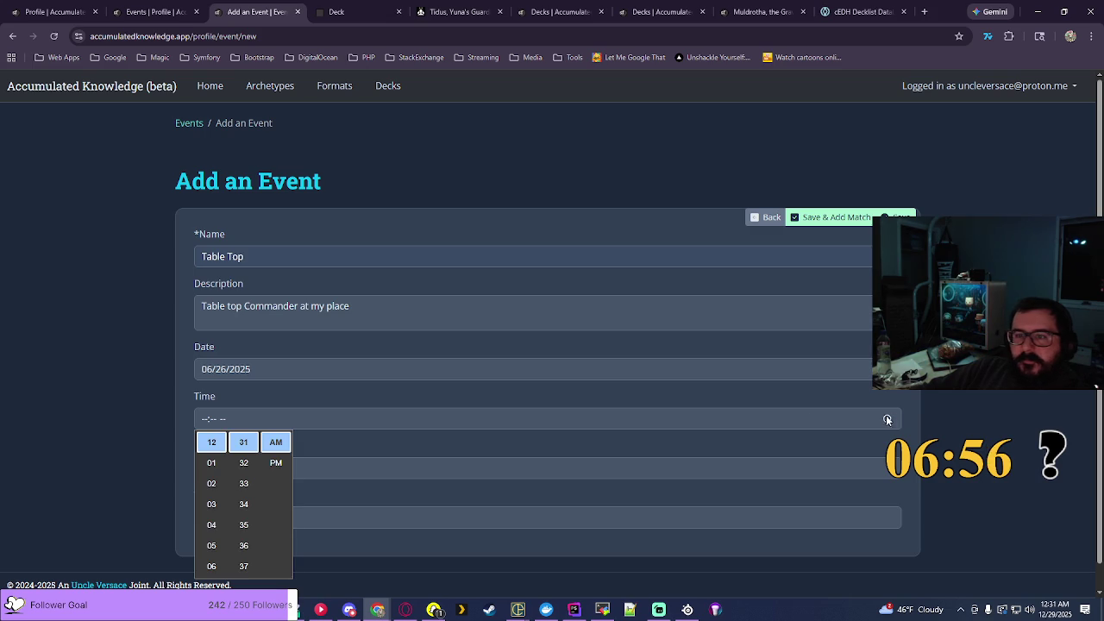
pyautogui.click(211, 524)
pyautogui.scroll(2, 244, 518)
pyautogui.click(243, 536)
pyautogui.click(276, 464)
pyautogui.press('Return')
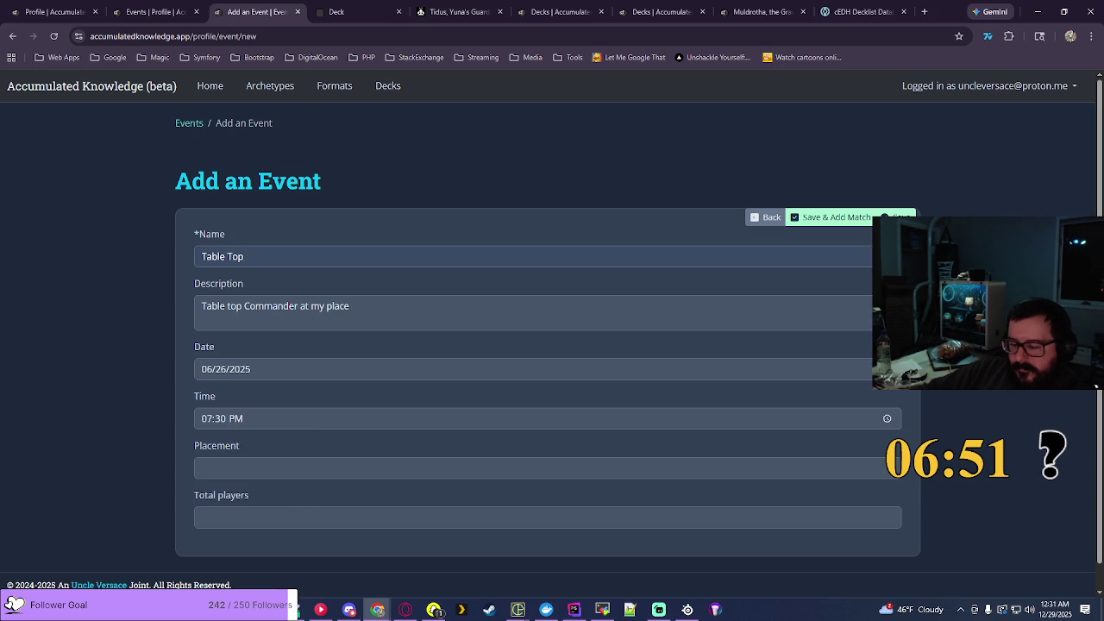
pyautogui.click(833, 218)
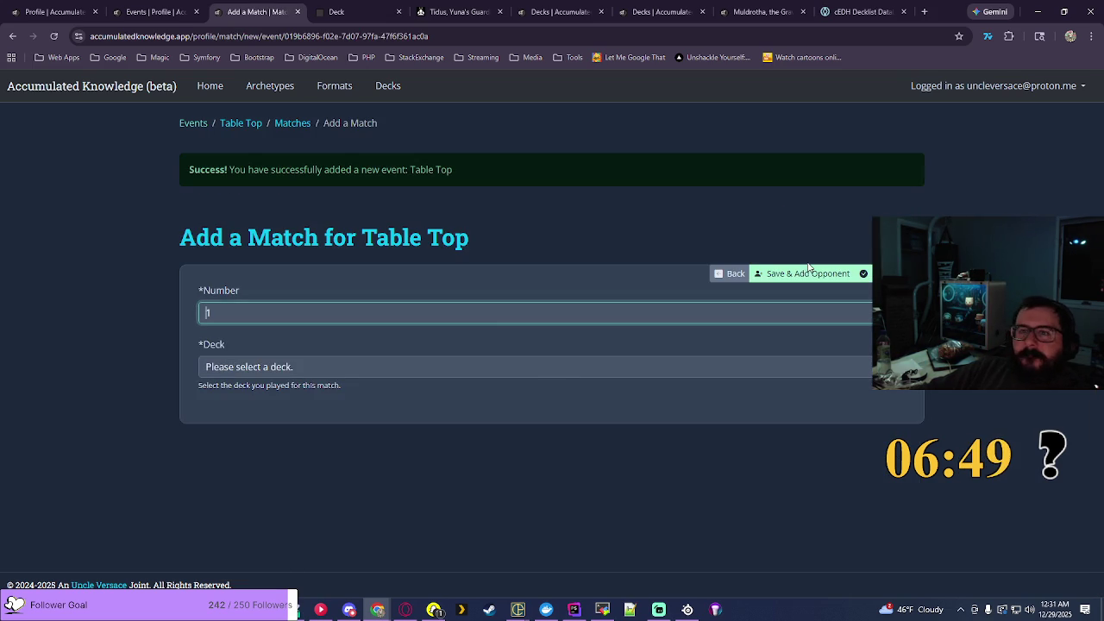
# Step: Save Match #1 with Muldrotha, the Gravetide - Lands Matter as my deck
pyautogui.click(559, 372)
pyautogui.scroll(-1, 559, 313)
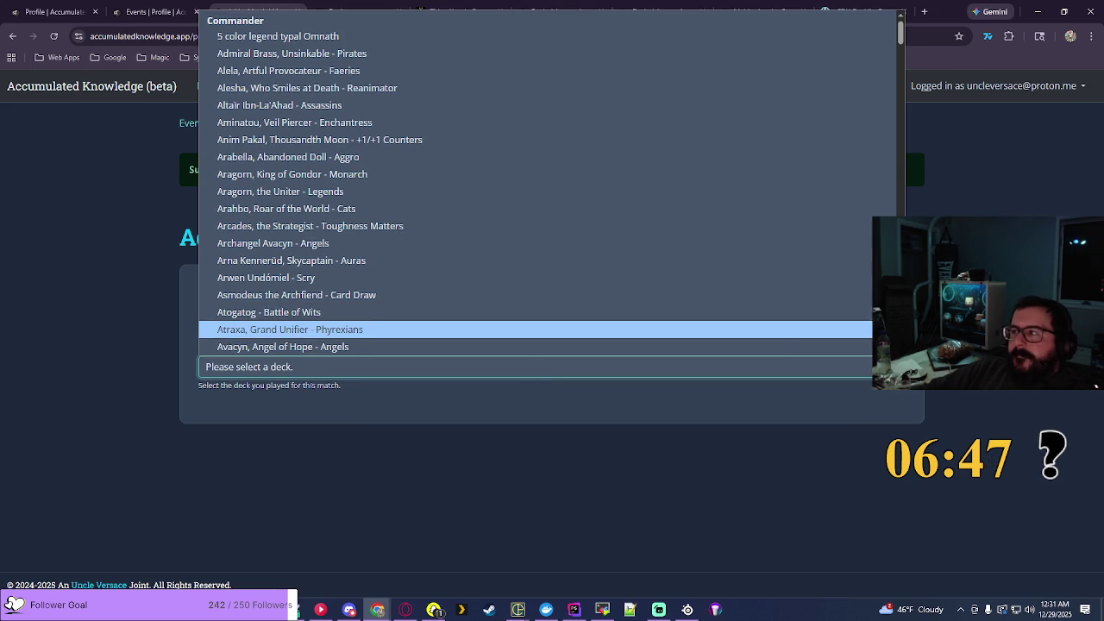
pyautogui.scroll(-20, 779, 257)
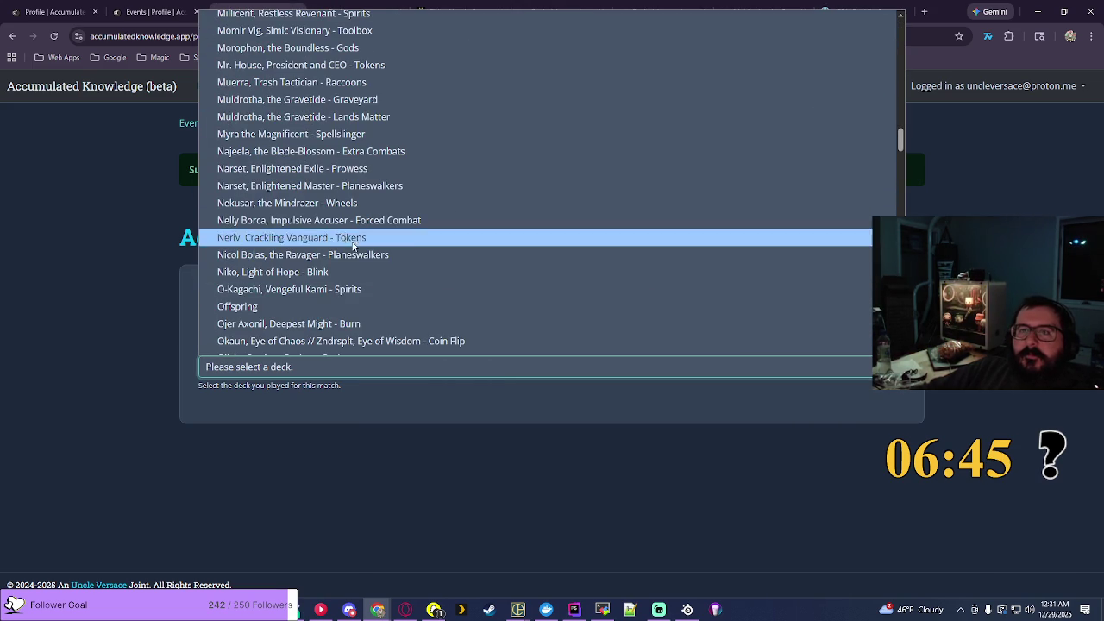
pyautogui.click(335, 117)
pyautogui.click(814, 272)
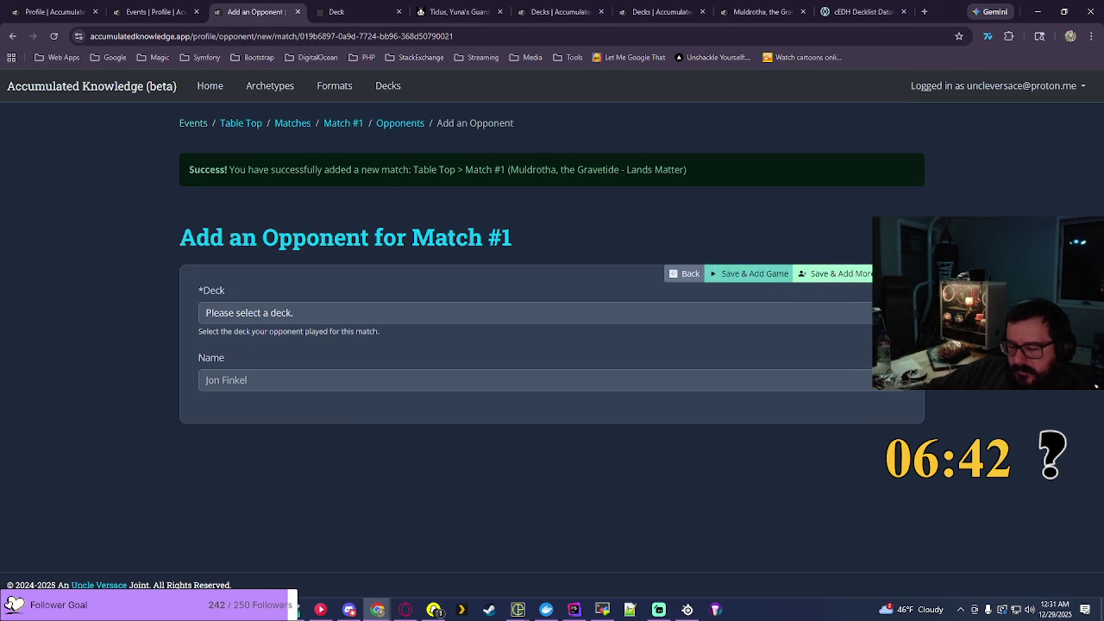
# Step: Add opponents Altaïr Ibn-La'Ahad - Assassins and Sefris of the Hidden Ways - Dungeon, then move to games
pyautogui.click(682, 312)
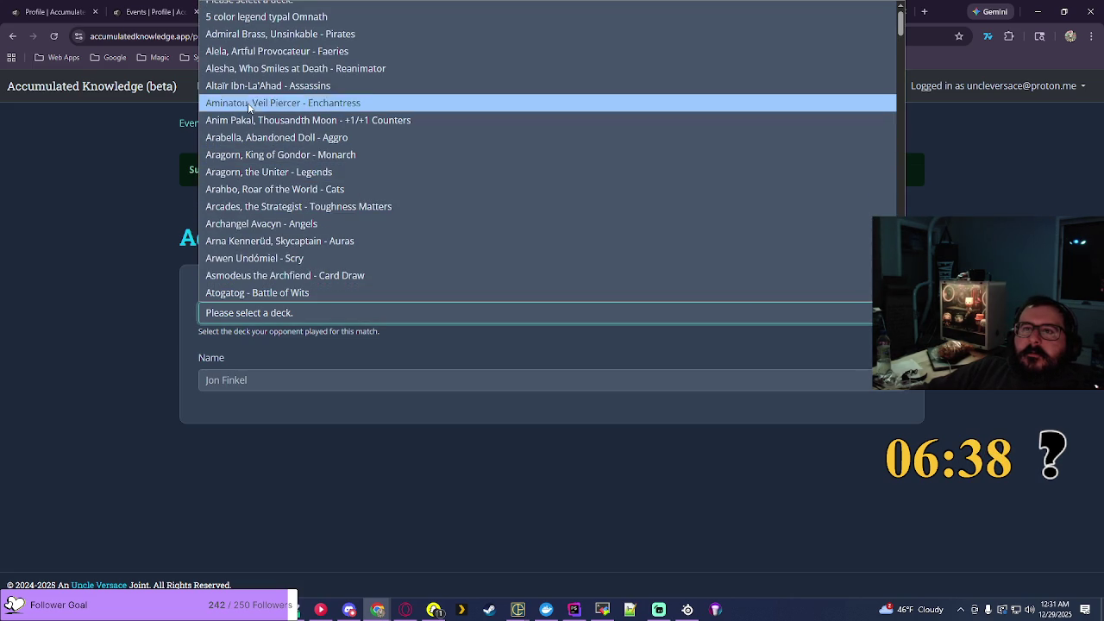
pyautogui.click(245, 87)
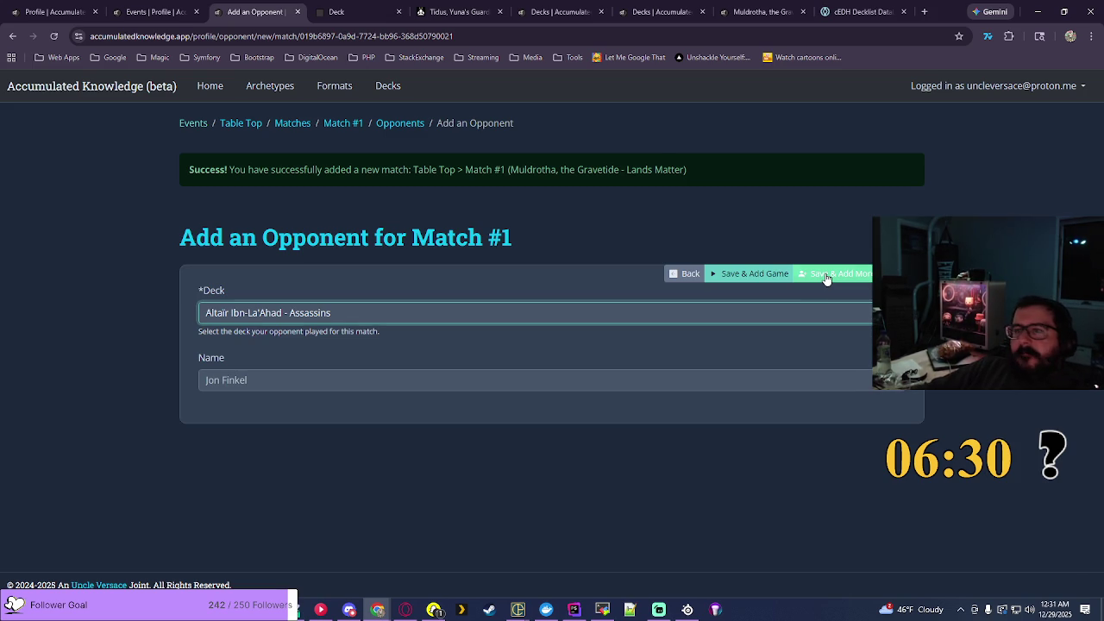
pyautogui.click(827, 274)
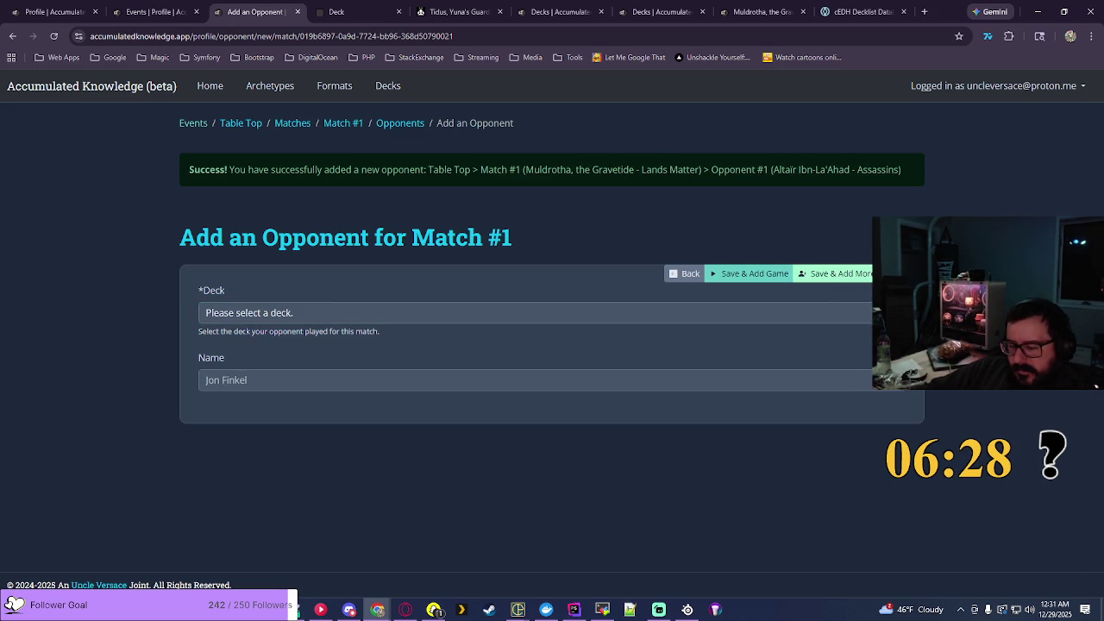
pyautogui.click(759, 312)
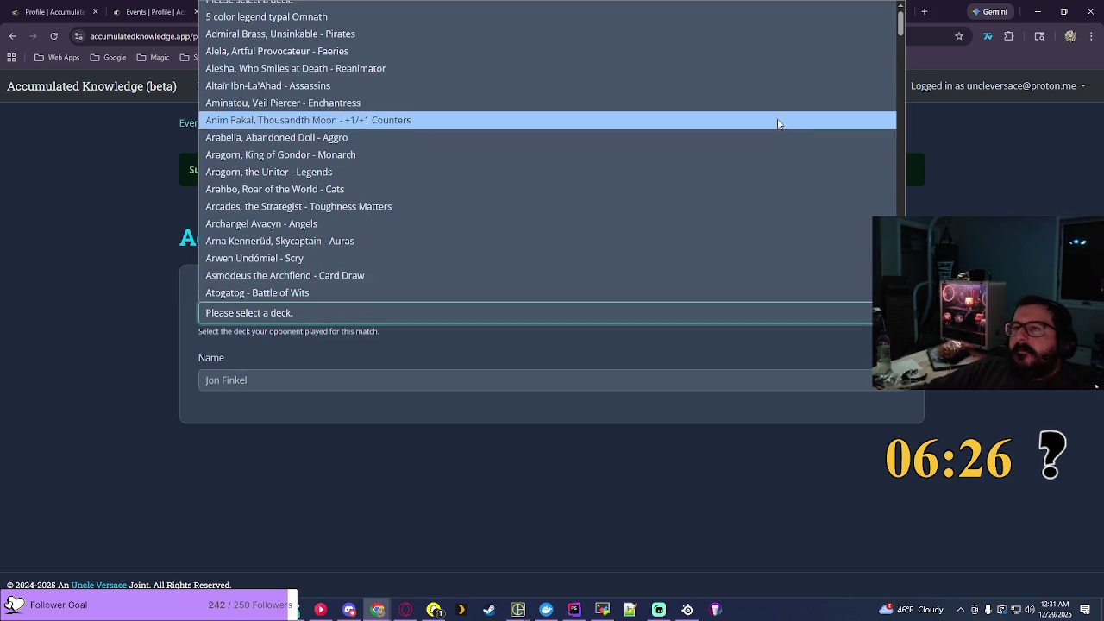
pyautogui.scroll(-20, 768, 130)
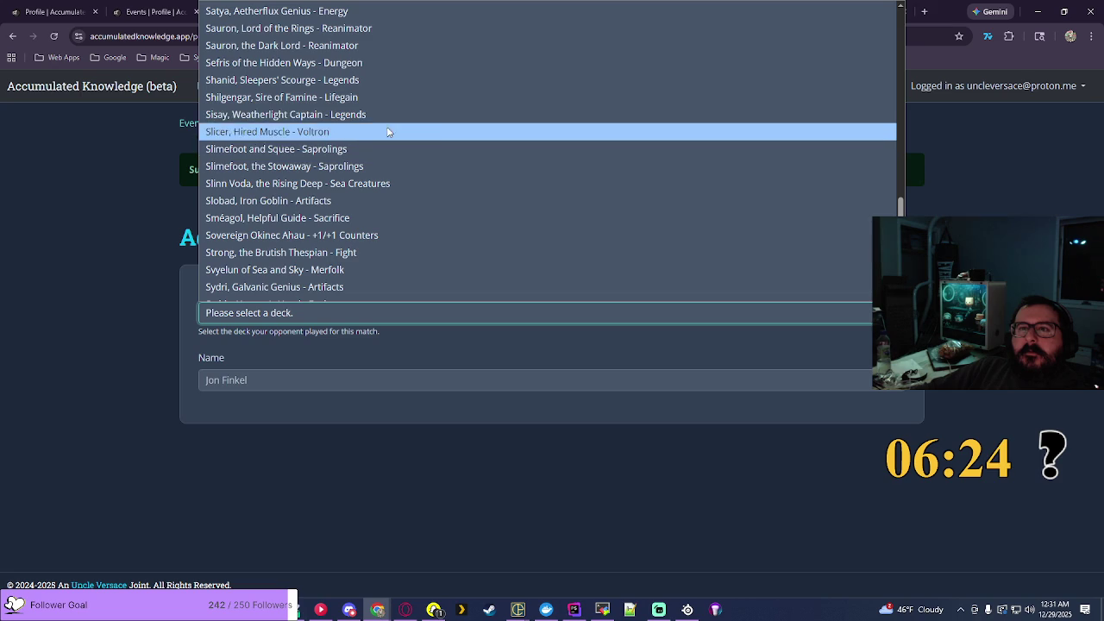
pyautogui.click(310, 64)
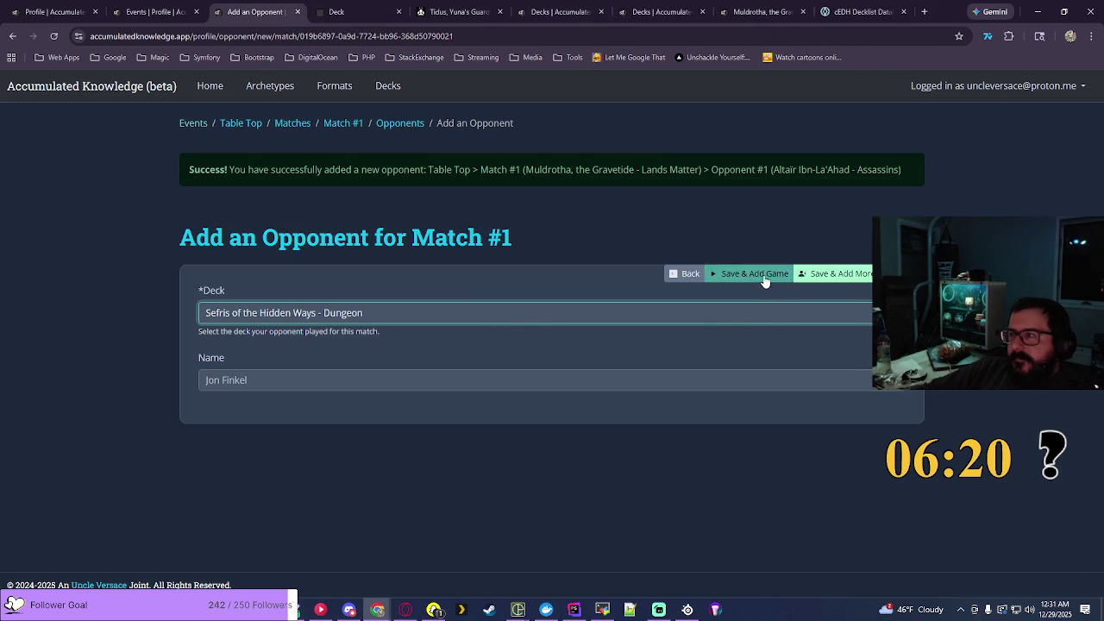
pyautogui.click(764, 275)
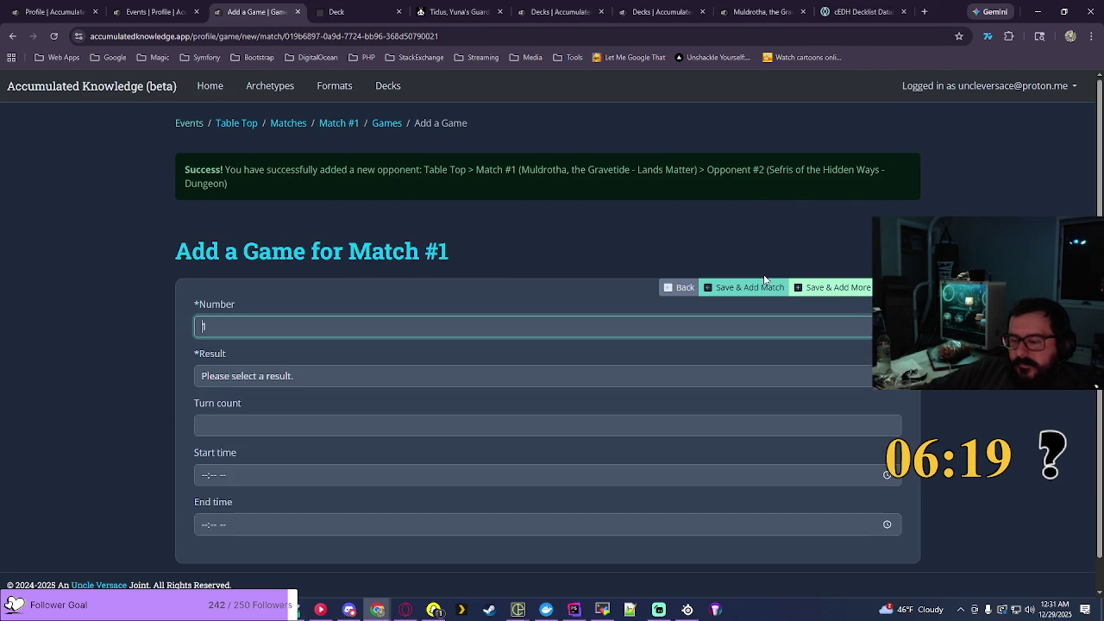
# Step: Record Game 1 as a Loss with Sefris of the Hidden Ways as the winning deck
pyautogui.click(269, 374)
pyautogui.click(238, 430)
pyautogui.click(241, 427)
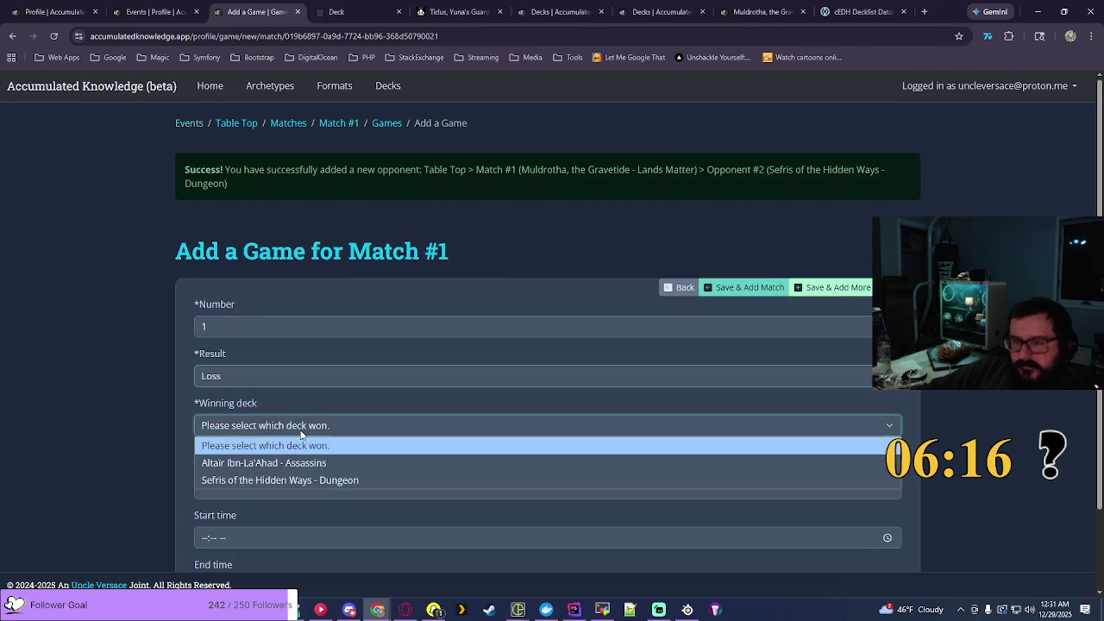
pyautogui.click(656, 477)
pyautogui.scroll(-2, 683, 428)
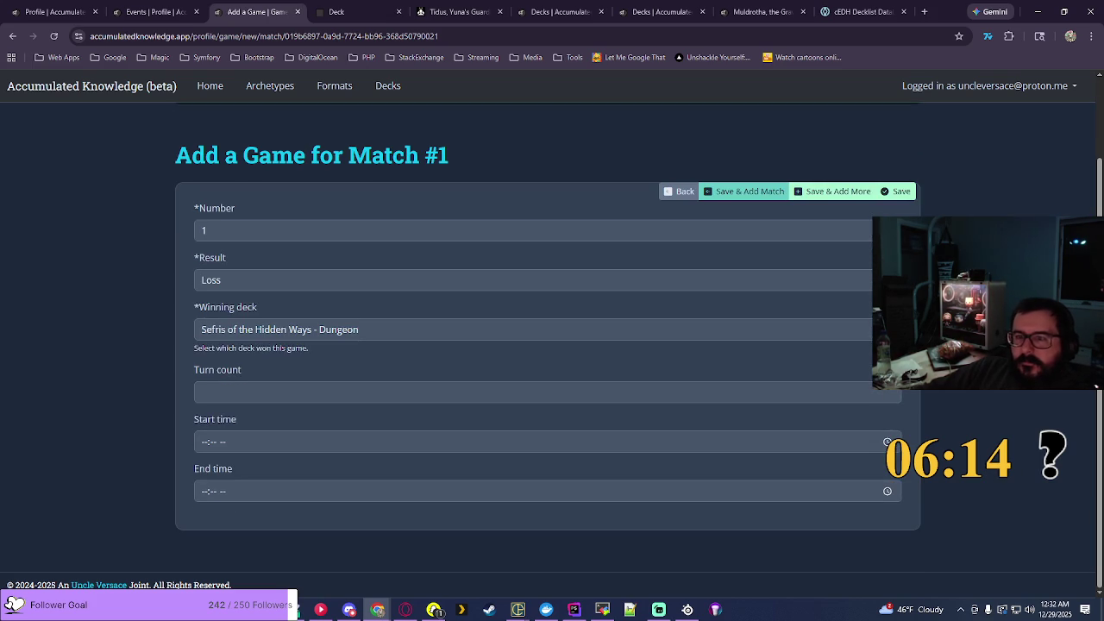
# Step: Set the game's start time to 07:44 PM
pyautogui.click(887, 442)
pyautogui.scroll(-2, 214, 376)
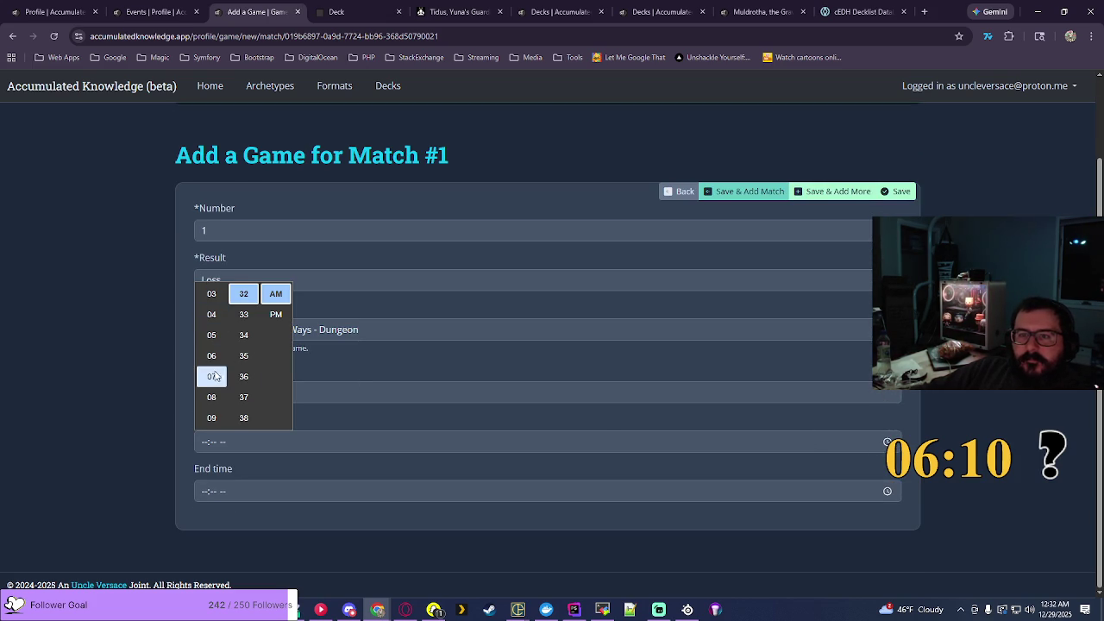
pyautogui.click(214, 377)
pyautogui.scroll(-5, 241, 369)
pyautogui.click(244, 313)
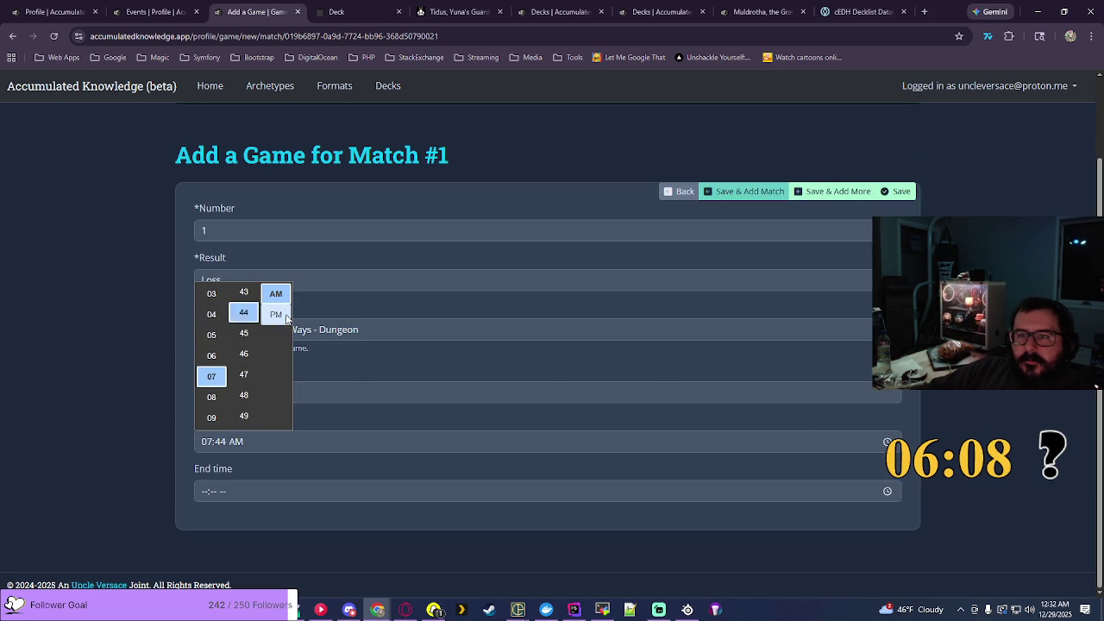
pyautogui.click(276, 314)
pyautogui.press('Return')
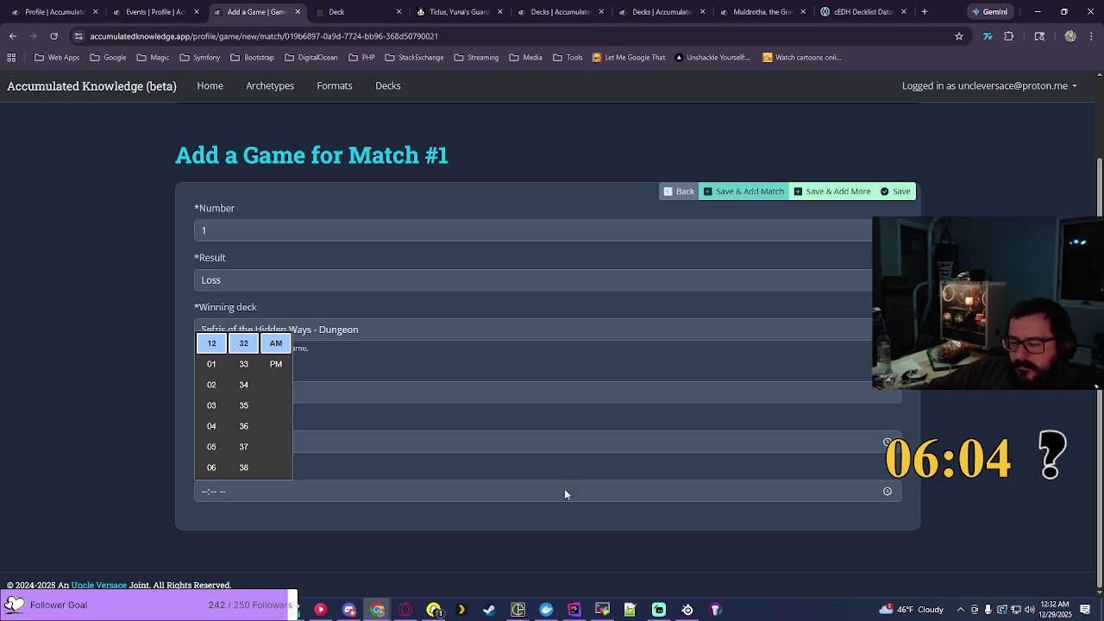
# Step: Set the end time to 09:42 PM, save Game 1, and go back to the Events list
pyautogui.scroll(-3, 211, 424)
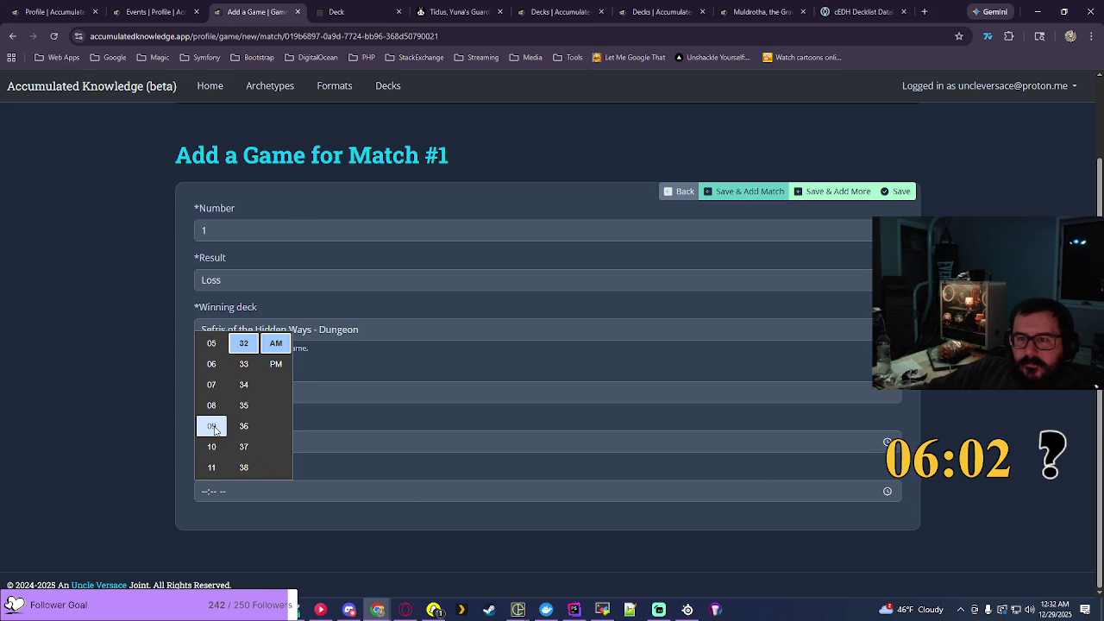
pyautogui.click(212, 424)
pyautogui.scroll(-2, 245, 422)
pyautogui.click(244, 435)
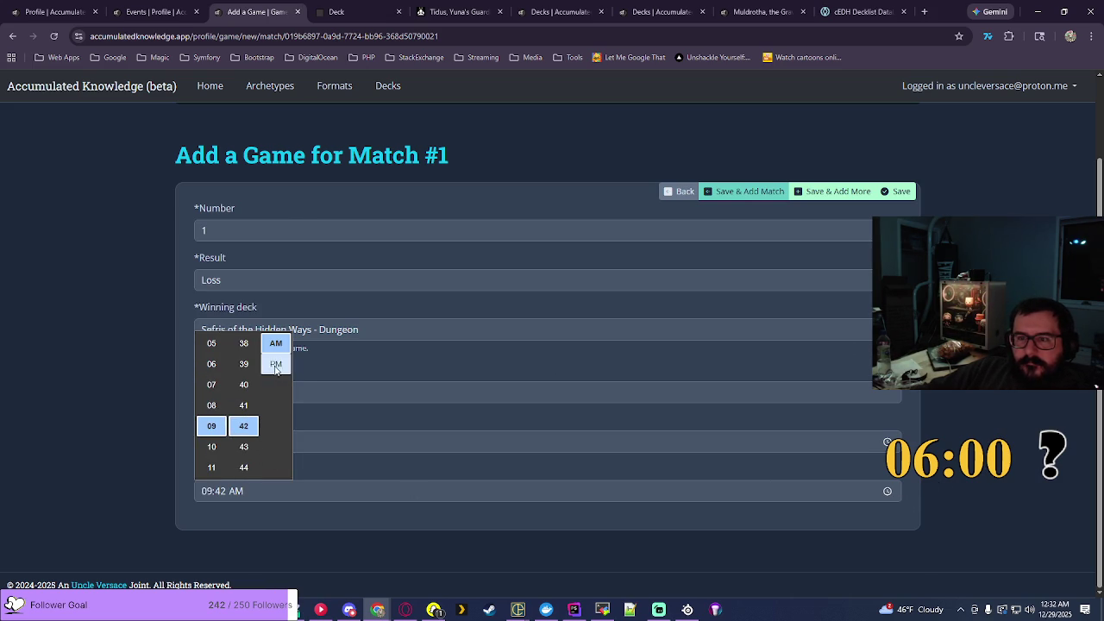
pyautogui.click(276, 363)
pyautogui.press('Return')
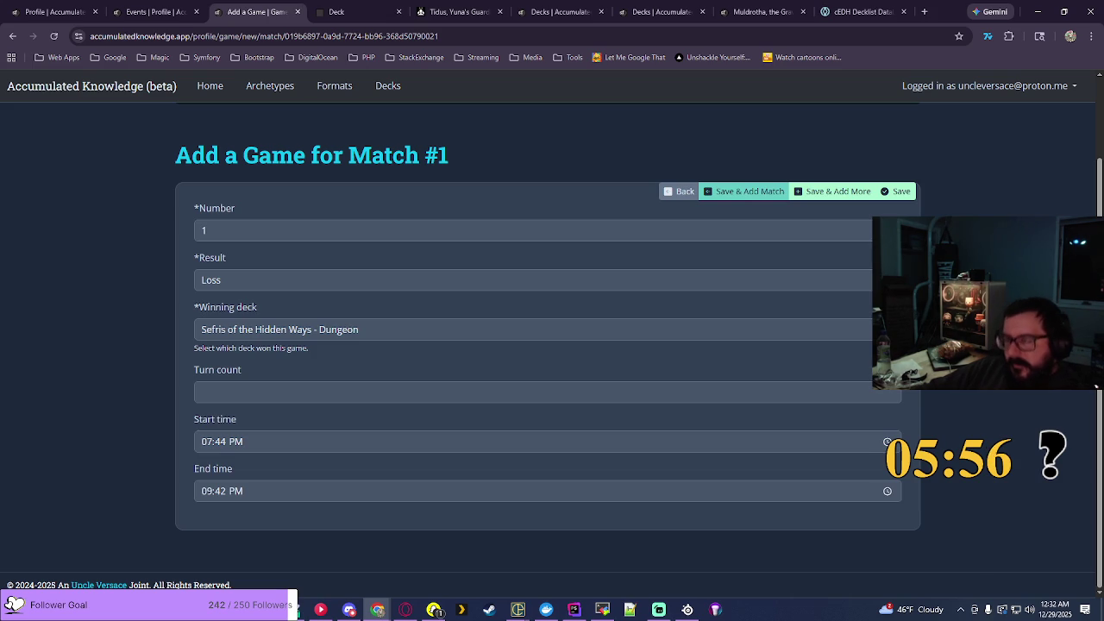
pyautogui.click(896, 192)
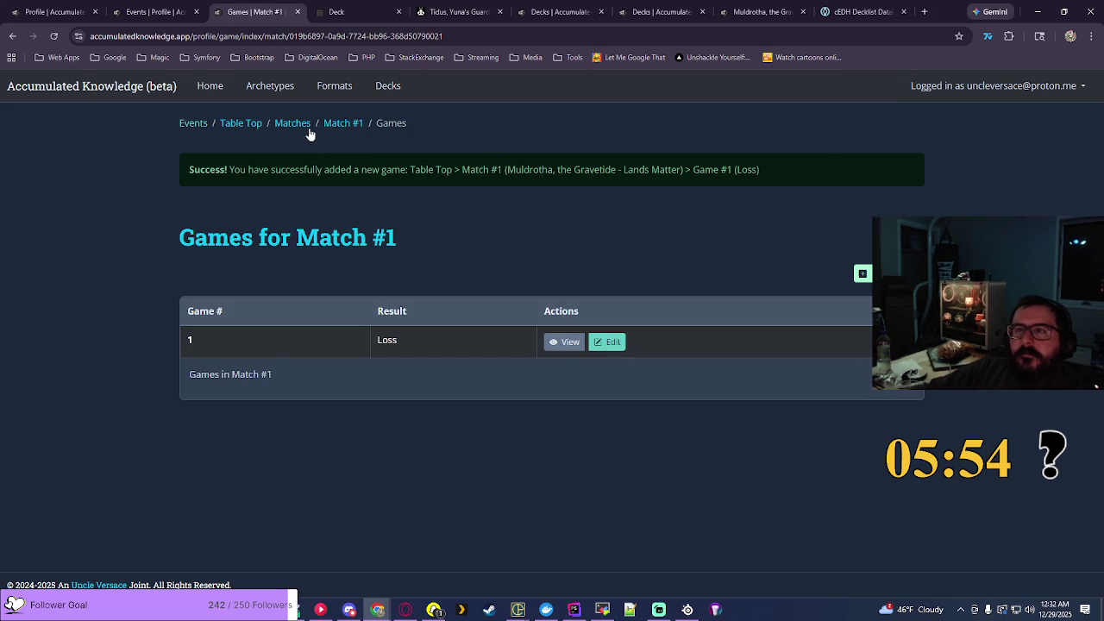
pyautogui.click(306, 129)
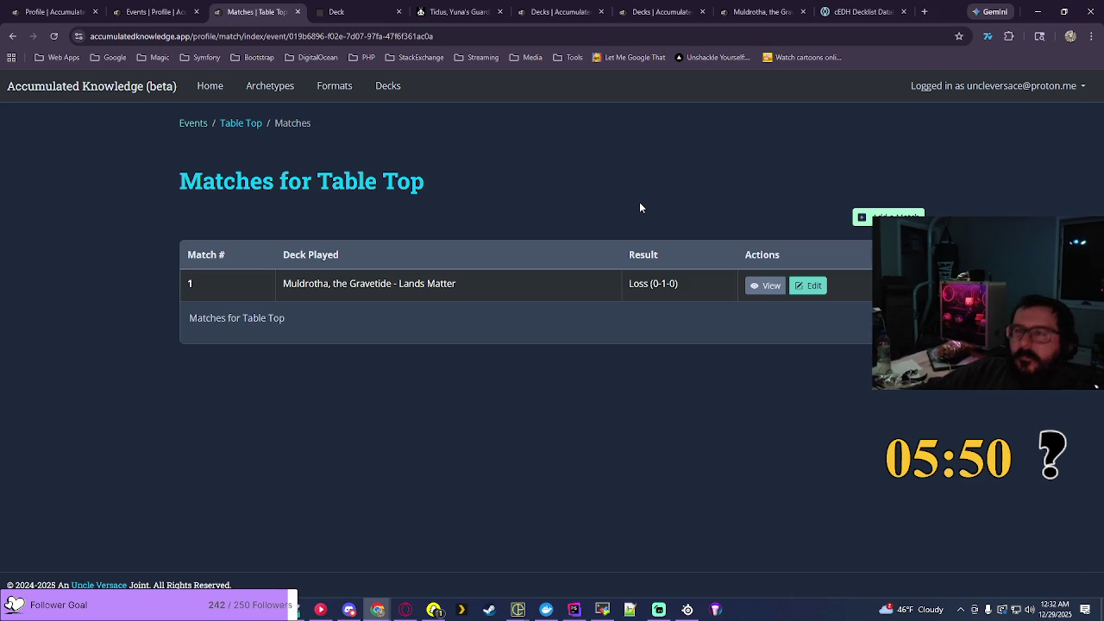
pyautogui.click(183, 129)
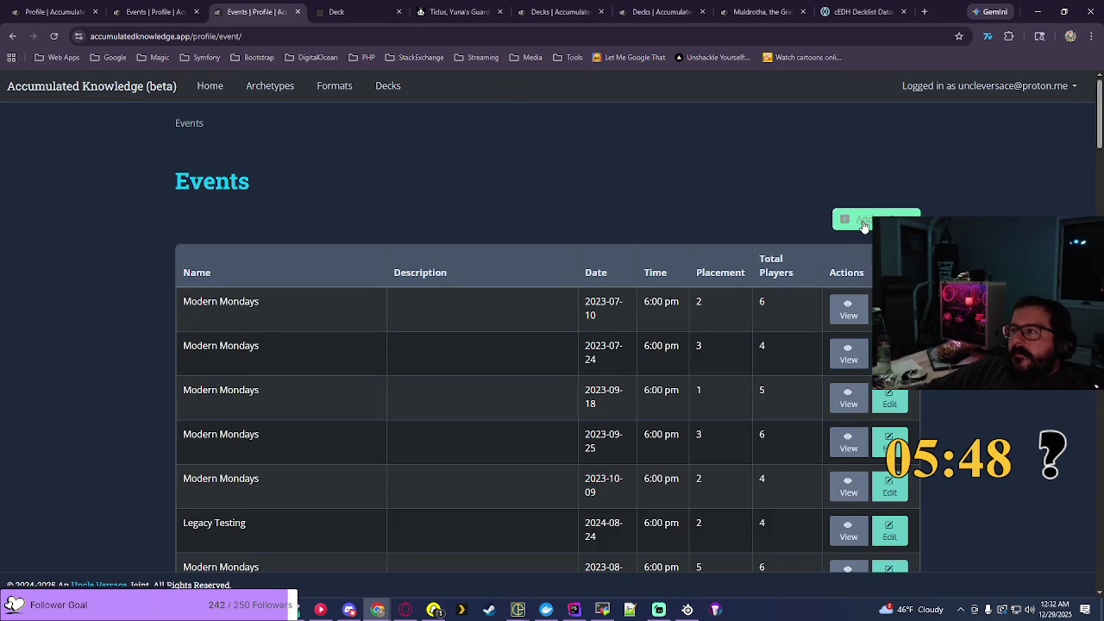
# Step: Start a Friday Night Magic event and paste in the previous Friday Night Magic description
pyautogui.click(880, 218)
pyautogui.click(283, 259)
pyautogui.click(345, 305)
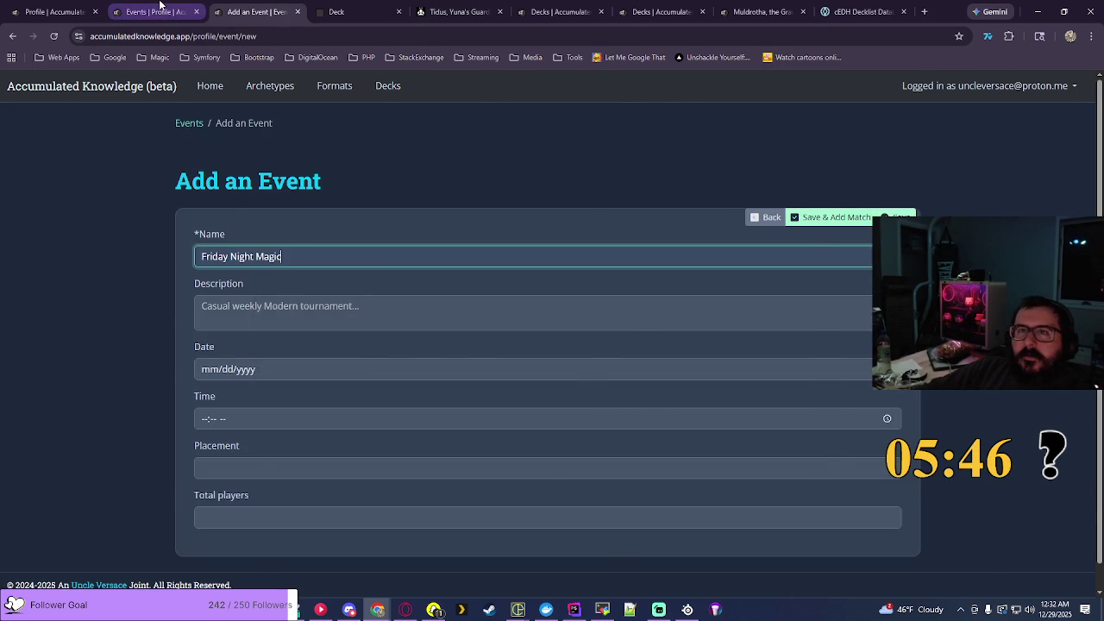
pyautogui.click(155, 11)
pyautogui.moveTo(440, 475); pyautogui.dragTo(417, 464)
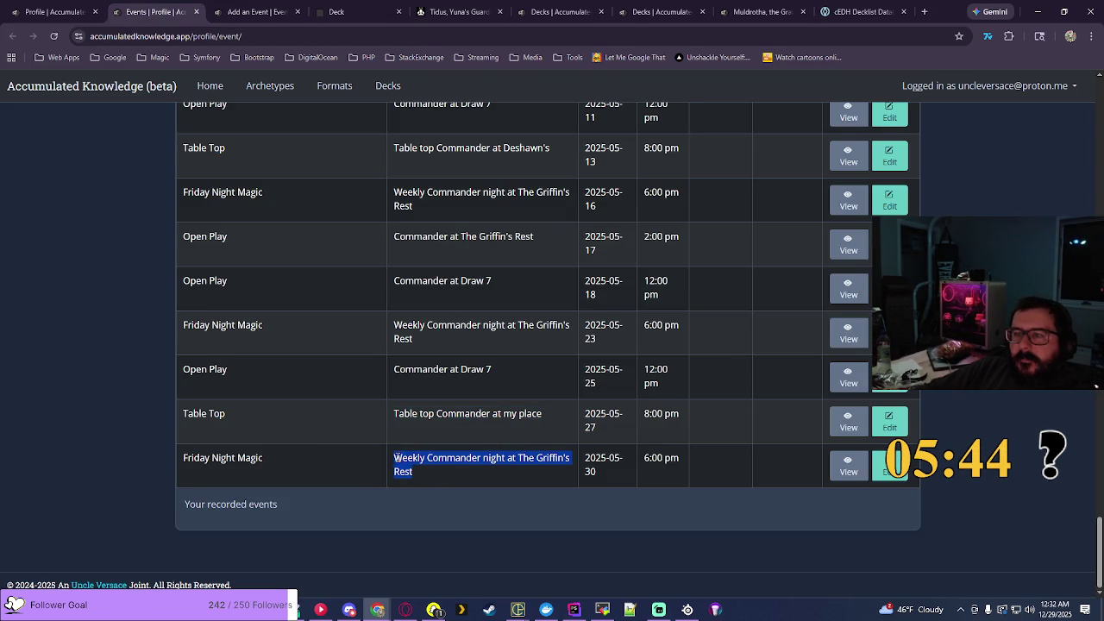
pyautogui.click(354, 12)
pyautogui.click(457, 12)
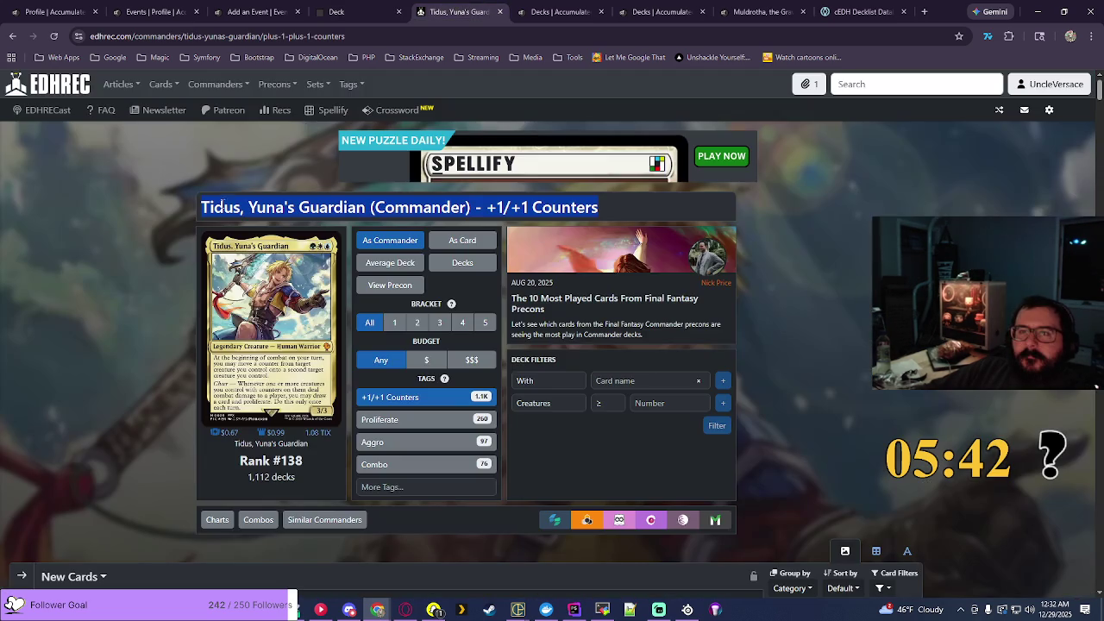
pyautogui.click(252, 11)
pyautogui.click(276, 318)
pyautogui.write("Weekly Commander night at The Griffin's Rest")
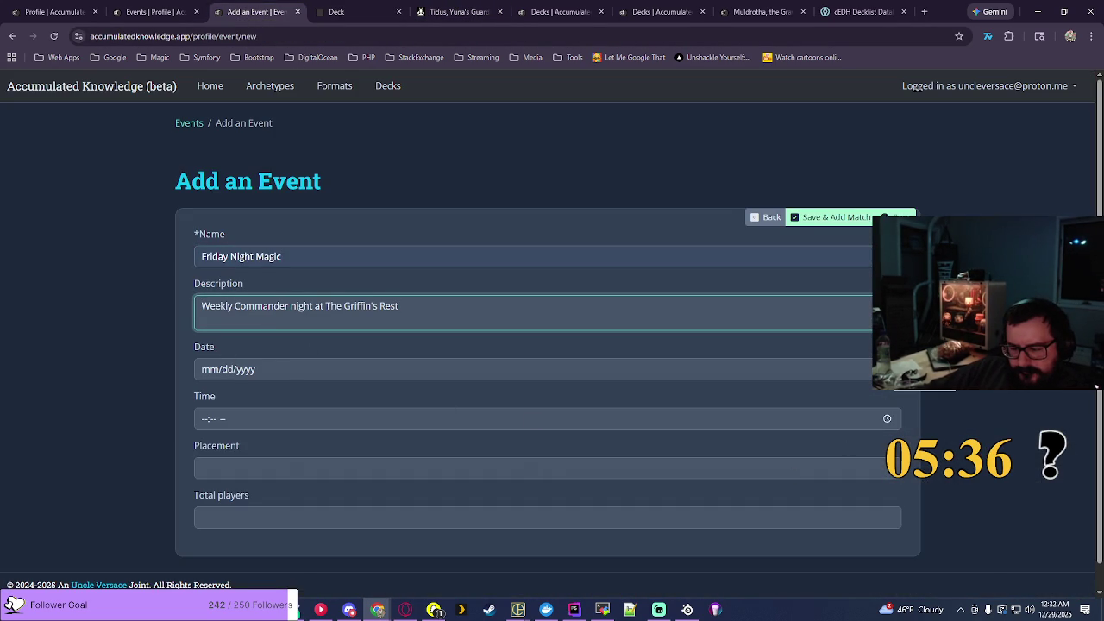
# Step: Set the event date to 07/04/2025
pyautogui.click(483, 369)
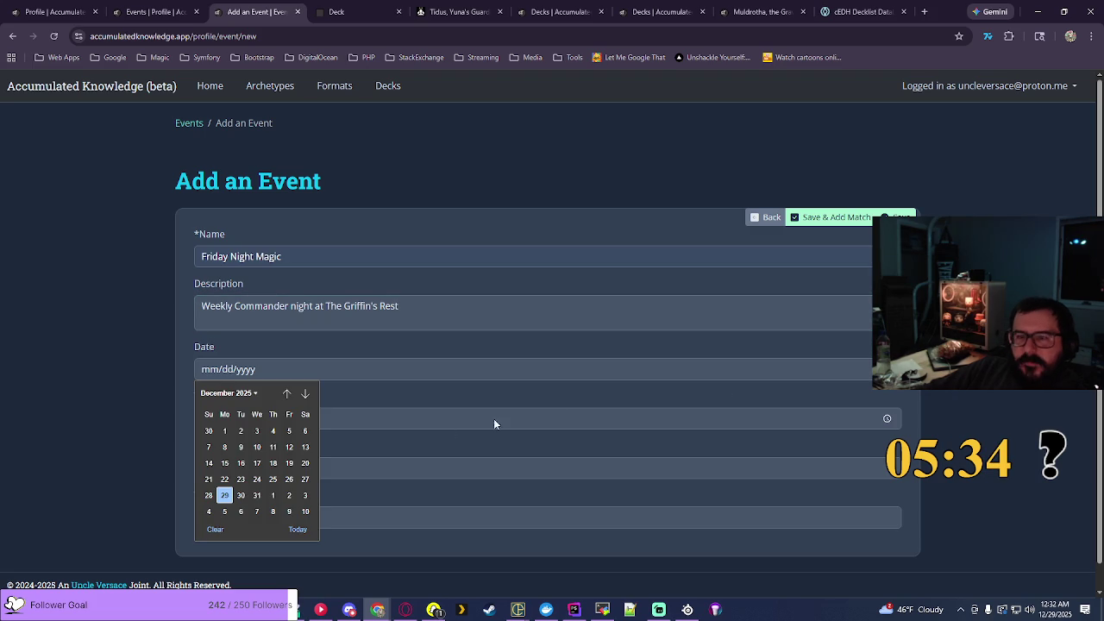
pyautogui.click(238, 392)
pyautogui.scroll(1, 259, 449)
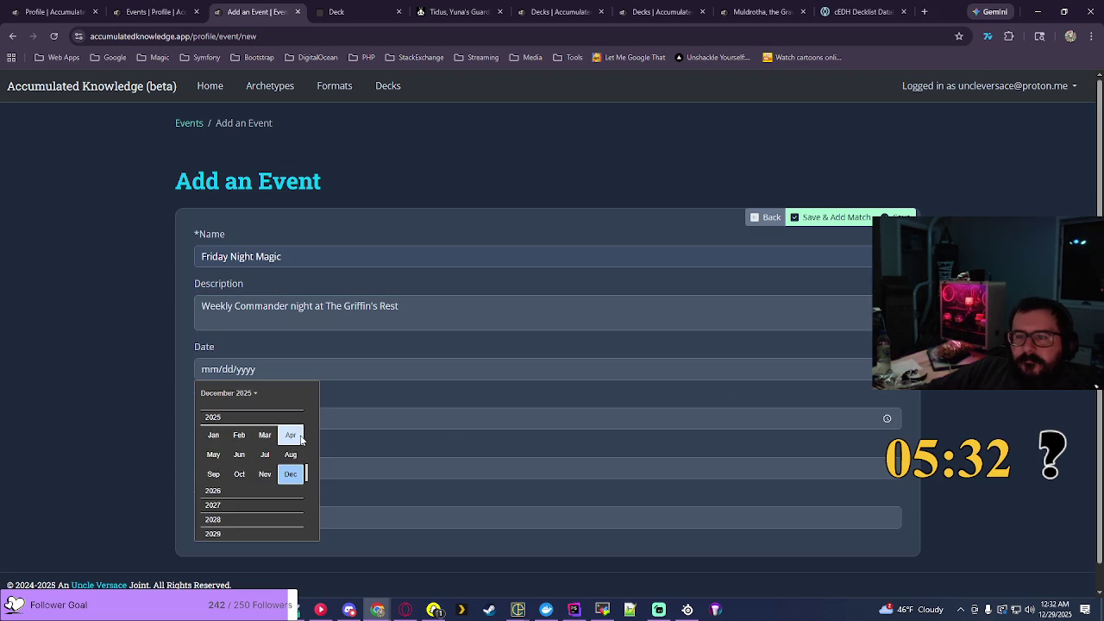
pyautogui.click(273, 462)
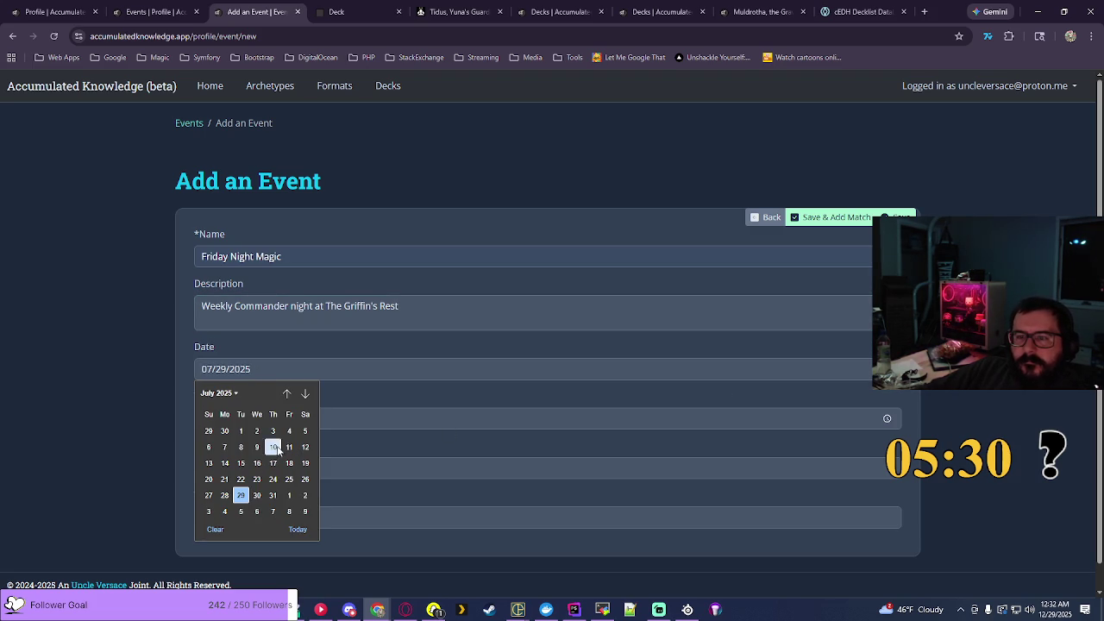
pyautogui.click(290, 429)
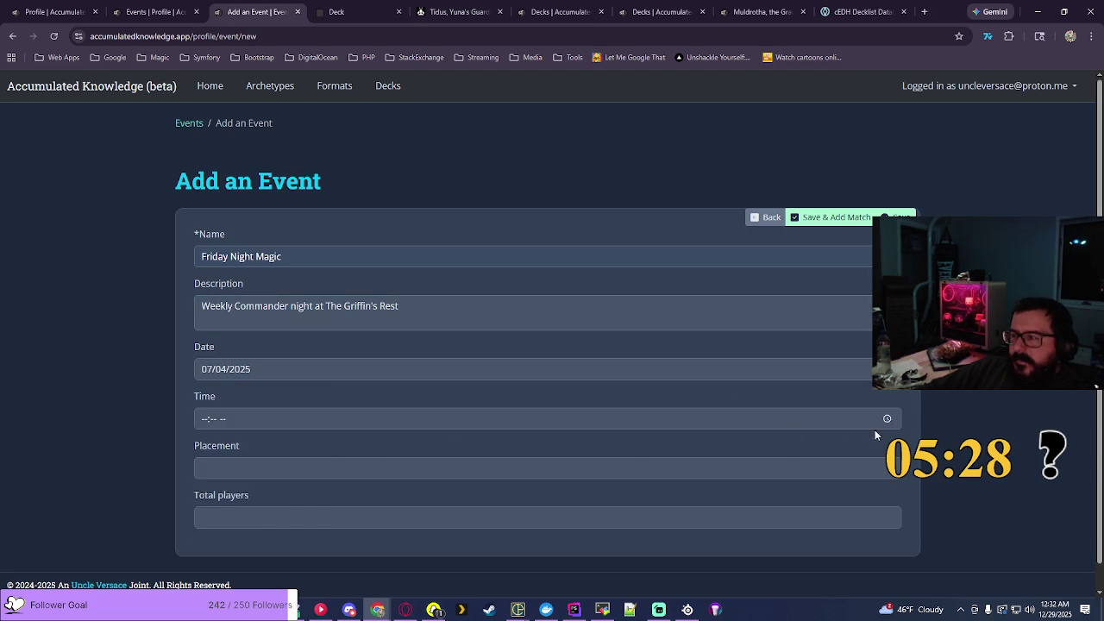
# Step: Set the event time to 06:00 PM, then save and start adding a match
pyautogui.click(885, 420)
pyautogui.scroll(-1, 216, 492)
pyautogui.click(211, 504)
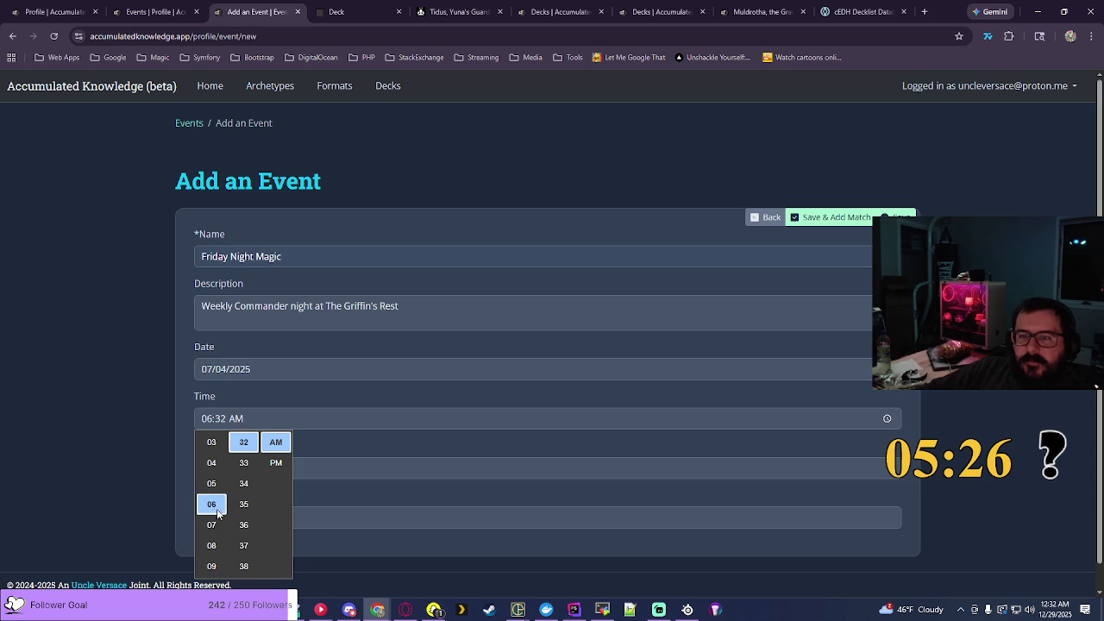
pyautogui.scroll(5, 244, 509)
pyautogui.scroll(5, 244, 509)
pyautogui.click(244, 470)
pyautogui.click(274, 464)
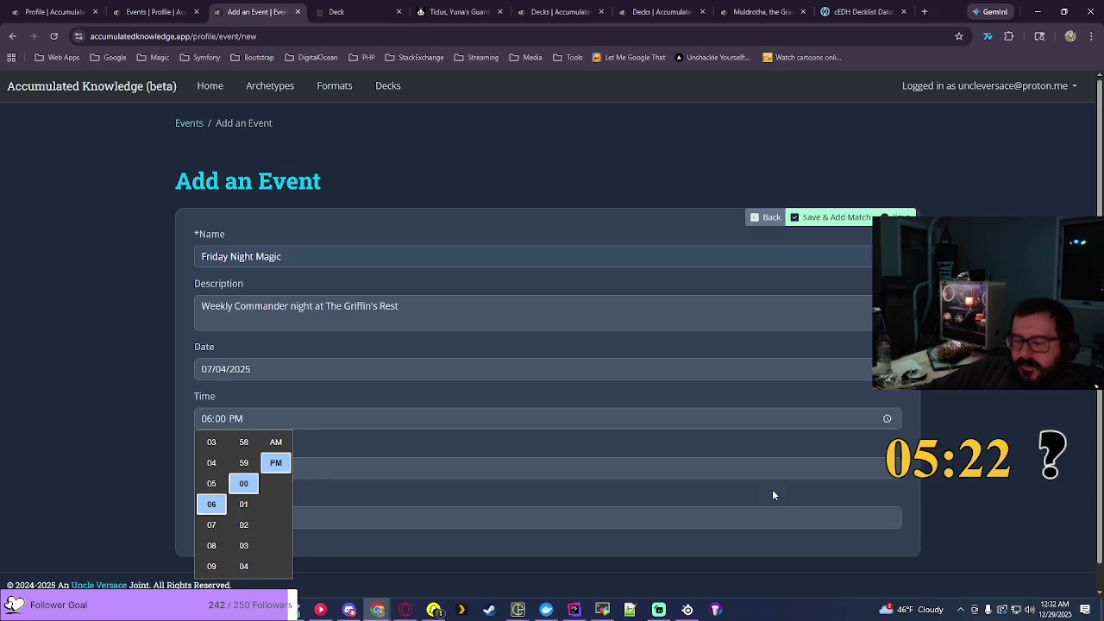
pyautogui.click(979, 394)
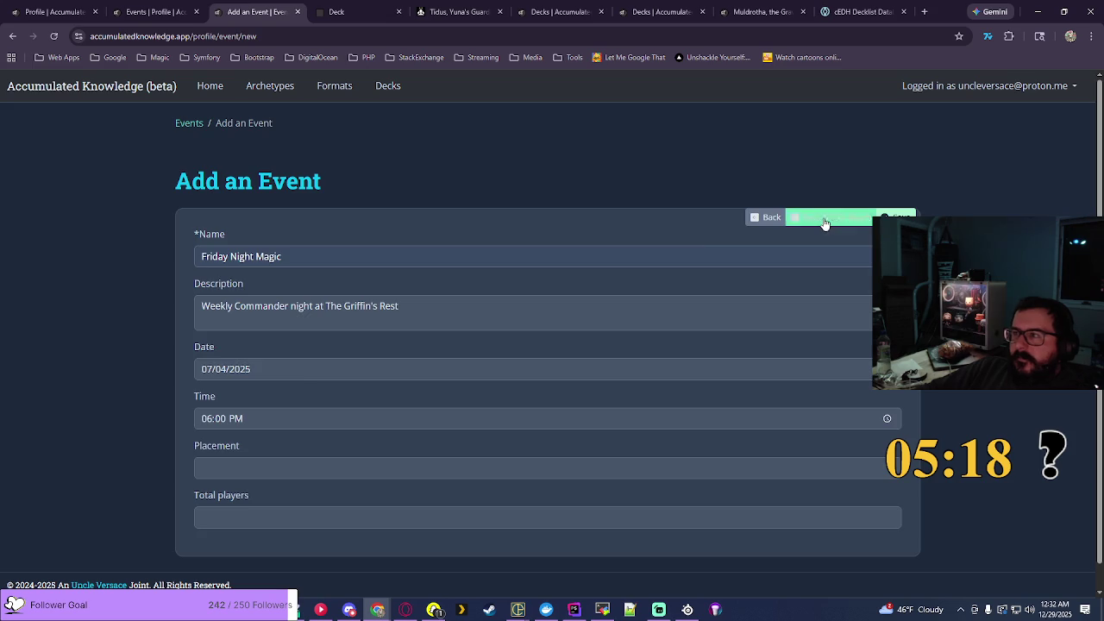
pyautogui.click(824, 219)
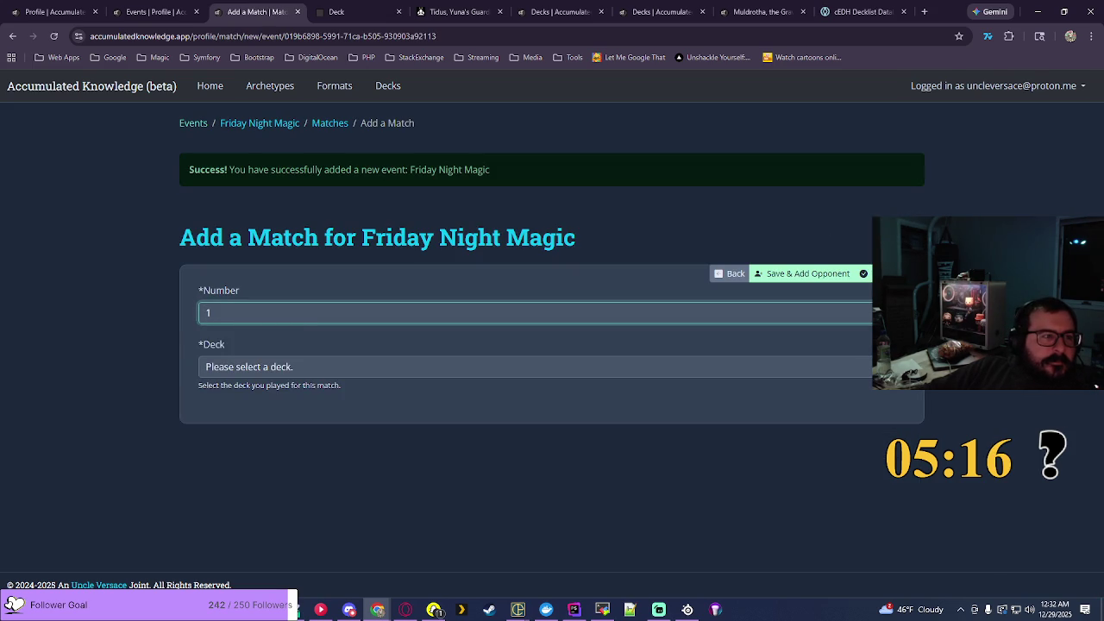
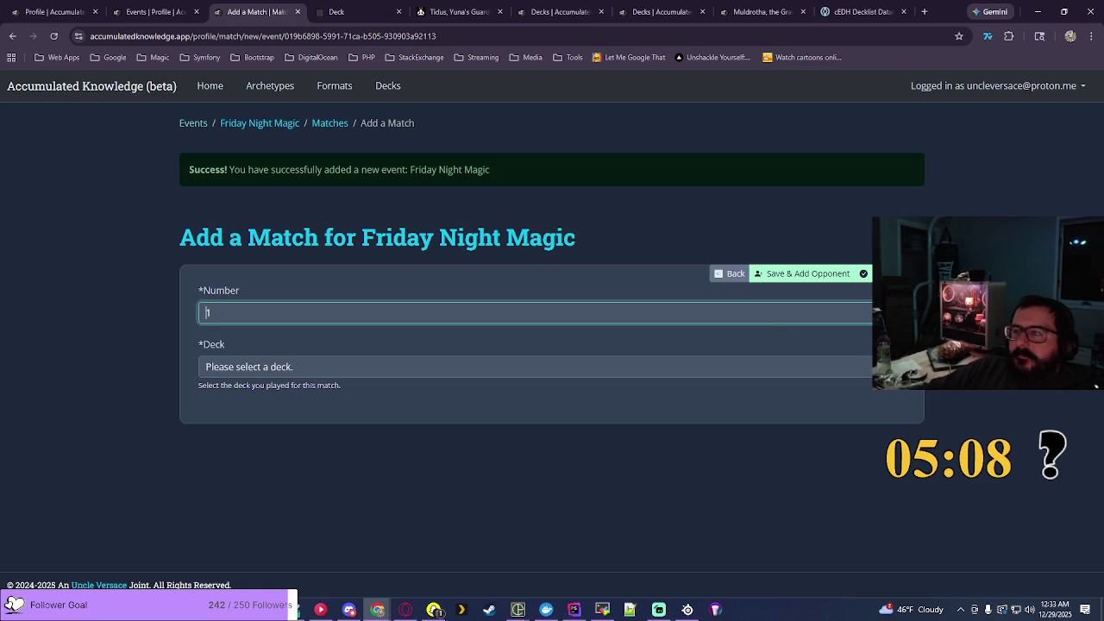
# Step: Choose Nicol Bolas, the Ravager - Planeswalkers as the match deck and save Match #1
pyautogui.click(888, 367)
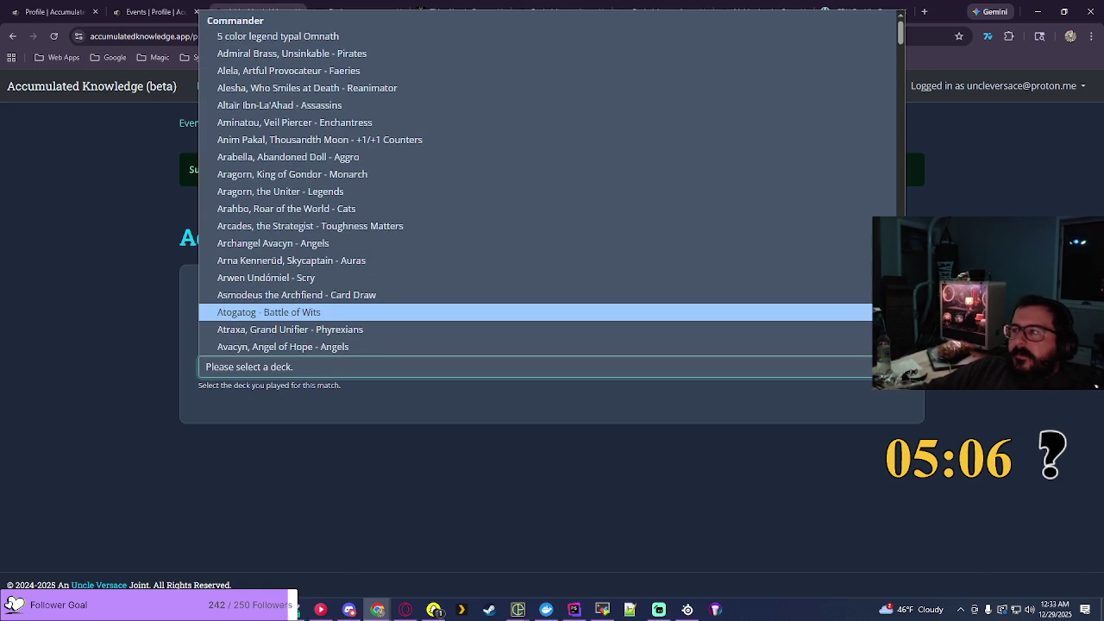
pyautogui.scroll(-5, 862, 332)
pyautogui.scroll(-15, 552, 181)
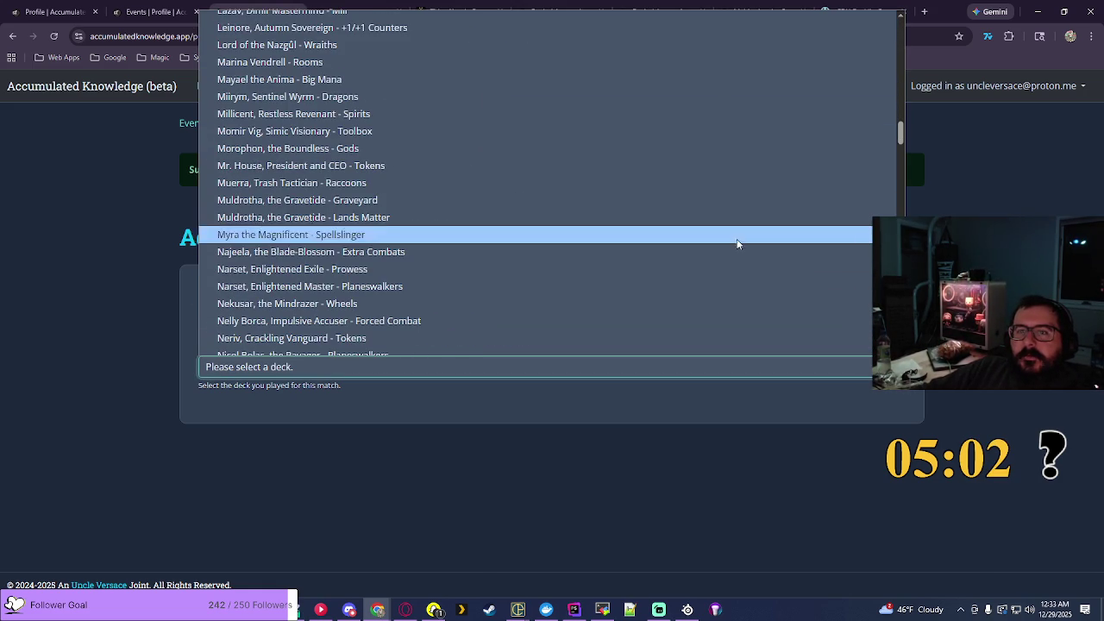
pyautogui.scroll(-5, 749, 259)
pyautogui.scroll(3, 271, 62)
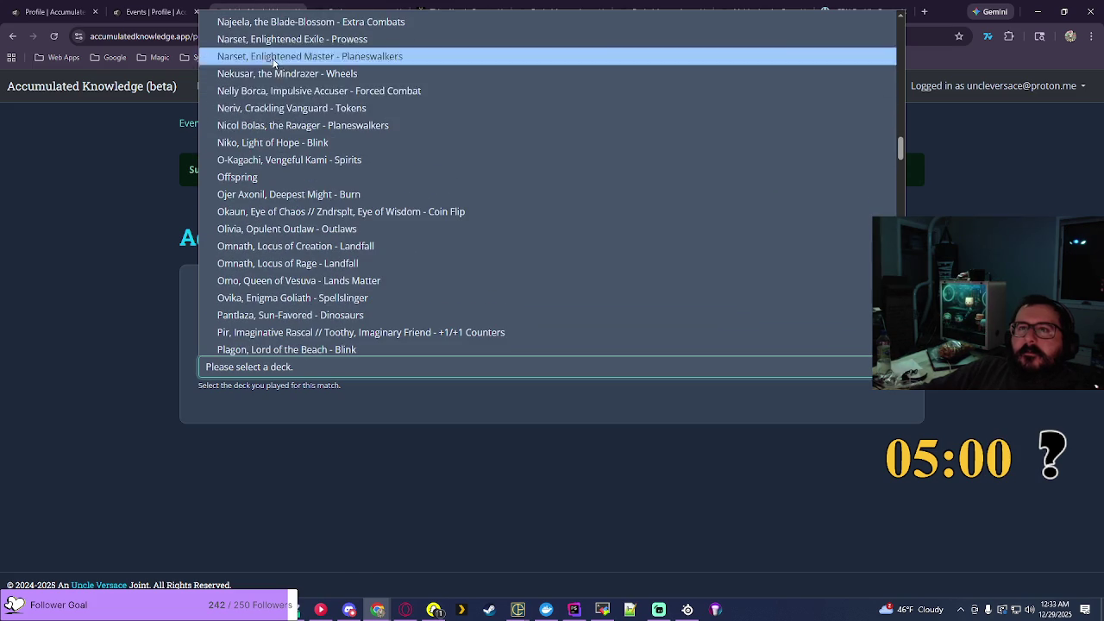
pyautogui.click(290, 123)
pyautogui.click(832, 276)
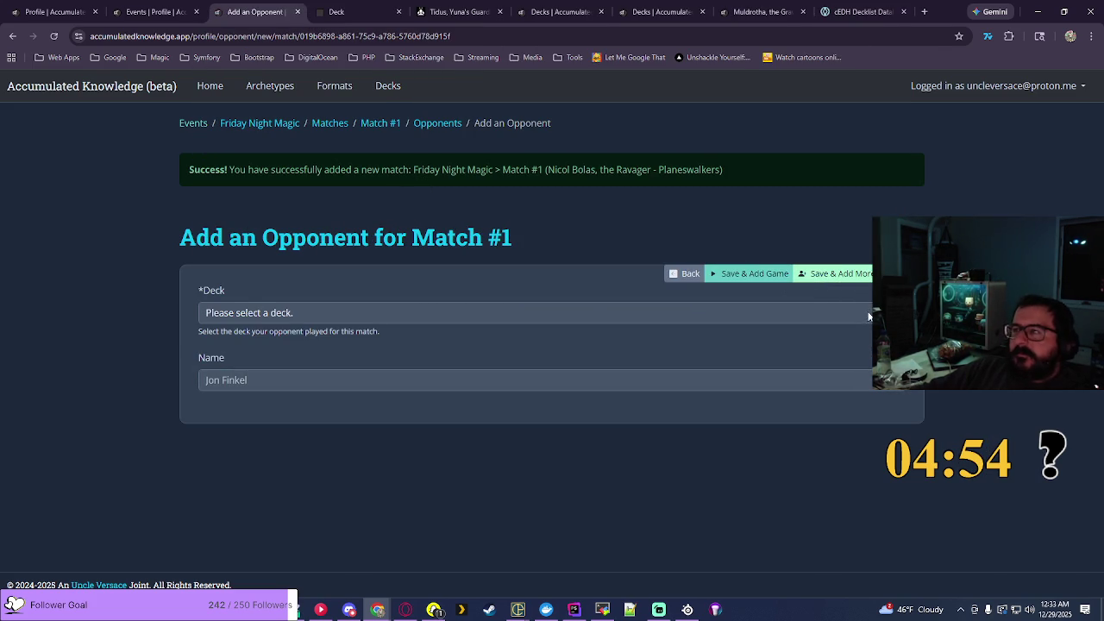
# Step: Browse the opponent deck list without choosing, then go to the EDHREC tab
pyautogui.click(863, 309)
pyautogui.scroll(-15, 637, 193)
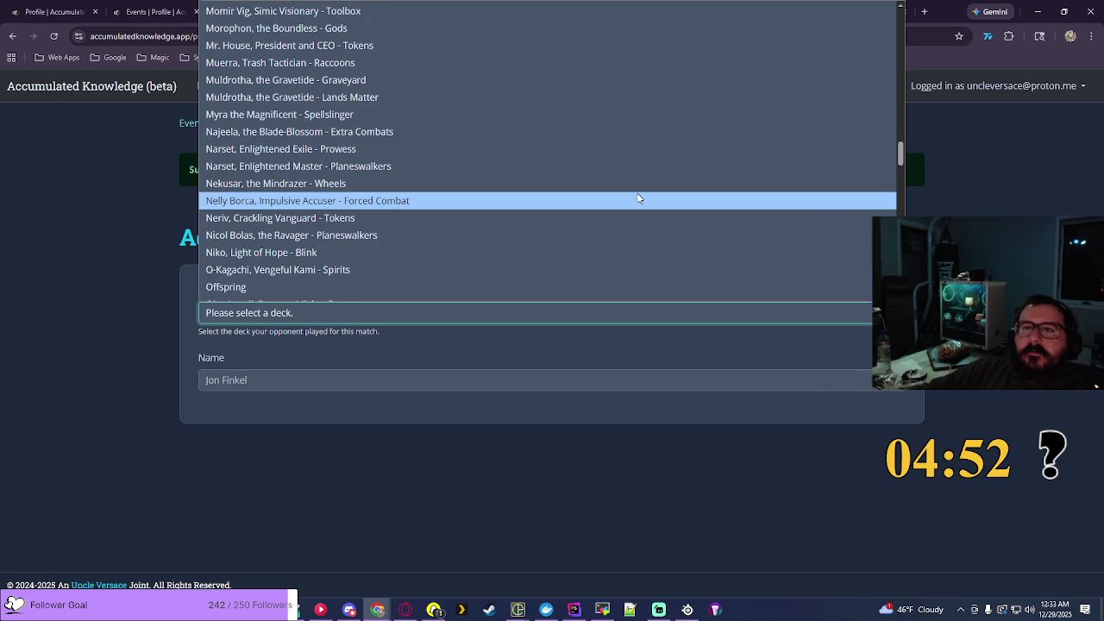
pyautogui.press('Escape')
pyautogui.hotkey('ctrl', 'Tab')
pyautogui.hotkey('ctrl', 'Tab')
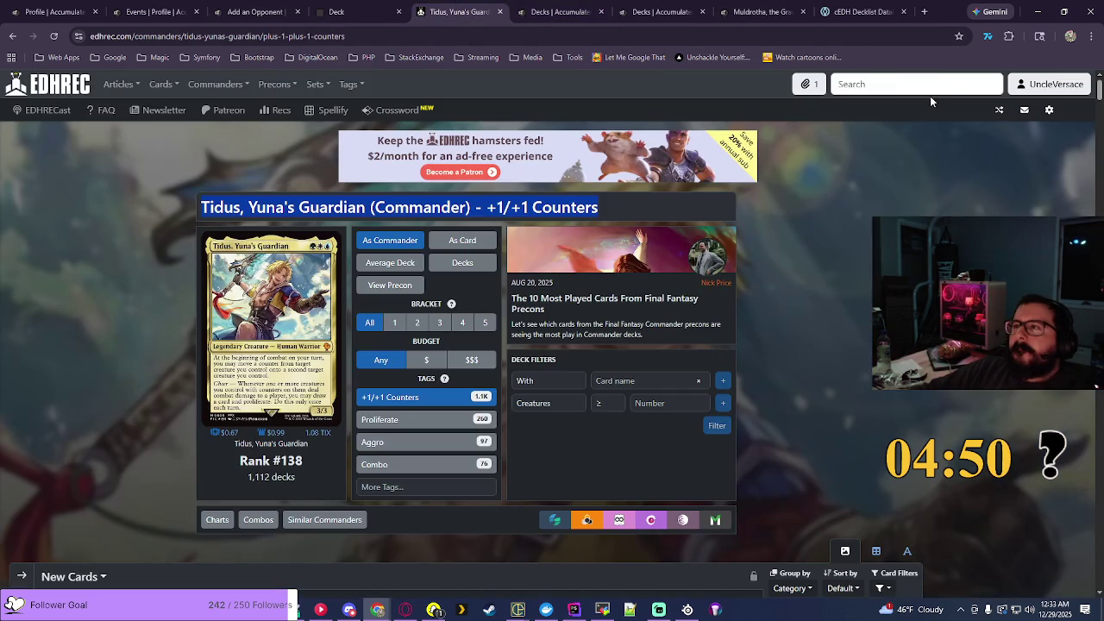
# Step: Search EDHREC for 'noctis', open Noctis, Prince of Lucis, filter to Artifacts, and select its title
pyautogui.write('noct')
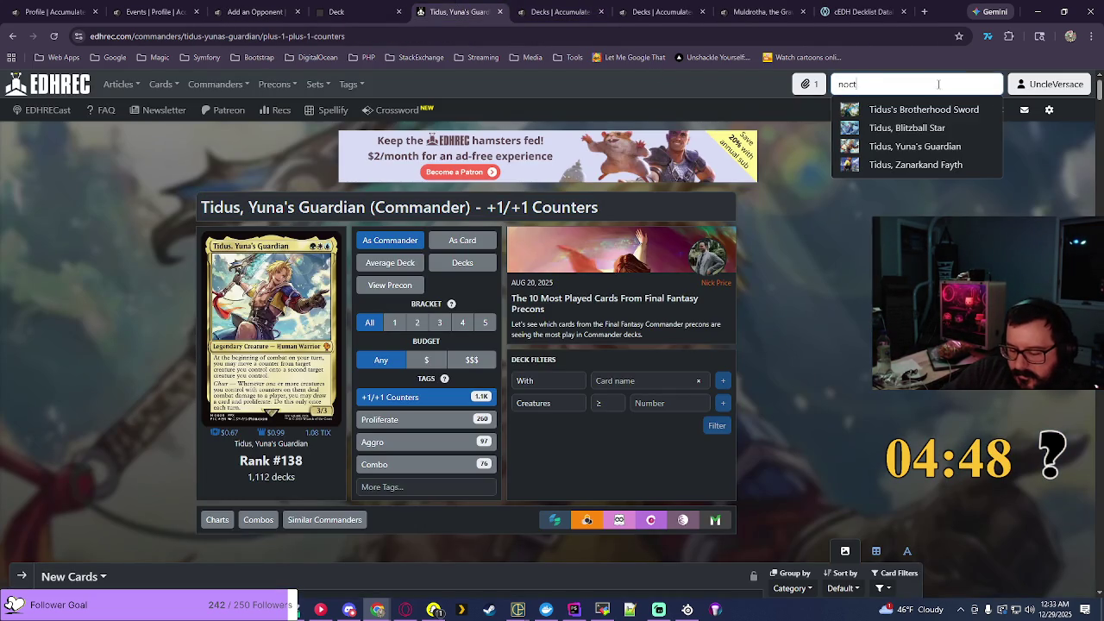
pyautogui.write('is')
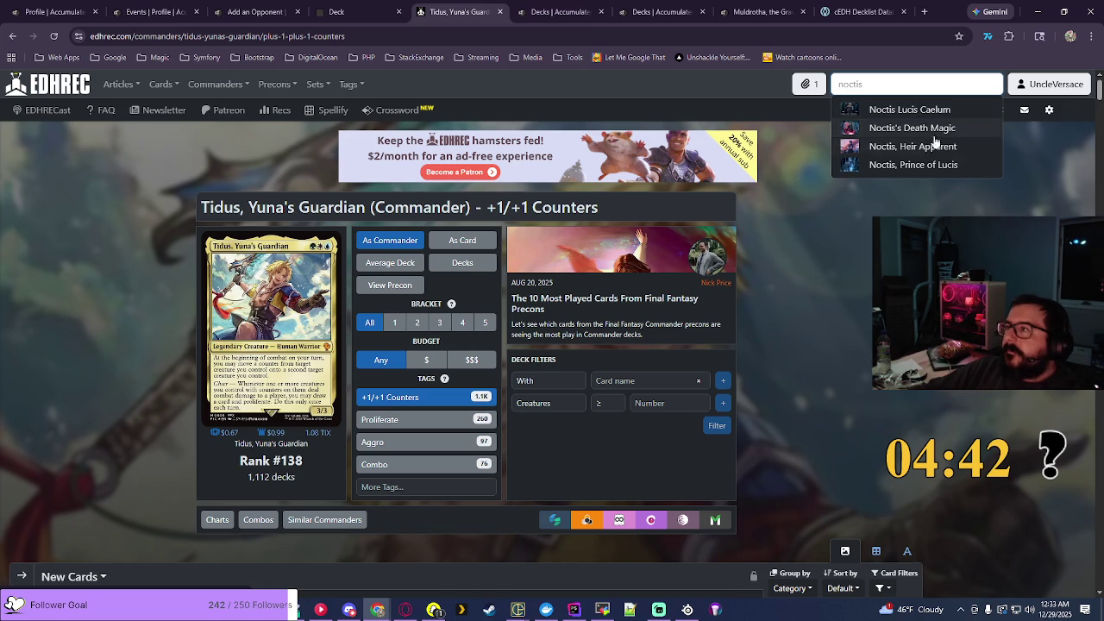
pyautogui.click(940, 167)
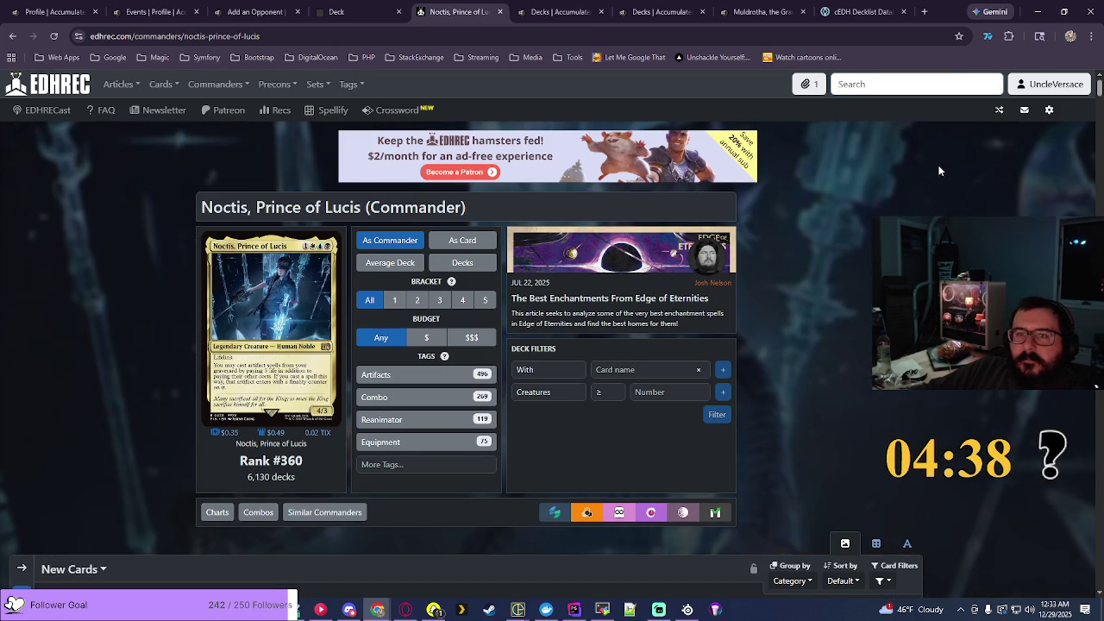
pyautogui.click(427, 375)
pyautogui.moveTo(203, 207); pyautogui.dragTo(545, 221)
# Step: Add a Midrange Commander deck named 'Noctis, Prince of Lucis - Artifacts' from the copied title
pyautogui.click(647, 10)
pyautogui.click(888, 203)
pyautogui.click(213, 236)
pyautogui.click(218, 249)
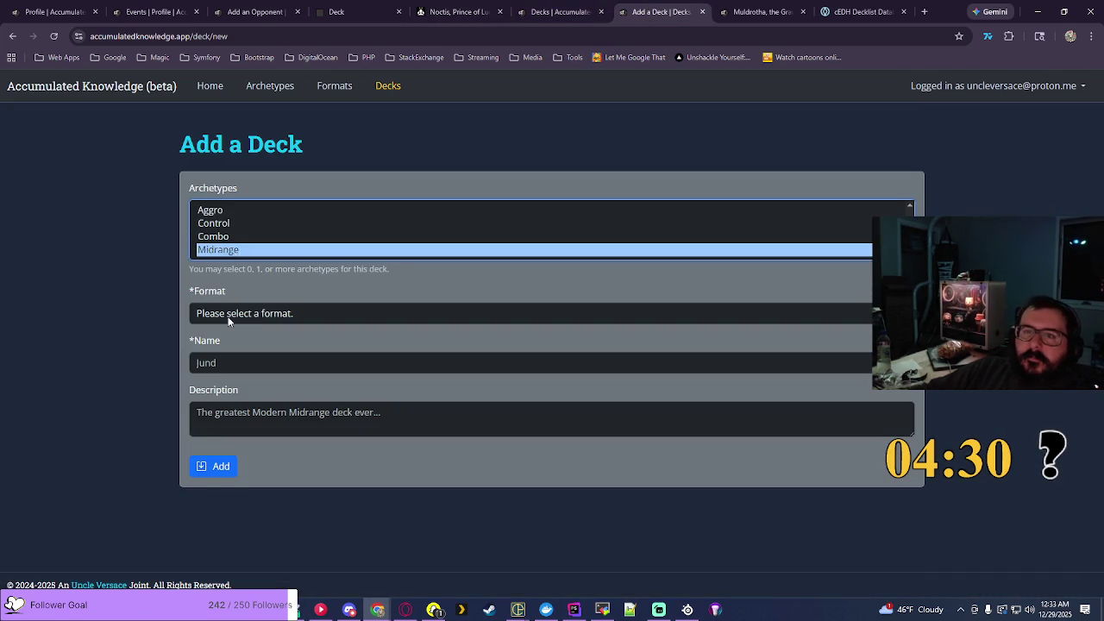
pyautogui.click(228, 321)
pyautogui.click(246, 362)
pyautogui.click(302, 362)
pyautogui.write('Noctis, Prince of Lucis (Commander): Artifacts')
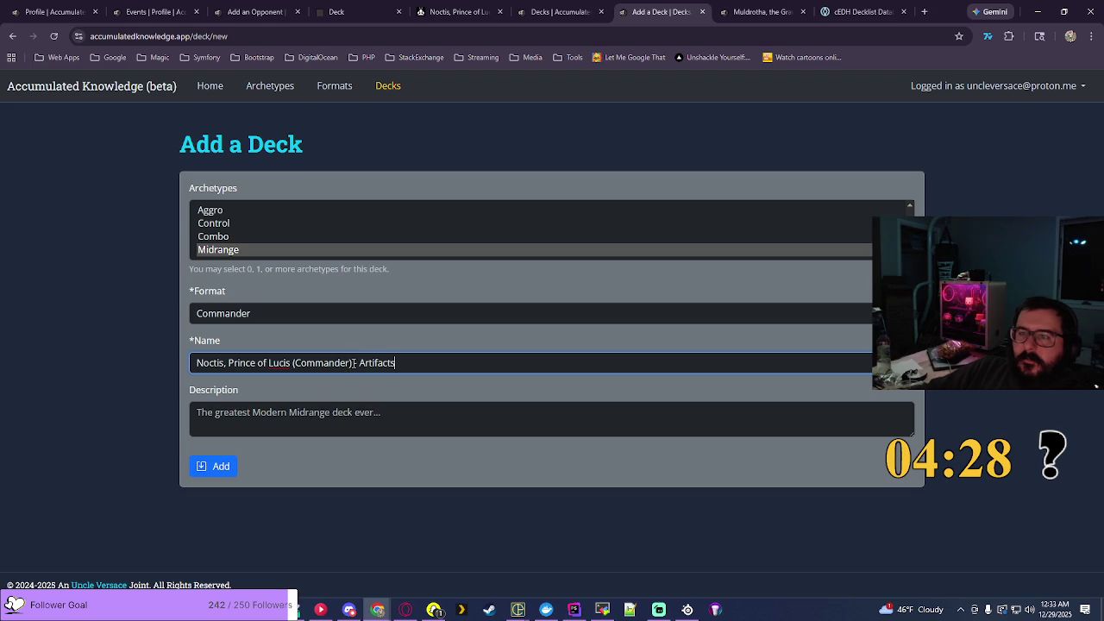
pyautogui.press('BackSpace')
pyautogui.press('BackSpace')
pyautogui.press('BackSpace')
pyautogui.write('-')
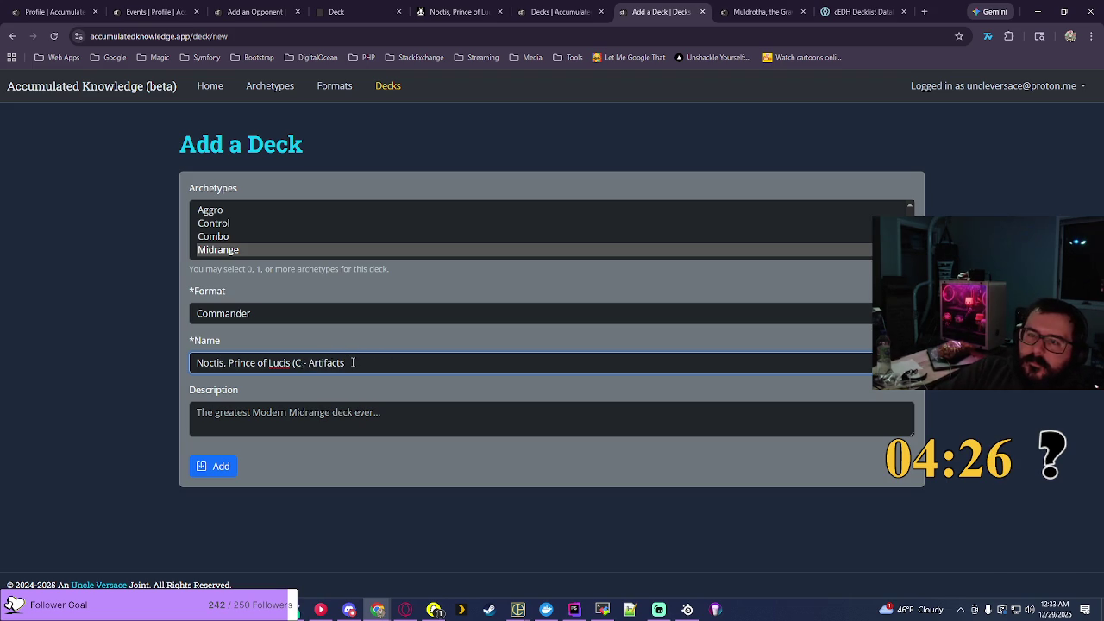
pyautogui.click(226, 467)
# Step: Add Noctis, Prince of Lucis - Artifacts as Match #1's first opponent
pyautogui.hotkey('ctrl', '3')
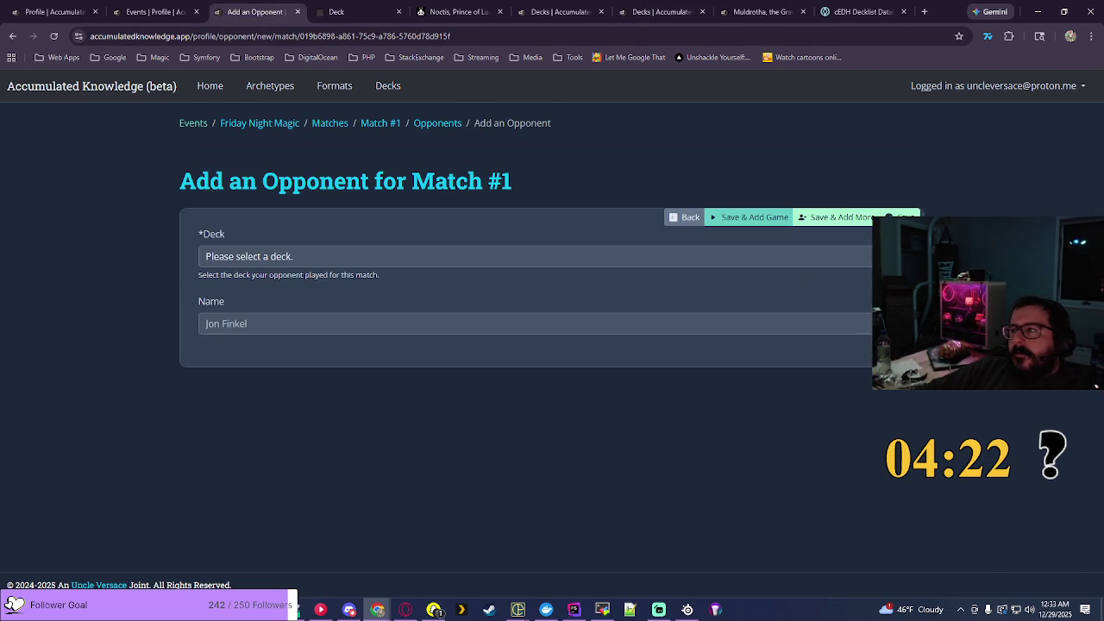
pyautogui.click(612, 256)
pyautogui.scroll(-5, 589, 412)
pyautogui.scroll(-10, 589, 418)
pyautogui.scroll(-6, 589, 412)
pyautogui.scroll(2, 589, 410)
pyautogui.scroll(2, 258, 342)
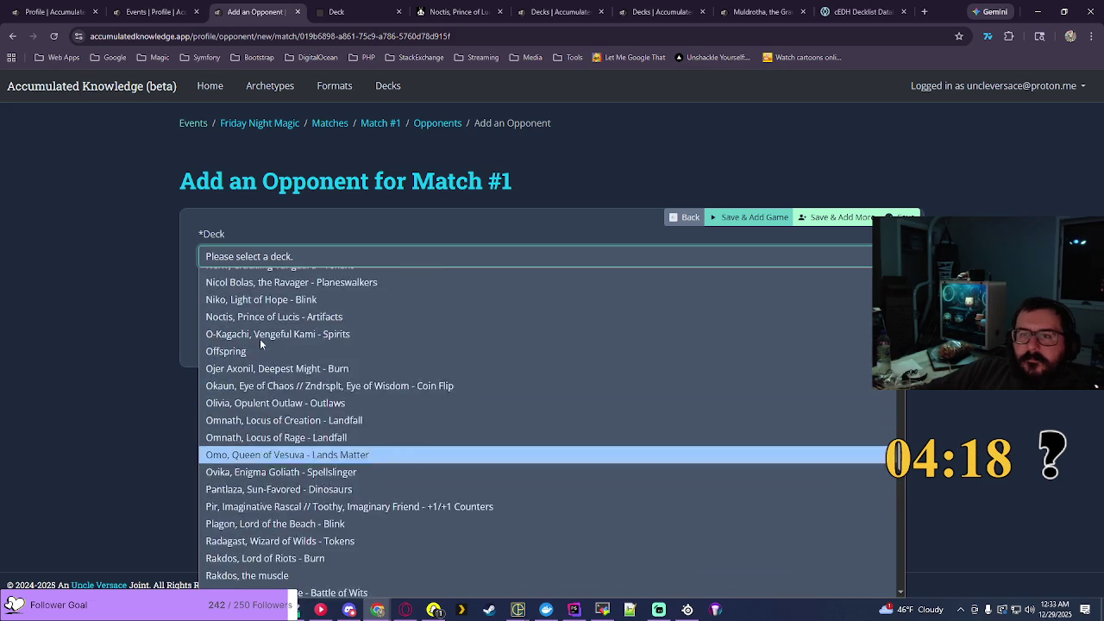
pyautogui.scroll(3, 260, 342)
pyautogui.click(285, 432)
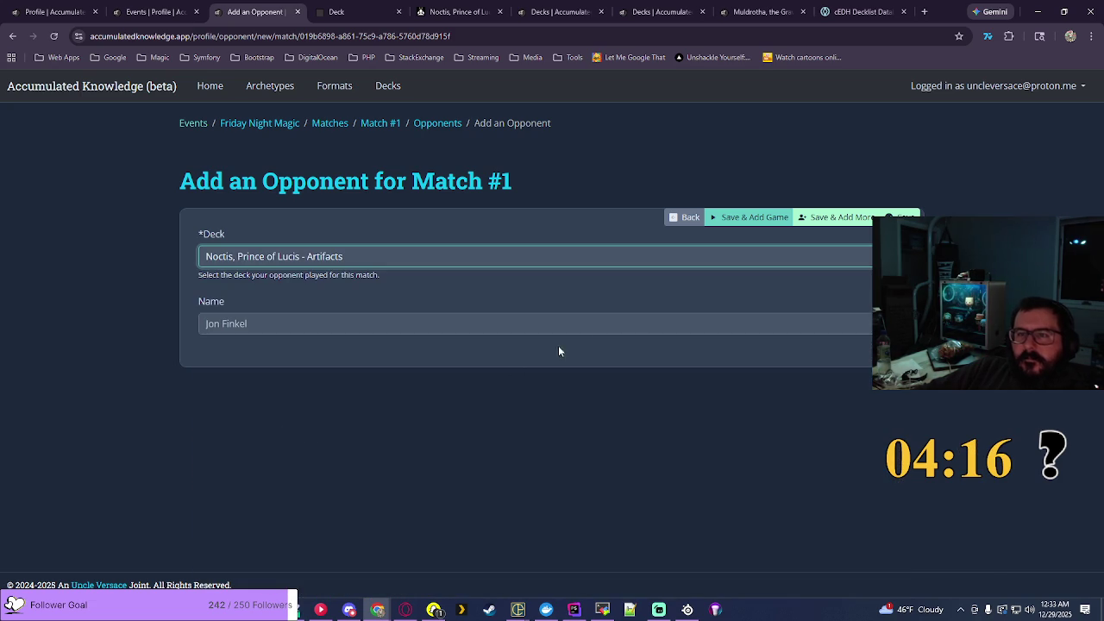
pyautogui.click(829, 222)
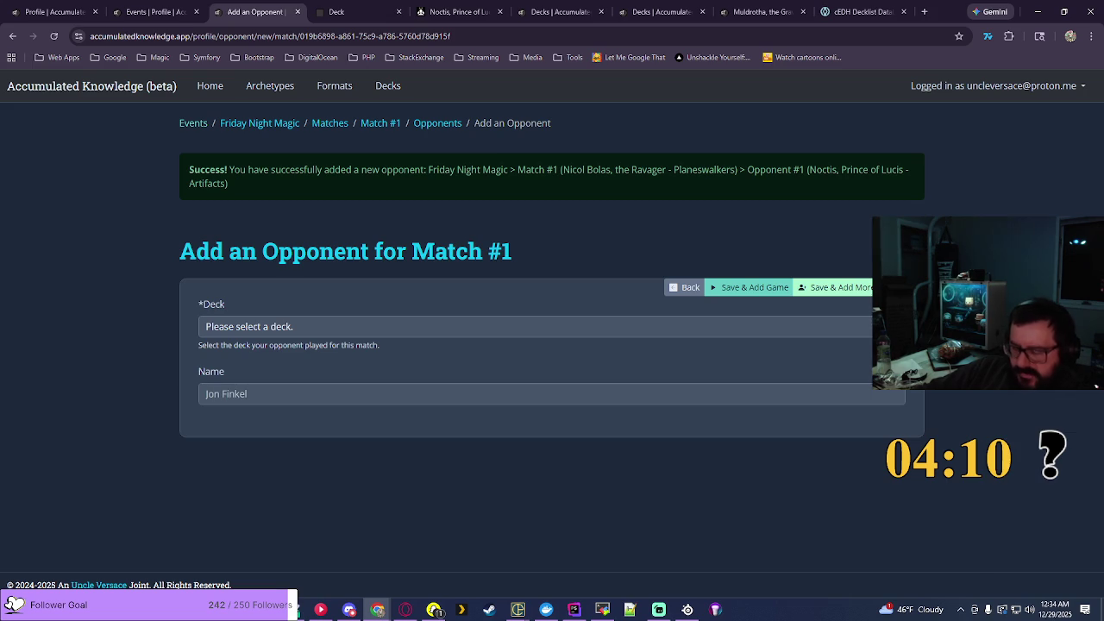
# Step: Add Mayael the Anima - Big Mana as the second opponent
pyautogui.click(552, 326)
pyautogui.scroll(-15, 577, 172)
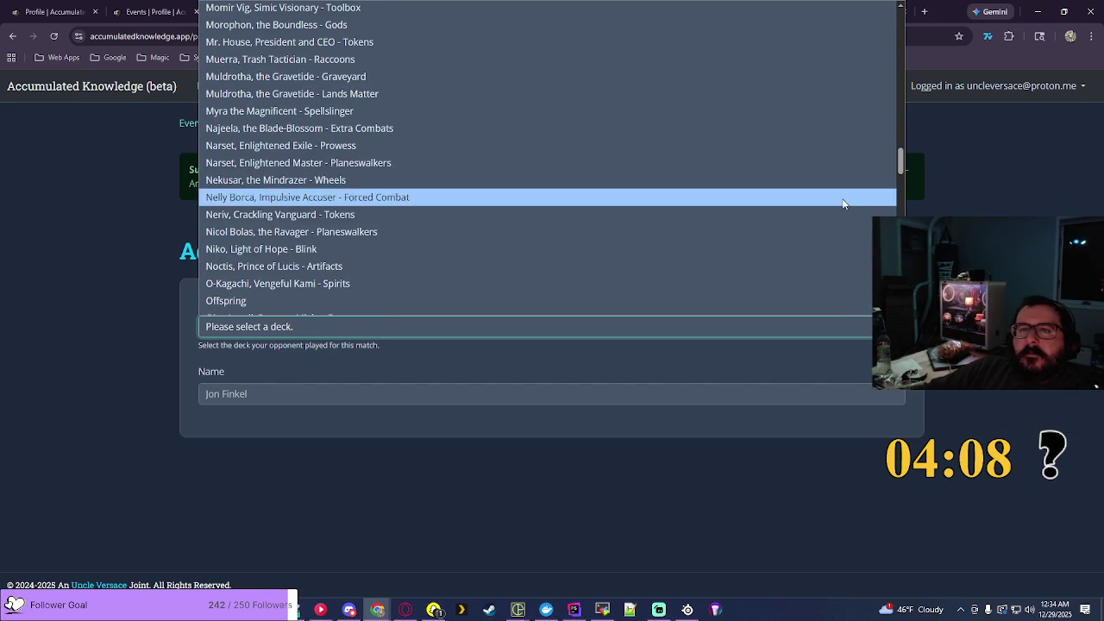
pyautogui.scroll(3, 511, 155)
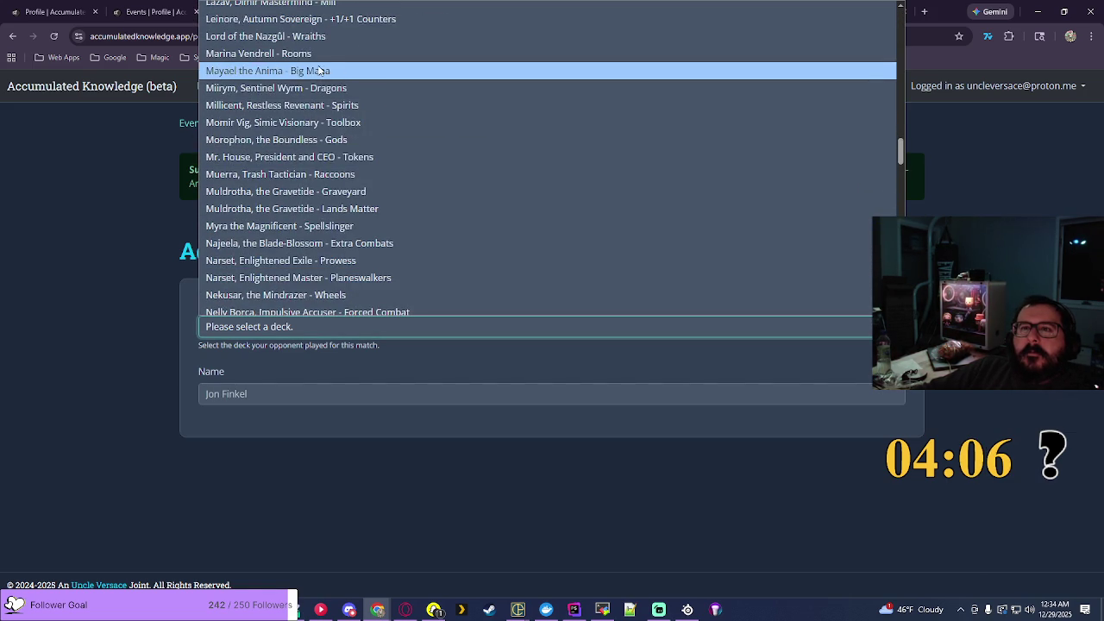
pyautogui.click(292, 72)
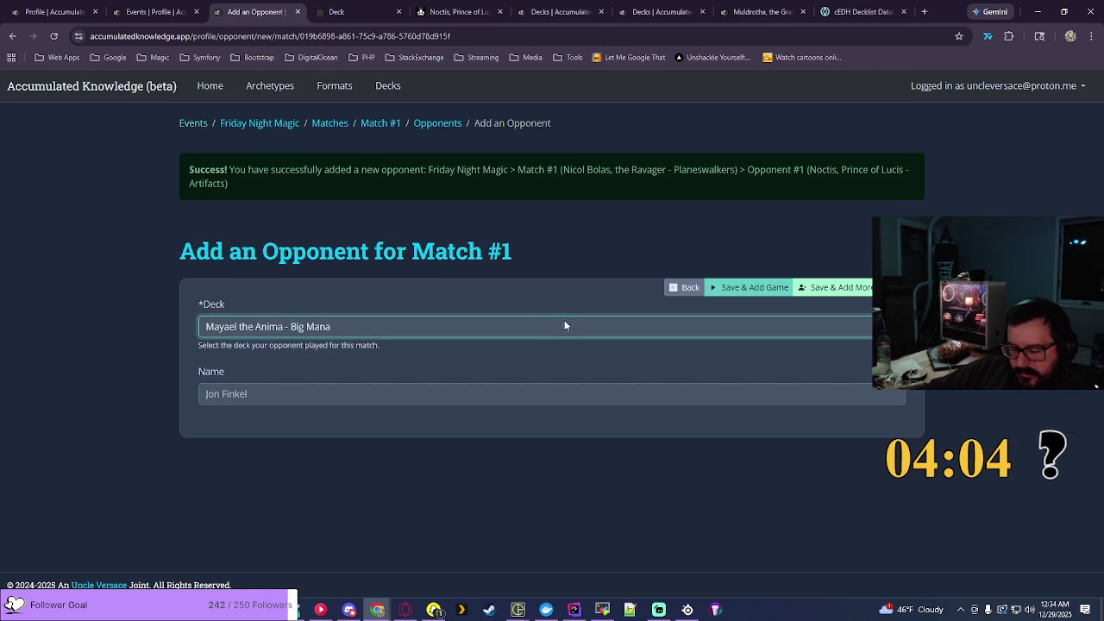
pyautogui.click(838, 292)
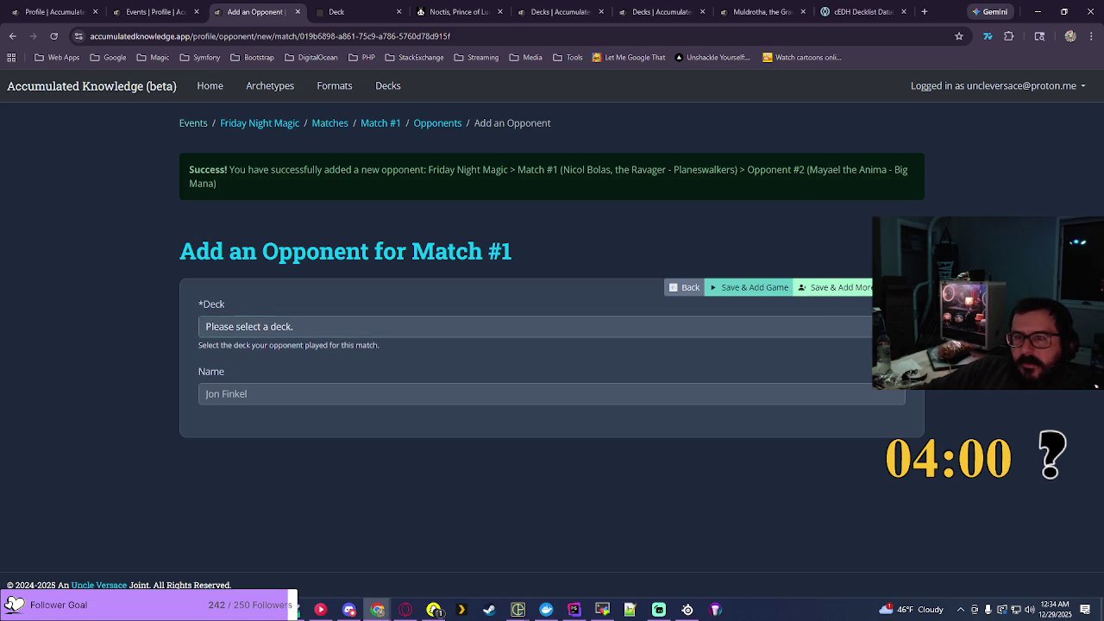
# Step: Browse the opponent deck list, then leave for EDHREC to look up another deck
pyautogui.click(469, 326)
pyautogui.scroll(-15, 470, 249)
pyautogui.scroll(-3, 468, 247)
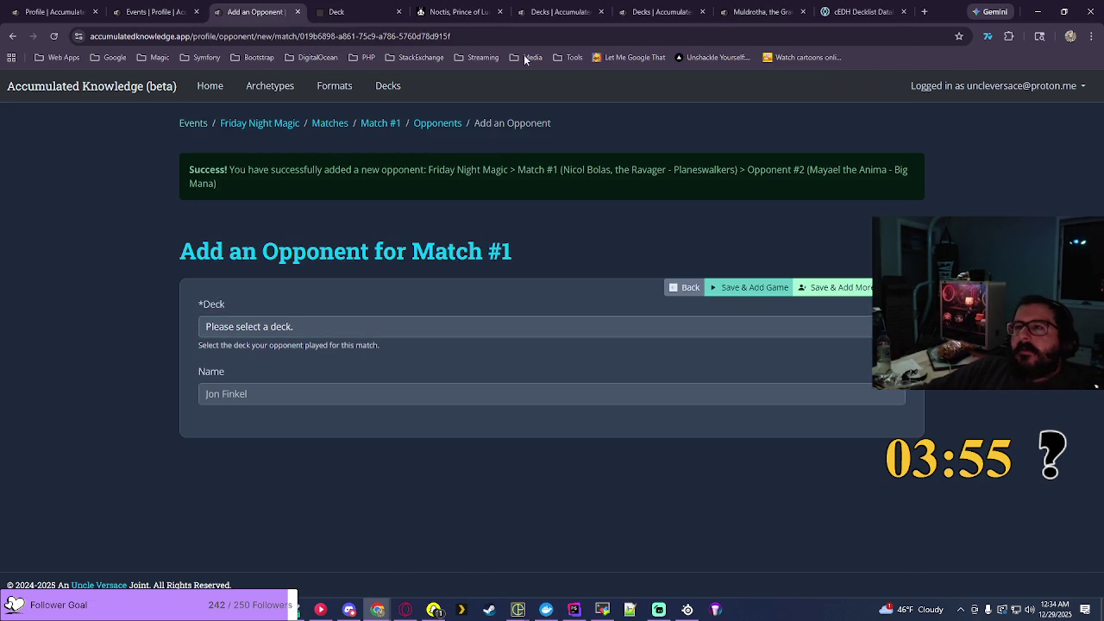
pyautogui.click(459, 11)
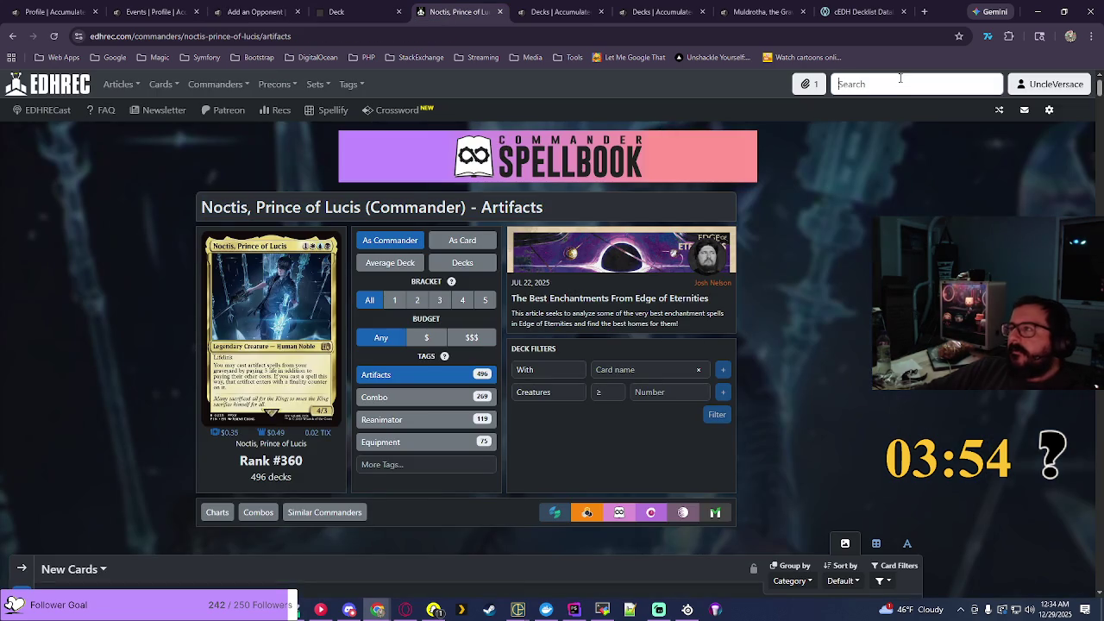
# Step: Find Tasigur, the Golden Fang's Birthing Pod page on EDHREC and copy its title
pyautogui.write('tadg')
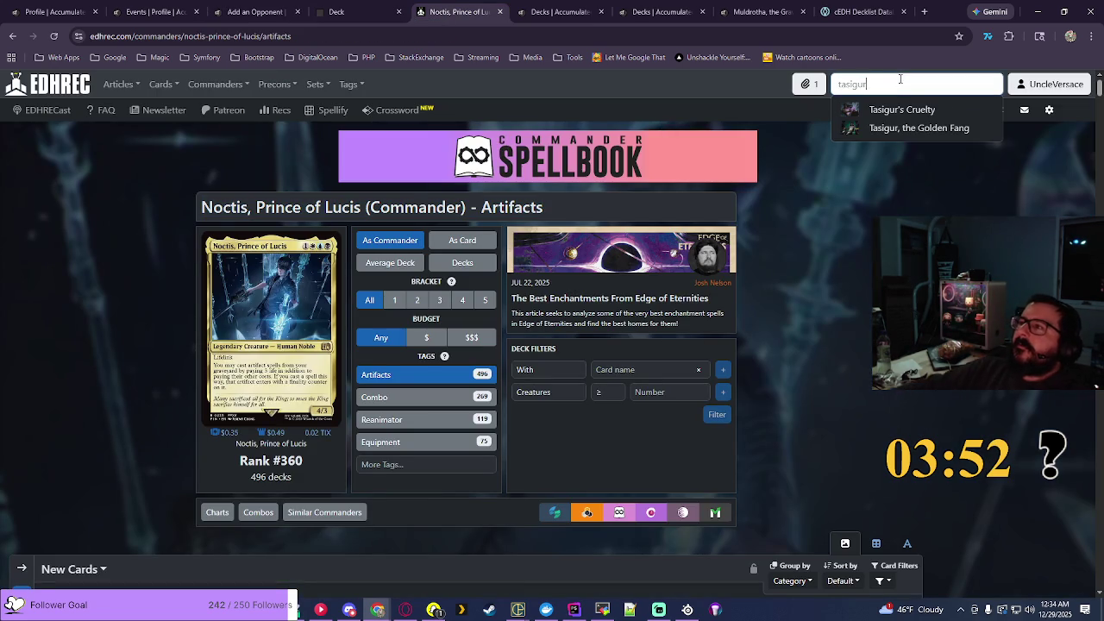
pyautogui.click(928, 128)
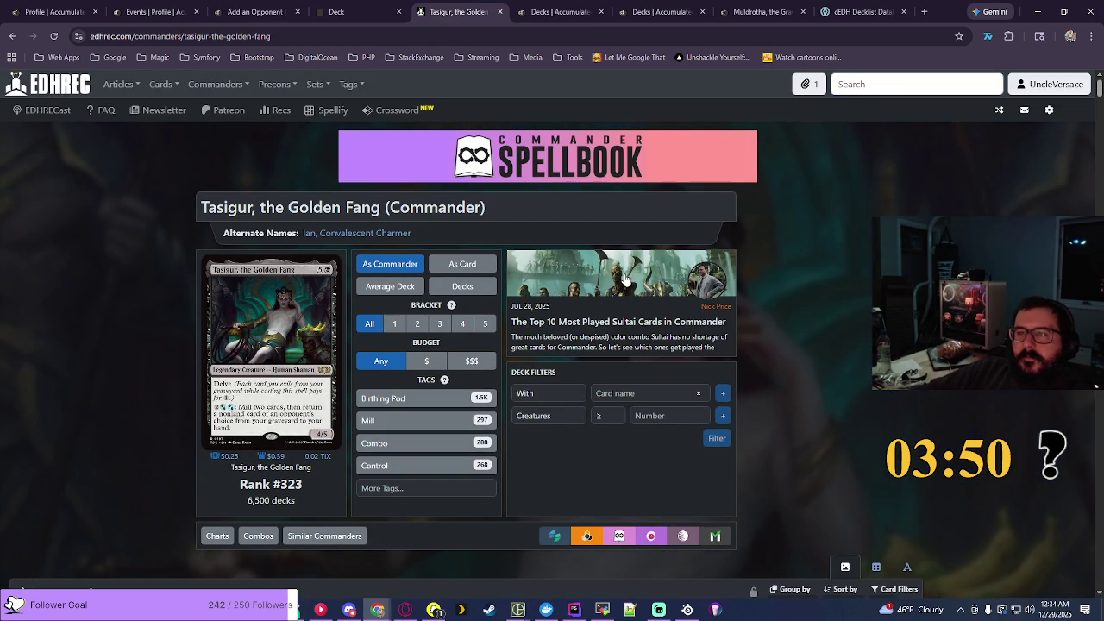
pyautogui.click(403, 402)
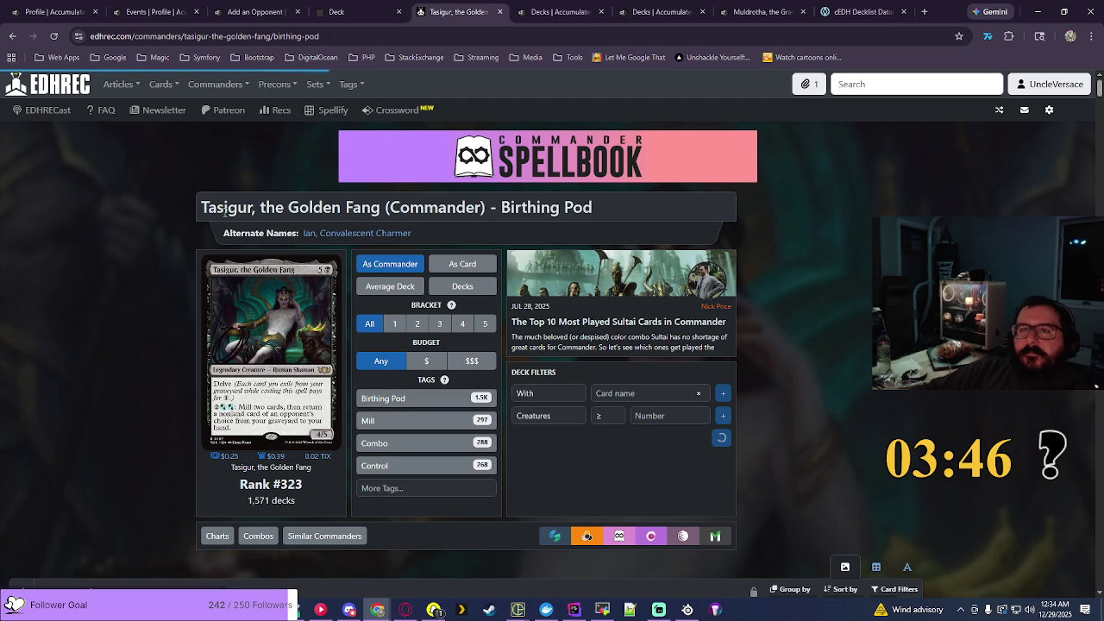
pyautogui.moveTo(202, 207); pyautogui.dragTo(620, 224)
pyautogui.hotkey('ctrl', 'c')
pyautogui.hotkey('ctrl', '7')
pyautogui.click(259, 313)
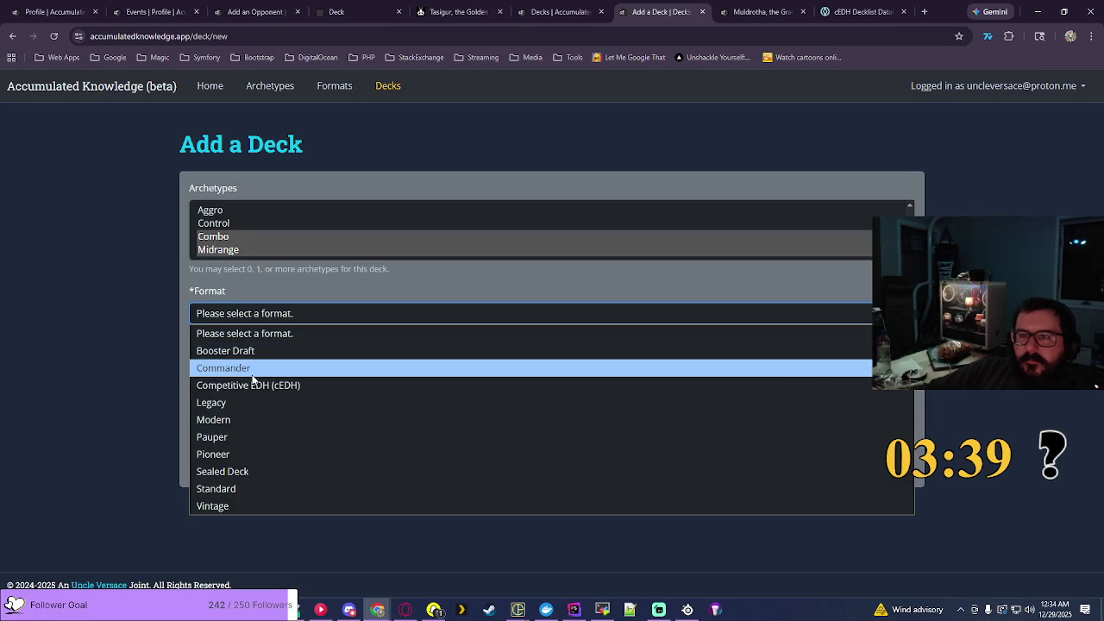
# Step: Add a Commander deck named 'Tasigur, the Golden Fang - Birthing Pod' from the pasted title
pyautogui.click(254, 371)
pyautogui.click(258, 367)
pyautogui.hotkey('ctrl', 'v')
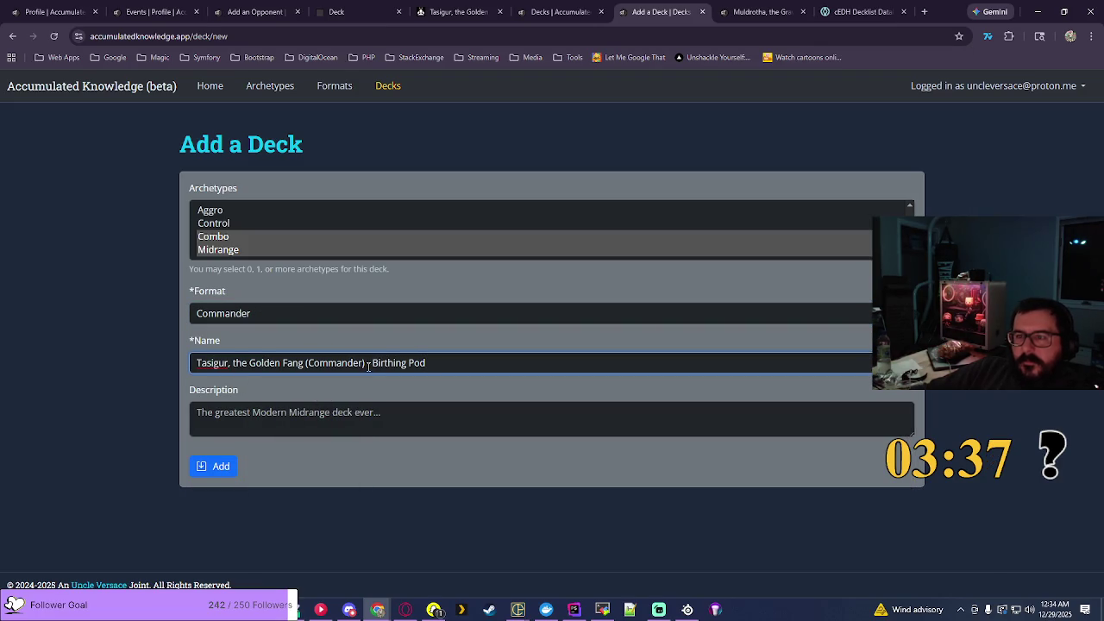
pyautogui.click(367, 364)
pyautogui.press('BackSpace')
pyautogui.press('BackSpace')
pyautogui.press('BackSpace')
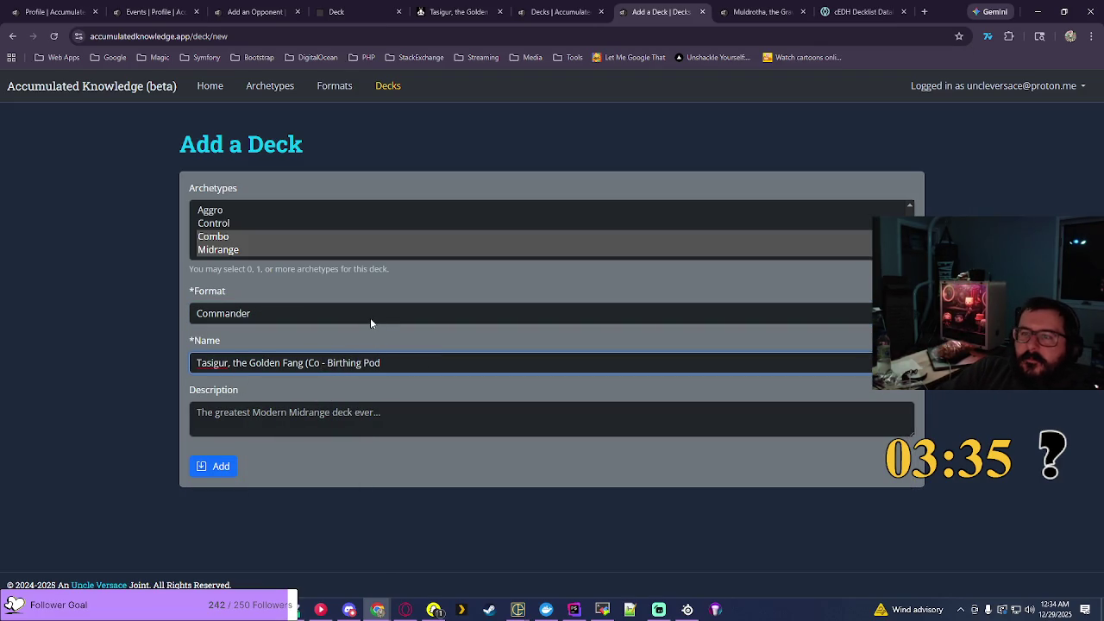
pyautogui.click(221, 466)
# Step: Add Tasigur, the Golden Fang - Birthing Pod as the third opponent and continue to games
pyautogui.click(270, 8)
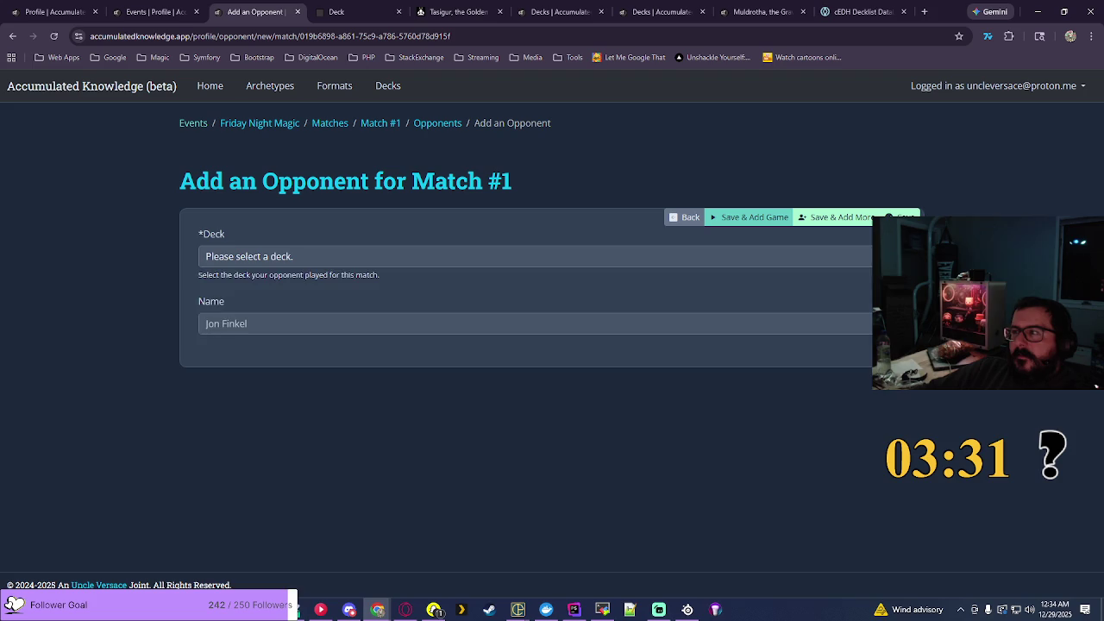
pyautogui.click(544, 256)
pyautogui.scroll(-20, 543, 446)
pyautogui.scroll(-5, 431, 448)
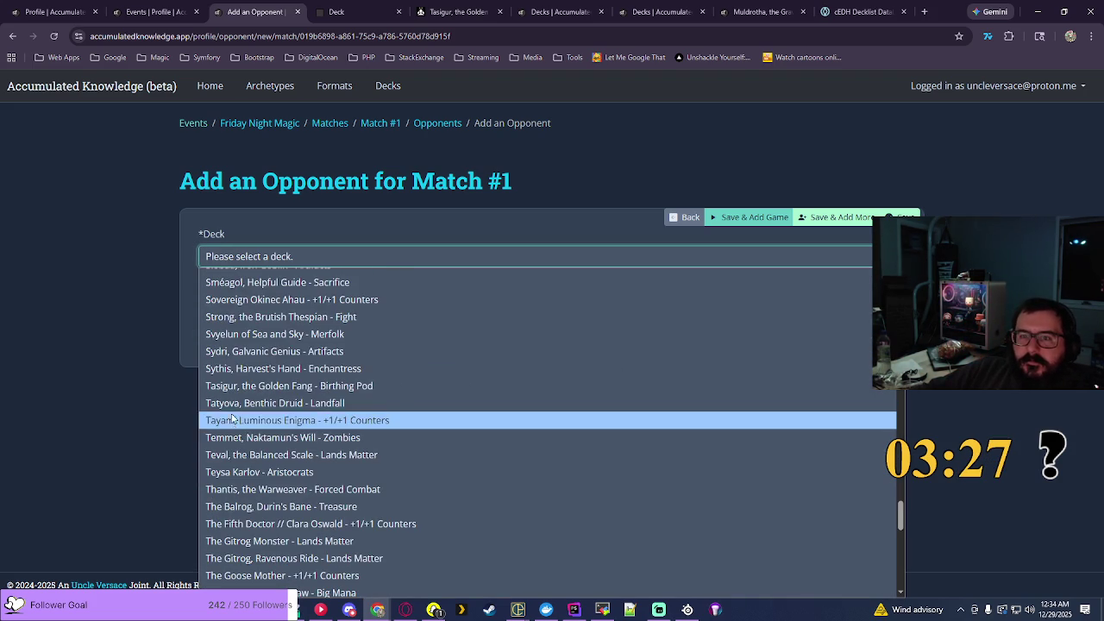
pyautogui.click(229, 384)
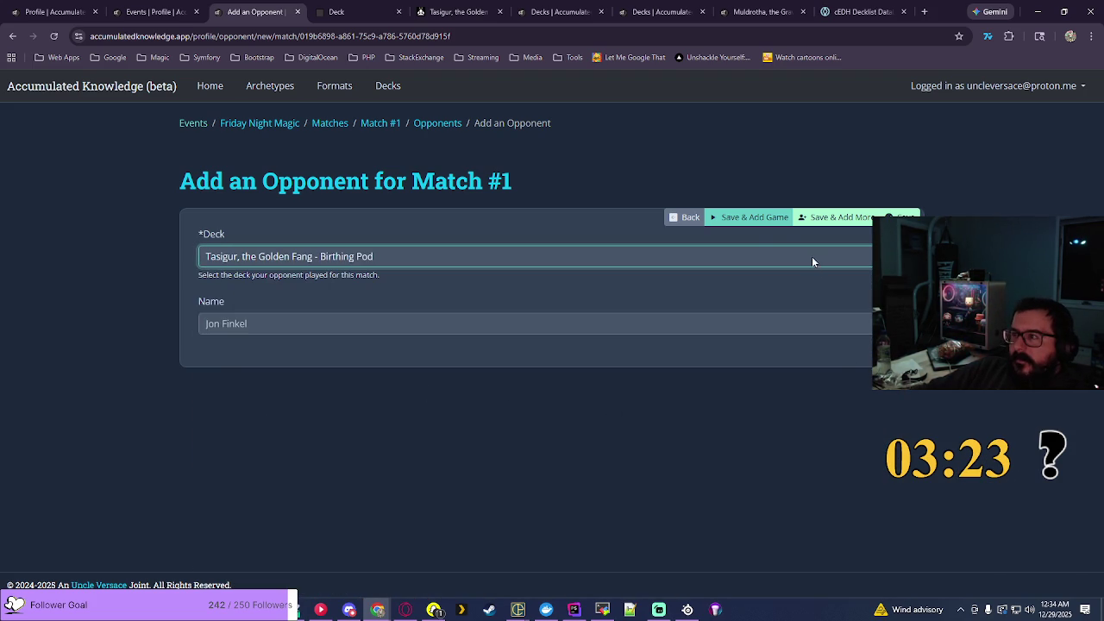
pyautogui.click(763, 222)
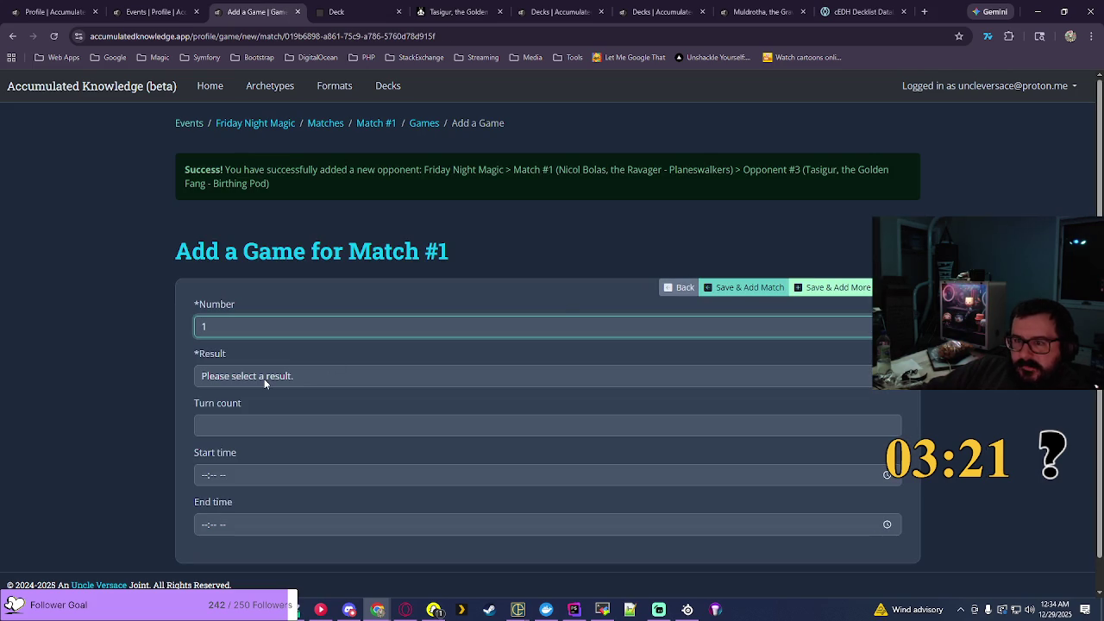
# Step: Record Game 1 as a Loss won by Tasigur, the Golden Fang - Birthing Pod in 6 turns
pyautogui.click(264, 377)
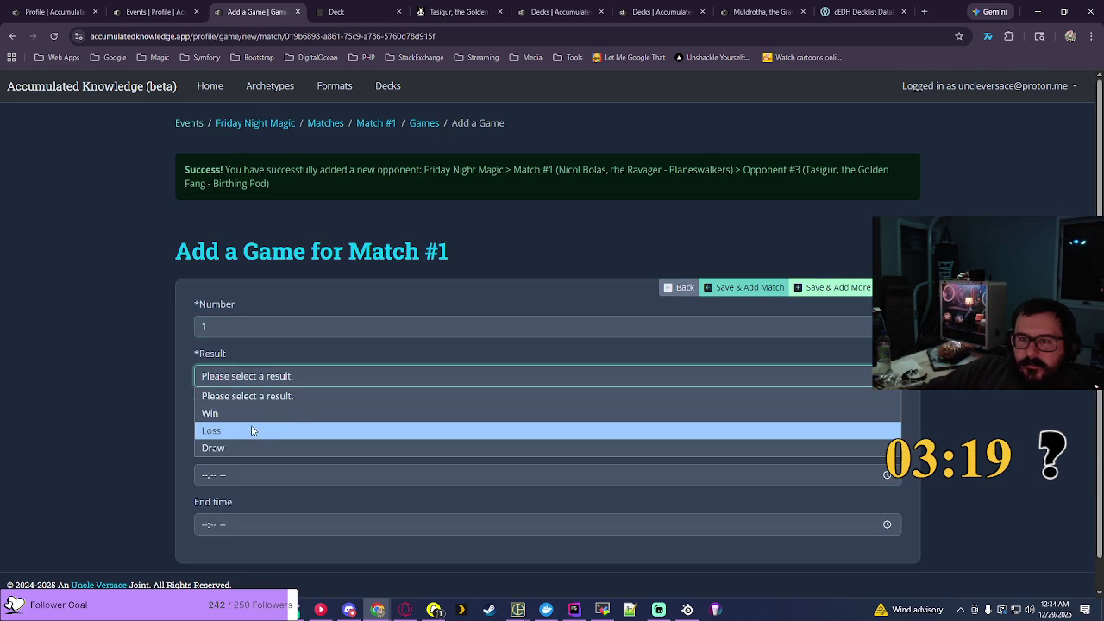
pyautogui.click(252, 431)
pyautogui.click(294, 426)
pyautogui.click(328, 493)
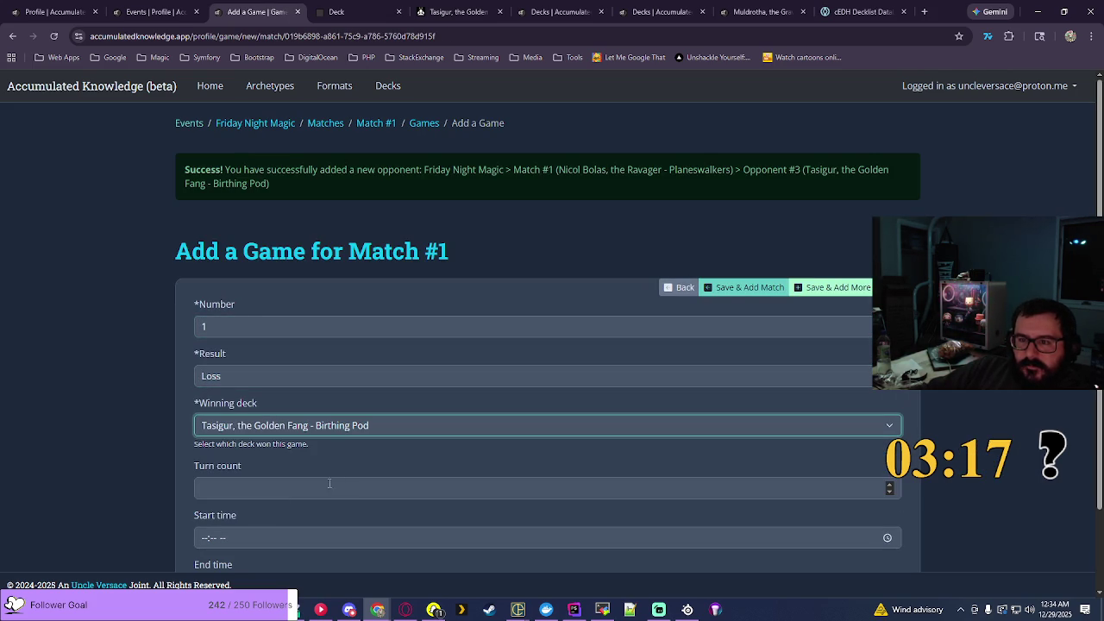
pyautogui.click(346, 480)
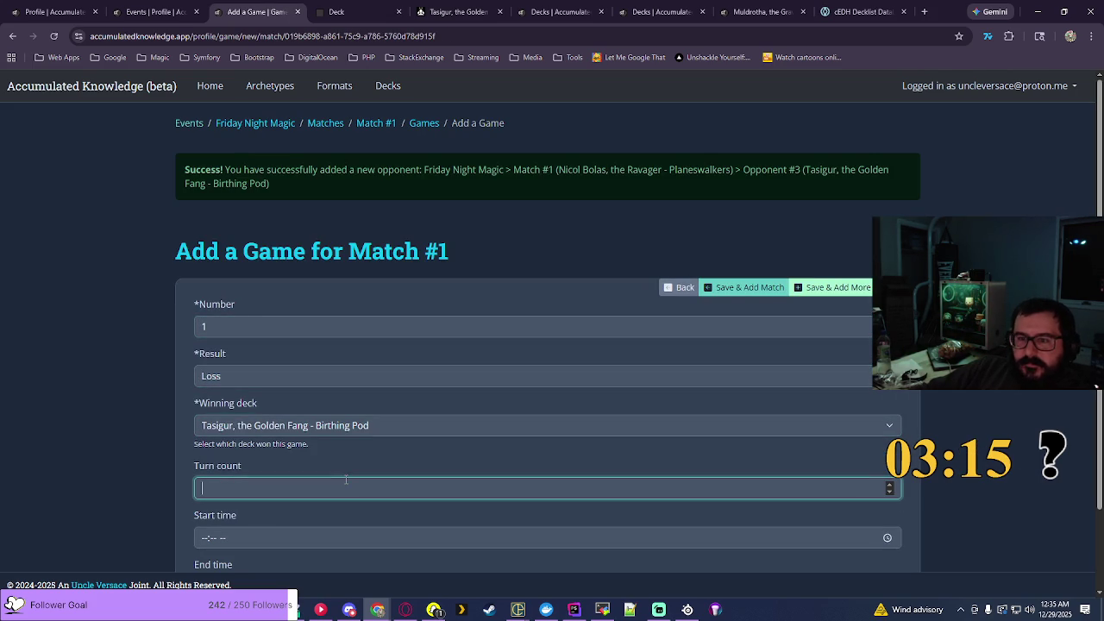
pyautogui.write('6')
pyautogui.click(638, 473)
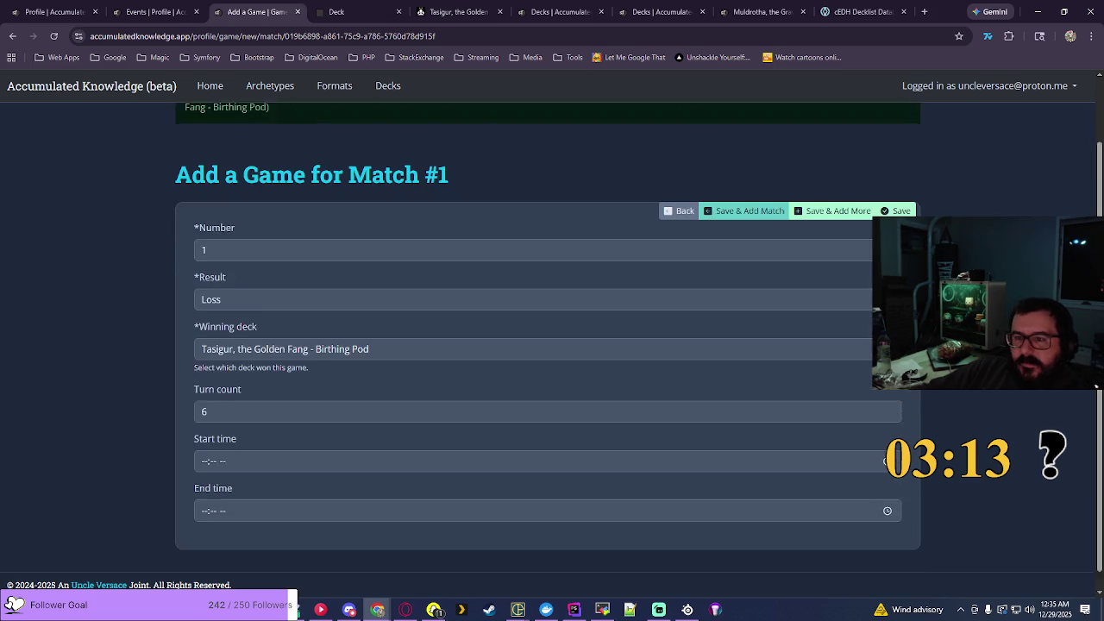
pyautogui.scroll(-2, 953, 411)
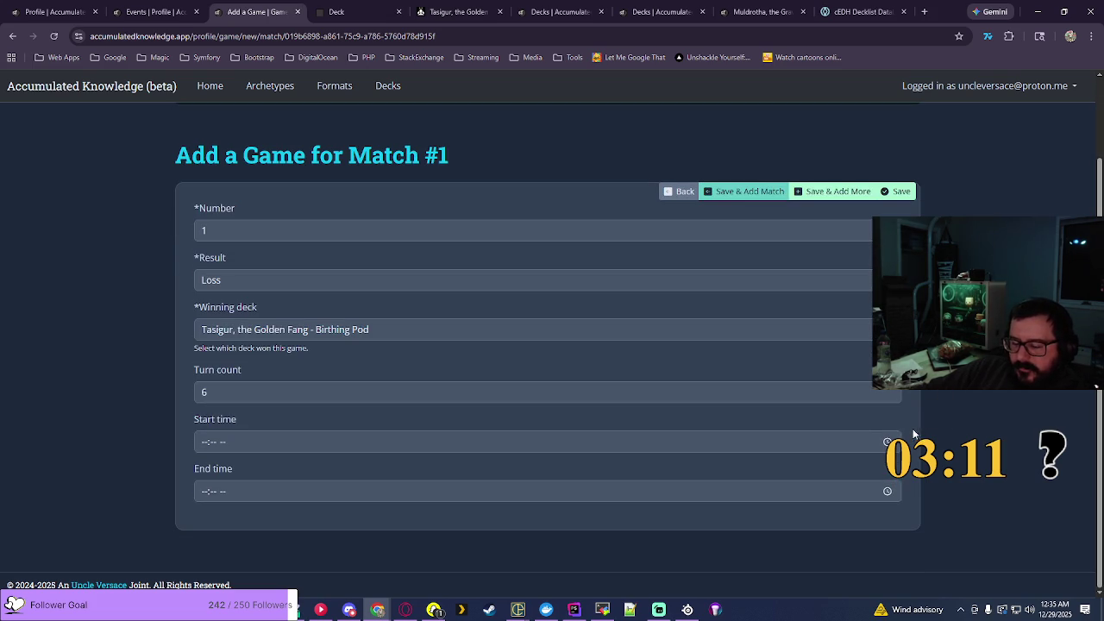
# Step: Set the game's start time to 04:09 PM
pyautogui.click(450, 442)
pyautogui.click(211, 376)
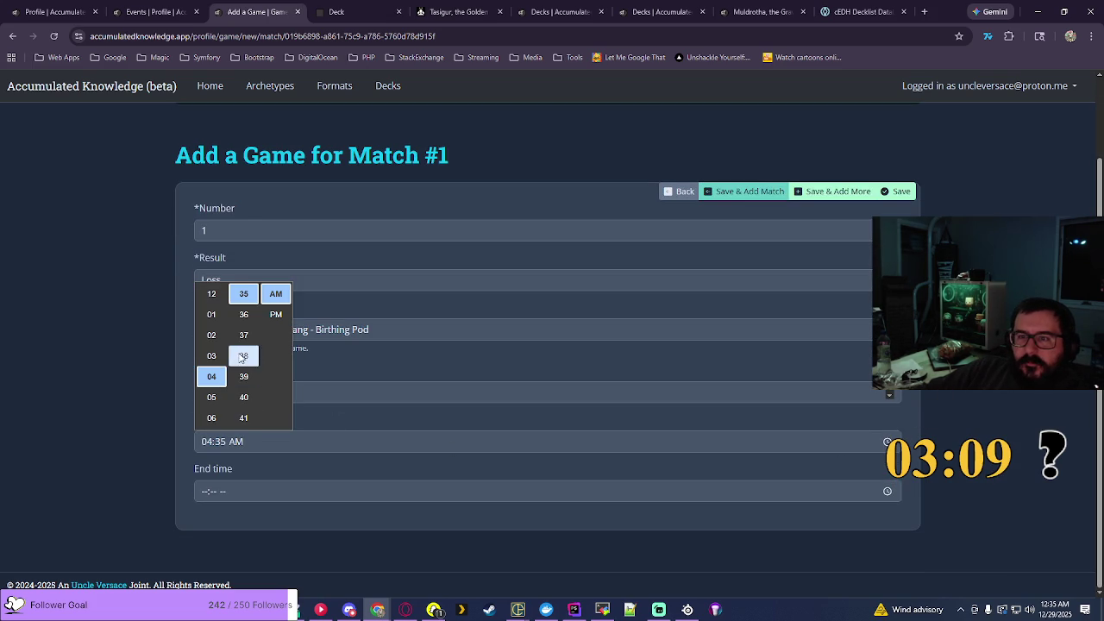
pyautogui.scroll(7, 244, 357)
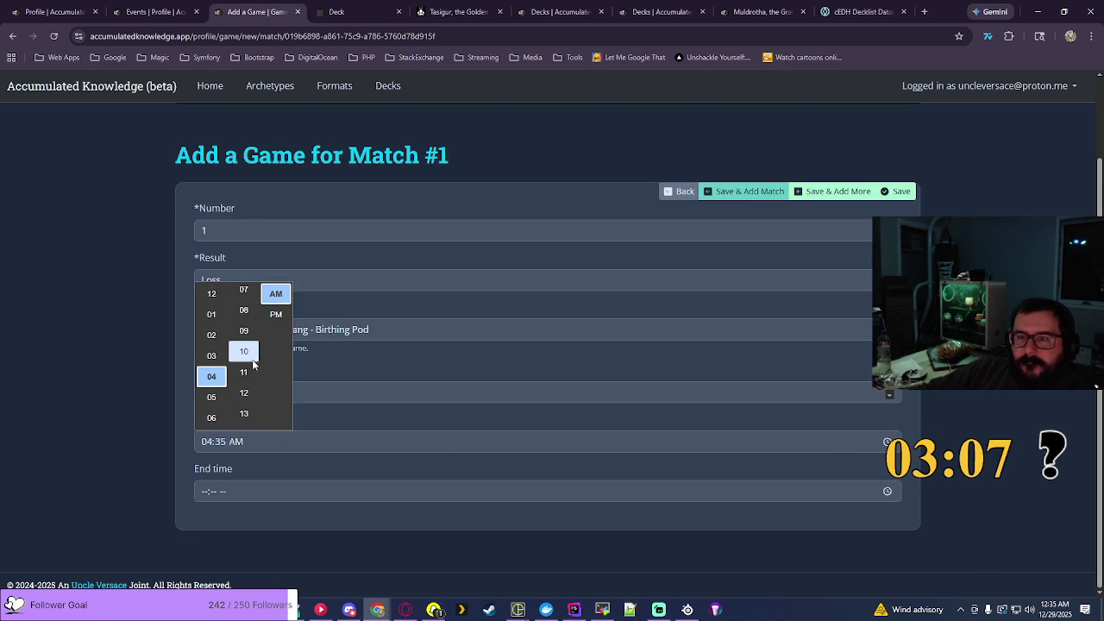
pyautogui.click(243, 331)
pyautogui.click(276, 314)
pyautogui.press('Return')
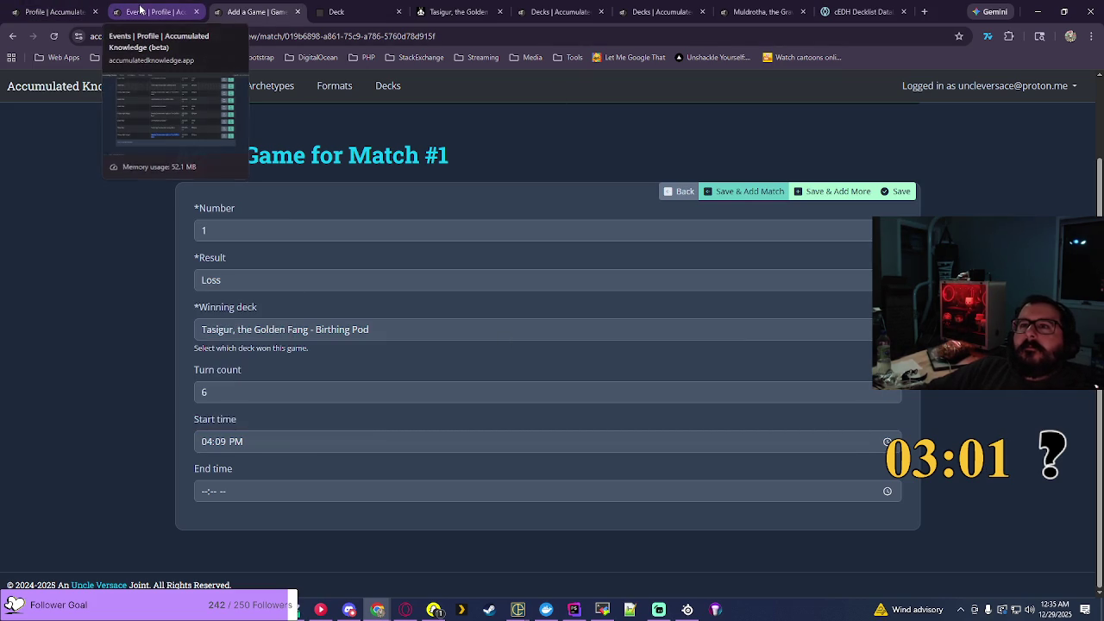
# Step: Check the Commander format's 1h 7m 32s average game duration in a new Formats tab
pyautogui.click(651, 11)
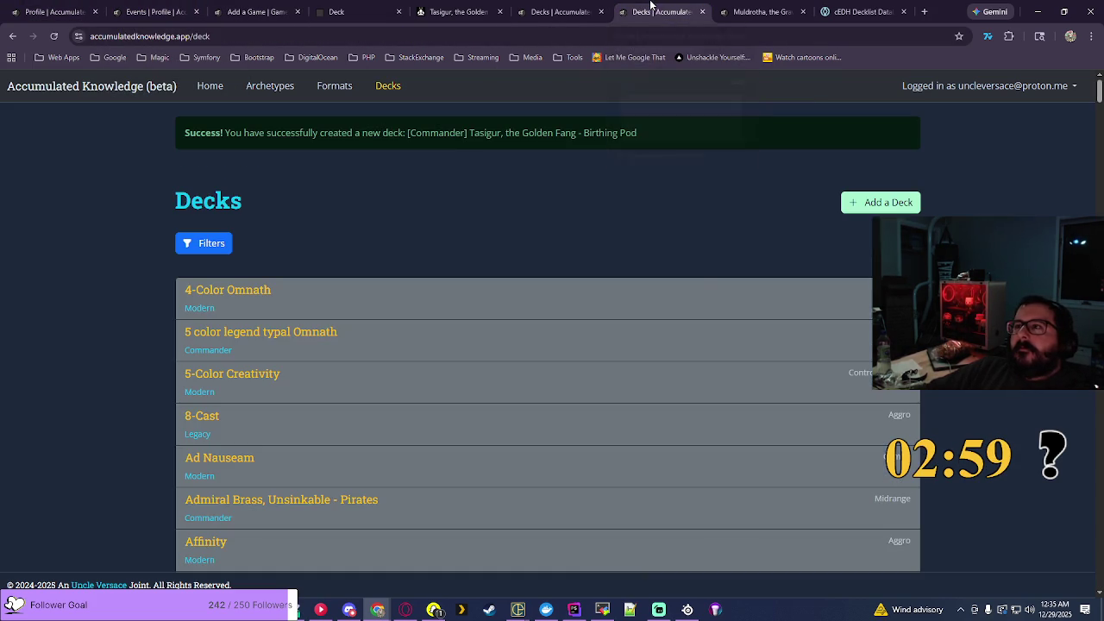
pyautogui.rightClick(337, 91)
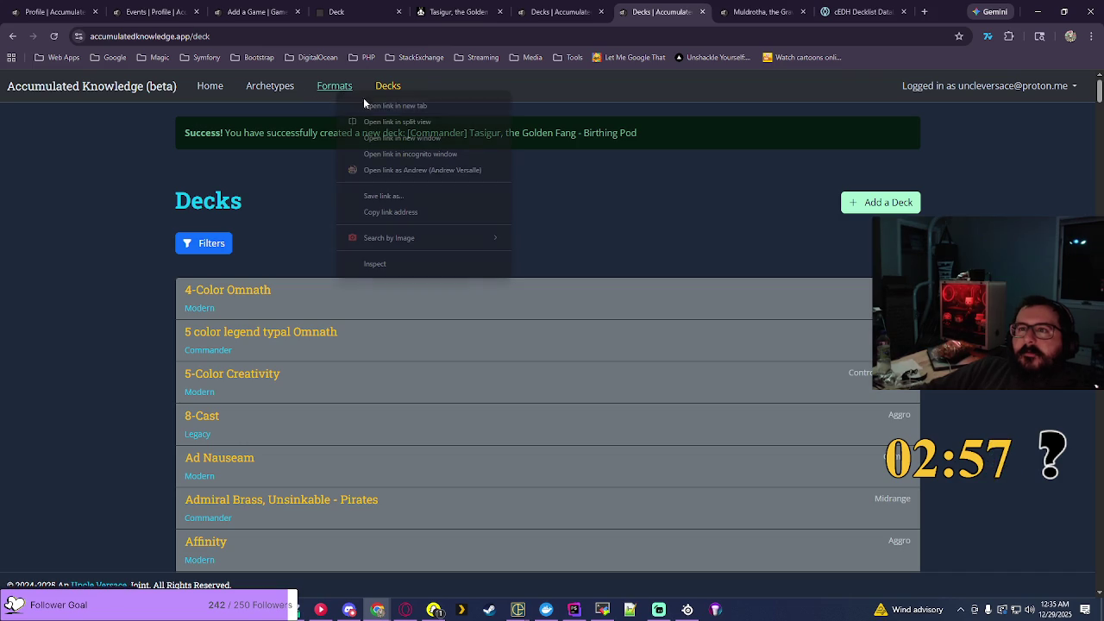
pyautogui.click(371, 105)
pyautogui.click(708, 6)
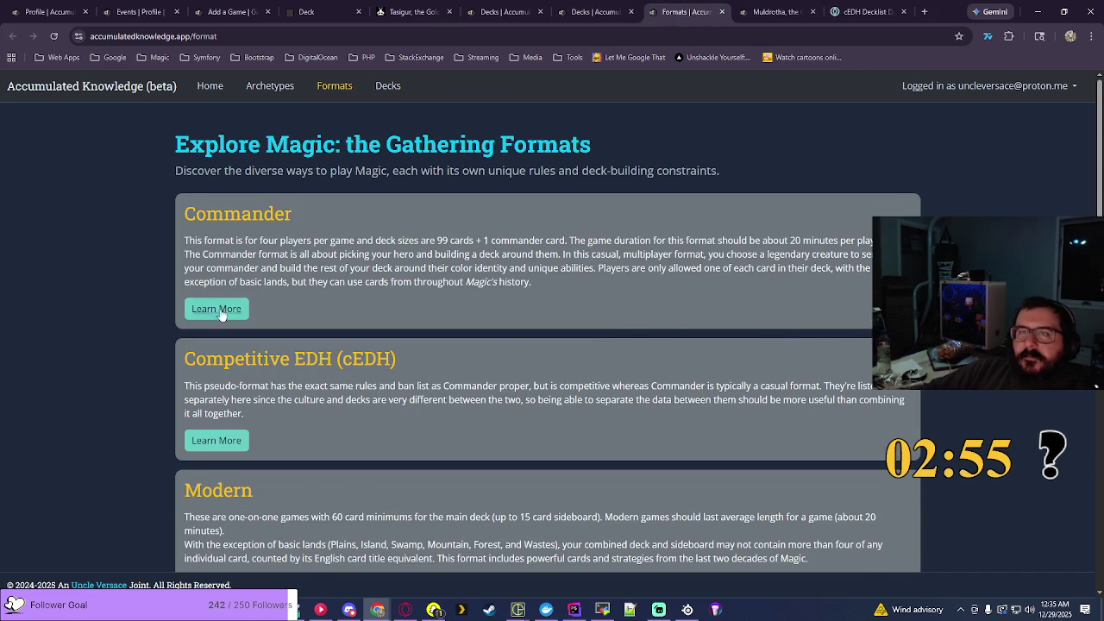
pyautogui.click(221, 314)
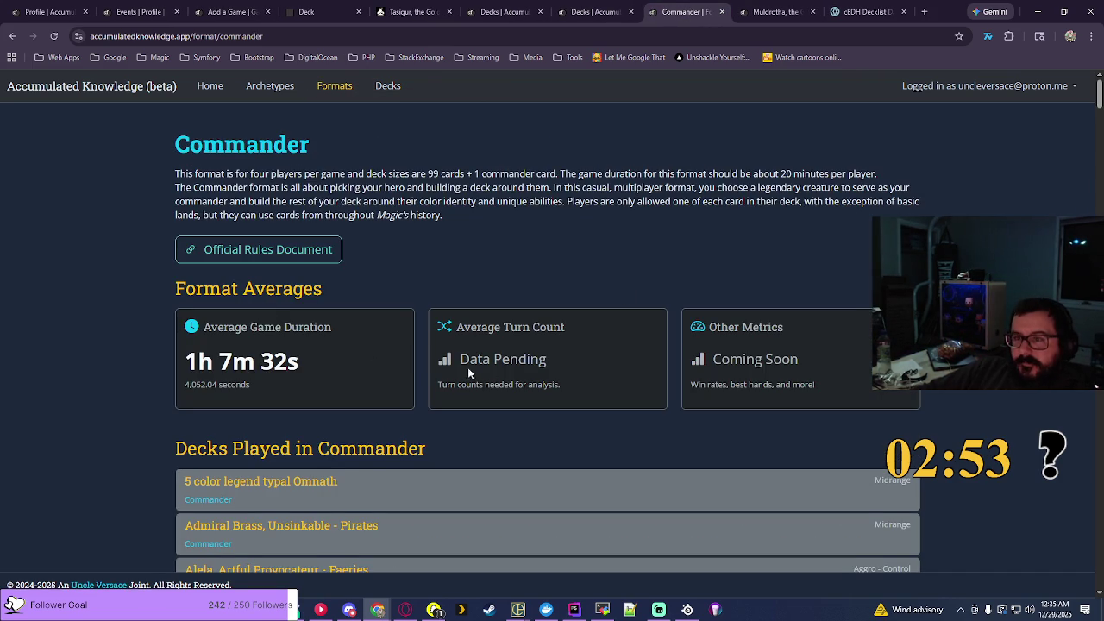
pyautogui.moveTo(187, 361); pyautogui.dragTo(301, 363)
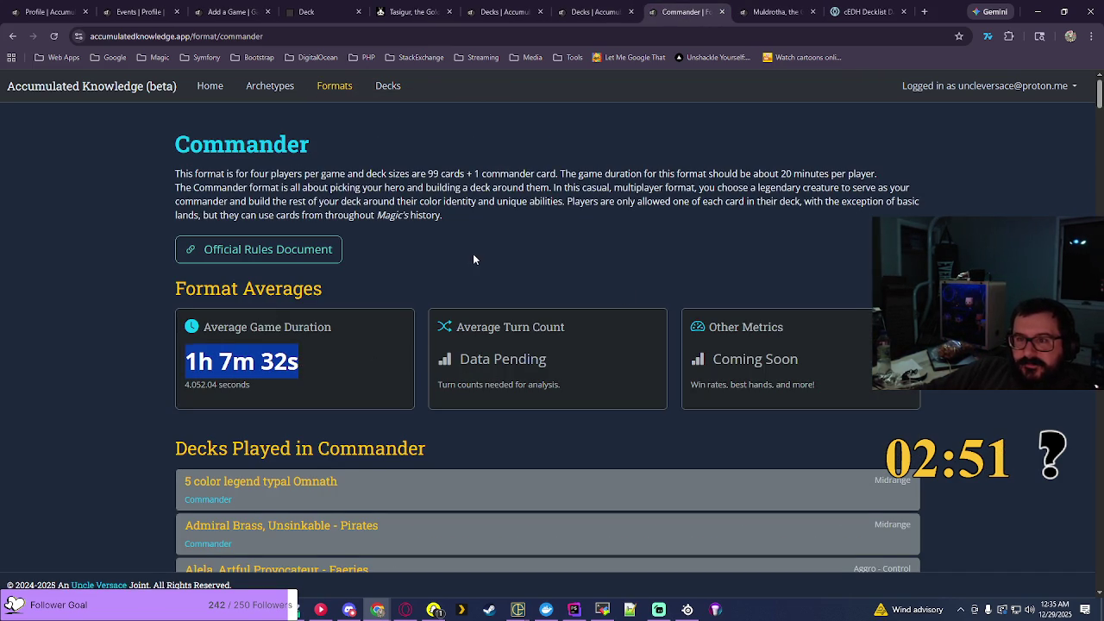
pyautogui.click(231, 11)
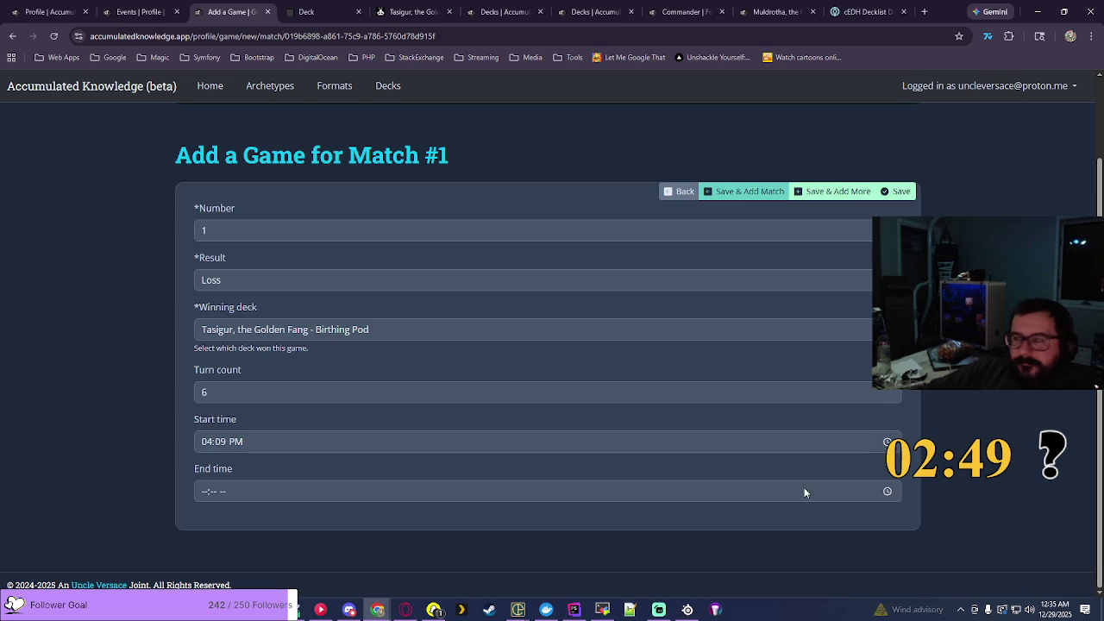
# Step: Set the game's end time to 04:40 PM and save, starting a new match
pyautogui.click(889, 491)
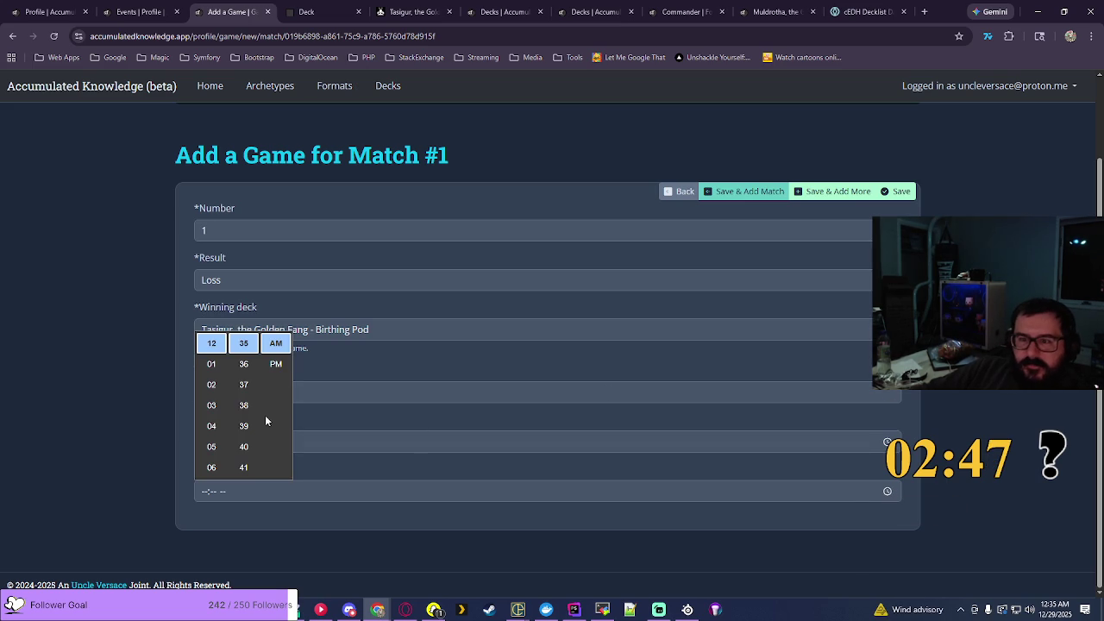
pyautogui.click(213, 425)
pyautogui.click(243, 446)
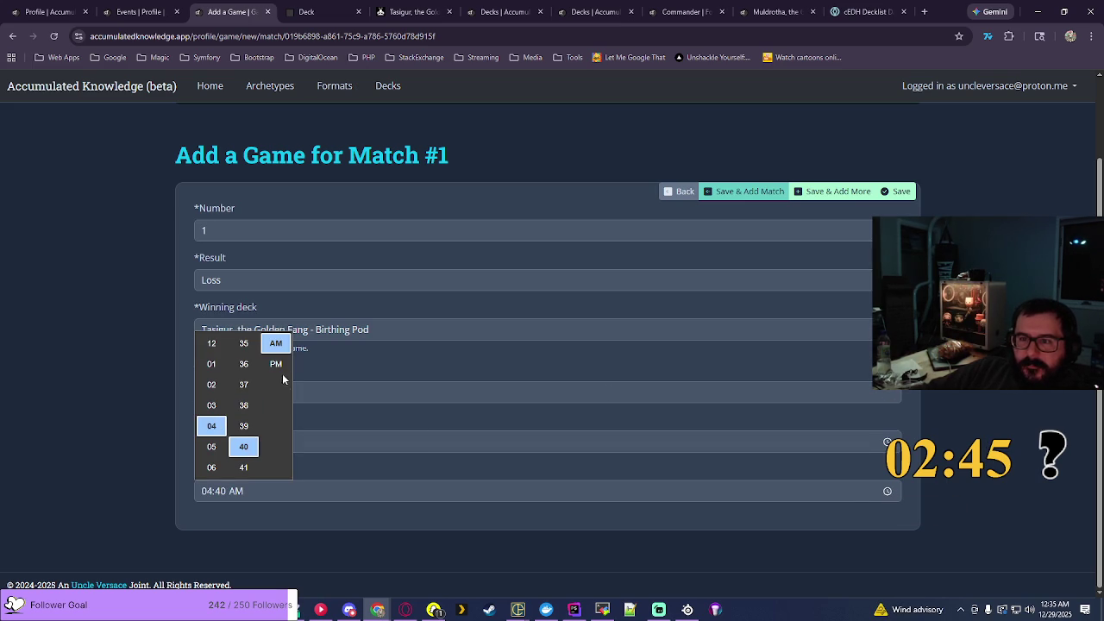
pyautogui.click(276, 364)
pyautogui.click(634, 422)
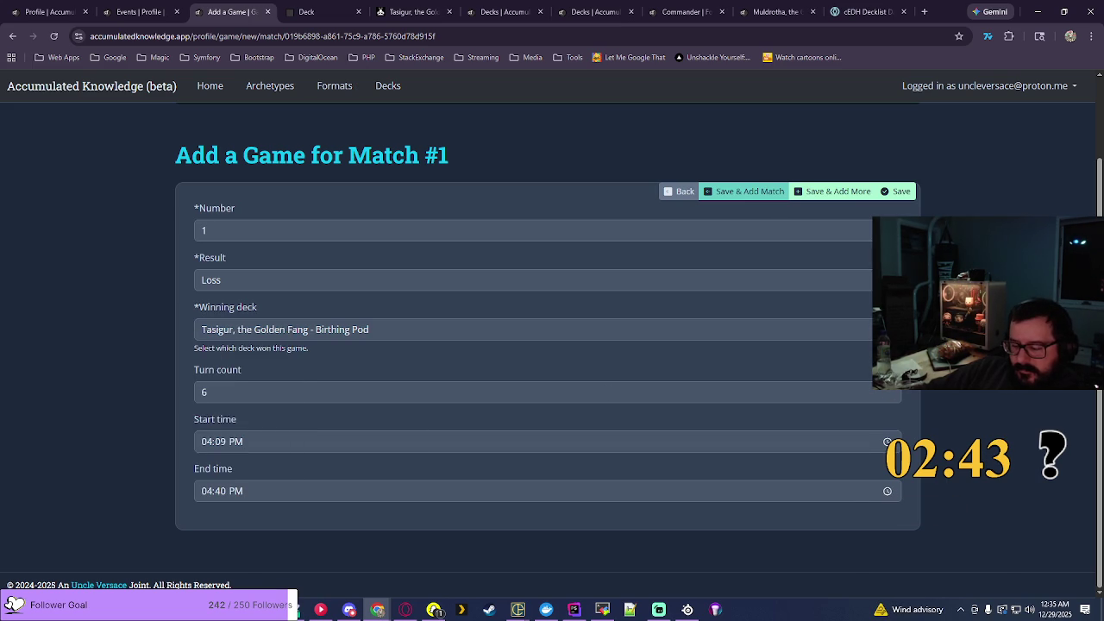
pyautogui.click(749, 191)
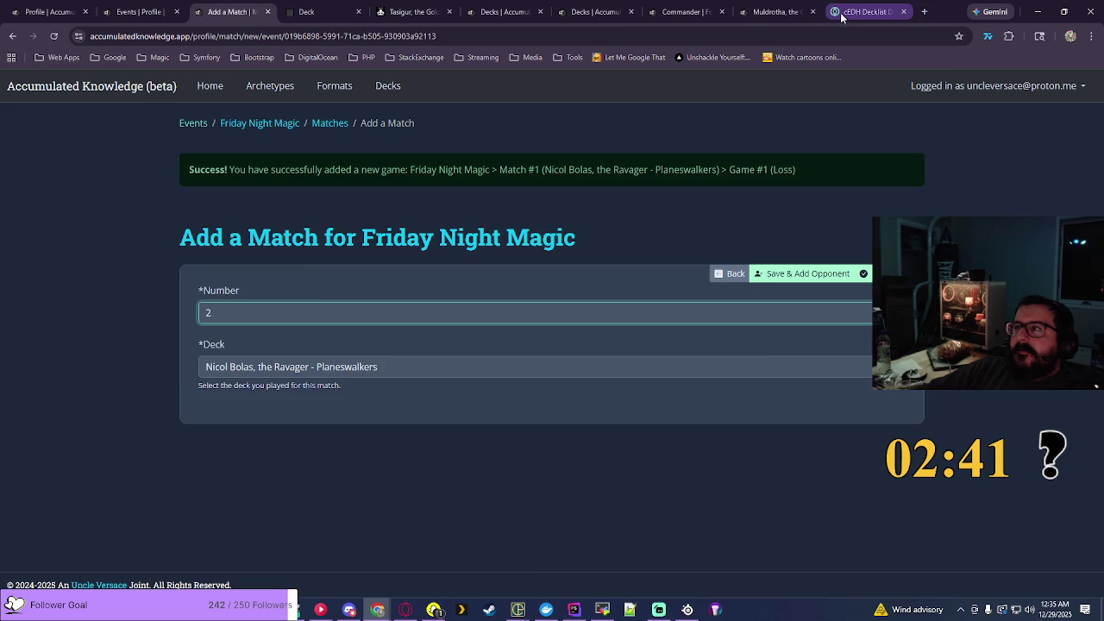
# Step: Save Match #2 with the Muldrotha, the Gravetide - Lands Matter deck
pyautogui.click(779, 12)
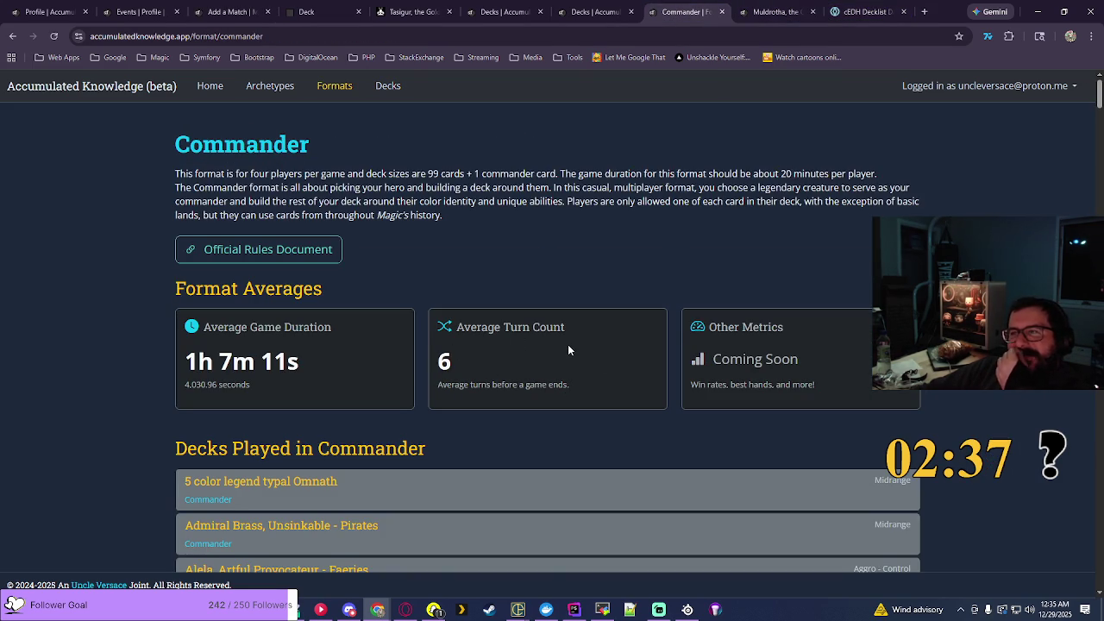
pyautogui.click(248, 13)
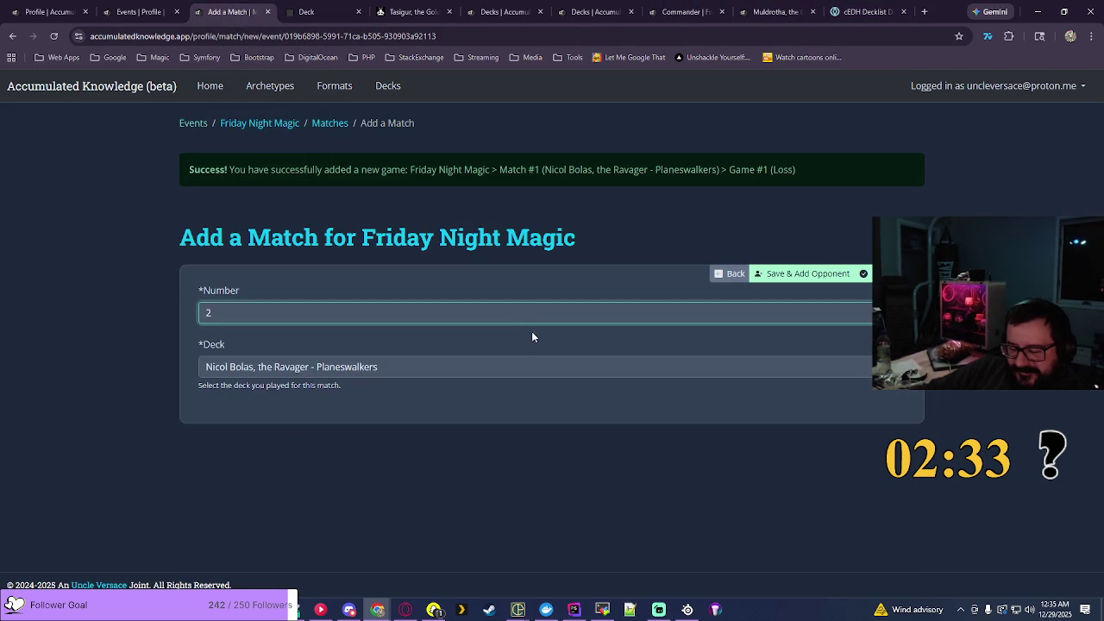
pyautogui.click(863, 377)
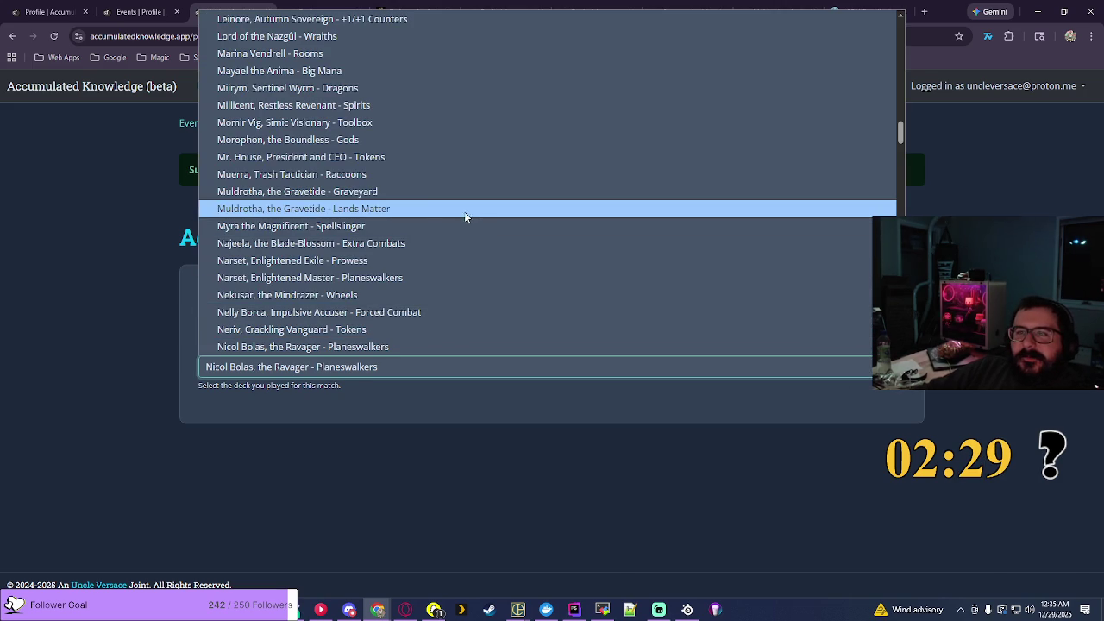
pyautogui.click(394, 211)
pyautogui.click(804, 282)
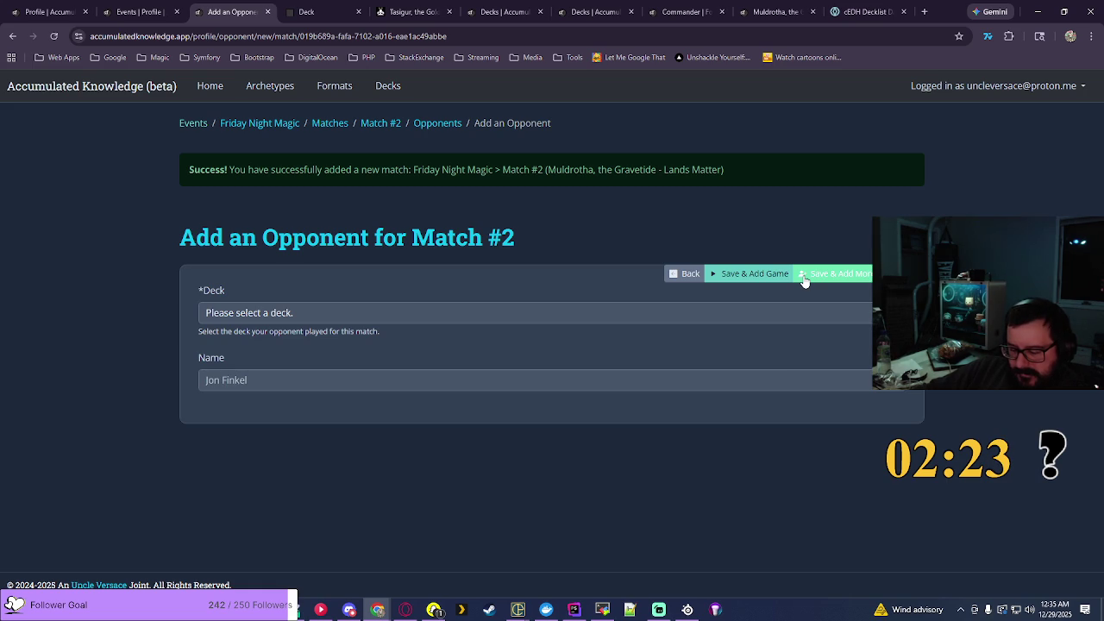
# Step: Browse the opponent deck list without choosing, then return to EDHREC
pyautogui.click(742, 312)
pyautogui.scroll(-15, 743, 191)
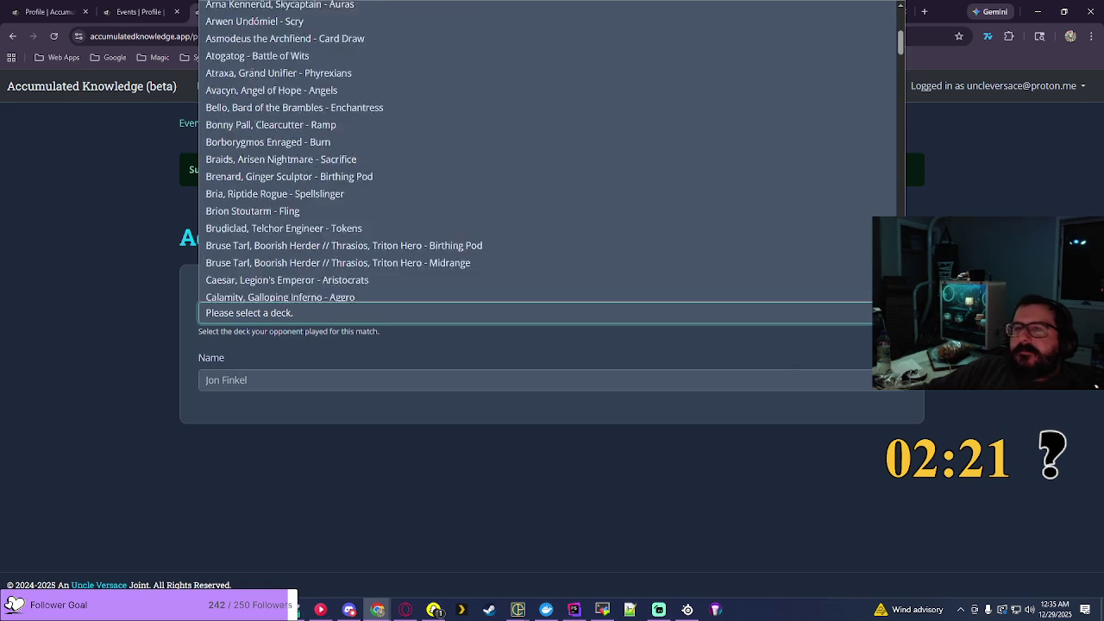
pyautogui.scroll(-10, 742, 190)
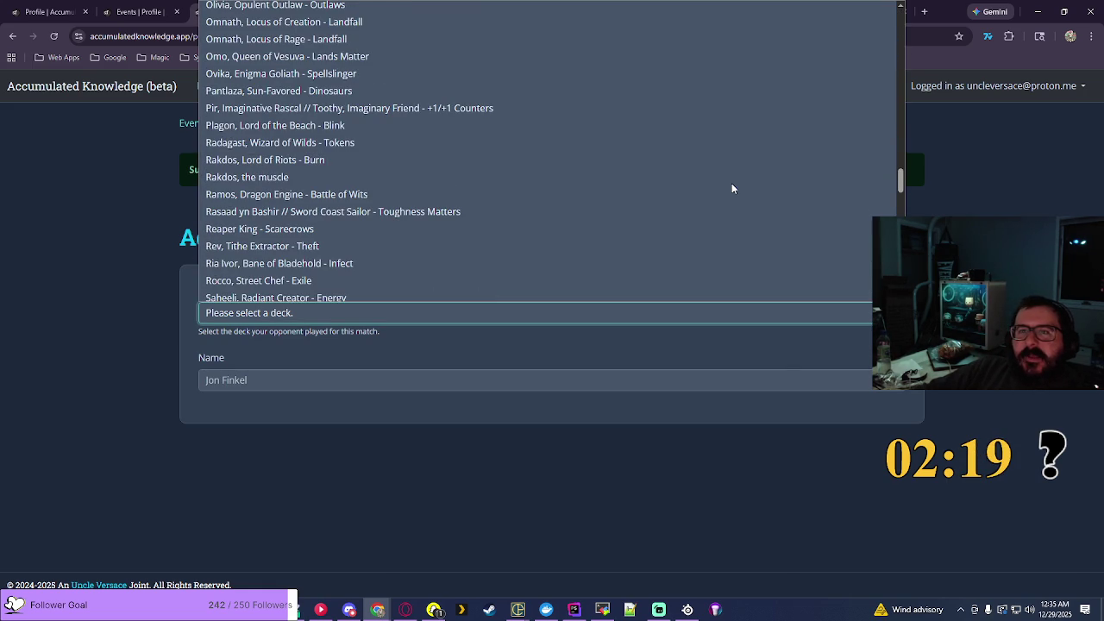
pyautogui.scroll(-3, 732, 189)
pyautogui.click(1025, 138)
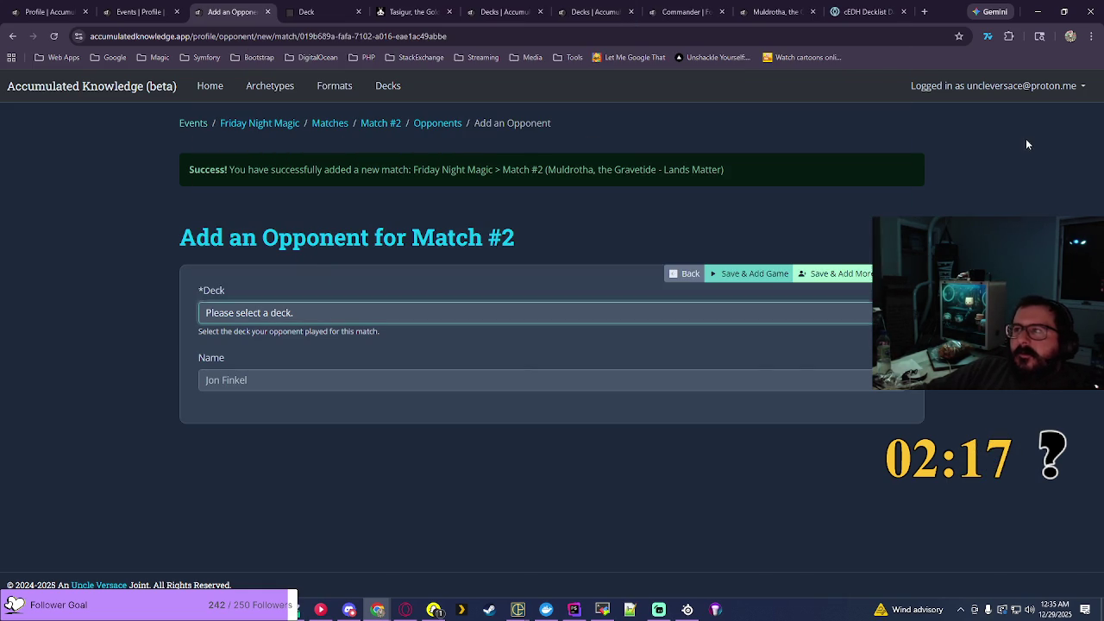
pyautogui.click(414, 12)
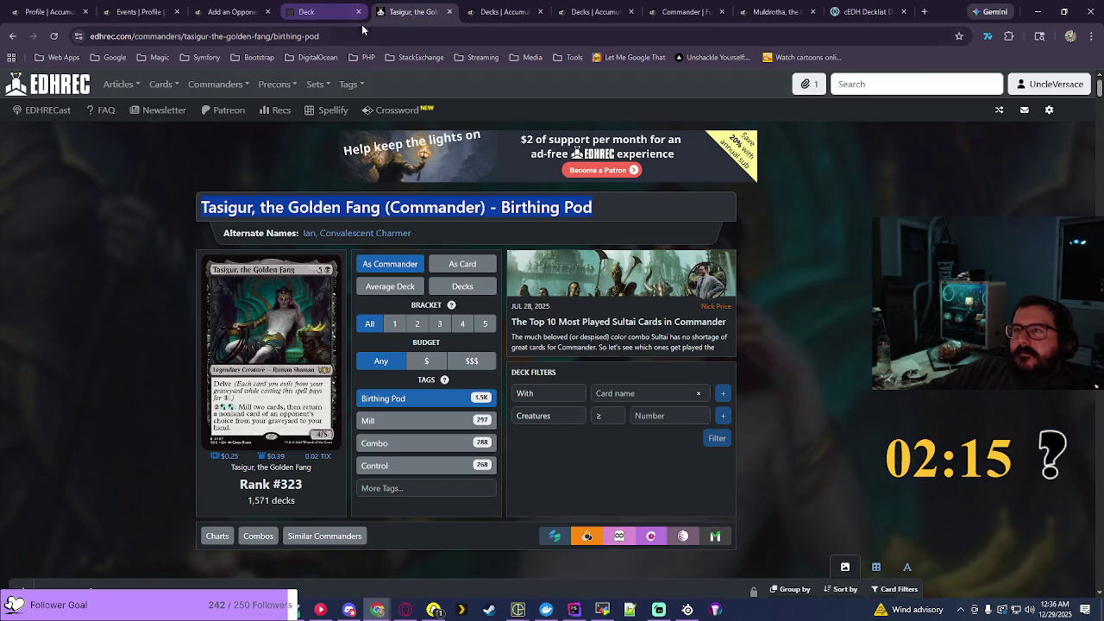
# Step: Search EDHREC for 'rin and s', open Rin and Seri's Tokens page, and select its title
pyautogui.click(876, 83)
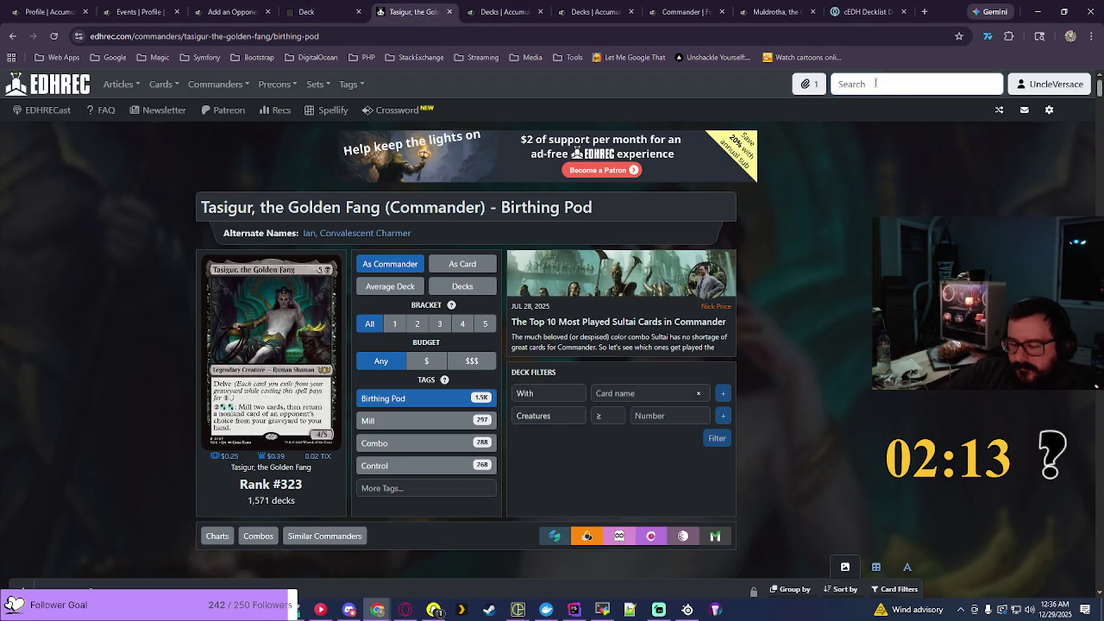
pyautogui.write('rin and se')
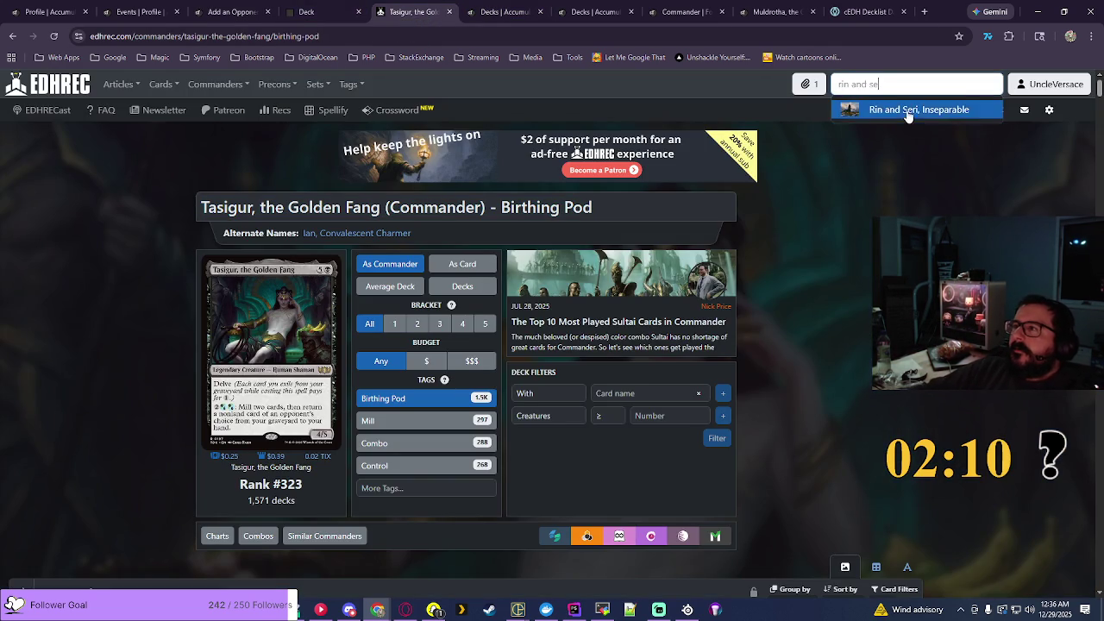
pyautogui.click(914, 109)
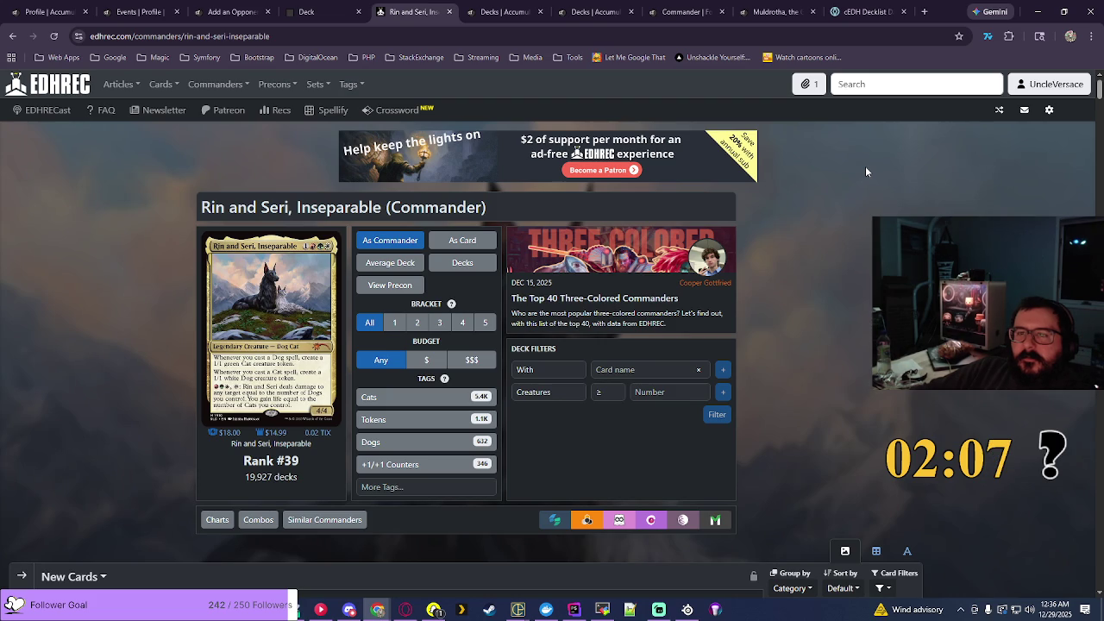
pyautogui.click(401, 428)
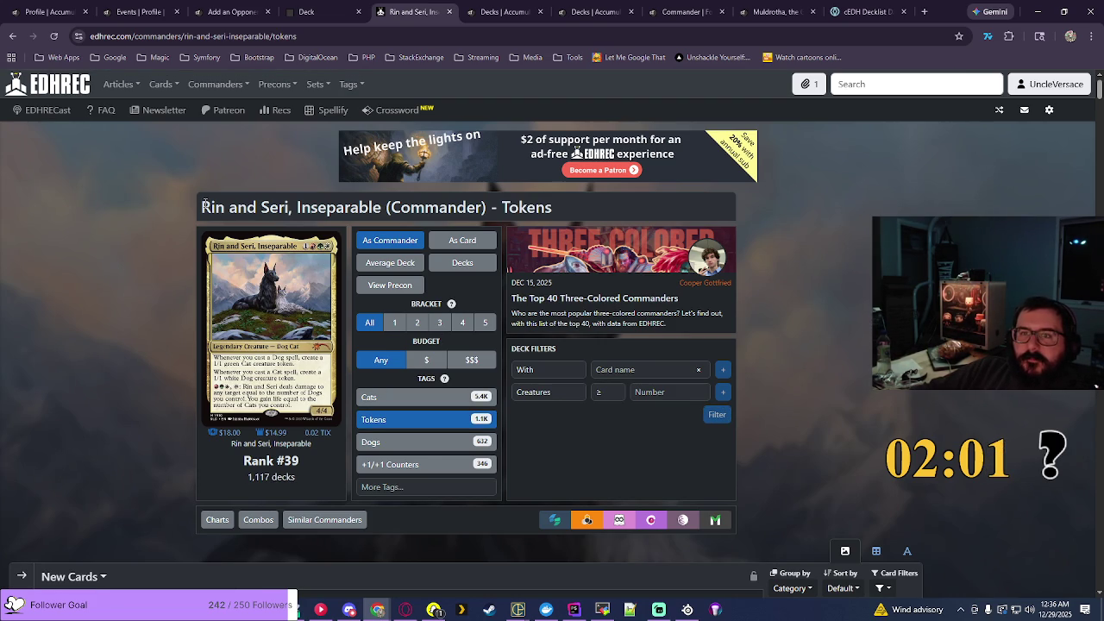
pyautogui.moveTo(231, 207); pyautogui.dragTo(570, 209)
pyautogui.click(597, 12)
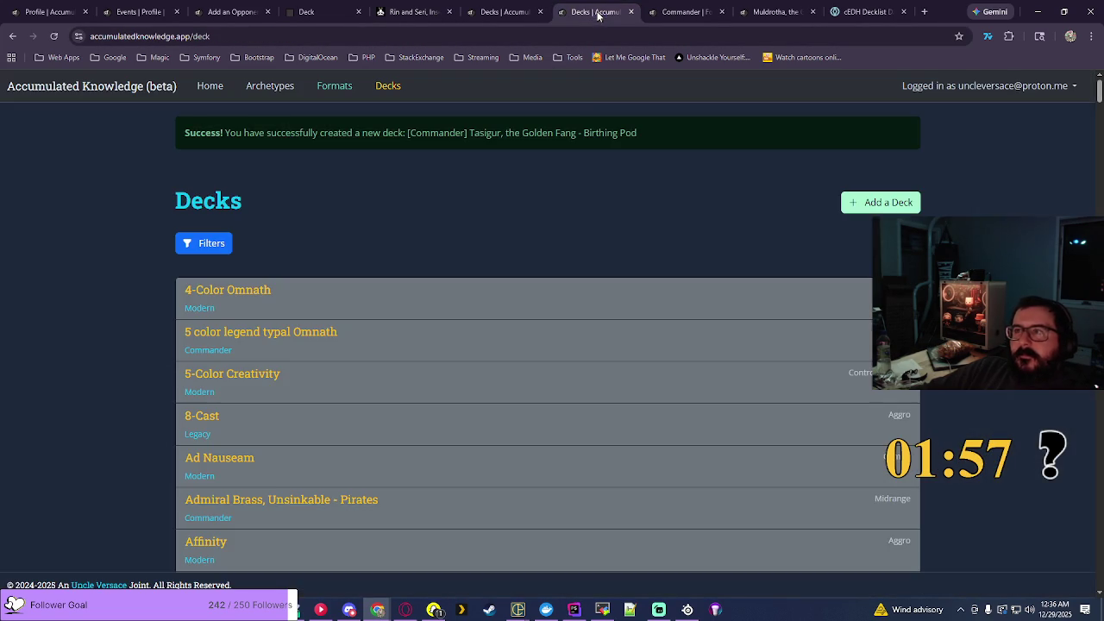
# Step: Add a Commander deck named 'Rin and Seri, Inseparable - Tokens', removing '(Commander)' from the name
pyautogui.click(880, 202)
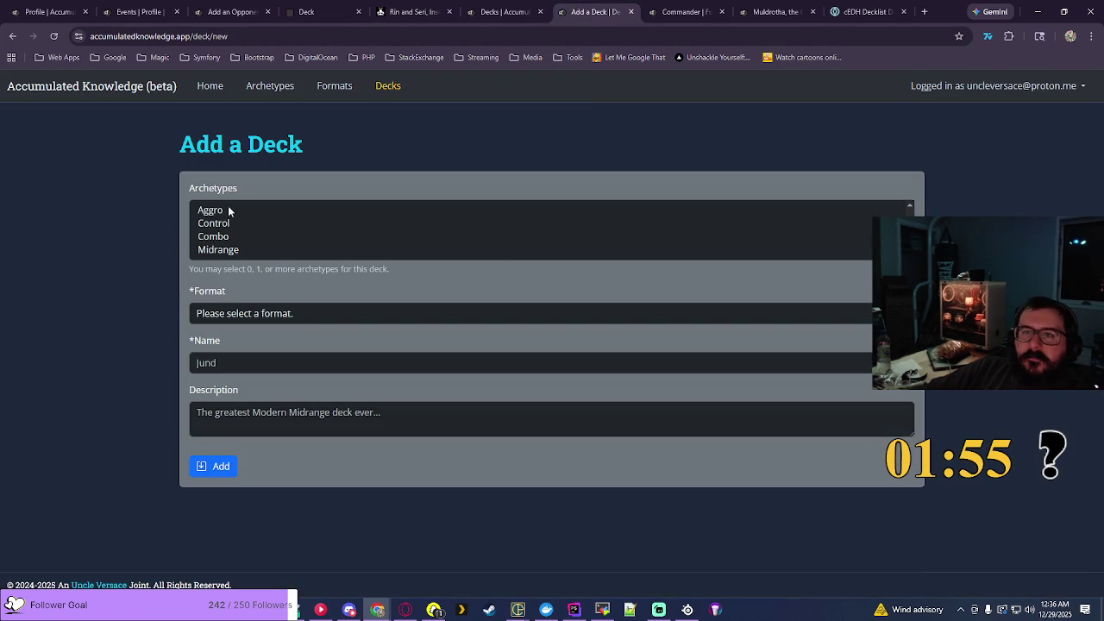
pyautogui.click(250, 313)
pyautogui.click(249, 365)
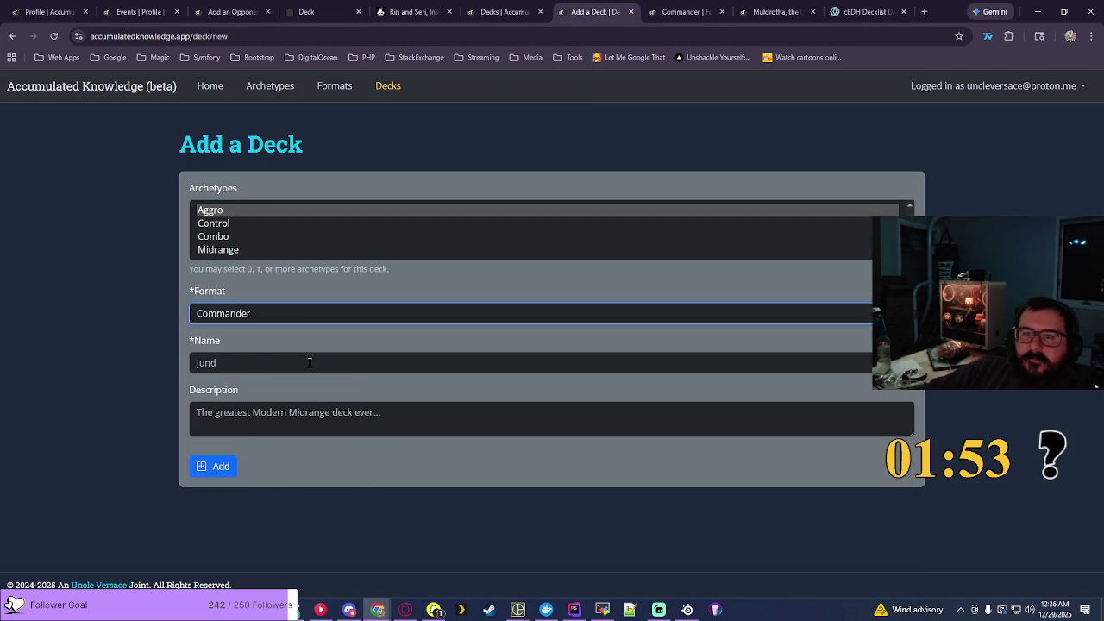
pyautogui.click(308, 362)
pyautogui.click(345, 386)
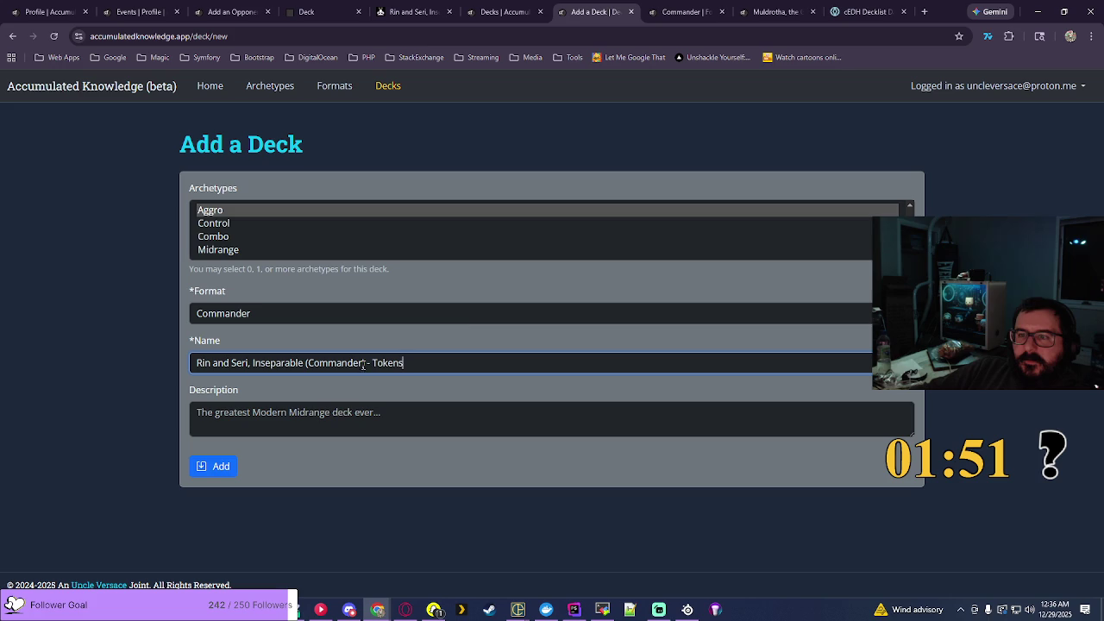
pyautogui.press('BackSpace')
pyautogui.press('BackSpace')
pyautogui.press('BackSpace')
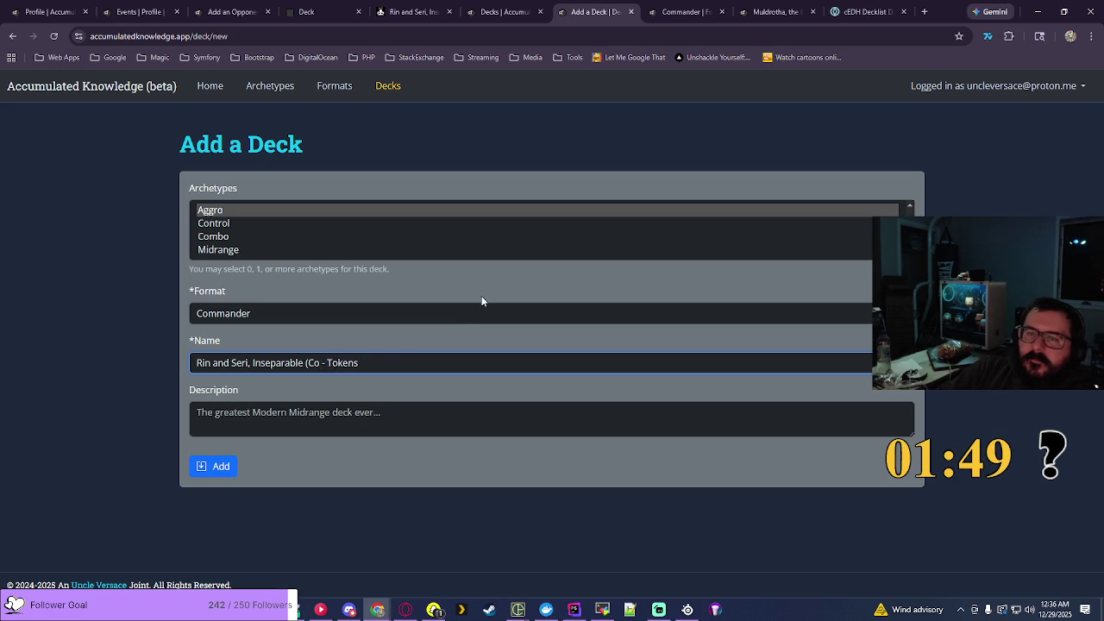
pyautogui.press('BackSpace')
pyautogui.click(213, 466)
# Step: Return to Match #2's opponent form and browse its deck list
pyautogui.click(229, 11)
pyautogui.click(790, 259)
pyautogui.write('e')
pyautogui.scroll(-15, 825, 382)
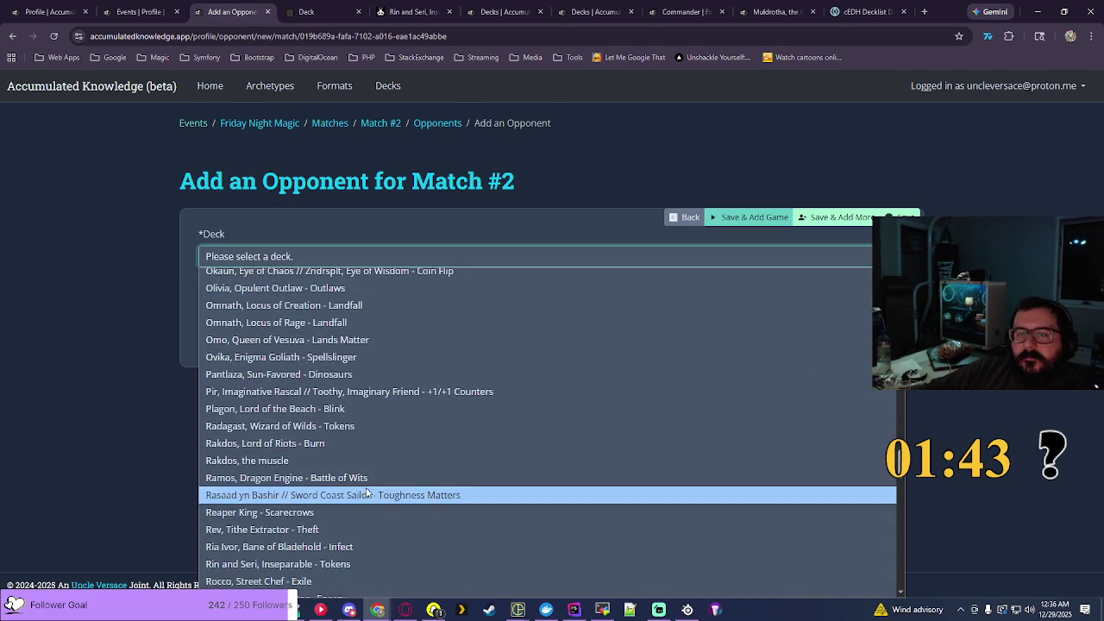
# Step: Add Match #2 opponents on Rin and Seri (Tokens), Mayael the Anima (Big Mana) and Calamity (Aggro)
pyautogui.click(242, 449)
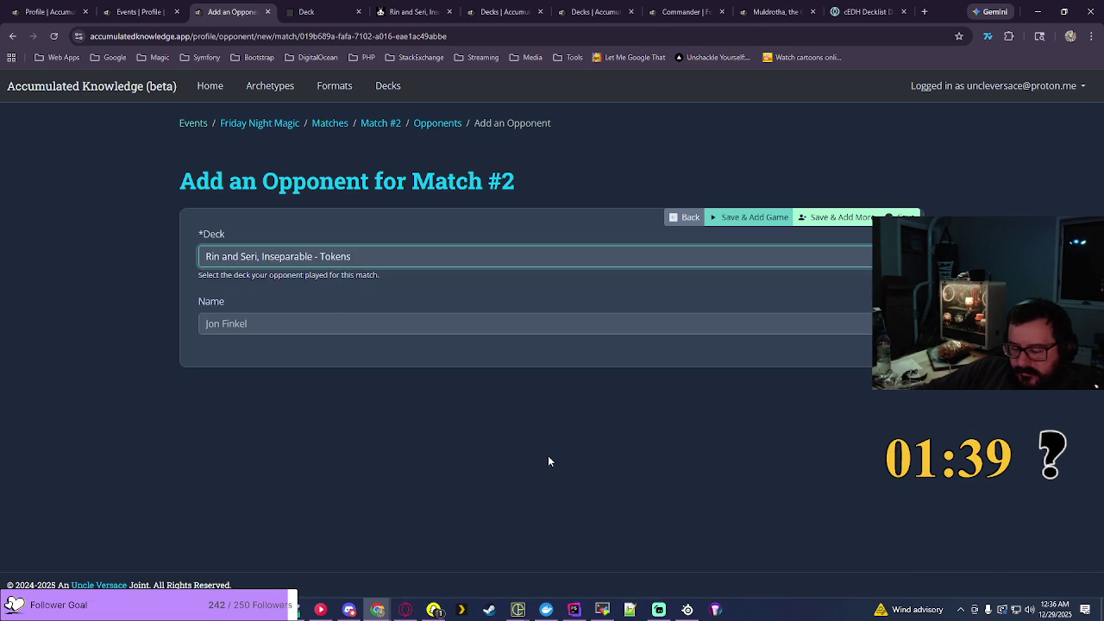
pyautogui.click(837, 217)
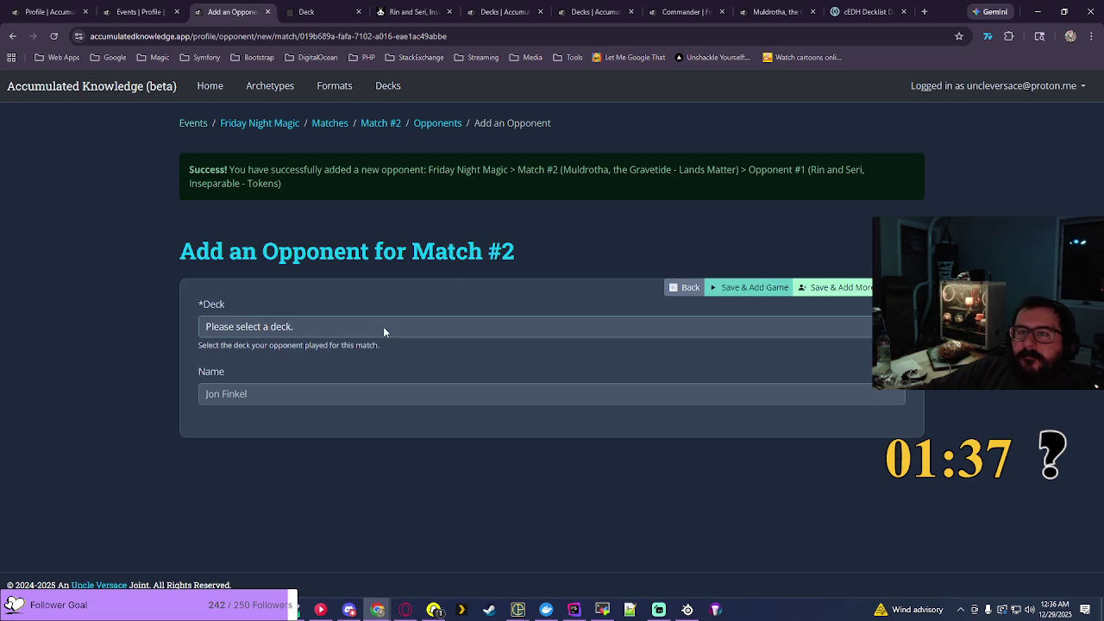
pyautogui.click(383, 326)
pyautogui.scroll(-20, 432, 226)
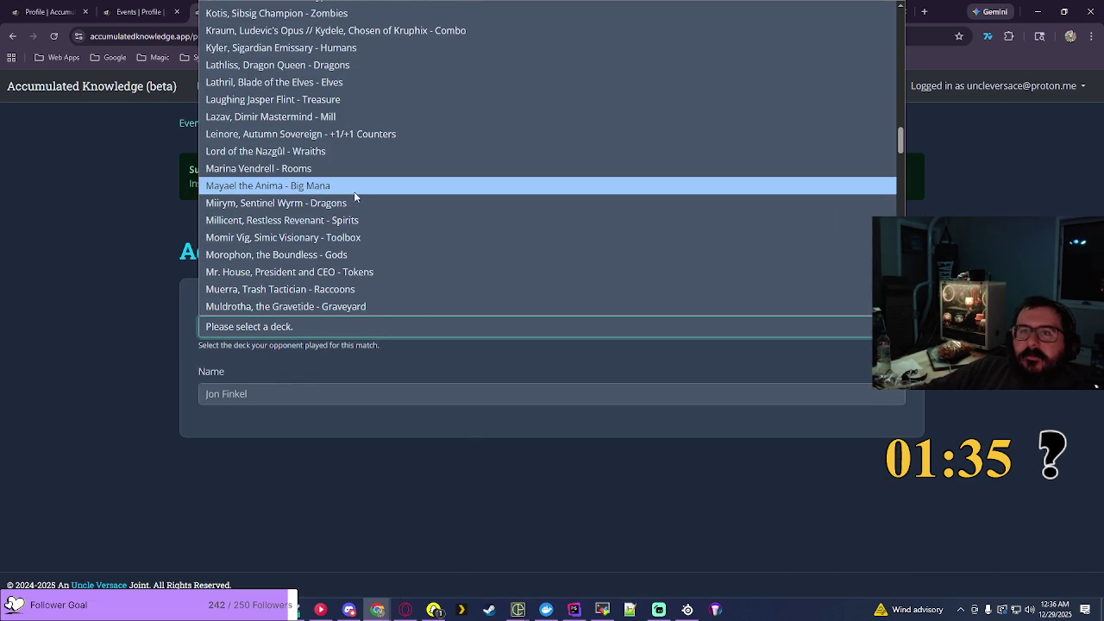
pyautogui.click(286, 187)
pyautogui.click(848, 294)
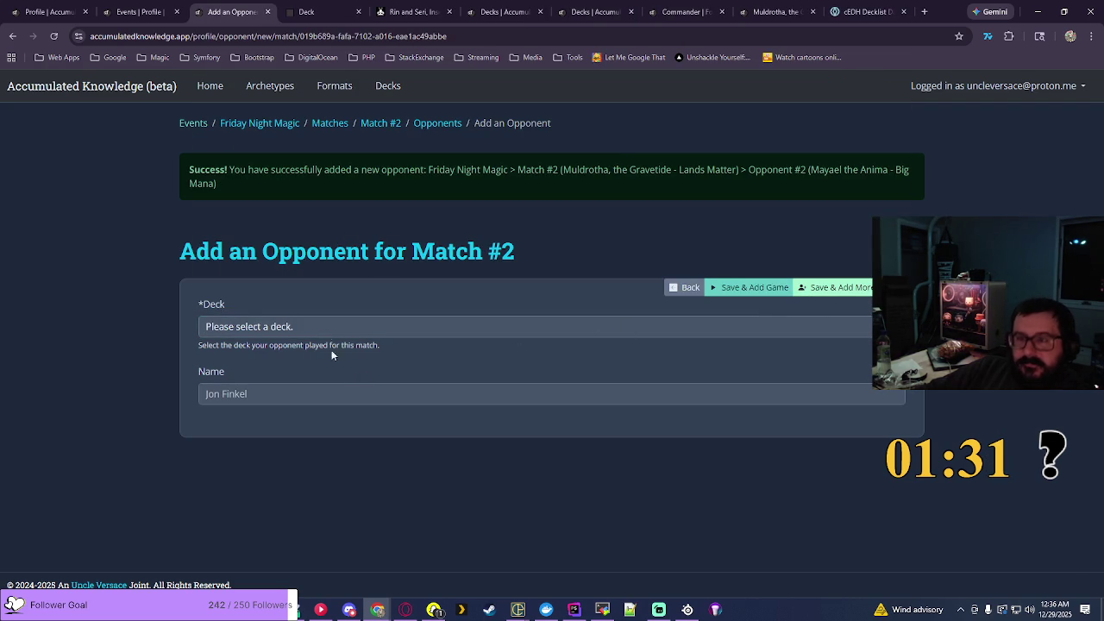
pyautogui.click(323, 329)
pyautogui.scroll(-3, 331, 239)
pyautogui.scroll(-3, 332, 236)
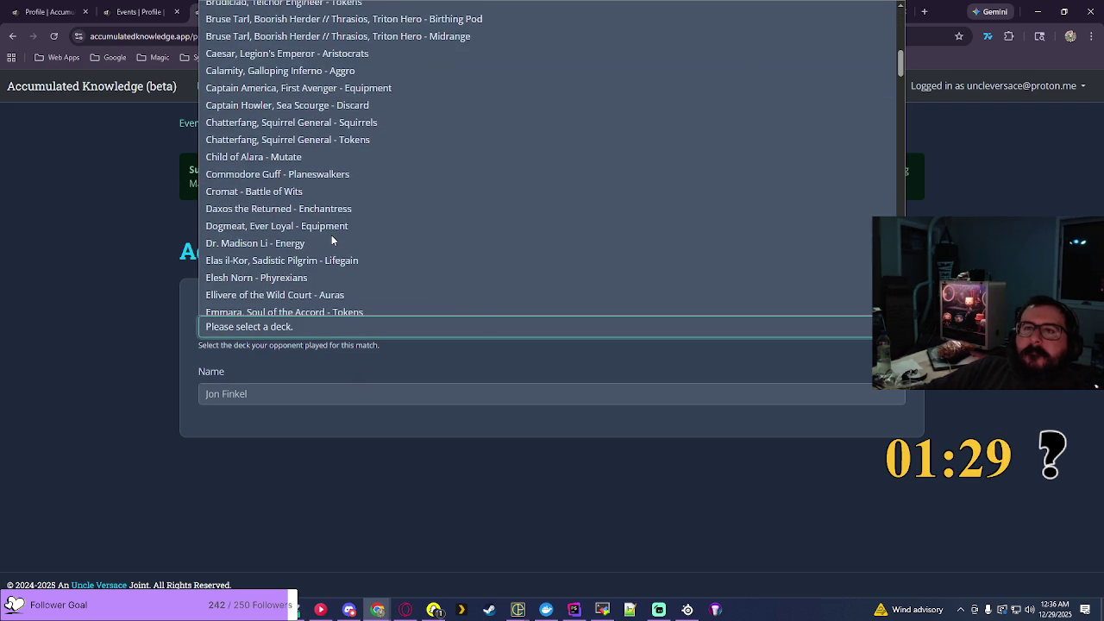
pyautogui.click(233, 72)
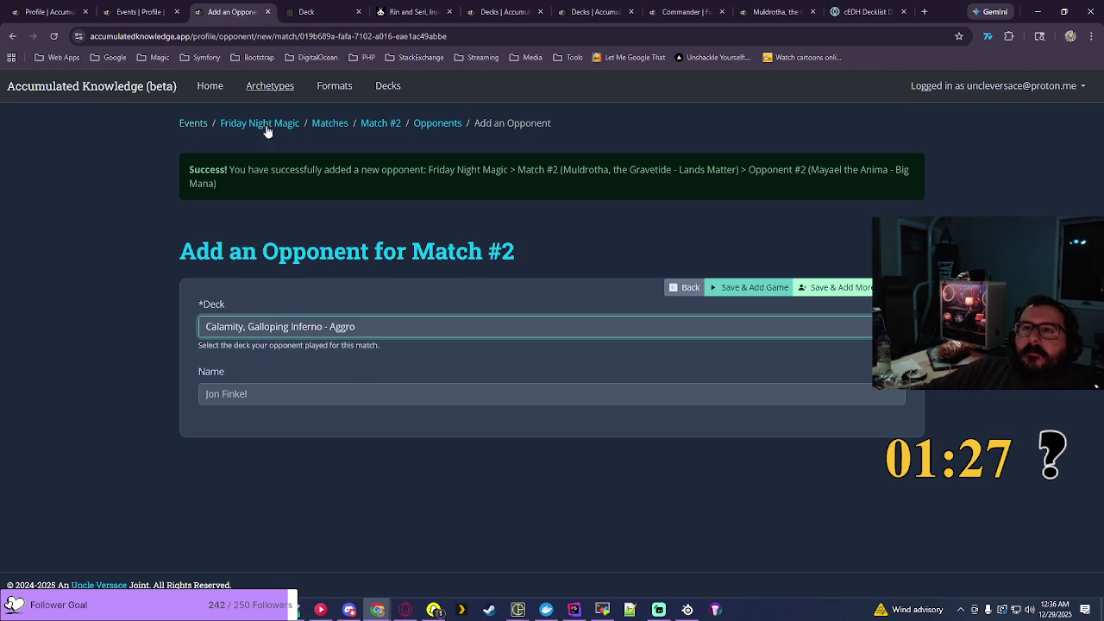
pyautogui.click(770, 287)
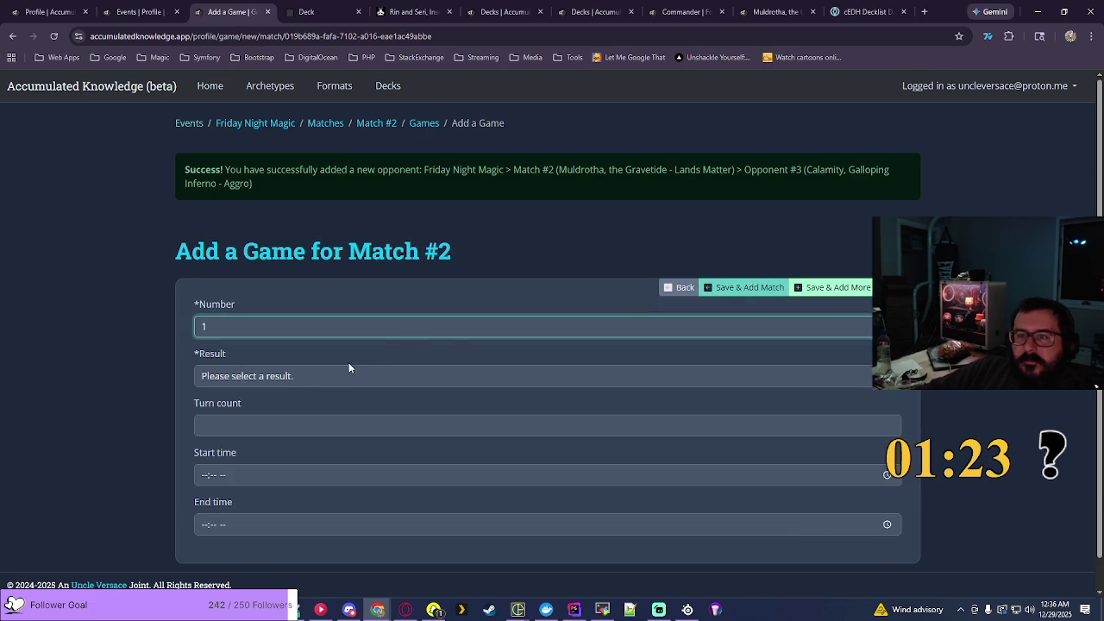
# Step: Record Game #1 as a Win in 14 turns
pyautogui.click(348, 369)
pyautogui.click(243, 416)
pyautogui.click(276, 426)
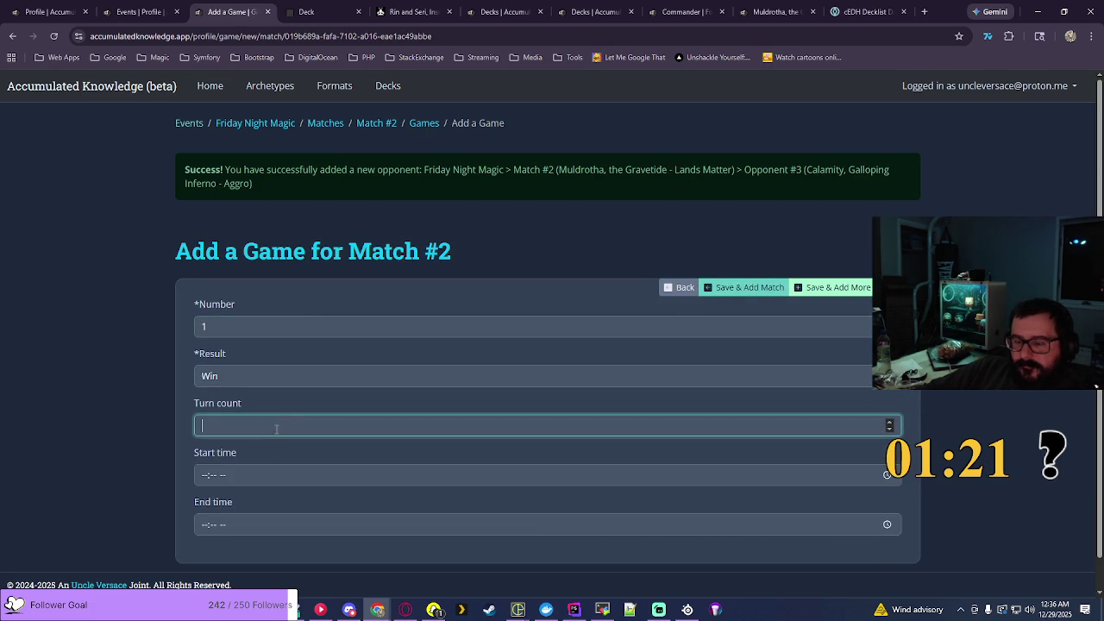
pyautogui.write('14')
pyautogui.click(970, 411)
pyautogui.scroll(-1, 970, 414)
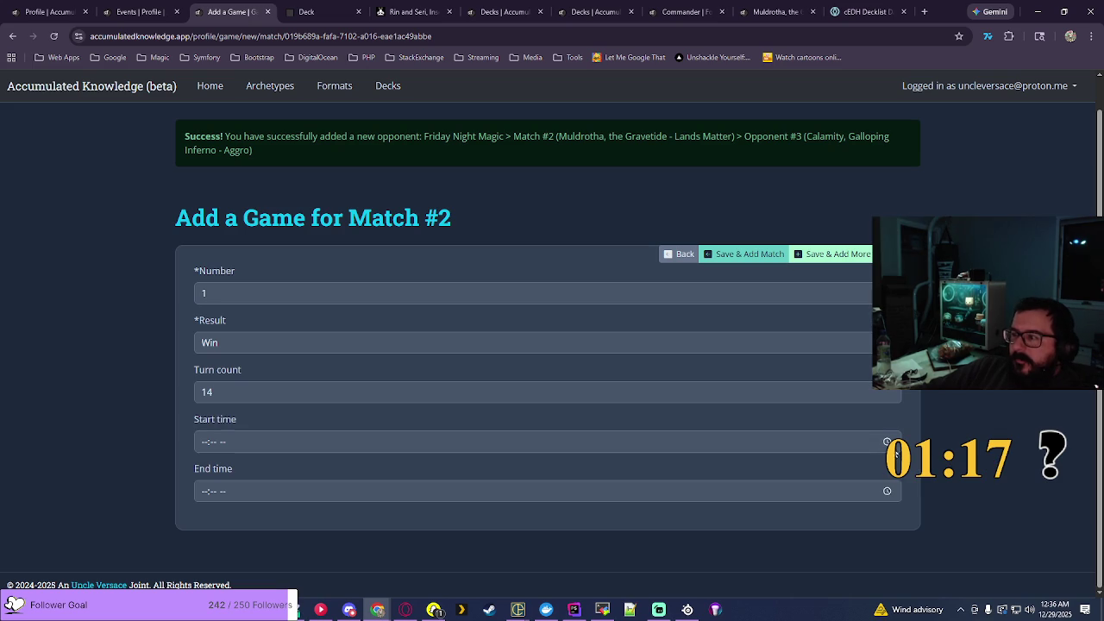
# Step: Set the game's start time to 04:43 PM
pyautogui.click(625, 417)
pyautogui.click(211, 376)
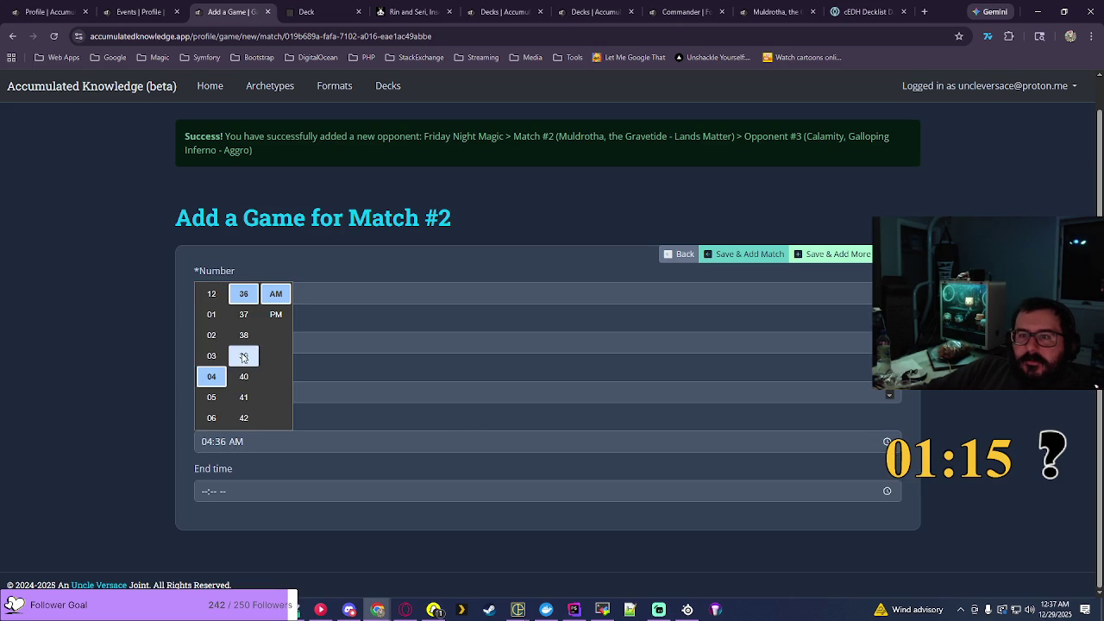
pyautogui.scroll(-1, 244, 362)
pyautogui.click(244, 324)
pyautogui.click(276, 314)
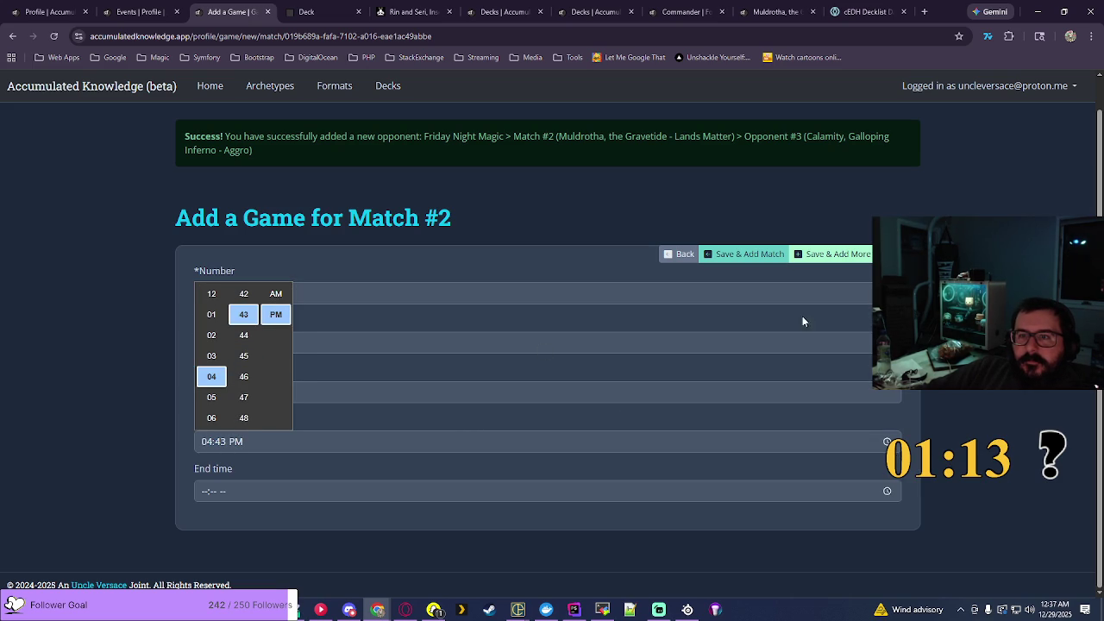
pyautogui.press('Return')
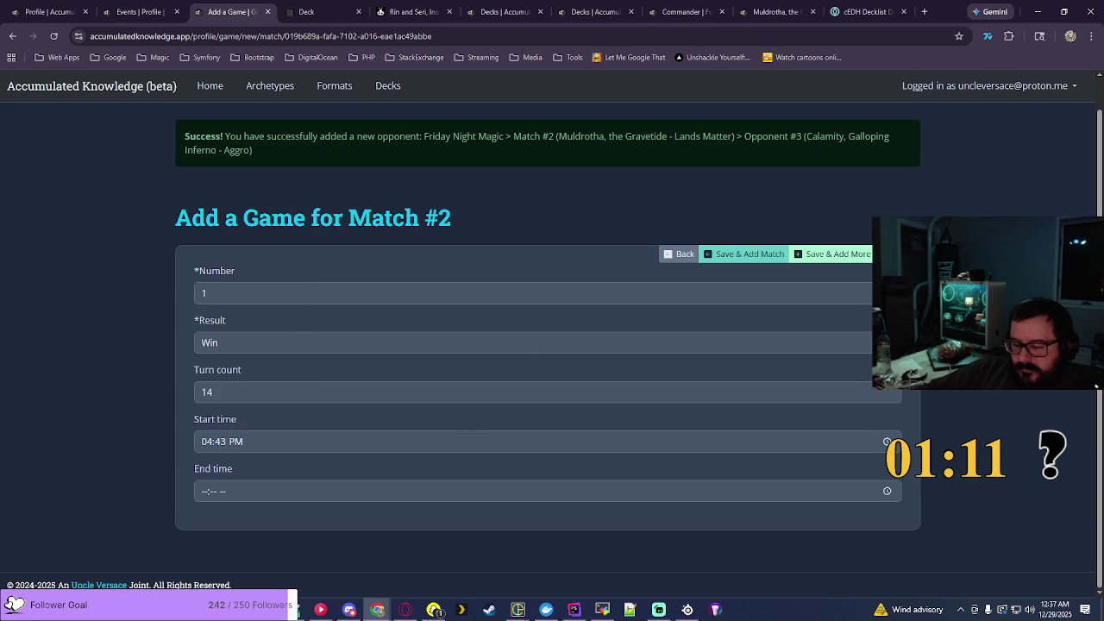
# Step: Set the end time to 06:08 PM and save Game #1 of Match #2
pyautogui.click(887, 491)
pyautogui.click(208, 470)
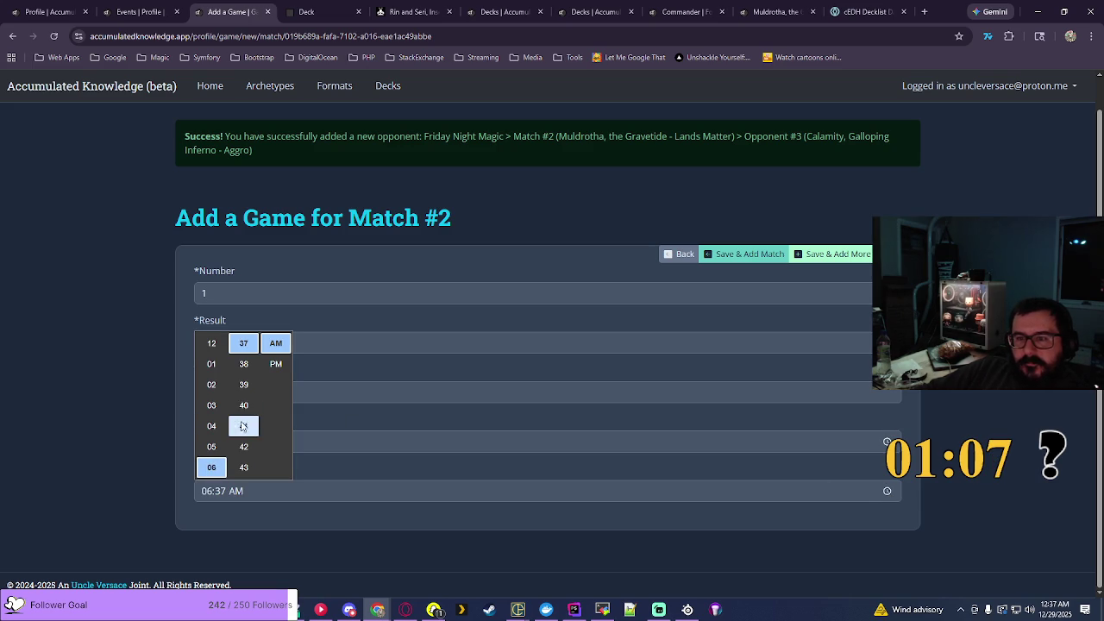
pyautogui.scroll(5, 256, 405)
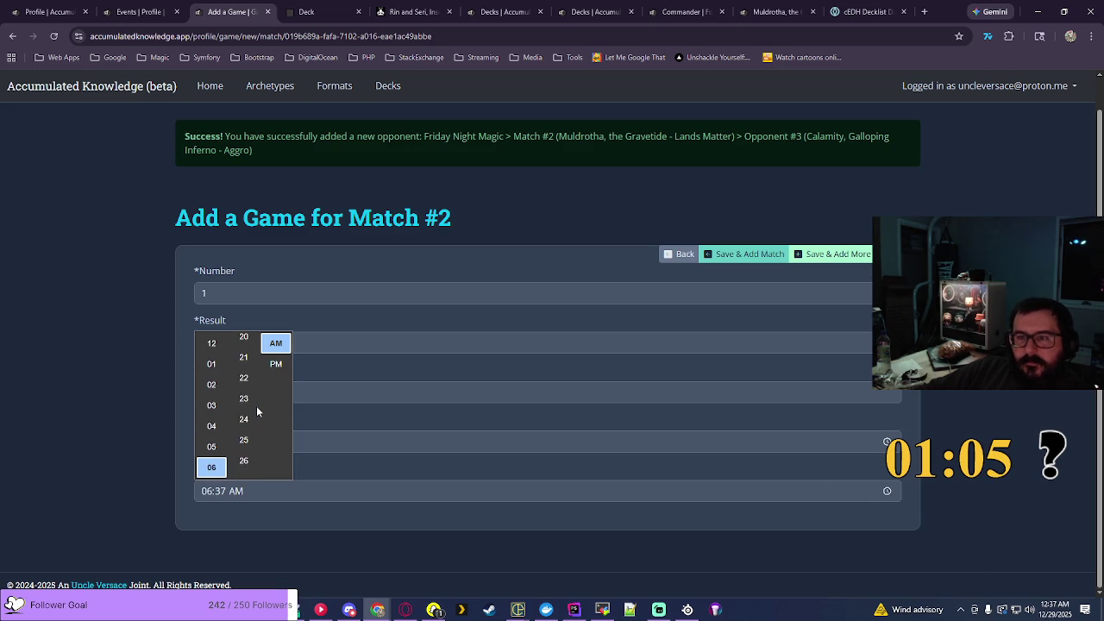
pyautogui.scroll(3, 256, 410)
pyautogui.click(245, 435)
pyautogui.click(276, 364)
pyautogui.press('Return')
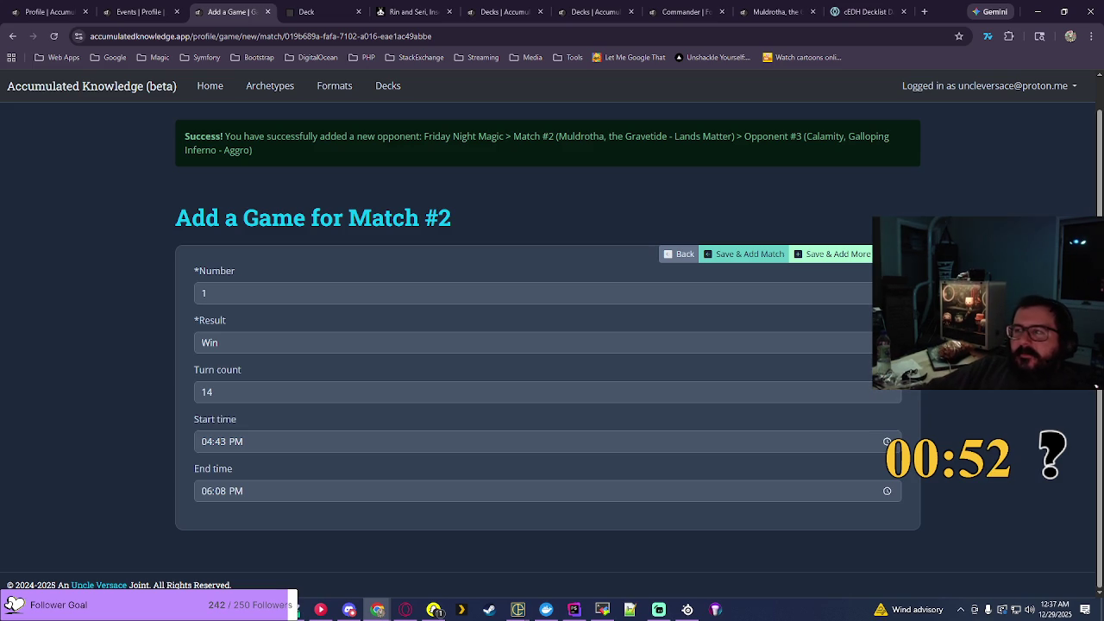
pyautogui.click(207, 294)
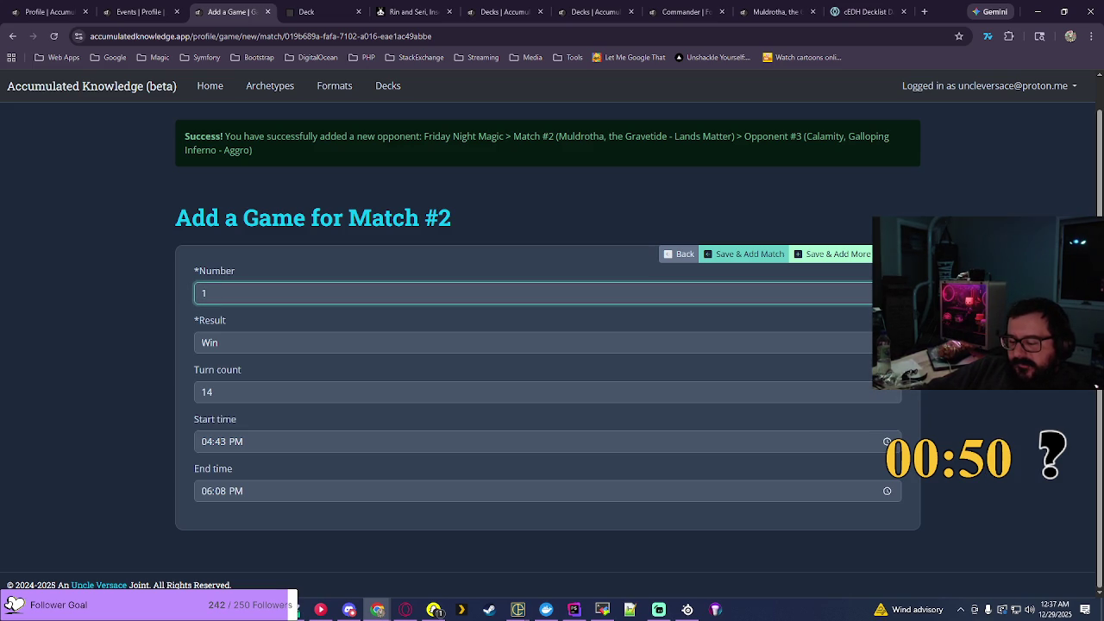
pyautogui.click(763, 259)
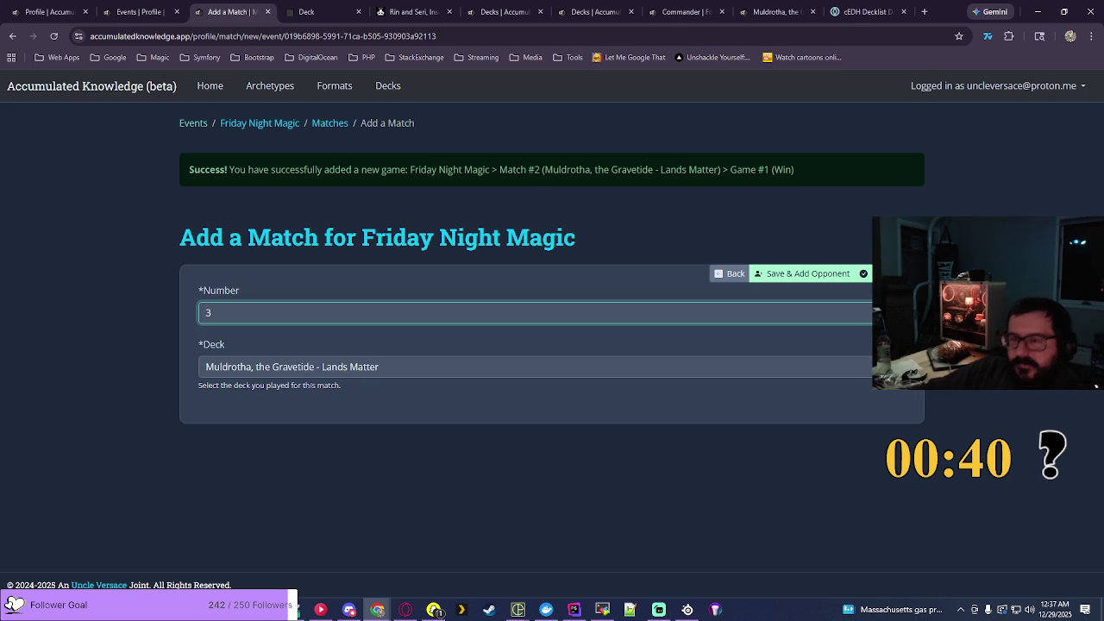
pyautogui.click(690, 16)
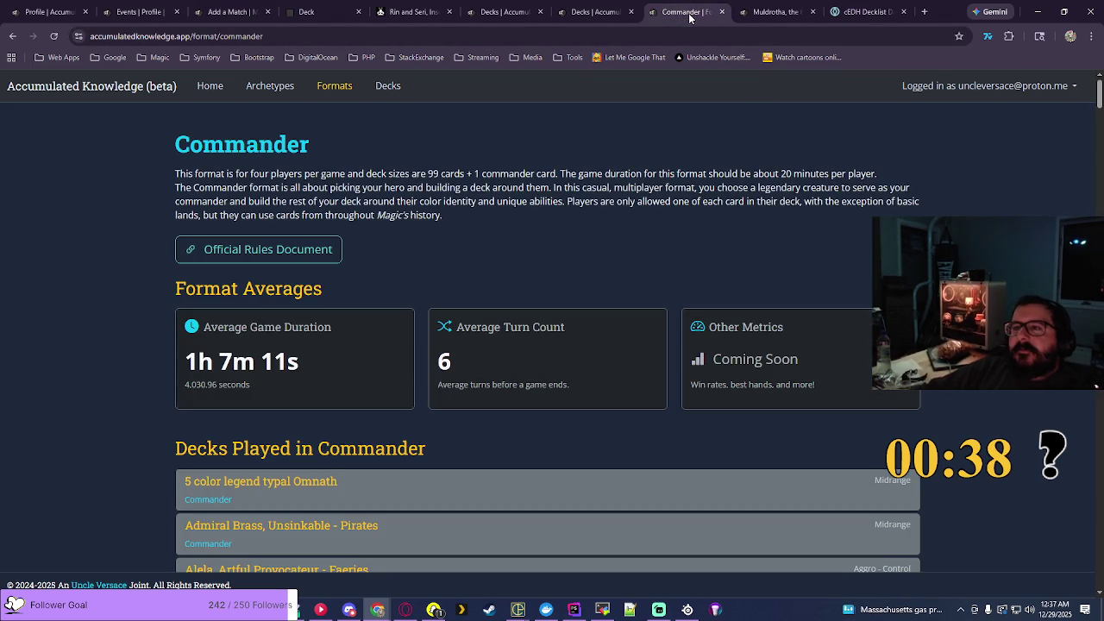
pyautogui.rightClick(332, 87)
pyautogui.click(371, 109)
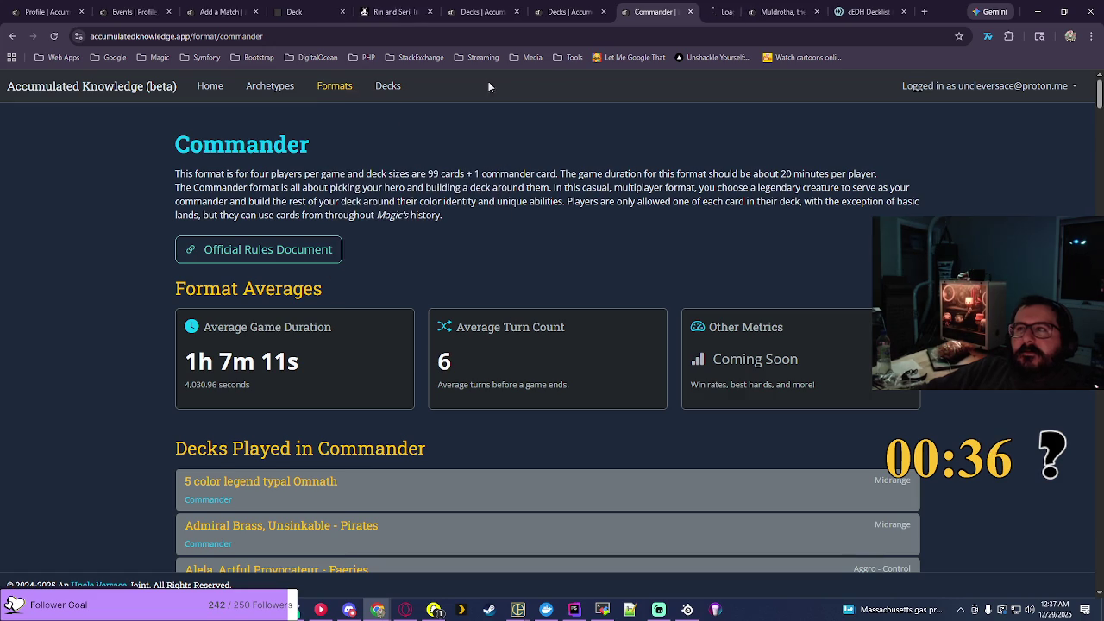
pyautogui.click(721, 16)
pyautogui.click(216, 440)
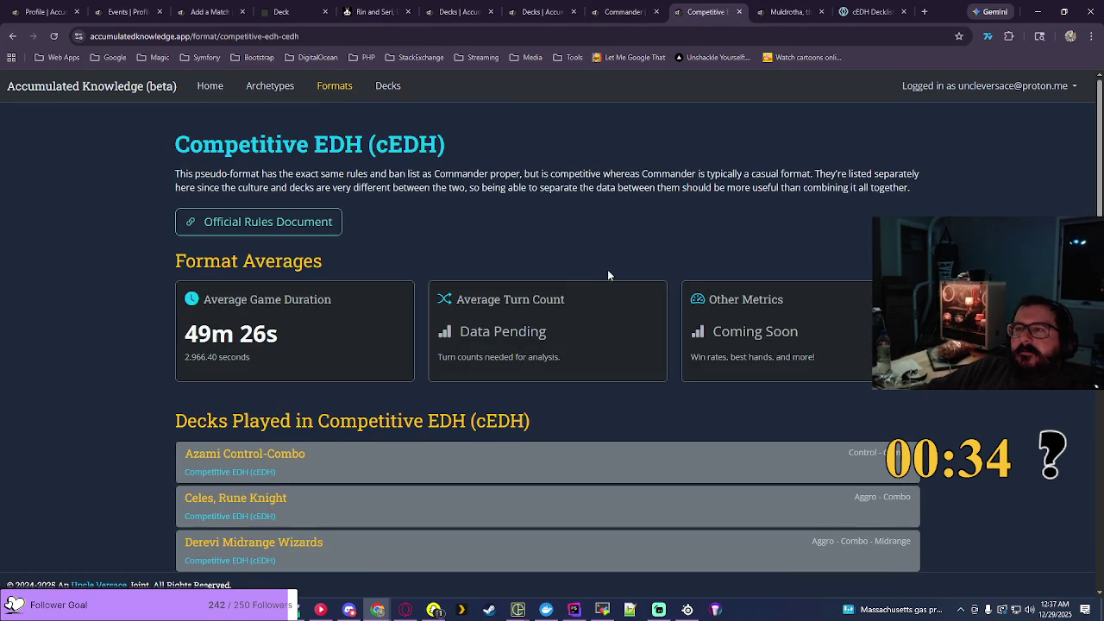
pyautogui.click(294, 12)
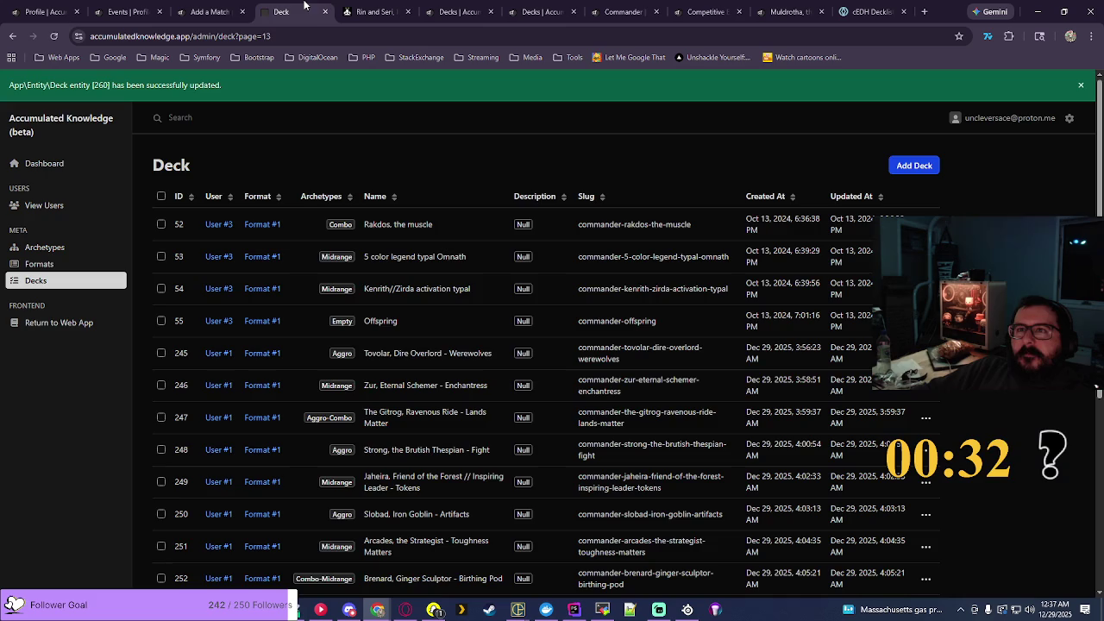
pyautogui.click(197, 8)
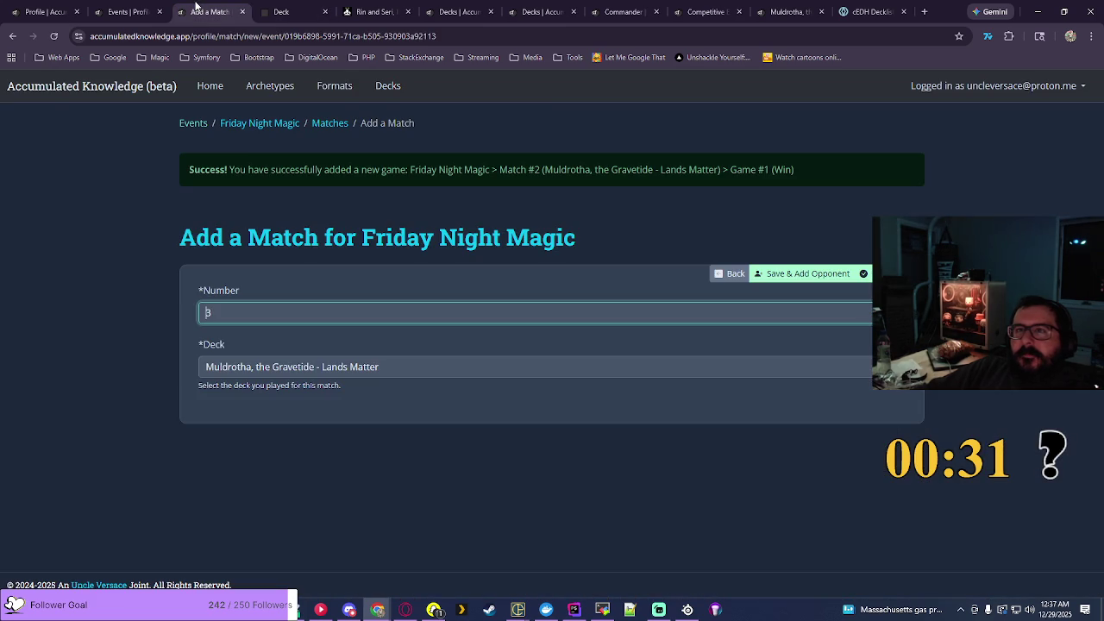
pyautogui.click(621, 367)
pyautogui.scroll(-8, 784, 240)
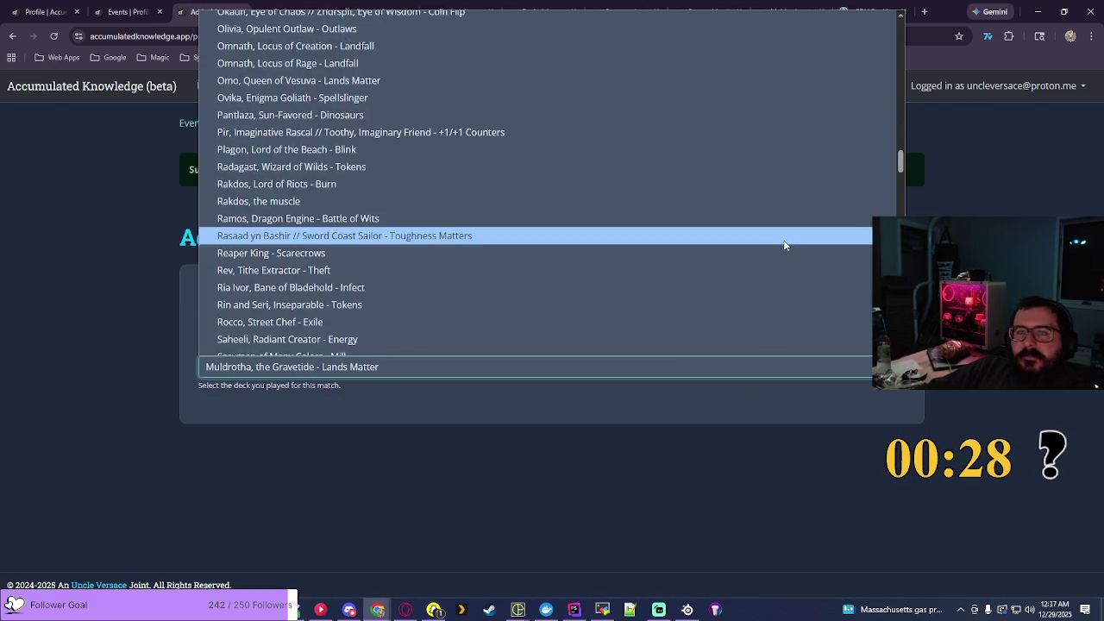
pyautogui.scroll(-15, 783, 242)
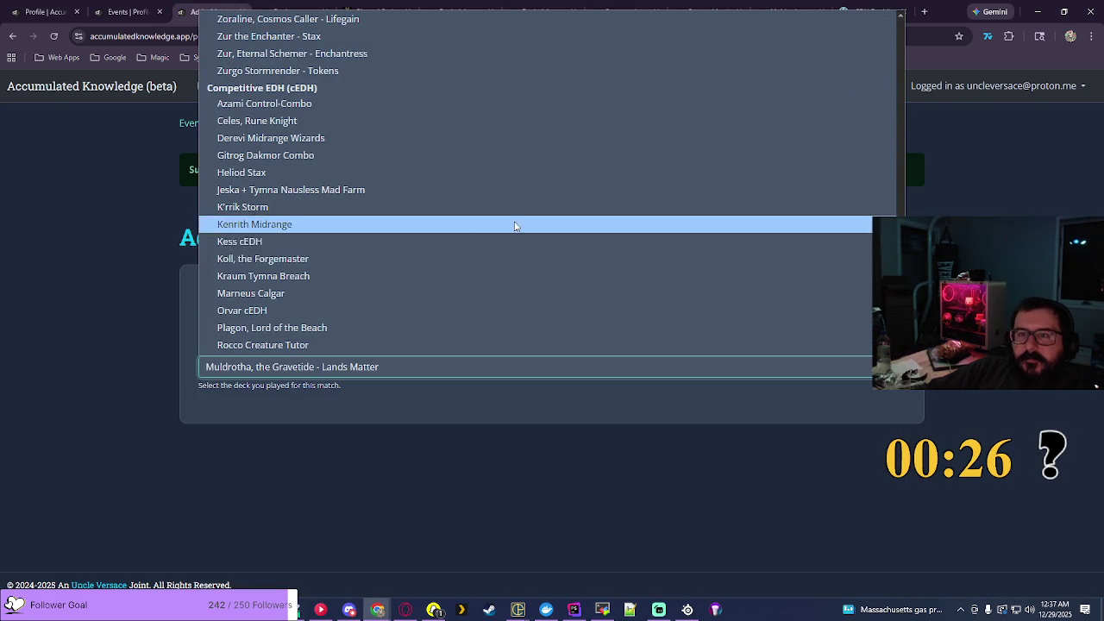
pyautogui.click(259, 275)
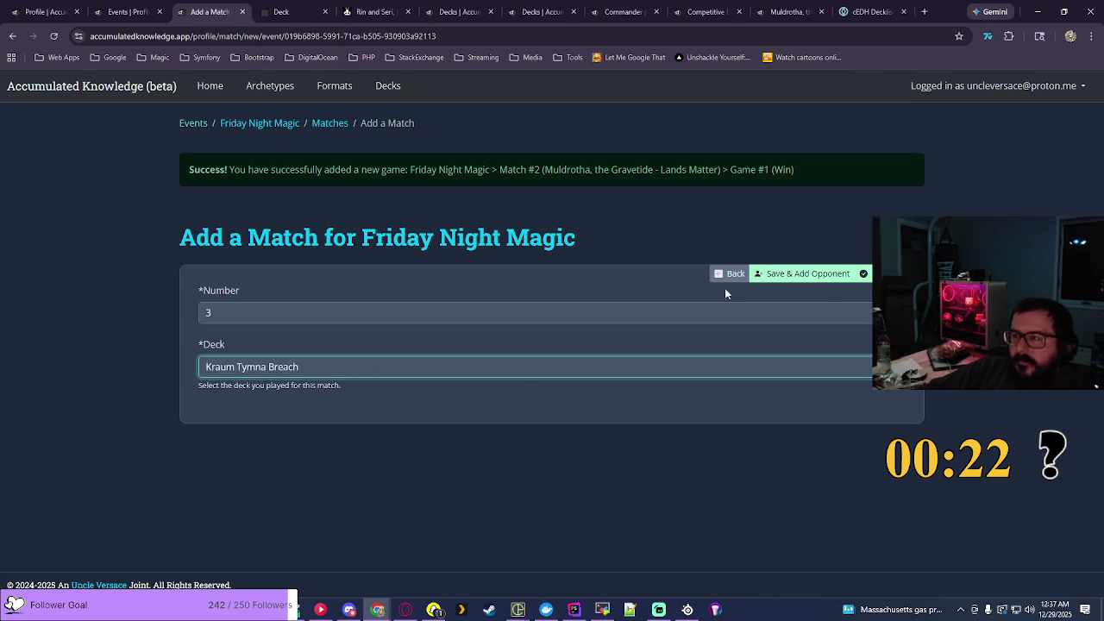
pyautogui.click(820, 276)
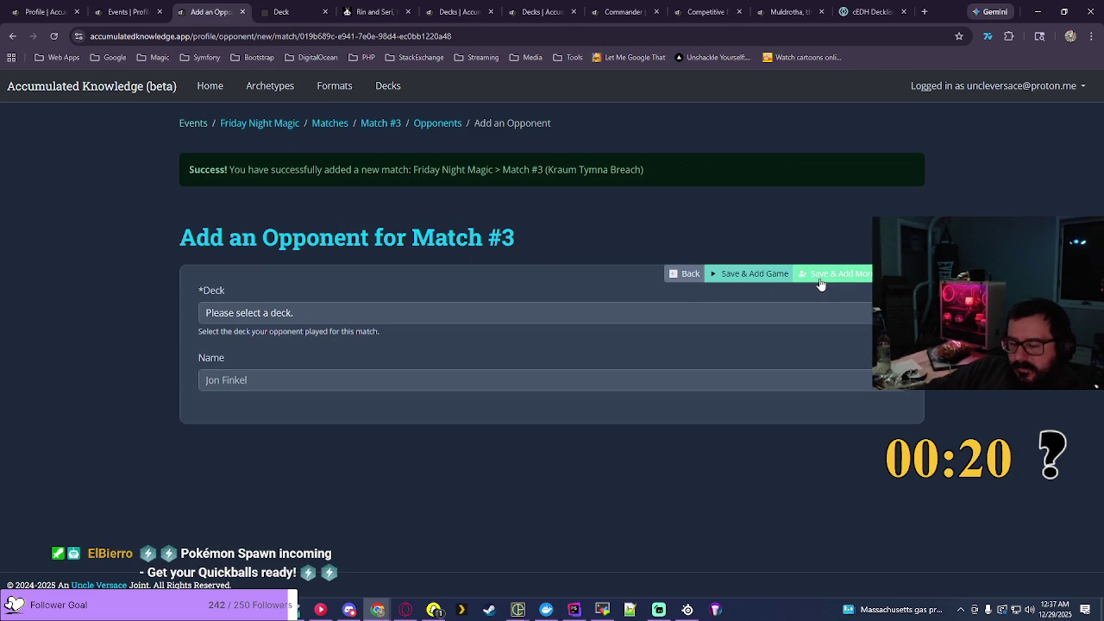
pyautogui.click(860, 318)
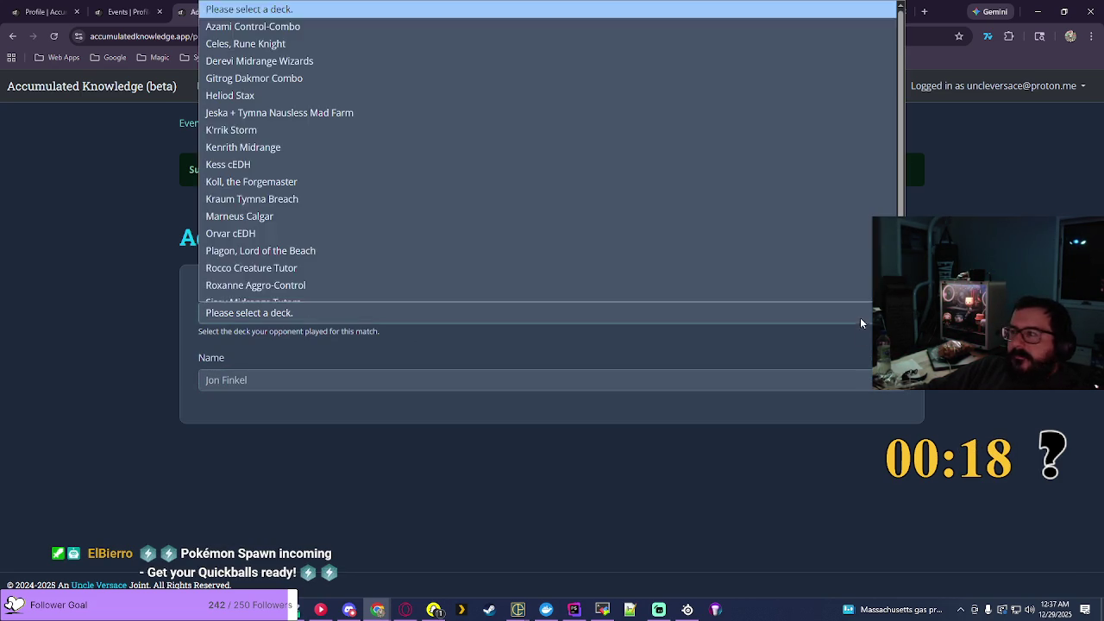
pyautogui.scroll(-1, 401, 237)
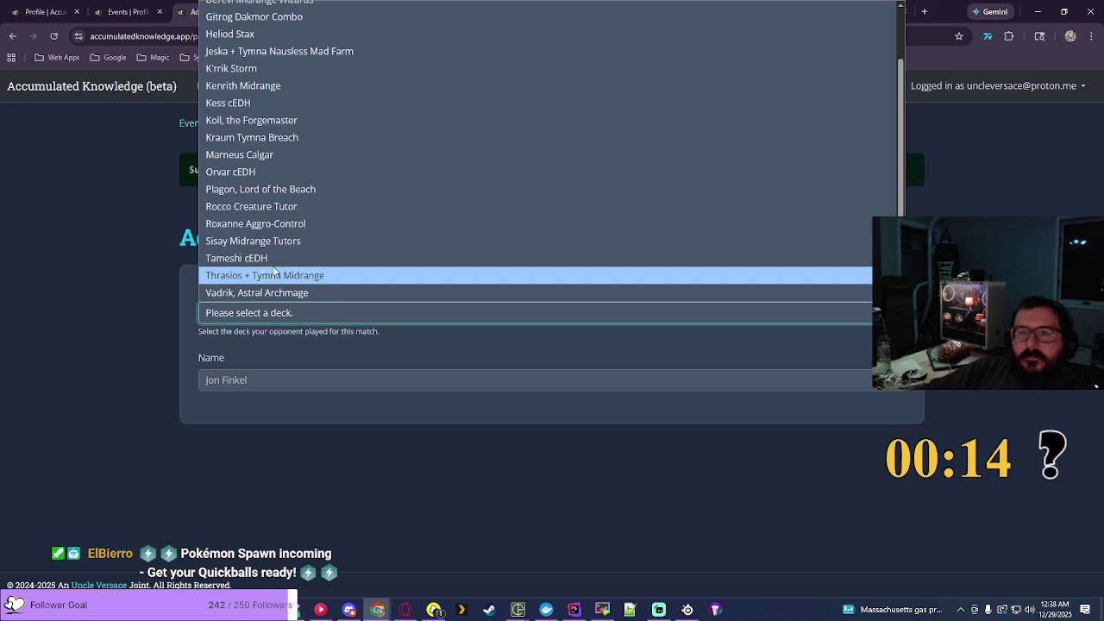
pyautogui.click(989, 155)
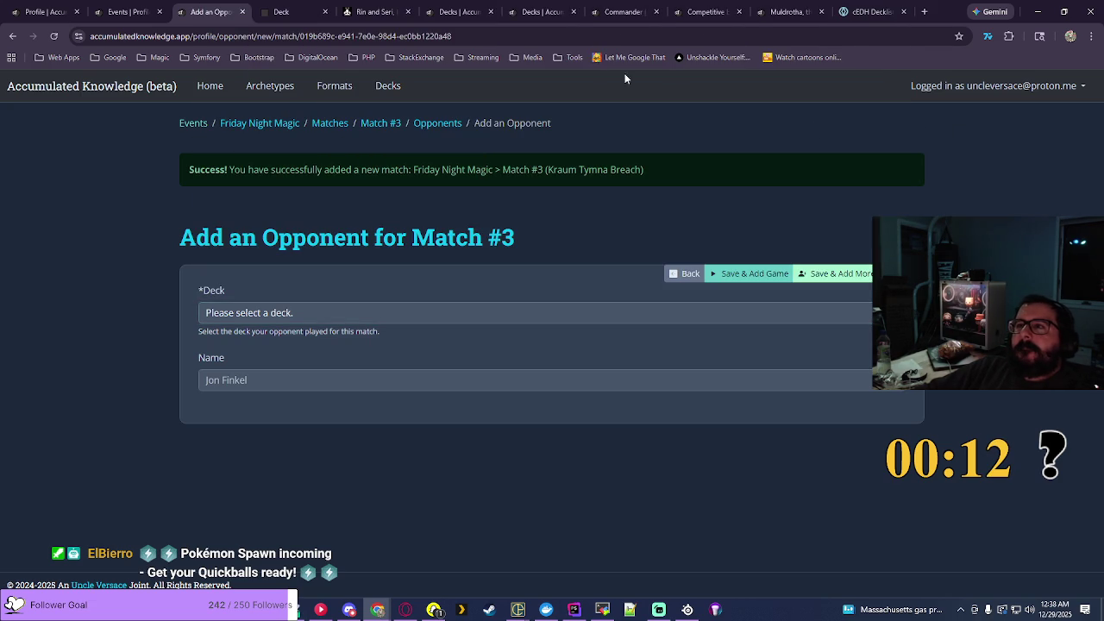
pyautogui.click(867, 12)
pyautogui.click(211, 12)
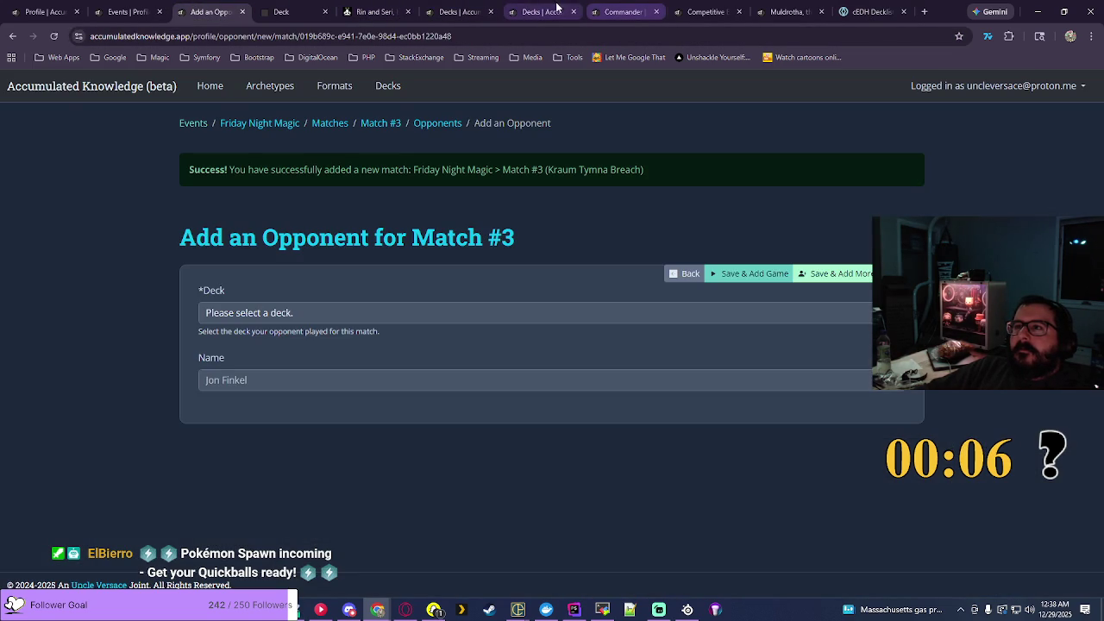
pyautogui.click(289, 11)
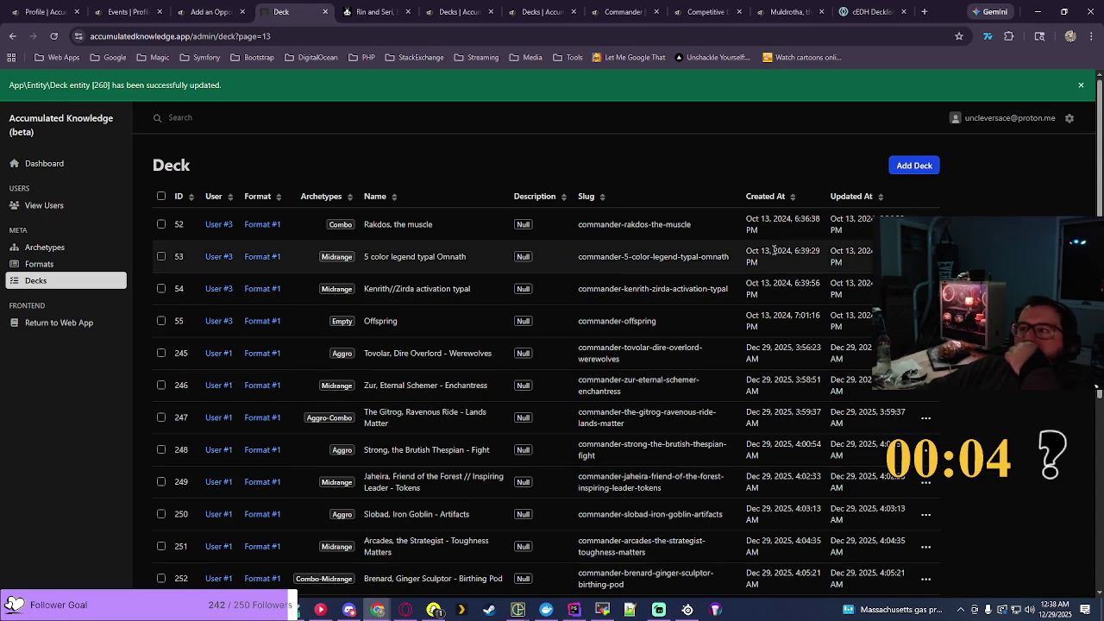
# Step: Reload the admin deck list and page back from the last page to page 14
pyautogui.scroll(-4, 768, 251)
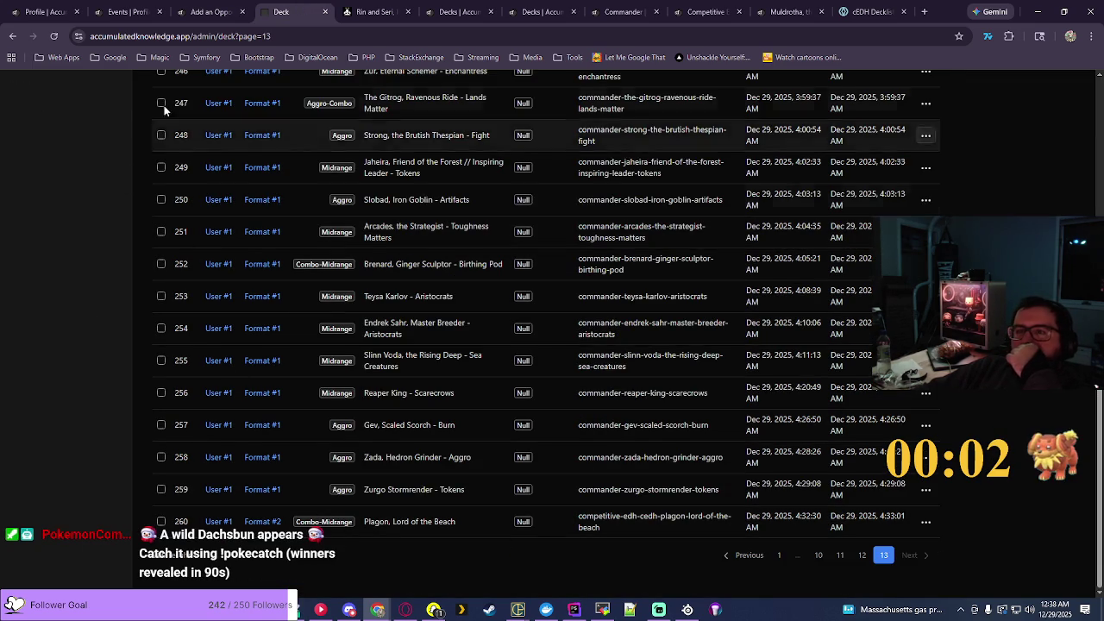
pyautogui.click(54, 36)
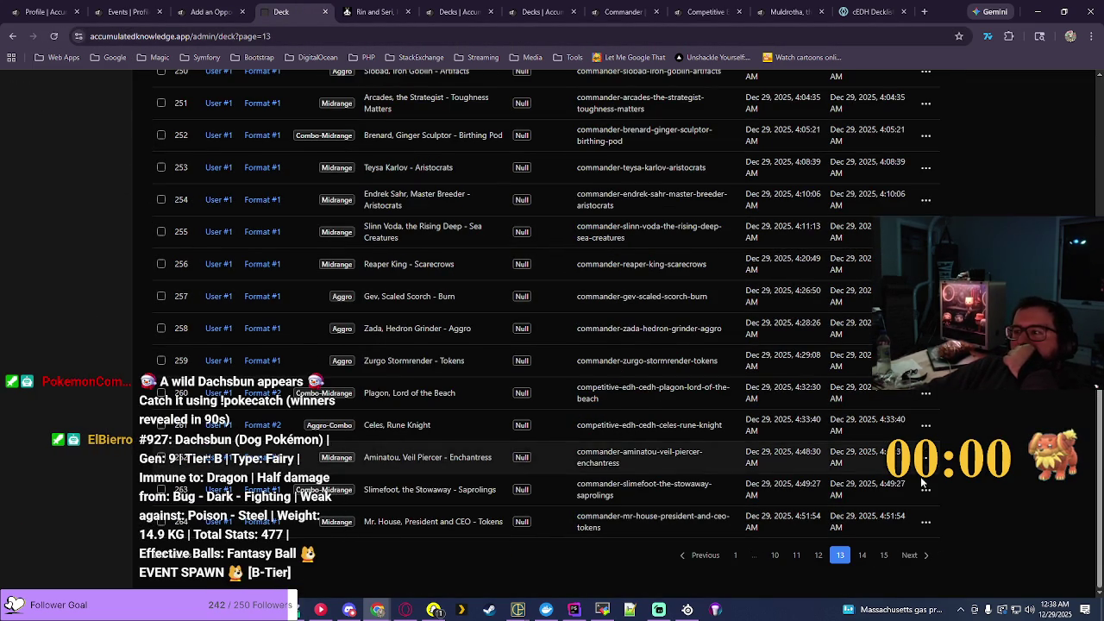
pyautogui.click(884, 555)
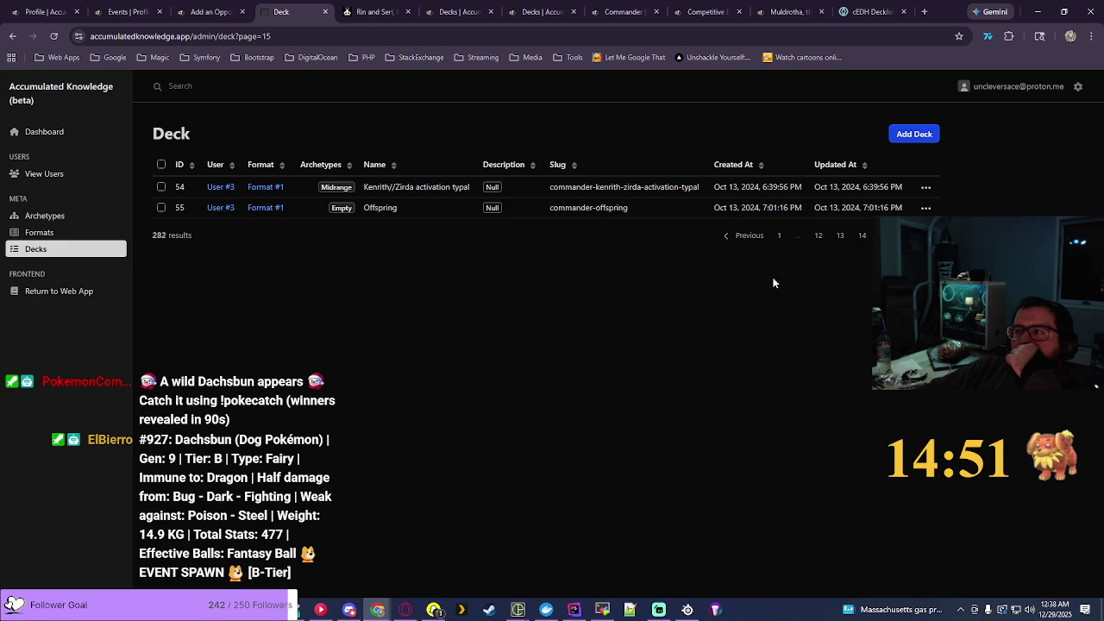
pyautogui.click(744, 240)
pyautogui.scroll(-5, 582, 386)
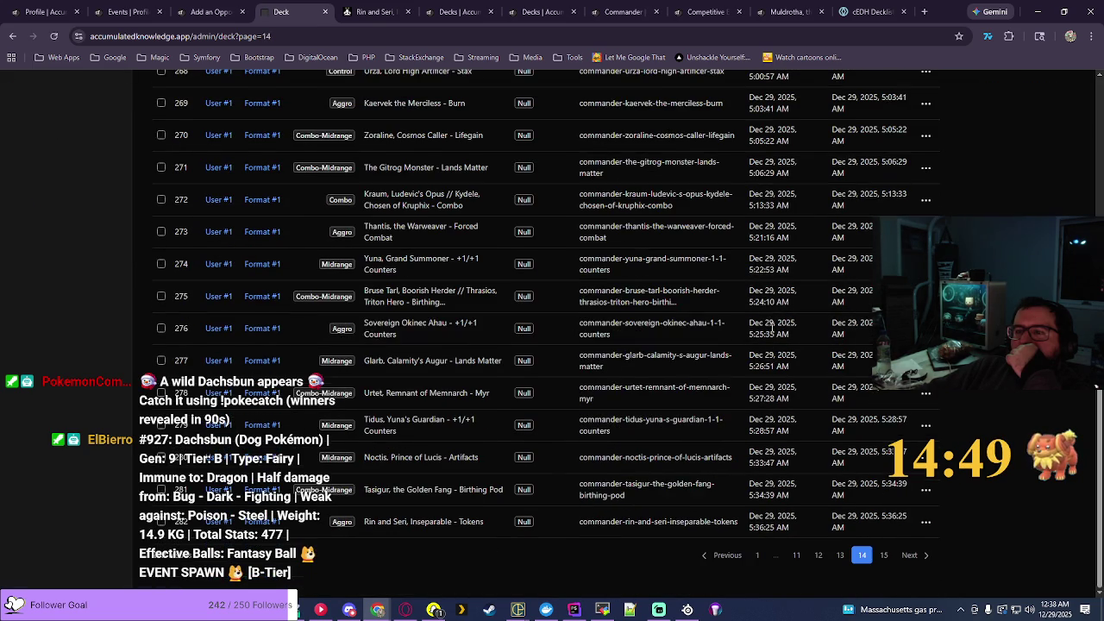
pyautogui.scroll(3, 926, 394)
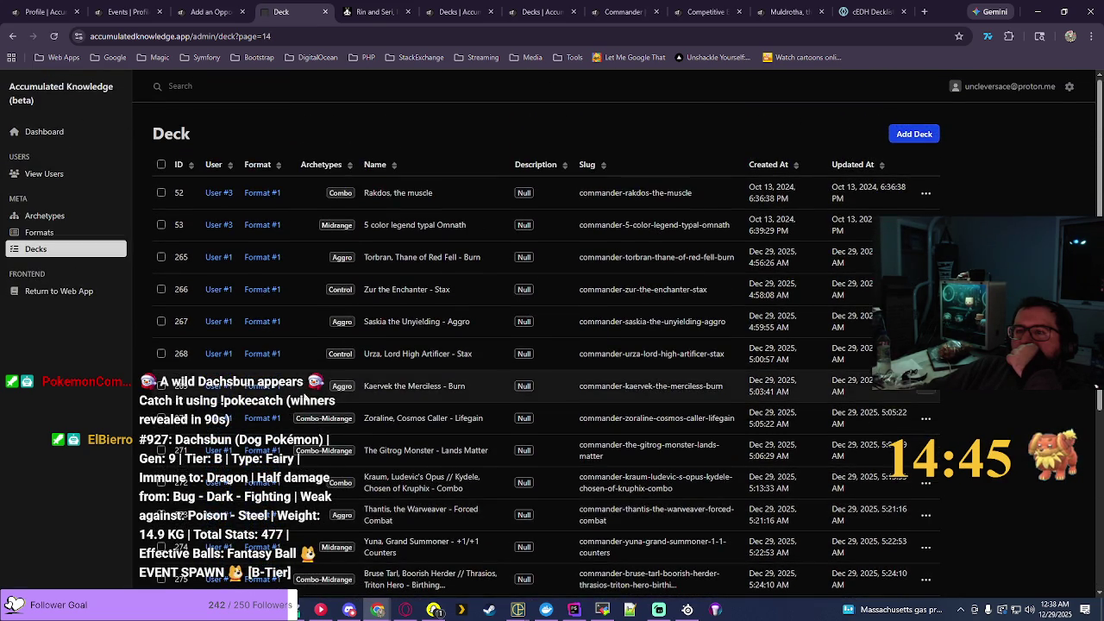
pyautogui.scroll(-3, 700, 531)
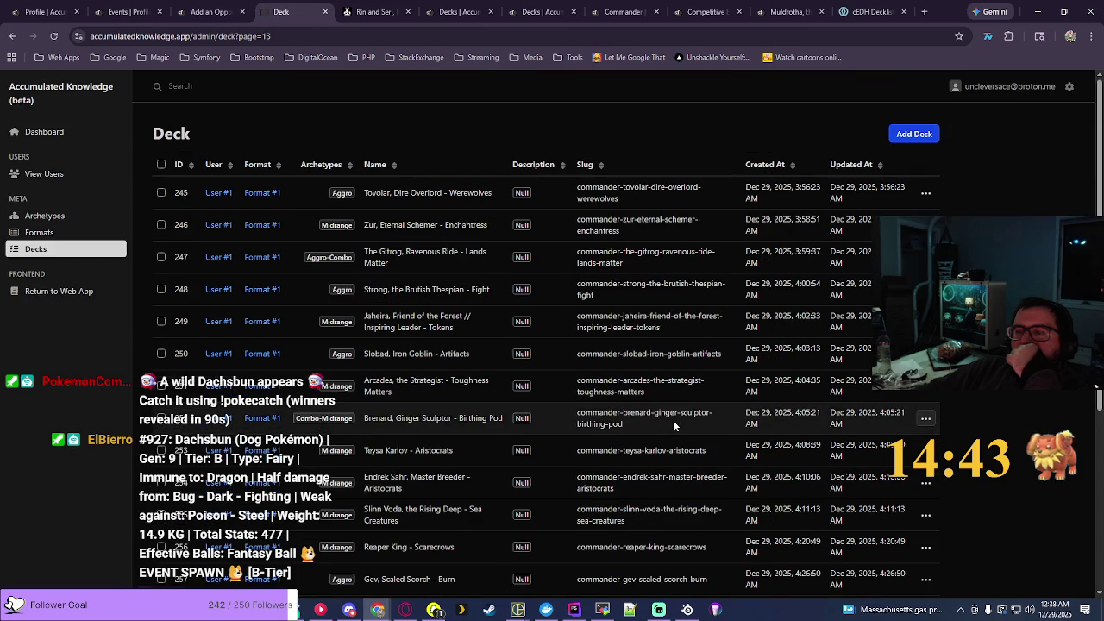
pyautogui.scroll(-5, 673, 420)
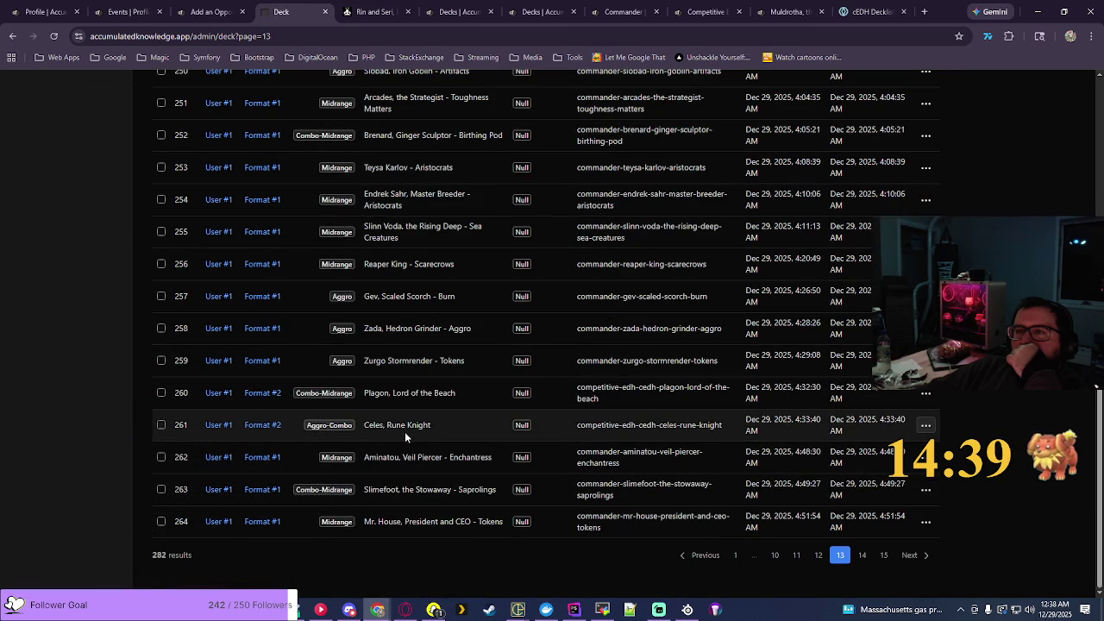
# Step: Search the cEDH Decklist Database for 'celes' (Celes), then return to the admin deck list
pyautogui.click(873, 12)
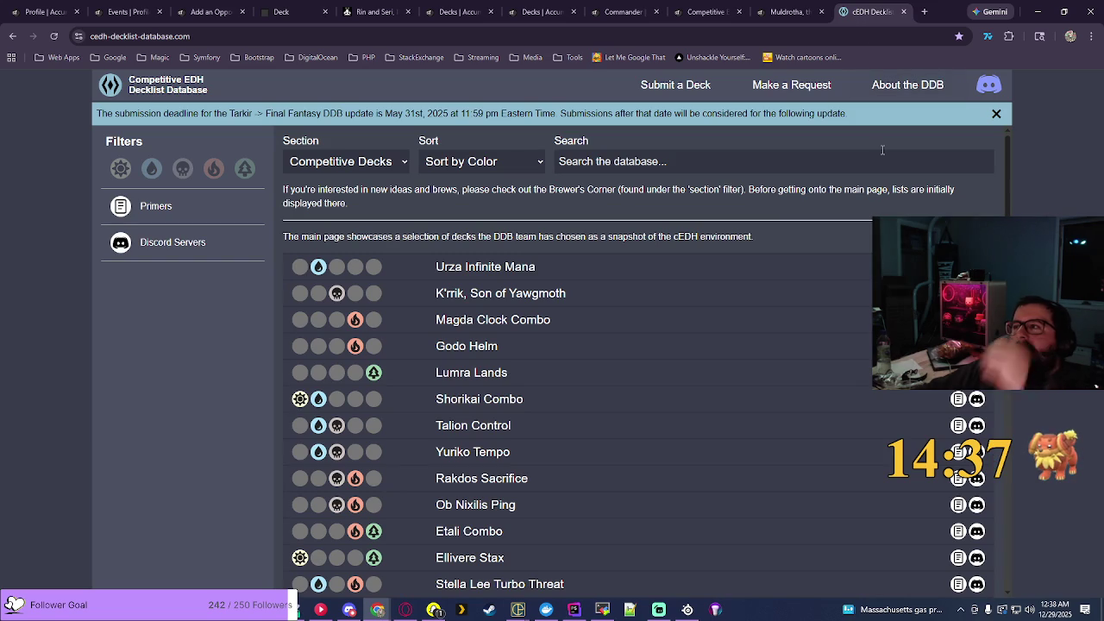
pyautogui.hotkey('ctrl', 'f')
pyautogui.write('celes')
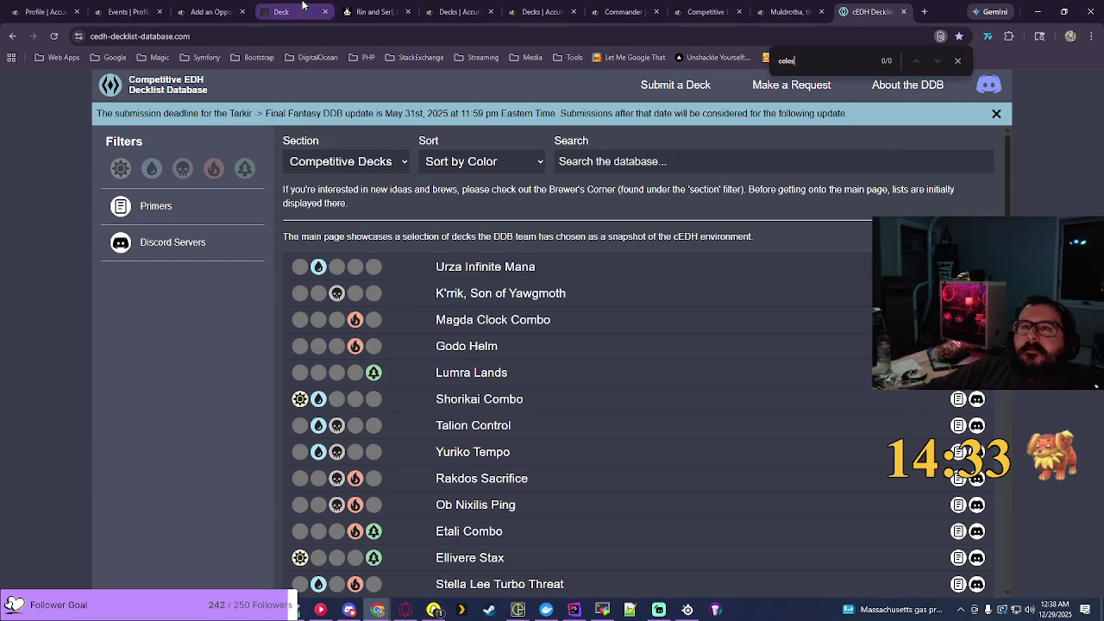
pyautogui.click(302, 7)
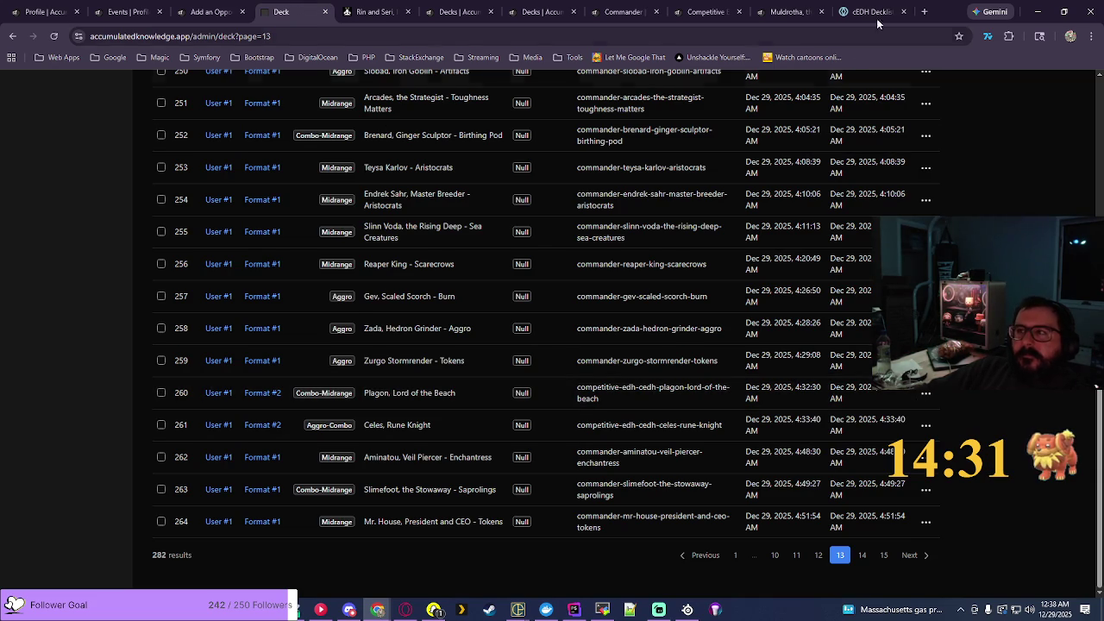
pyautogui.click(873, 12)
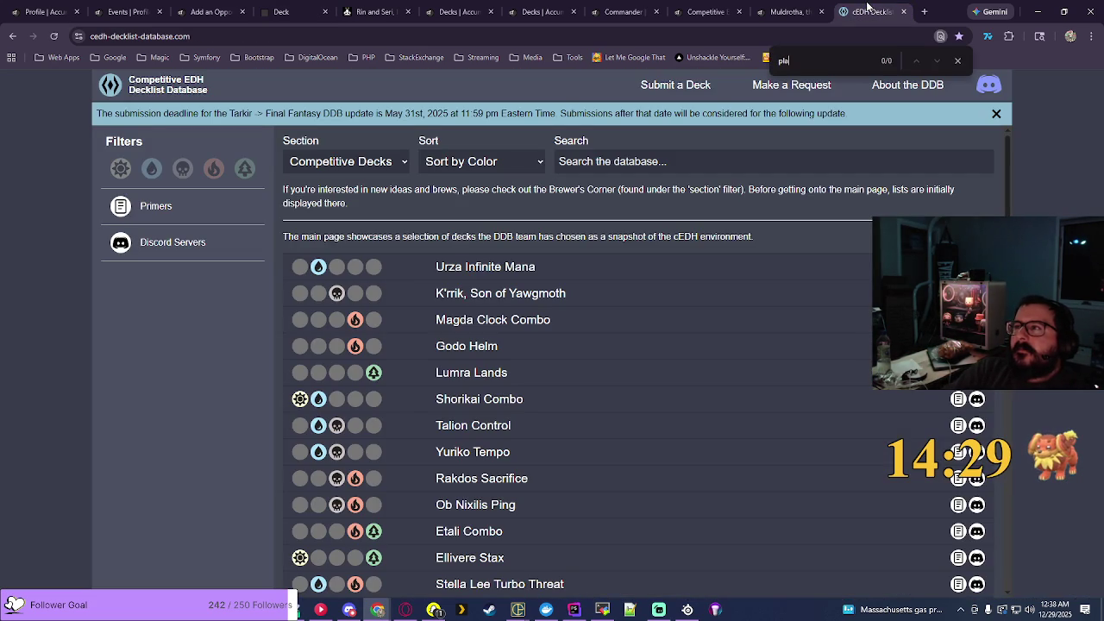
pyautogui.click(297, 12)
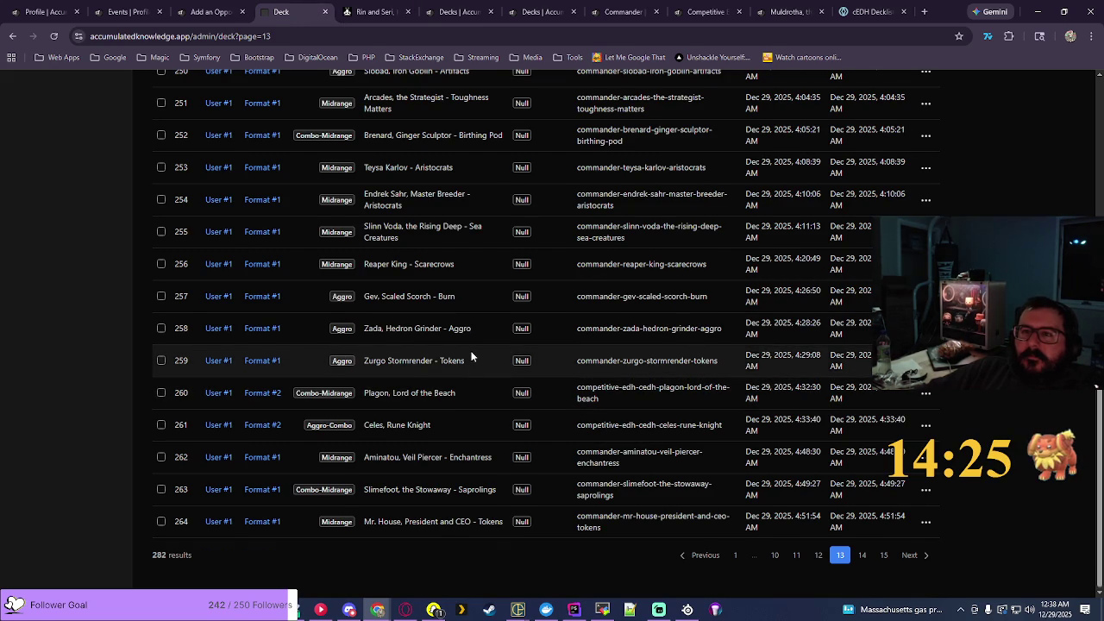
pyautogui.scroll(2, 471, 355)
pyautogui.scroll(2, 471, 355)
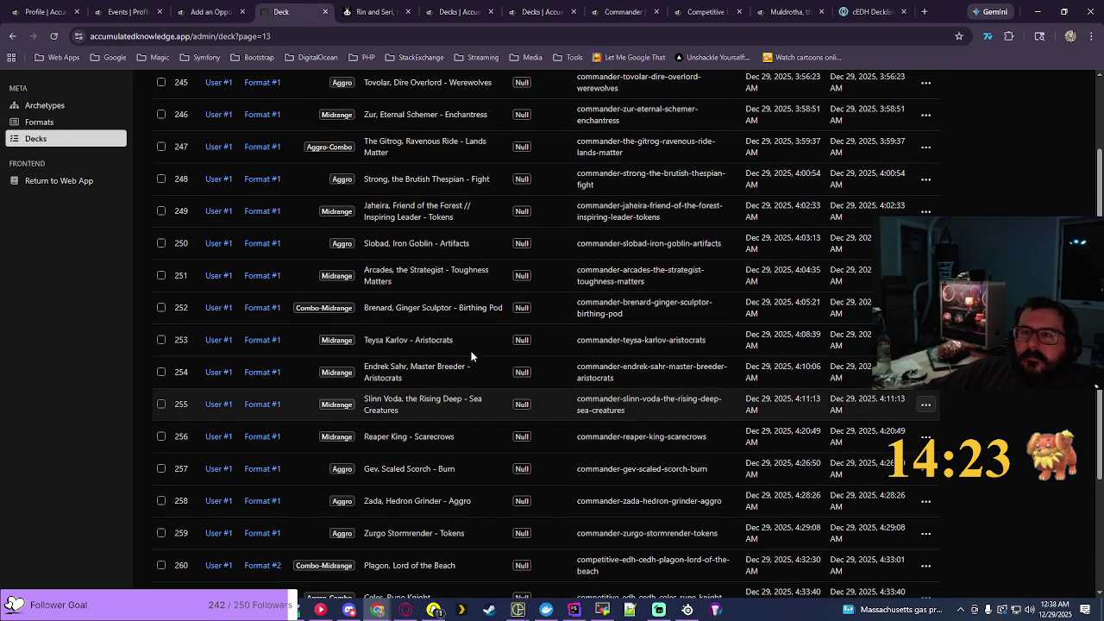
pyautogui.scroll(-4, 471, 354)
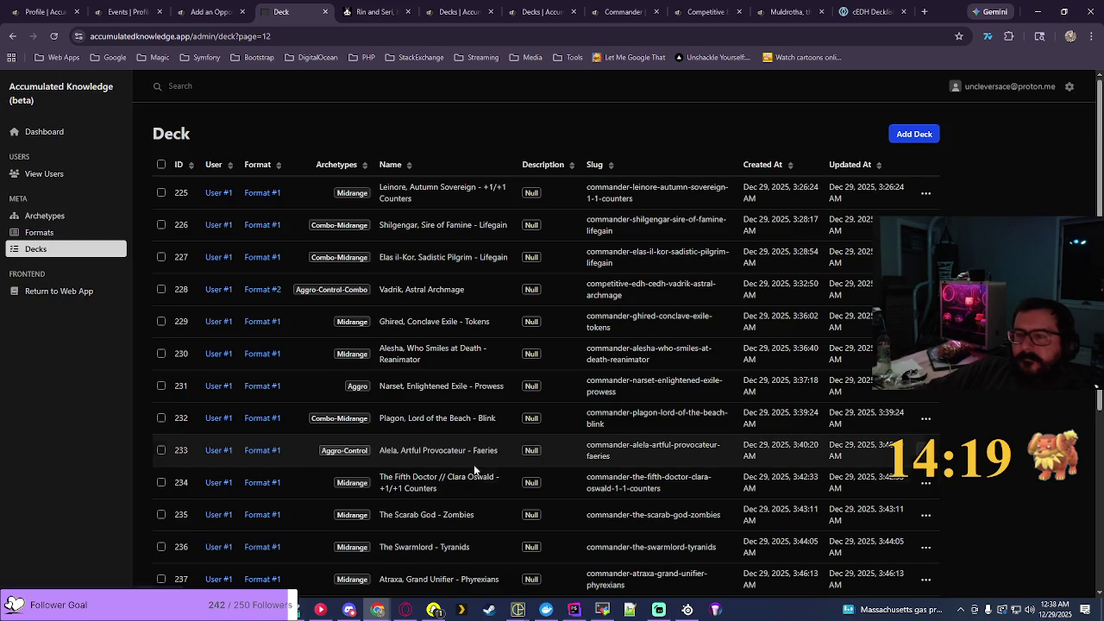
# Step: Search the cEDH Decklist Database for 'vadr' and come back to the admin deck list
pyautogui.scroll(-5, 420, 488)
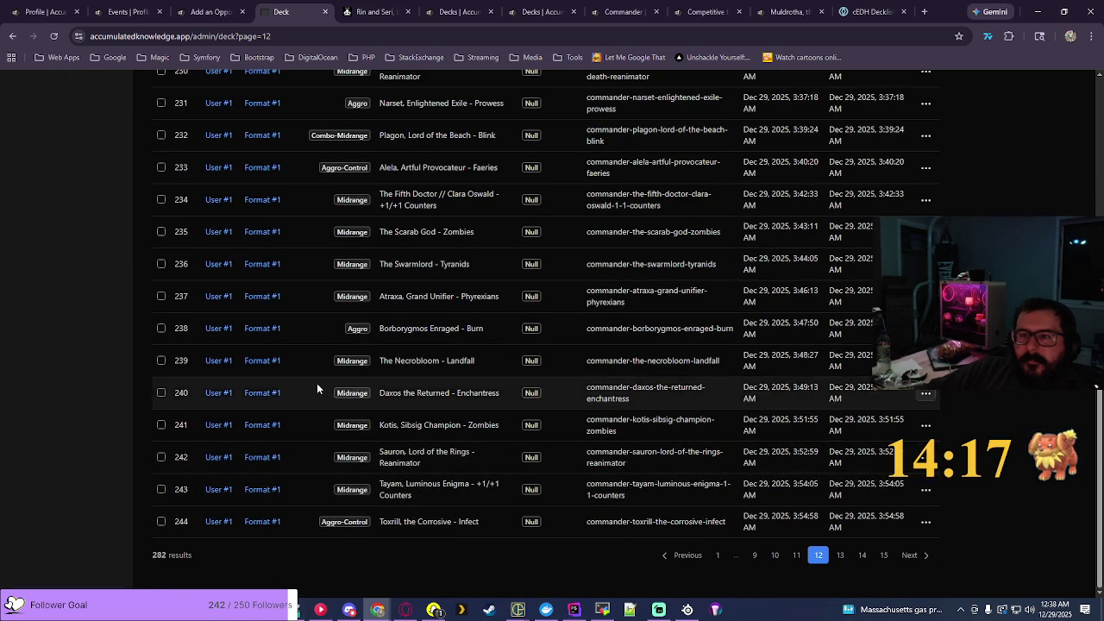
pyautogui.scroll(3, 317, 382)
pyautogui.scroll(2, 308, 274)
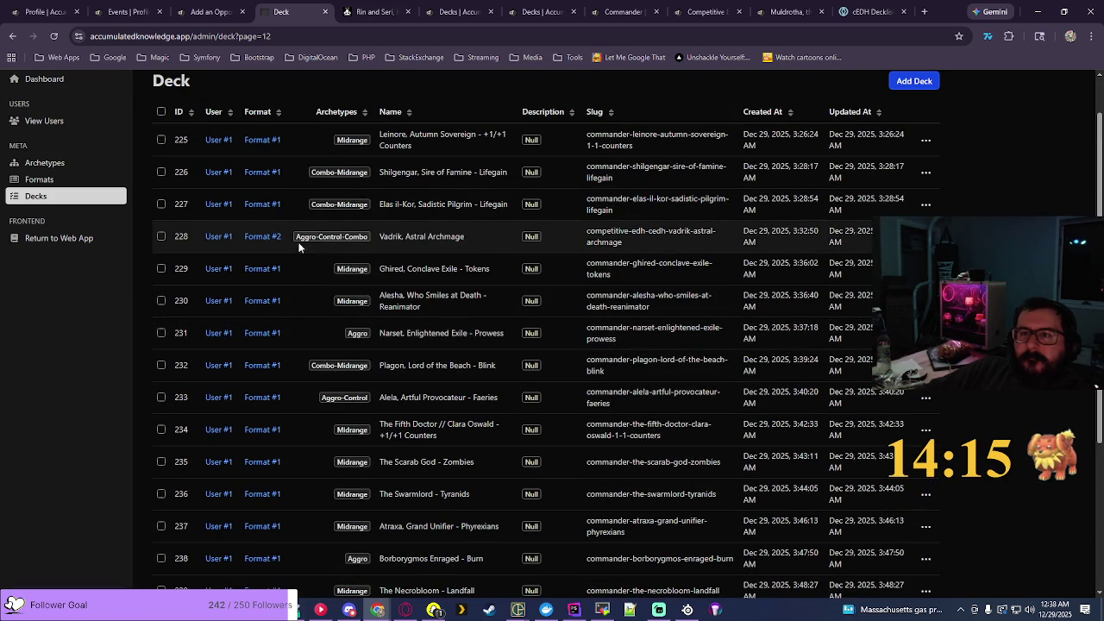
pyautogui.click(870, 11)
pyautogui.write('vadr')
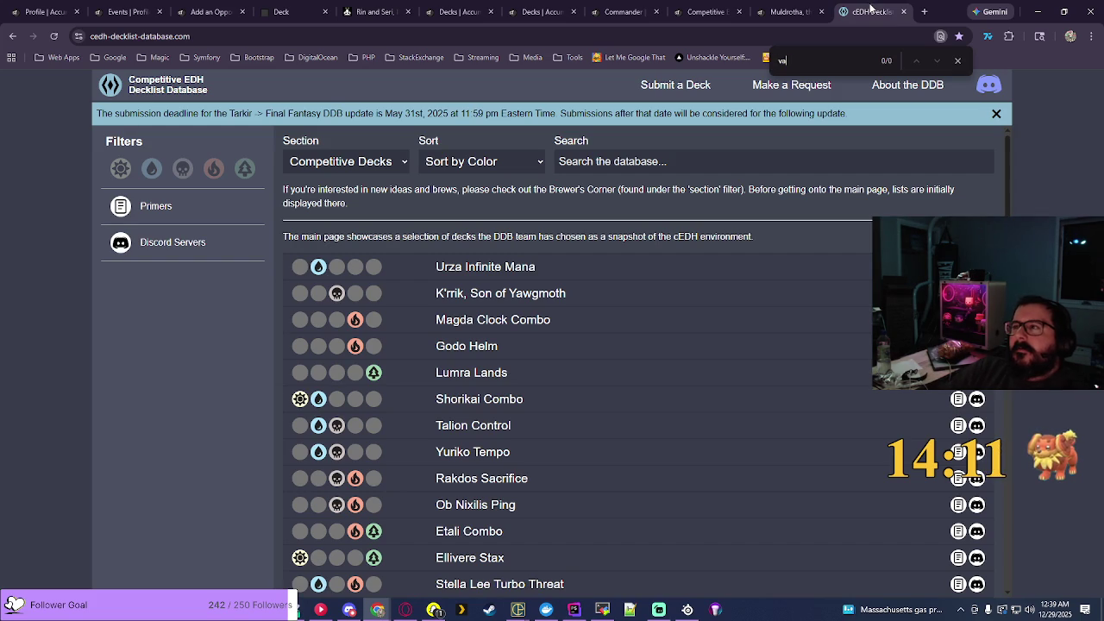
pyautogui.click(284, 11)
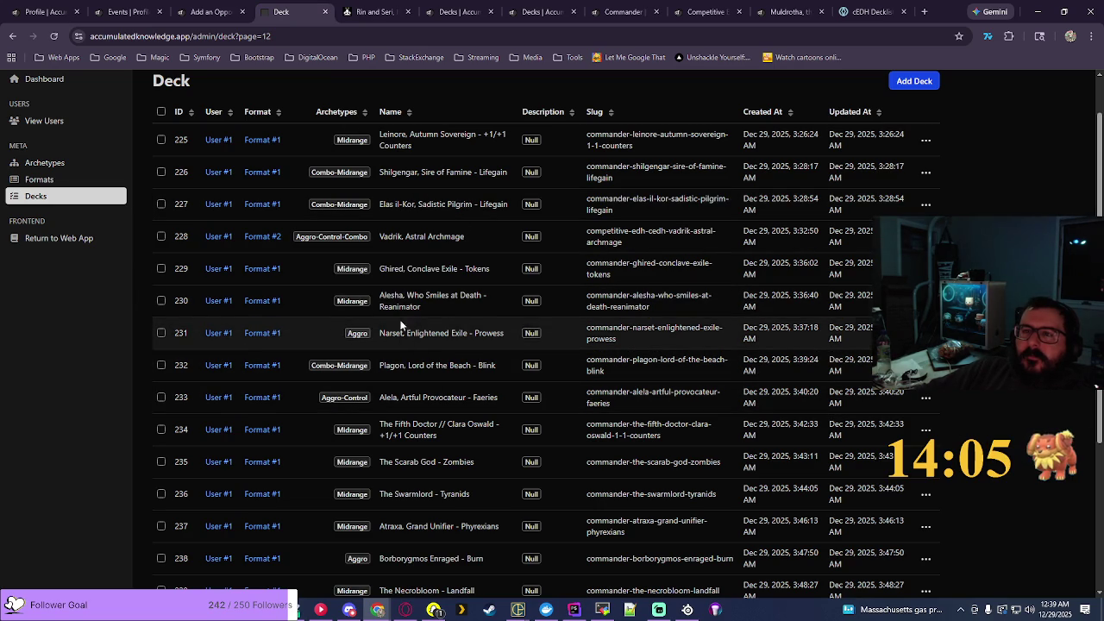
# Step: Browse page 11 of the admin deck list, then return to the Add an Opponent form
pyautogui.scroll(-2, 478, 289)
pyautogui.scroll(-3, 478, 289)
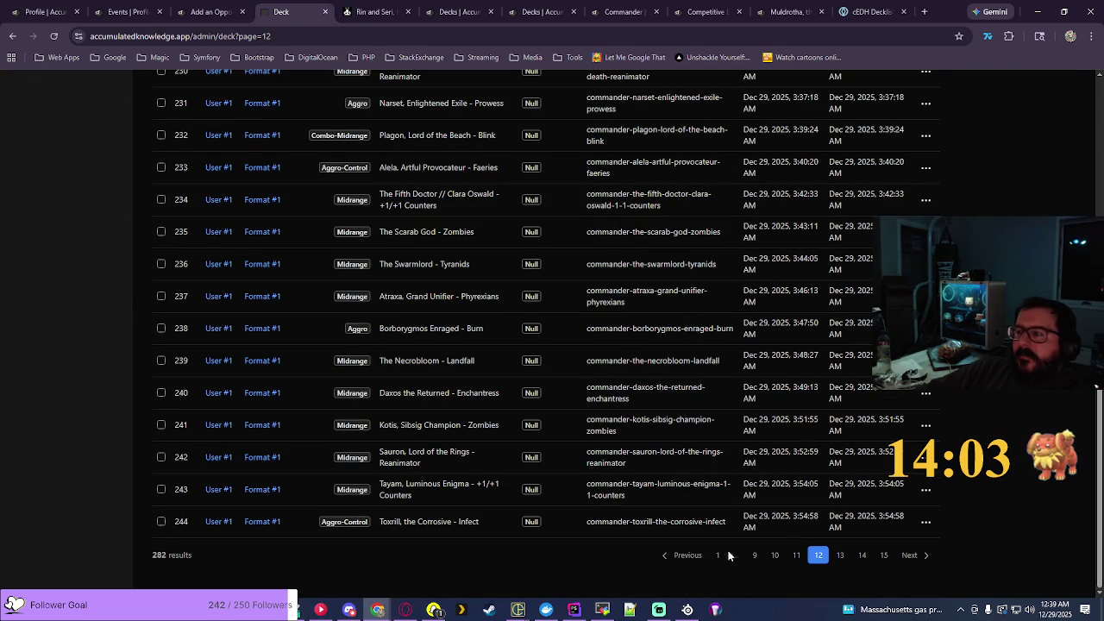
pyautogui.click(669, 558)
pyautogui.scroll(-10, 404, 495)
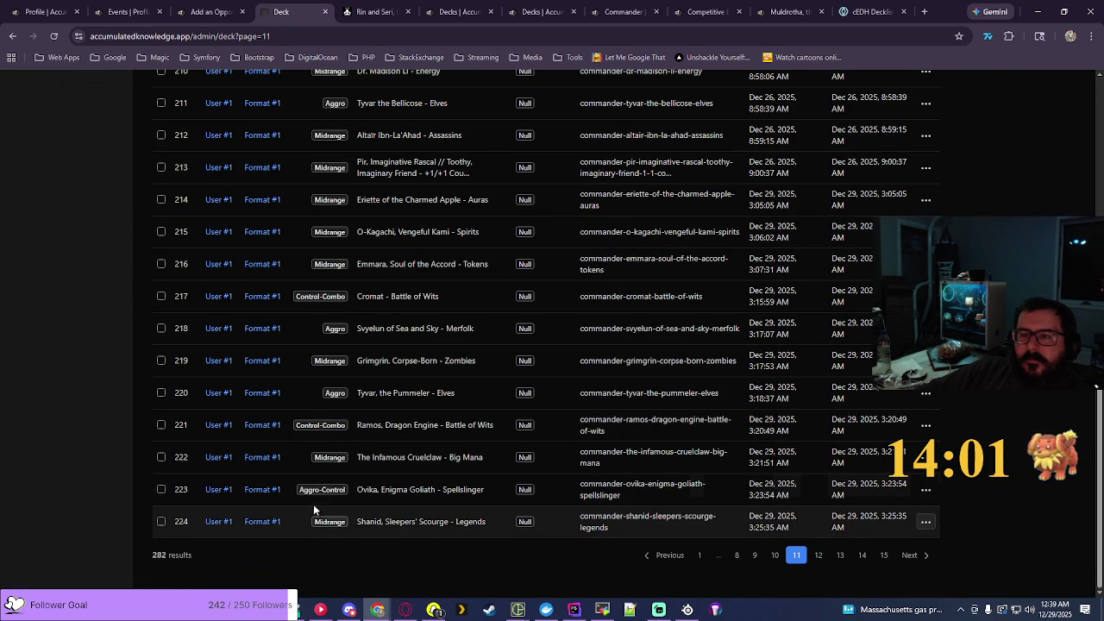
pyautogui.scroll(2, 290, 331)
pyautogui.scroll(3, 293, 251)
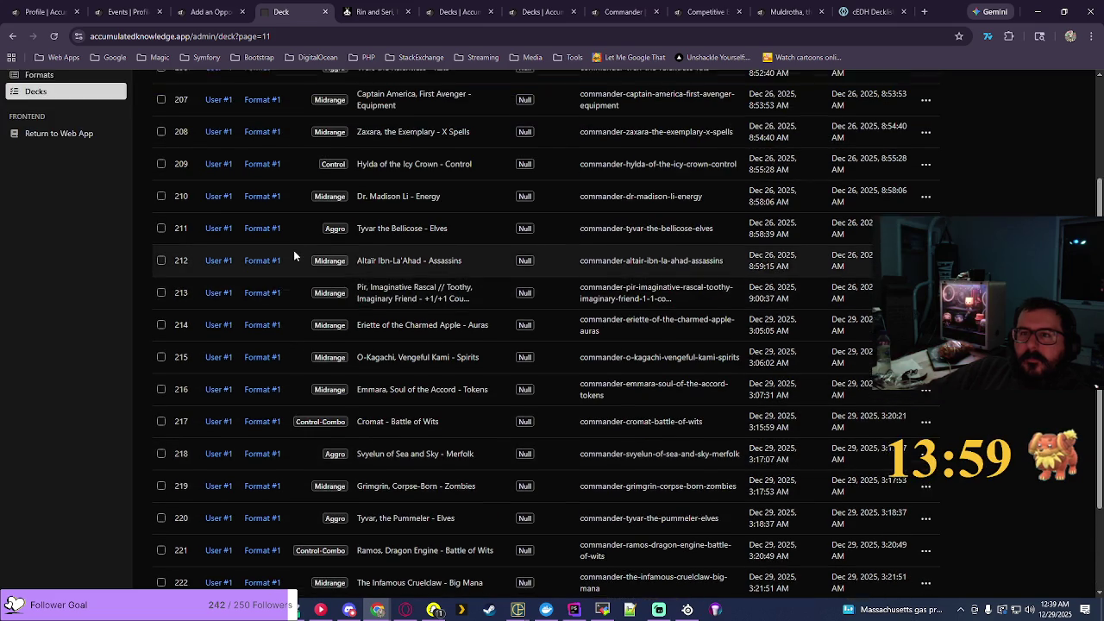
pyautogui.scroll(1, 285, 143)
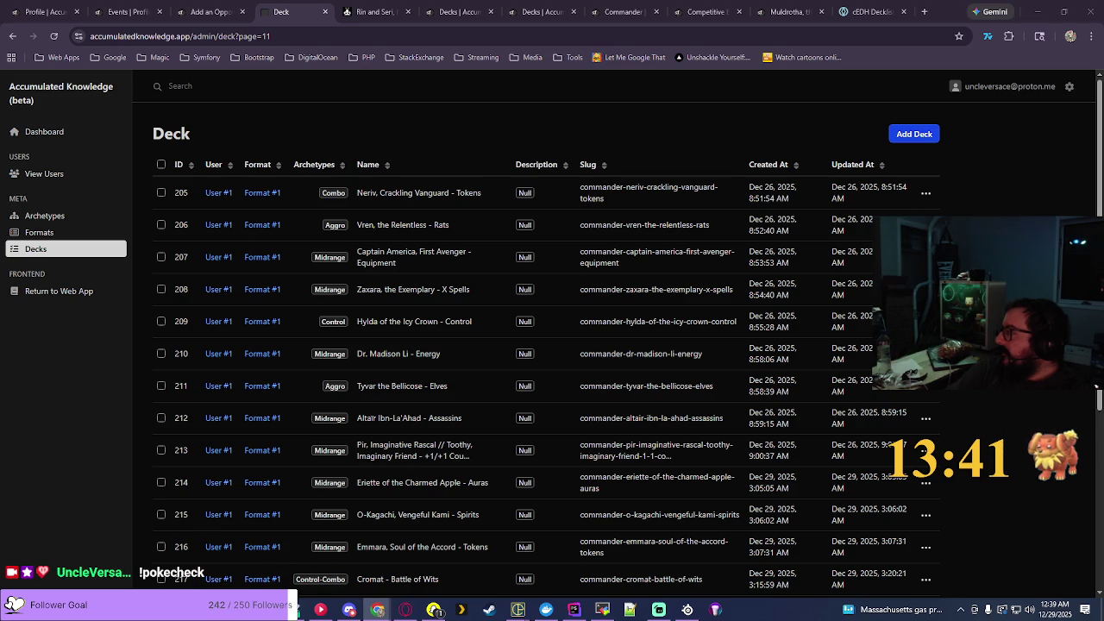
pyautogui.click(211, 11)
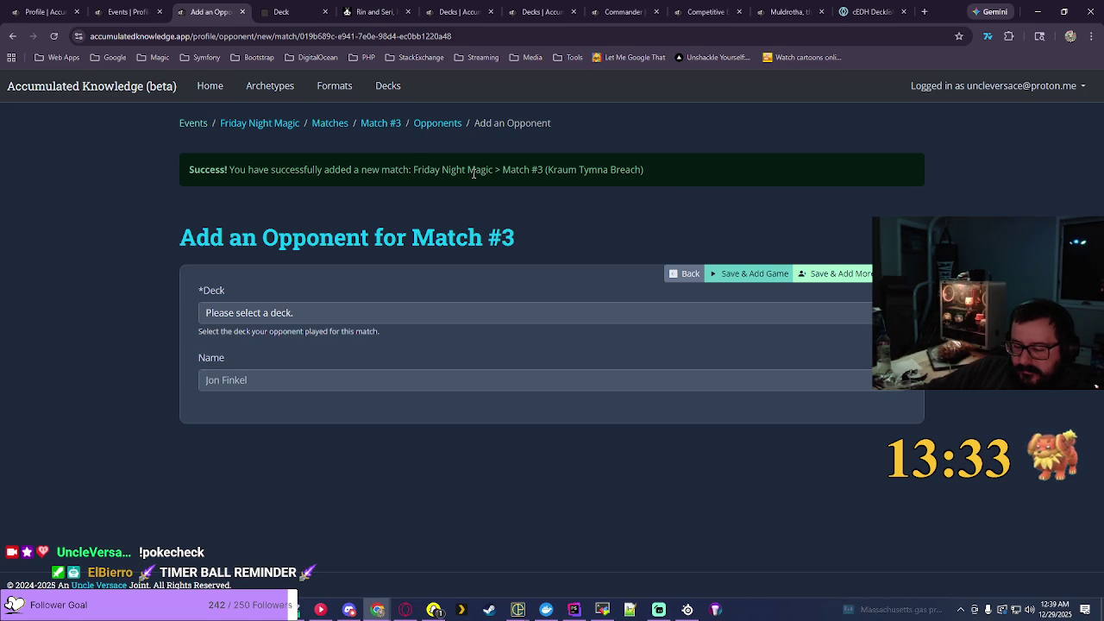
# Step: Look up Teval, the Balanced Scale on EDHREC and copy the commander name
pyautogui.click(375, 12)
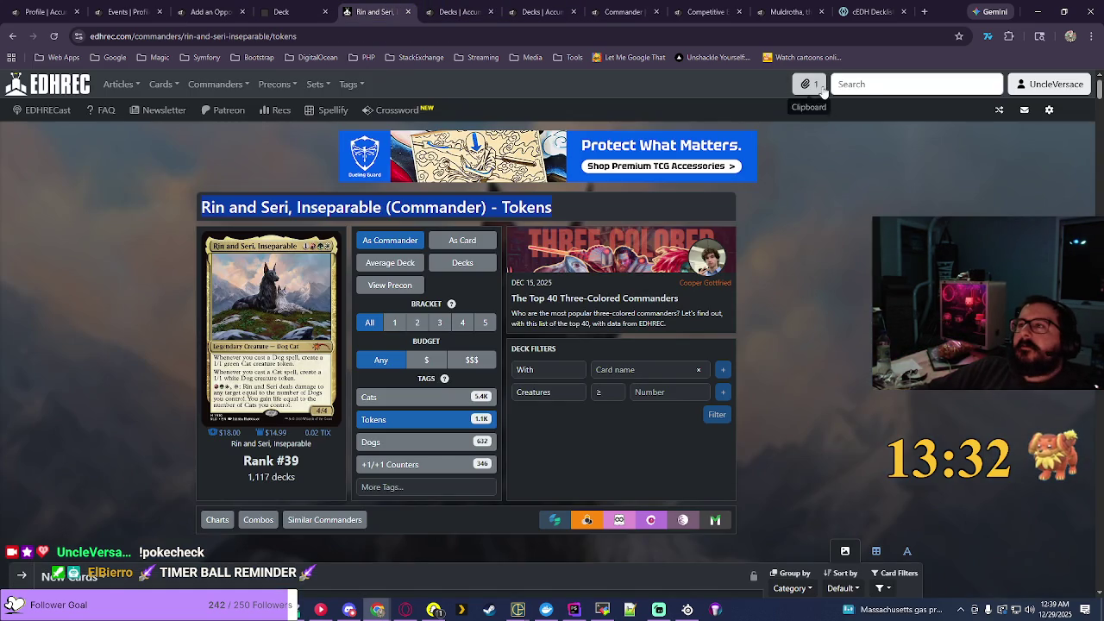
pyautogui.write('teval')
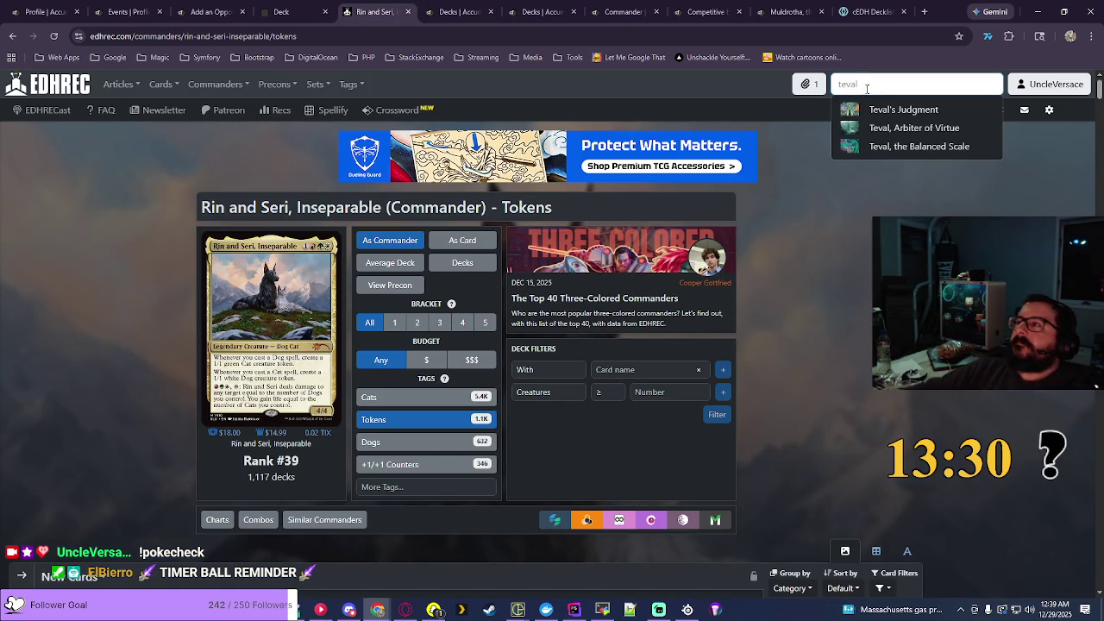
pyautogui.click(918, 146)
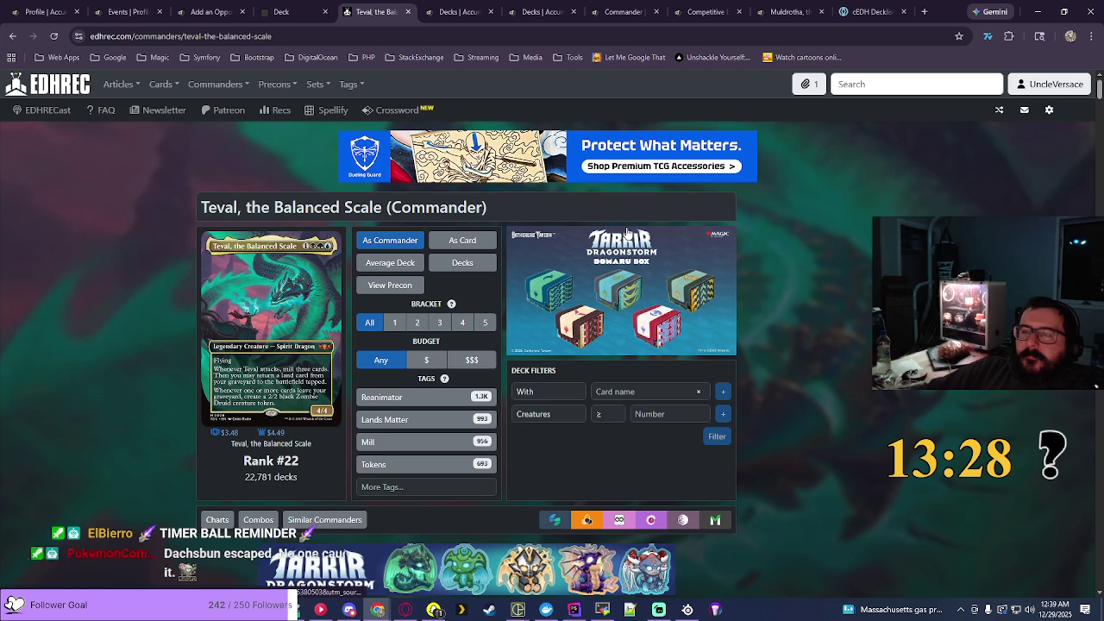
pyautogui.moveTo(201, 207); pyautogui.dragTo(386, 207)
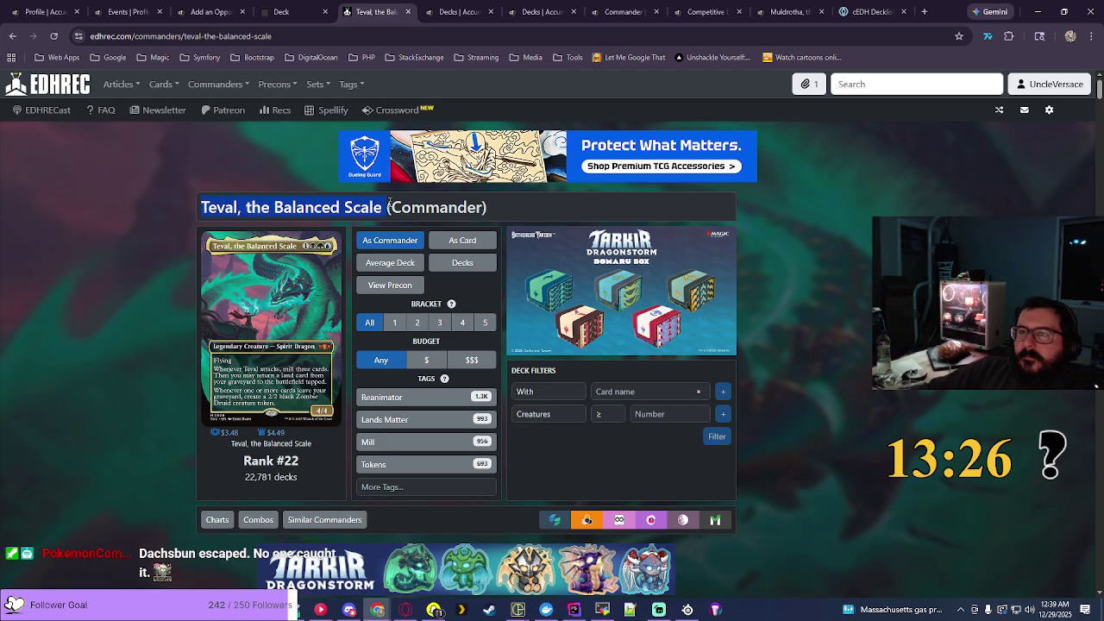
pyautogui.click(871, 11)
pyautogui.hotkey('ctrl', 'f')
pyautogui.write('al')
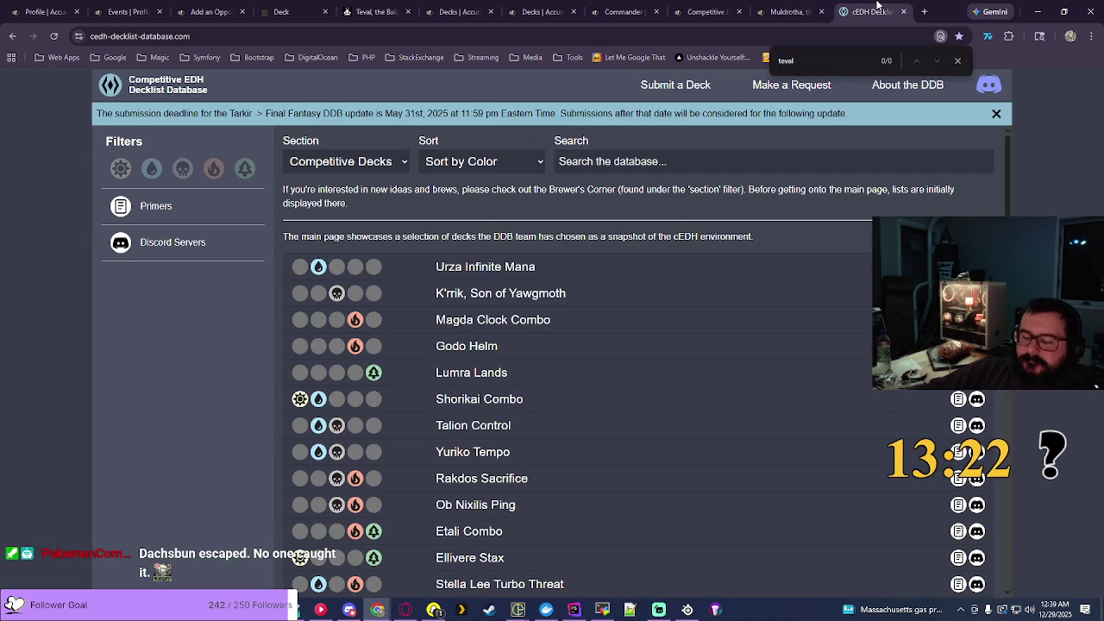
pyautogui.click(371, 12)
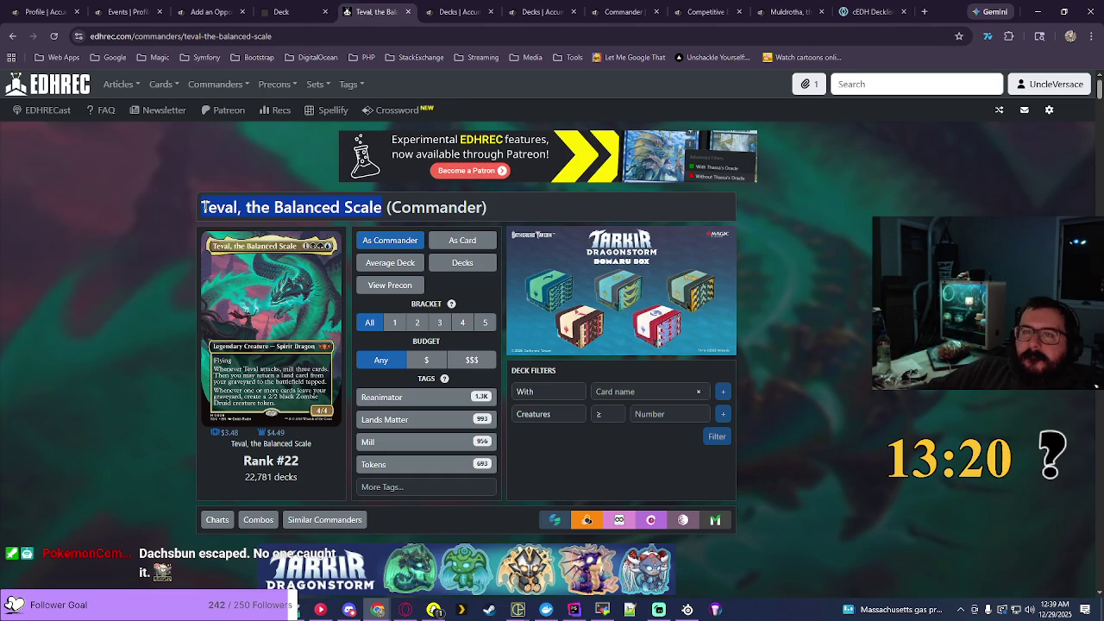
pyautogui.moveTo(205, 208); pyautogui.dragTo(377, 208)
# Step: Add a Competitive EDH (cEDH) deck named Teval, the Balanced Scale, tagged Midrange and Combo
pyautogui.click(272, 12)
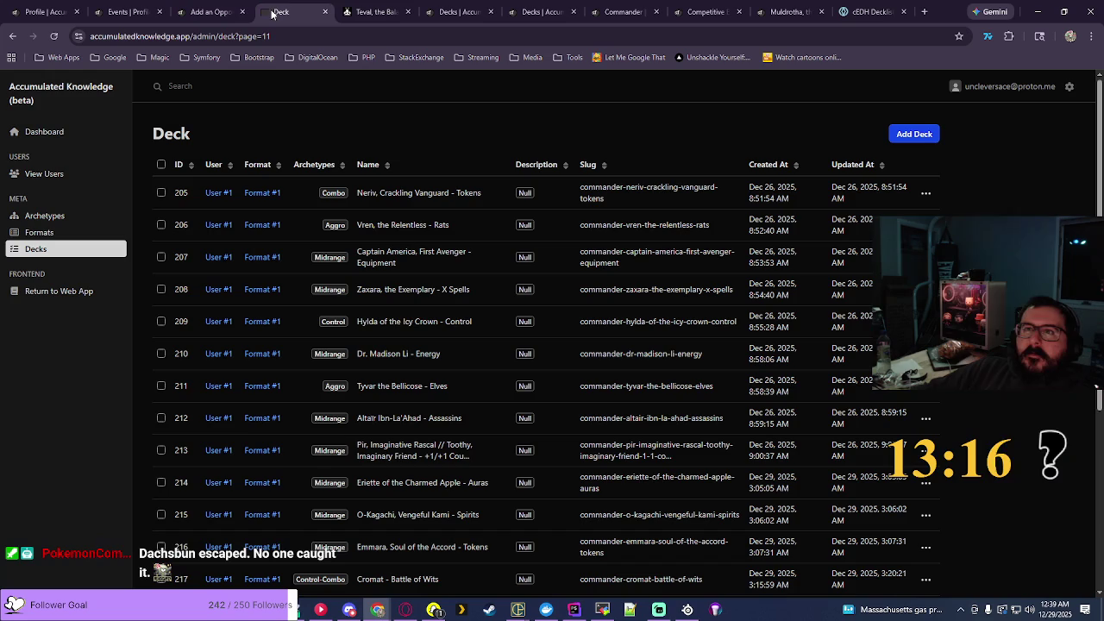
pyautogui.click(551, 12)
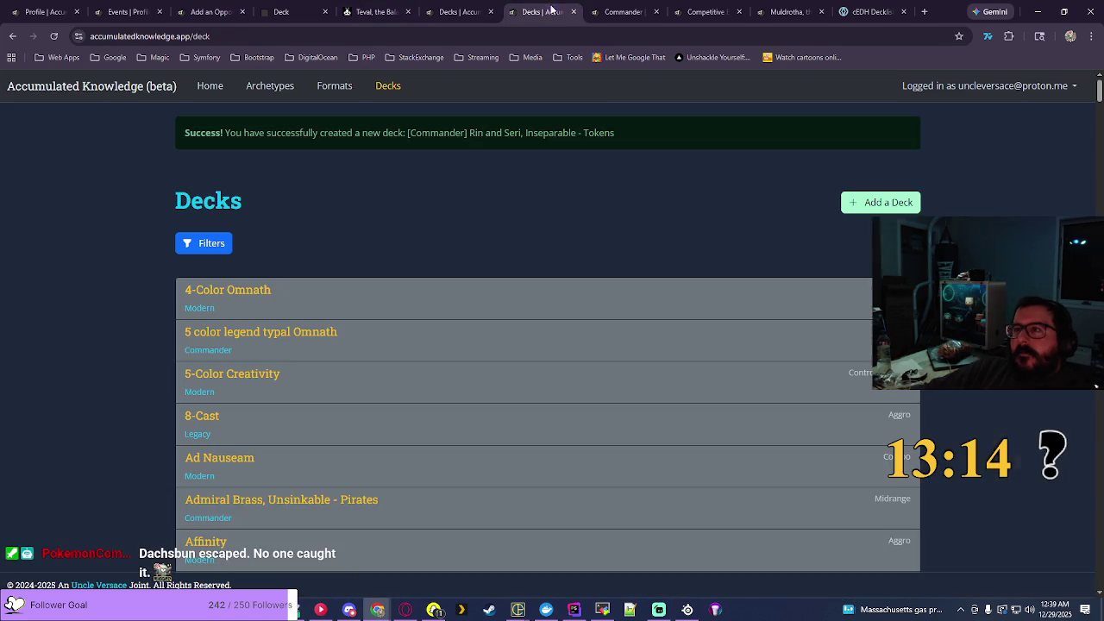
pyautogui.click(914, 206)
pyautogui.moveTo(239, 250); pyautogui.dragTo(224, 242)
pyautogui.click(245, 312)
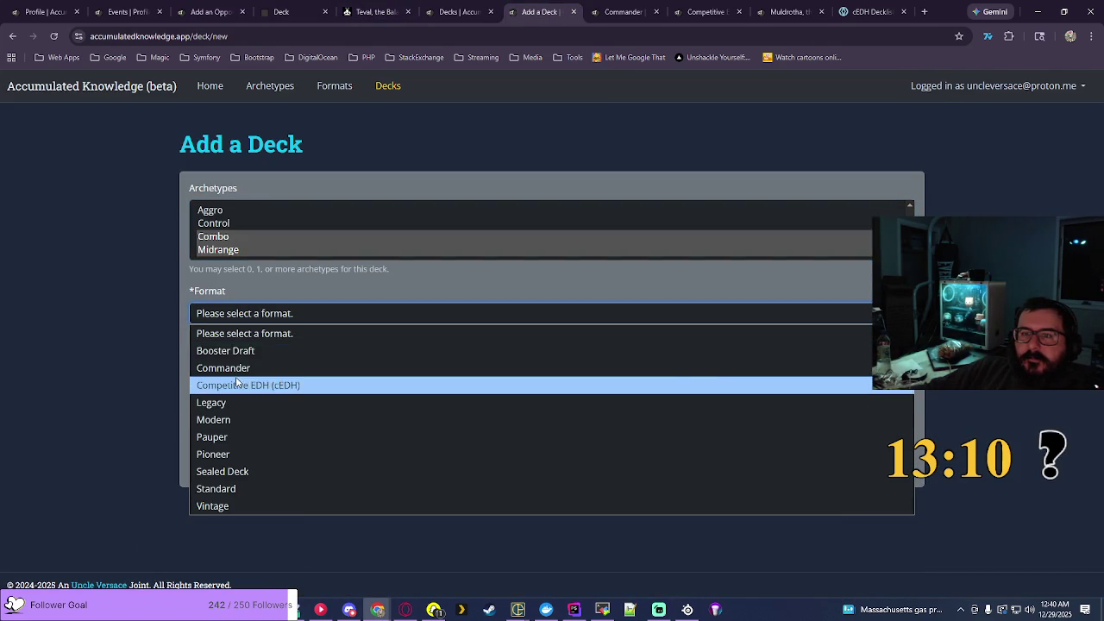
pyautogui.click(243, 384)
pyautogui.click(294, 364)
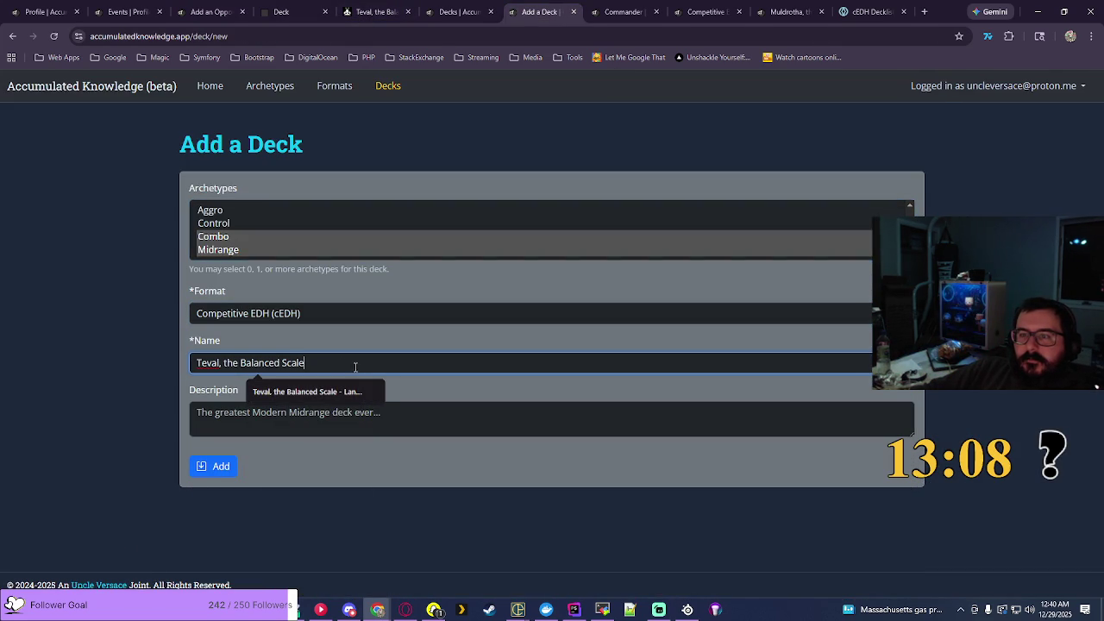
pyautogui.press('Escape')
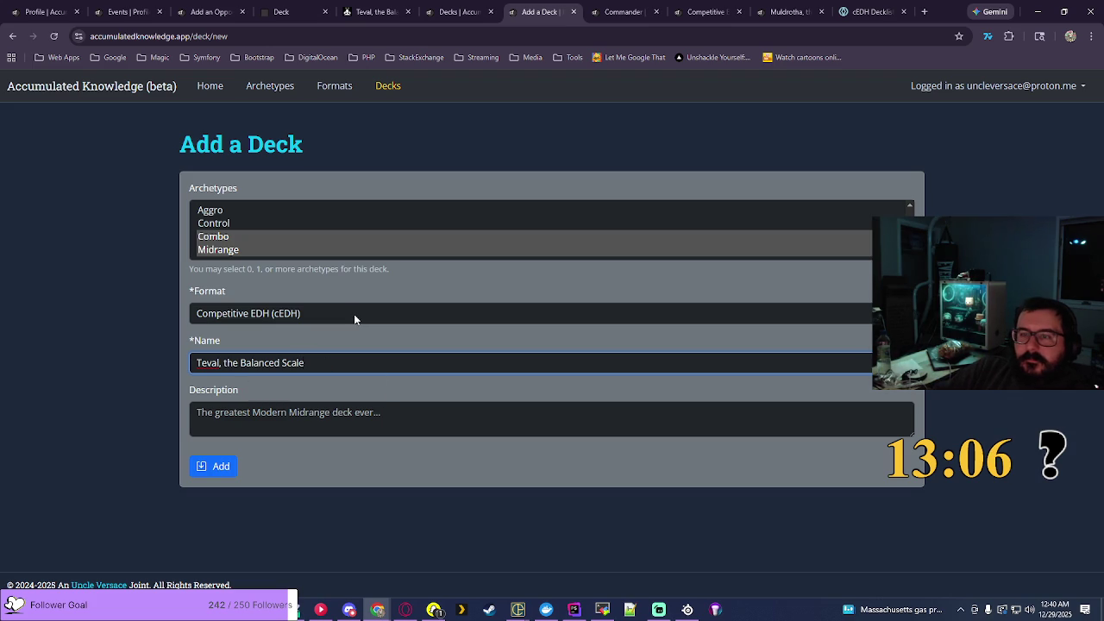
pyautogui.click(216, 466)
pyautogui.click(218, 14)
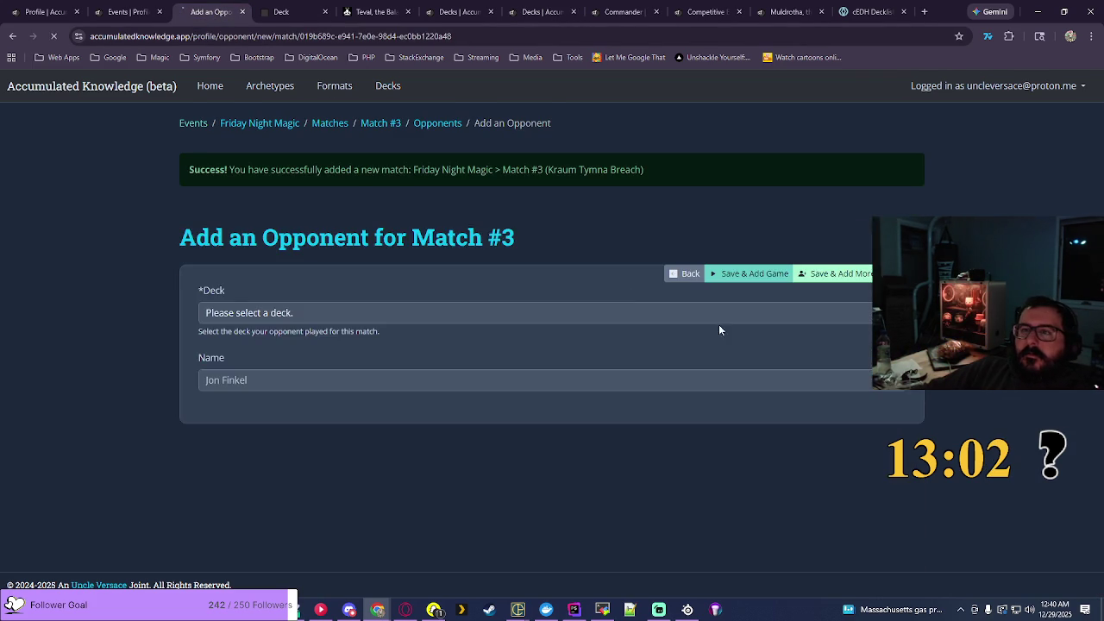
# Step: Add Match #3 opponents playing Teval, the Balanced Scale and Celes, Rune Knight
pyautogui.click(552, 256)
pyautogui.scroll(-1, 301, 541)
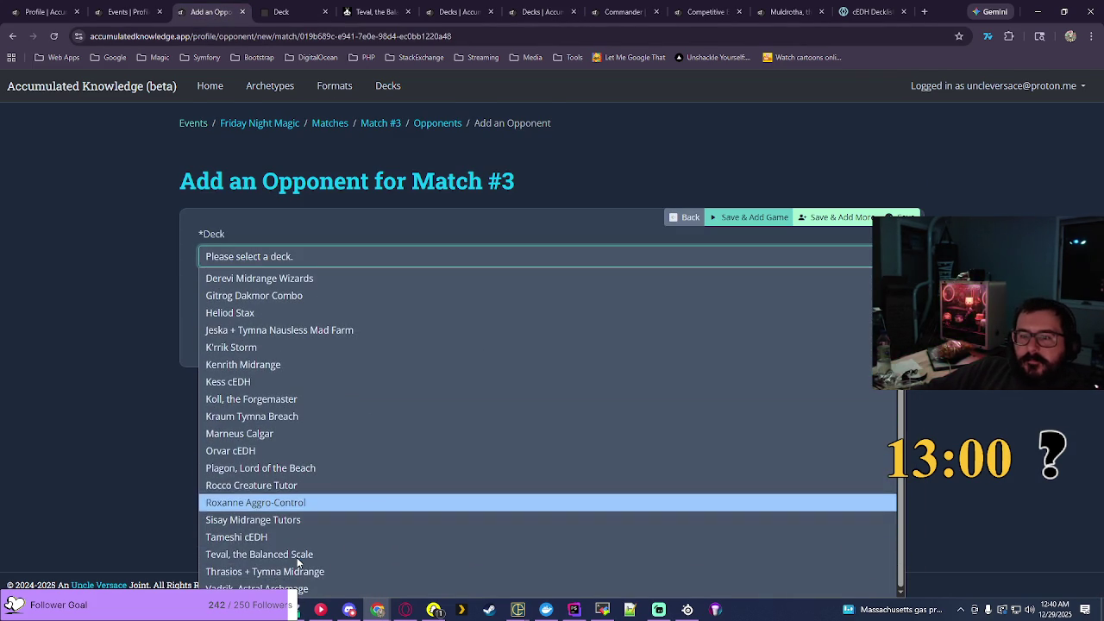
pyautogui.click(283, 555)
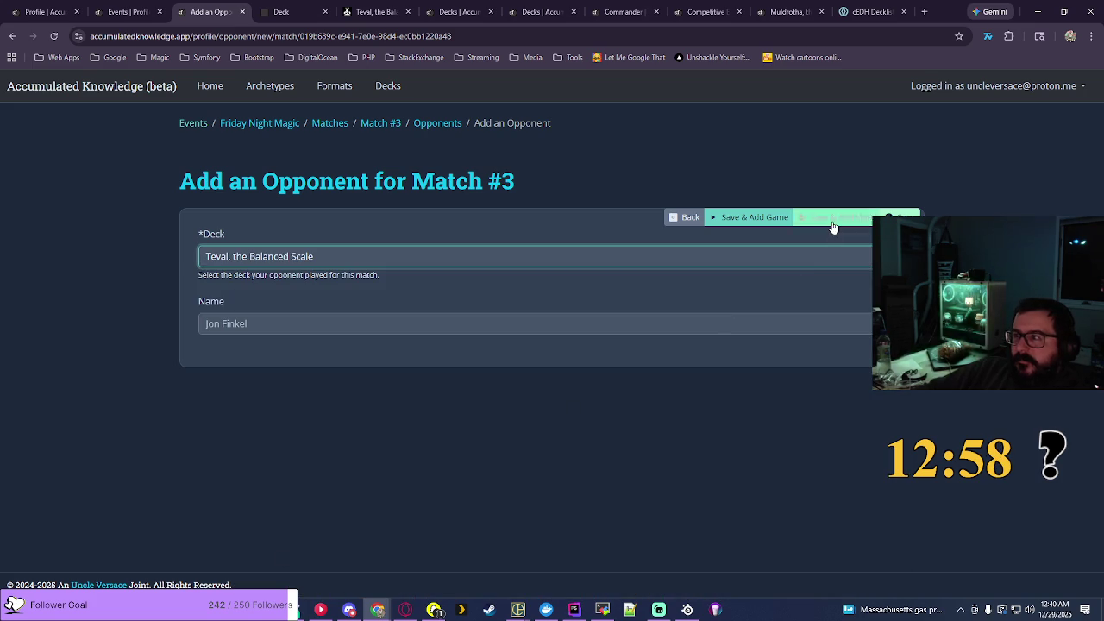
pyautogui.click(831, 219)
pyautogui.click(250, 379)
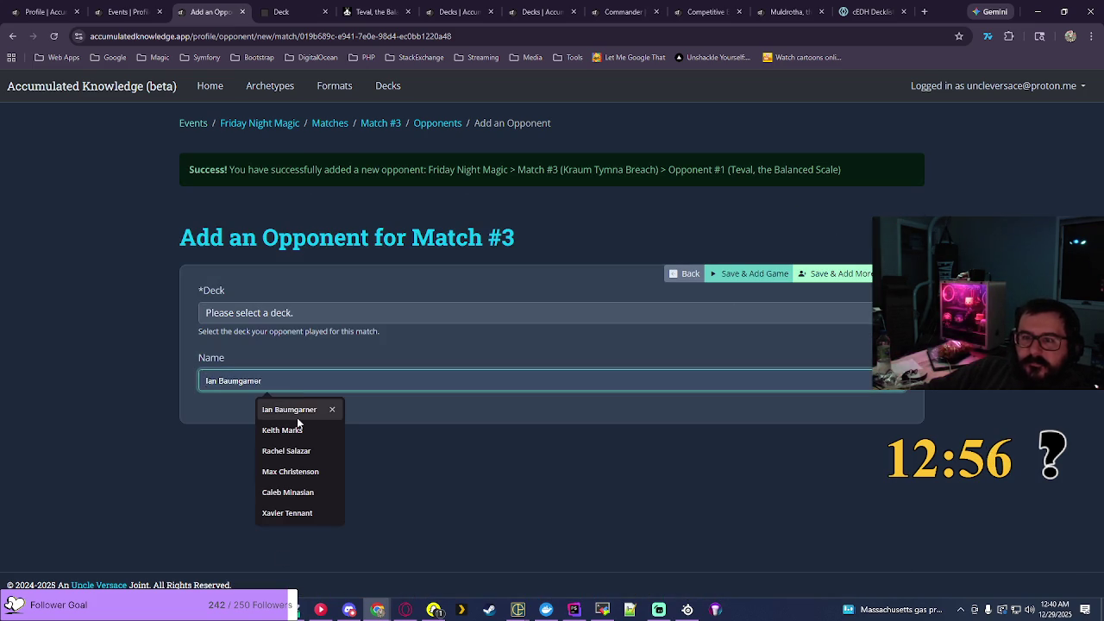
pyautogui.click(276, 314)
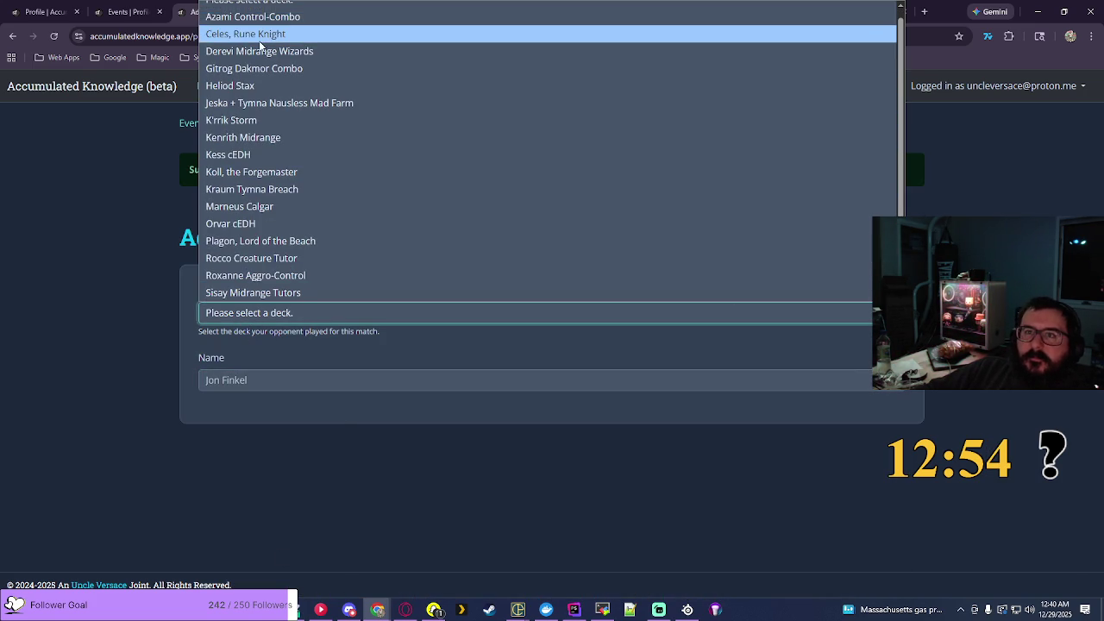
pyautogui.click(270, 34)
pyautogui.click(754, 274)
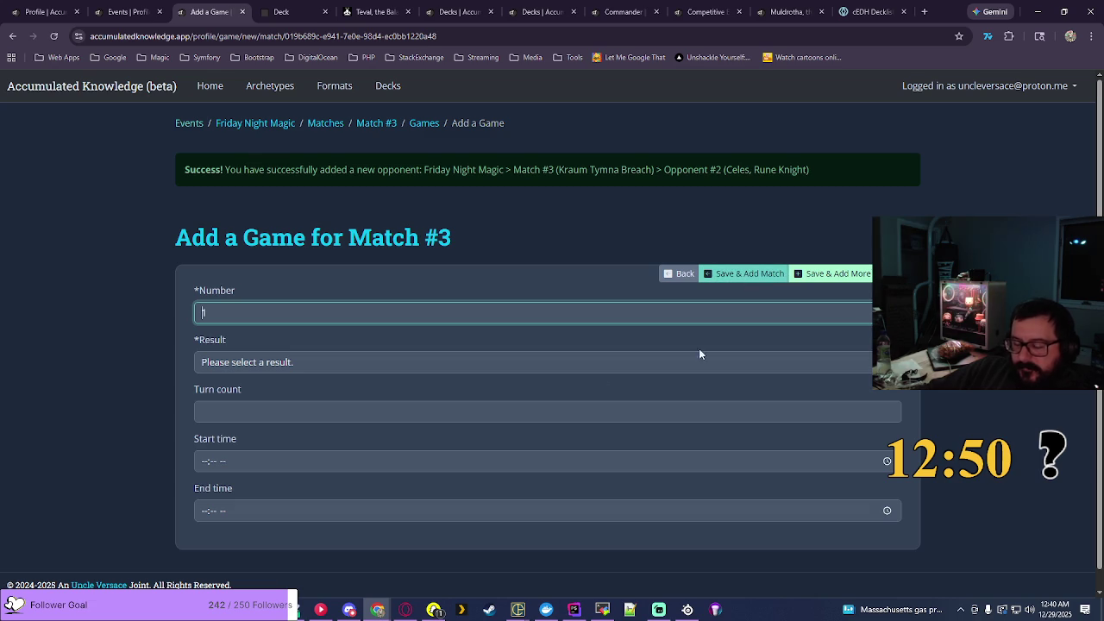
pyautogui.write('1')
# Step: Record Game 1 of Match #3 as a Win in 7 turns
pyautogui.click(239, 360)
pyautogui.click(240, 399)
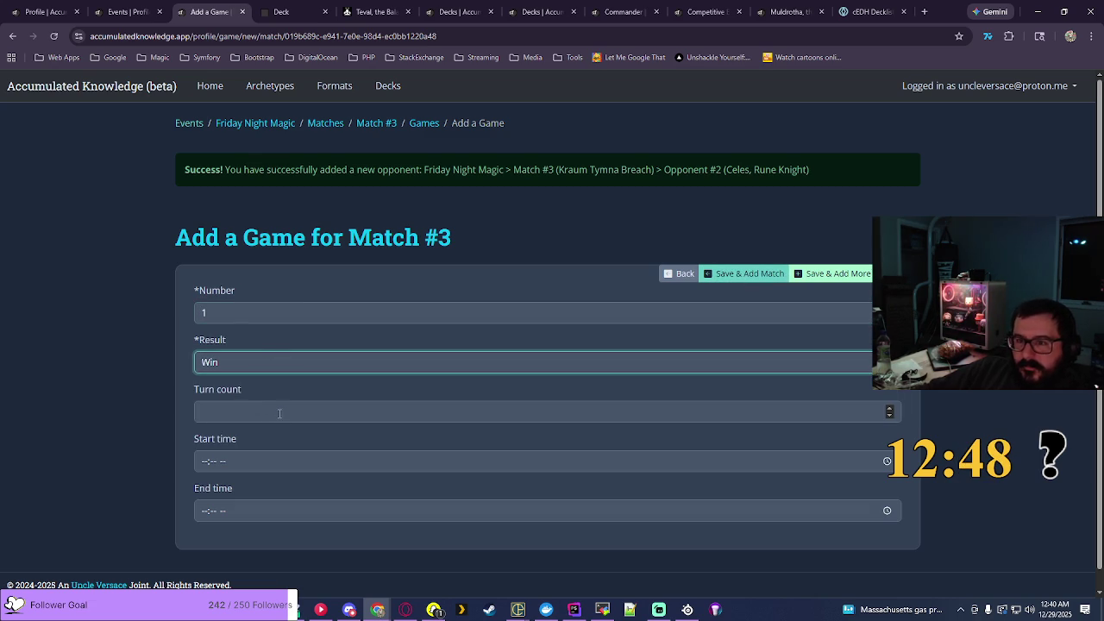
pyautogui.click(280, 413)
pyautogui.write('7')
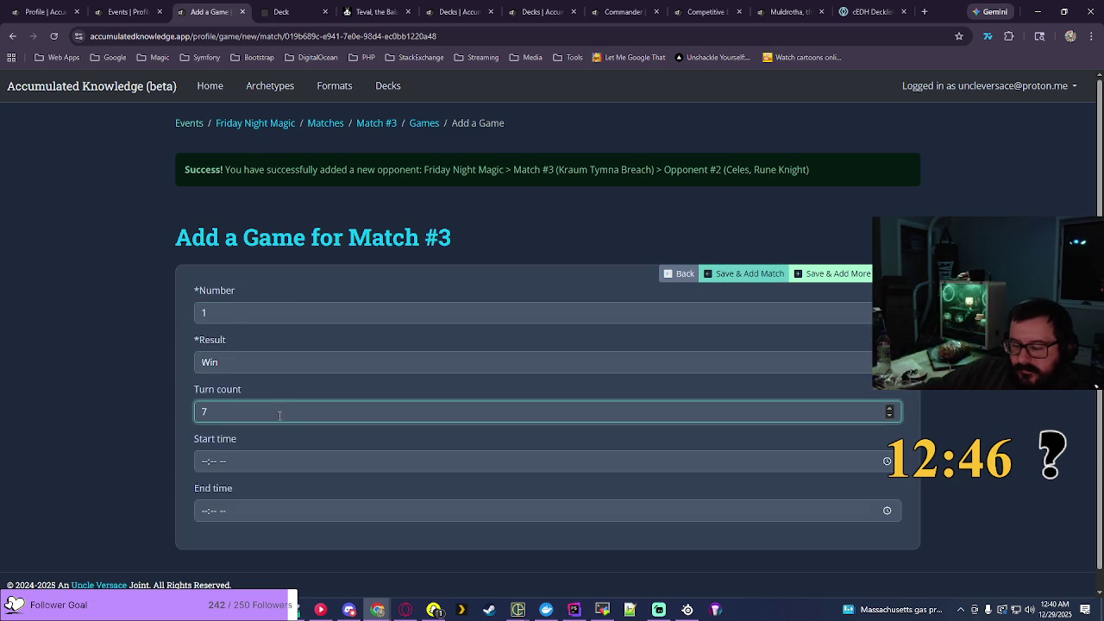
# Step: Set the game's start time to 06:18 PM
pyautogui.click(886, 460)
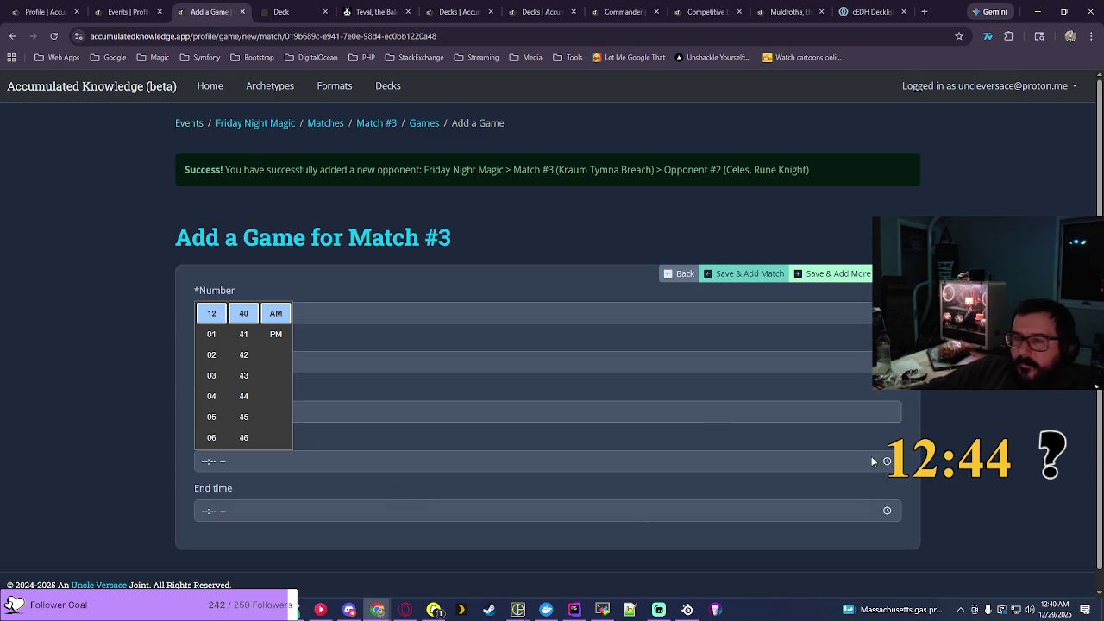
pyautogui.click(211, 437)
pyautogui.scroll(5, 246, 393)
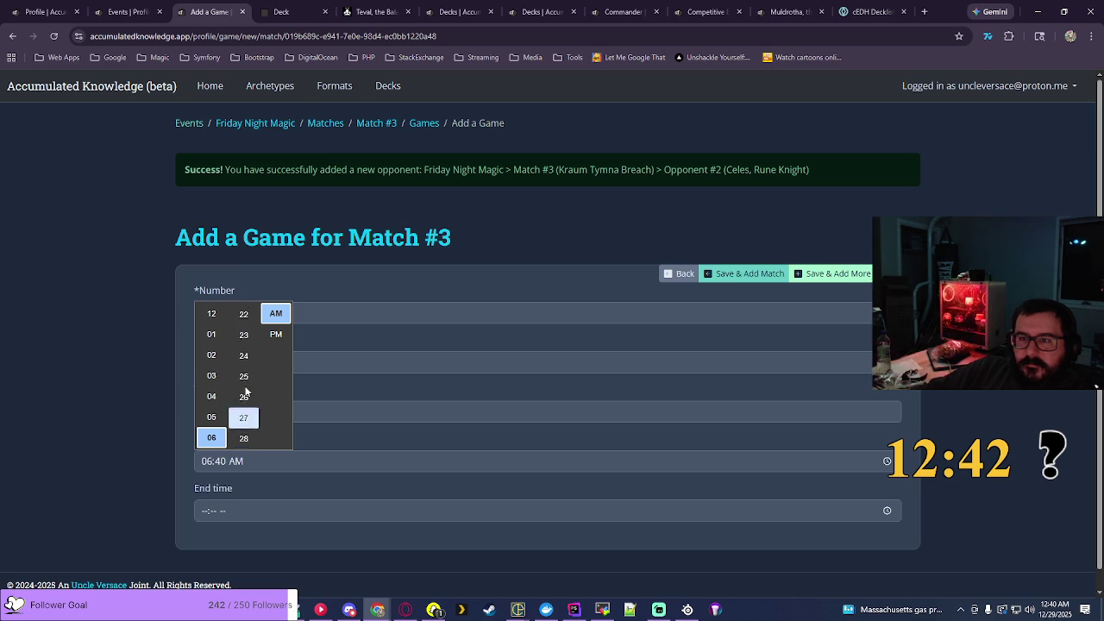
pyautogui.scroll(5, 246, 392)
pyautogui.click(245, 336)
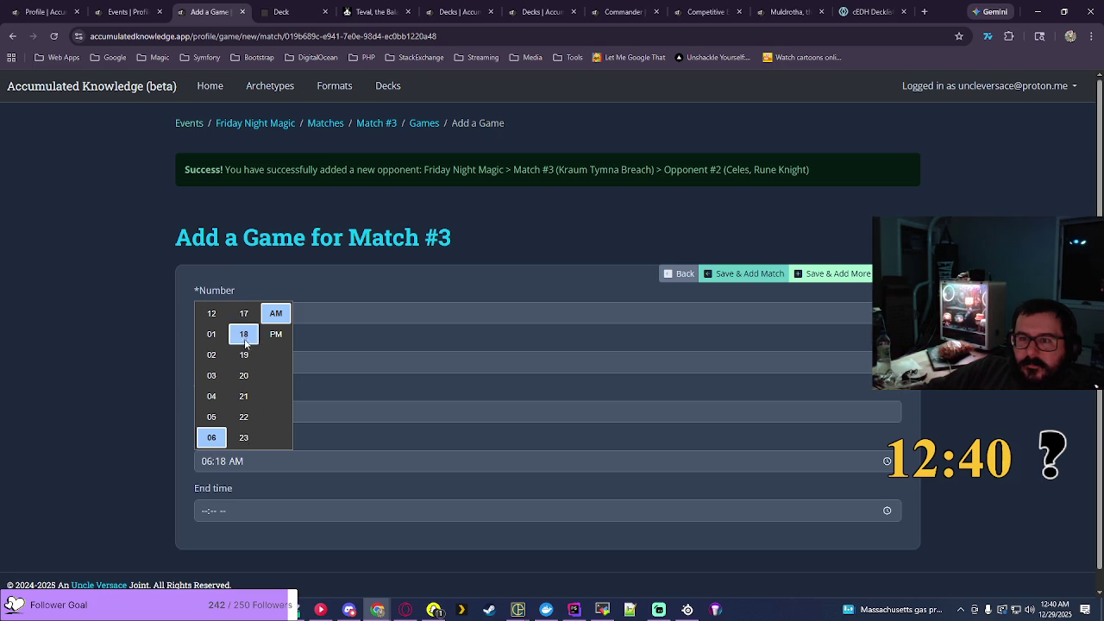
pyautogui.click(276, 334)
pyautogui.press('Return')
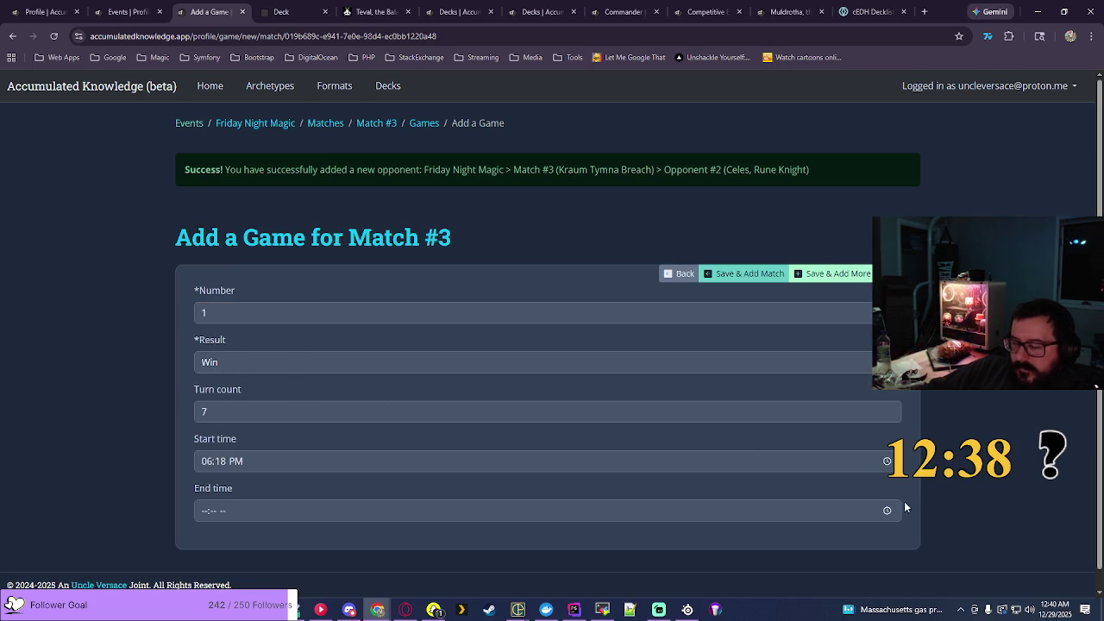
# Step: Set the end time to 07:01 PM and save the game
pyautogui.click(887, 509)
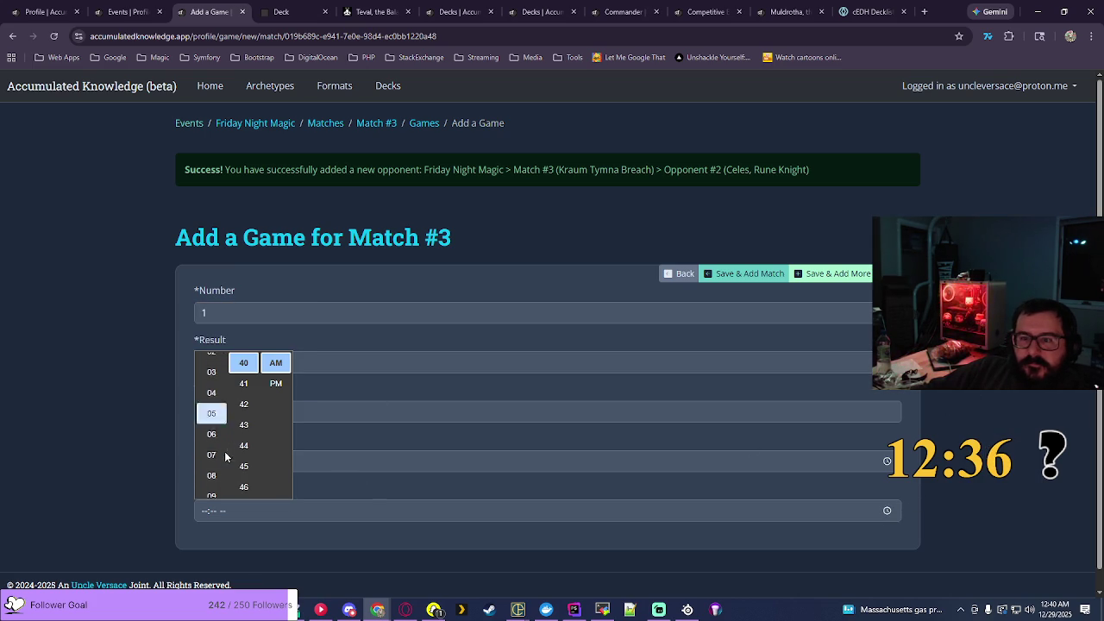
pyautogui.click(222, 455)
pyautogui.scroll(5, 237, 427)
pyautogui.scroll(5, 241, 405)
pyautogui.click(249, 362)
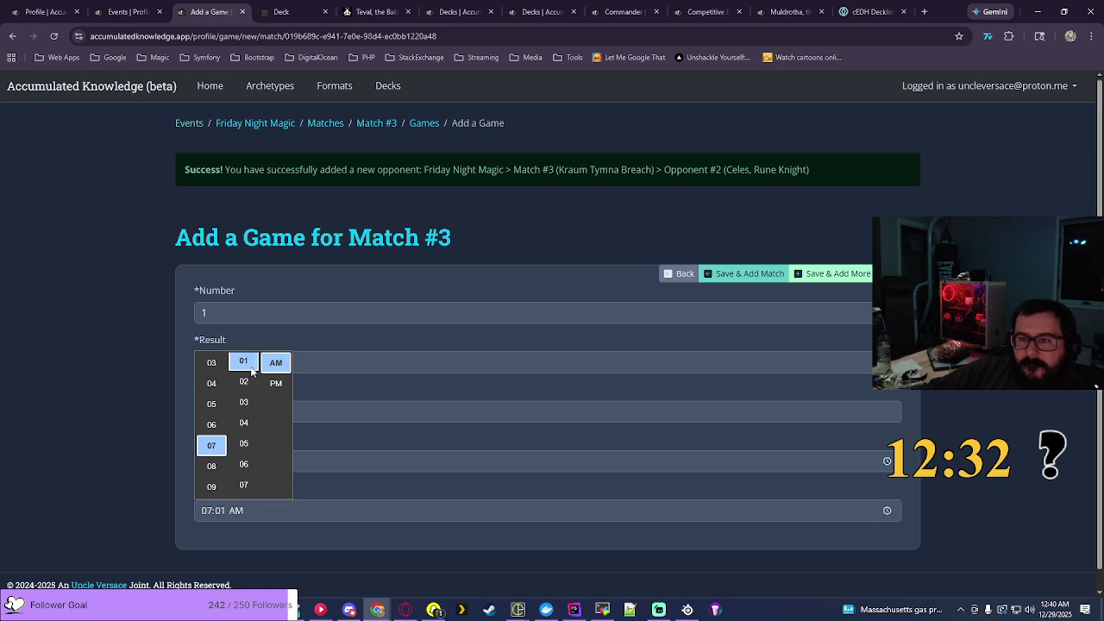
pyautogui.click(276, 383)
pyautogui.press('Return')
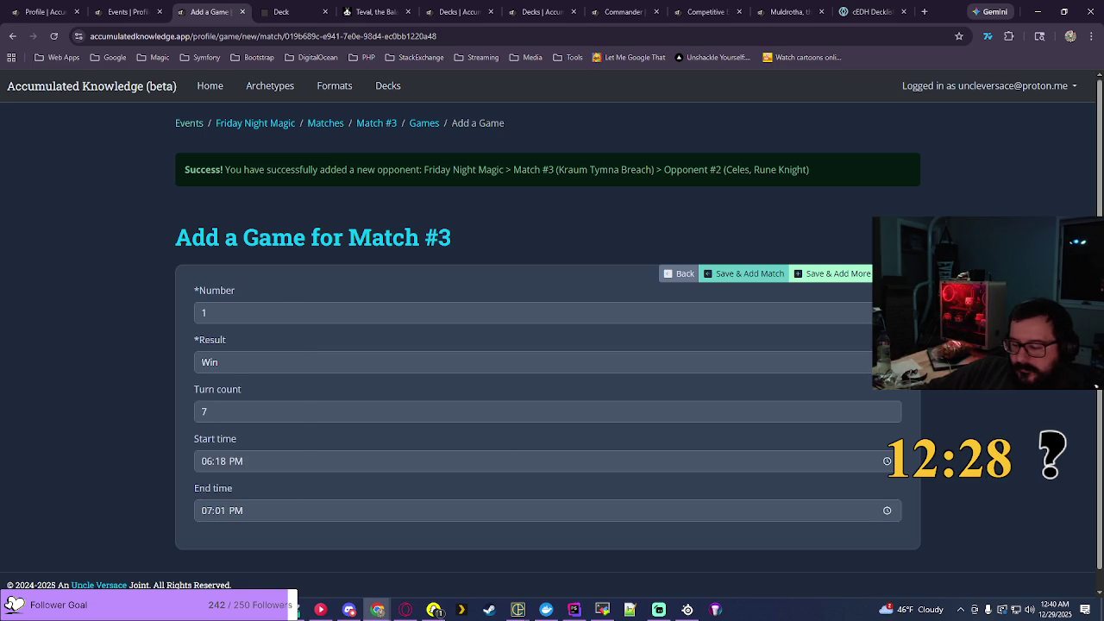
pyautogui.click(746, 273)
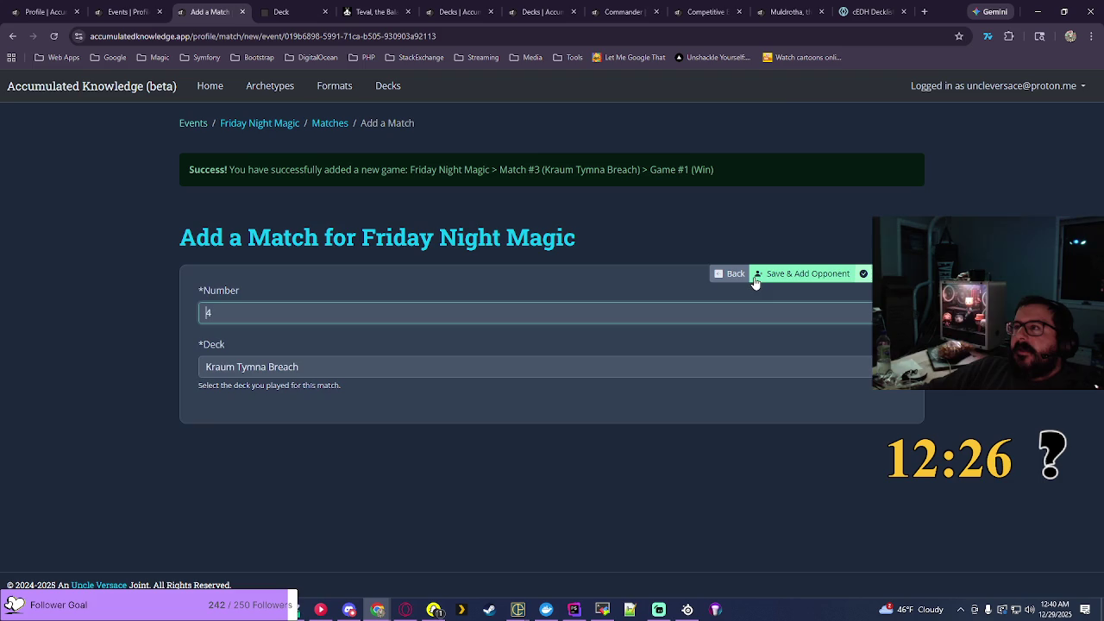
# Step: Check the Competitive EDH format averages, then save Match #4 with Kraum Tymna Breach
pyautogui.click(713, 13)
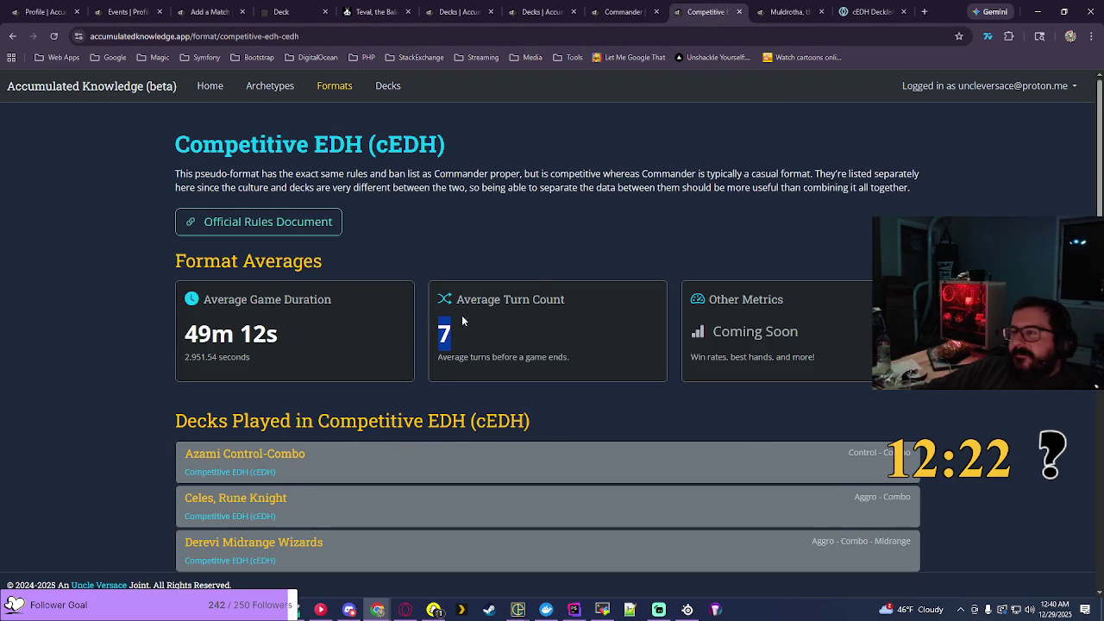
pyautogui.click(539, 258)
pyautogui.click(208, 12)
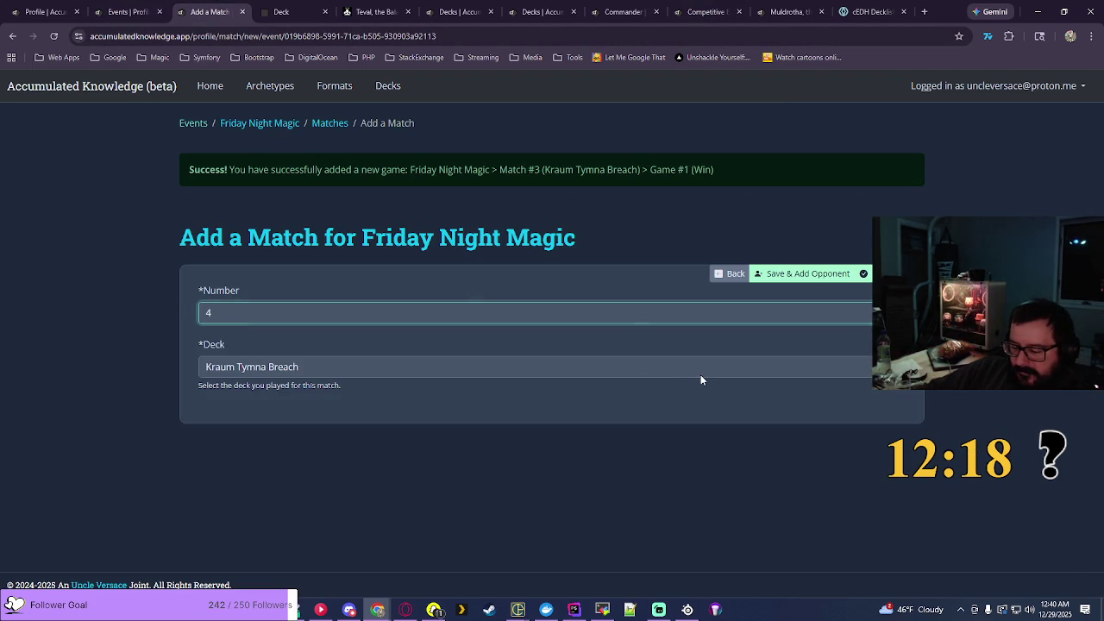
pyautogui.click(808, 274)
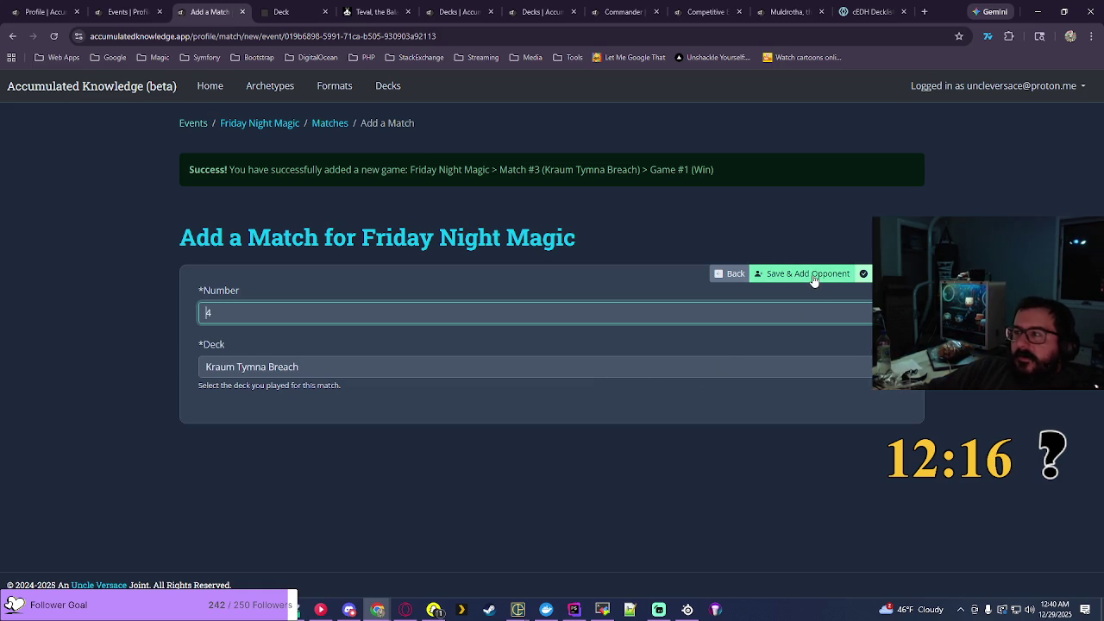
# Step: Add Match #4 opponents on Teval, the Balanced Scale and Celes, Rune Knight
pyautogui.click(535, 313)
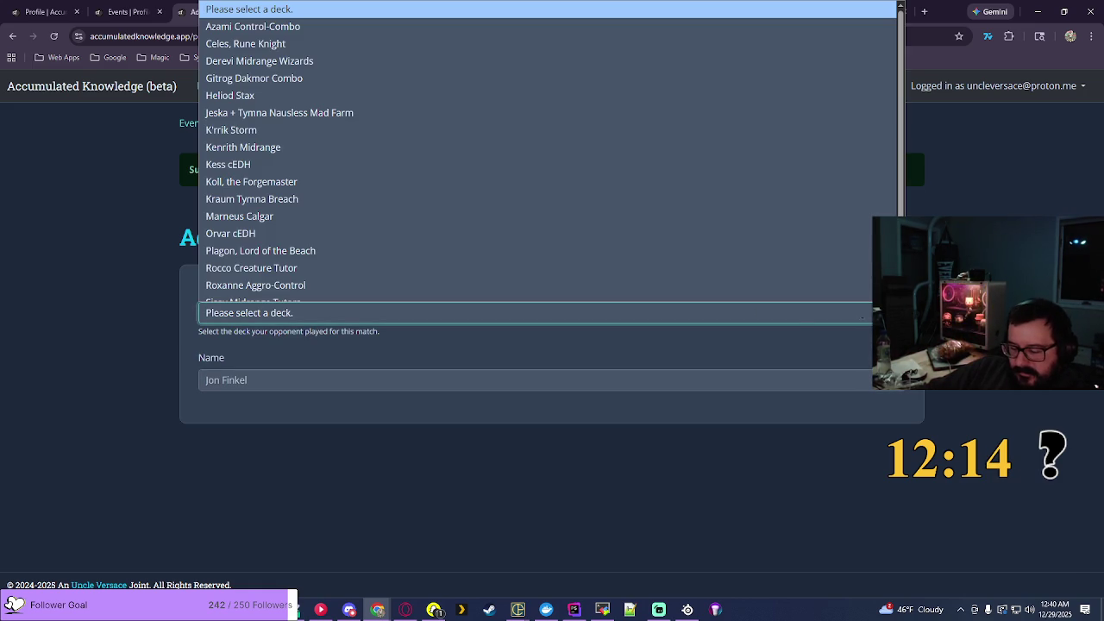
pyautogui.scroll(-2, 395, 273)
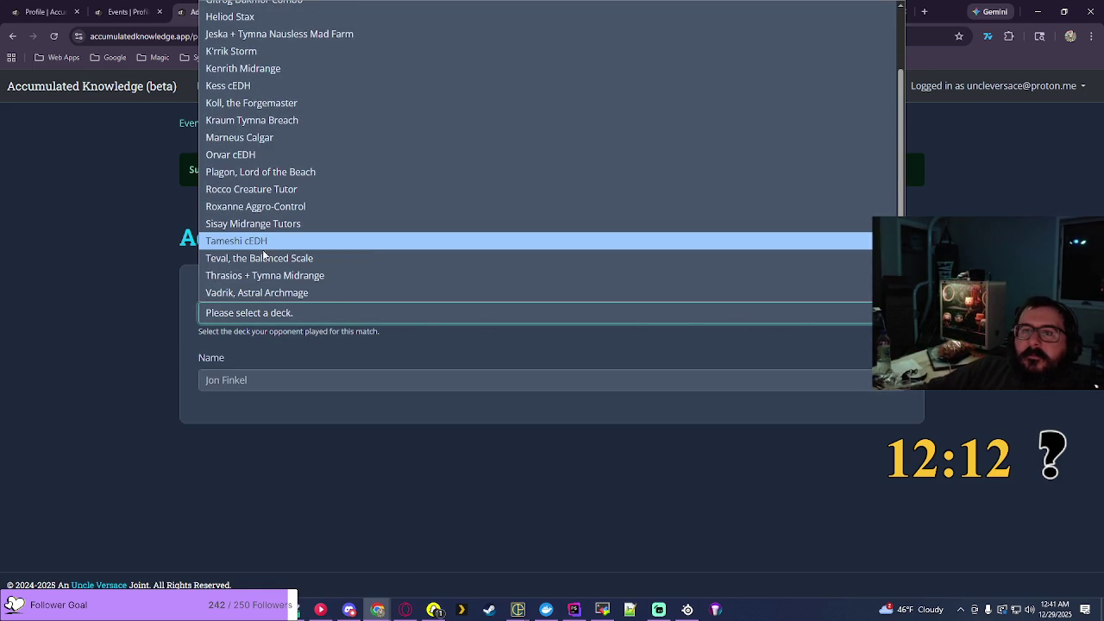
pyautogui.click(266, 258)
pyautogui.click(832, 274)
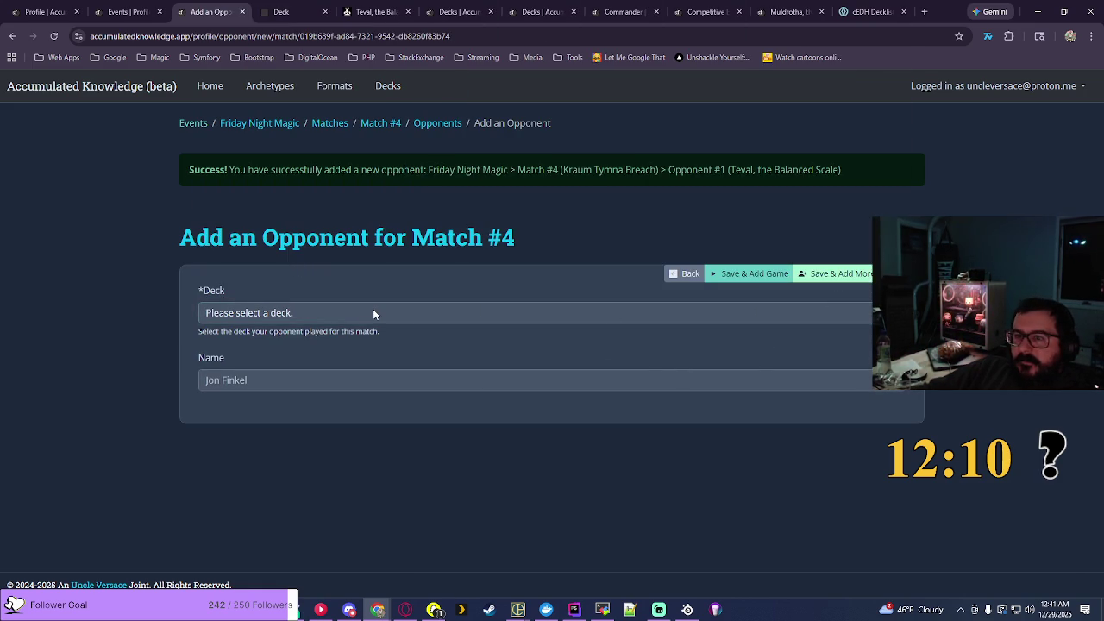
pyautogui.click(372, 313)
pyautogui.scroll(-1, 349, 215)
pyautogui.scroll(1, 348, 155)
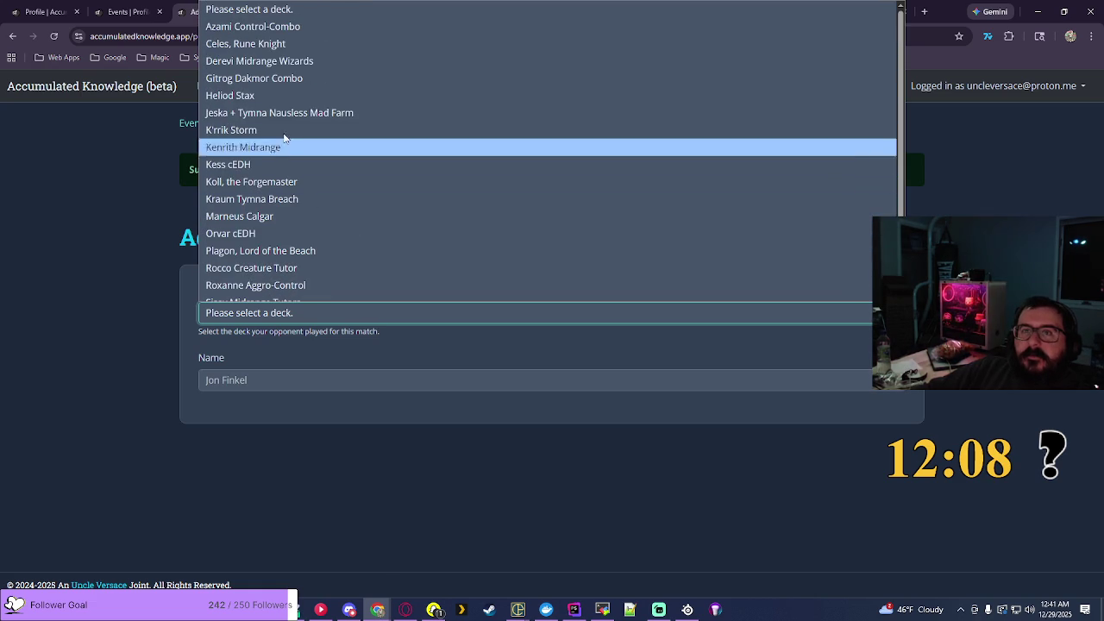
pyautogui.click(483, 34)
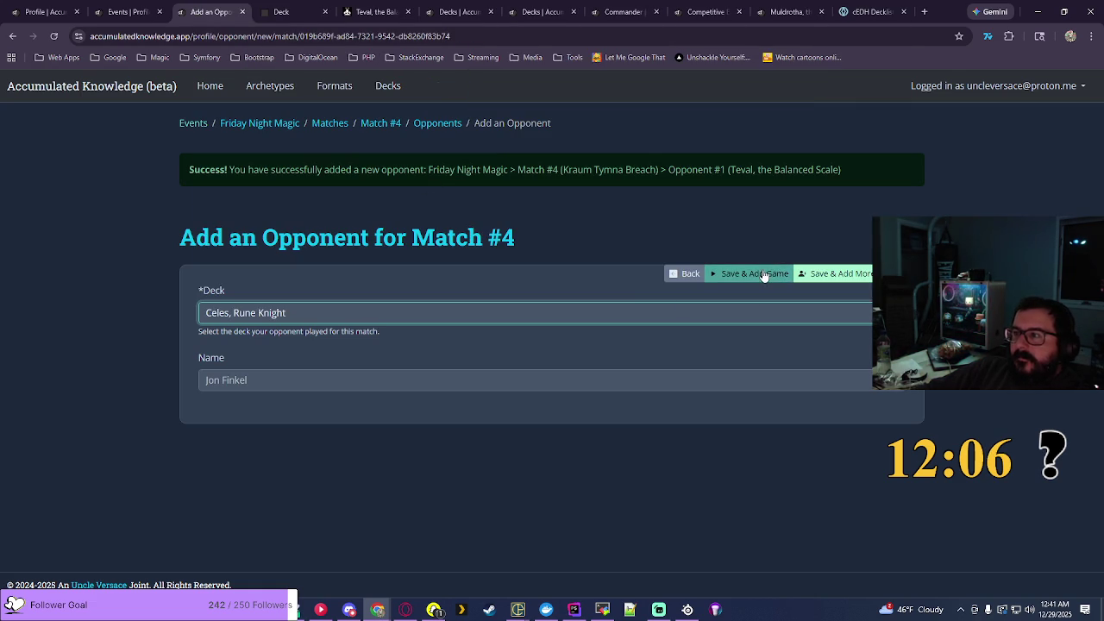
pyautogui.click(749, 274)
pyautogui.click(237, 364)
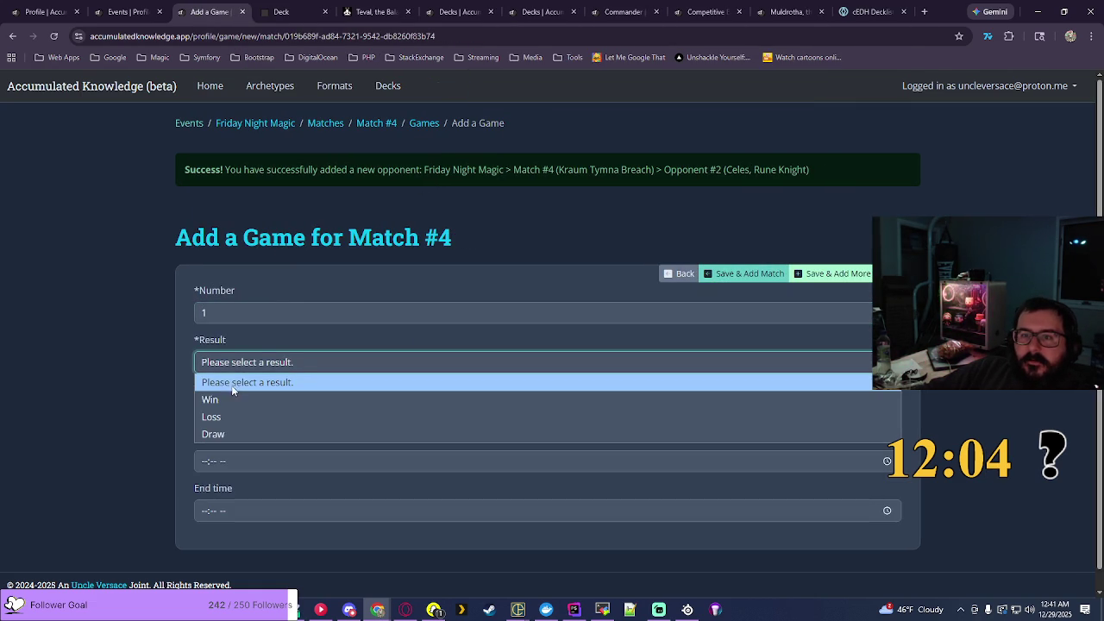
# Step: Record Match #4's Game 1 as a Win in 6 turns
pyautogui.click(231, 395)
pyautogui.click(260, 417)
pyautogui.write('6')
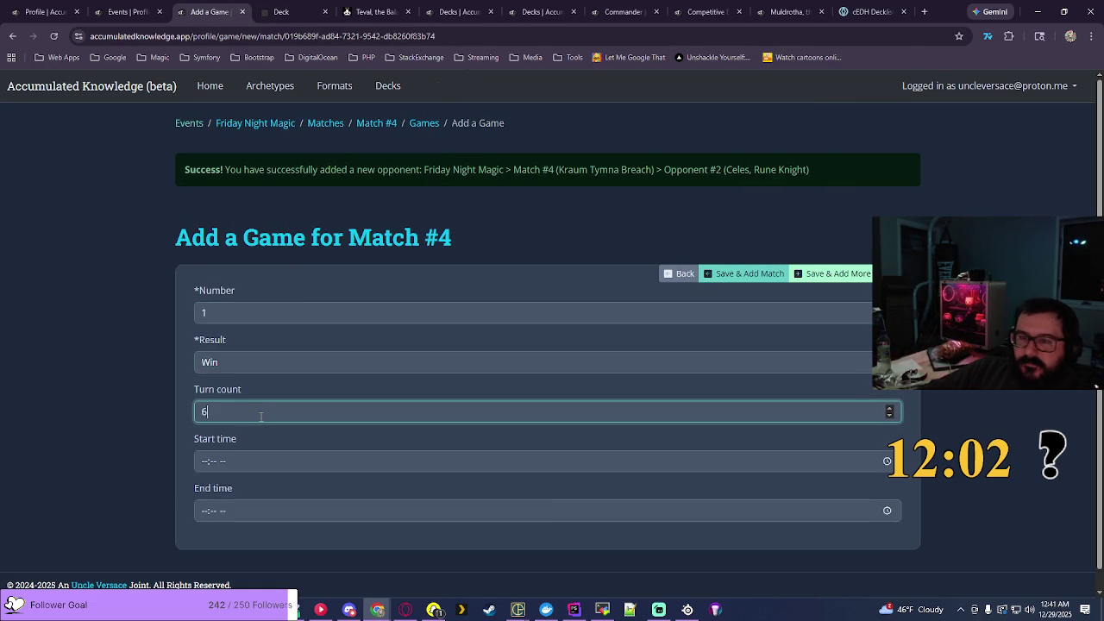
# Step: Set the game's start time to 07:03 PM
pyautogui.click(887, 462)
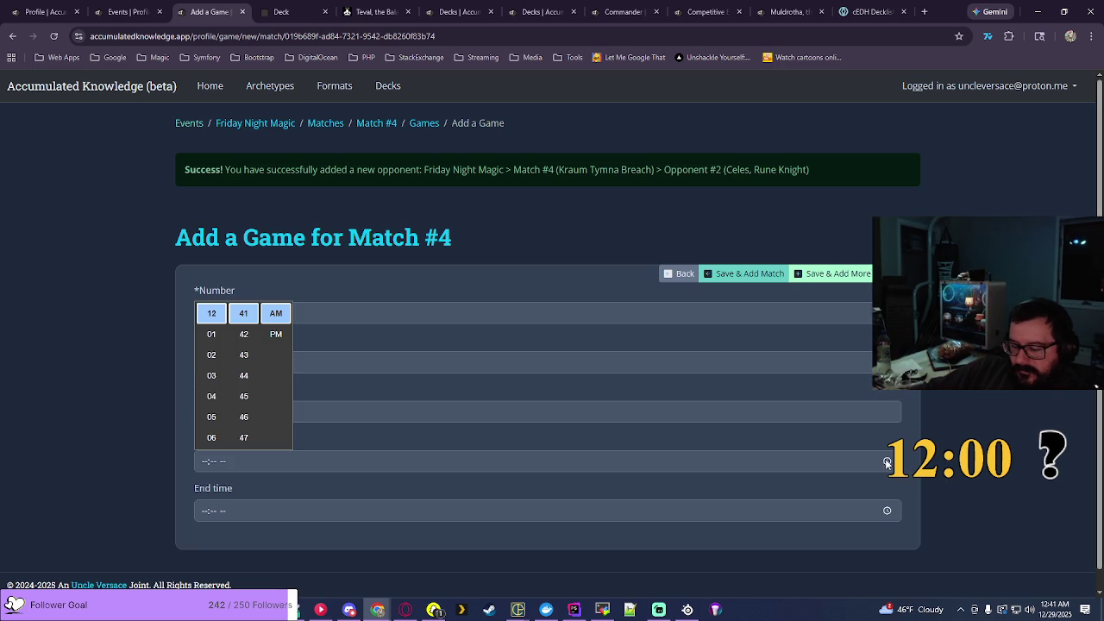
pyautogui.scroll(-1, 211, 423)
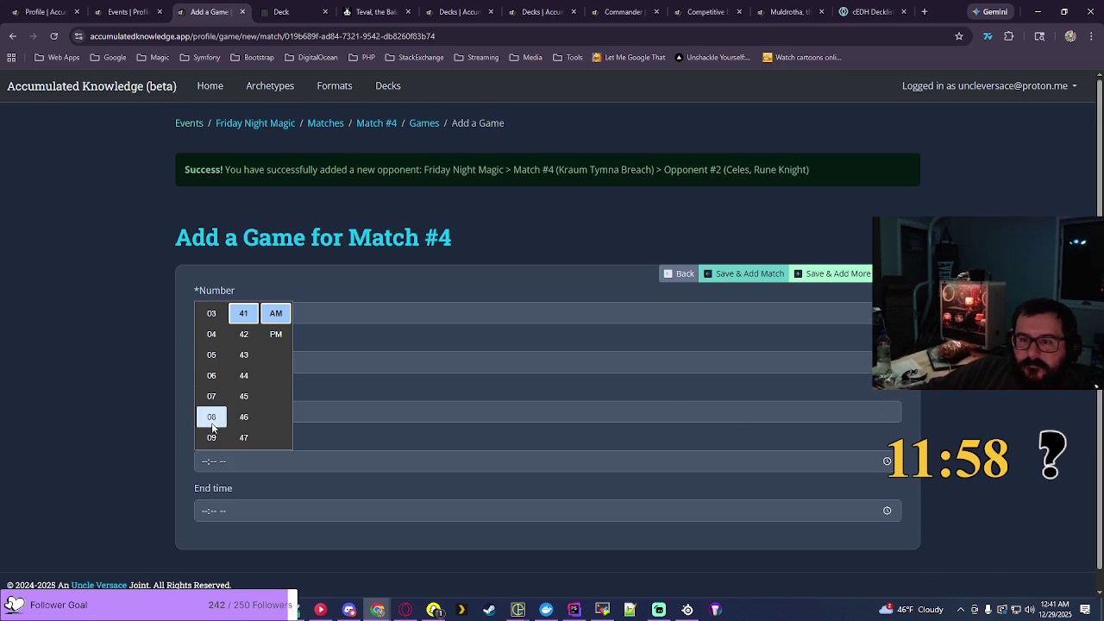
pyautogui.click(211, 396)
pyautogui.scroll(-3, 242, 387)
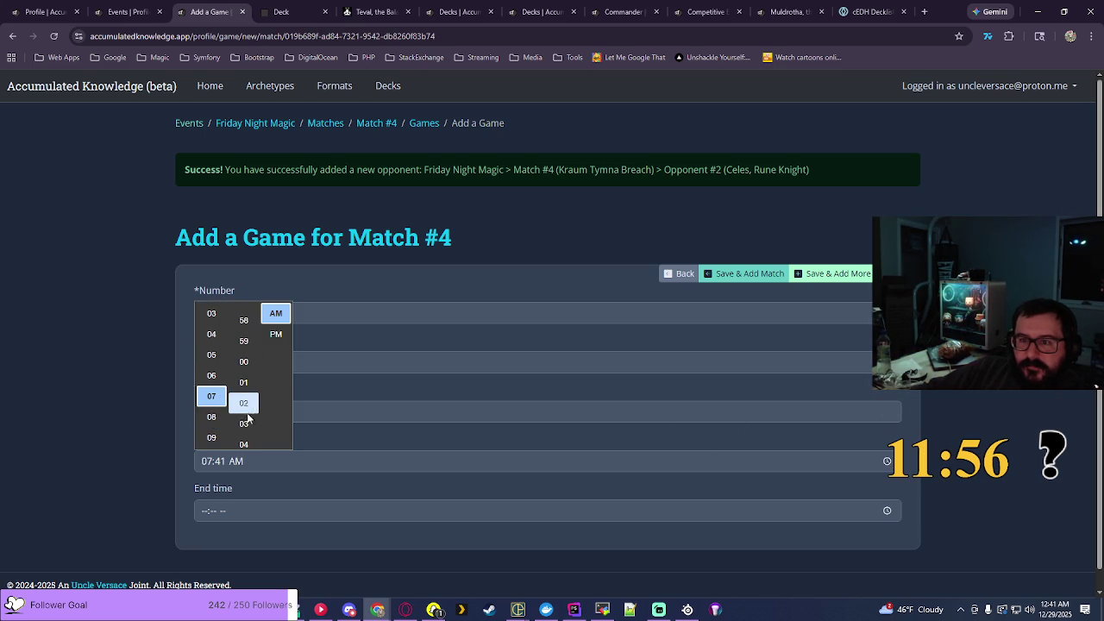
pyautogui.click(244, 417)
pyautogui.click(276, 335)
pyautogui.press('Return')
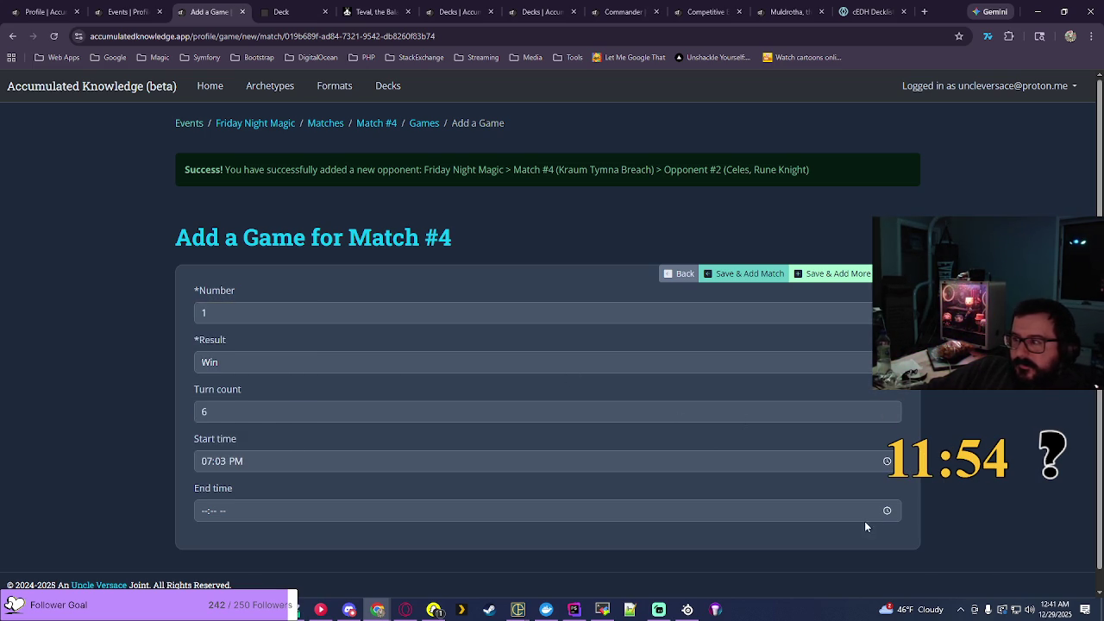
# Step: Set the end time to 07:46 PM and save the game
pyautogui.click(887, 511)
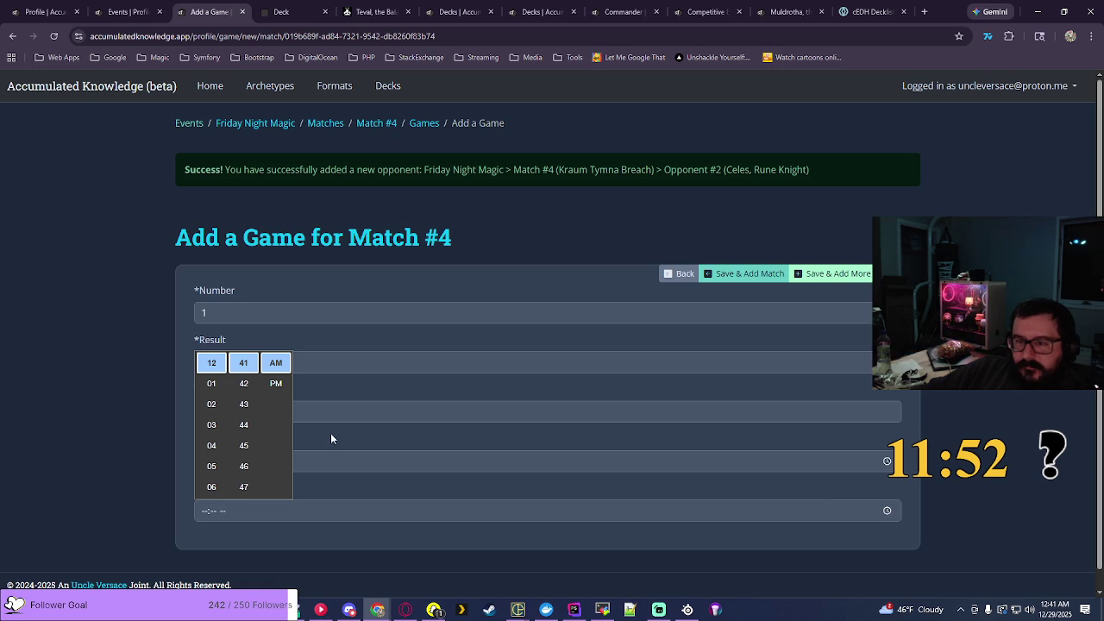
pyautogui.scroll(-1, 211, 483)
pyautogui.click(212, 445)
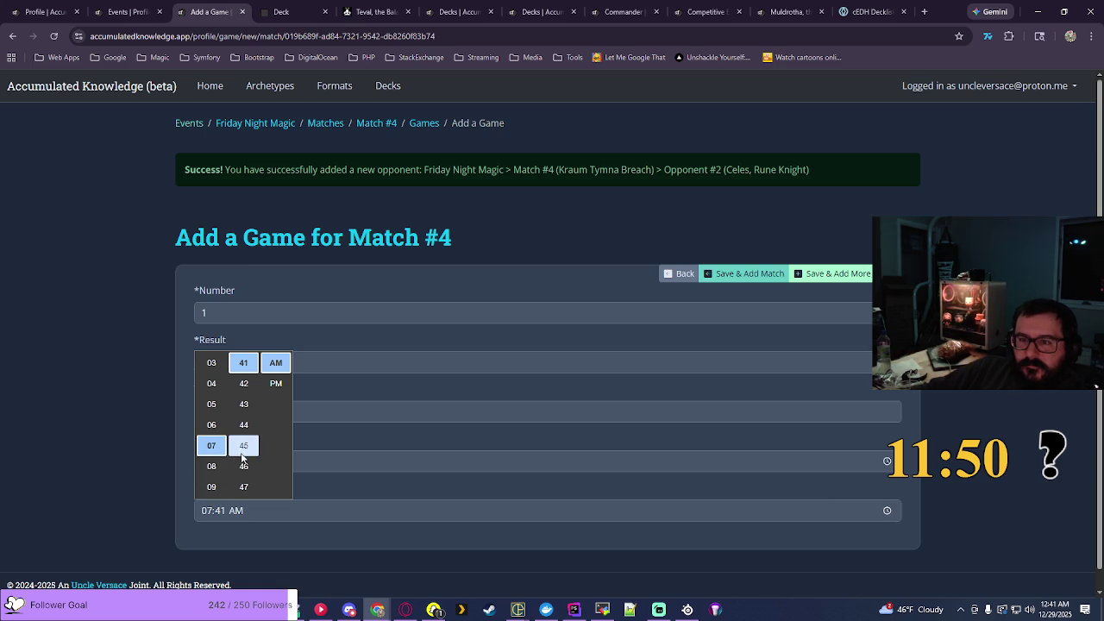
pyautogui.click(244, 467)
pyautogui.click(276, 384)
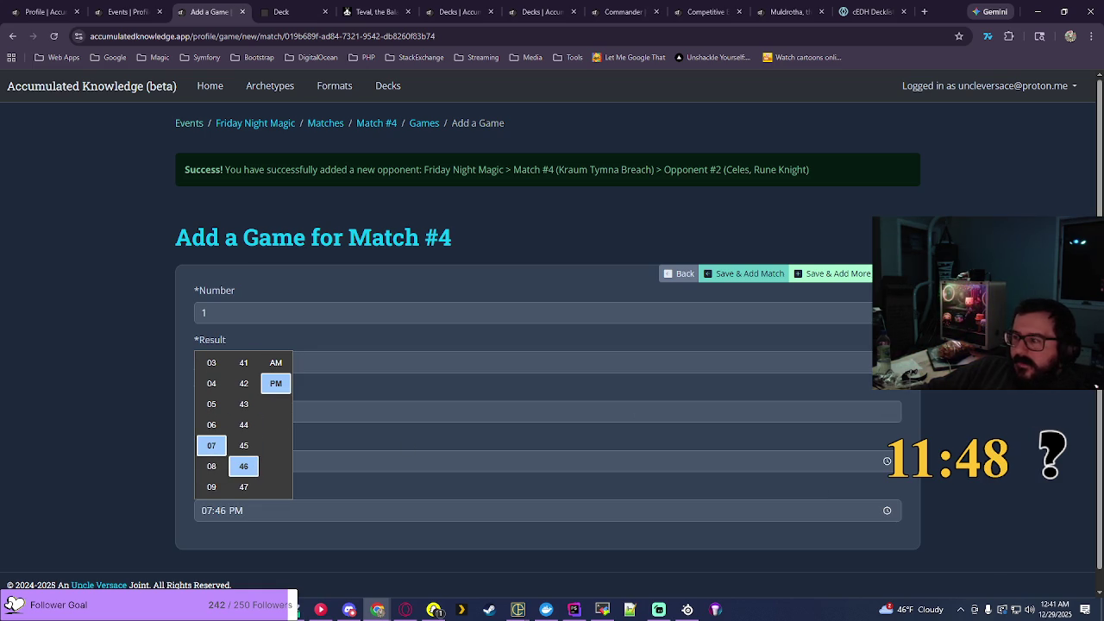
pyautogui.press('Return')
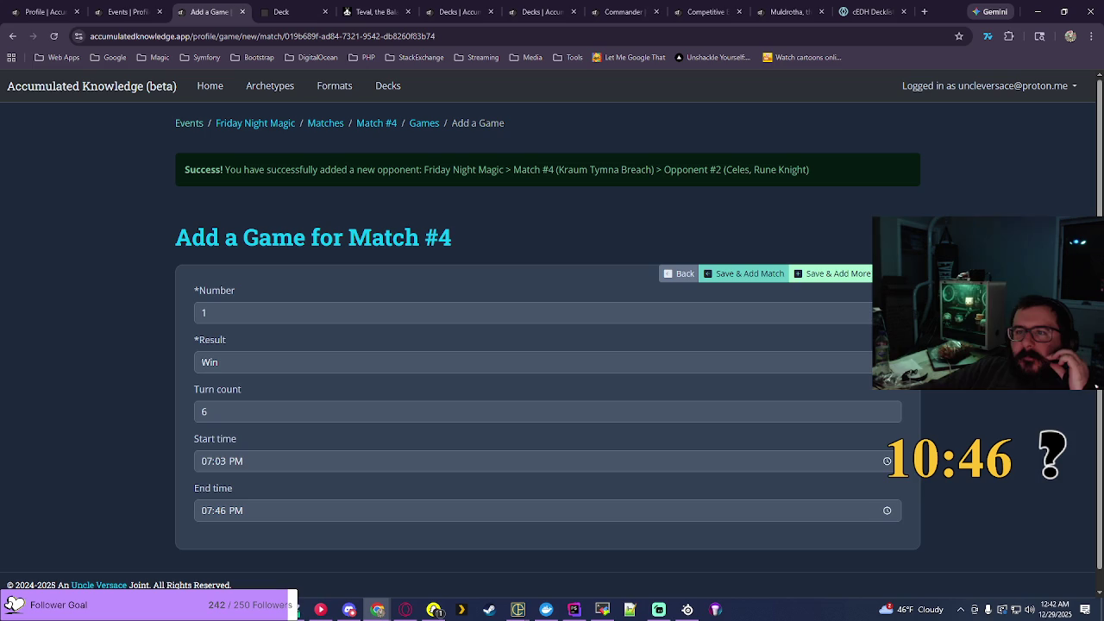
pyautogui.click(779, 276)
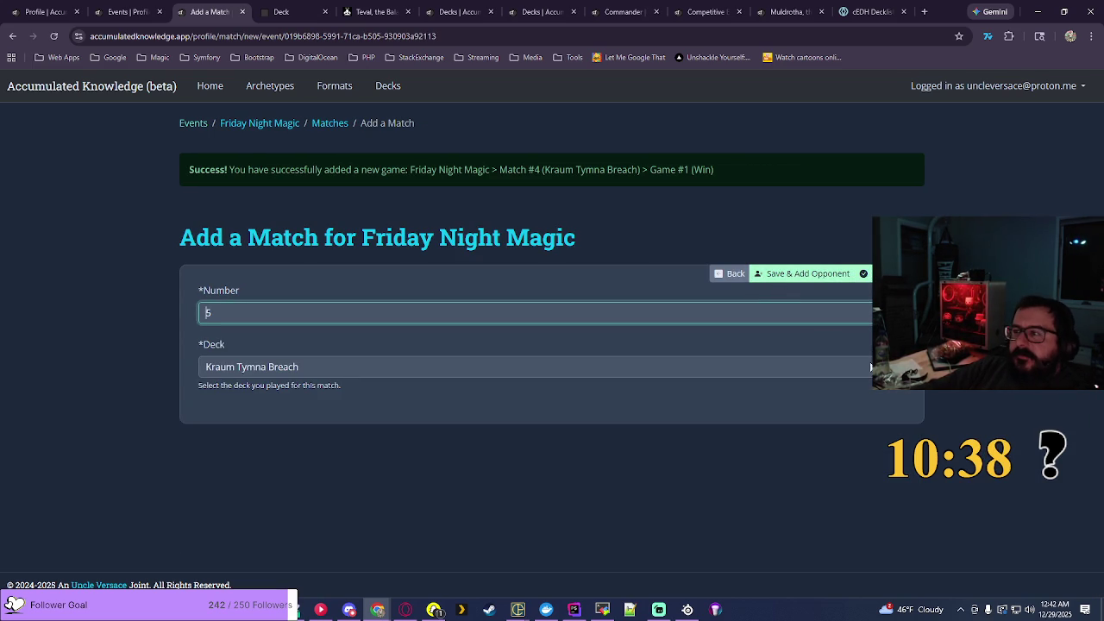
# Step: Set Match #5's deck to Derevi Midrange Wizards and save the match
pyautogui.click(871, 366)
pyautogui.click(720, 208)
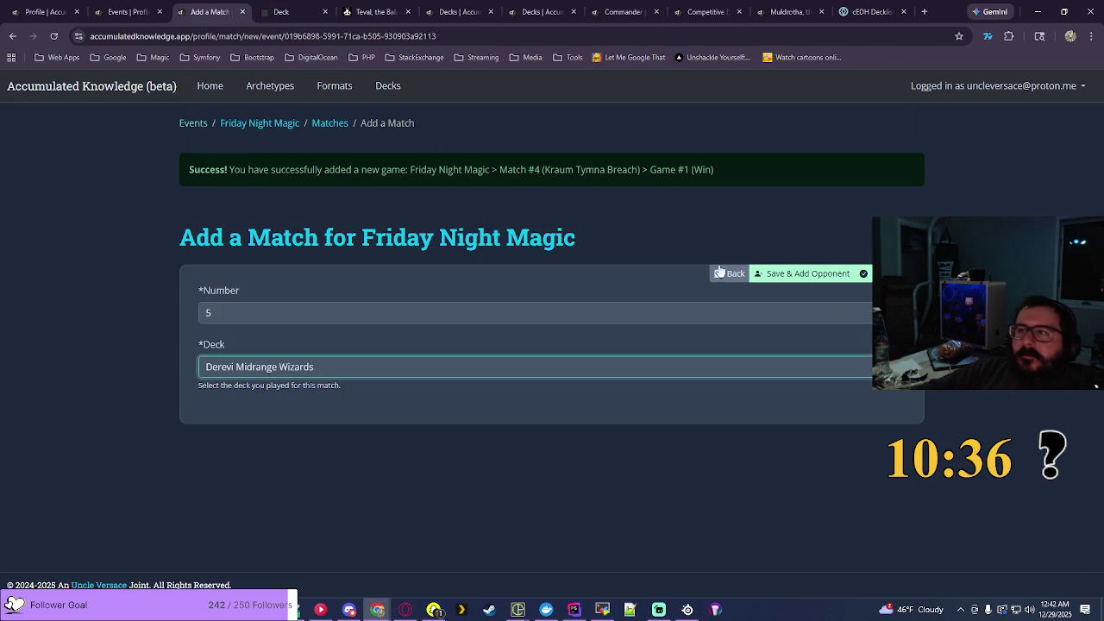
pyautogui.click(811, 273)
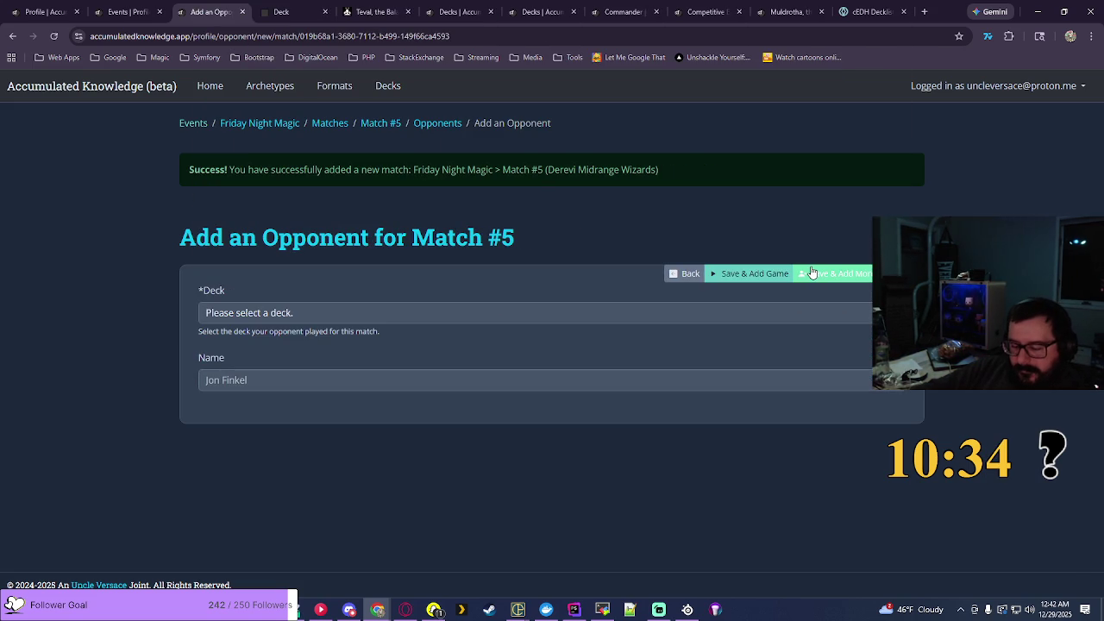
# Step: Add opponents on Teval, the Balanced Scale and Celes, Rune Knight decks
pyautogui.click(626, 310)
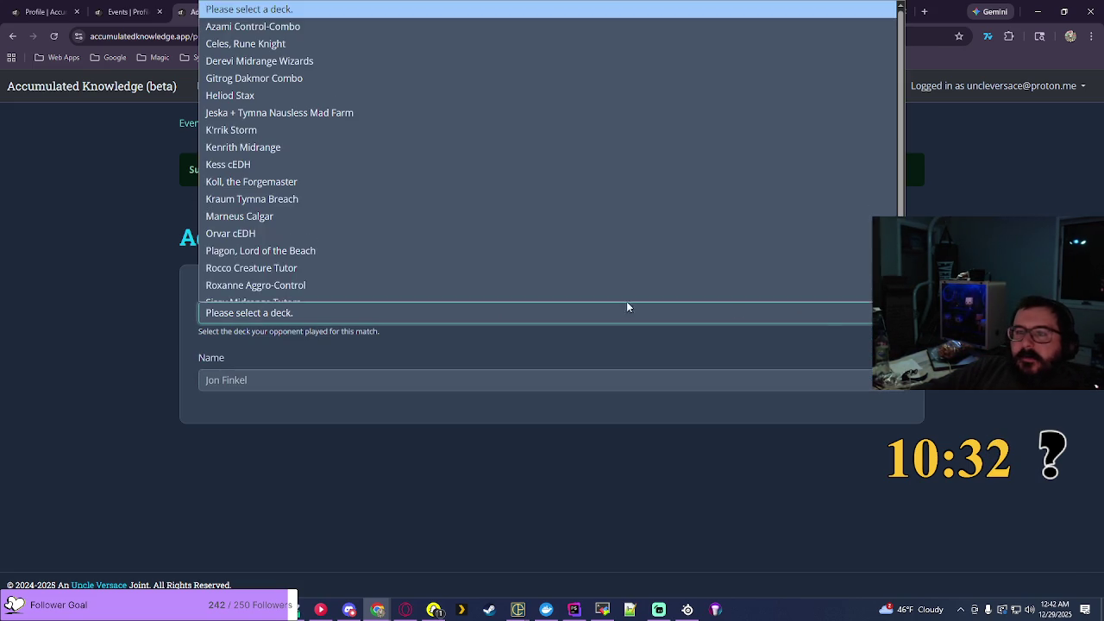
pyautogui.press('s')
pyautogui.click(262, 258)
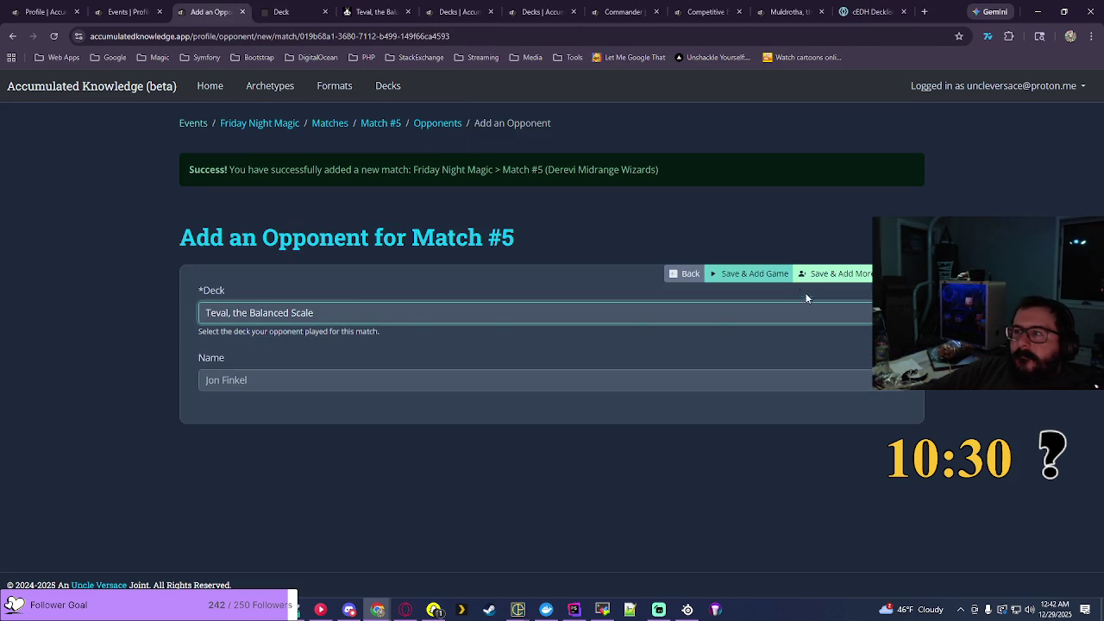
pyautogui.click(815, 275)
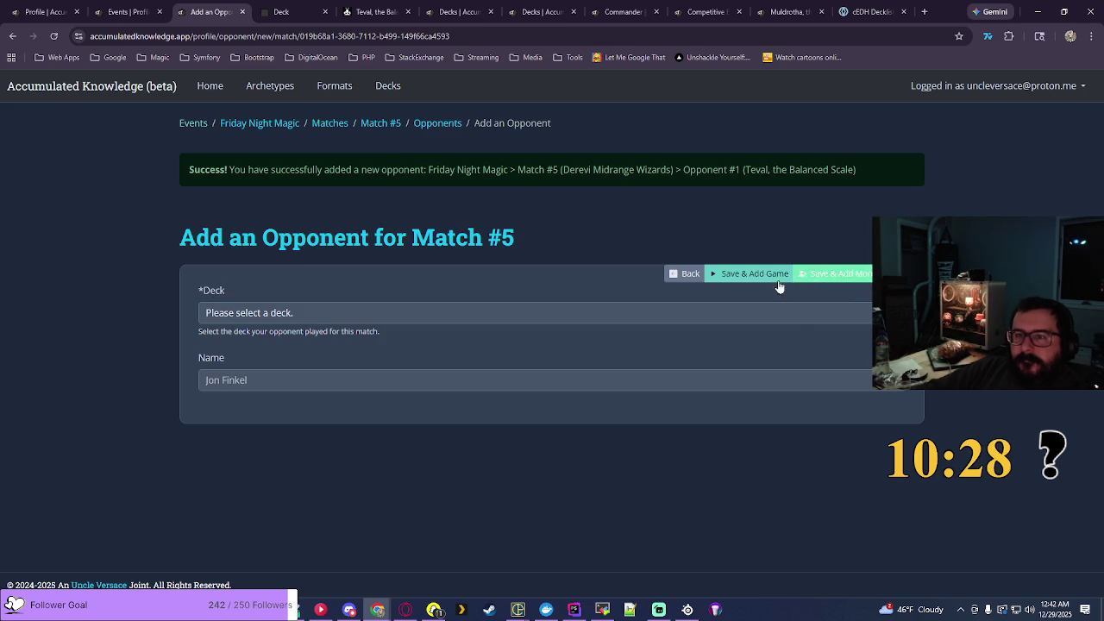
pyautogui.click(256, 313)
pyautogui.press('c')
pyautogui.press('Return')
pyautogui.click(748, 273)
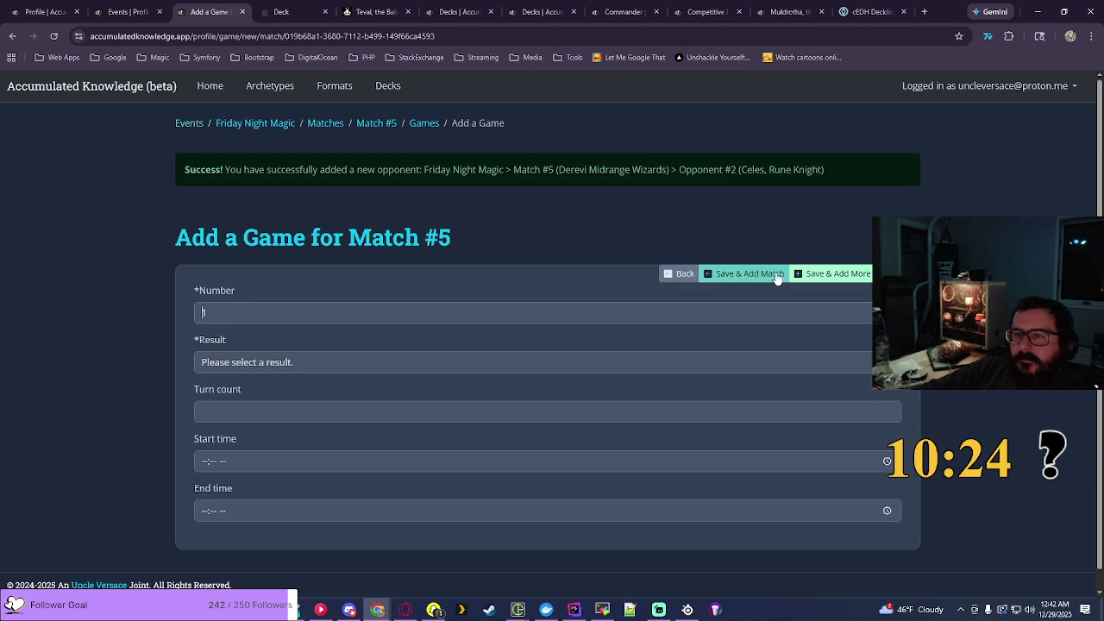
pyautogui.write('1')
# Step: Record game 1 as a Loss won by Celes, Rune Knight in 5 turns
pyautogui.click(449, 362)
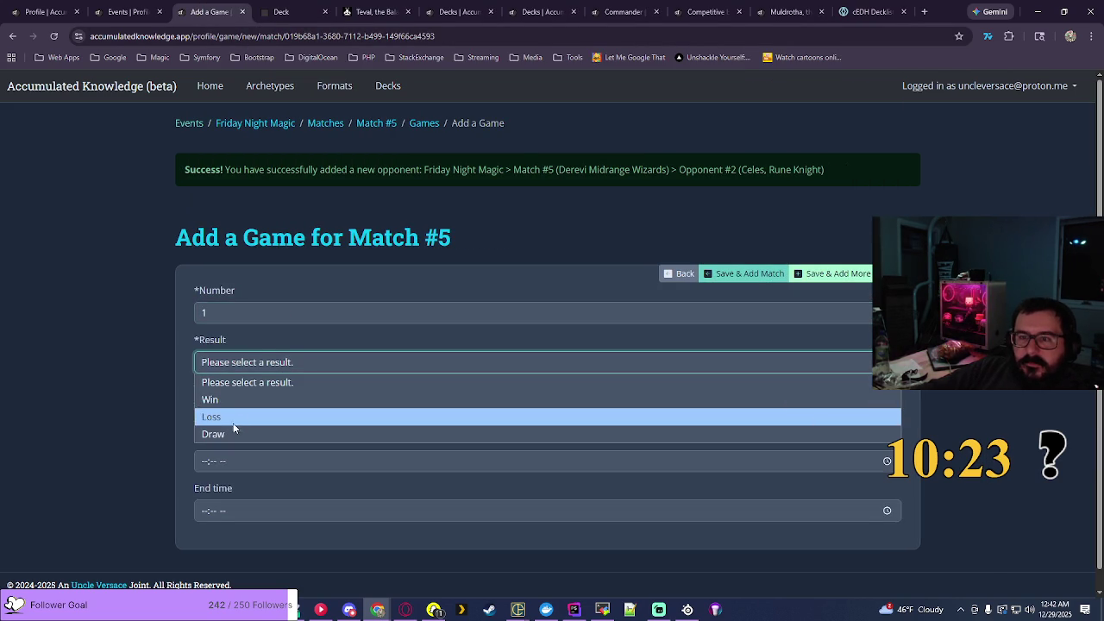
pyautogui.click(230, 420)
pyautogui.click(253, 412)
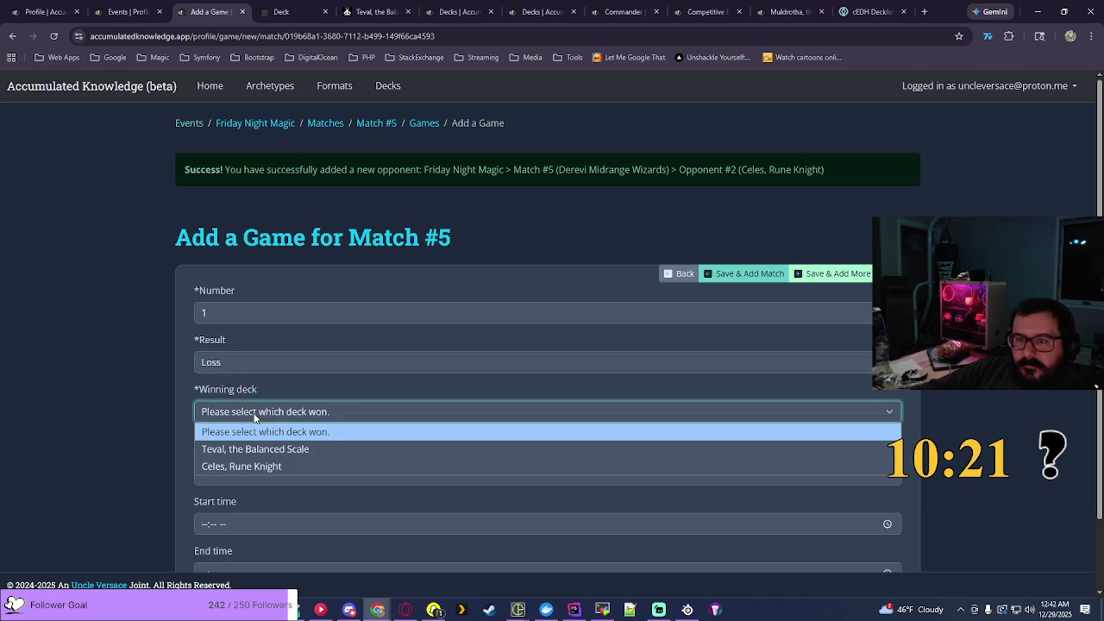
pyautogui.click(264, 465)
pyautogui.click(277, 473)
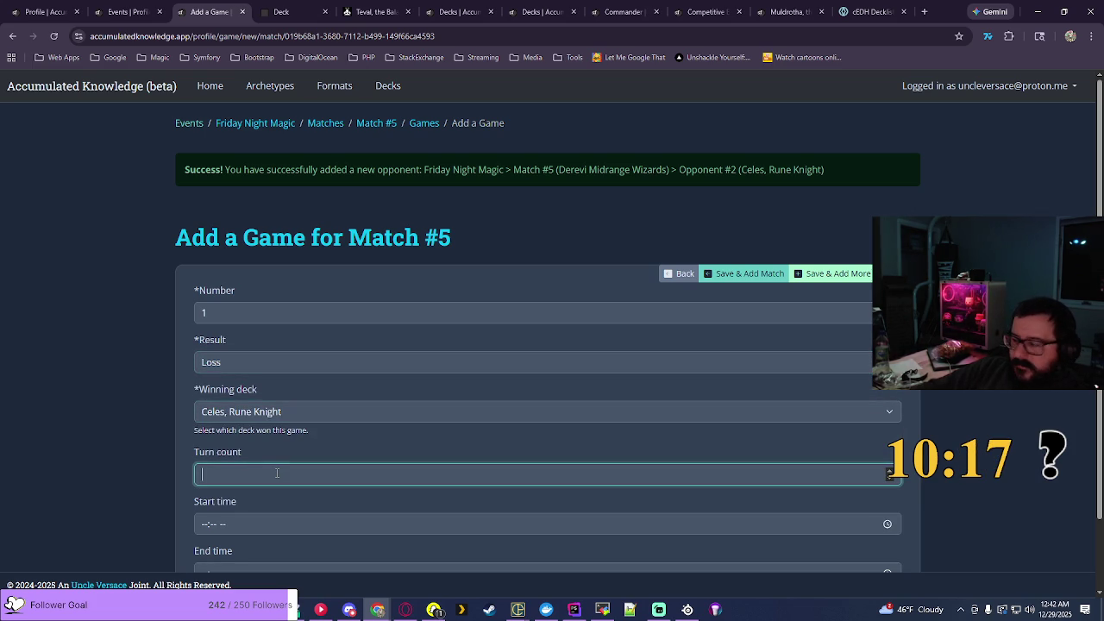
pyautogui.write('5')
pyautogui.scroll(-2, 278, 473)
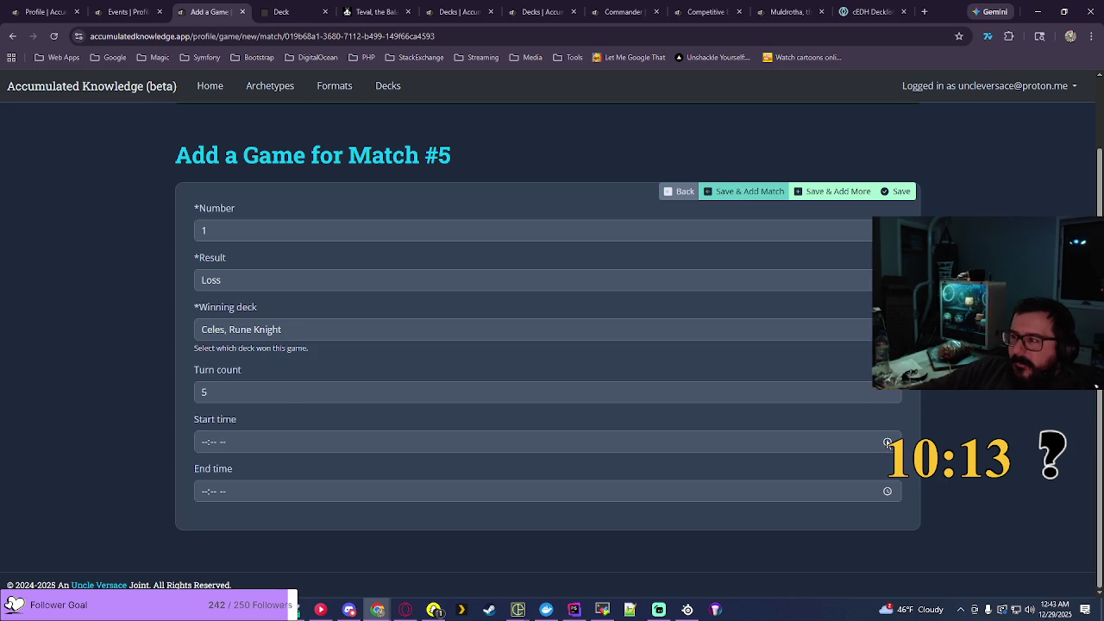
# Step: Set the game's start time to 07:50 PM
pyautogui.click(888, 442)
pyautogui.scroll(-1, 210, 380)
pyautogui.click(211, 377)
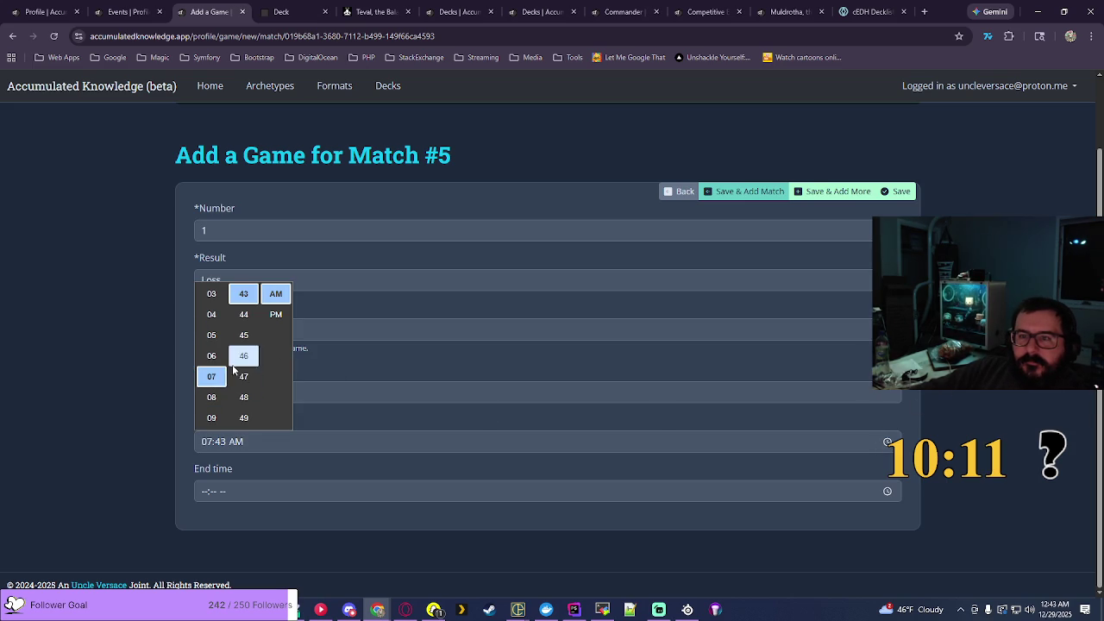
pyautogui.scroll(-2, 245, 346)
pyautogui.click(244, 324)
pyautogui.click(276, 314)
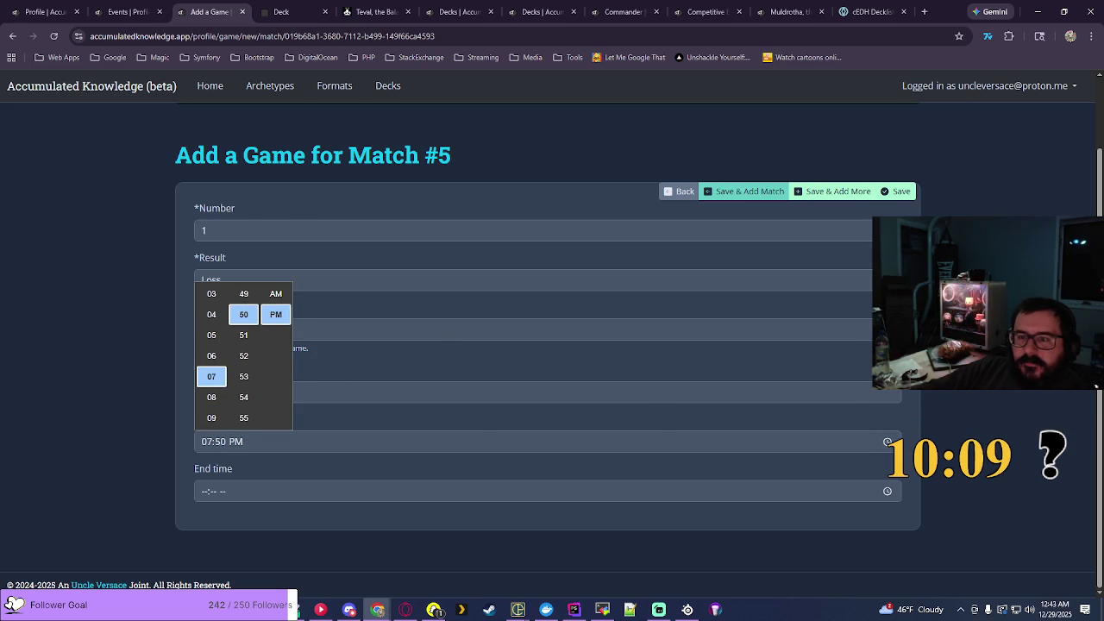
# Step: Set the end time to 08:17 PM and save the game
pyautogui.click(886, 492)
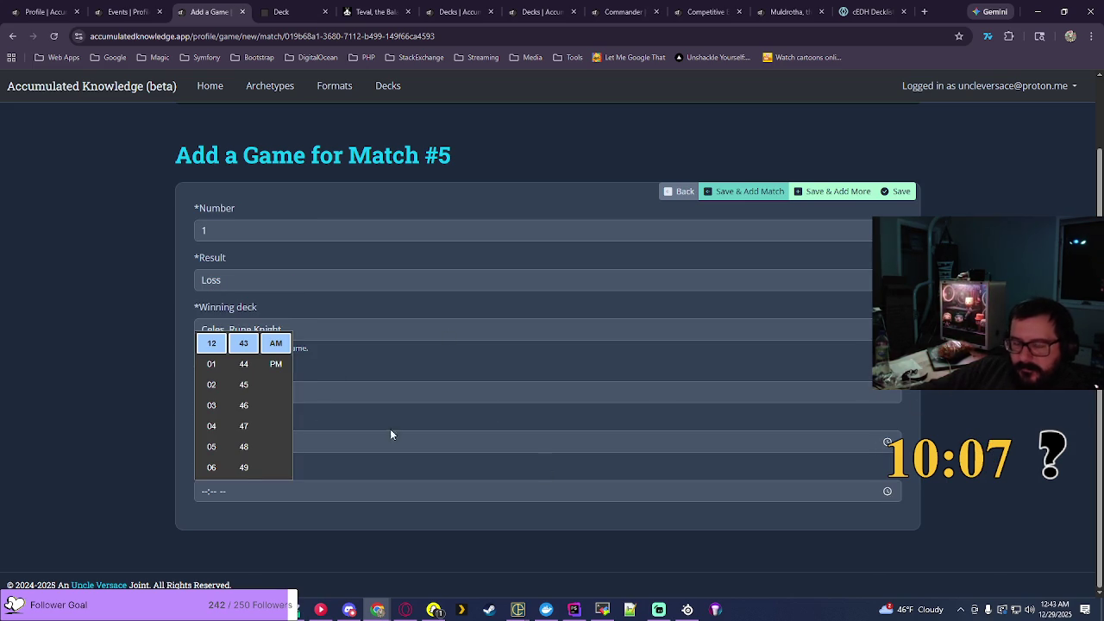
pyautogui.scroll(-2, 212, 414)
pyautogui.click(213, 446)
pyautogui.scroll(5, 241, 412)
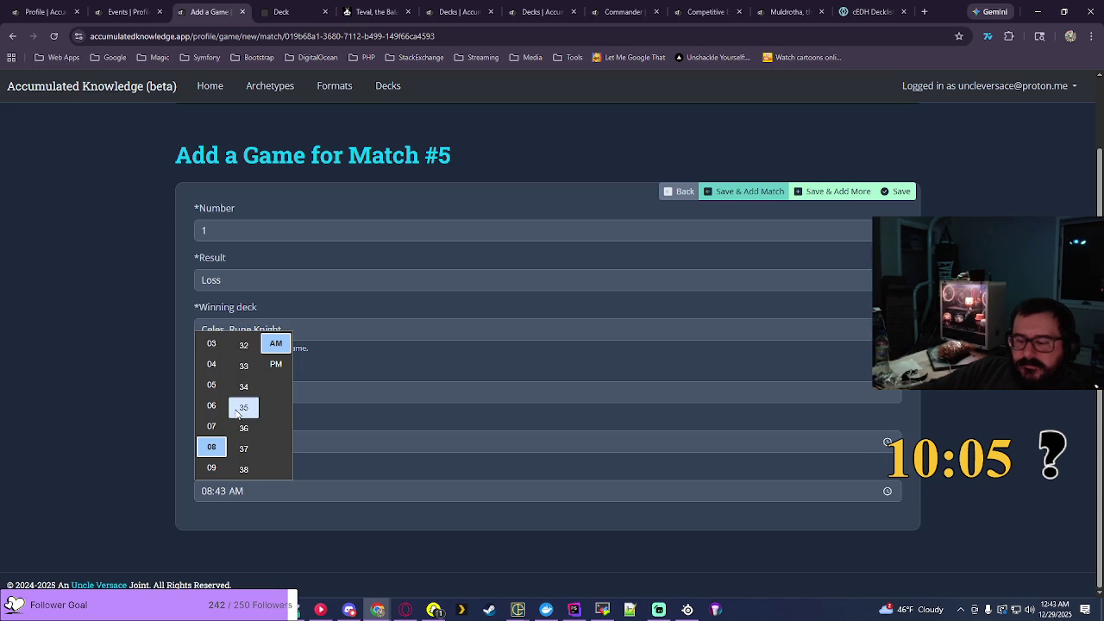
pyautogui.scroll(2, 239, 414)
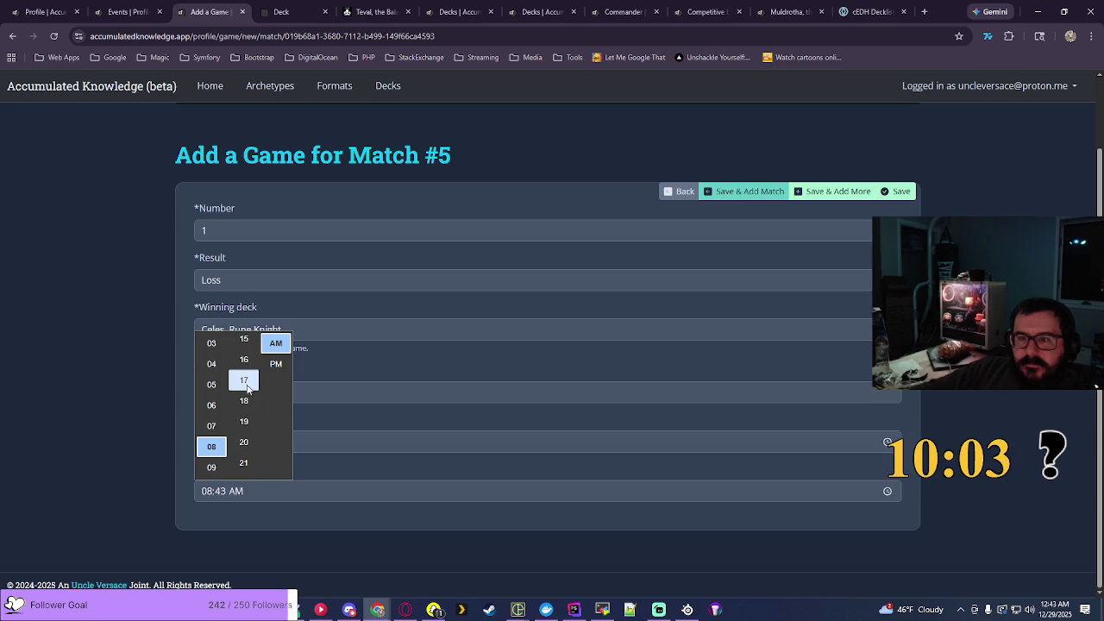
pyautogui.click(243, 385)
pyautogui.click(276, 364)
pyautogui.press('Return')
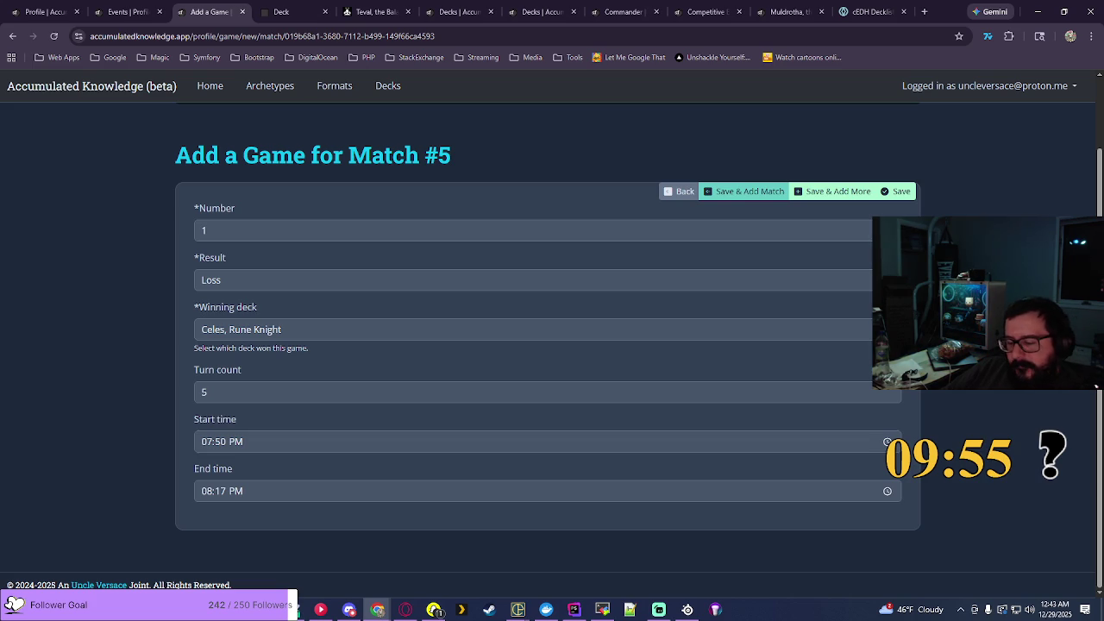
pyautogui.click(897, 191)
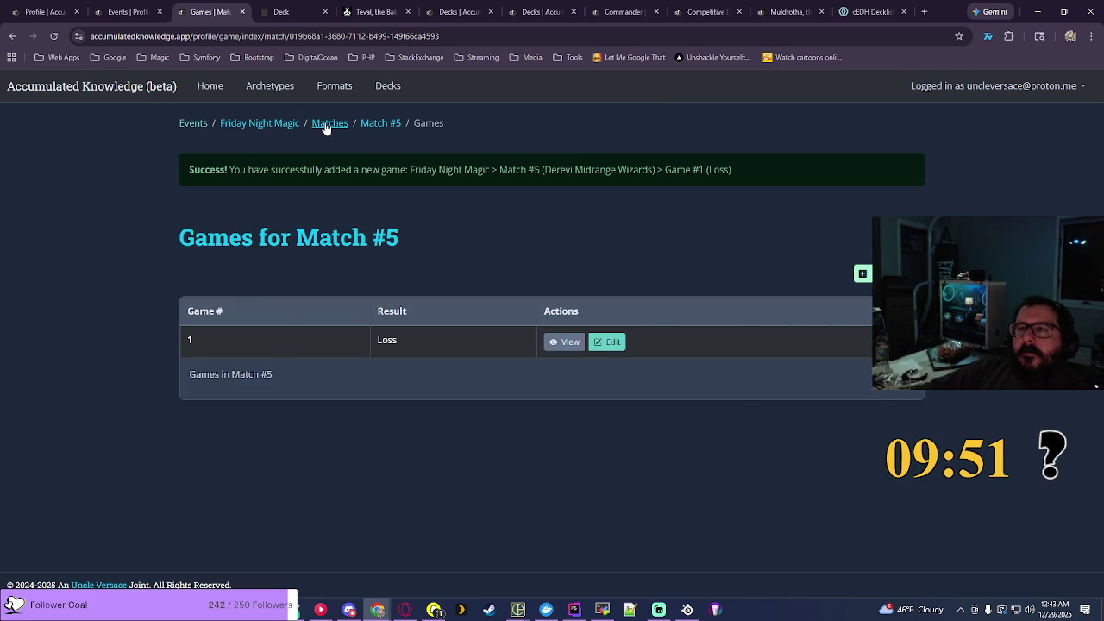
# Step: Open the profile statistics and filter them to the Commander format
pyautogui.click(328, 125)
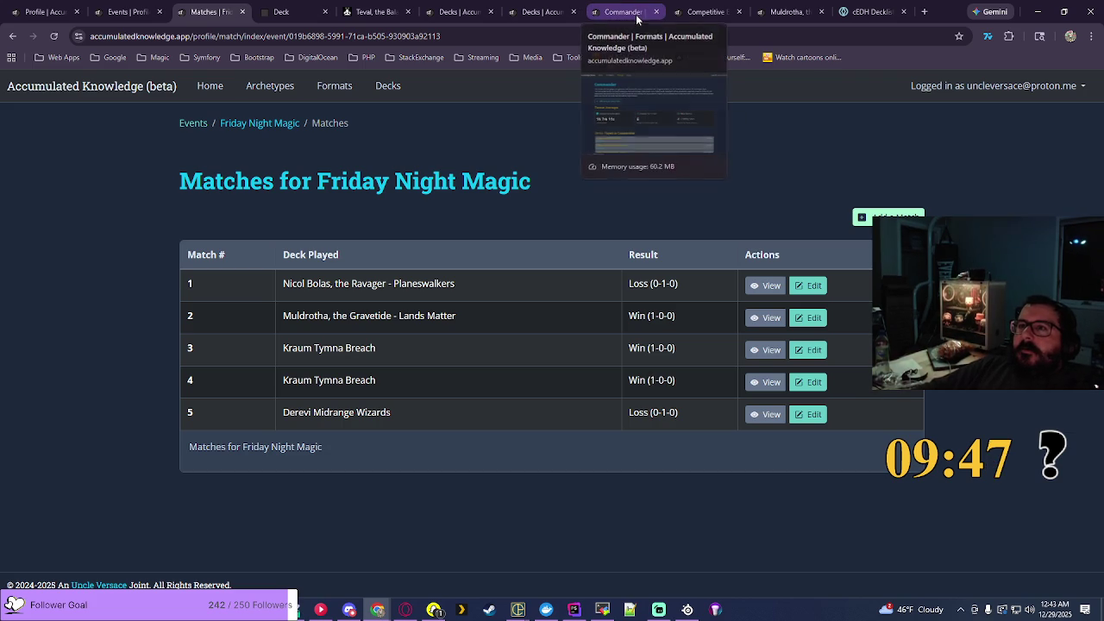
pyautogui.click(131, 9)
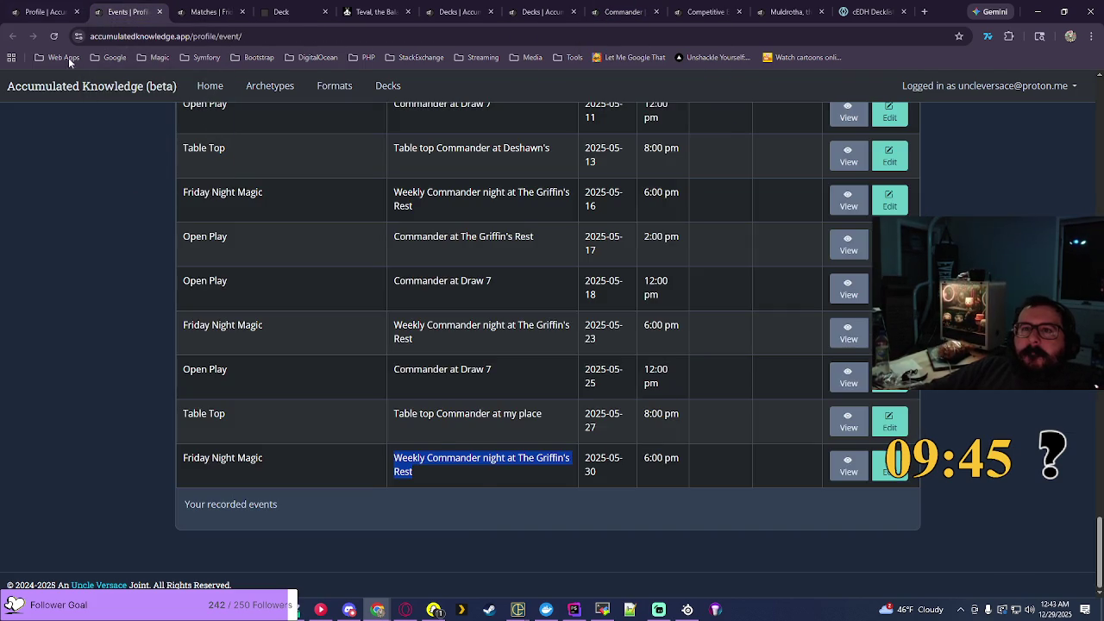
pyautogui.click(48, 11)
pyautogui.click(228, 346)
pyautogui.click(222, 382)
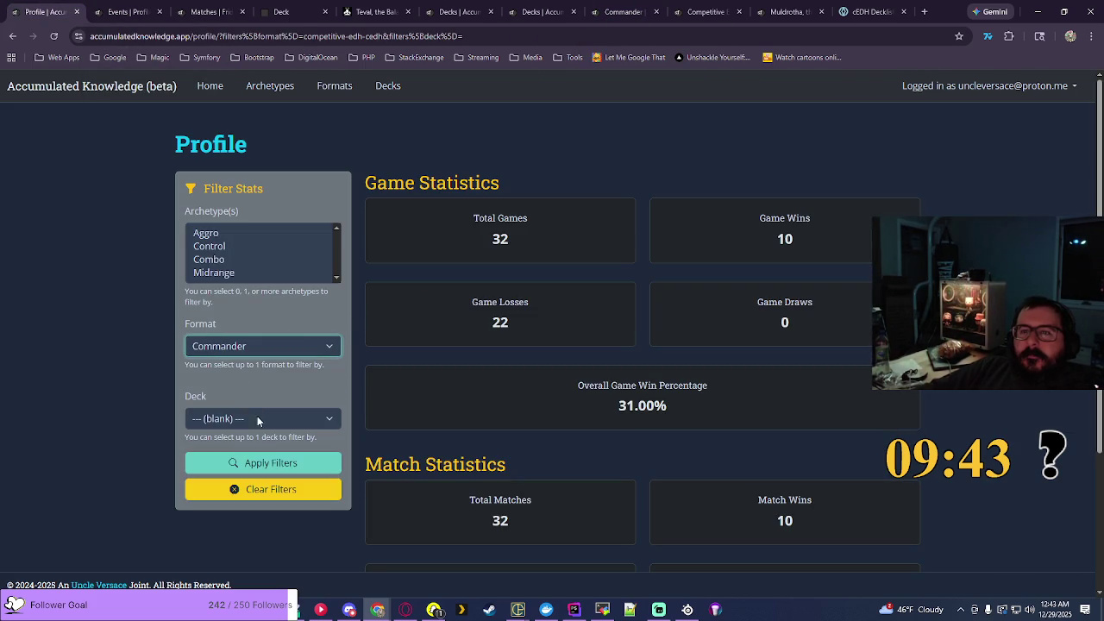
pyautogui.click(272, 463)
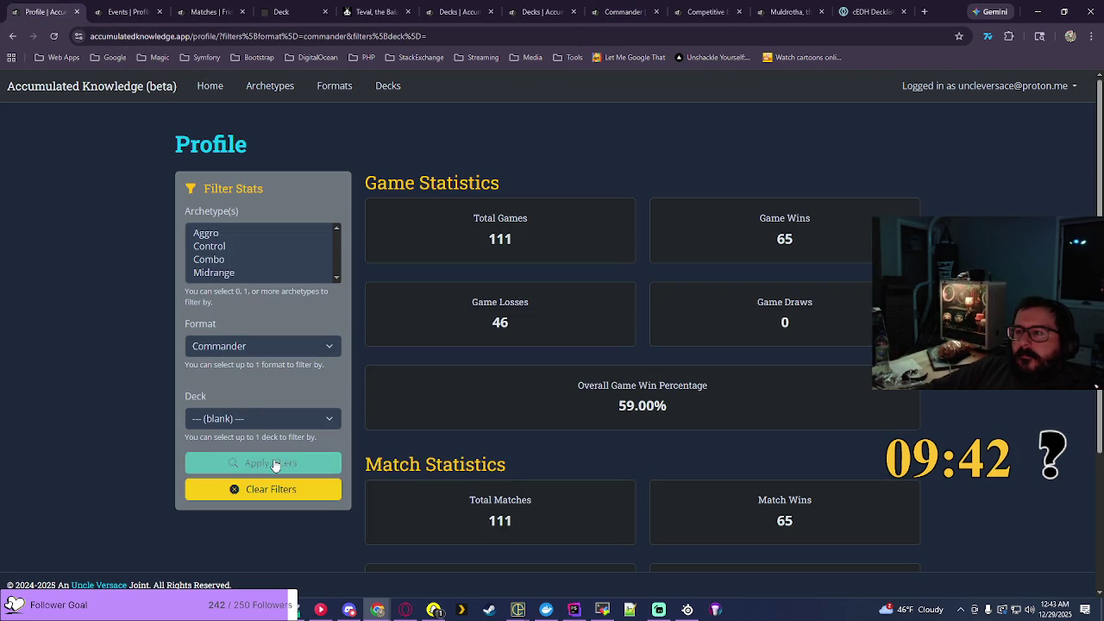
# Step: Refilter profile stats to Competitive EDH (cEDH), showing 37 games and 35.00% wins
pyautogui.click(261, 346)
pyautogui.click(247, 399)
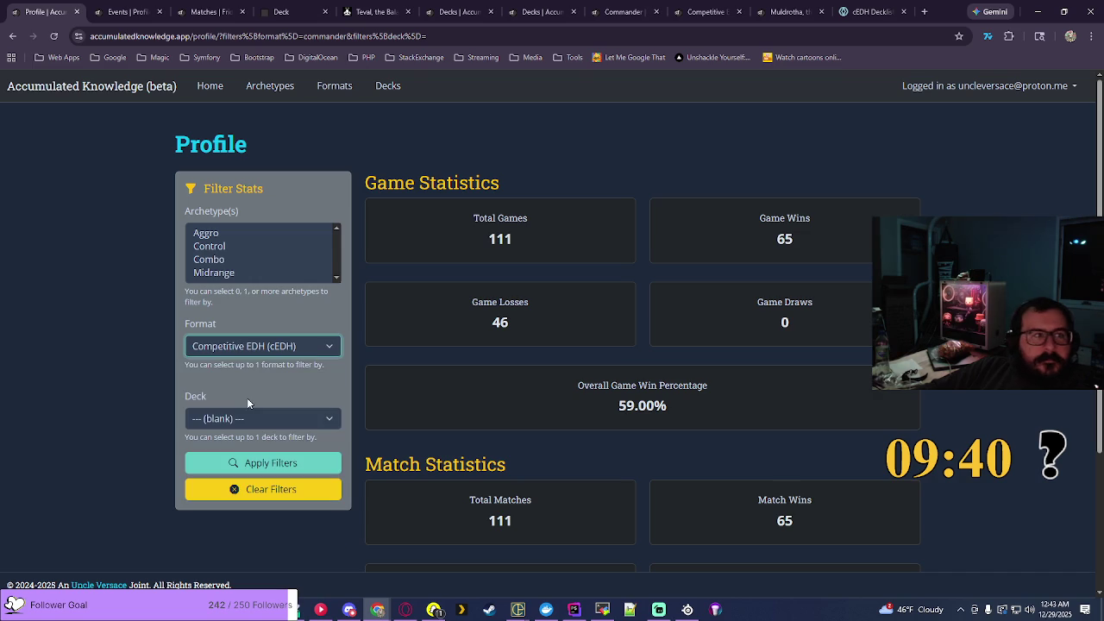
pyautogui.click(273, 464)
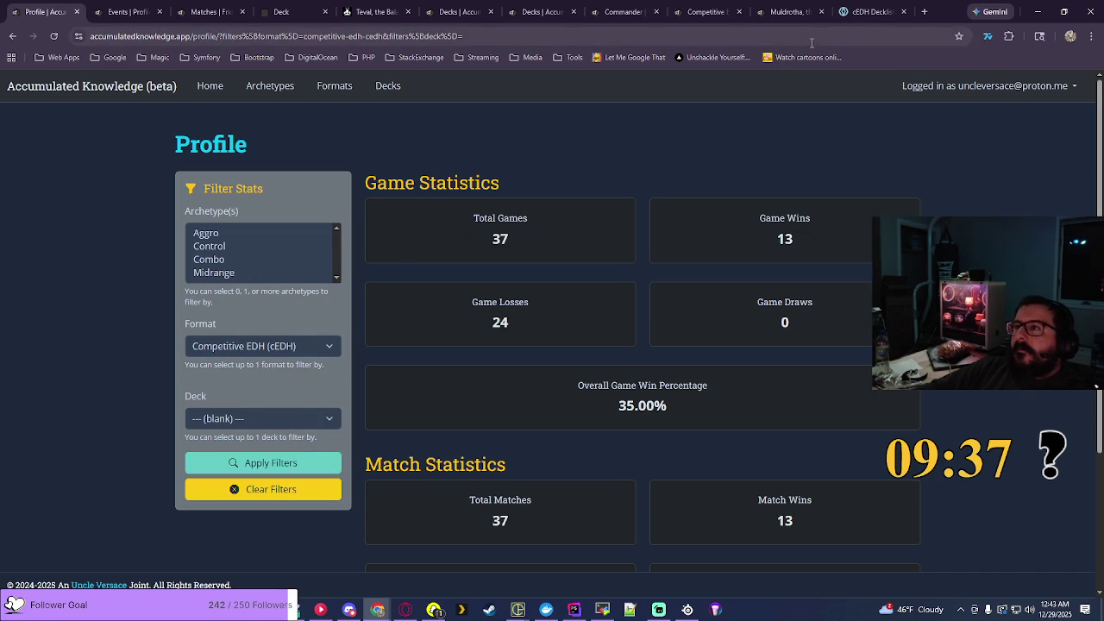
pyautogui.click(623, 12)
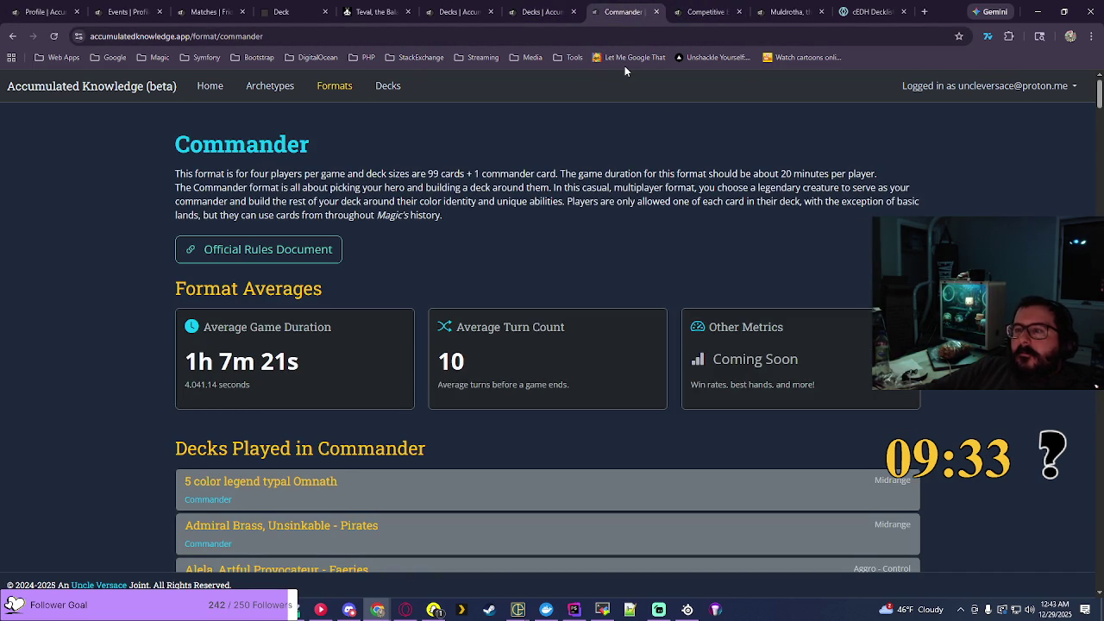
# Step: View the cEDH format averages, then start a blank event from the Events list
pyautogui.click(684, 10)
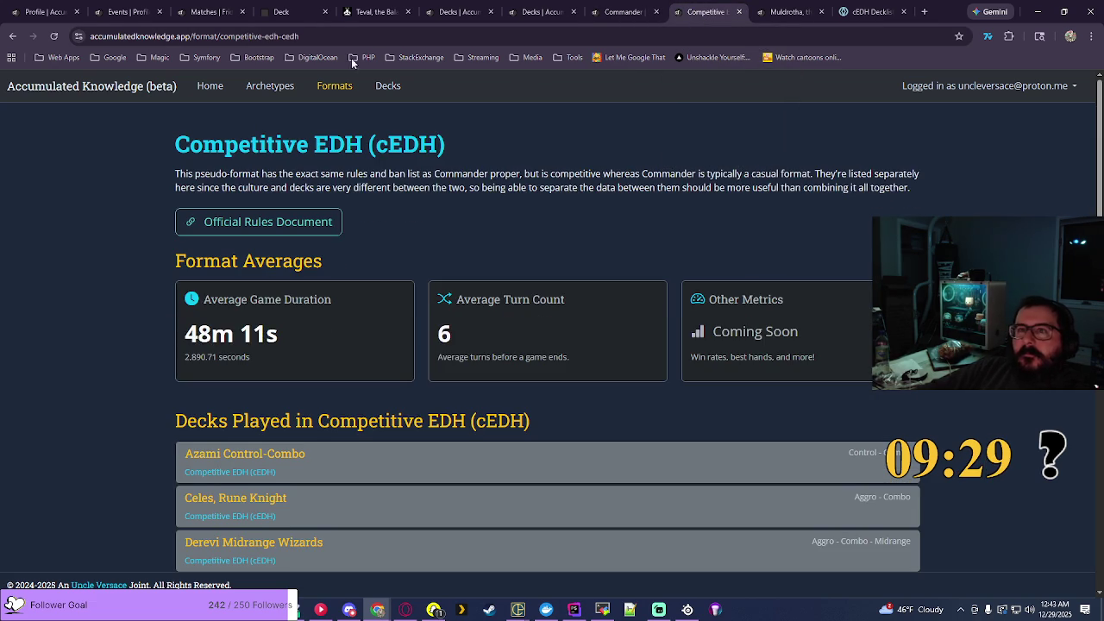
pyautogui.click(207, 12)
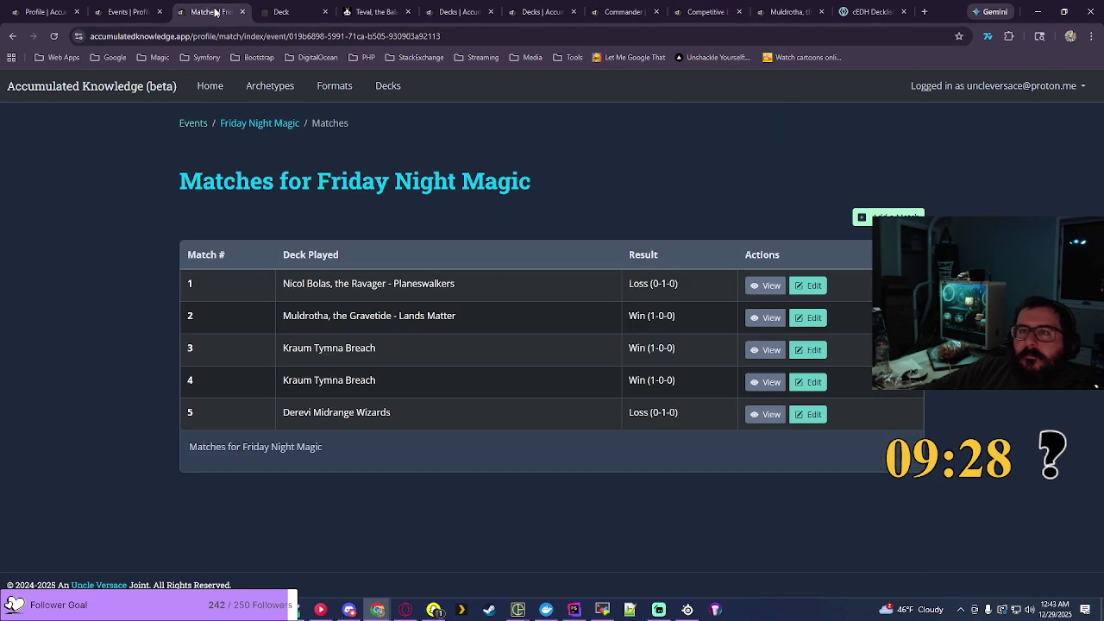
pyautogui.click(198, 126)
pyautogui.click(863, 218)
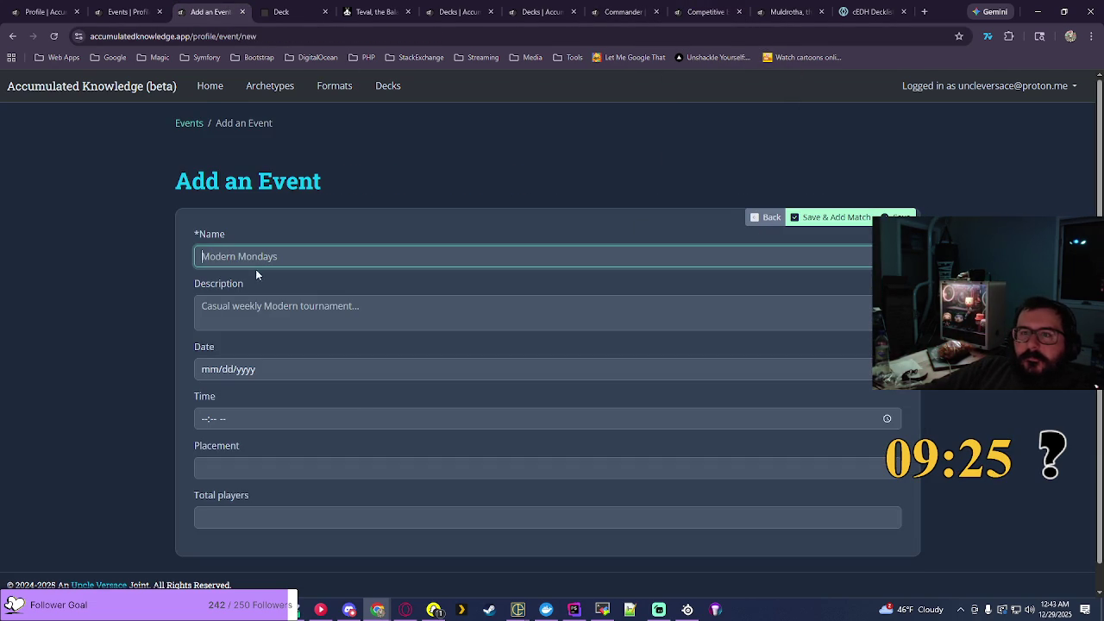
# Step: Name the event Open Play with description 'Commander at The Griffin's Rest'
pyautogui.click(257, 259)
pyautogui.click(294, 347)
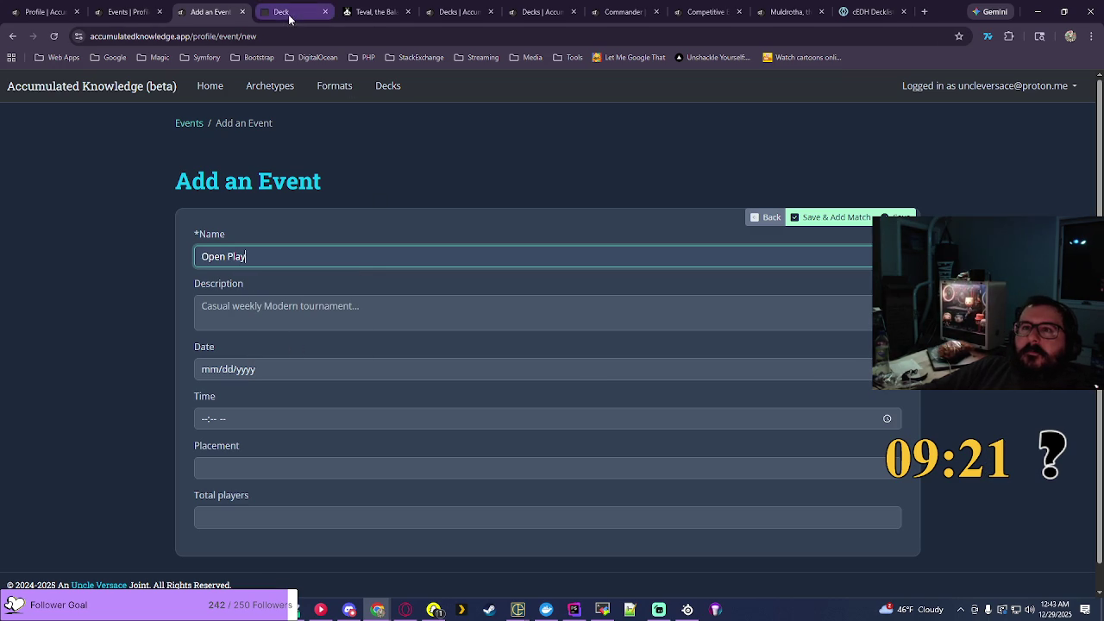
pyautogui.click(137, 10)
pyautogui.moveTo(509, 373); pyautogui.dragTo(398, 363)
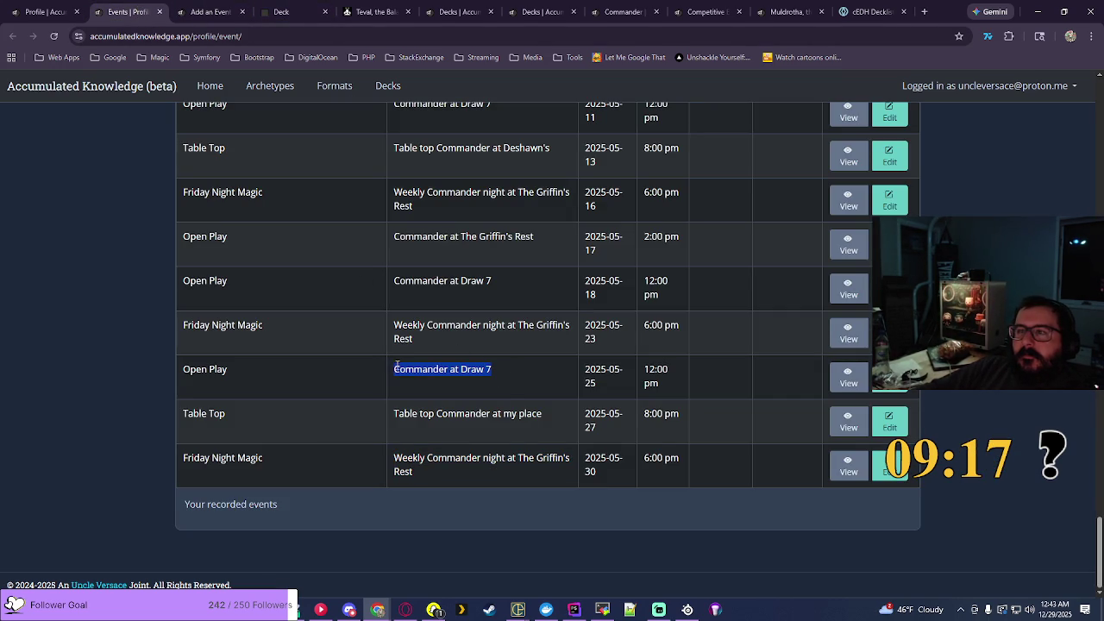
pyautogui.moveTo(535, 238); pyautogui.dragTo(395, 240)
pyautogui.hotkey('ctrl', 'c')
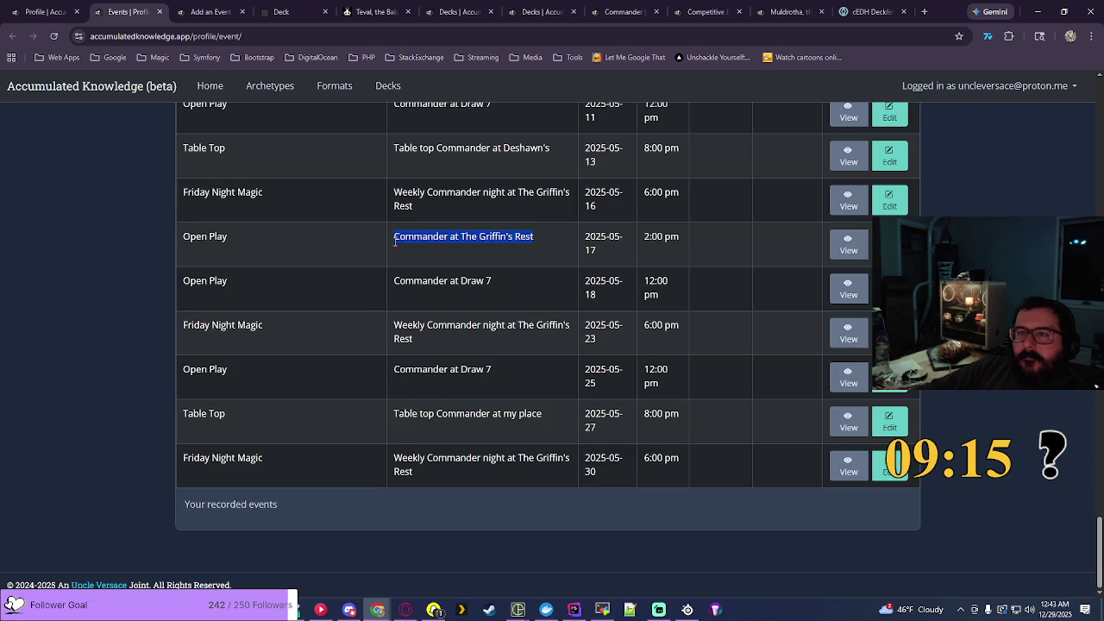
pyautogui.click(289, 11)
pyautogui.click(207, 11)
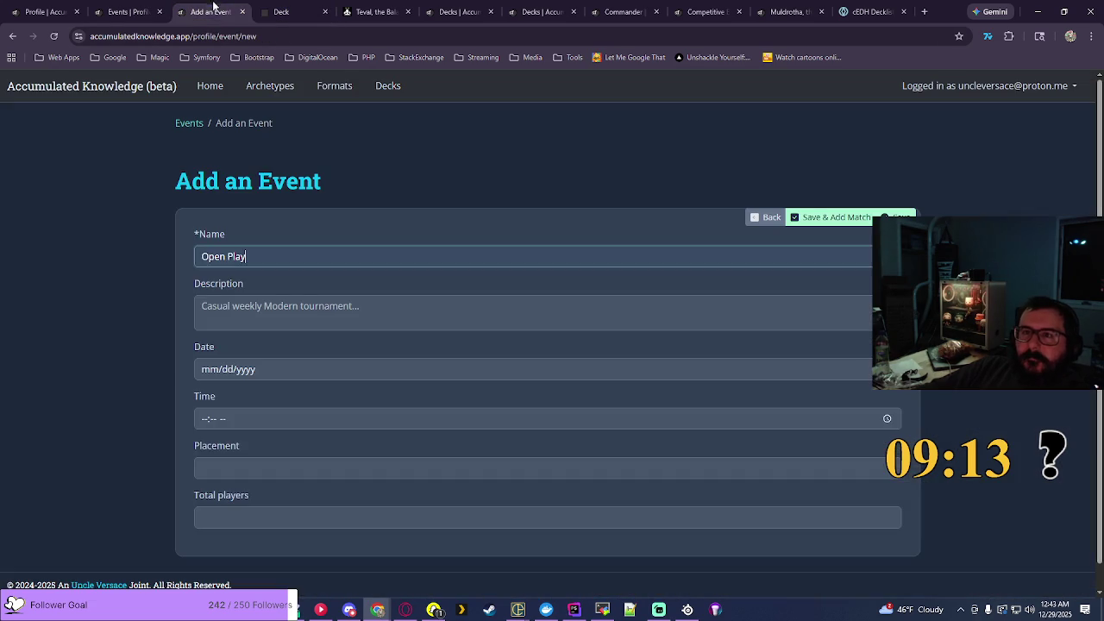
pyautogui.click(298, 309)
pyautogui.hotkey('ctrl', 'v')
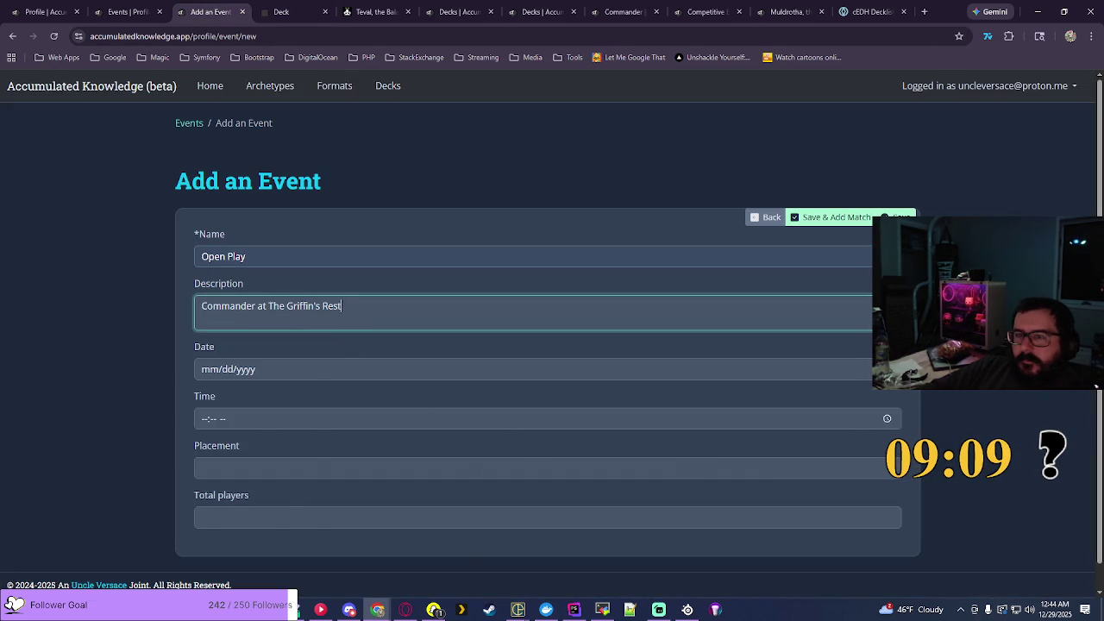
# Step: Set the event date to 07/12/2025 and time 12:00 PM, then save and add a match
pyautogui.click(586, 371)
pyautogui.click(234, 395)
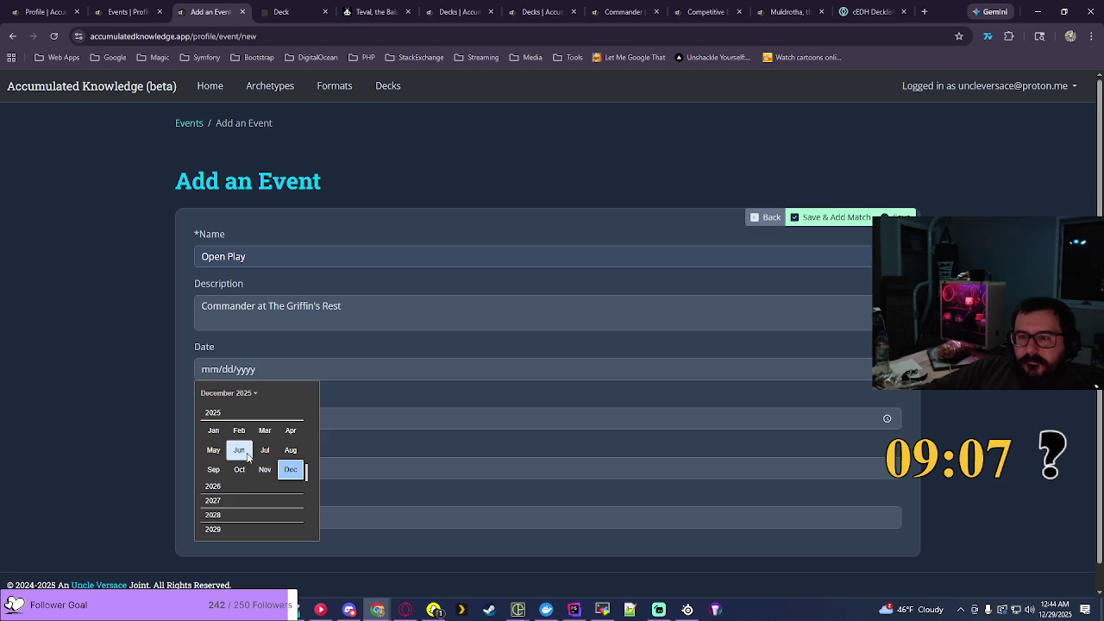
pyautogui.click(258, 449)
pyautogui.click(306, 445)
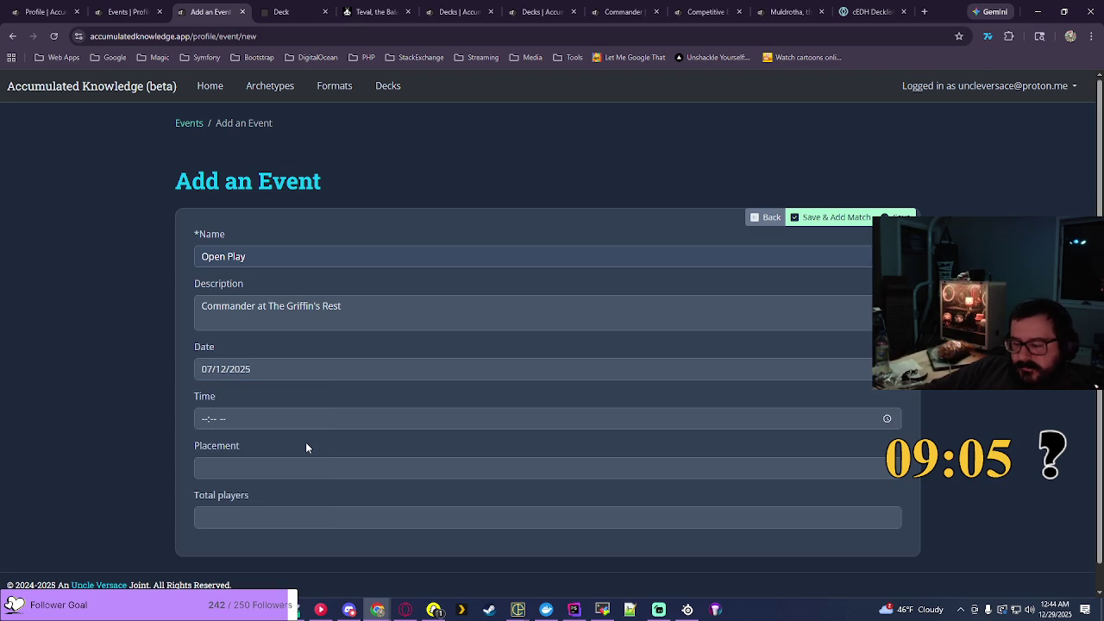
pyautogui.click(889, 418)
pyautogui.click(219, 445)
pyautogui.scroll(-3, 244, 483)
pyautogui.click(244, 544)
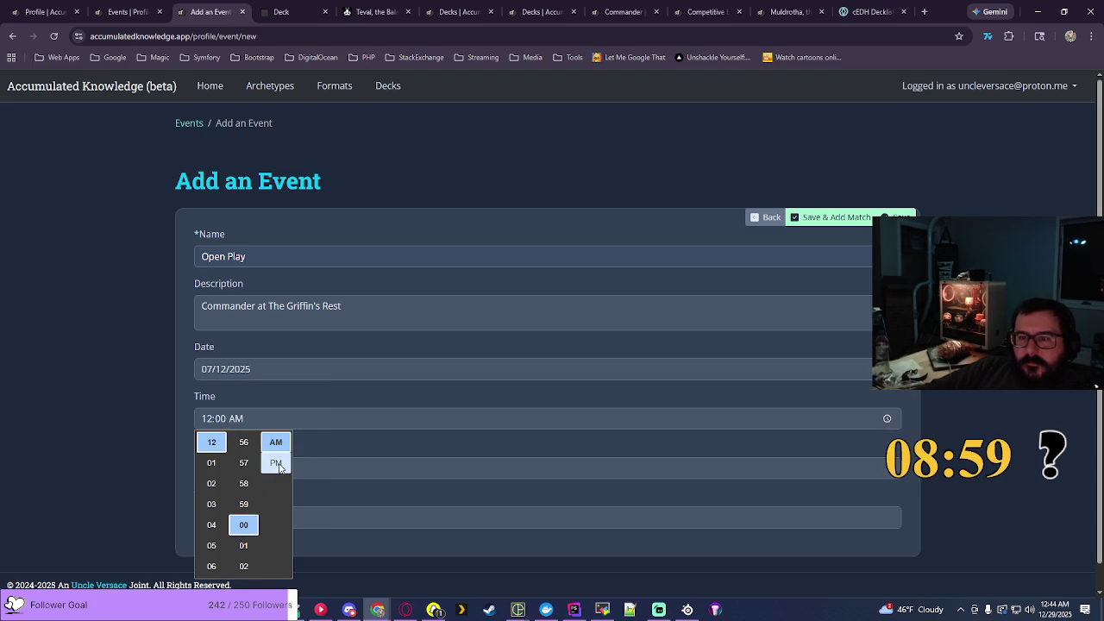
pyautogui.click(276, 462)
pyautogui.click(964, 390)
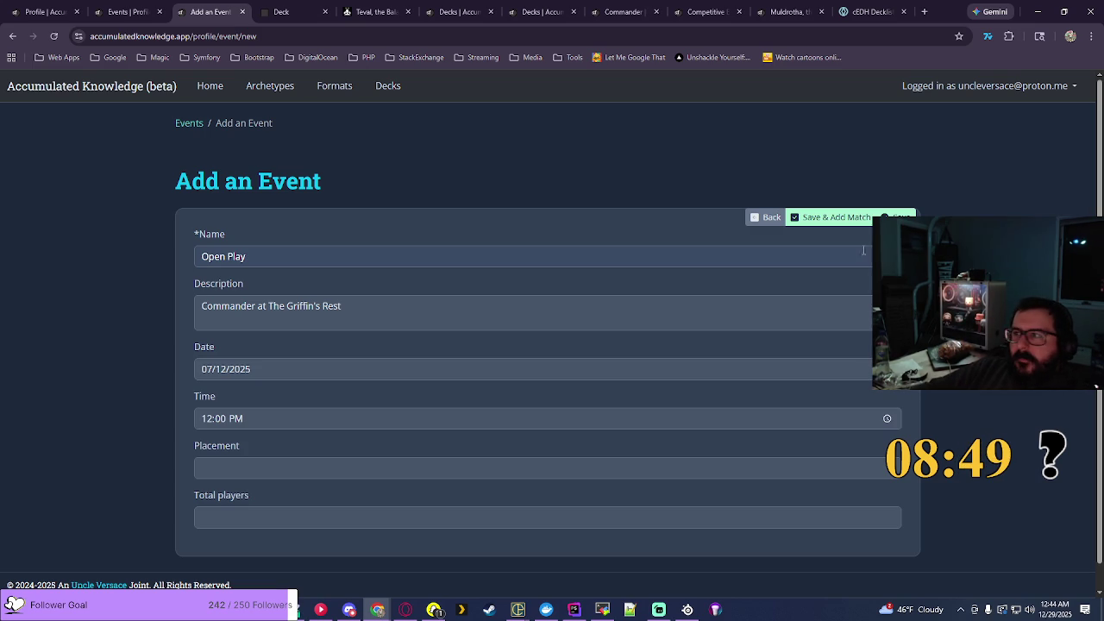
pyautogui.click(835, 217)
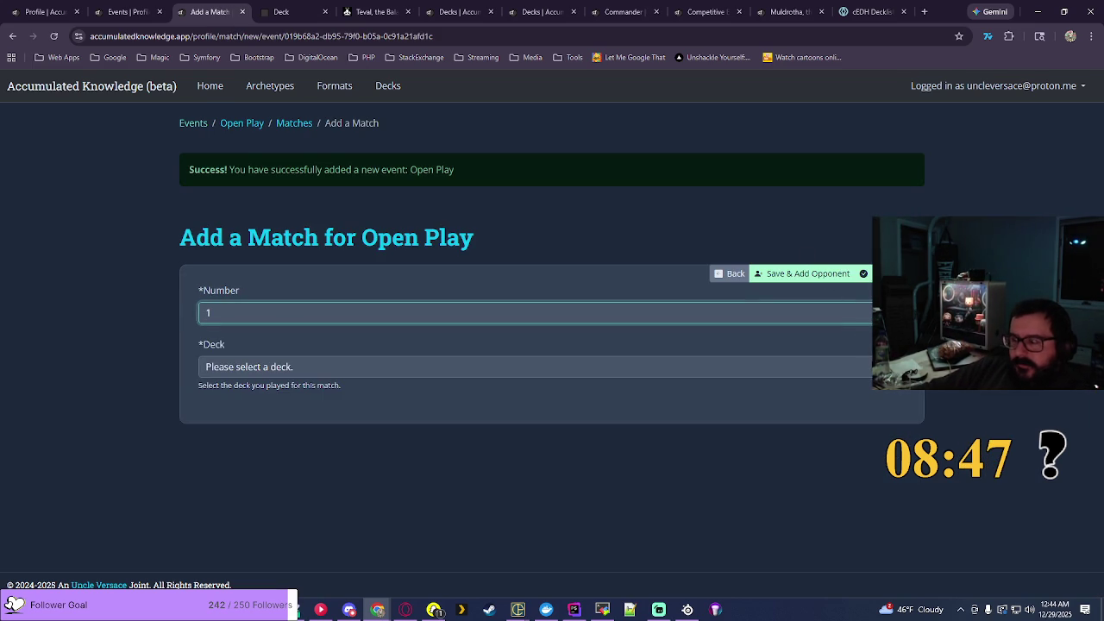
# Step: Set match #1's deck to Millicent, Restless Revenant - Spirits and save it
pyautogui.click(569, 367)
pyautogui.scroll(-20, 506, 230)
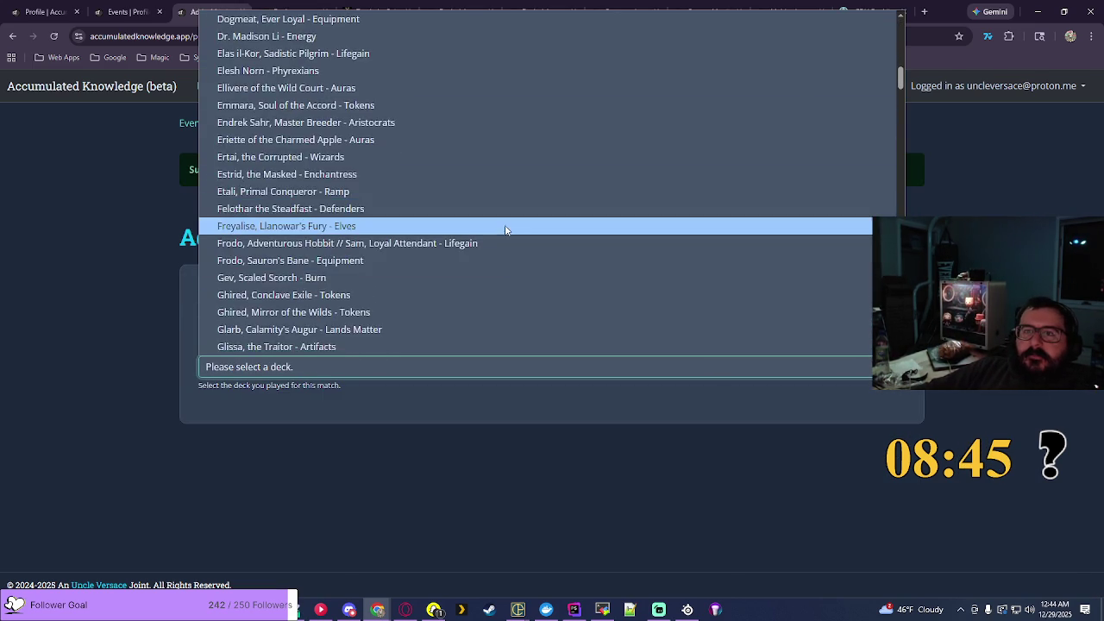
pyautogui.click(292, 242)
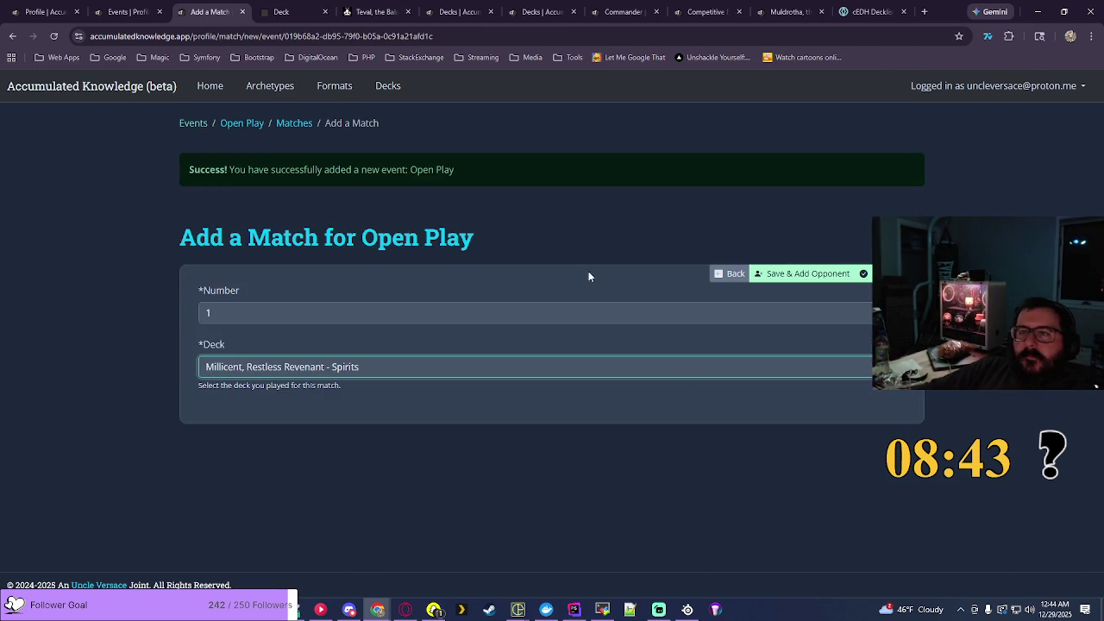
pyautogui.click(807, 273)
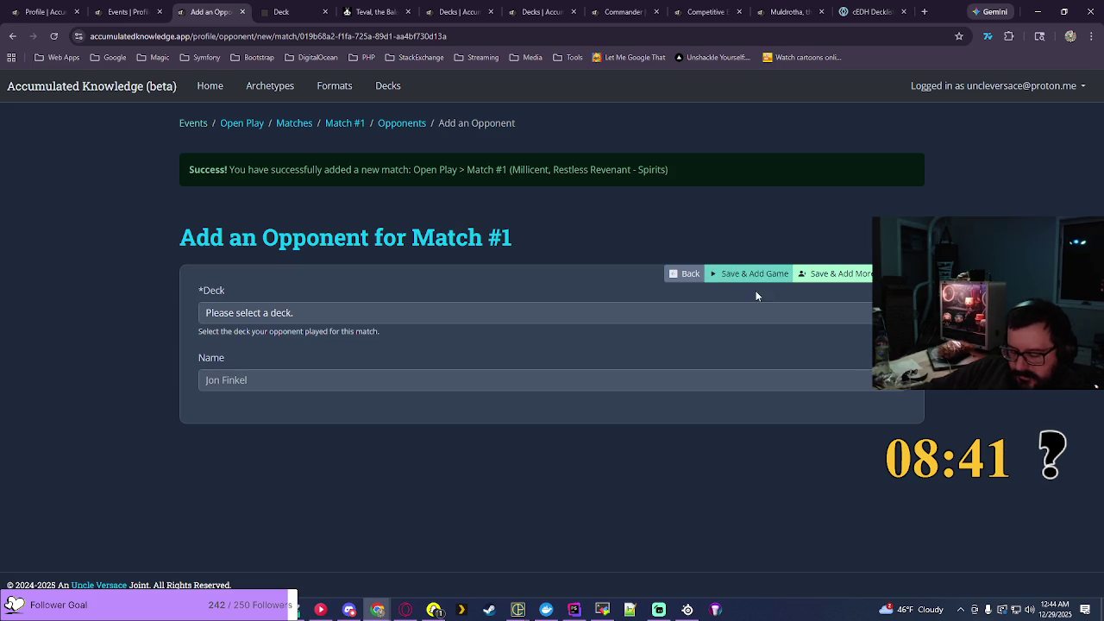
# Step: Add an opponent playing Teysa Karlov - Aristocrats
pyautogui.click(568, 313)
pyautogui.scroll(-3, 489, 201)
pyautogui.scroll(-20, 489, 201)
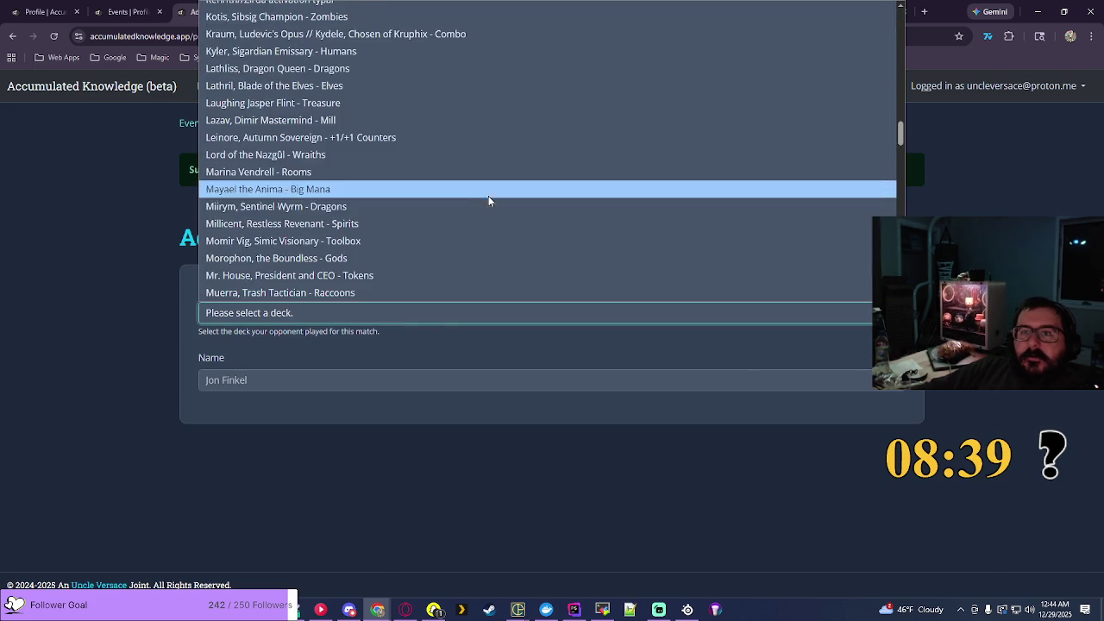
pyautogui.scroll(-1, 369, 210)
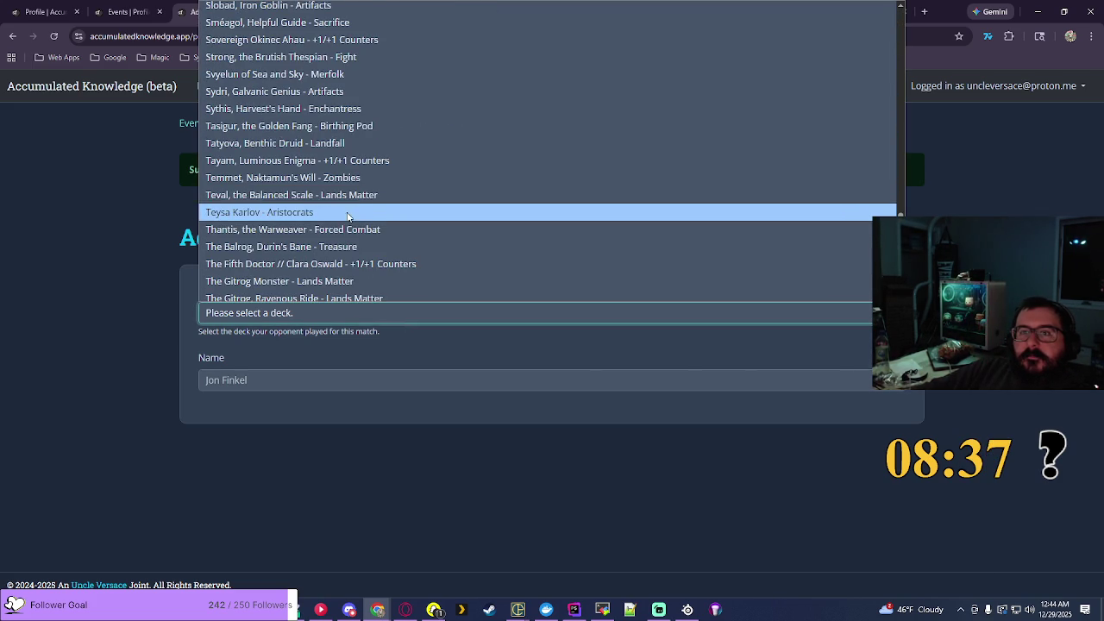
pyautogui.click(380, 212)
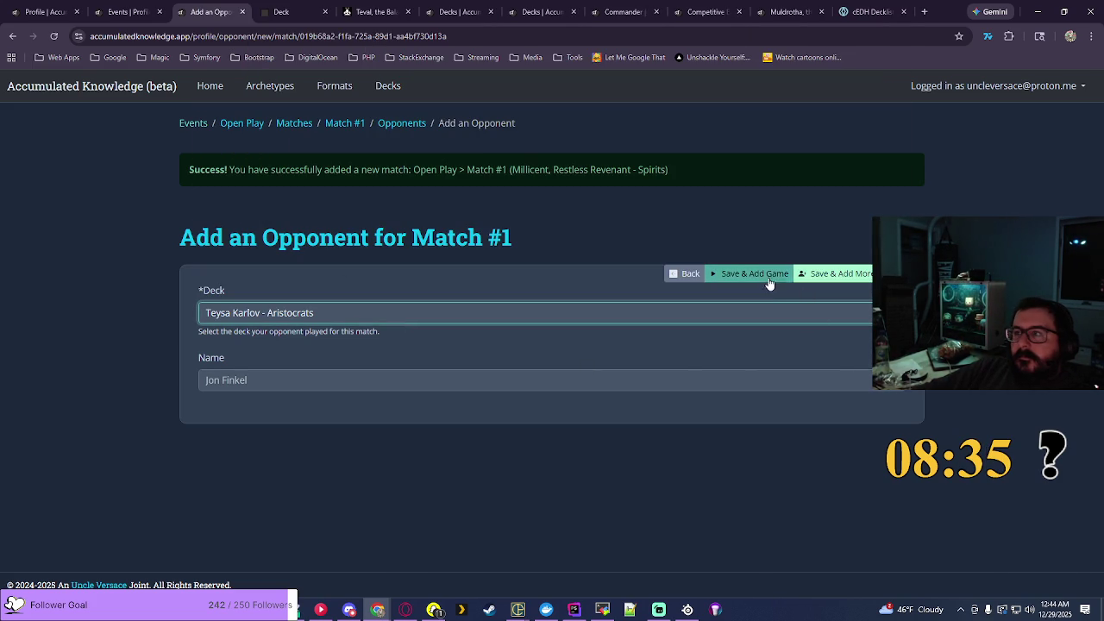
pyautogui.click(828, 274)
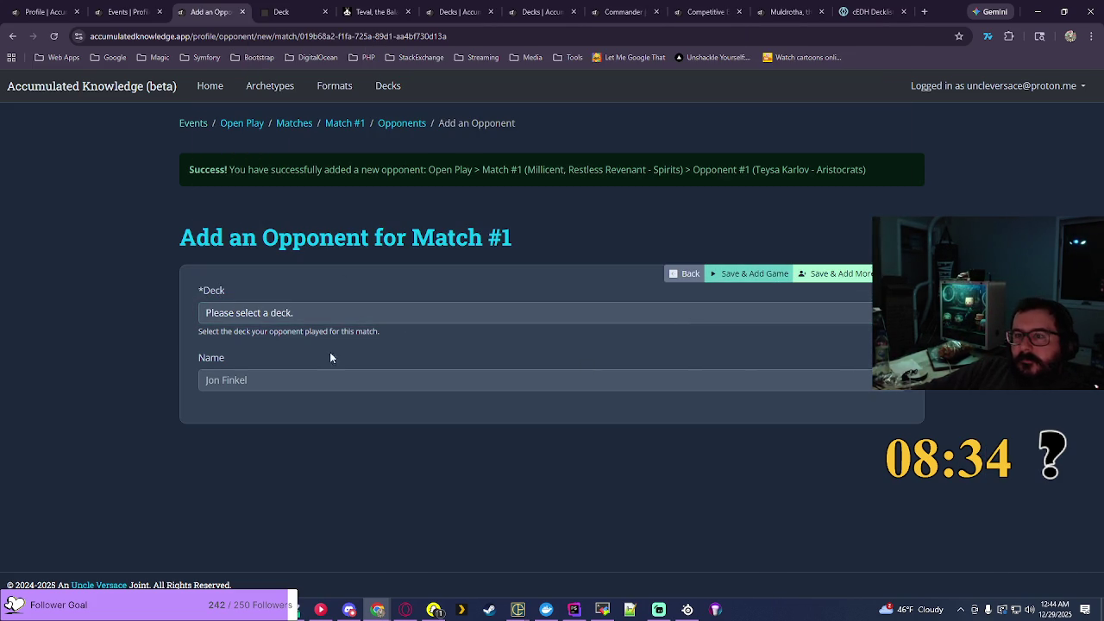
# Step: Leave the next opponent's deck unset and search EDHREC for 'terra'
pyautogui.click(279, 318)
pyautogui.scroll(-15, 367, 238)
pyautogui.scroll(-10, 366, 239)
pyautogui.scroll(5, 366, 239)
pyautogui.scroll(-3, 366, 239)
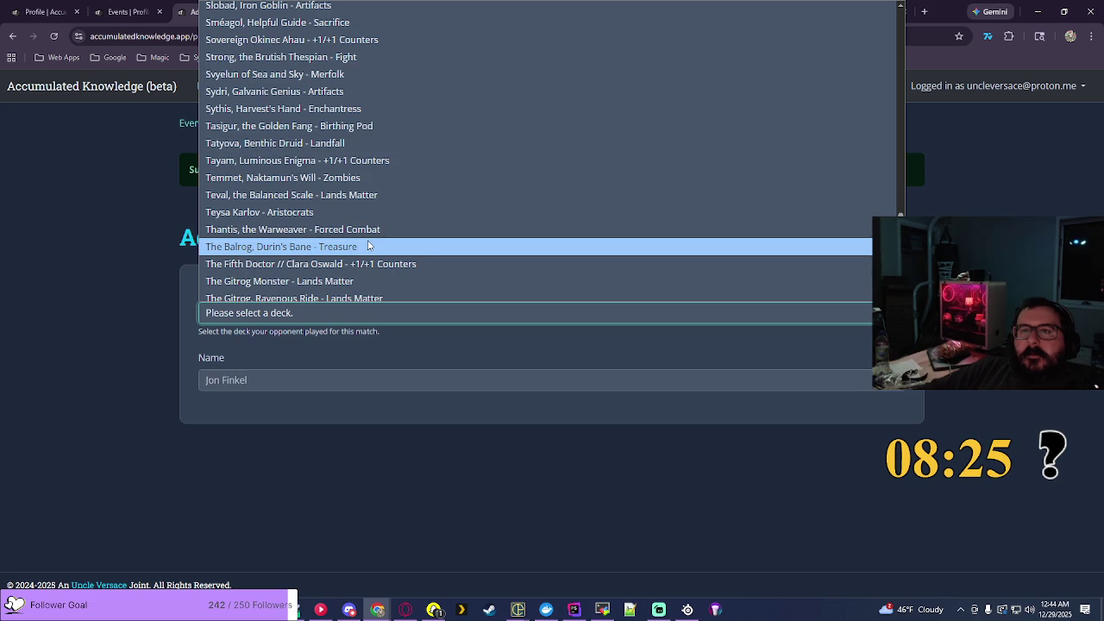
pyautogui.click(971, 143)
pyautogui.hotkey('ctrl', '5')
pyautogui.click(911, 85)
pyautogui.write('terra')
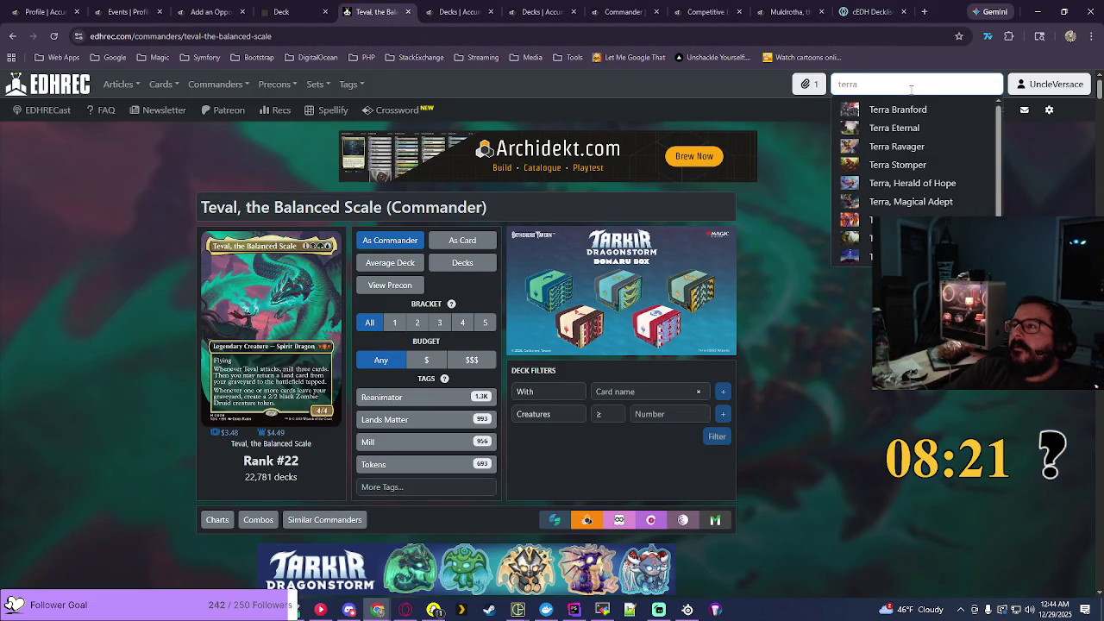
# Step: Narrow EDHREC's Terra, Magical Adept page to Sagas decks and copy its title
pyautogui.click(915, 202)
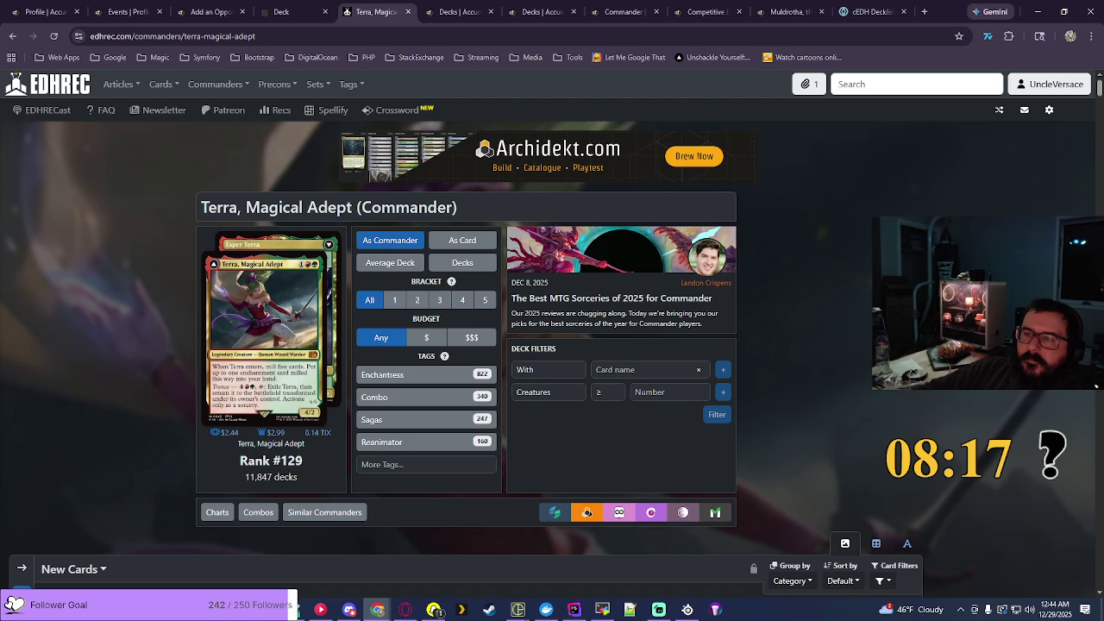
pyautogui.click(397, 383)
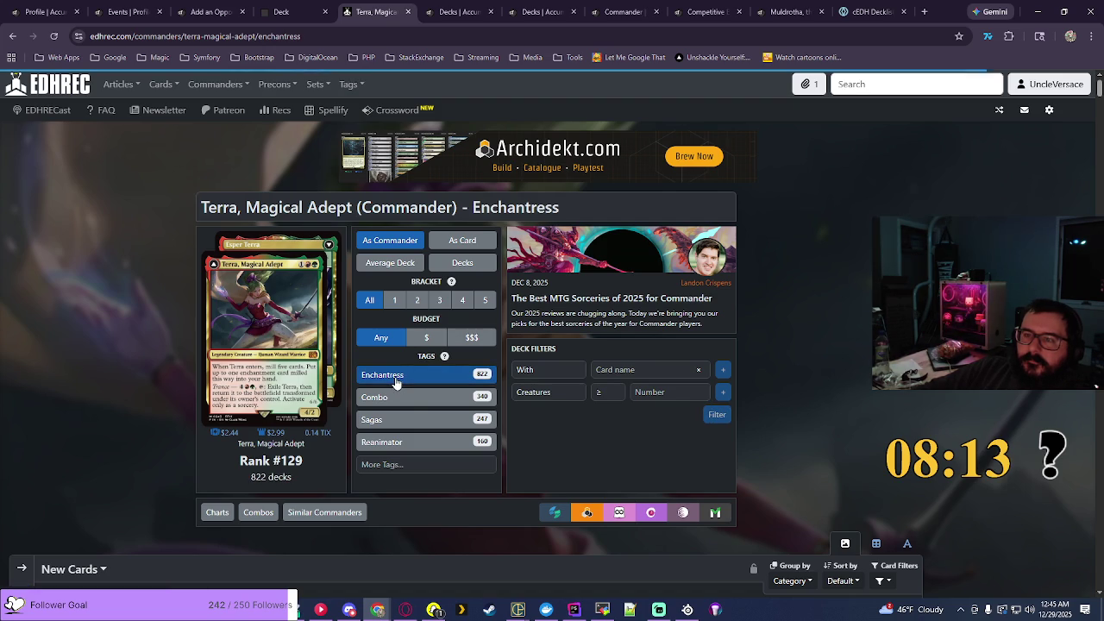
pyautogui.click(412, 419)
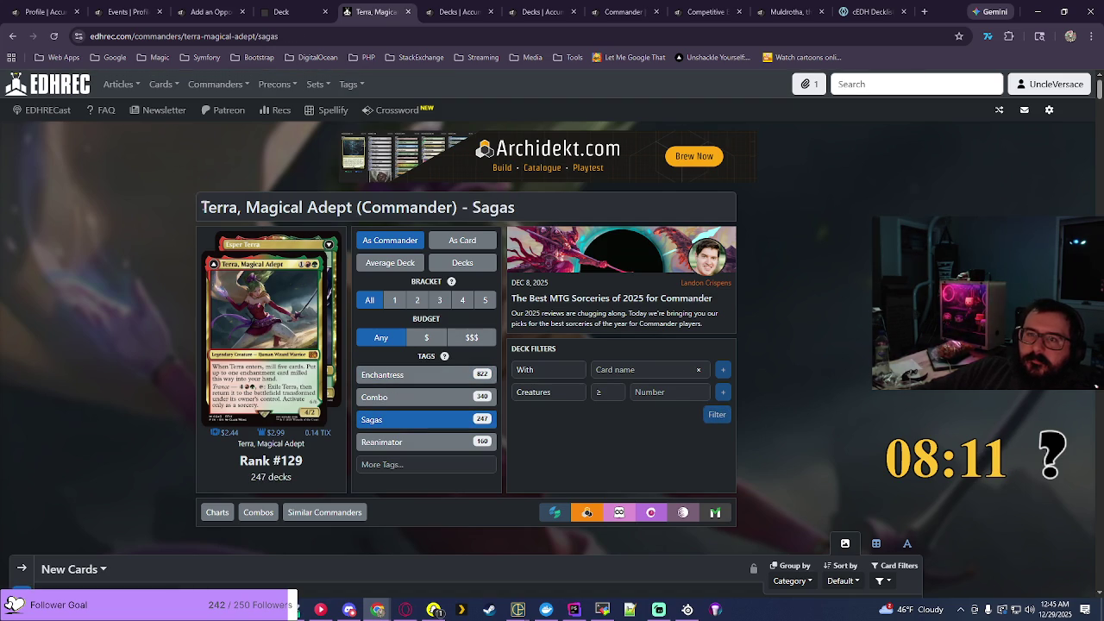
pyautogui.moveTo(201, 207); pyautogui.dragTo(516, 208)
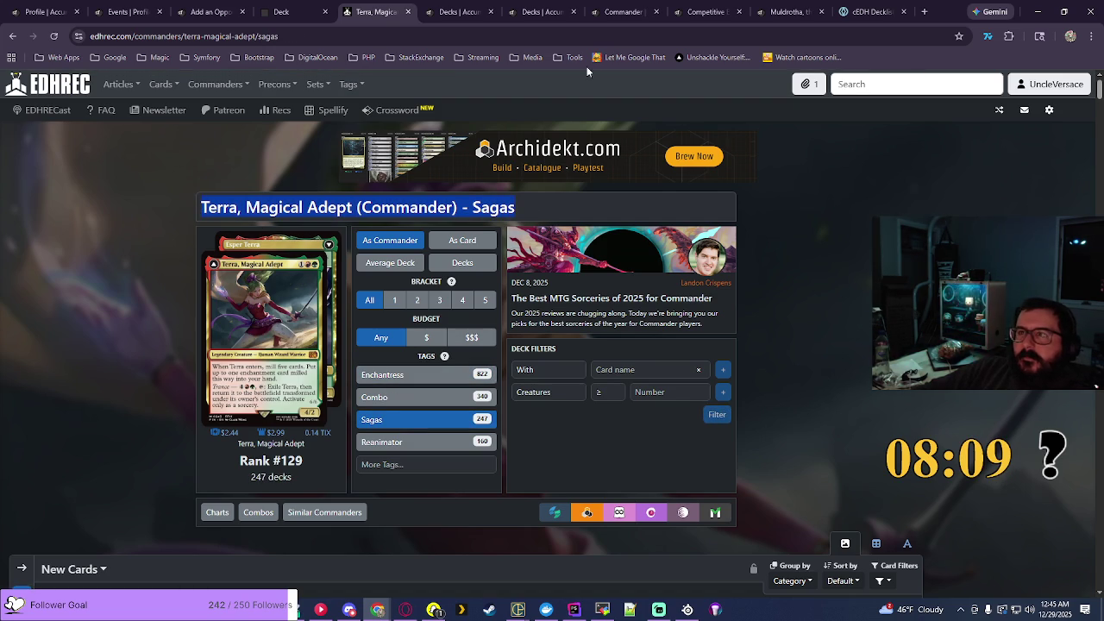
# Step: Start a new deck in Accumulated Knowledge with Combo and Midrange archetypes
pyautogui.click(563, 5)
pyautogui.click(878, 201)
pyautogui.click(218, 240)
pyautogui.click(218, 249)
pyautogui.keyDown('ctrl'); pyautogui.click(222, 237); pyautogui.keyUp('ctrl')
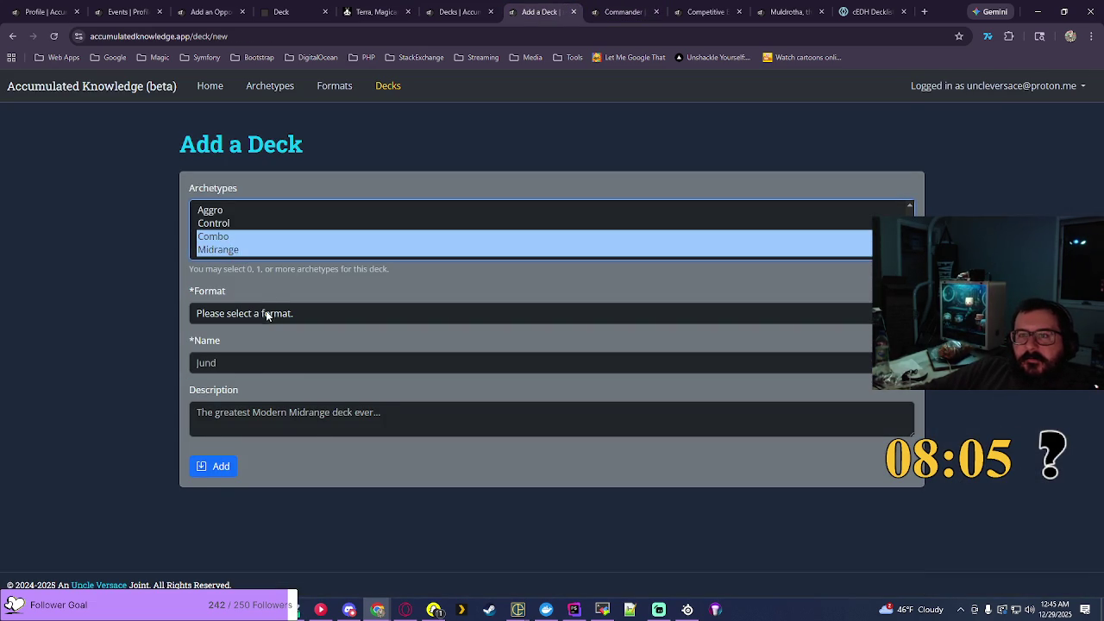
# Step: Save a Commander deck named 'Terra, Magical Adept - Sagas' from the pasted title
pyautogui.click(264, 314)
pyautogui.click(261, 370)
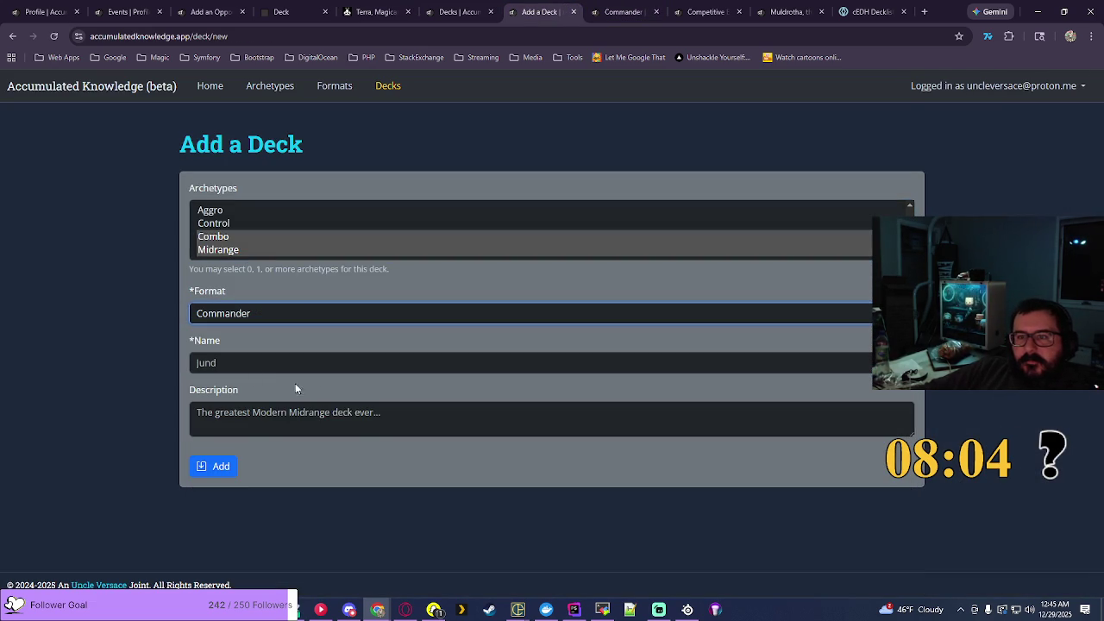
pyautogui.click(337, 363)
pyautogui.write('Terra, Magical Adept (Commander) - Sagas')
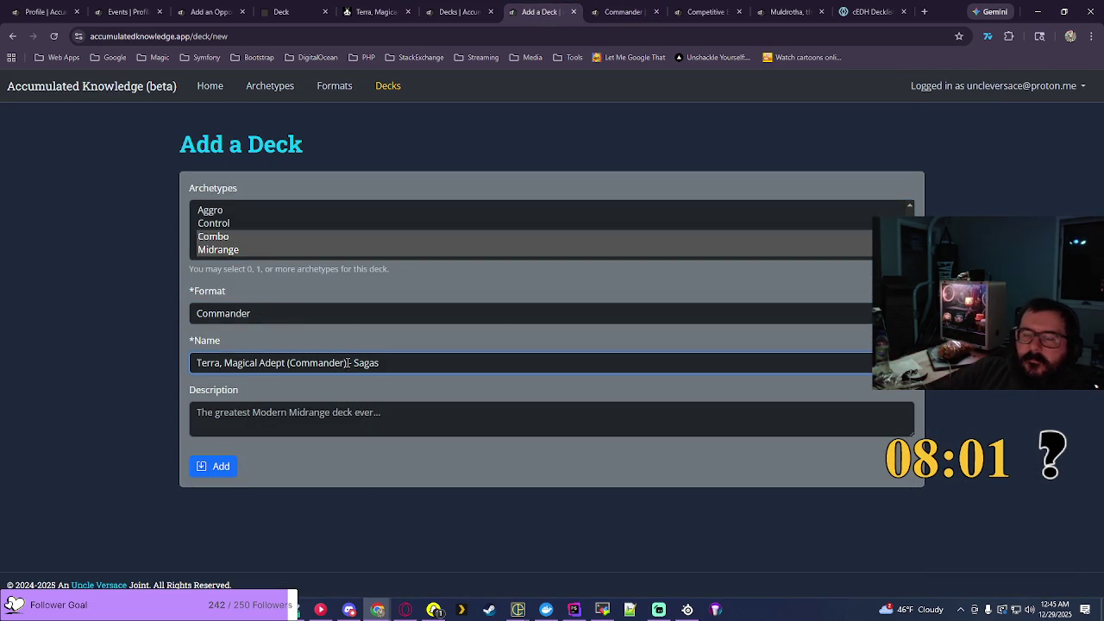
pyautogui.press('BackSpace')
pyautogui.press('BackSpace')
pyautogui.press('BackSpace')
pyautogui.press('BackSpace')
pyautogui.press('BackSpace')
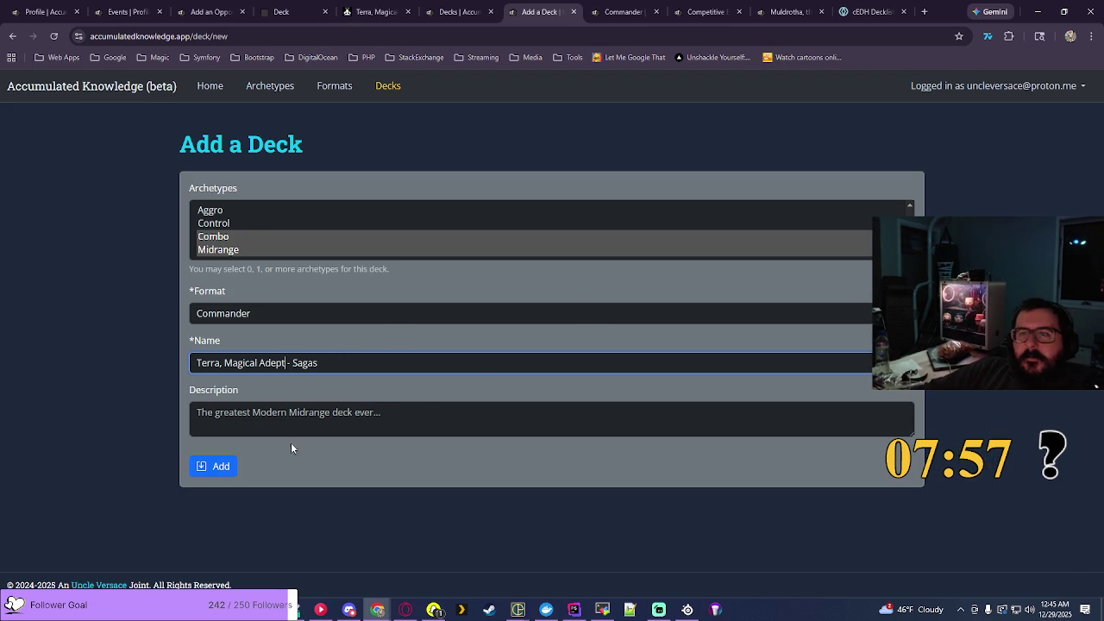
pyautogui.click(226, 466)
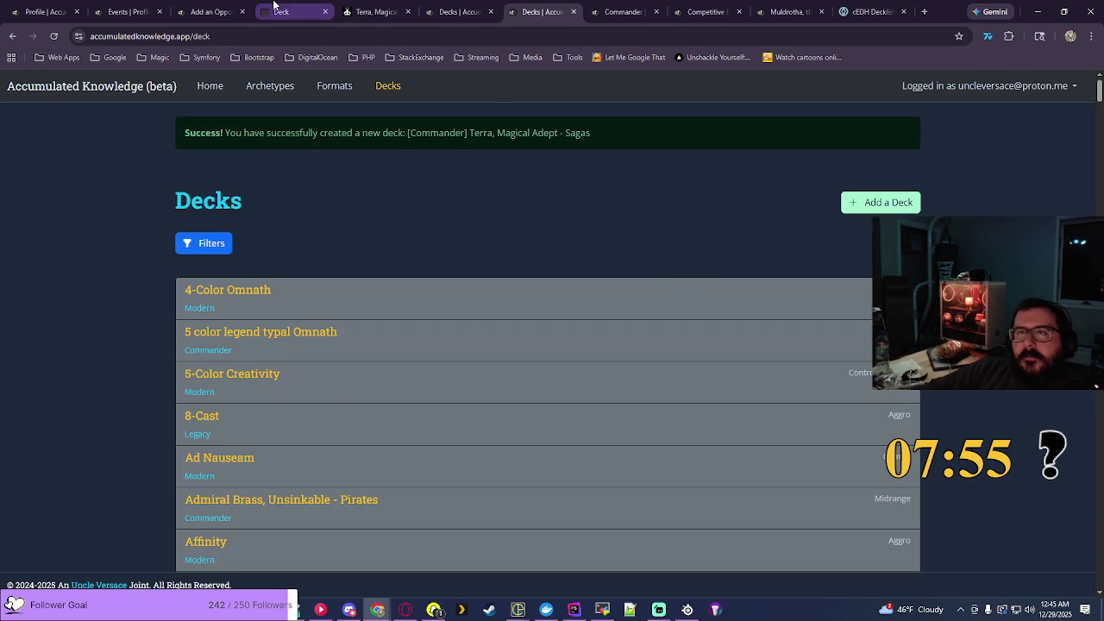
pyautogui.click(211, 12)
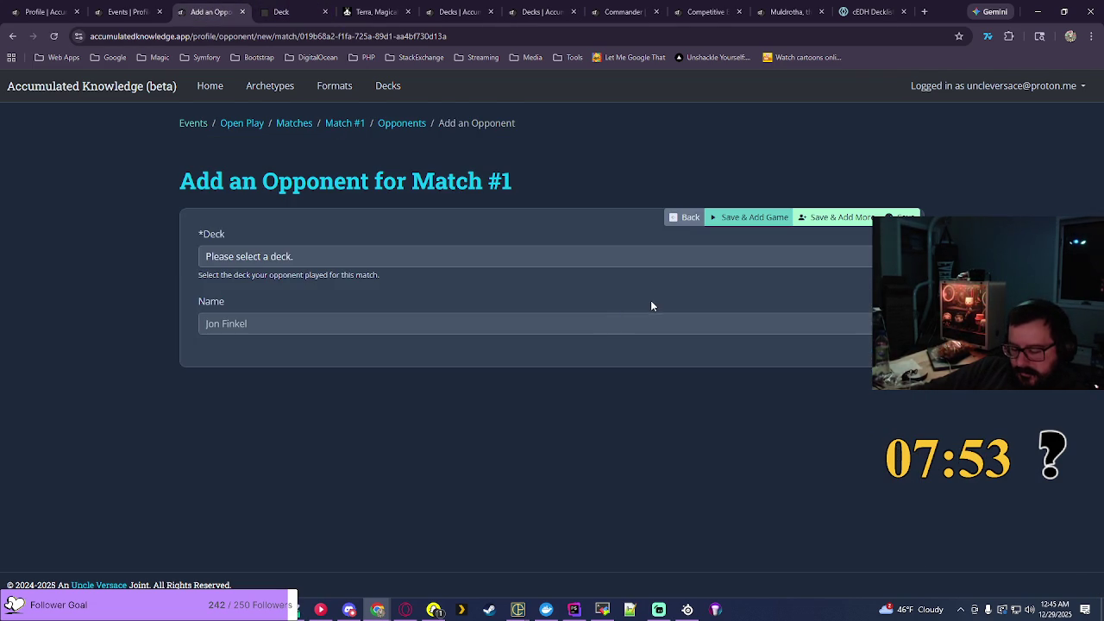
# Step: Add an opponent playing Terra, Magical Adept - Sagas
pyautogui.click(511, 248)
pyautogui.scroll(-15, 375, 497)
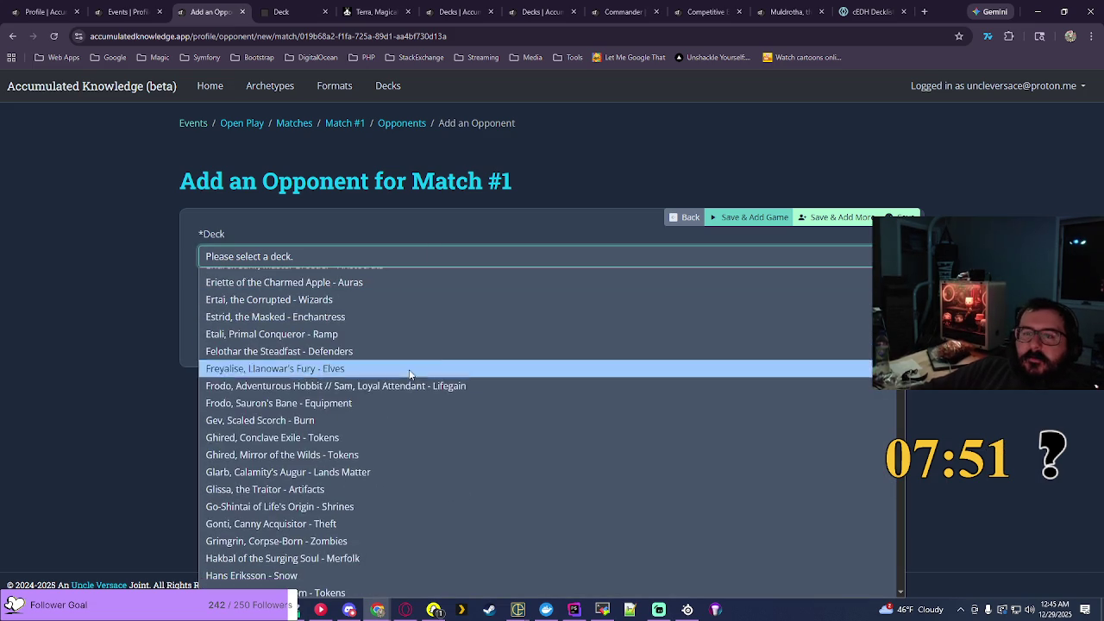
pyautogui.scroll(-20, 375, 497)
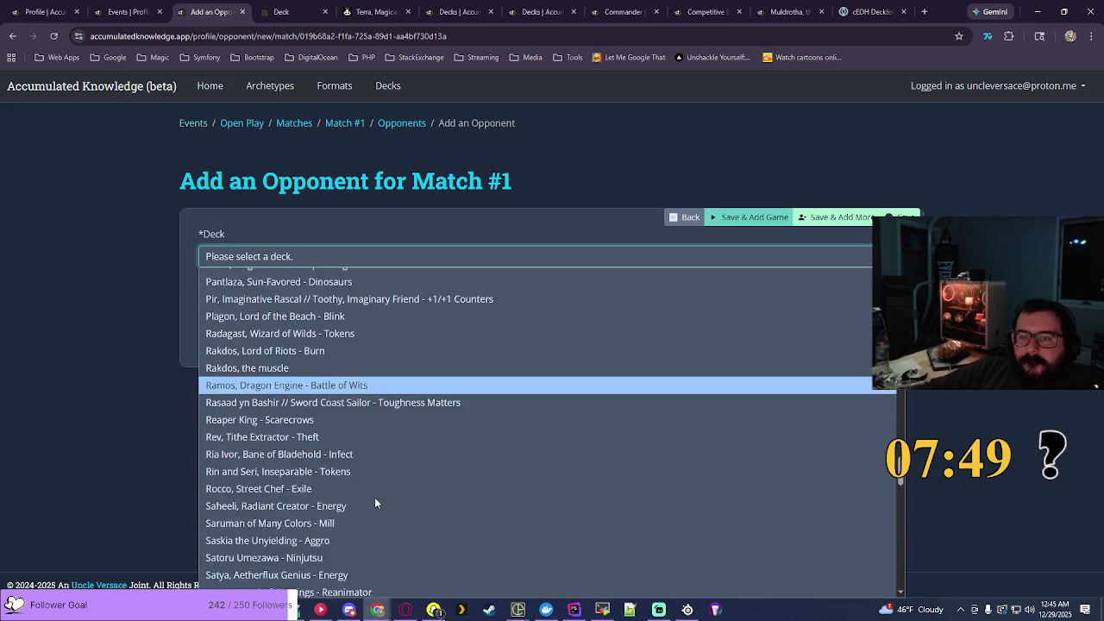
pyautogui.click(336, 470)
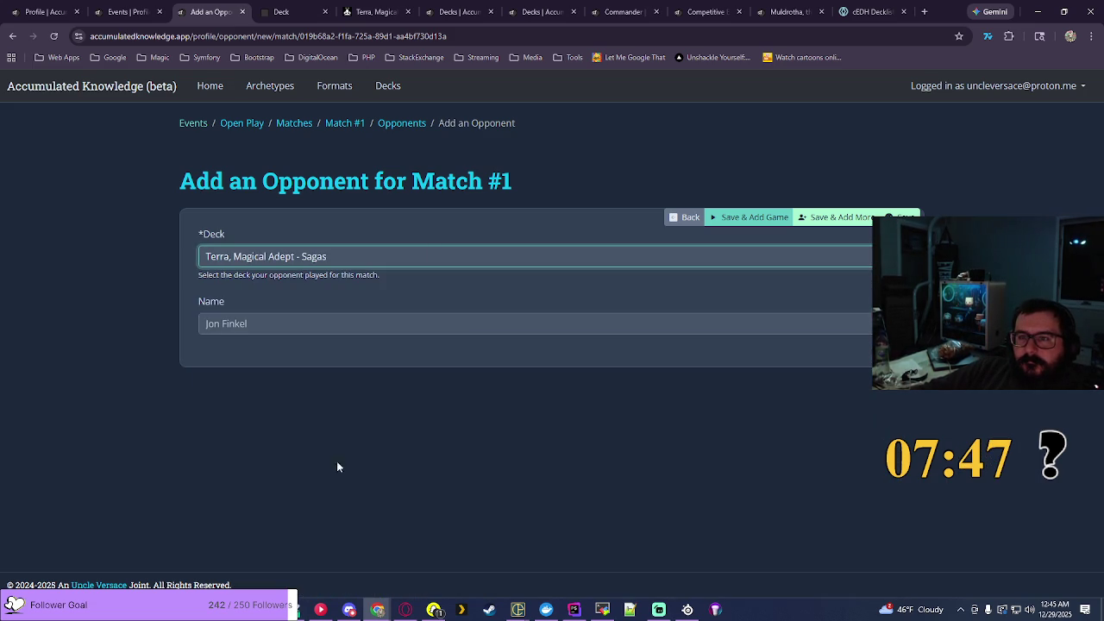
pyautogui.click(841, 217)
# Step: Add a second opponent on Ishai, Ojutai Dragonspeaker // Reyhan and move on to games
pyautogui.click(353, 319)
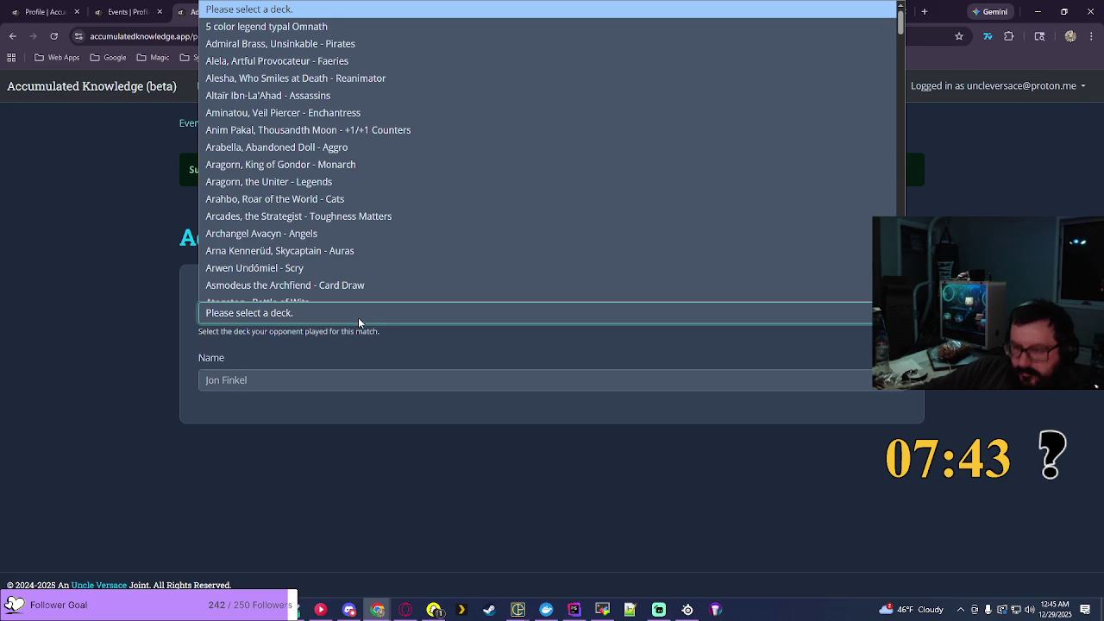
pyautogui.scroll(-10, 417, 241)
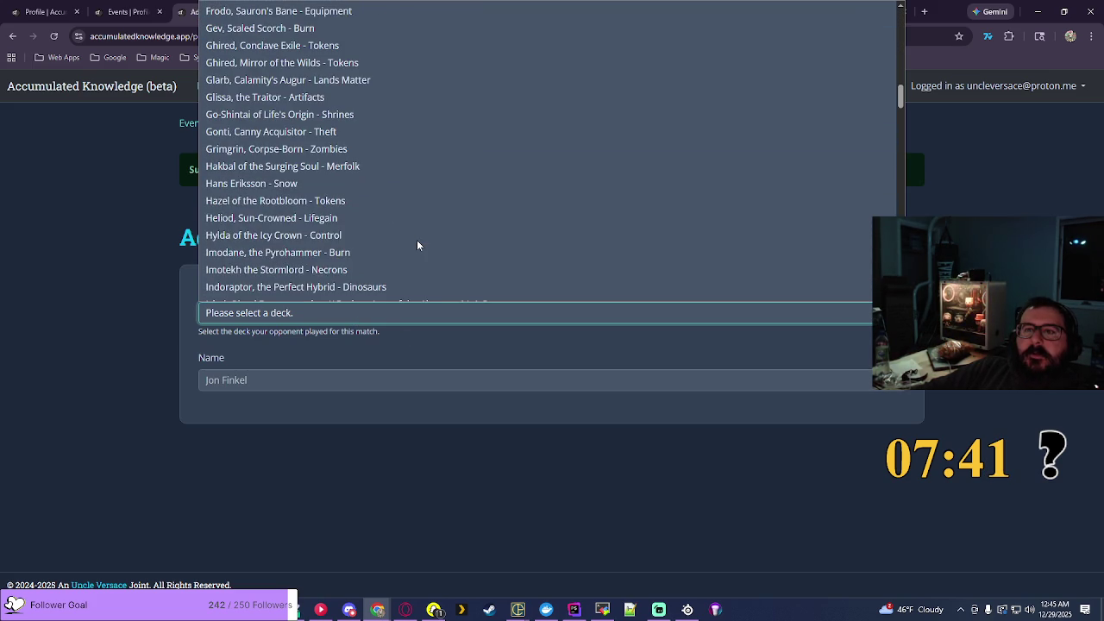
pyautogui.scroll(-3, 417, 241)
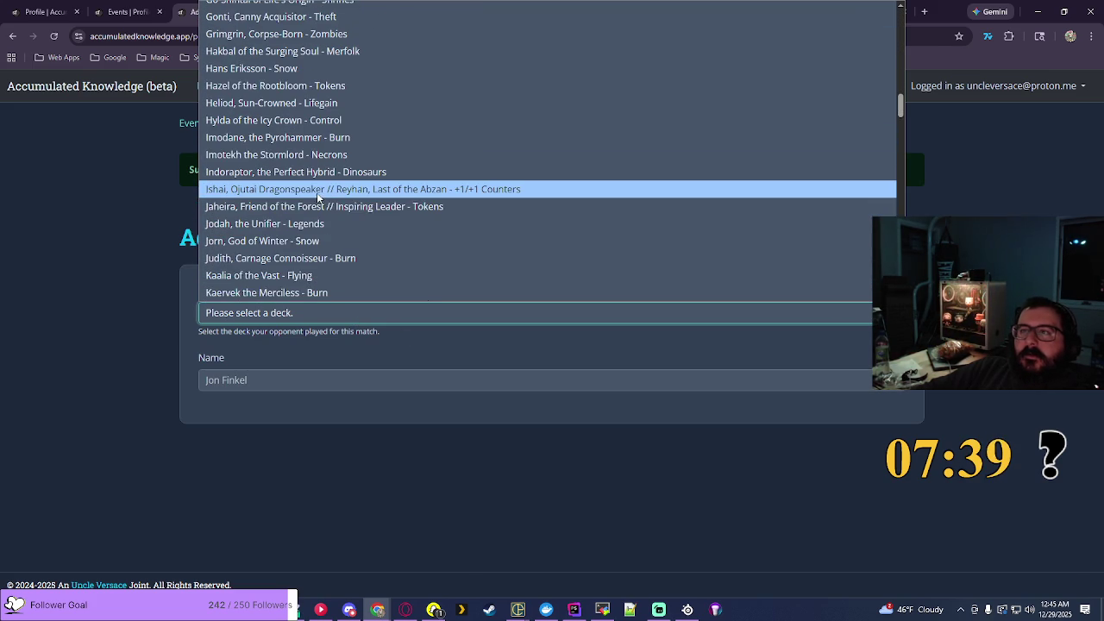
pyautogui.click(319, 192)
pyautogui.click(760, 274)
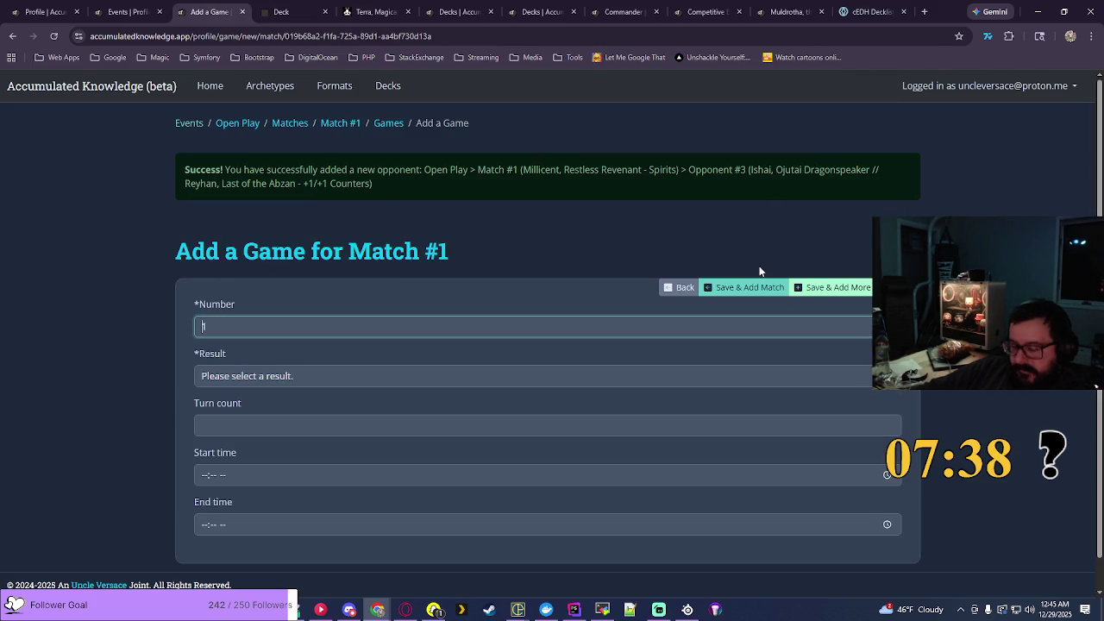
pyautogui.write('1')
# Step: Record game 1 as a 14-turn Loss won by Terra, Magical Adept - Sagas
pyautogui.click(257, 381)
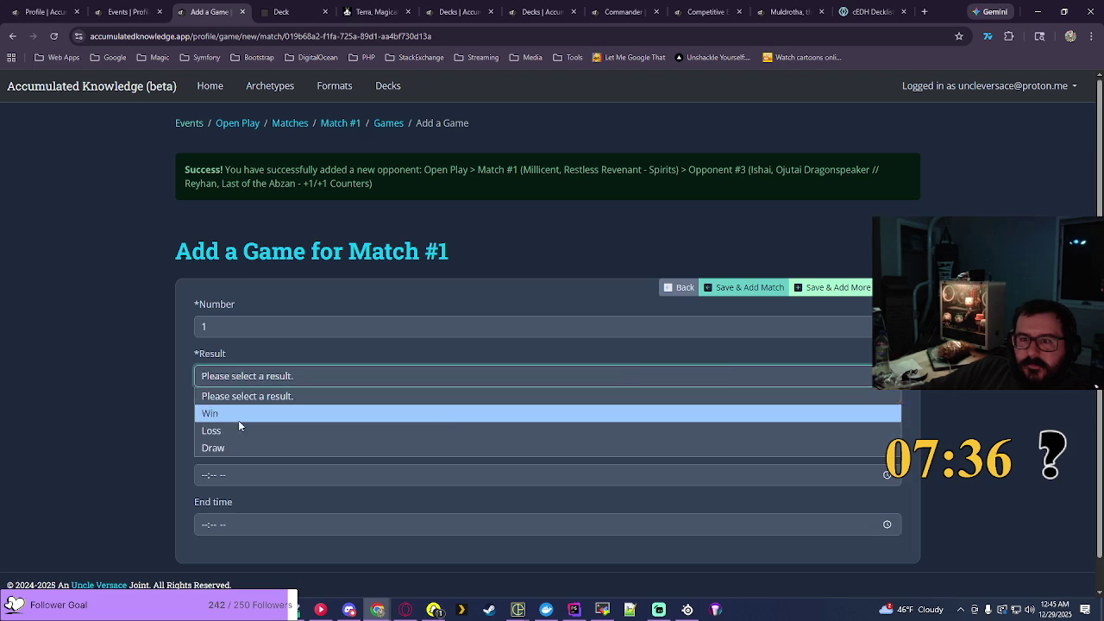
pyautogui.click(248, 429)
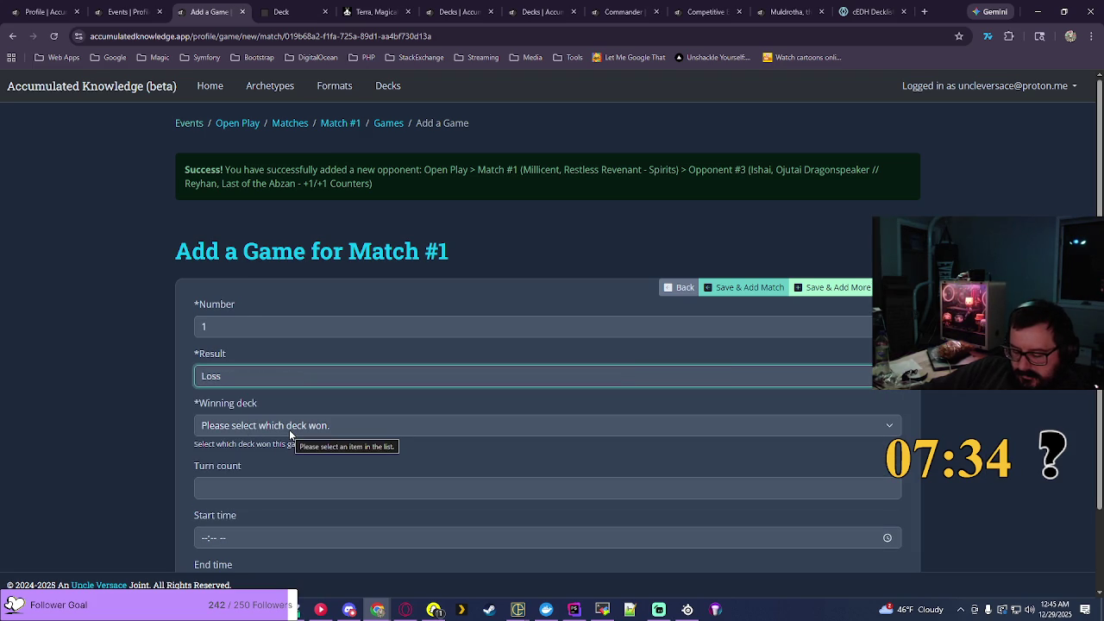
pyautogui.click(289, 430)
pyautogui.click(286, 480)
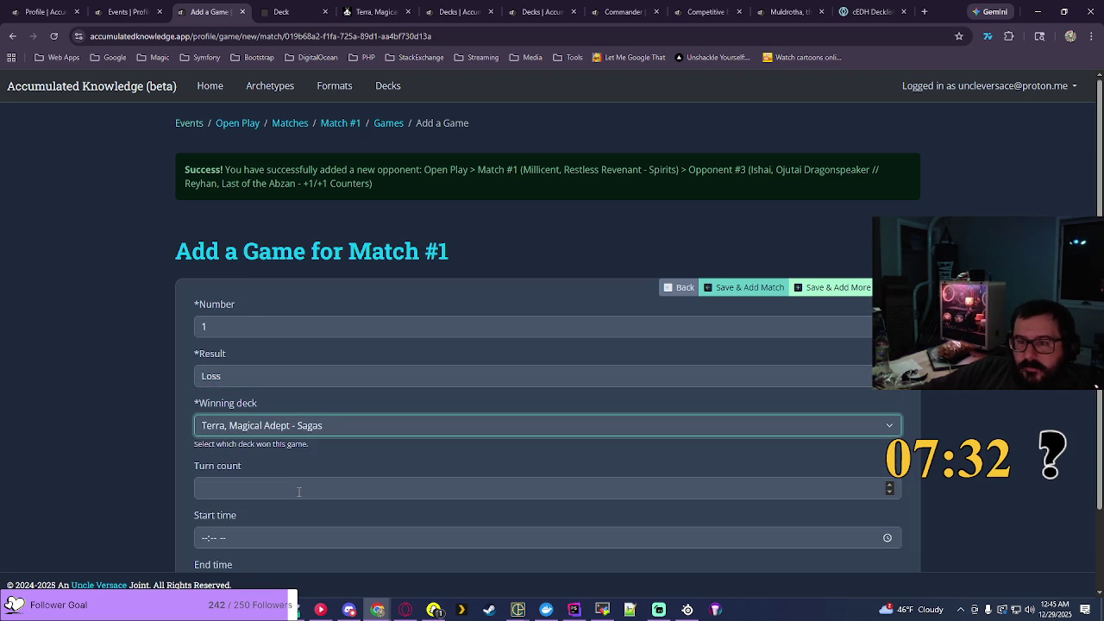
pyautogui.click(299, 489)
pyautogui.write('4')
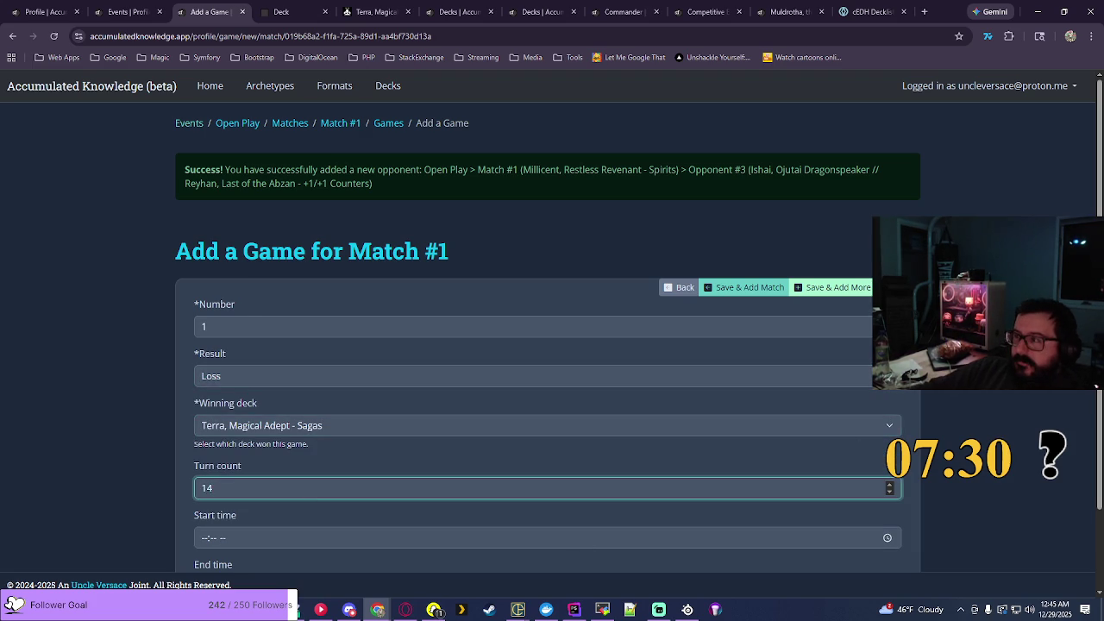
pyautogui.scroll(-1, 552, 345)
# Step: Set the game's start time to 05:09 PM
pyautogui.click(887, 443)
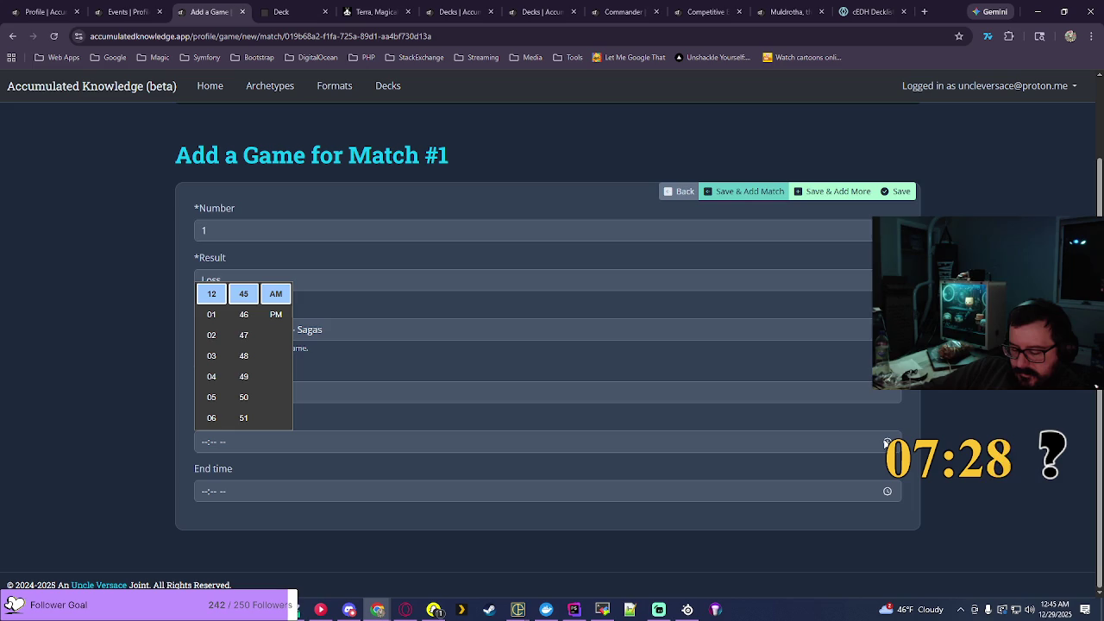
pyautogui.click(212, 397)
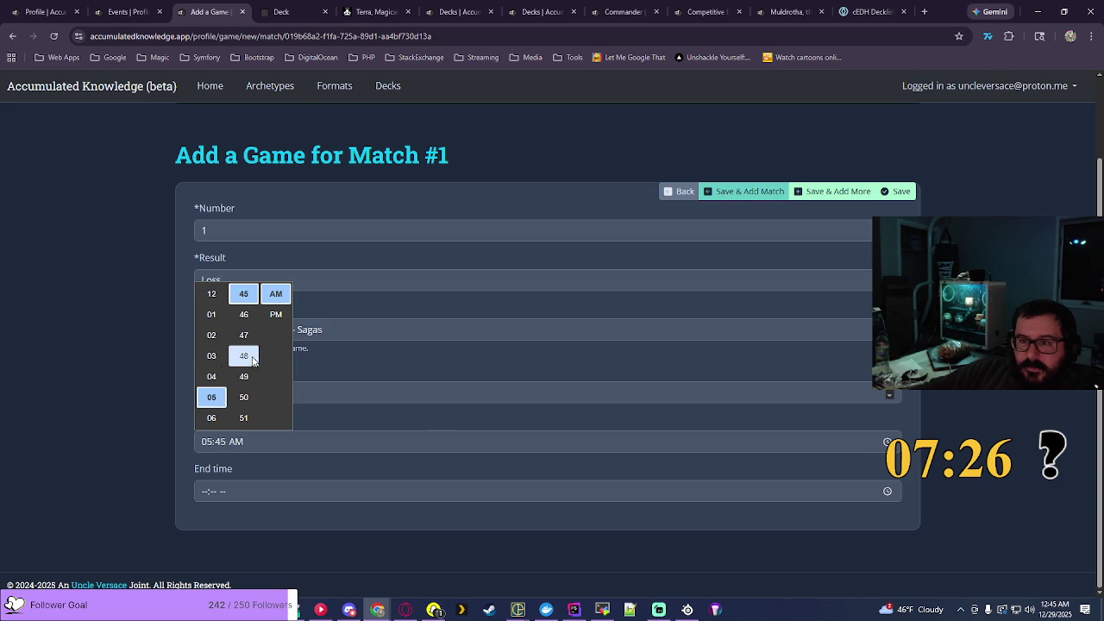
pyautogui.scroll(-1, 252, 356)
pyautogui.scroll(10, 251, 360)
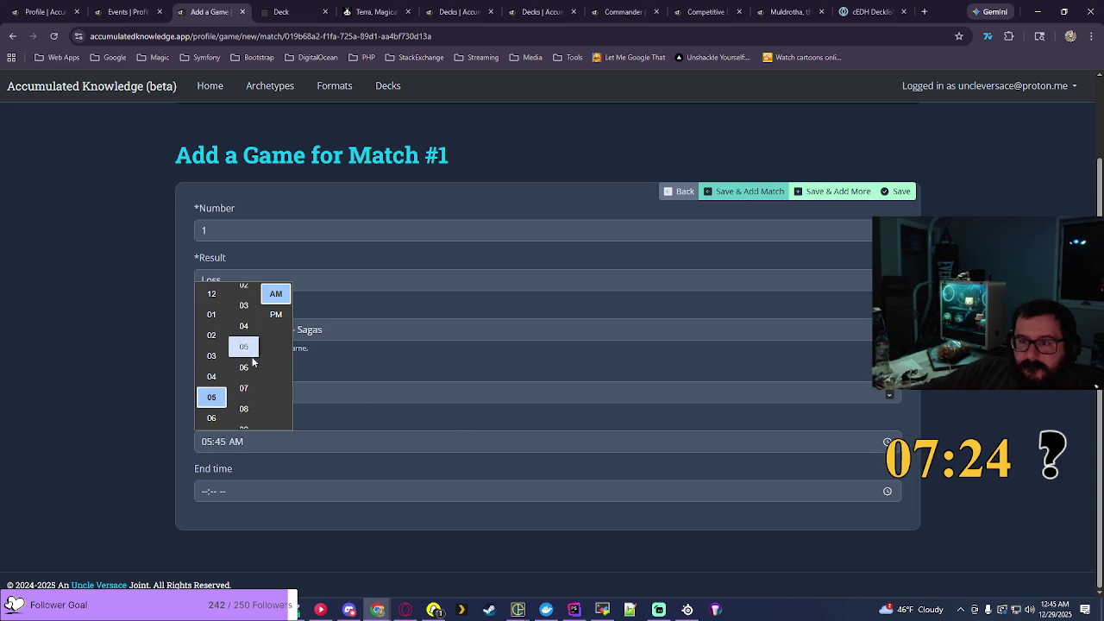
pyautogui.click(244, 341)
pyautogui.click(276, 314)
pyautogui.click(424, 380)
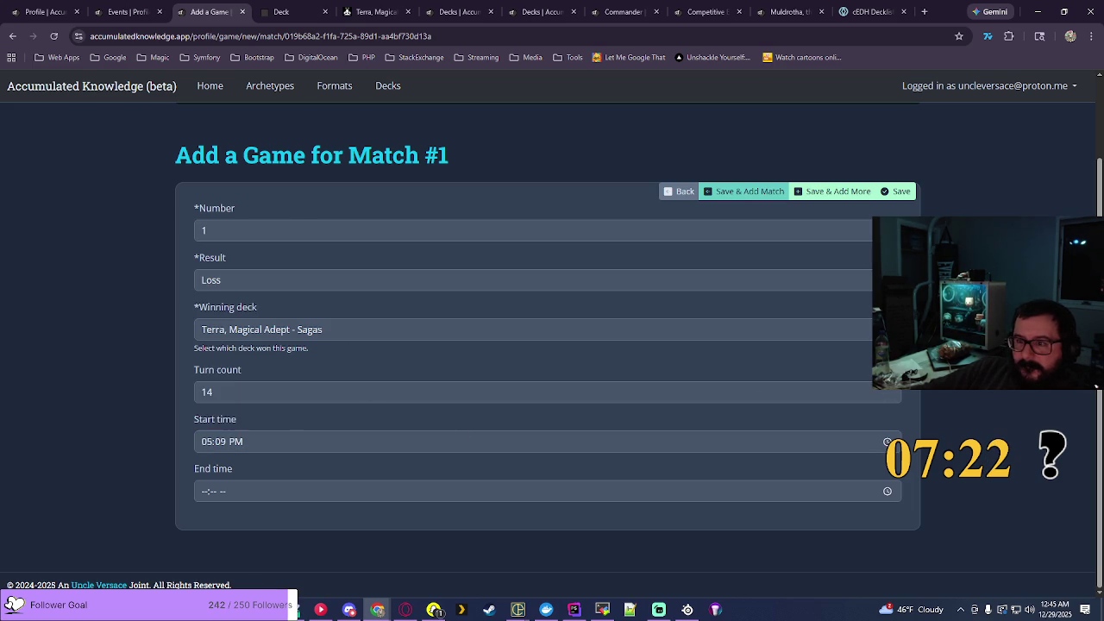
# Step: Set the end time to 06:34 PM, then save and add another match
pyautogui.click(886, 492)
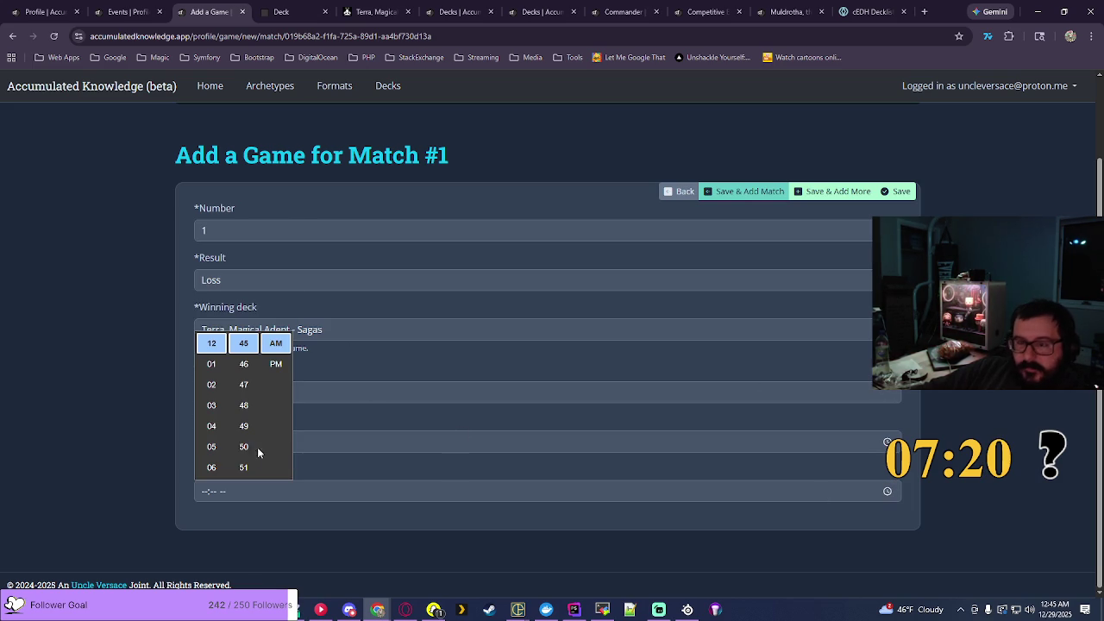
pyautogui.click(211, 467)
pyautogui.scroll(5, 246, 414)
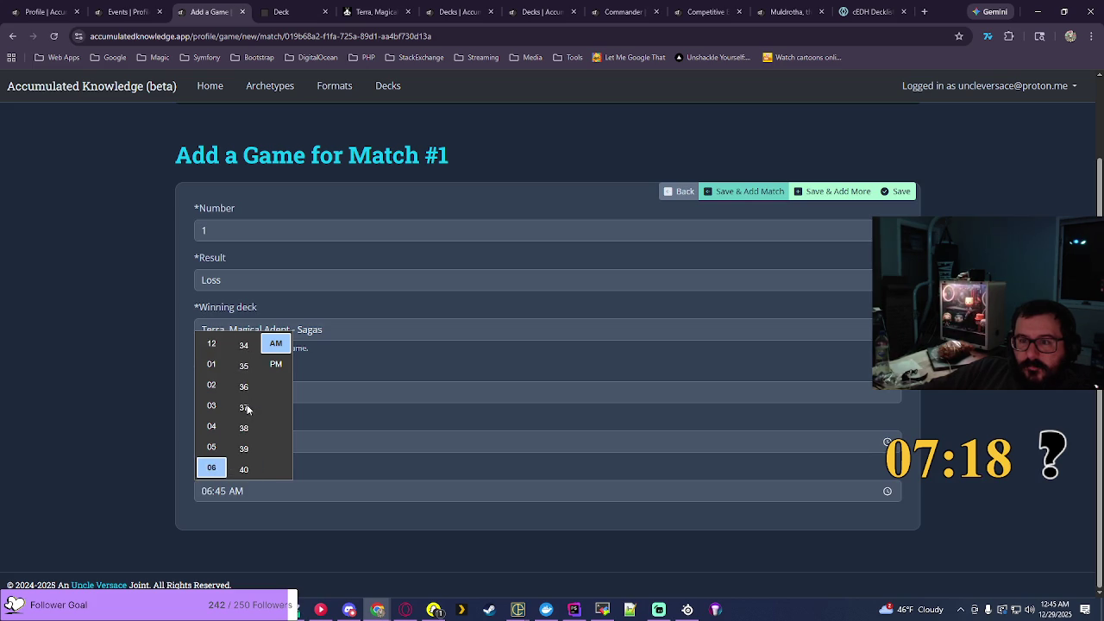
pyautogui.scroll(1, 246, 388)
pyautogui.click(244, 343)
pyautogui.click(276, 364)
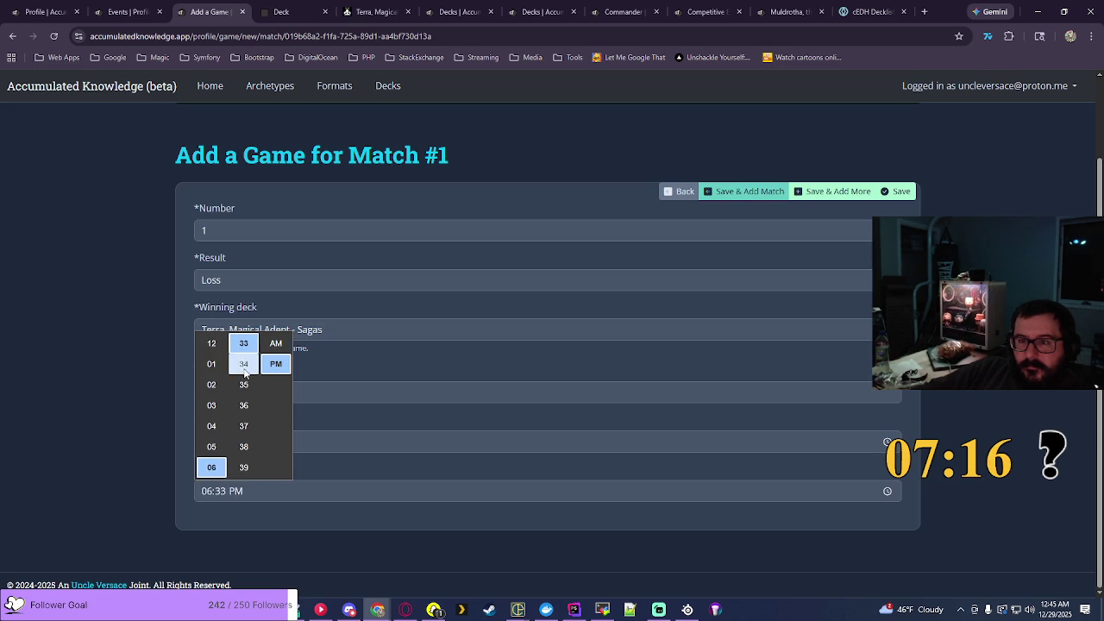
pyautogui.click(244, 364)
pyautogui.press('Return')
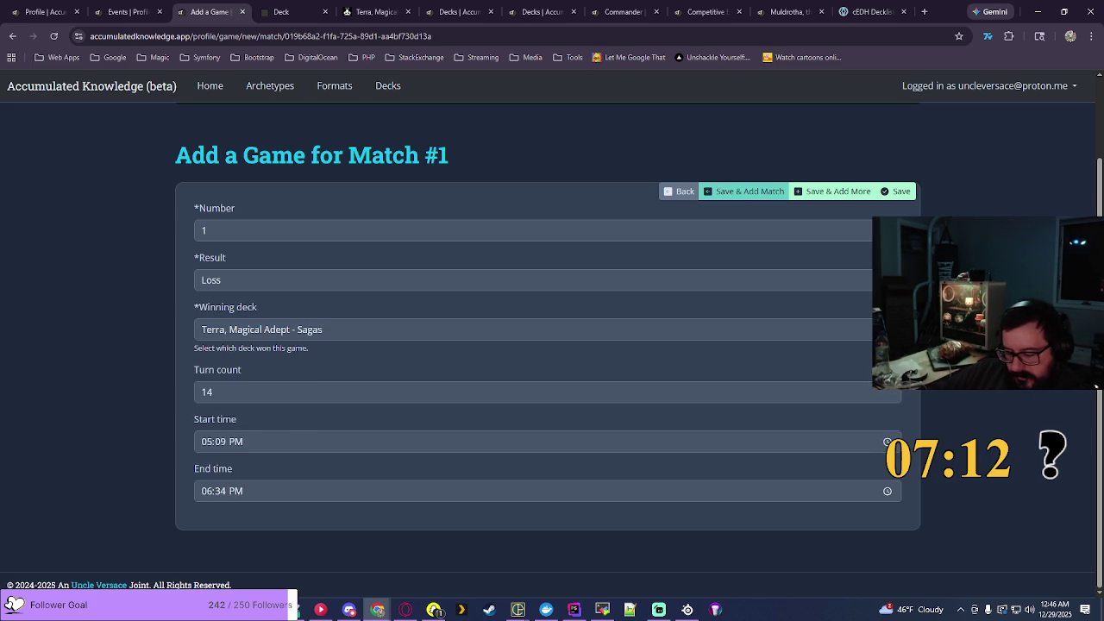
pyautogui.click(753, 193)
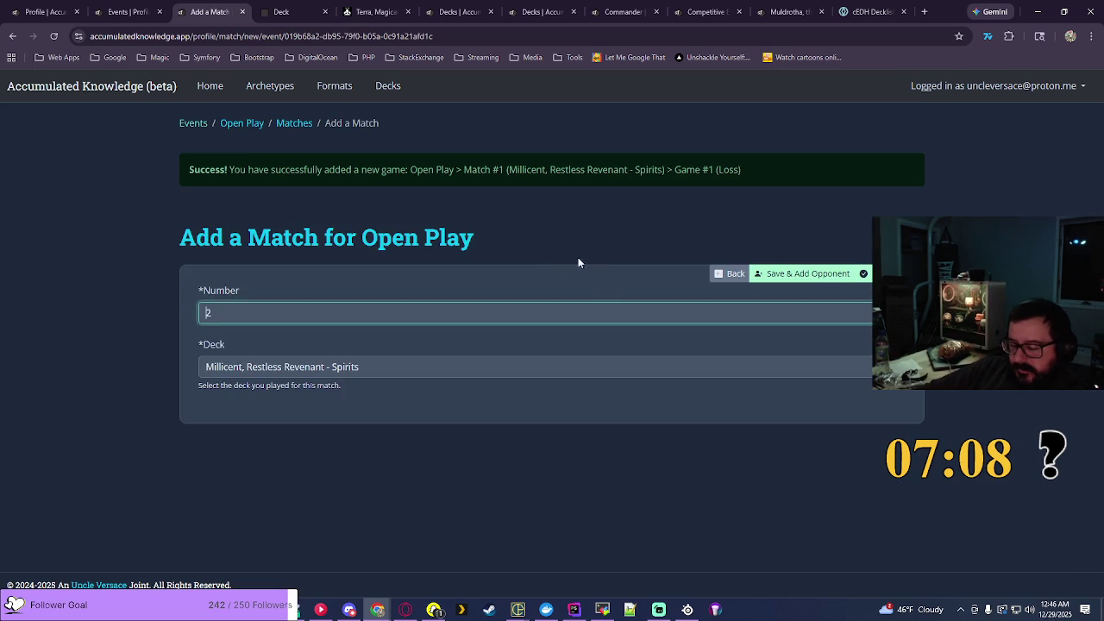
# Step: Save Match #2 with the Nicol Bolas, the Ravager - Planeswalkers deck
pyautogui.click(432, 367)
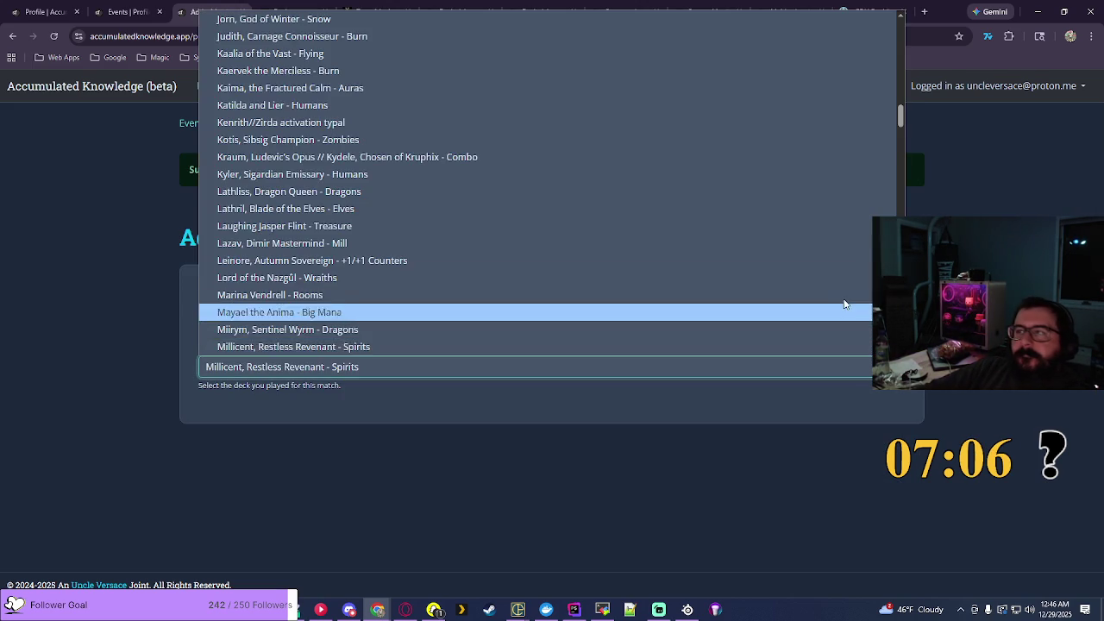
pyautogui.scroll(-5, 447, 273)
pyautogui.scroll(-3, 447, 272)
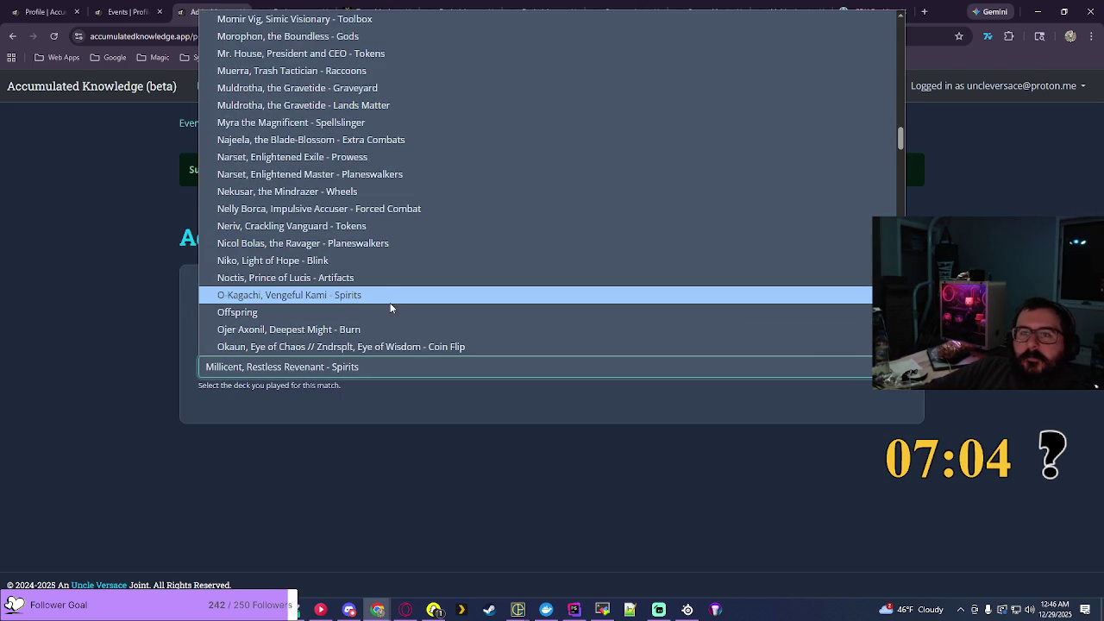
pyautogui.click(277, 247)
pyautogui.click(815, 283)
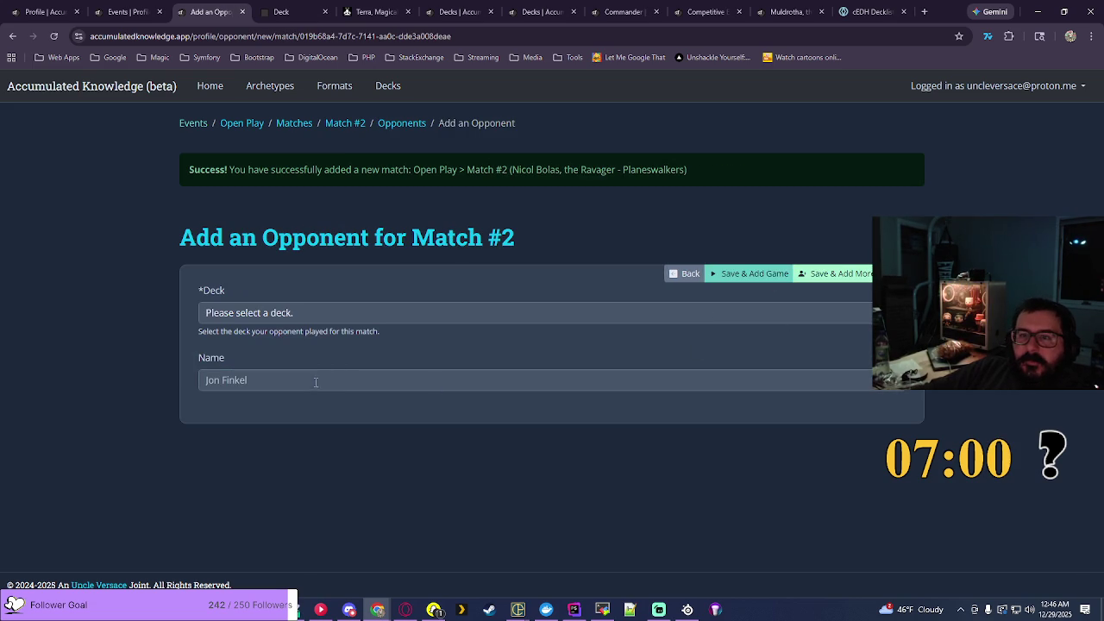
# Step: Add an Arcades, the Strategist - Toughness Matters opponent, then browse the opponent decks without choosing
pyautogui.click(319, 313)
pyautogui.click(280, 207)
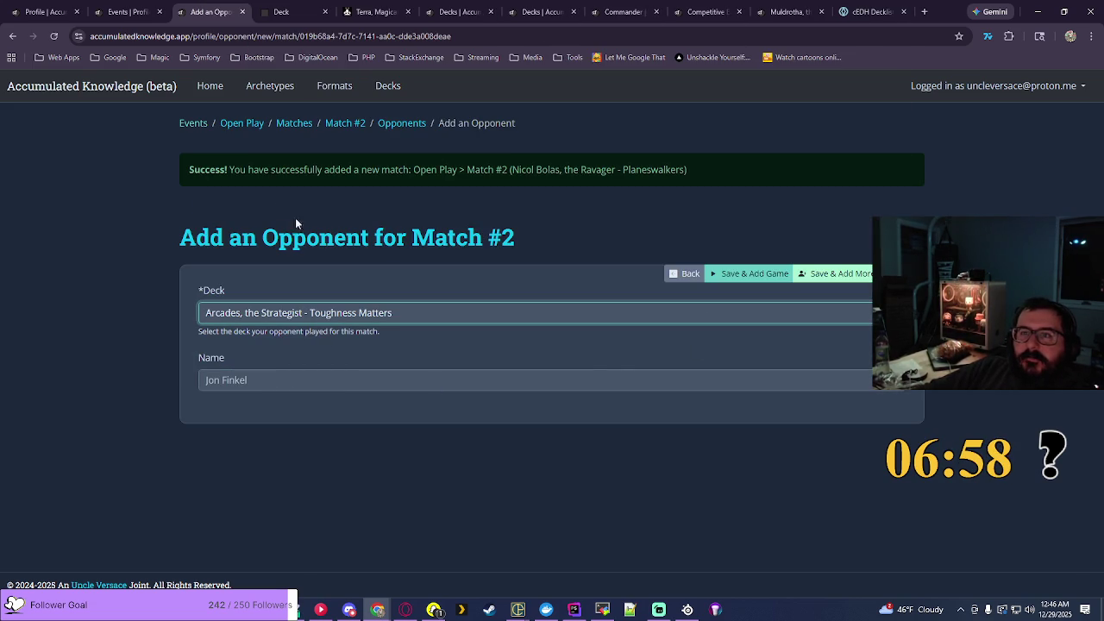
pyautogui.click(830, 274)
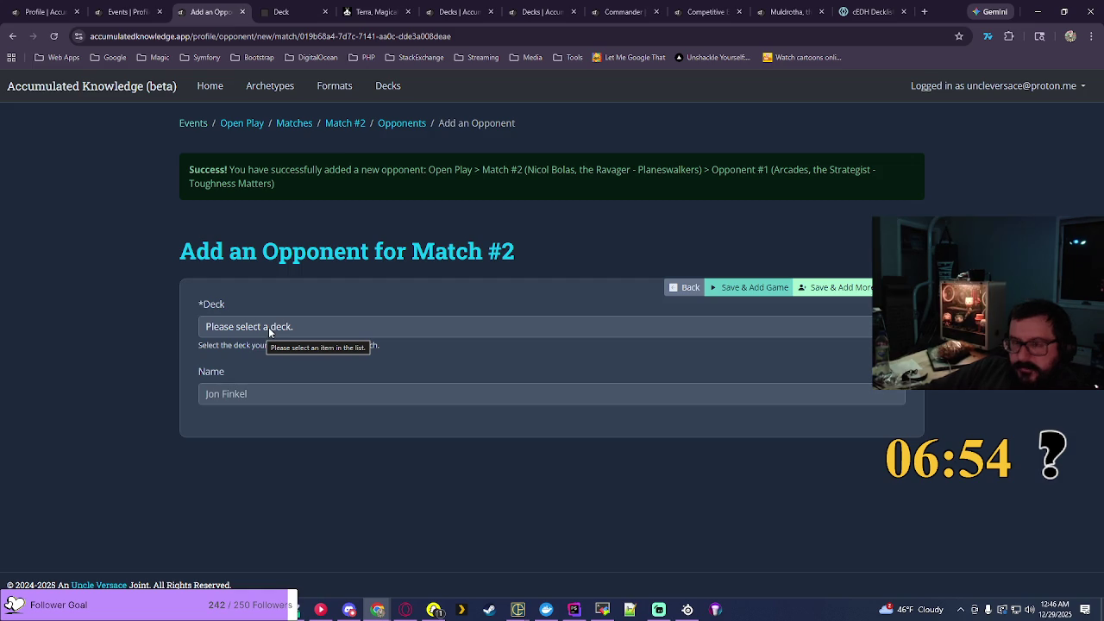
pyautogui.click(269, 327)
pyautogui.scroll(-20, 472, 179)
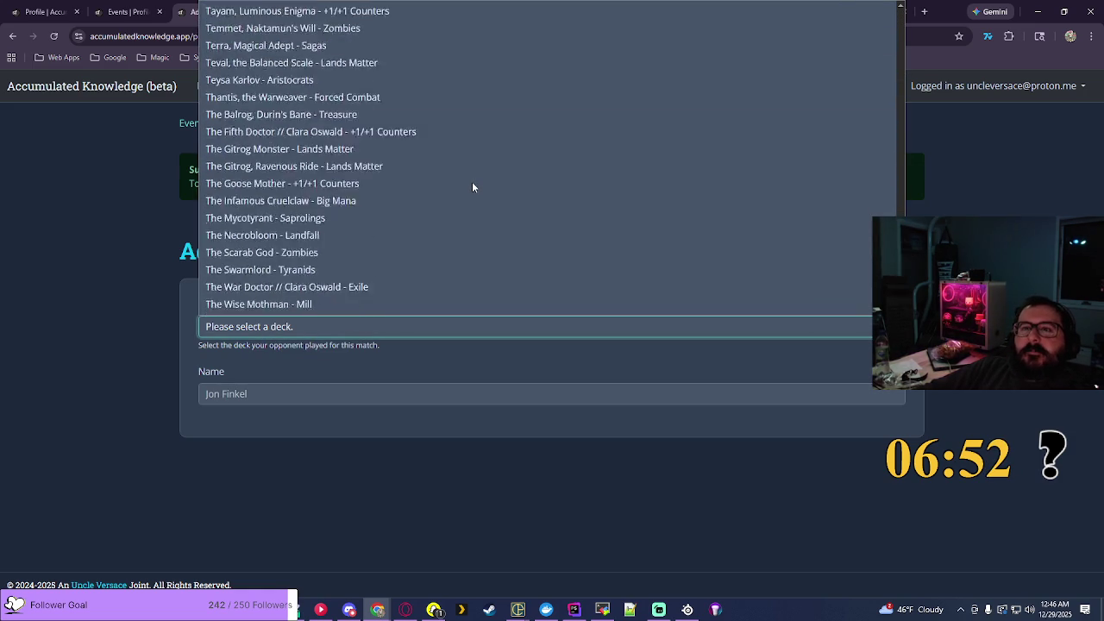
pyautogui.scroll(-5, 472, 185)
pyautogui.scroll(3, 472, 185)
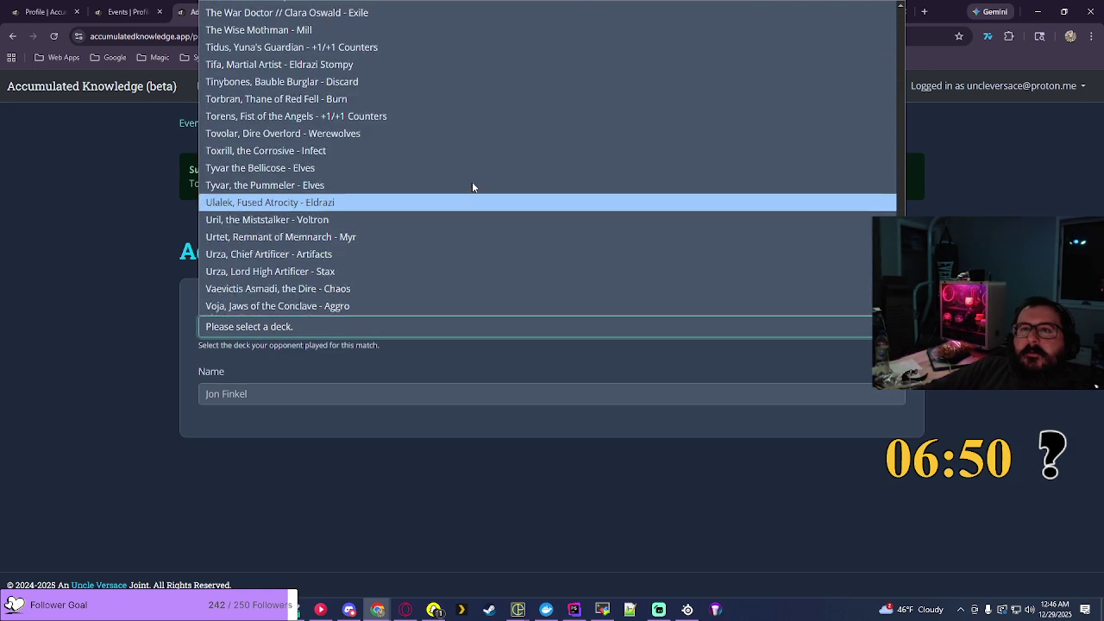
pyautogui.scroll(1, 472, 186)
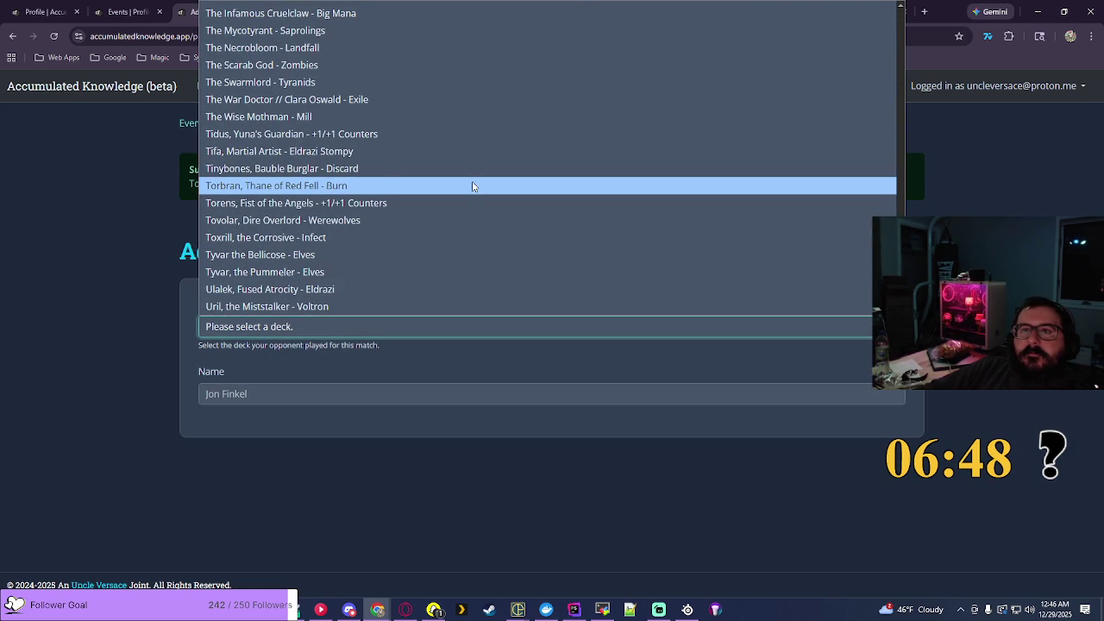
pyautogui.click(375, 11)
# Step: Search EDHREC for 'the wander' and open The Wandering Minstrel commander page
pyautogui.click(376, 11)
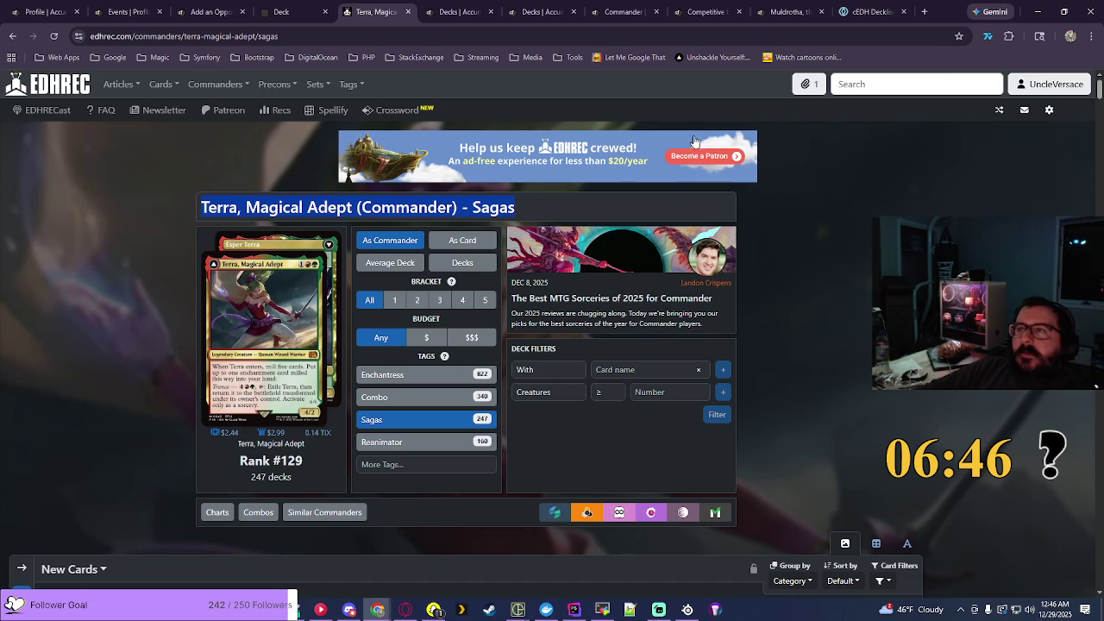
pyautogui.click(954, 83)
pyautogui.write('the wande')
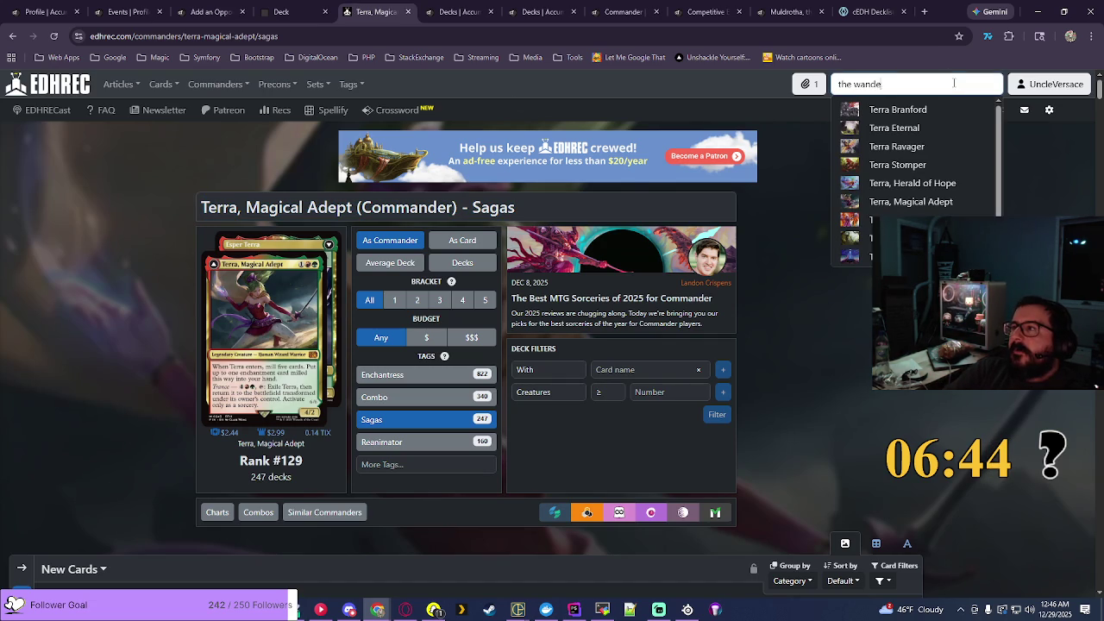
pyautogui.write('r')
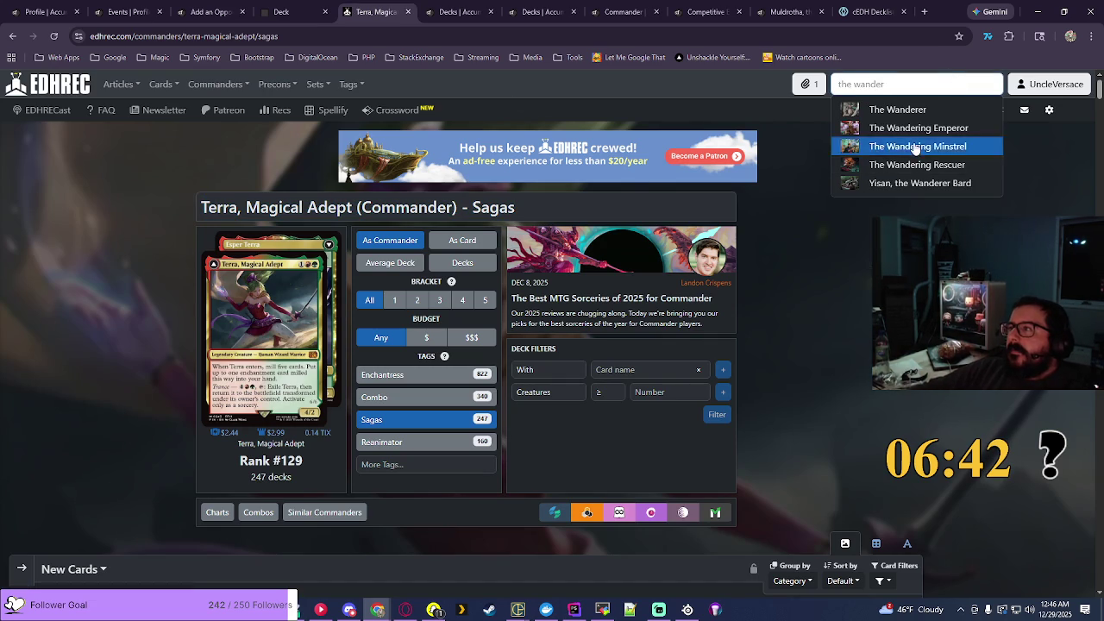
pyautogui.click(912, 146)
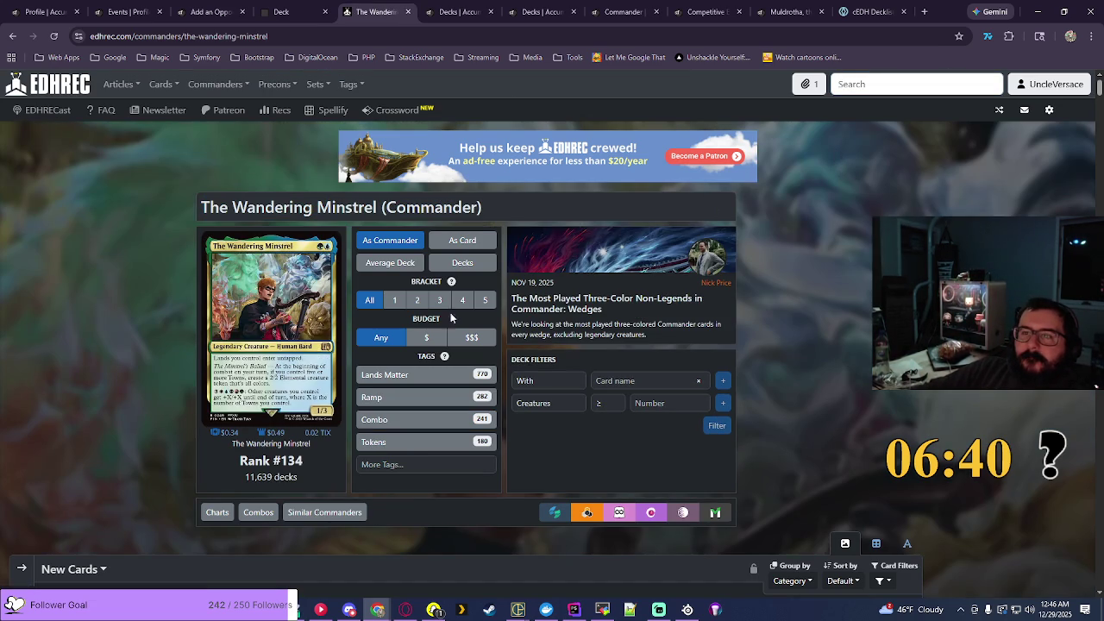
# Step: Filter the page to Lands Matter and copy its title
pyautogui.click(385, 375)
pyautogui.moveTo(201, 207); pyautogui.dragTo(582, 211)
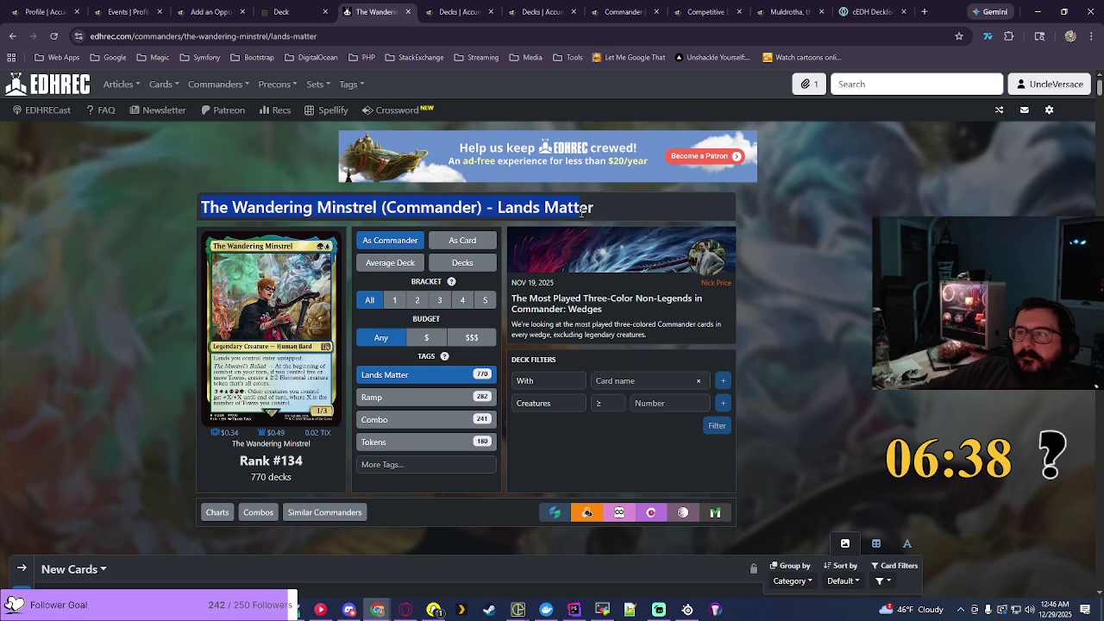
pyautogui.click(543, 12)
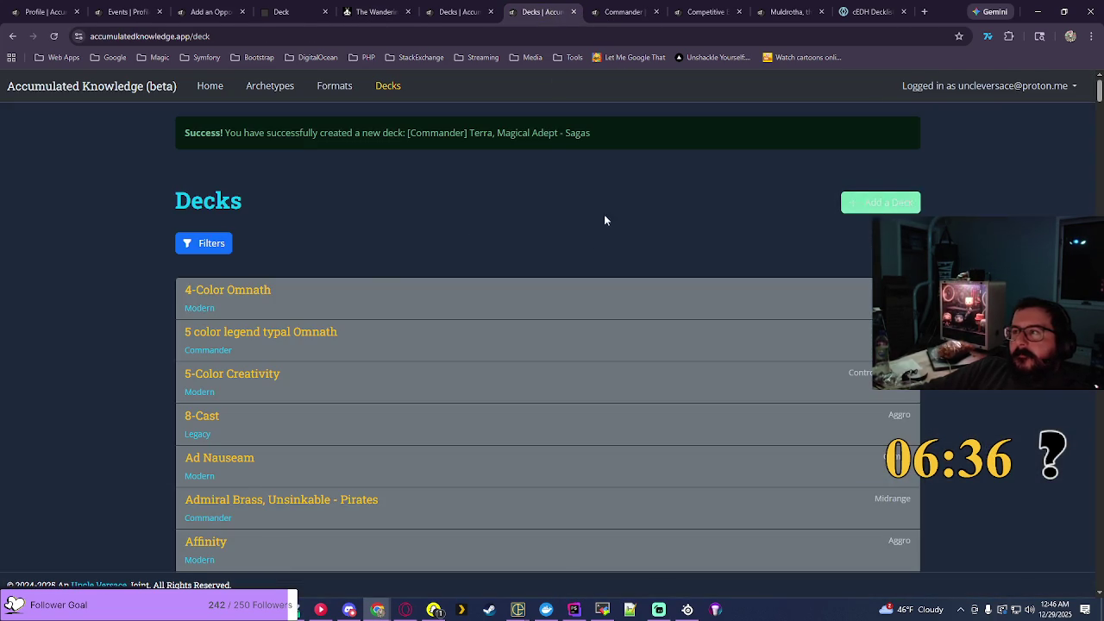
# Step: Add a Midrange Commander deck named 'The Wandering Minstrel - Lands Matter', trimming '(Commander)' from the pasted title
pyautogui.click(880, 202)
pyautogui.click(218, 249)
pyautogui.click(241, 313)
pyautogui.click(242, 373)
pyautogui.click(242, 371)
pyautogui.write('The Wandering Minstrel (Commander) - Lands Matter')
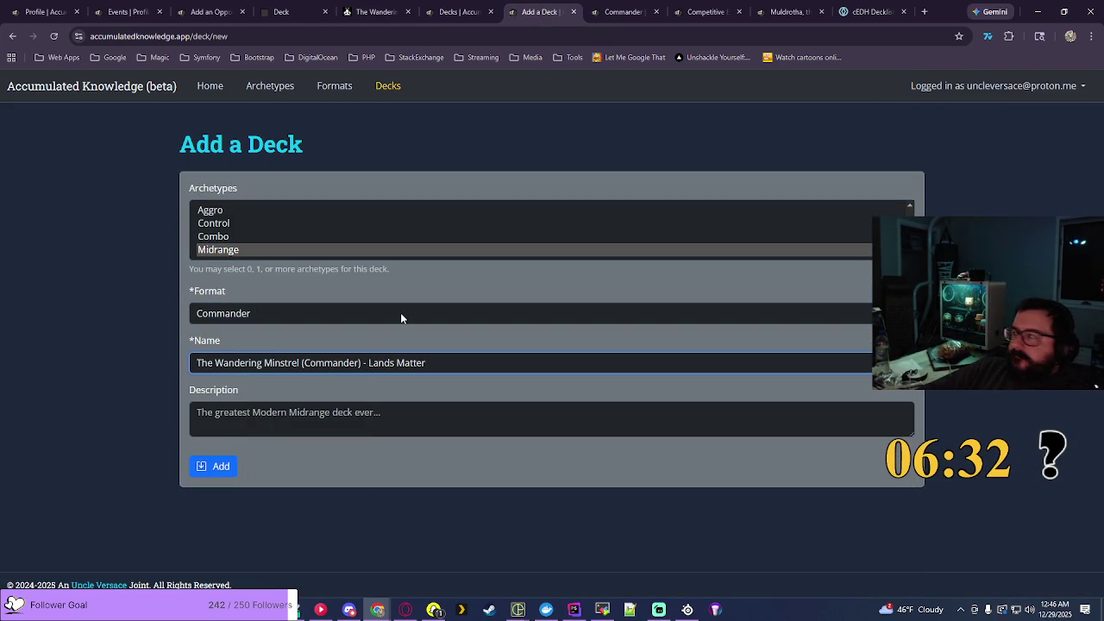
pyautogui.press('Left')
pyautogui.press('Left')
pyautogui.press('Left')
pyautogui.press('BackSpace')
pyautogui.press('BackSpace')
pyautogui.press('BackSpace')
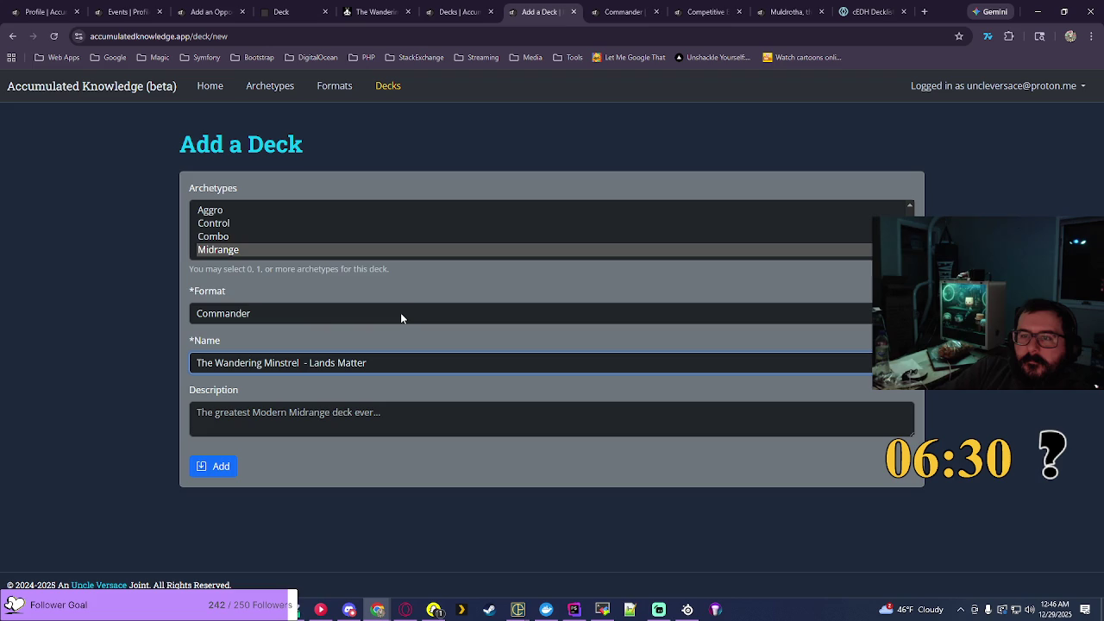
pyautogui.press('BackSpace')
pyautogui.click(227, 465)
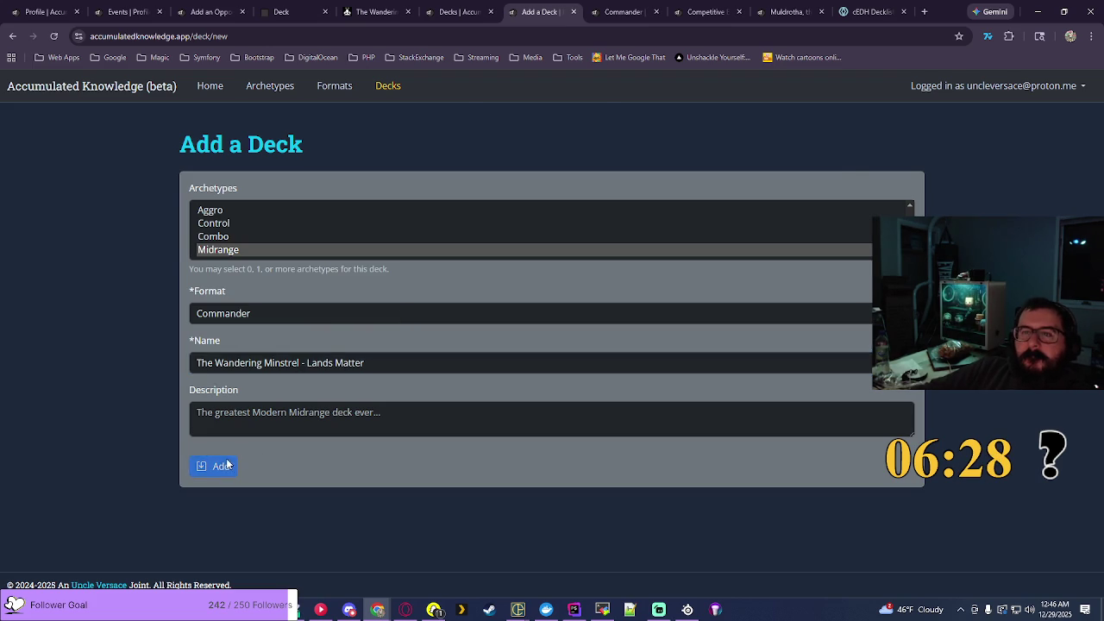
# Step: Add a Match #2 opponent playing The Wandering Minstrel - Lands Matter
pyautogui.click(211, 11)
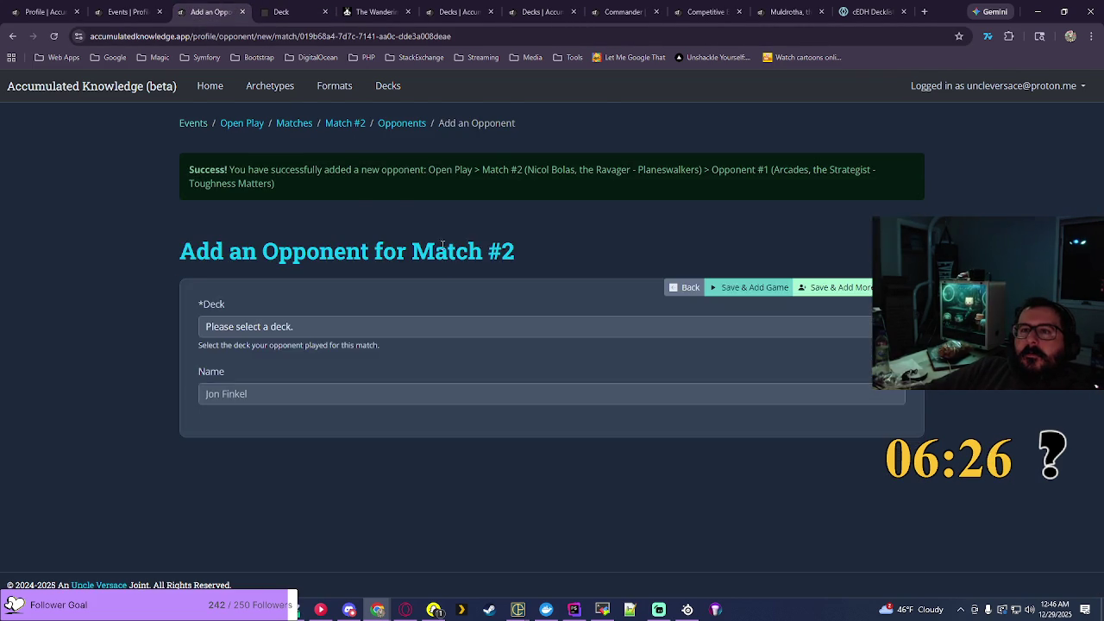
pyautogui.click(431, 258)
pyautogui.scroll(-20, 454, 401)
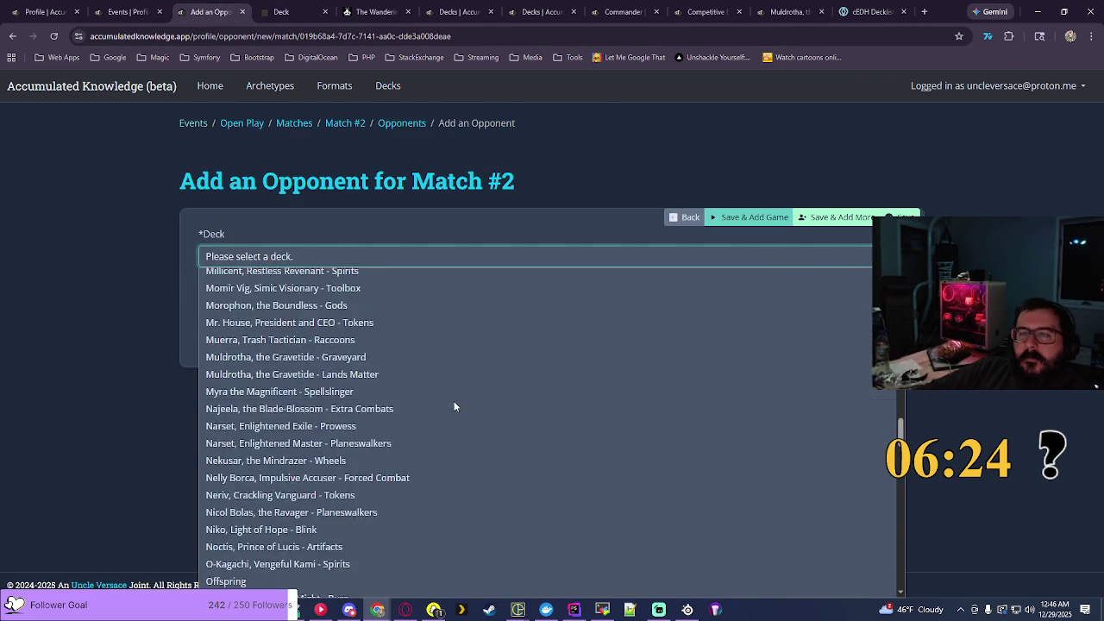
pyautogui.scroll(3, 454, 402)
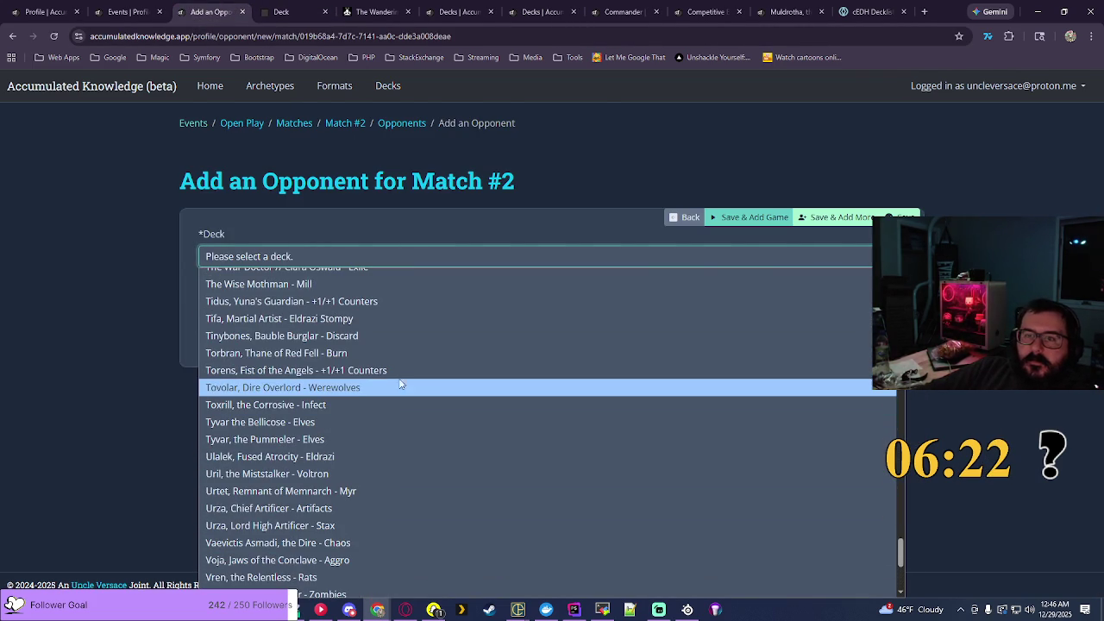
pyautogui.scroll(2, 265, 338)
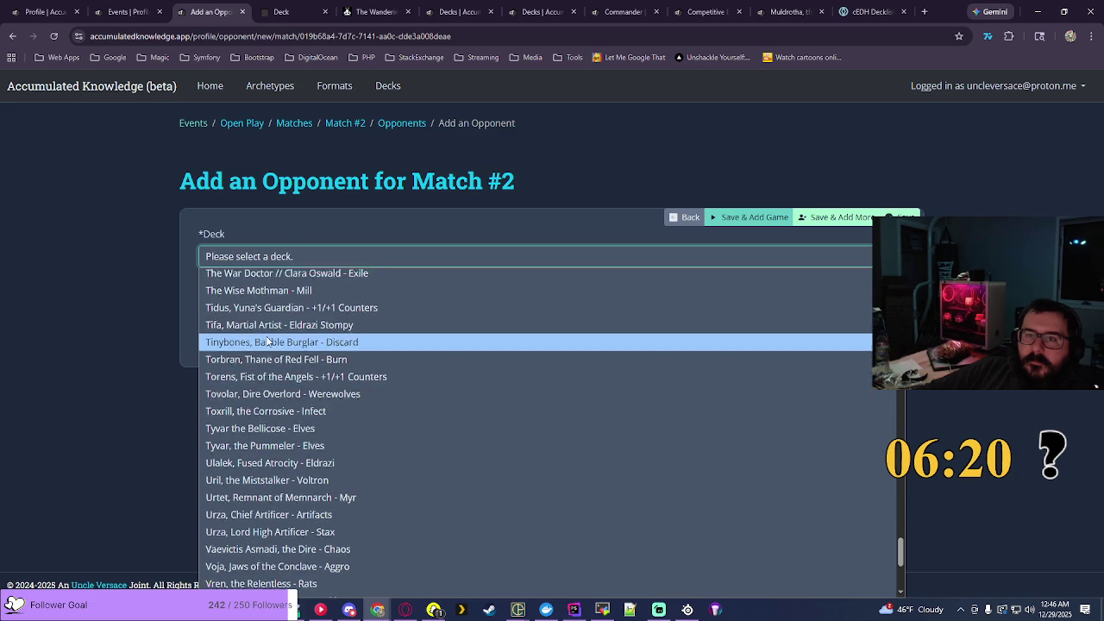
pyautogui.click(277, 364)
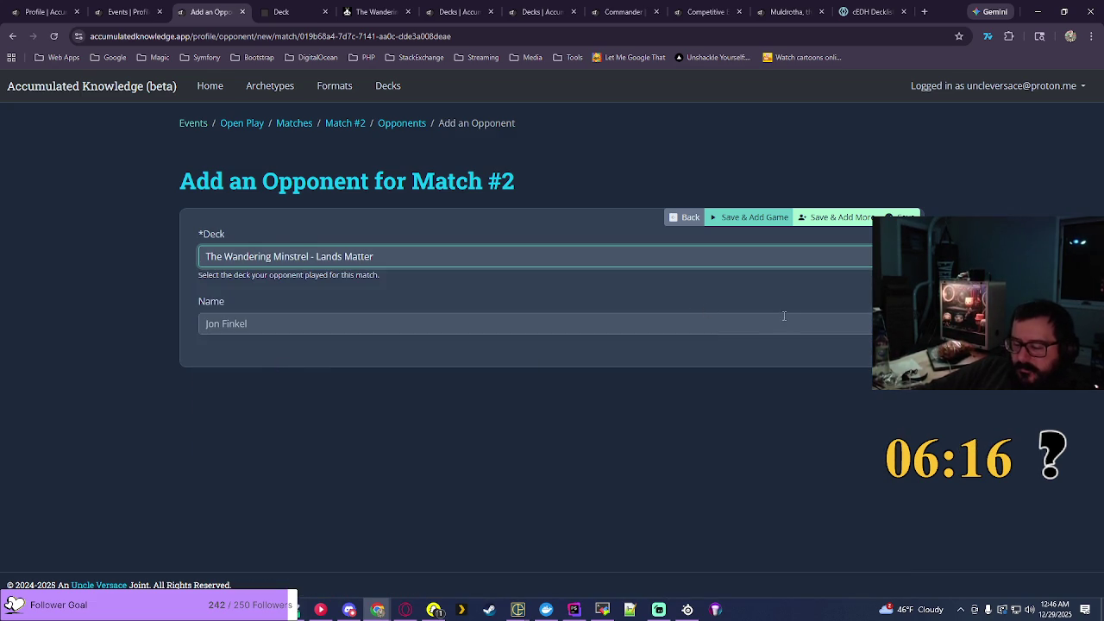
pyautogui.click(823, 218)
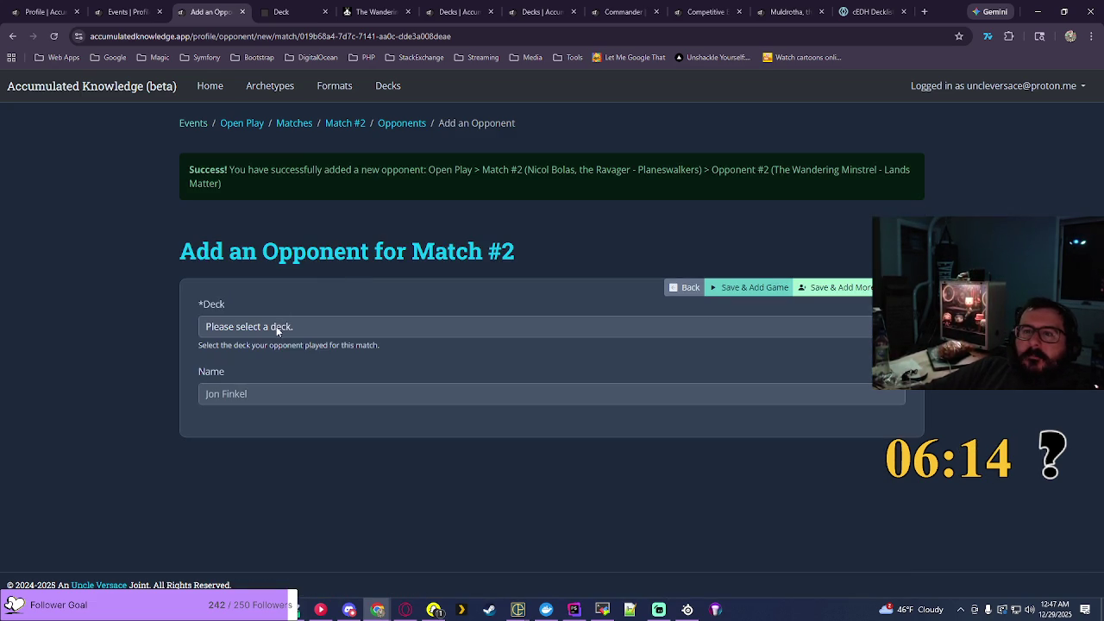
# Step: Add another opponent playing Bello, Bard of the Brambles - Enchantress
pyautogui.click(279, 328)
pyautogui.scroll(-8, 259, 228)
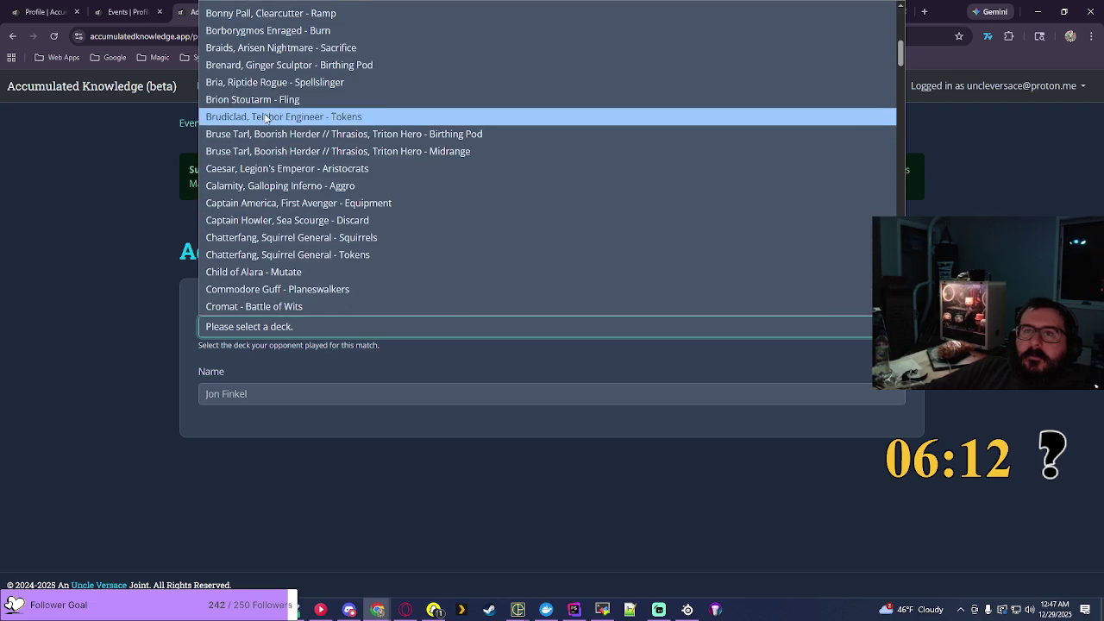
pyautogui.scroll(3, 252, 69)
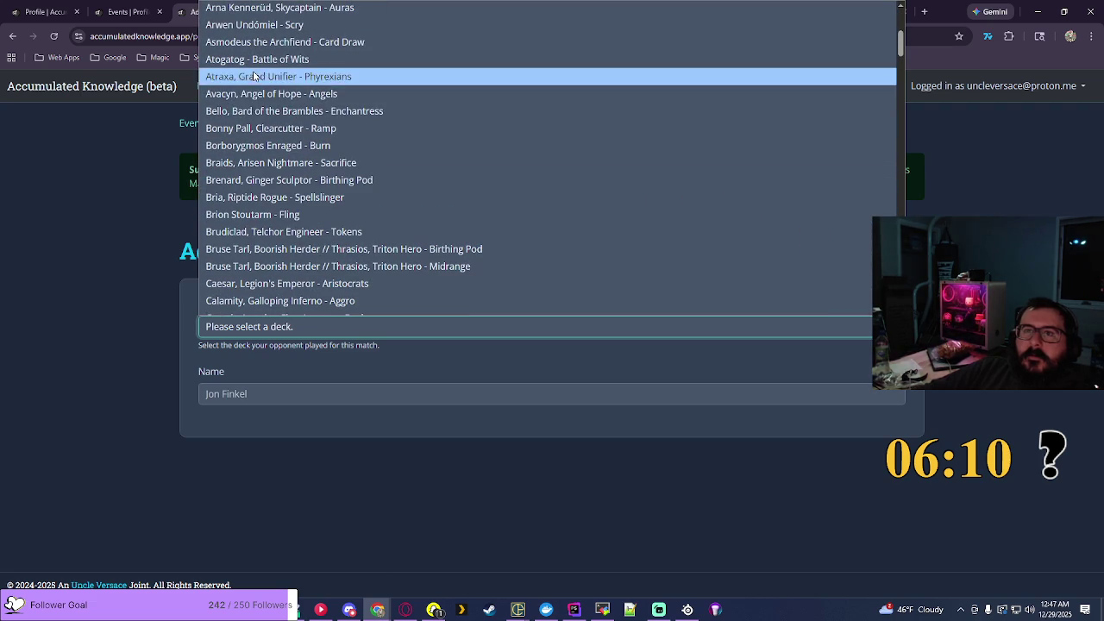
pyautogui.click(247, 111)
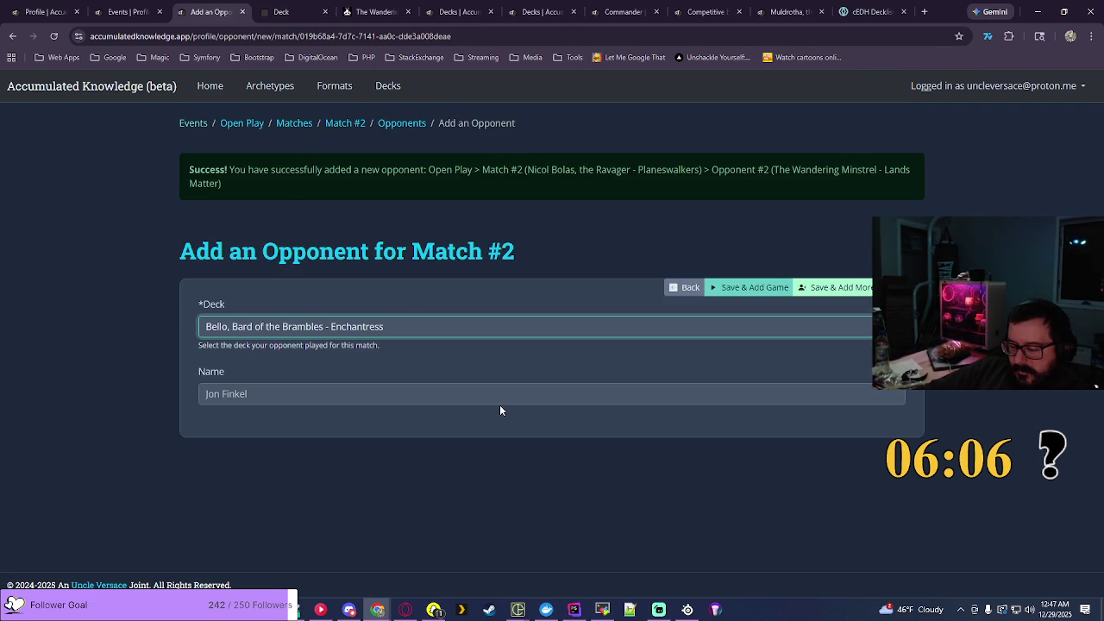
pyautogui.click(748, 288)
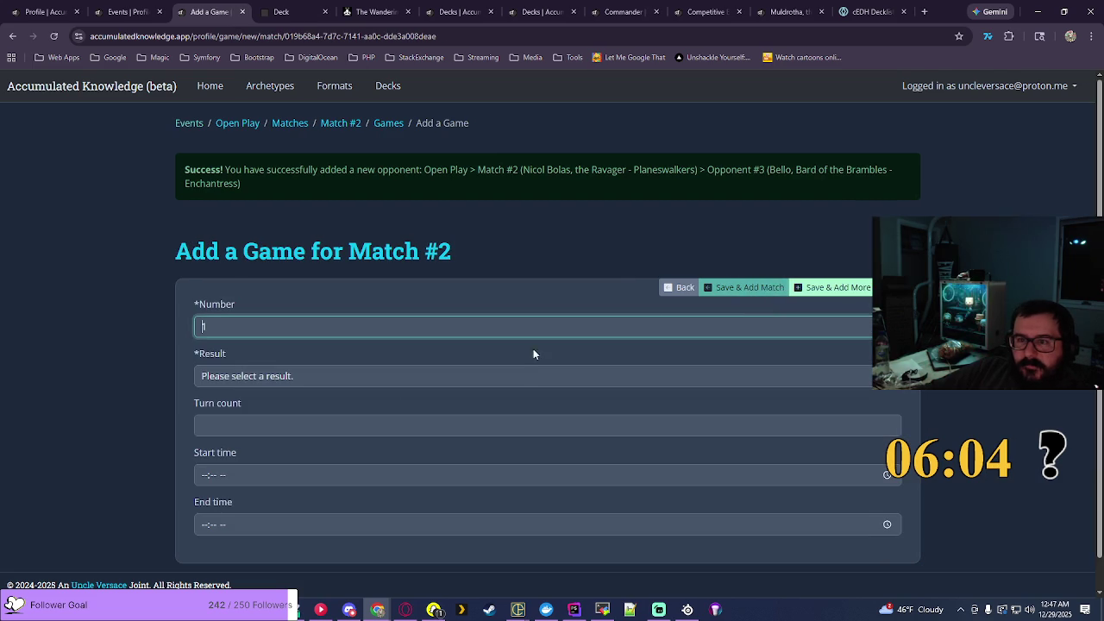
pyautogui.write('1')
# Step: Record Game 1 as a Loss with Bello's Enchantress deck winning in 13 turns
pyautogui.click(219, 379)
pyautogui.click(255, 432)
pyautogui.click(275, 427)
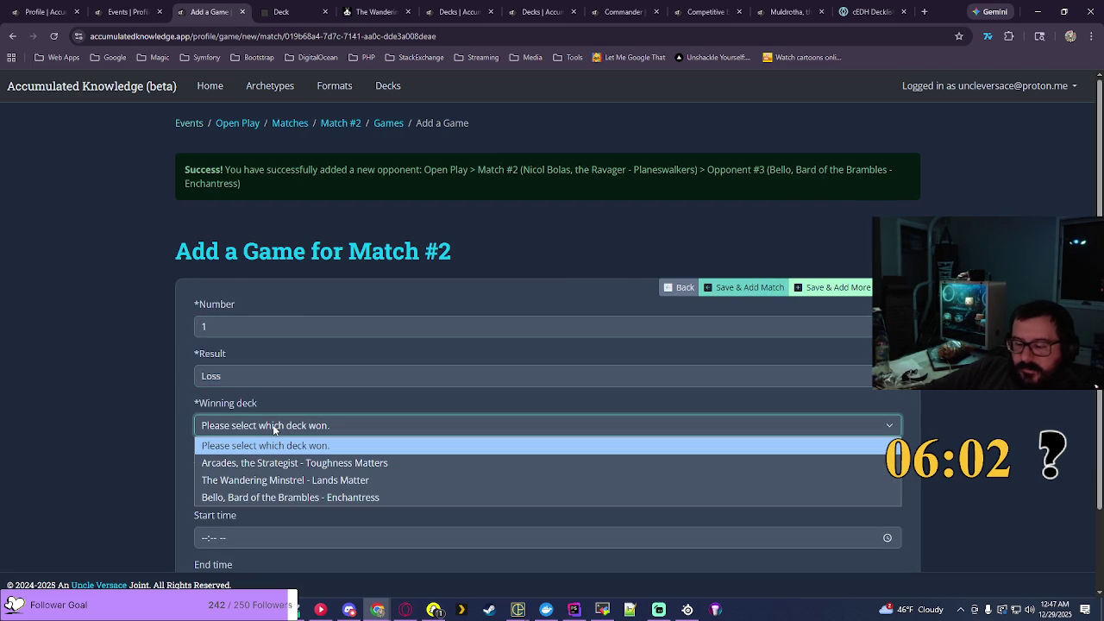
pyautogui.click(272, 497)
pyautogui.scroll(-1, 516, 452)
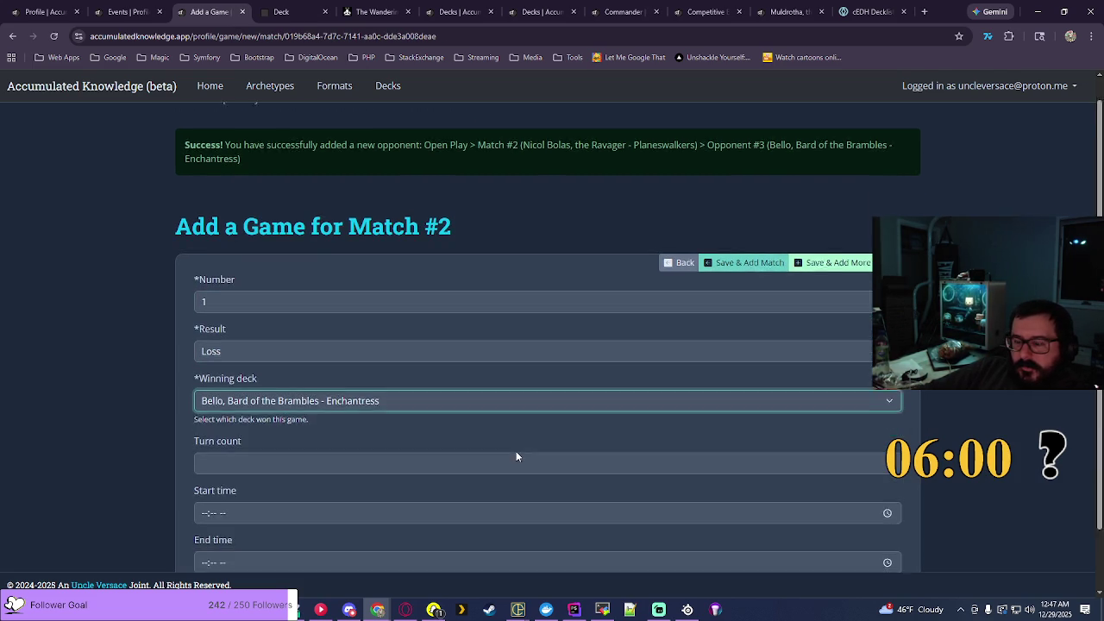
pyautogui.click(350, 429)
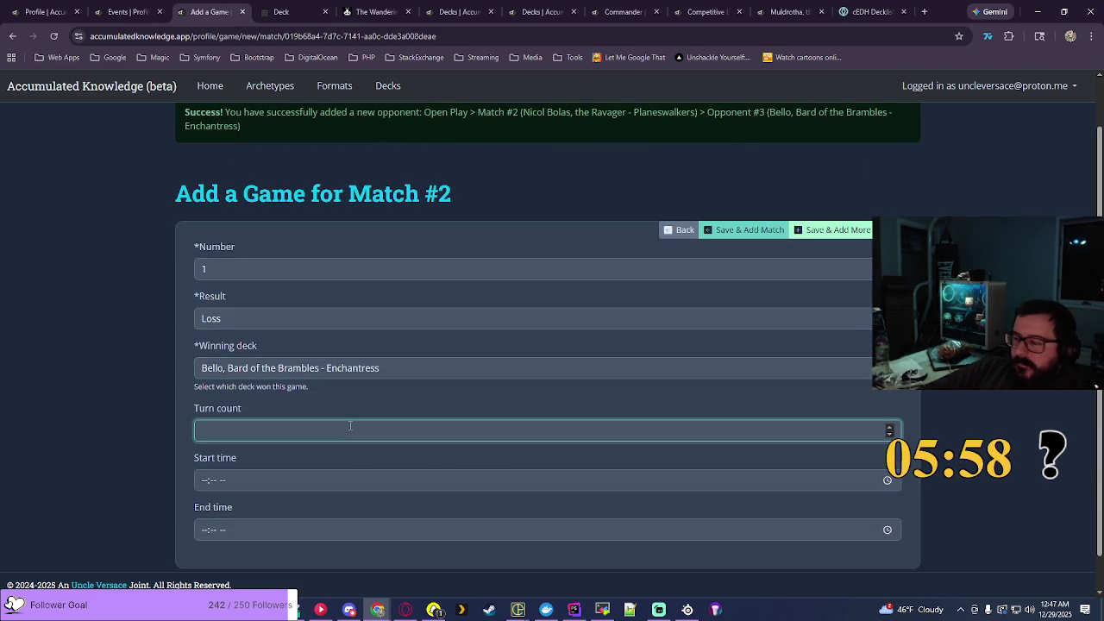
pyautogui.write('13')
# Step: Set the game's start time to 06:38 PM
pyautogui.click(887, 481)
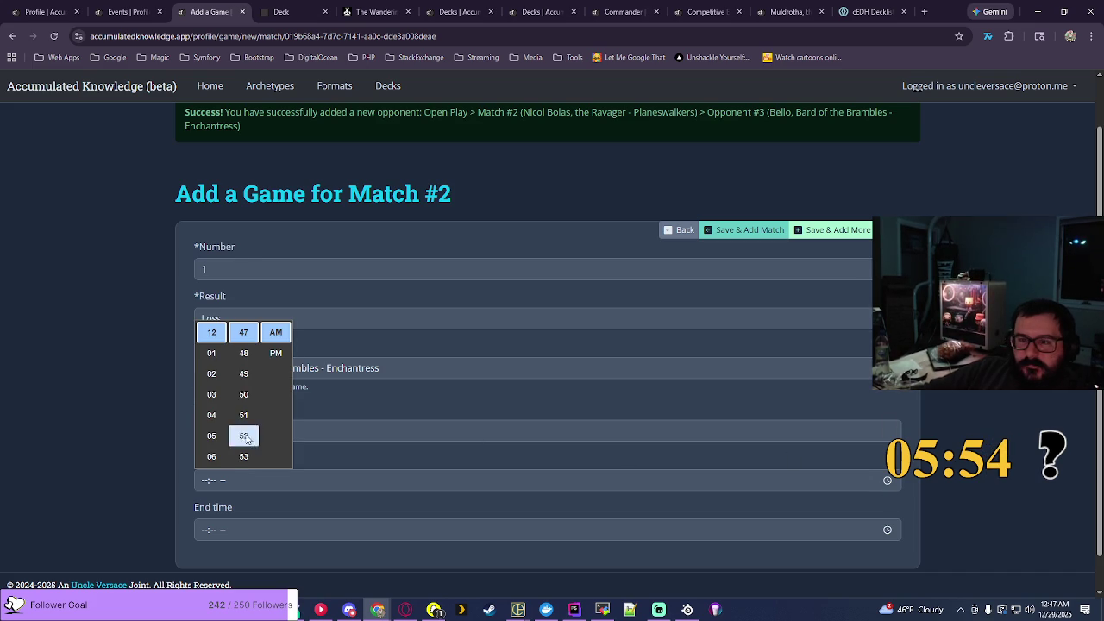
pyautogui.click(212, 457)
pyautogui.scroll(4, 246, 397)
pyautogui.scroll(1, 248, 384)
pyautogui.click(244, 373)
pyautogui.click(276, 353)
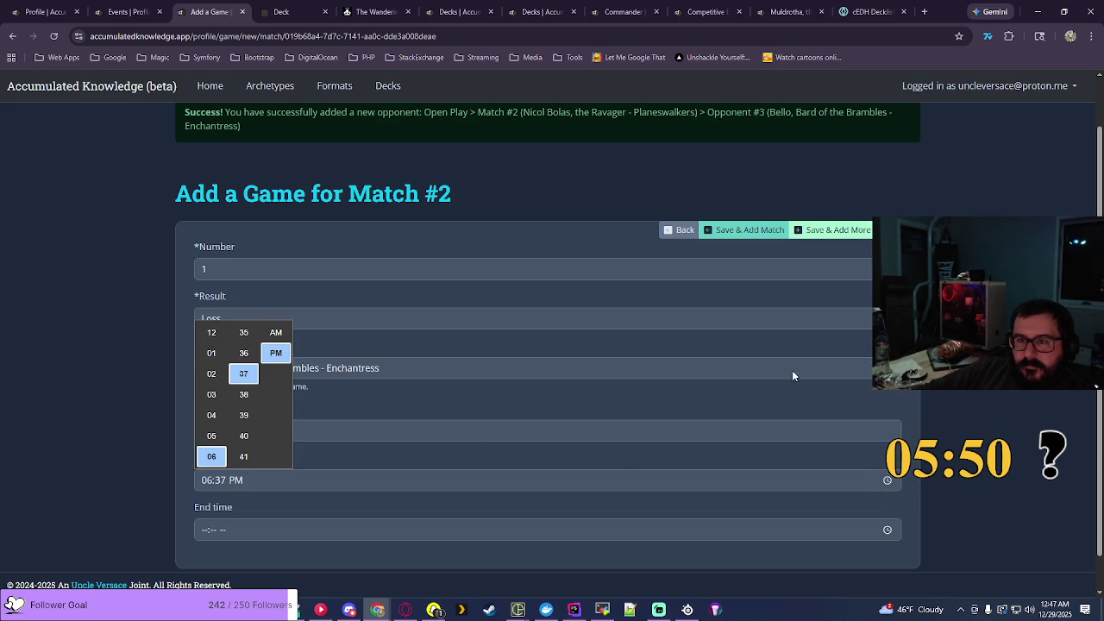
pyautogui.click(246, 399)
pyautogui.press('Return')
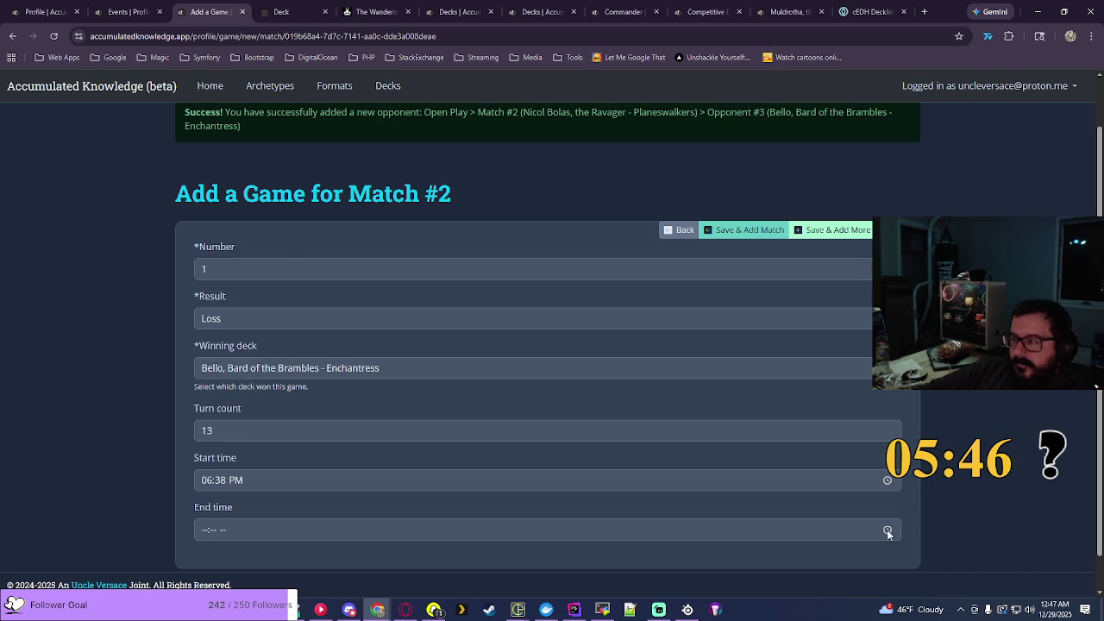
# Step: Set the end time to 07:50 PM and save the game
pyautogui.click(888, 531)
pyautogui.scroll(-1, 211, 483)
pyautogui.click(211, 464)
pyautogui.click(243, 443)
pyautogui.click(276, 402)
pyautogui.press('Return')
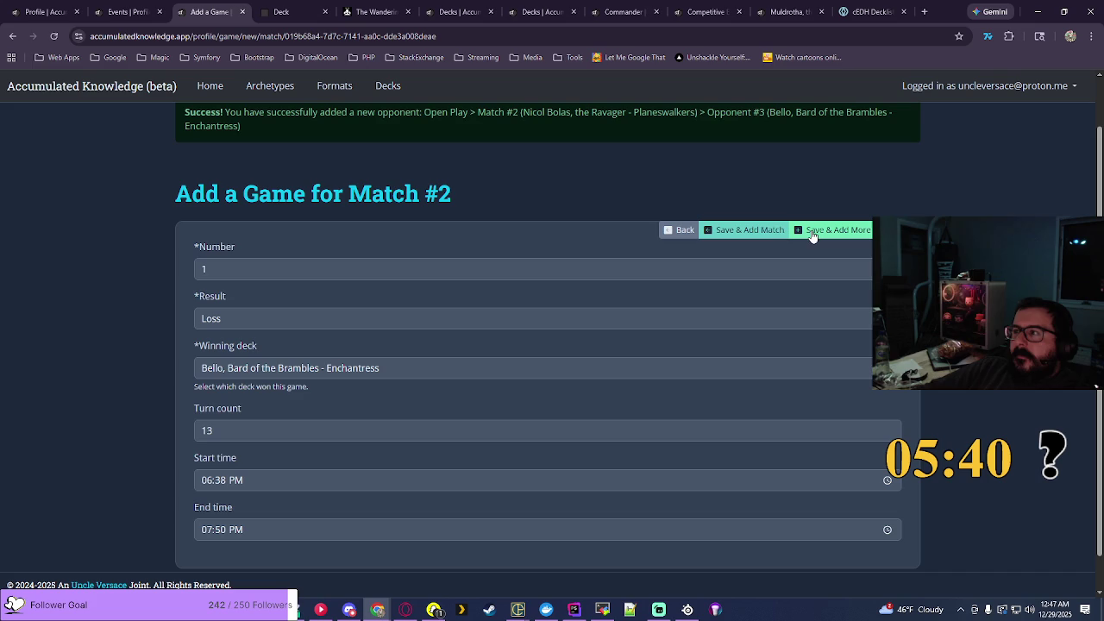
pyautogui.click(746, 229)
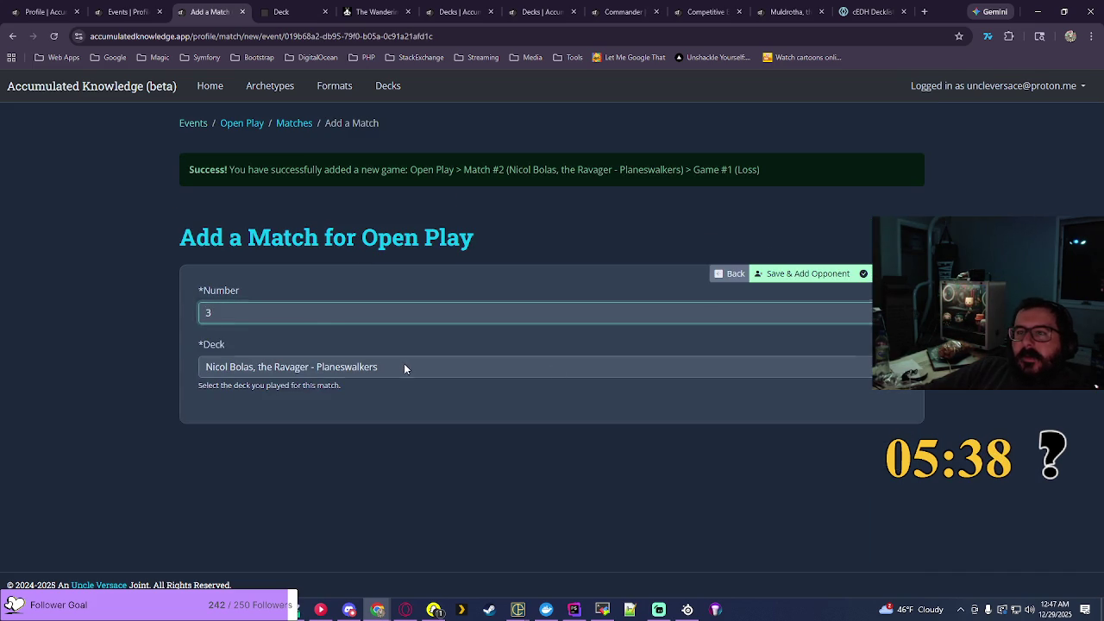
# Step: Save Match #3 with the Muldrotha, the Gravetide - Lands Matter deck and browse opponent decks
pyautogui.click(404, 366)
pyautogui.click(313, 213)
pyautogui.click(824, 278)
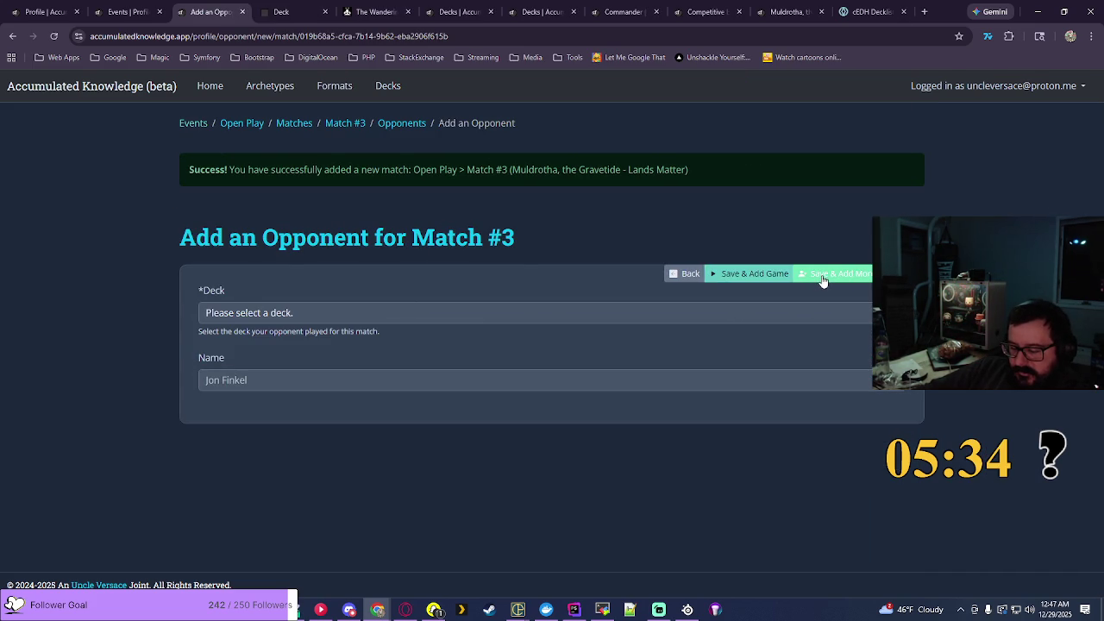
pyautogui.click(334, 313)
pyautogui.scroll(-20, 406, 219)
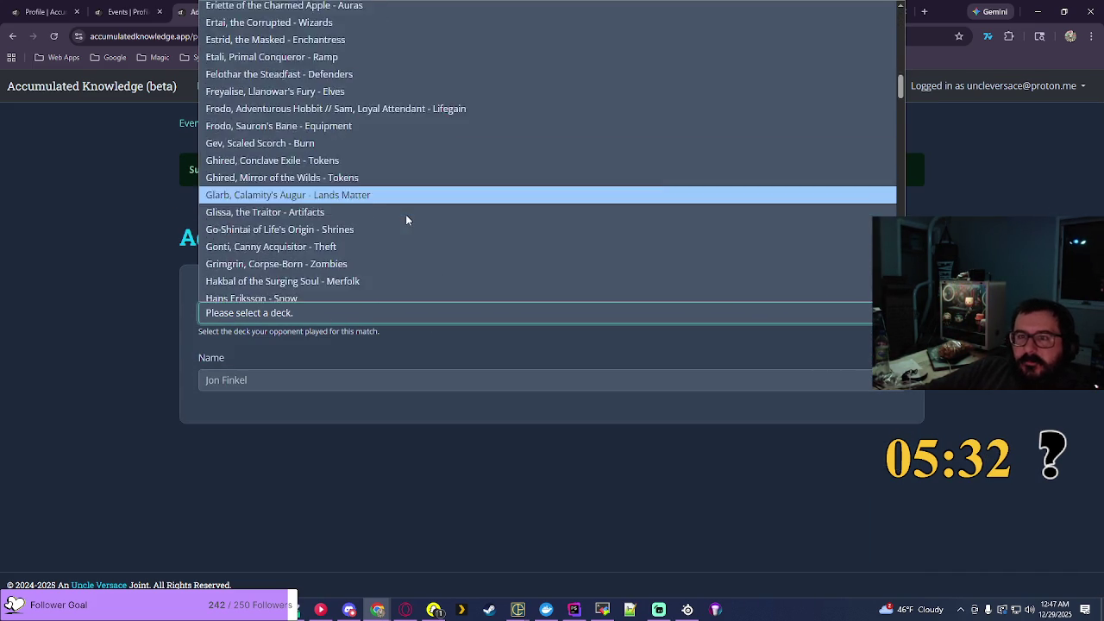
pyautogui.scroll(-5, 407, 219)
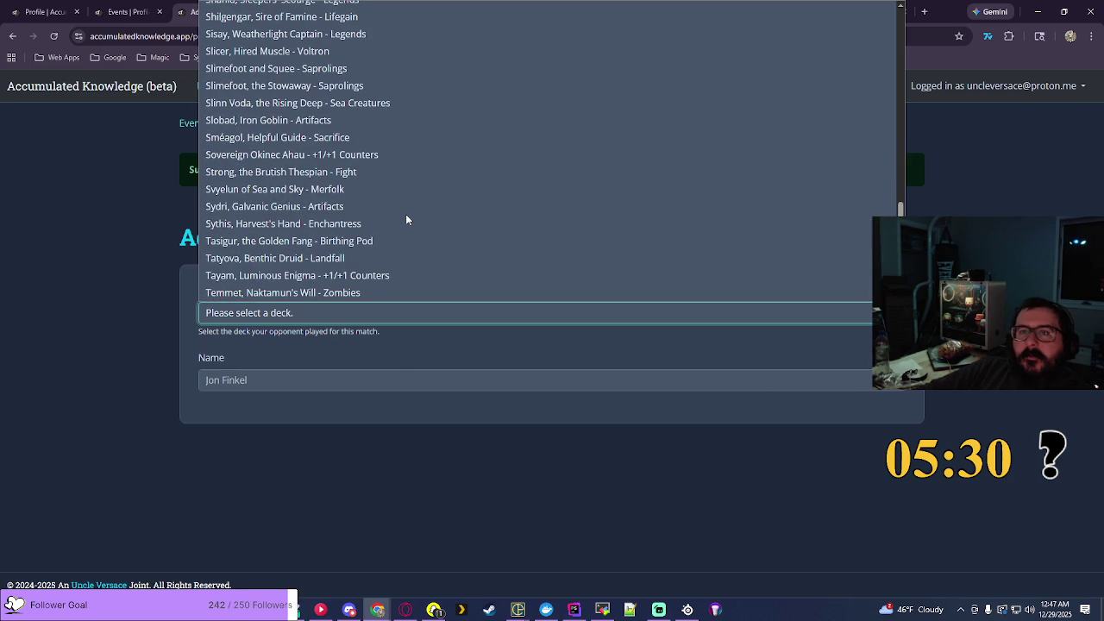
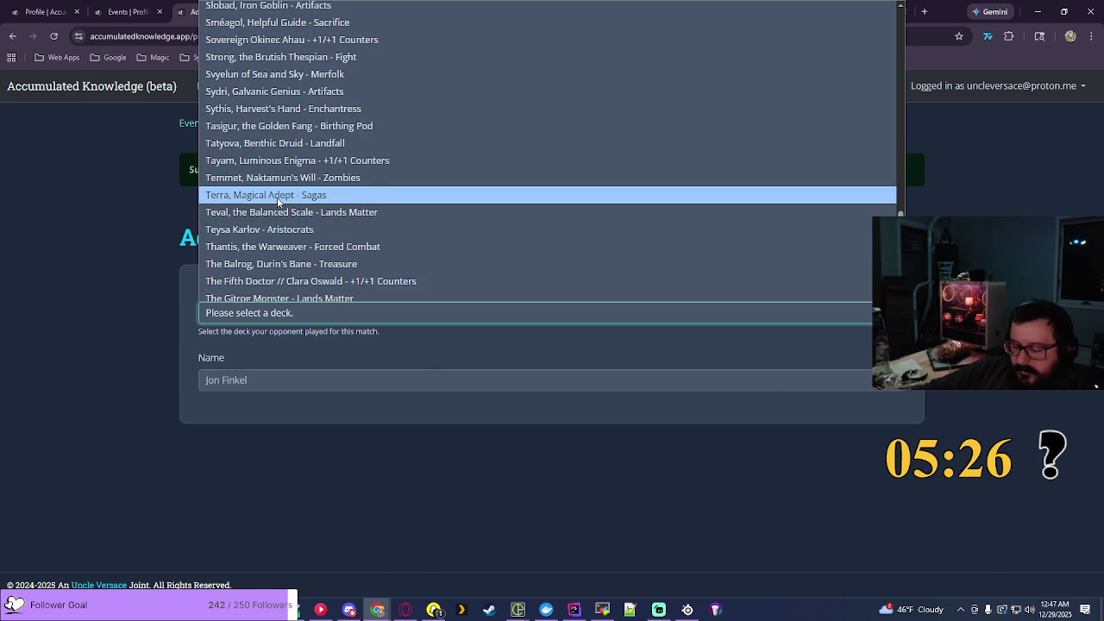
# Step: Search EDHREC for 'terra', open Terra, Herald of Hope, filter to Reanimator, and select its title
pyautogui.click(390, 9)
pyautogui.click(389, 6)
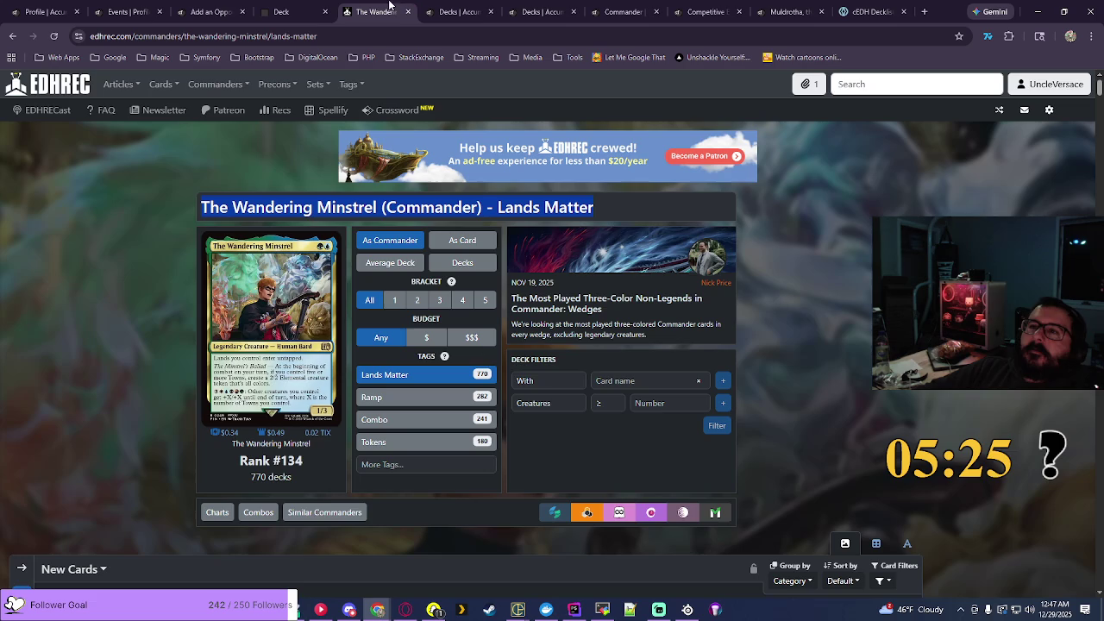
pyautogui.click(912, 84)
pyautogui.write('terra')
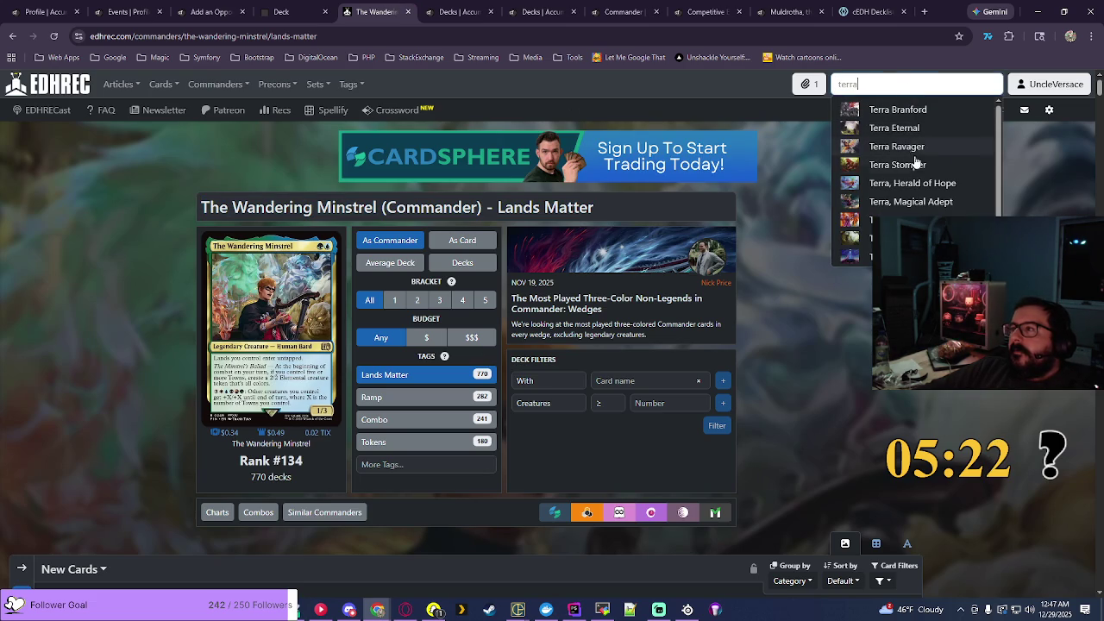
pyautogui.click(912, 186)
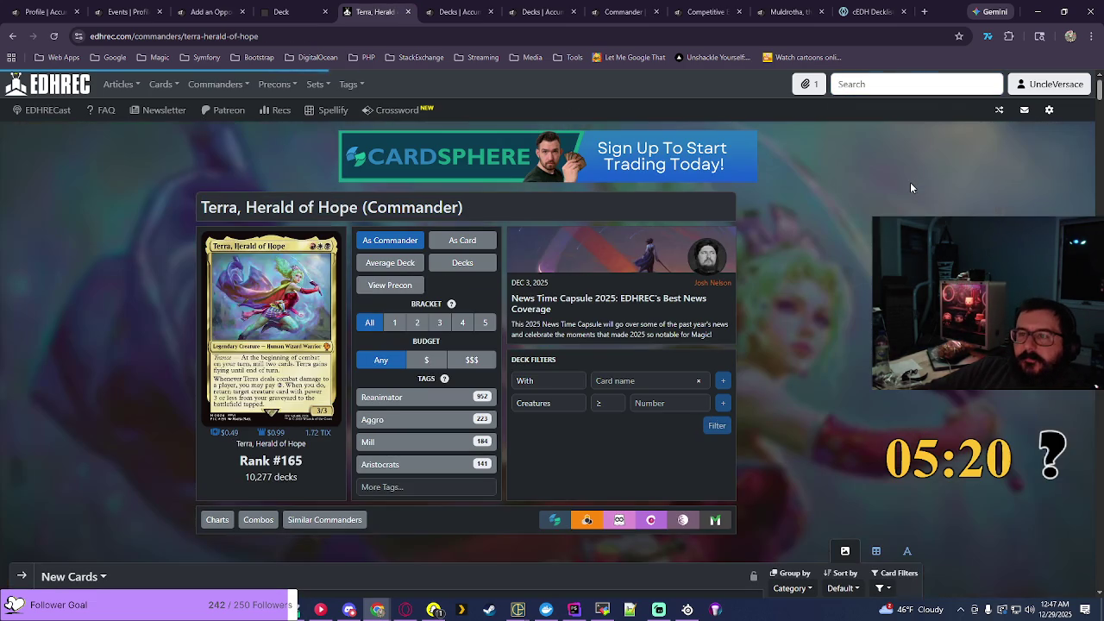
pyautogui.click(393, 399)
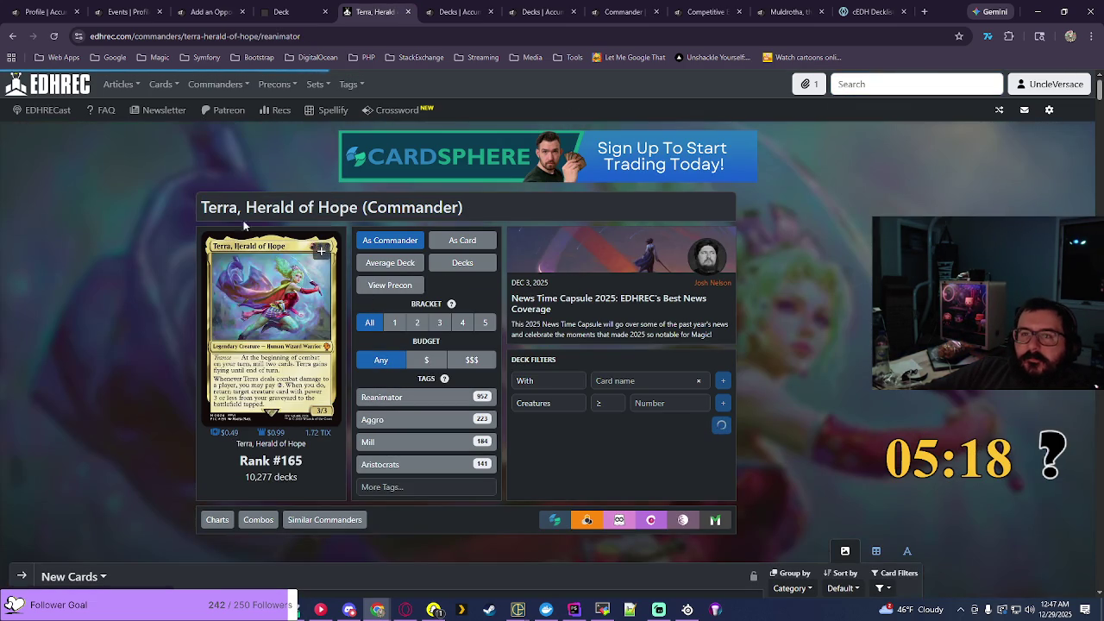
pyautogui.moveTo(199, 208); pyautogui.dragTo(575, 216)
pyautogui.hotkey('ctrl', 'c')
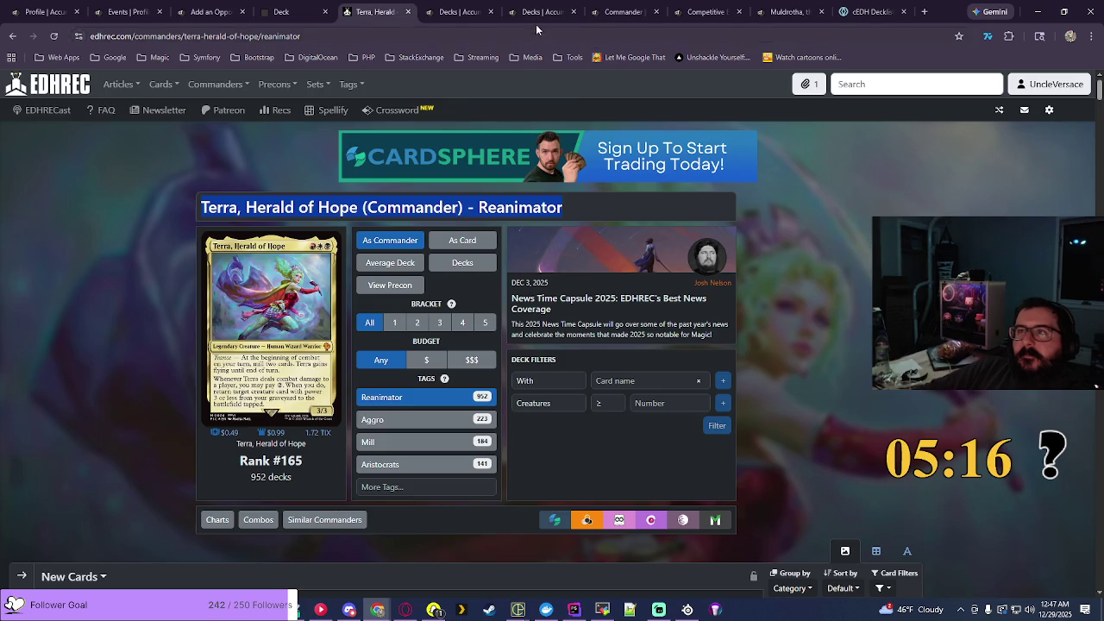
# Step: Start a new Aggro deck in Accumulated Knowledge
pyautogui.click(536, 21)
pyautogui.click(880, 204)
pyautogui.click(215, 211)
# Step: Save the Commander deck named 'Terra, Herald of Hope - Reanimator' from the pasted title
pyautogui.click(284, 313)
pyautogui.click(282, 375)
pyautogui.click(330, 364)
pyautogui.hotkey('ctrl', 'v')
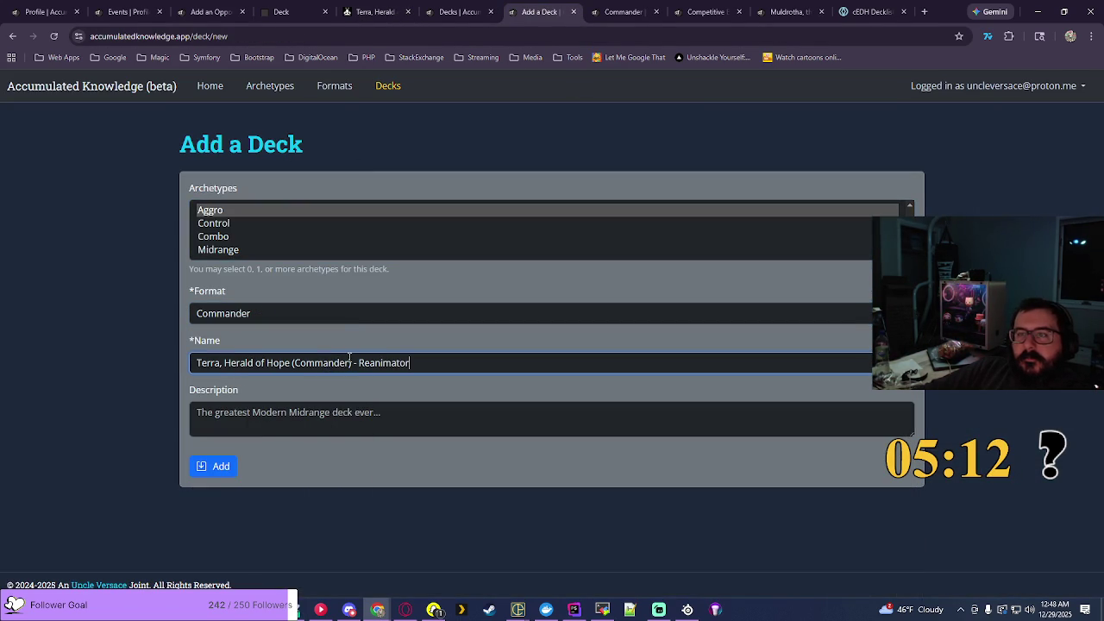
pyautogui.hotkey('ctrl', 'Left')
pyautogui.hotkey('ctrl', 'Left')
pyautogui.press('BackSpace')
pyautogui.press('BackSpace')
pyautogui.press('BackSpace')
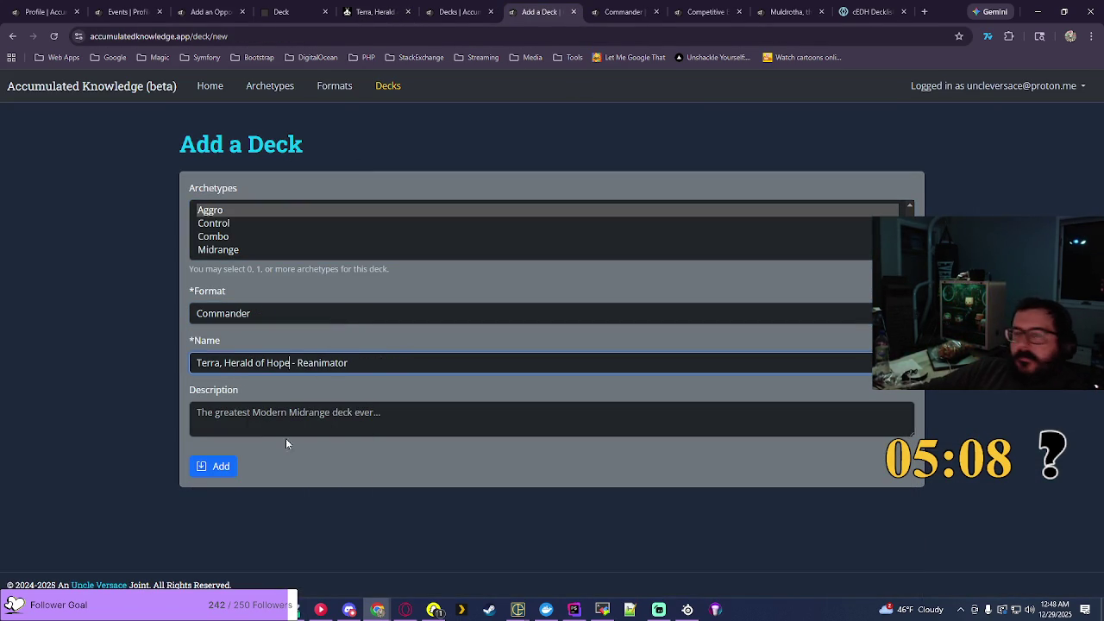
pyautogui.click(211, 468)
# Step: Save Terra, Herald of Hope - Reanimator as Match #3's first opponent and begin another opponent
pyautogui.hotkey('ctrl', '3')
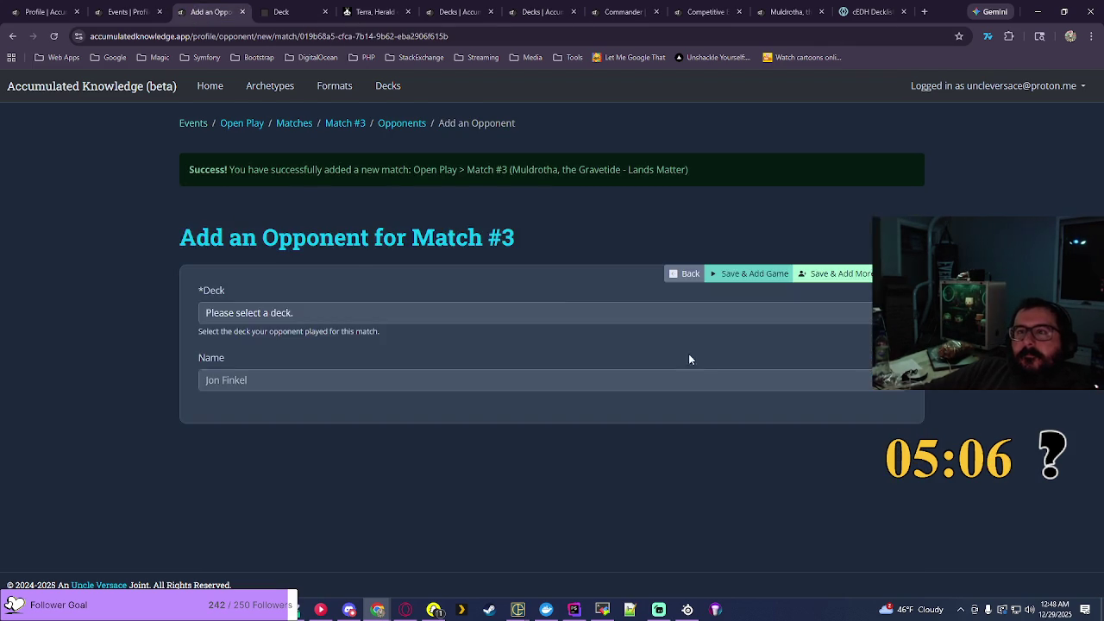
pyautogui.click(724, 263)
pyautogui.scroll(-20, 404, 392)
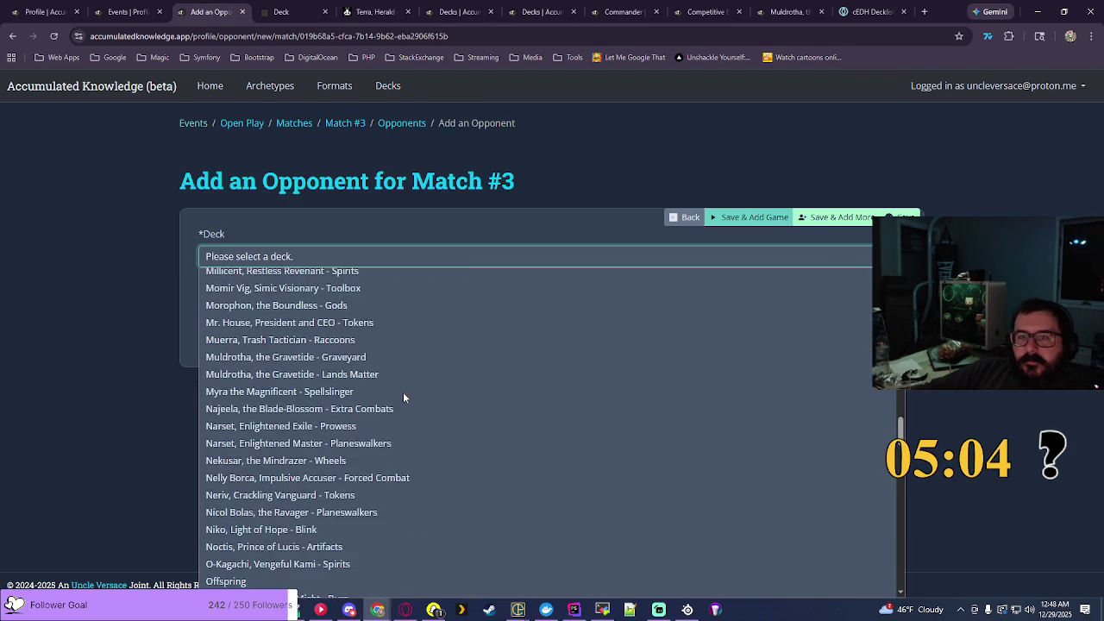
pyautogui.scroll(-3, 403, 393)
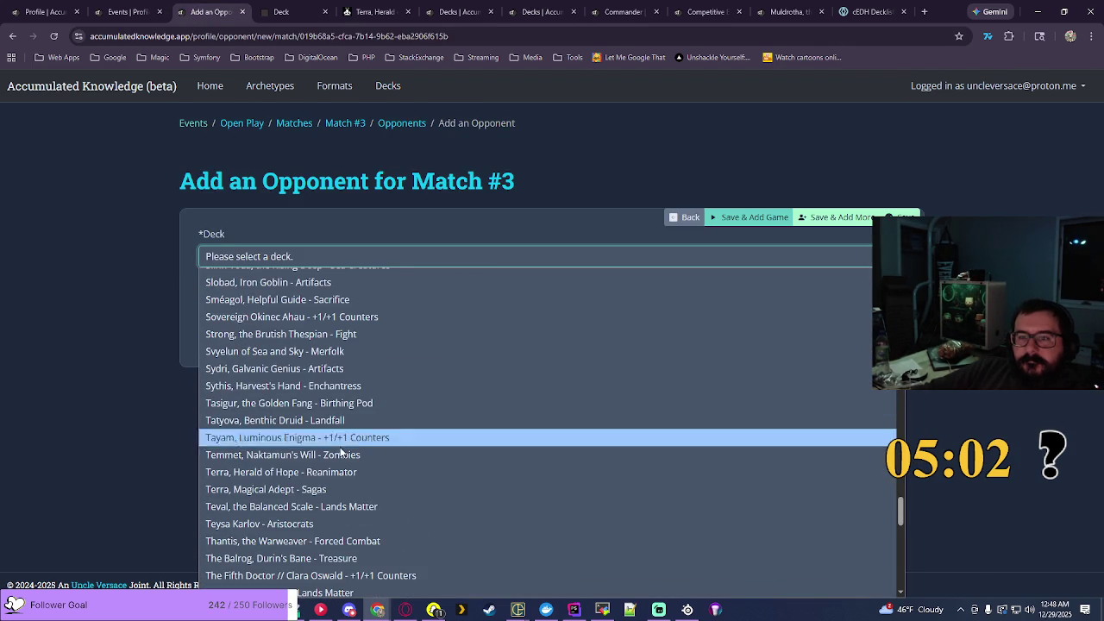
pyautogui.click(310, 479)
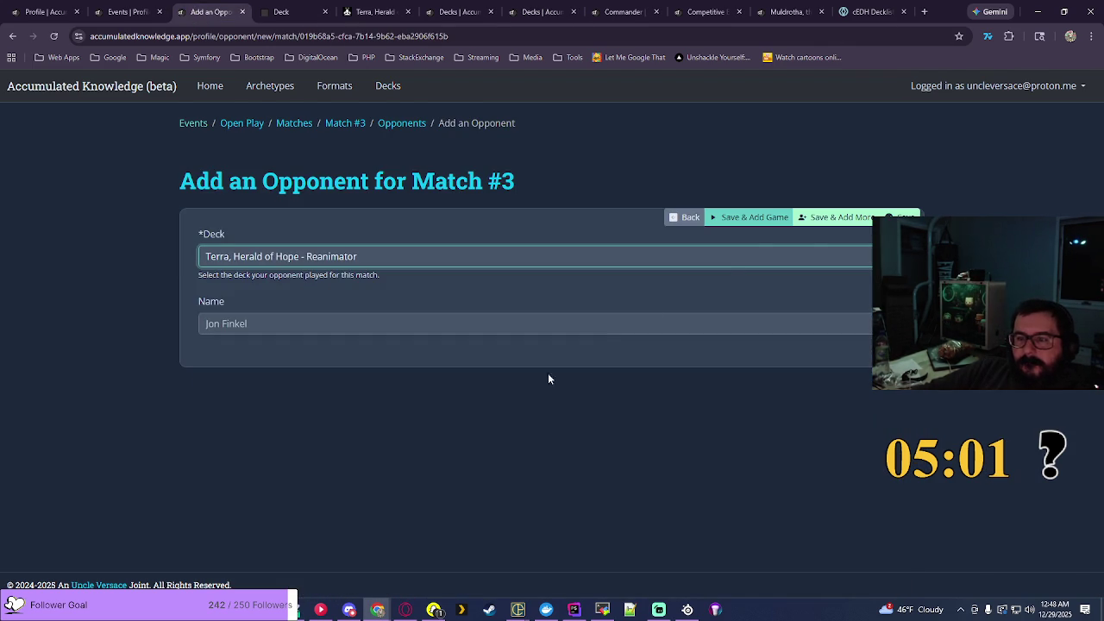
pyautogui.click(811, 224)
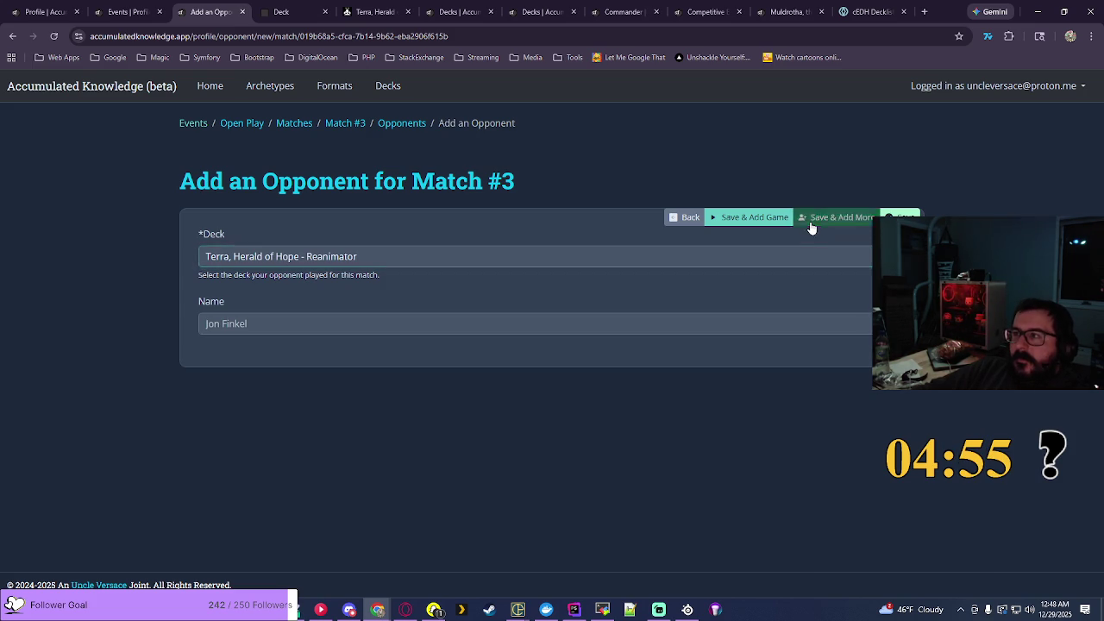
pyautogui.click(797, 324)
pyautogui.scroll(-6, 563, 208)
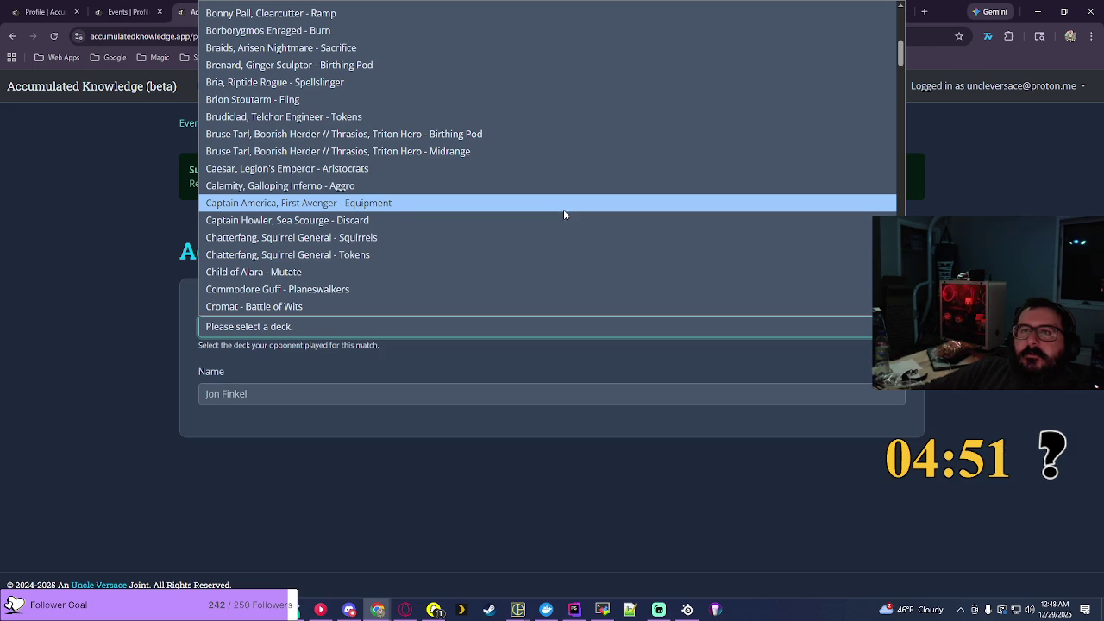
pyautogui.click(354, 14)
# Step: Search EDHREC for 'bruse', open the Bruse Tarl // Ikra Shidiqi pairing, filter to Lifegain, and select its title
pyautogui.click(353, 15)
pyautogui.click(864, 92)
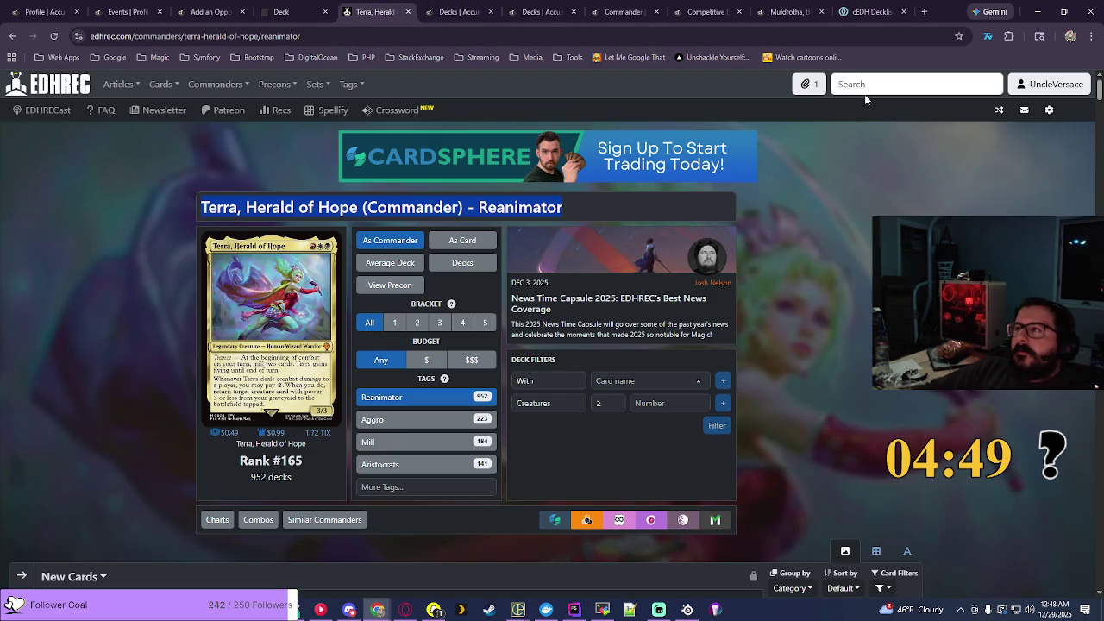
pyautogui.write('bruse t')
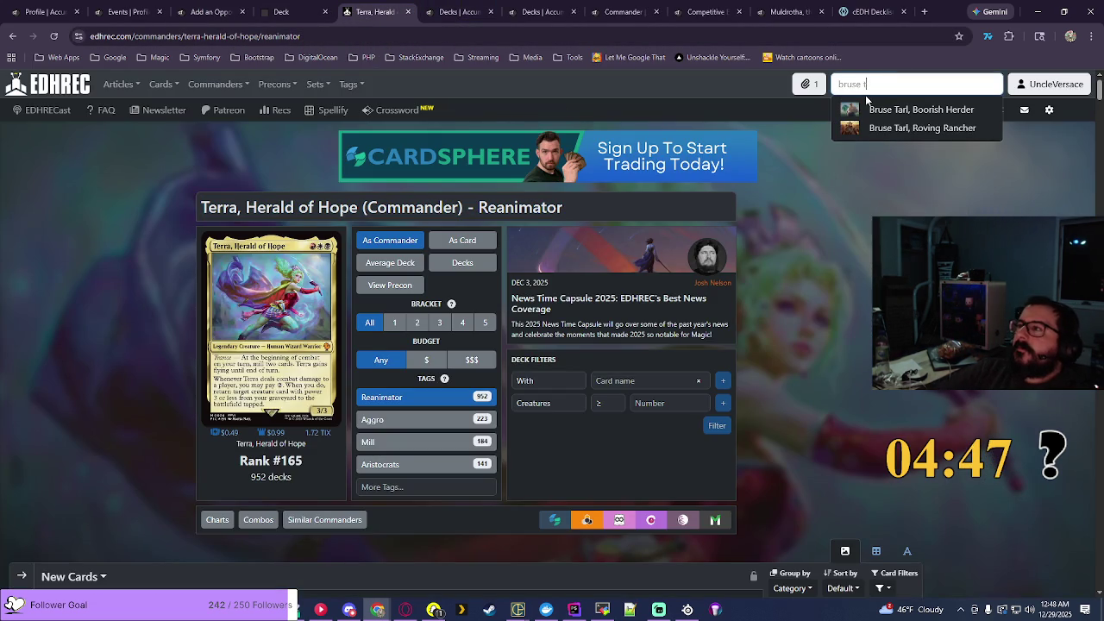
pyautogui.click(885, 109)
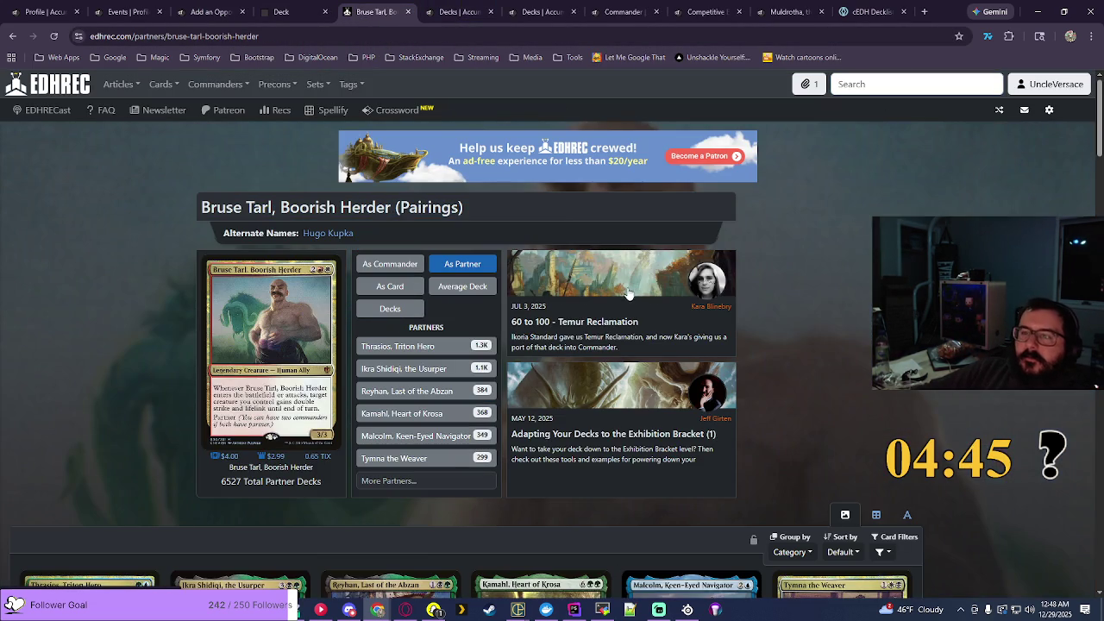
pyautogui.click(411, 371)
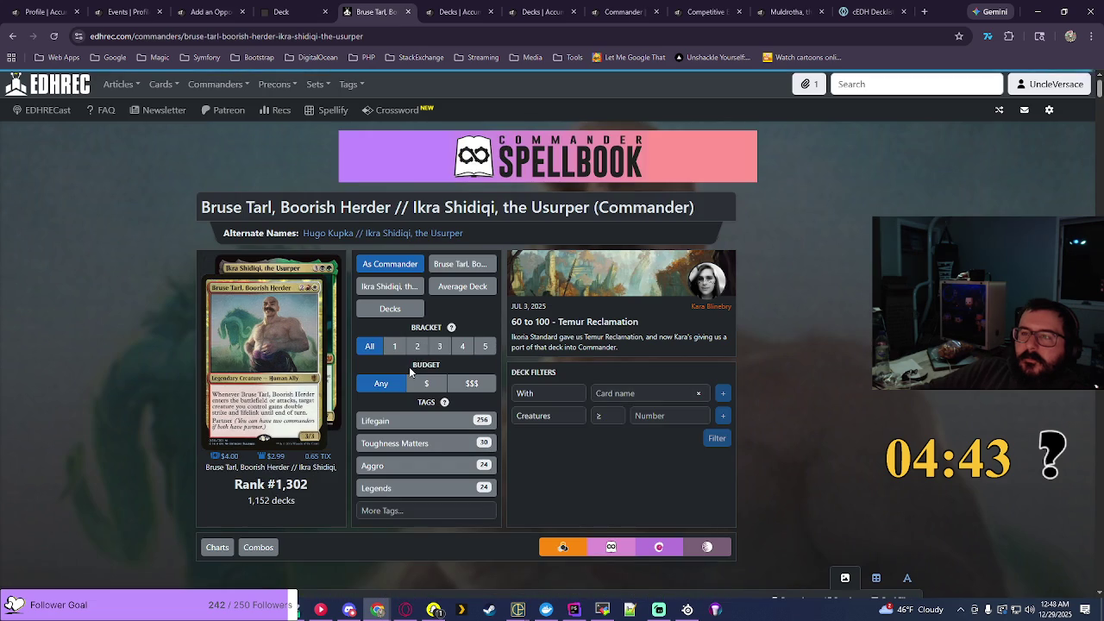
pyautogui.click(385, 423)
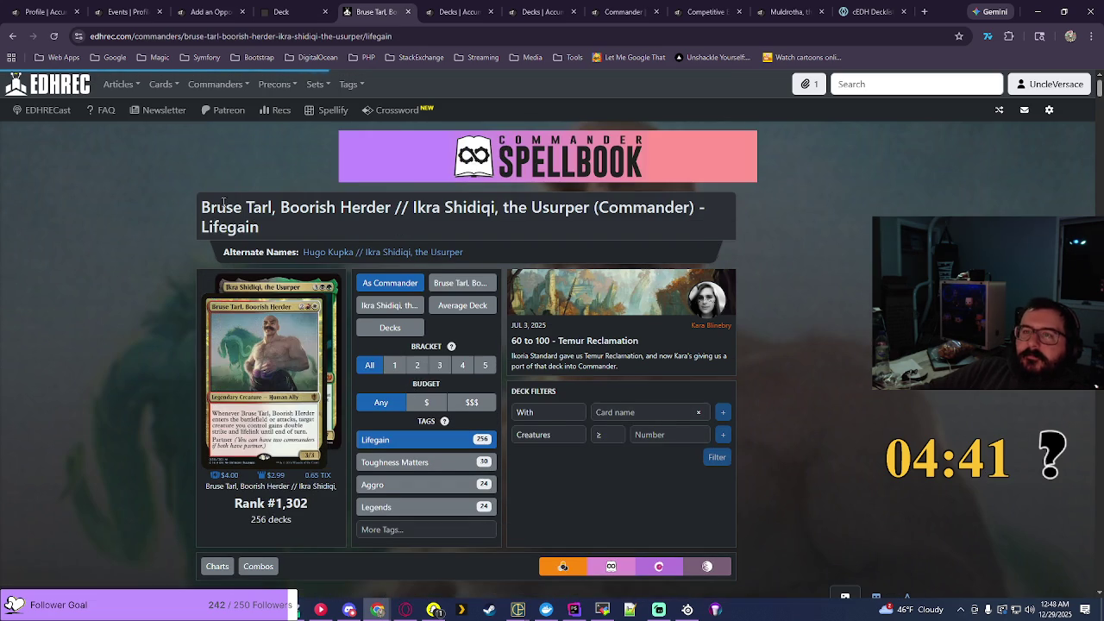
pyautogui.tripleClick(449, 207)
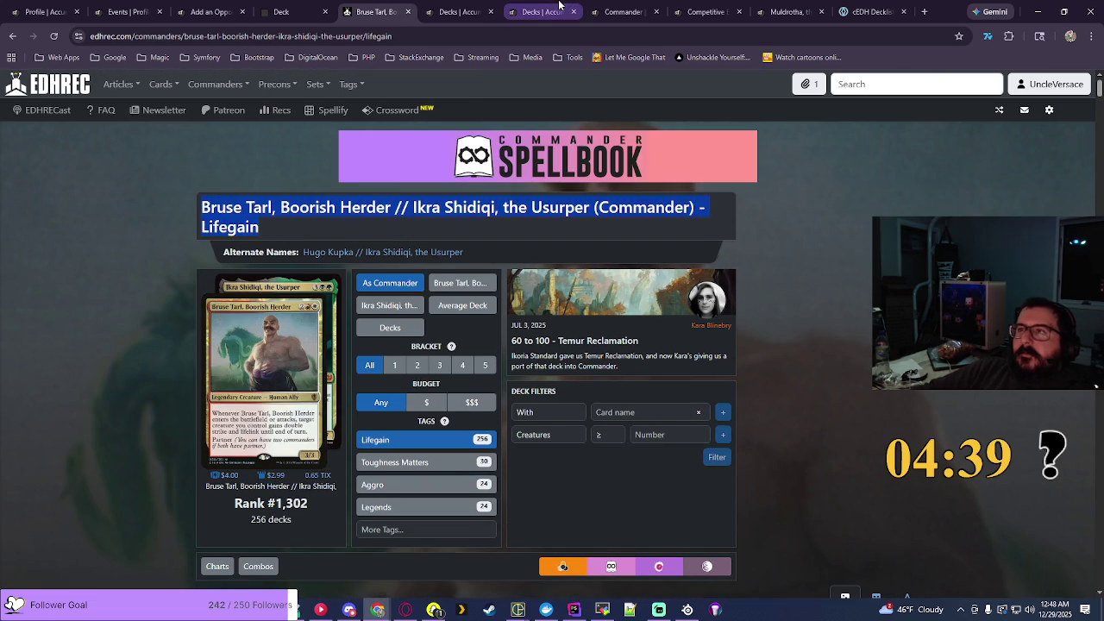
pyautogui.click(565, 12)
# Step: Start a new Commander deck tagged Midrange and Combo
pyautogui.click(886, 207)
pyautogui.click(285, 250)
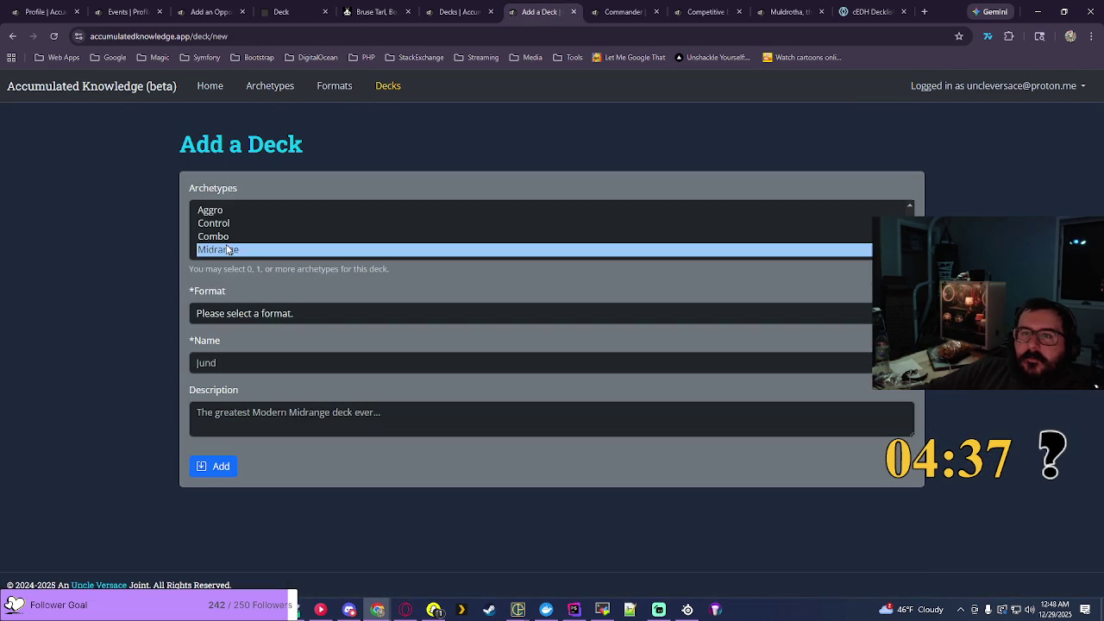
pyautogui.click(276, 314)
pyautogui.click(257, 365)
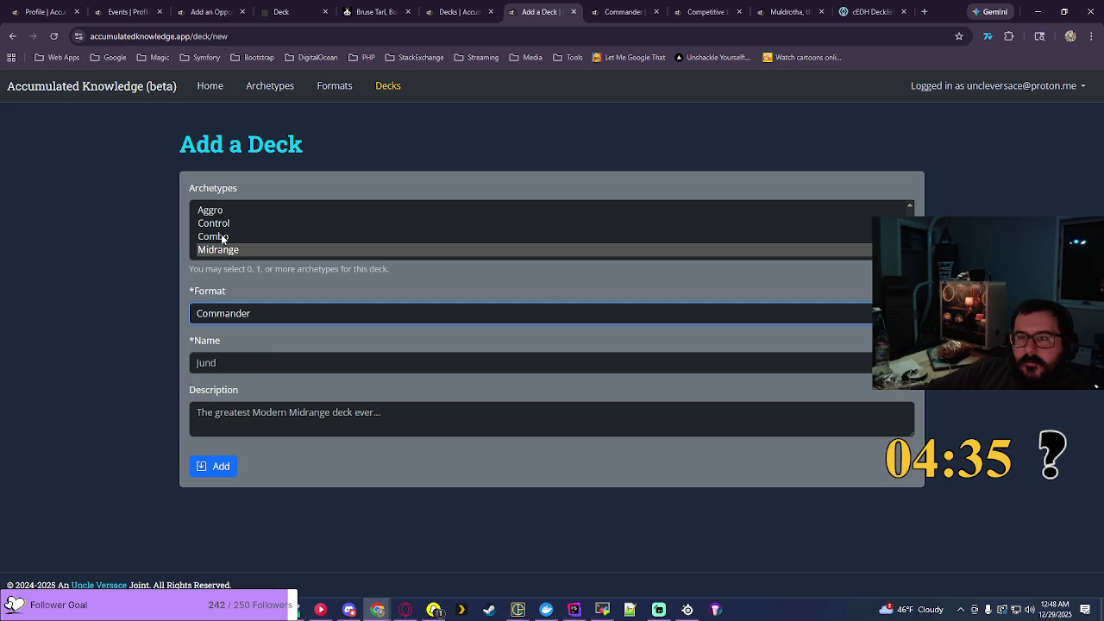
pyautogui.keyDown('ctrl'); pyautogui.click(222, 237); pyautogui.keyUp('ctrl')
# Step: Name the deck 'Bruse Tarl, Boorish Herder // Ikra Shidiqi, the Usurper - Lifegain' and save it
pyautogui.click(264, 363)
pyautogui.click(325, 390)
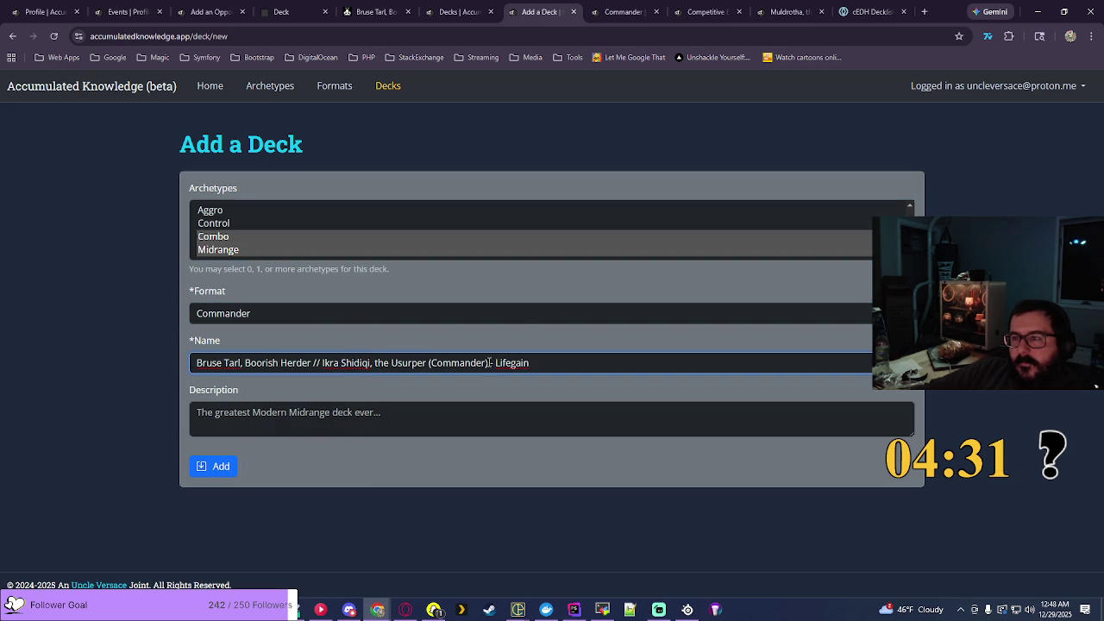
pyautogui.press('BackSpace')
pyautogui.write('-')
pyautogui.press('Left')
pyautogui.press('Left')
pyautogui.press('BackSpace')
pyautogui.press('BackSpace')
pyautogui.press('BackSpace')
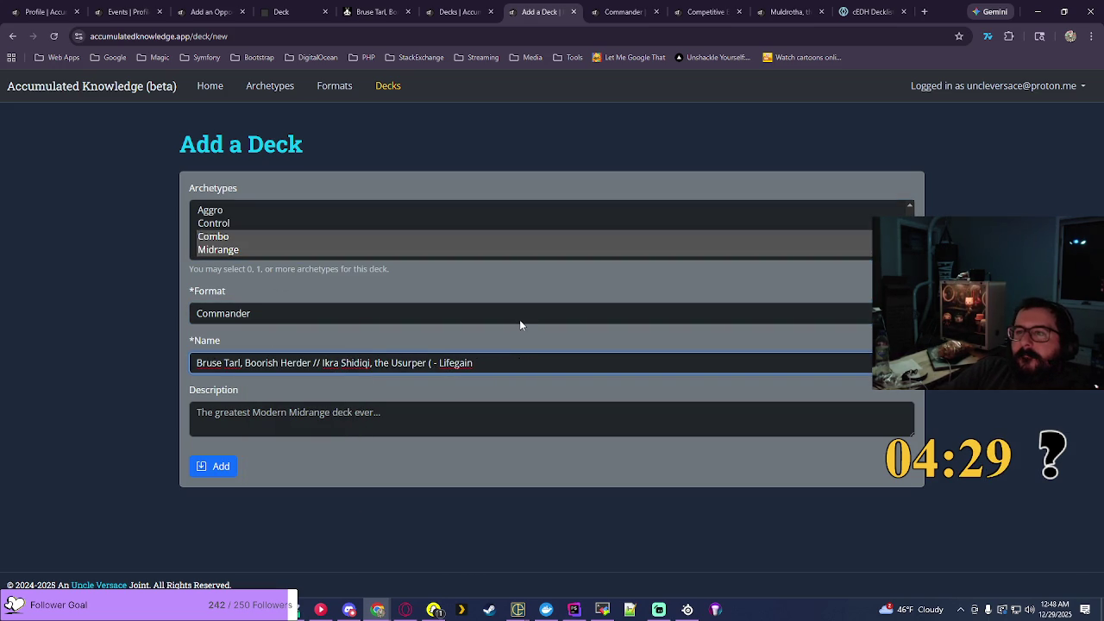
pyautogui.press('BackSpace')
pyautogui.press('BackSpace')
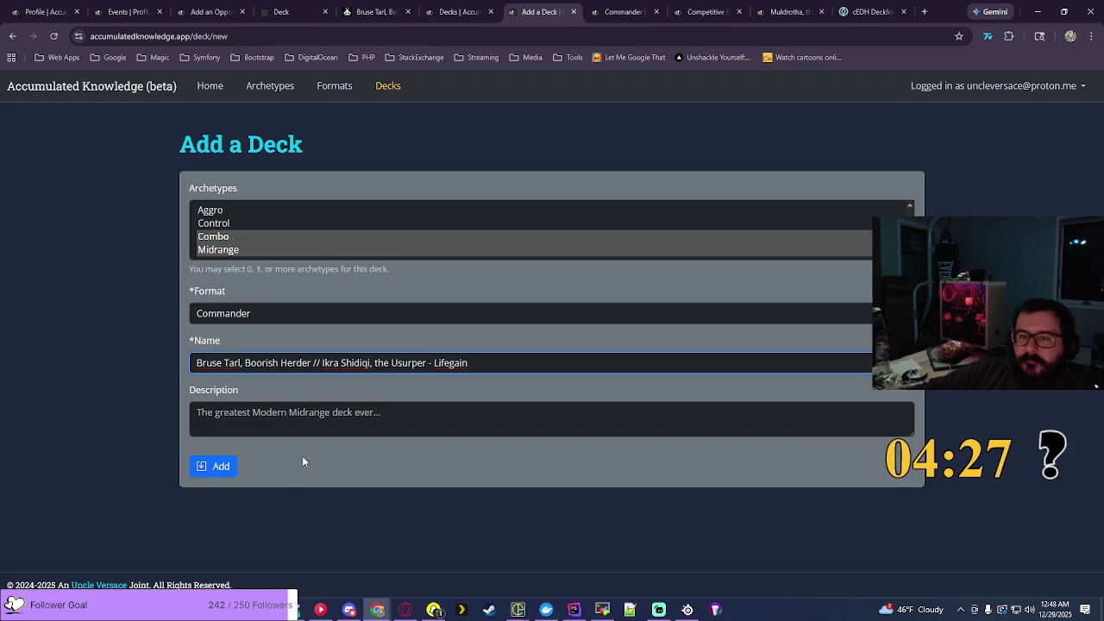
pyautogui.click(216, 465)
# Step: Add the Bruse Tarl // Ikra Shidiqi Lifegain deck as Match #3's second opponent
pyautogui.click(215, 12)
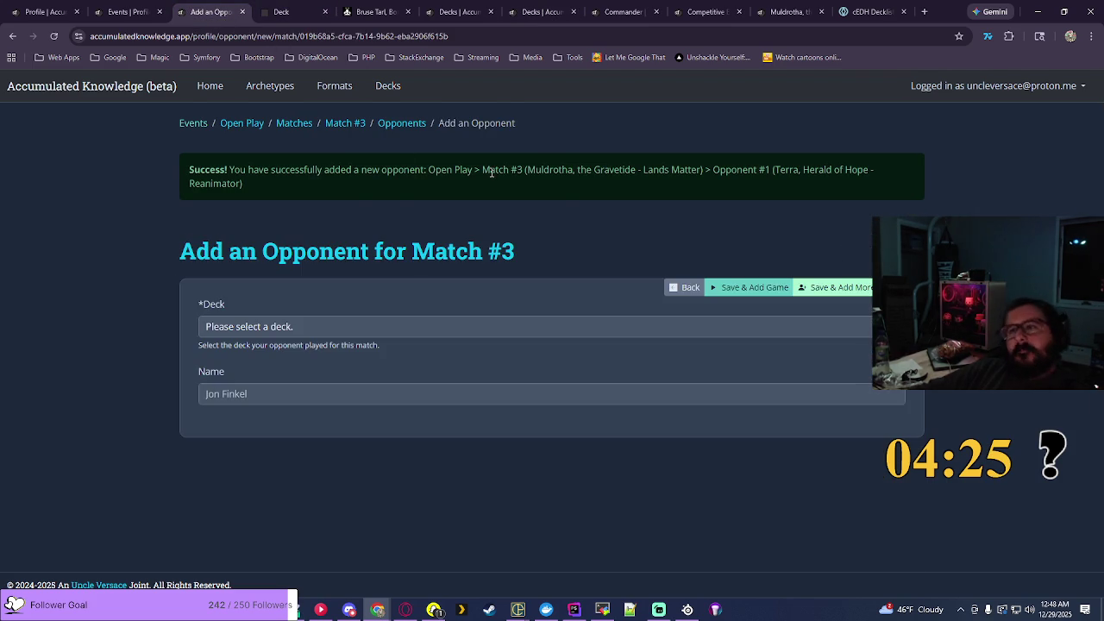
pyautogui.click(621, 256)
pyautogui.scroll(-10, 623, 410)
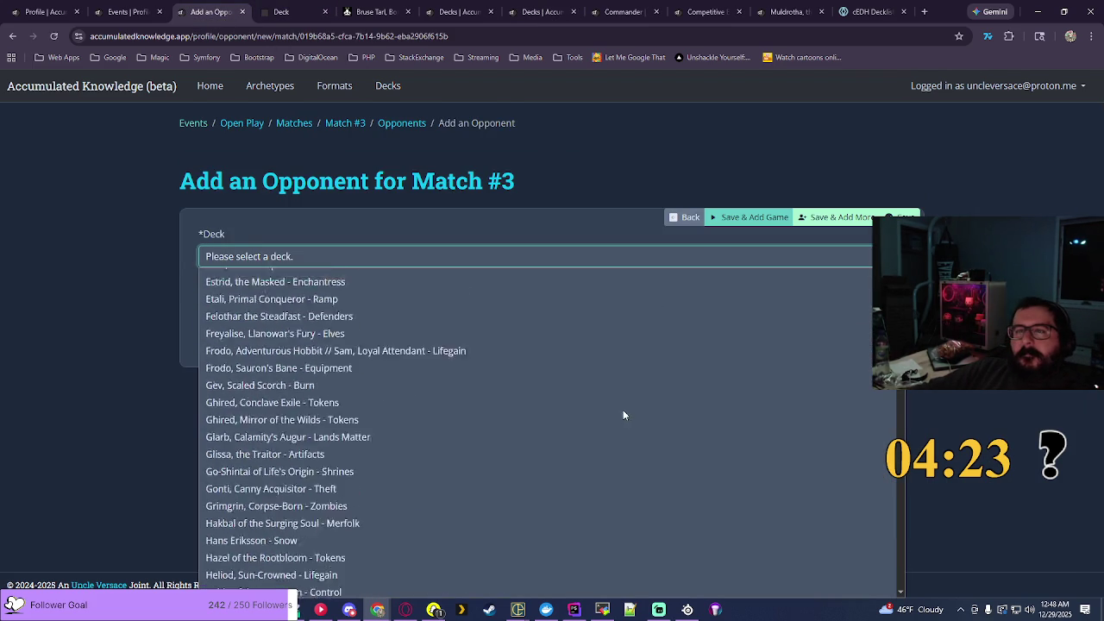
pyautogui.scroll(5, 625, 397)
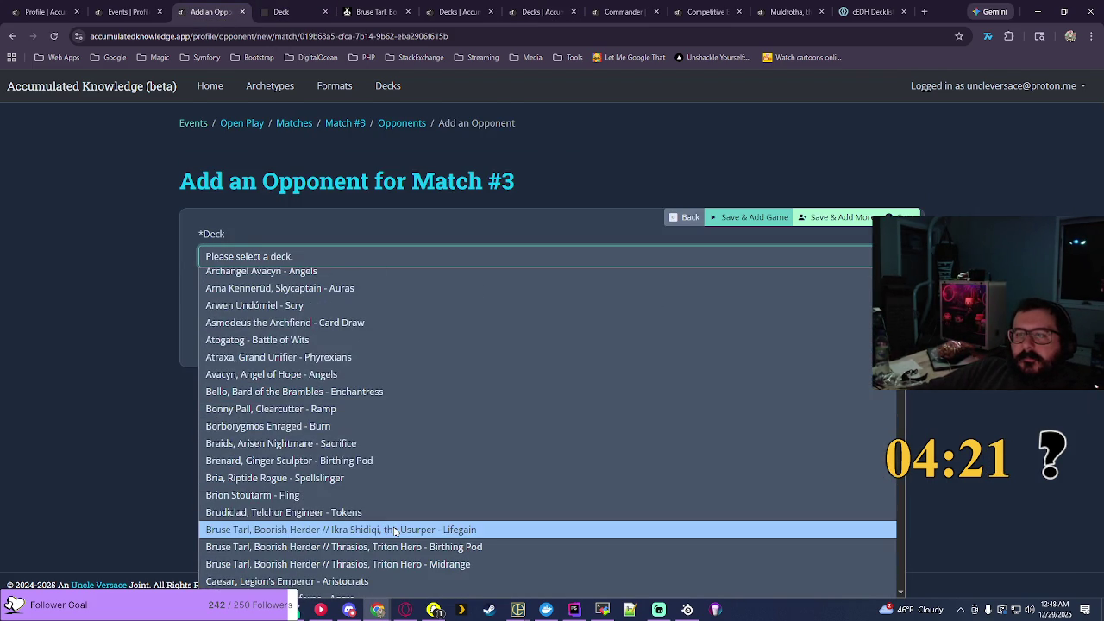
pyautogui.click(392, 529)
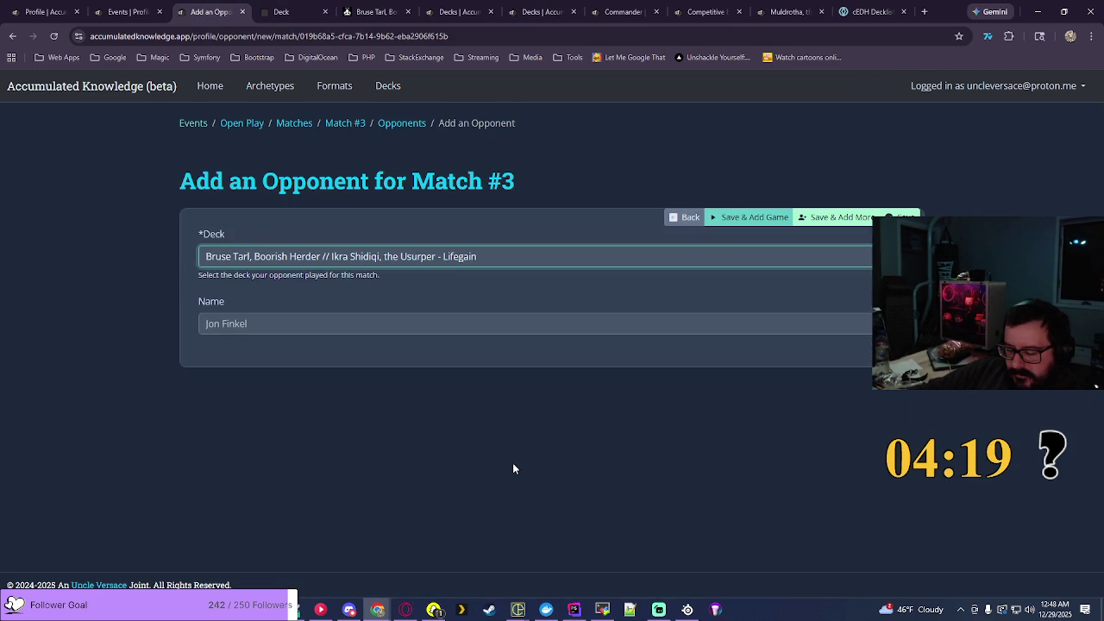
pyautogui.click(826, 221)
# Step: Choose Tidus, Yuna's Guardian as the next opponent's deck
pyautogui.click(685, 325)
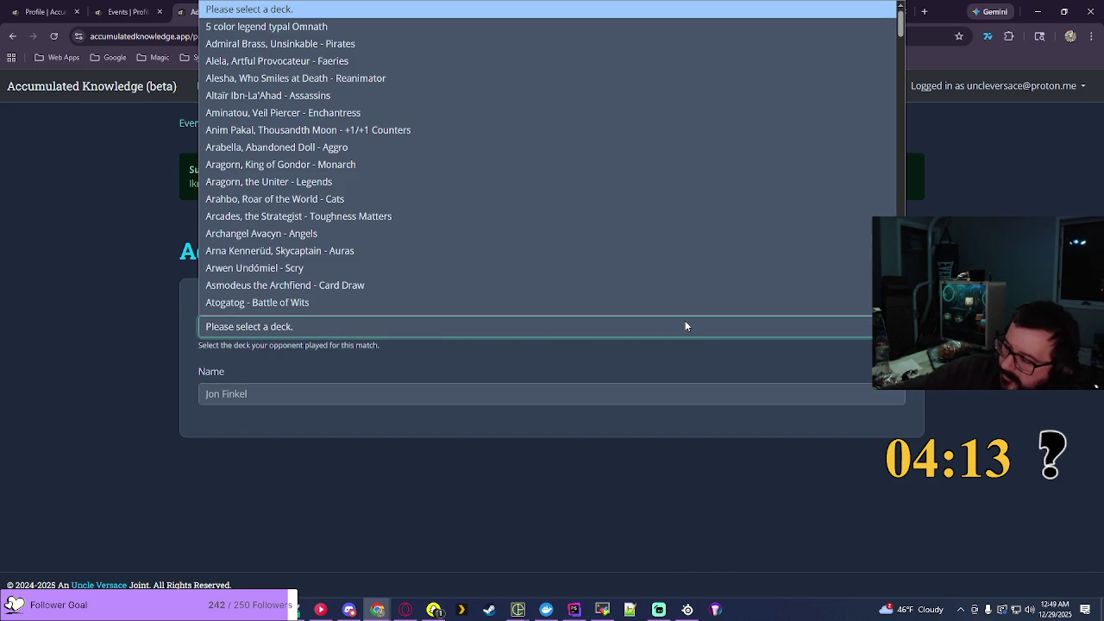
pyautogui.scroll(-20, 659, 157)
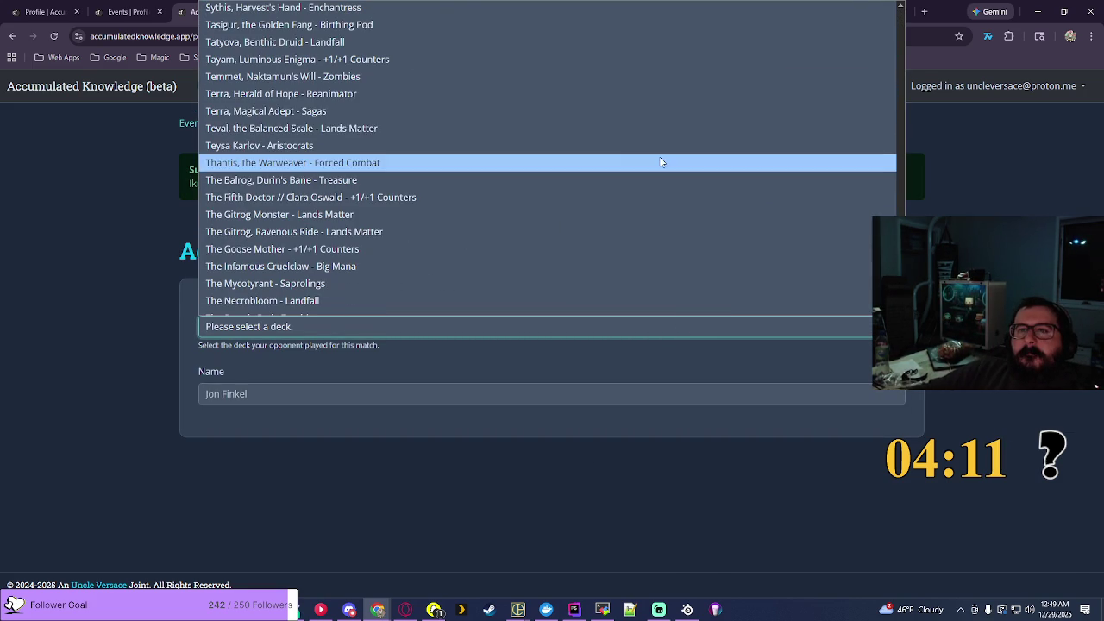
pyautogui.scroll(-5, 552, 128)
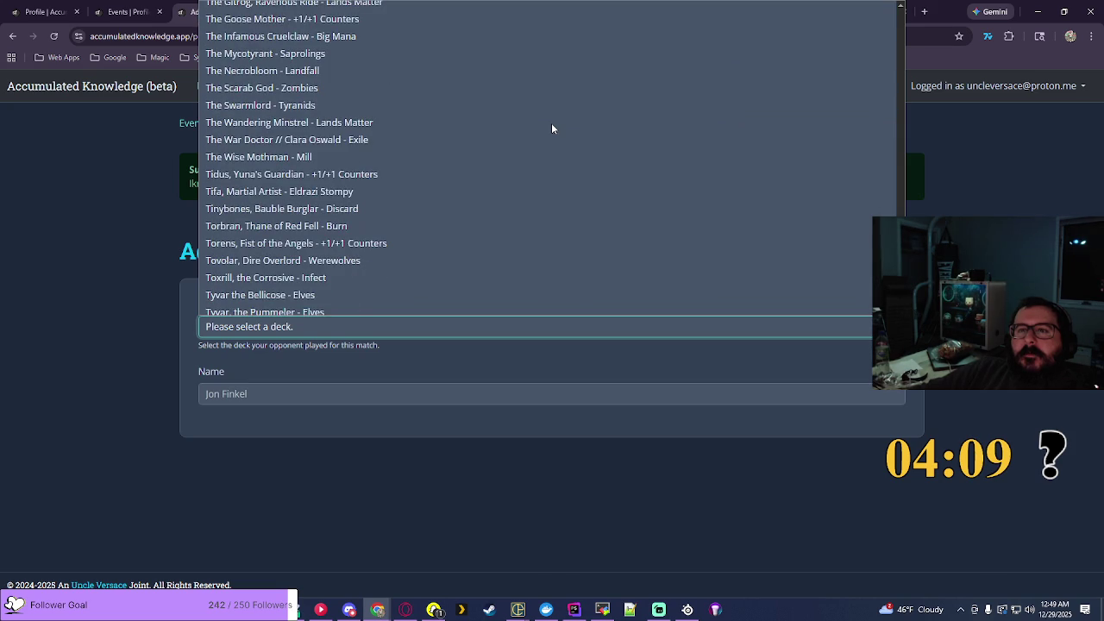
pyautogui.click(291, 177)
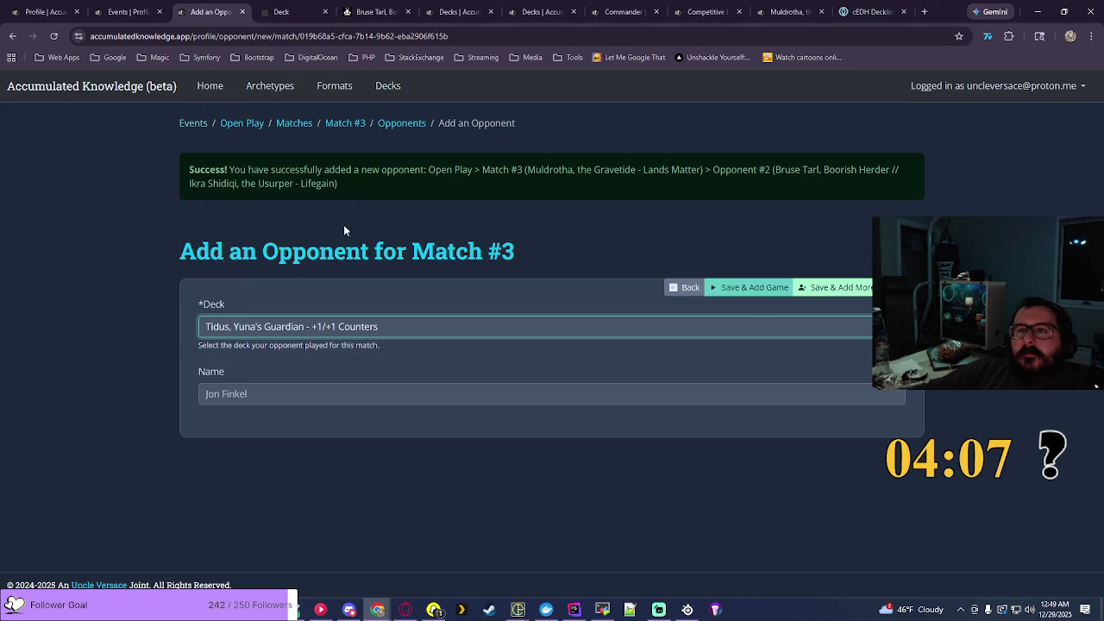
# Step: Save the Tidus opponent and record Game 1 as a Win in 10 turns
pyautogui.click(749, 293)
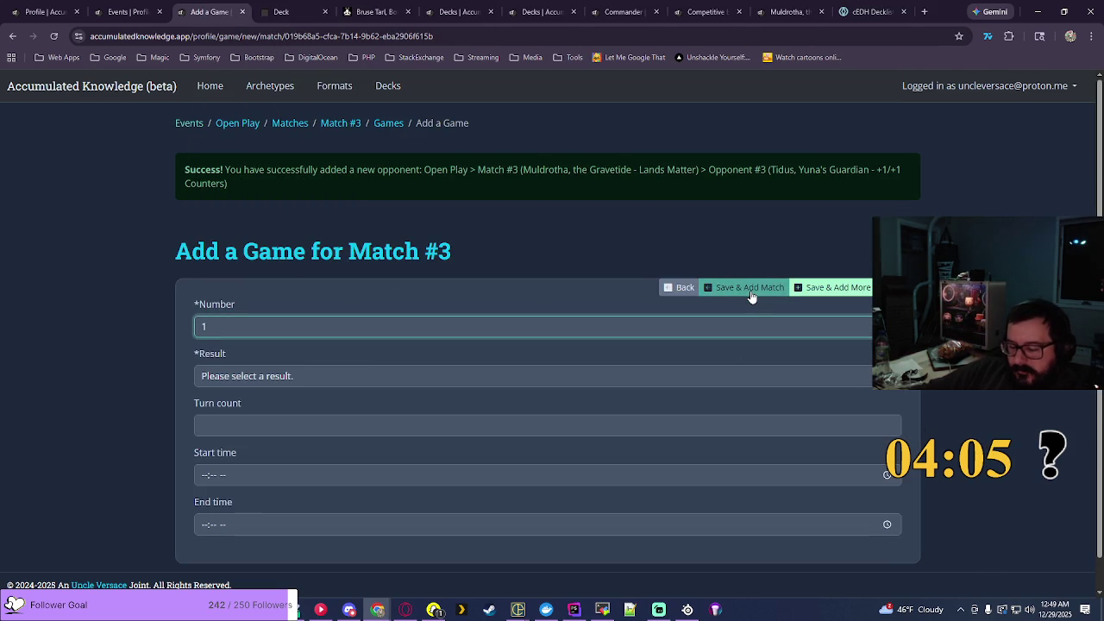
pyautogui.click(247, 383)
pyautogui.click(242, 410)
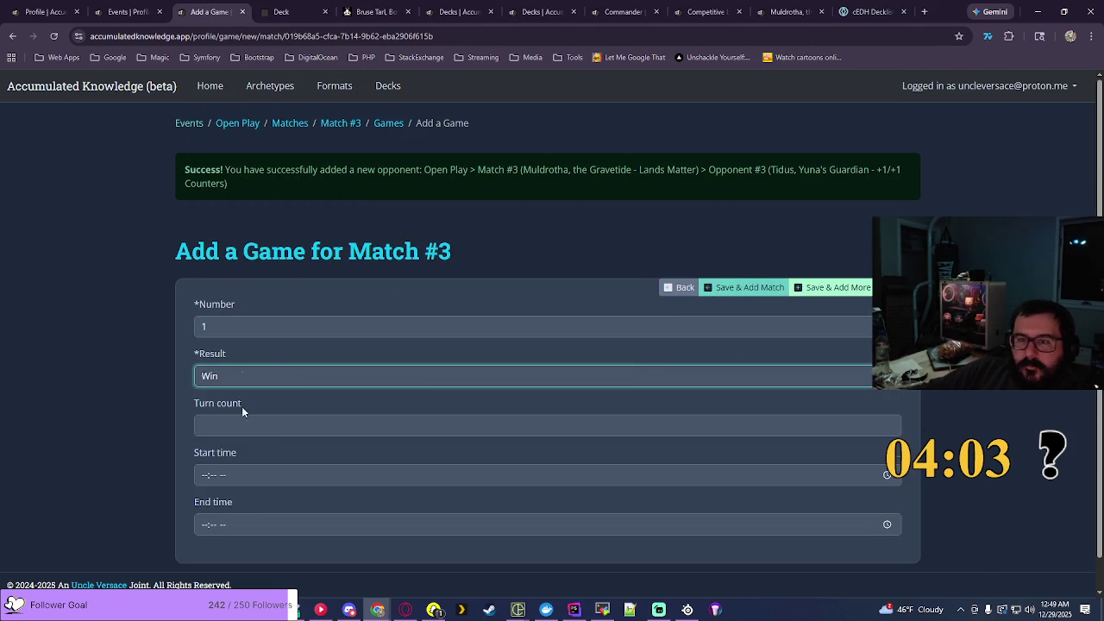
pyautogui.click(281, 426)
pyautogui.write('10')
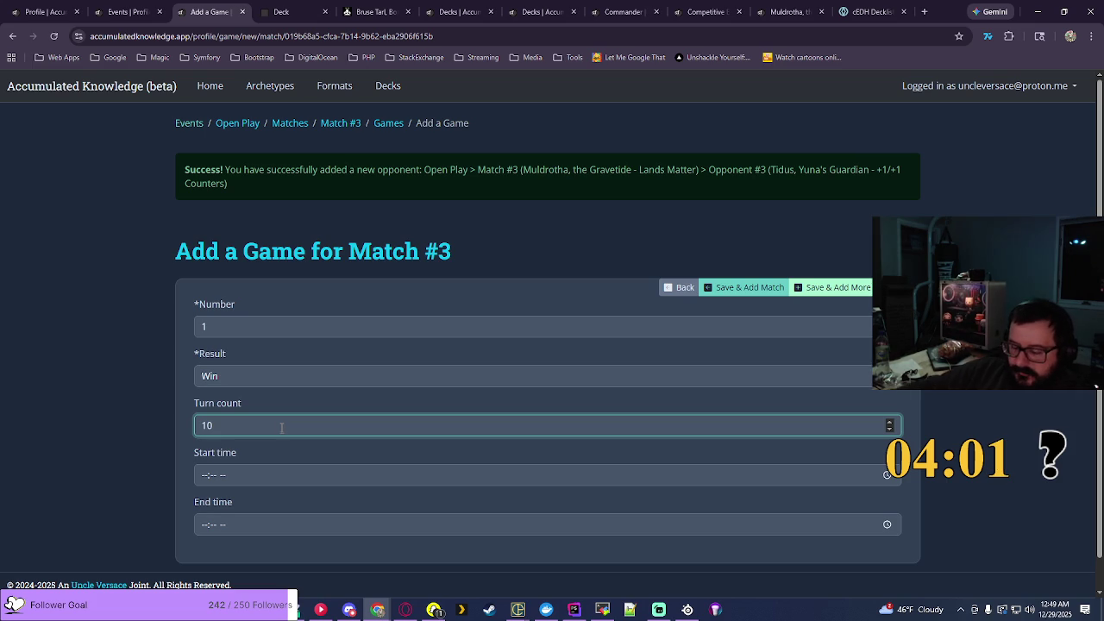
# Step: Set the game's start time to 07:52 PM
pyautogui.click(885, 477)
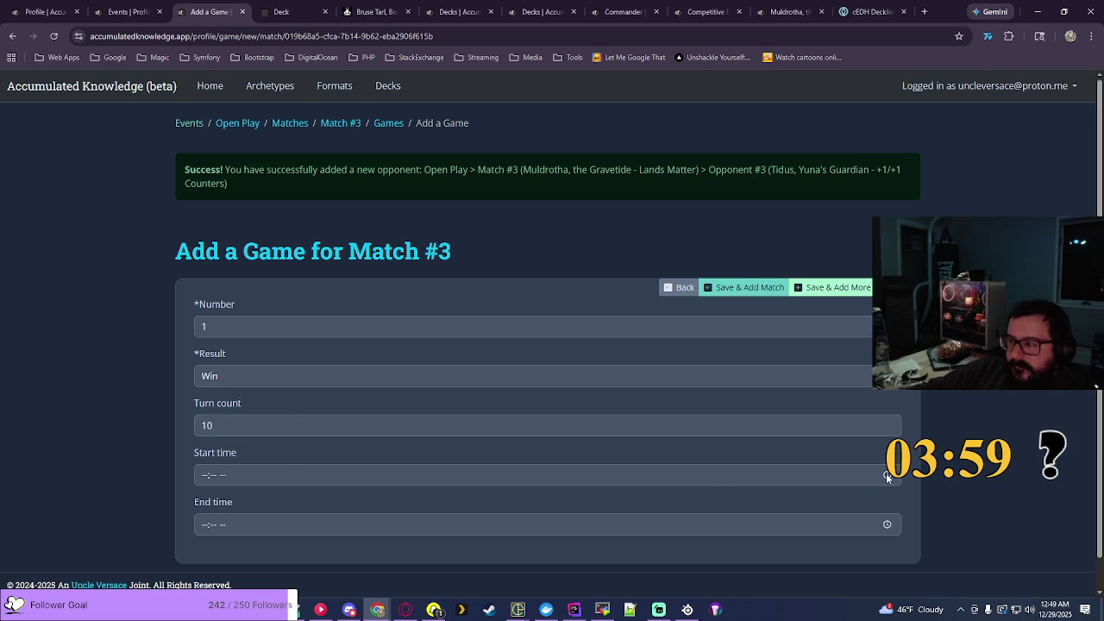
pyautogui.click(886, 476)
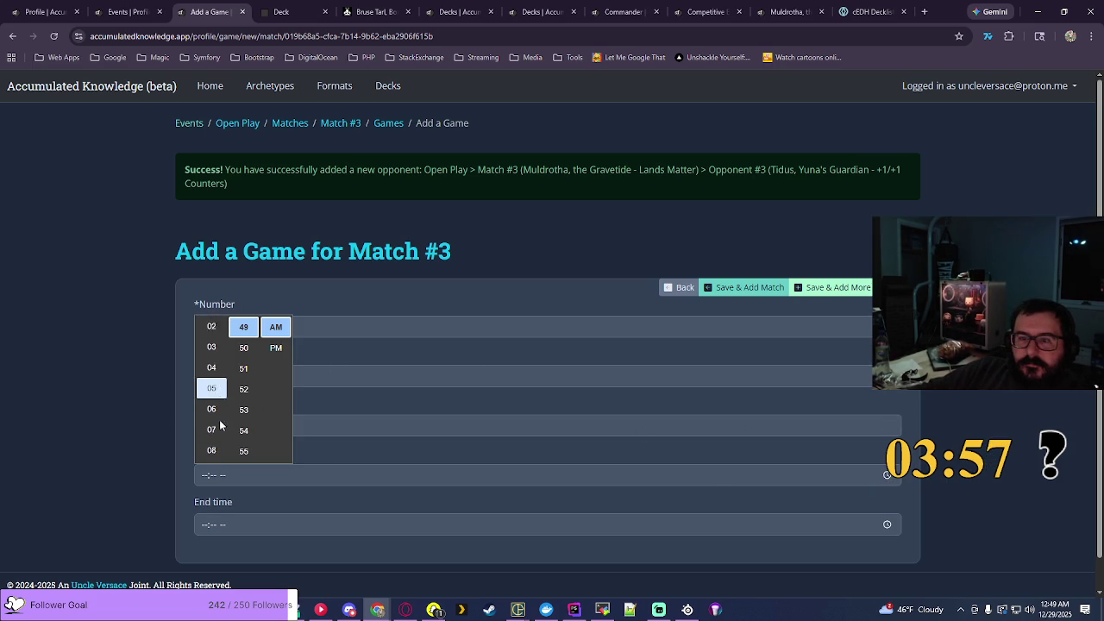
pyautogui.click(214, 429)
pyautogui.click(244, 389)
pyautogui.click(276, 347)
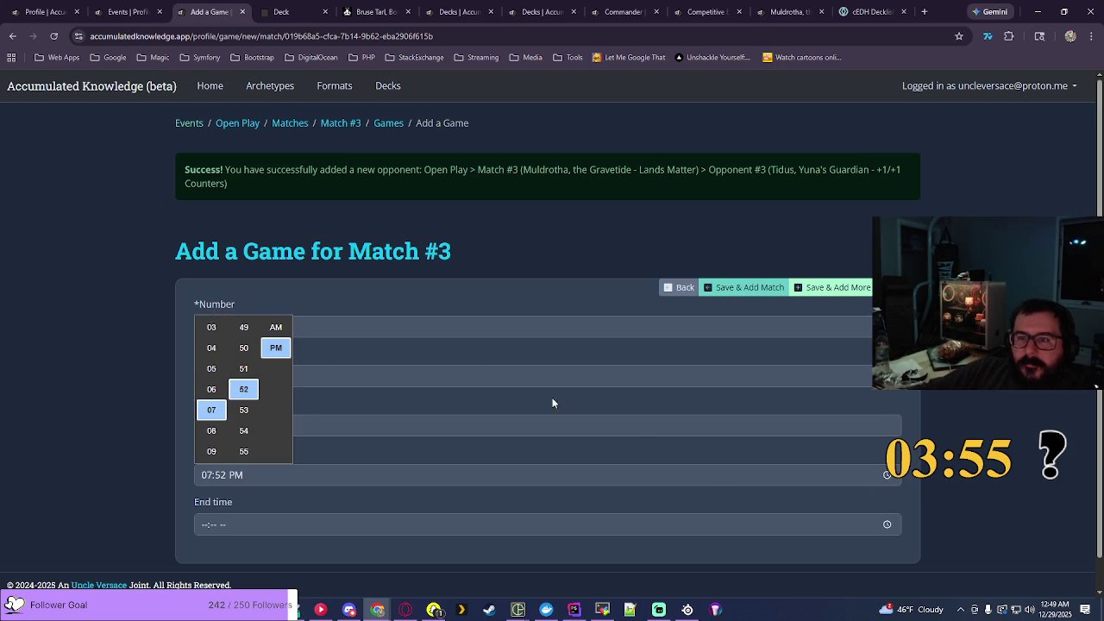
pyautogui.click(553, 403)
# Step: Set the end time to 09:14 PM and save Game 1
pyautogui.click(887, 527)
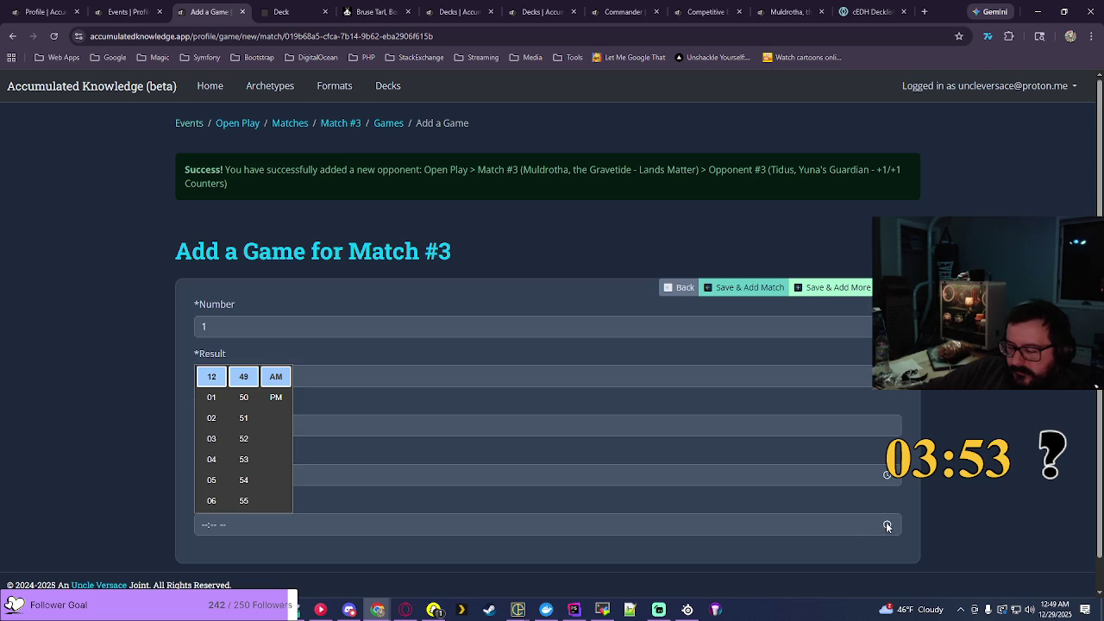
pyautogui.scroll(-1, 225, 454)
pyautogui.scroll(-1, 208, 471)
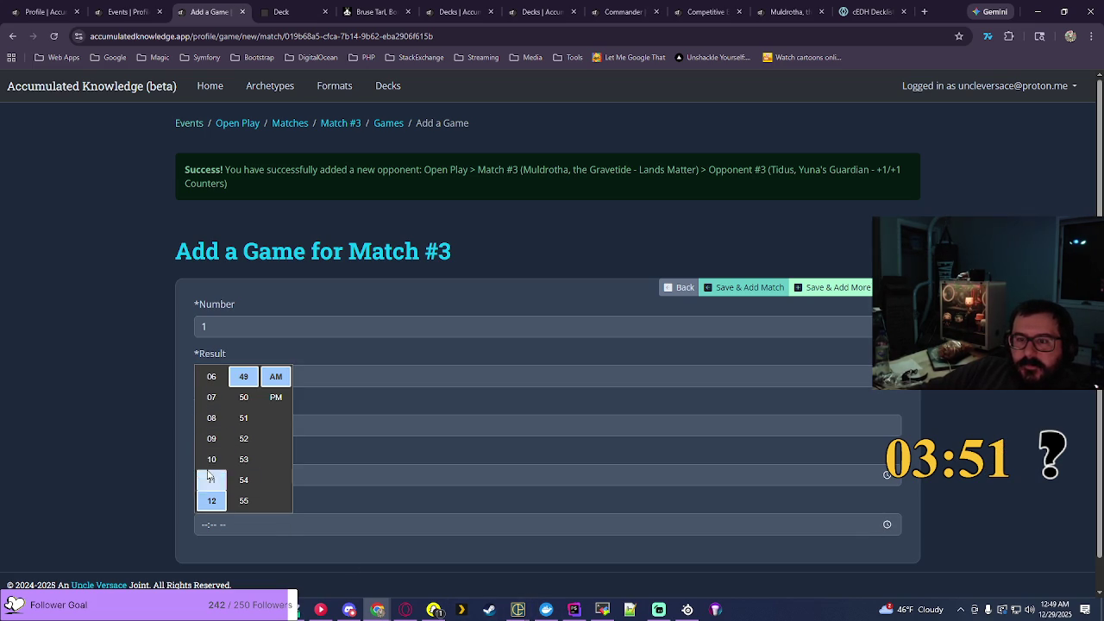
pyautogui.click(211, 438)
pyautogui.scroll(3, 231, 422)
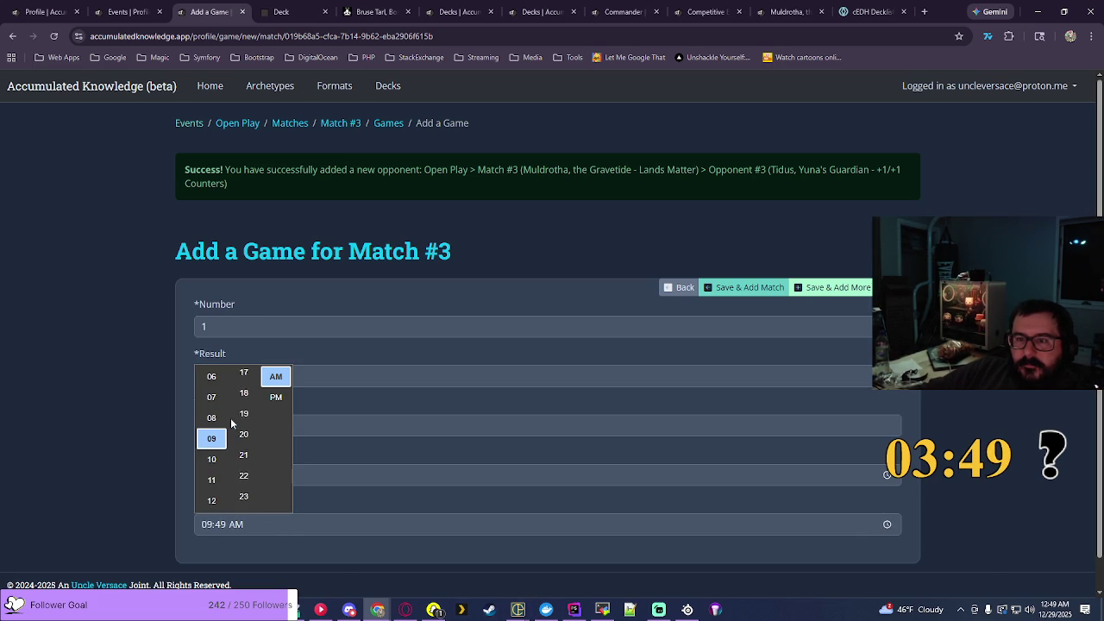
pyautogui.scroll(2, 232, 423)
pyautogui.click(243, 459)
pyautogui.click(276, 397)
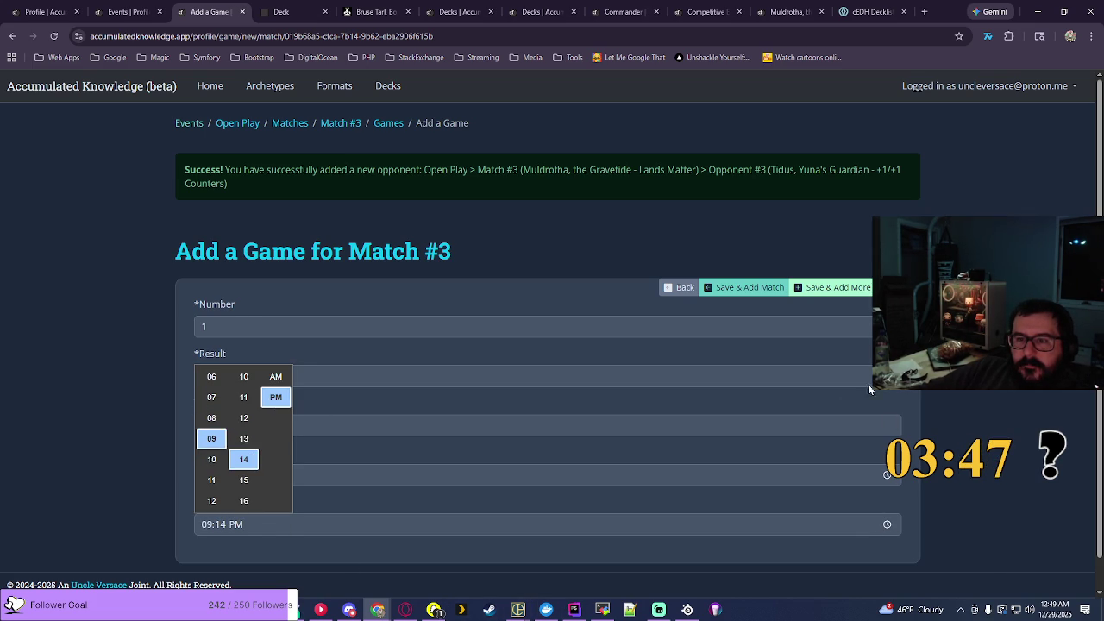
pyautogui.click(884, 326)
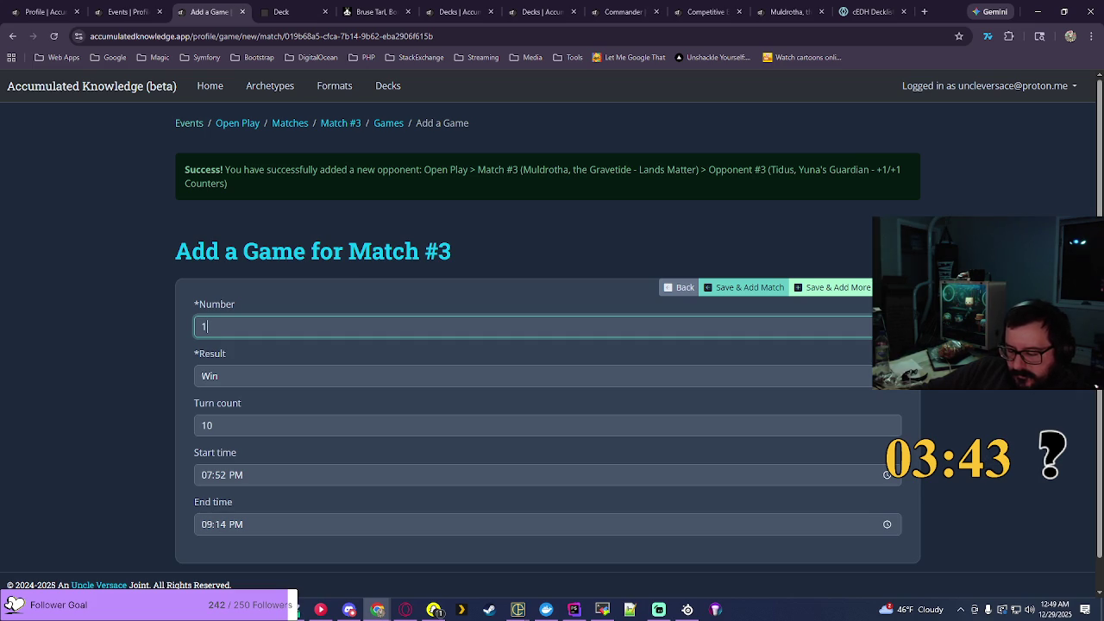
pyautogui.click(888, 287)
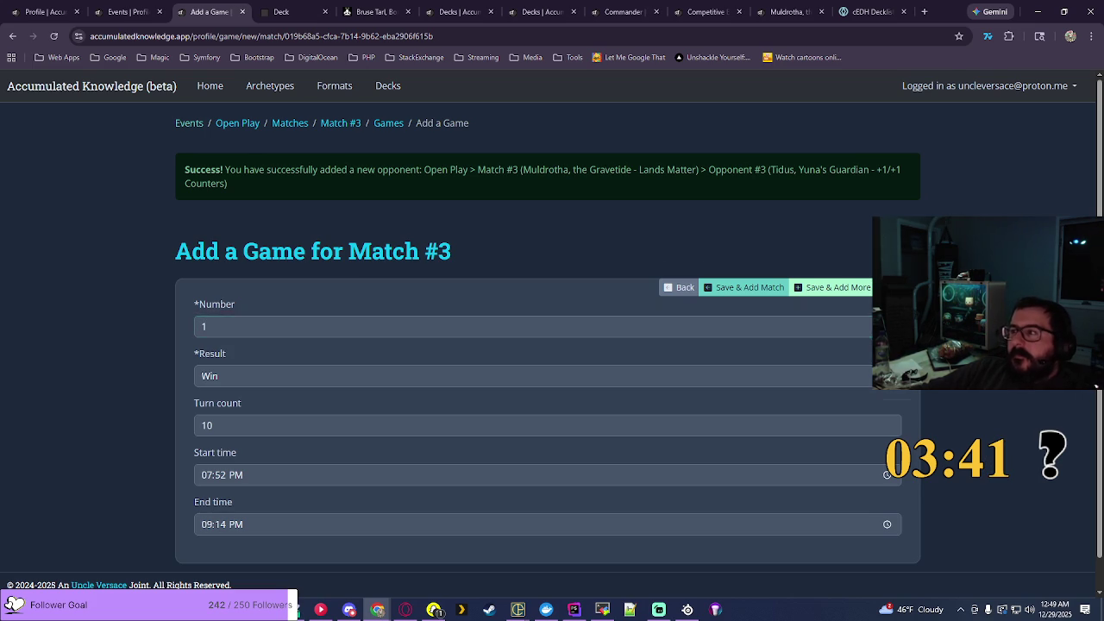
pyautogui.click(293, 123)
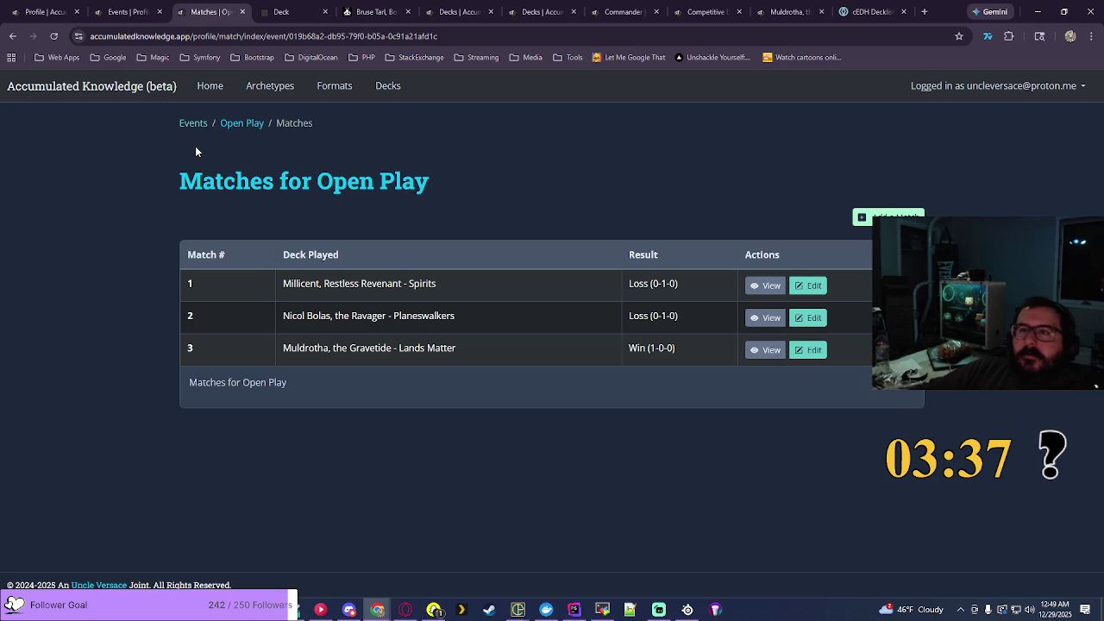
# Step: Start a new event named Open Play
pyautogui.click(193, 122)
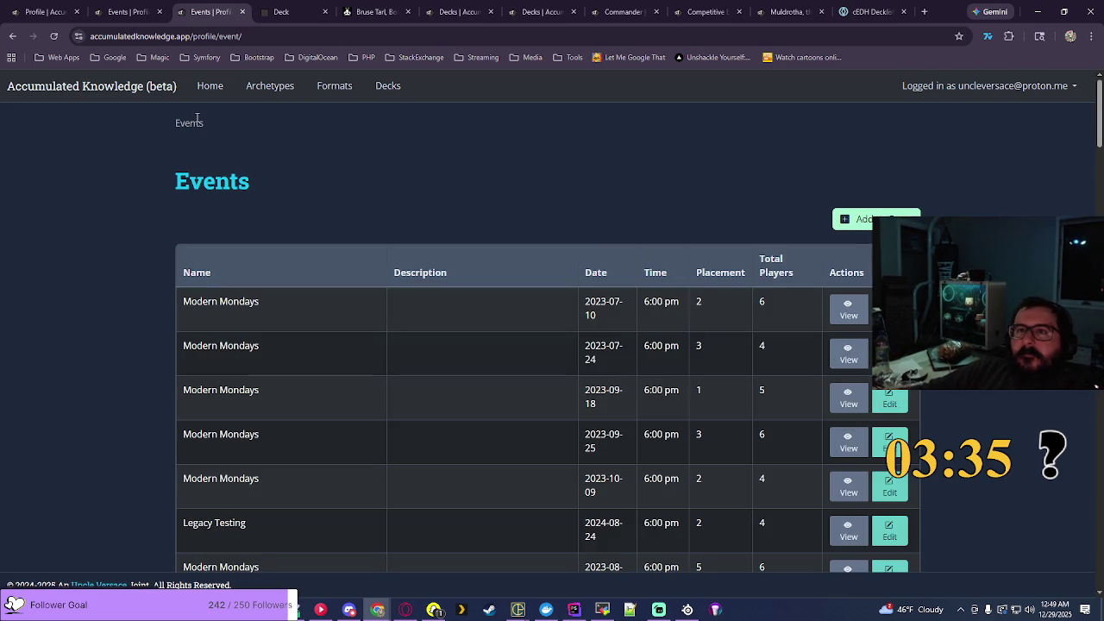
pyautogui.click(907, 215)
pyautogui.click(258, 257)
pyautogui.click(299, 348)
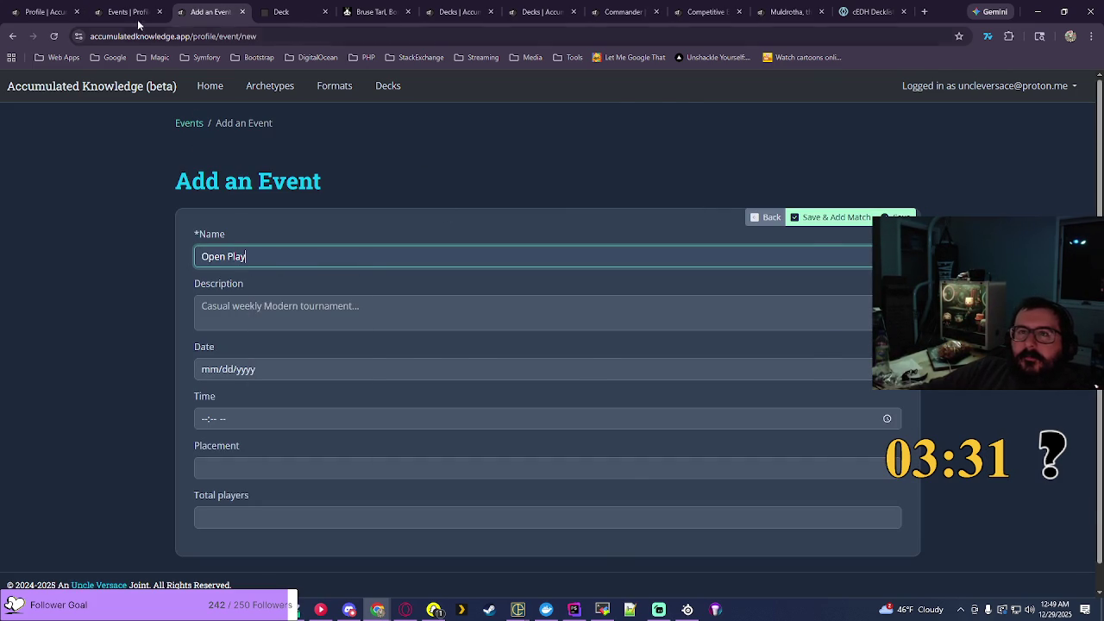
# Step: Copy 'Commander at Draw 7' from another event and paste it as the description
pyautogui.click(137, 19)
pyautogui.moveTo(504, 291); pyautogui.dragTo(403, 285)
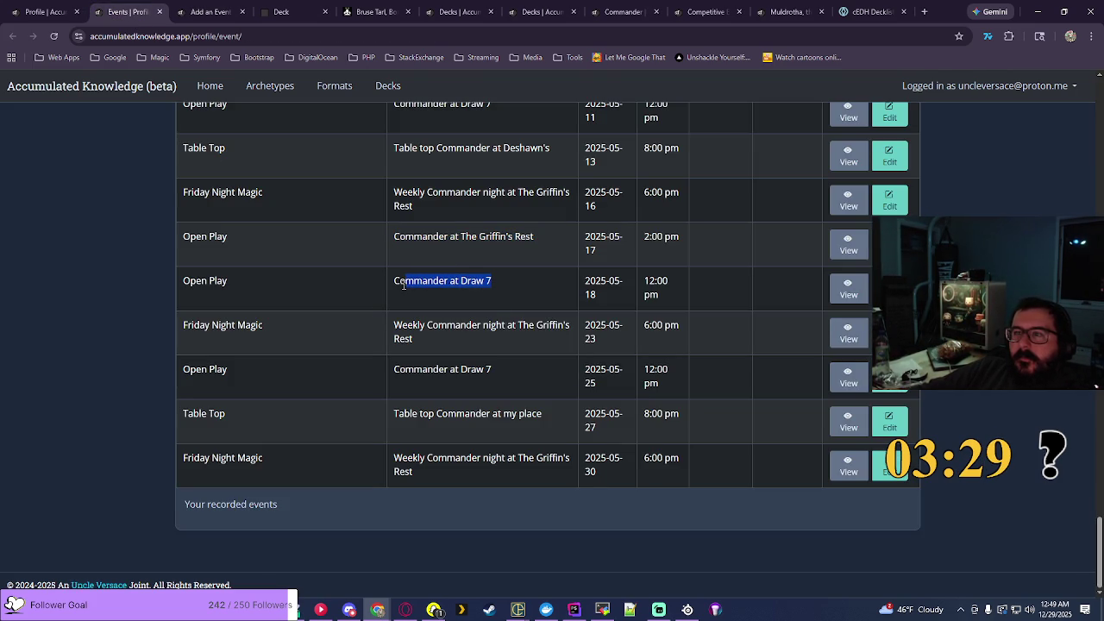
pyautogui.click(284, 12)
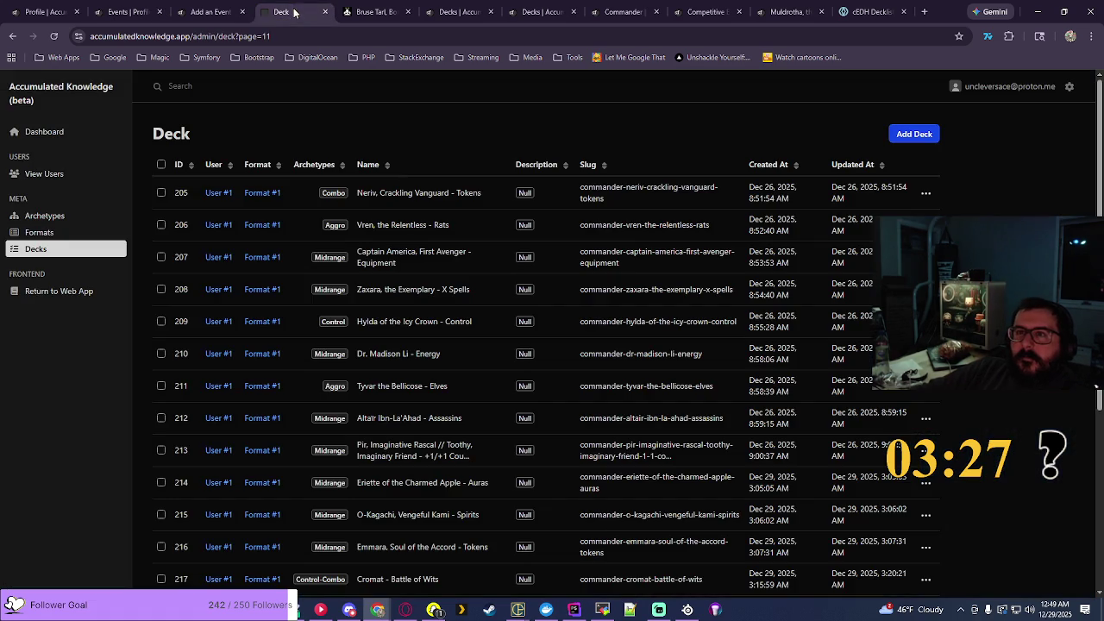
pyautogui.click(209, 12)
pyautogui.click(276, 307)
pyautogui.write('Commander at Draw 7')
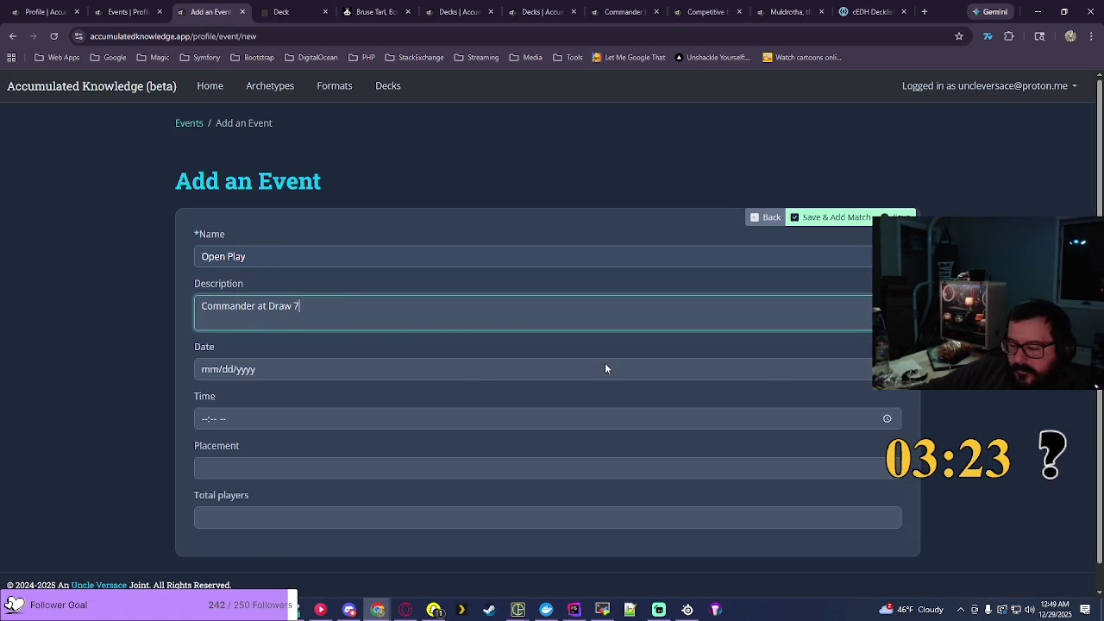
# Step: Set the event date to 07/13/2025
pyautogui.click(547, 369)
pyautogui.click(231, 397)
pyautogui.click(273, 452)
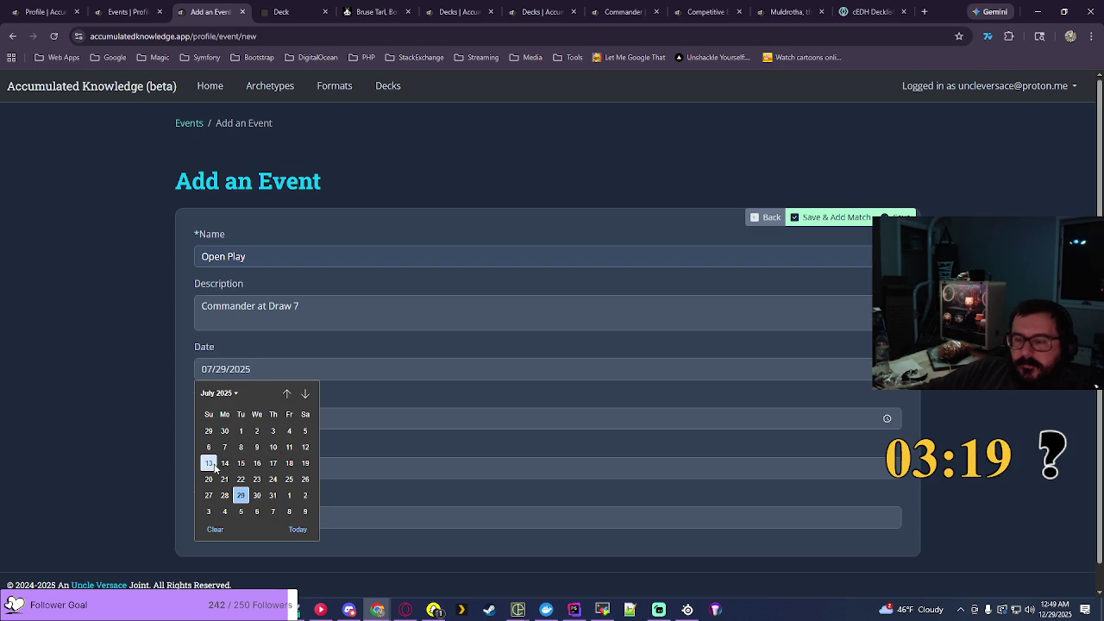
pyautogui.click(210, 464)
# Step: Set the event time to 12:00 PM and save the event
pyautogui.click(887, 419)
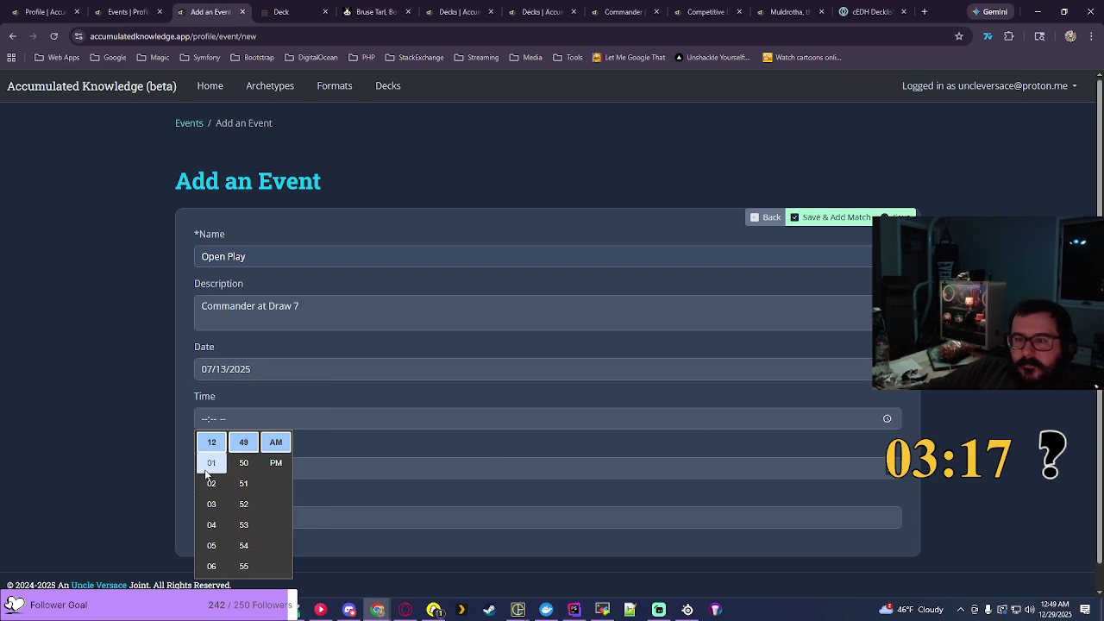
pyautogui.click(212, 443)
pyautogui.scroll(-2, 243, 500)
pyautogui.click(243, 545)
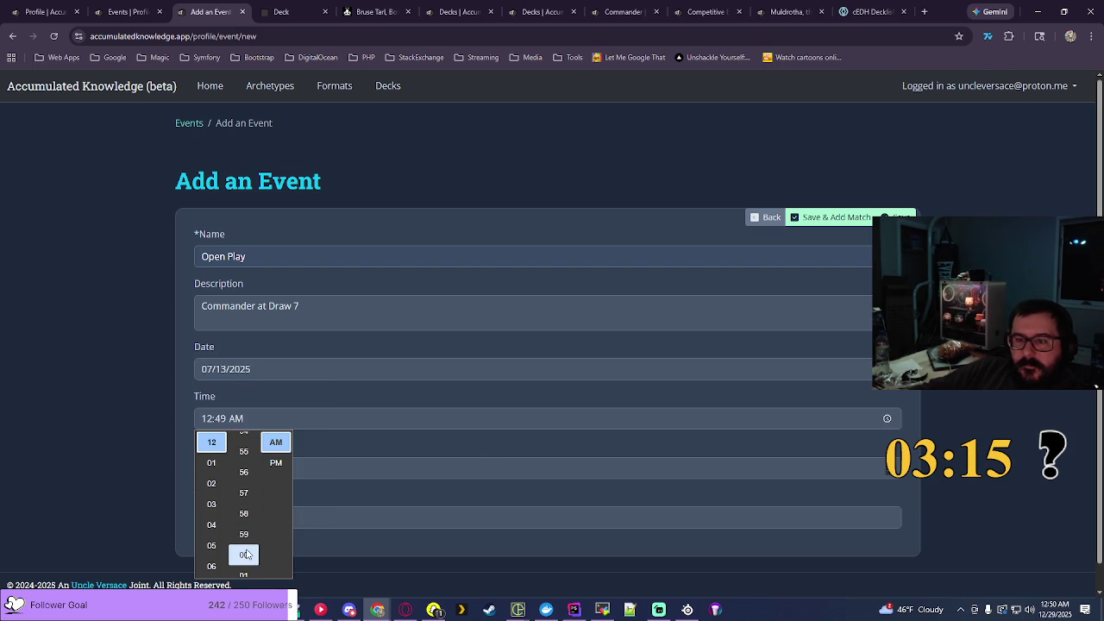
pyautogui.click(276, 464)
pyautogui.click(890, 416)
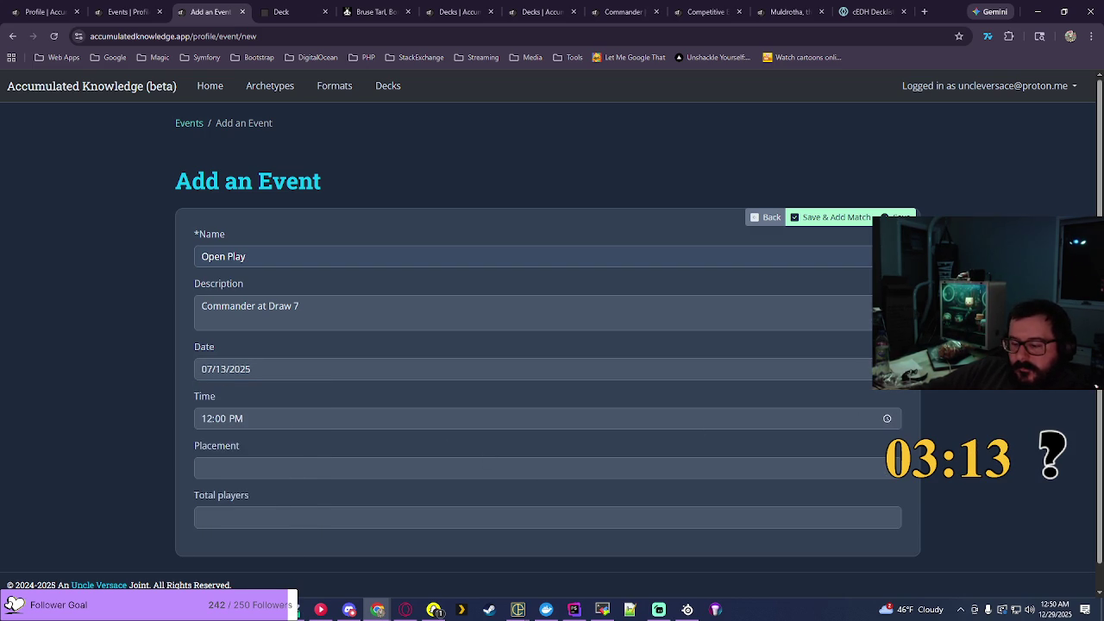
pyautogui.click(837, 221)
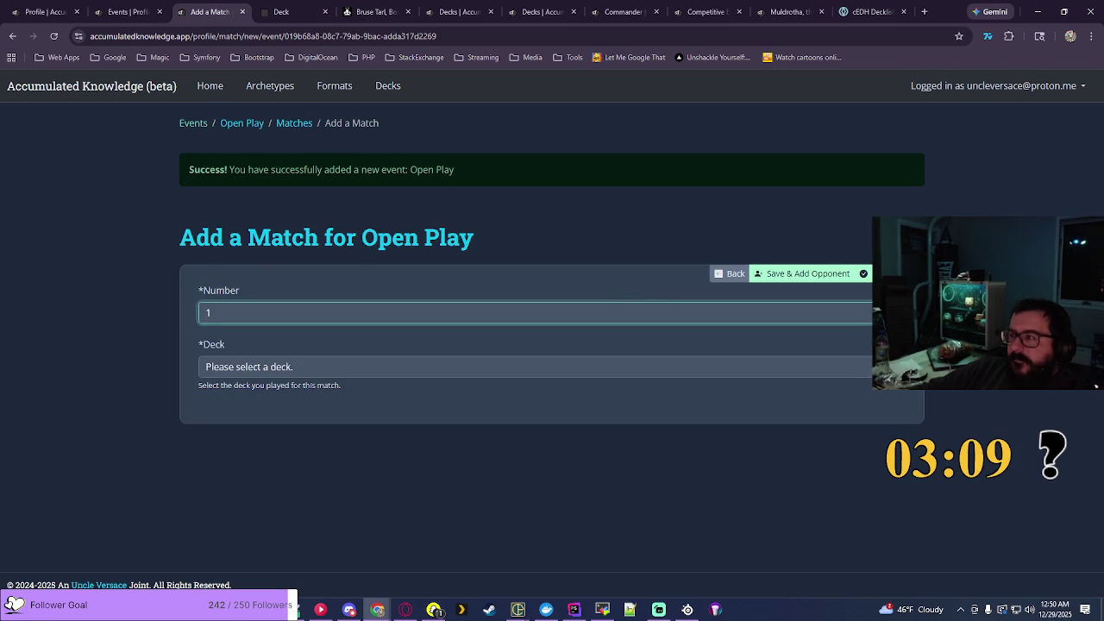
# Step: Save Match #1 using The Balrog, Durin's Bane - Treasure deck
pyautogui.click(841, 366)
pyautogui.write('mu')
pyautogui.scroll(-15, 573, 209)
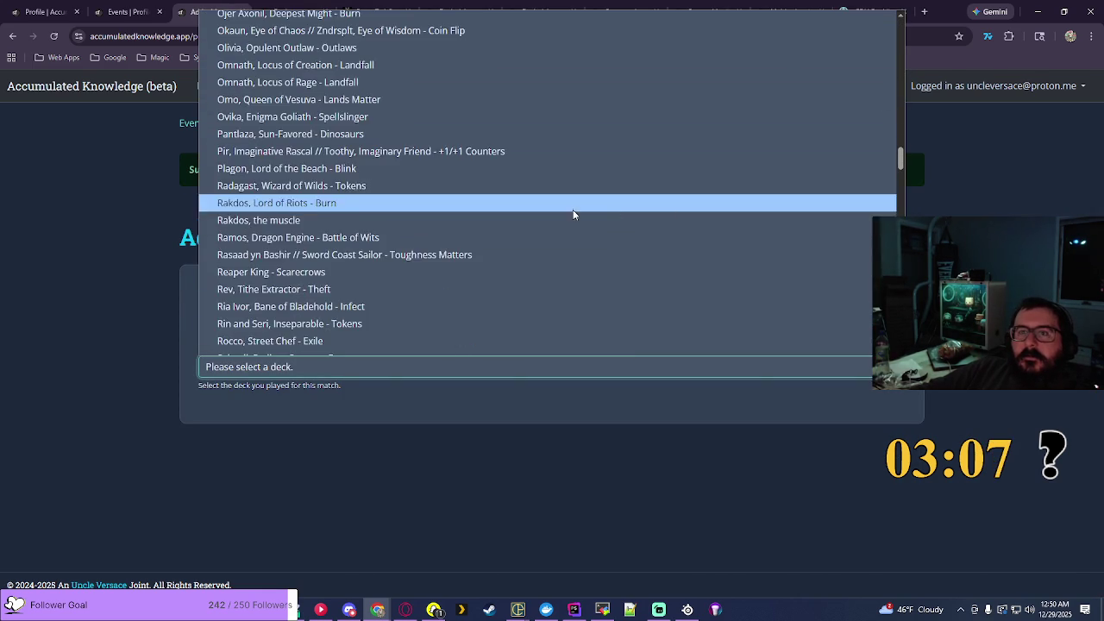
pyautogui.scroll(-2, 496, 212)
pyautogui.scroll(3, 346, 199)
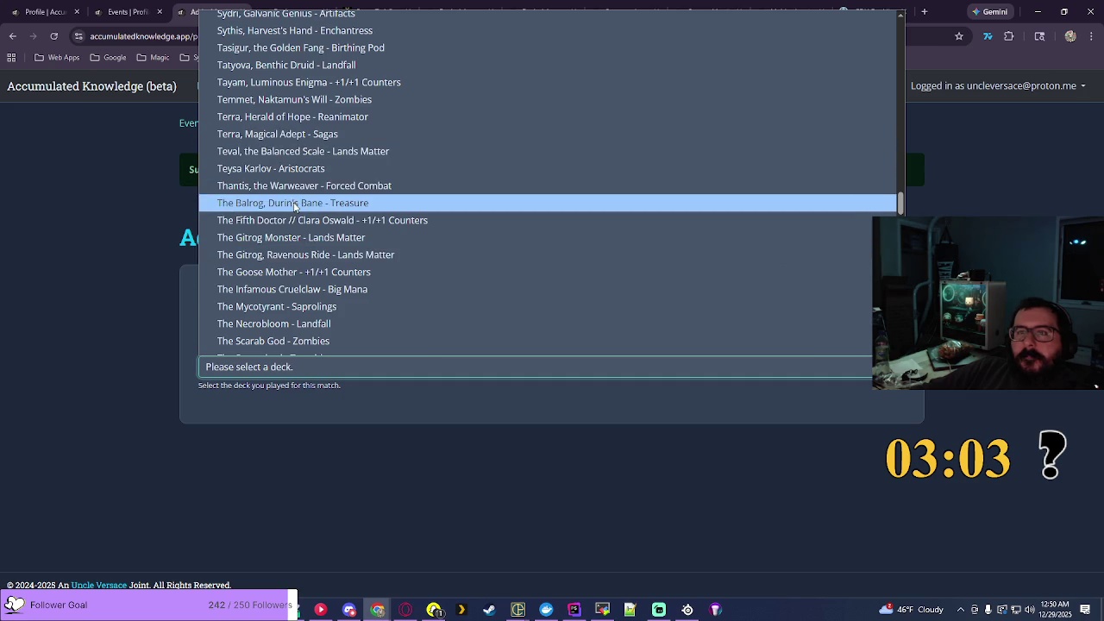
pyautogui.click(294, 203)
pyautogui.click(828, 286)
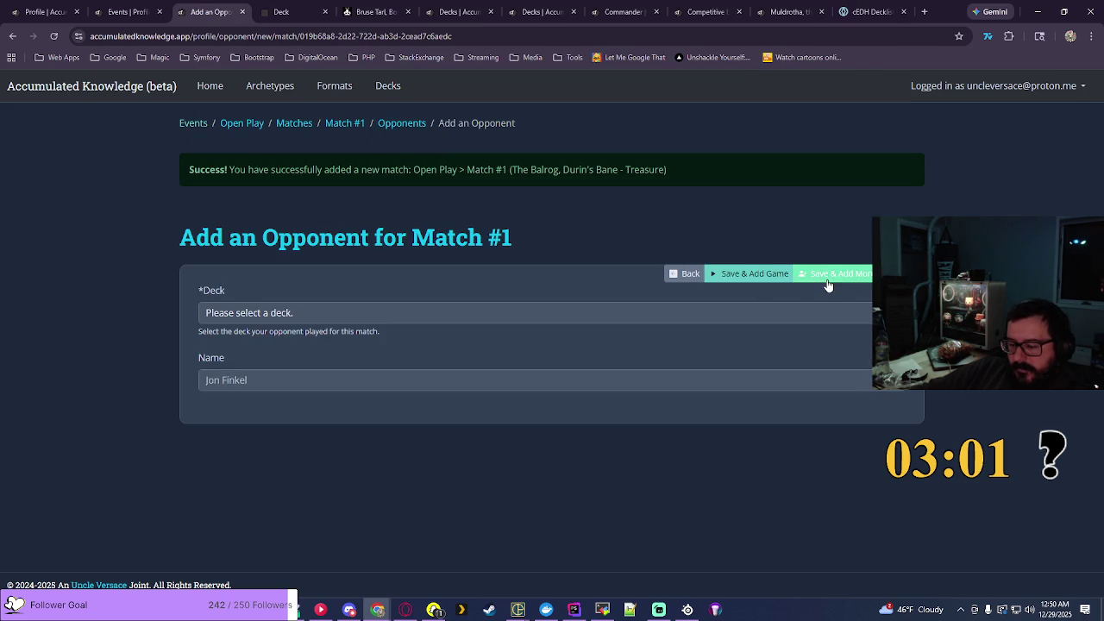
pyautogui.click(426, 315)
pyautogui.scroll(-10, 482, 242)
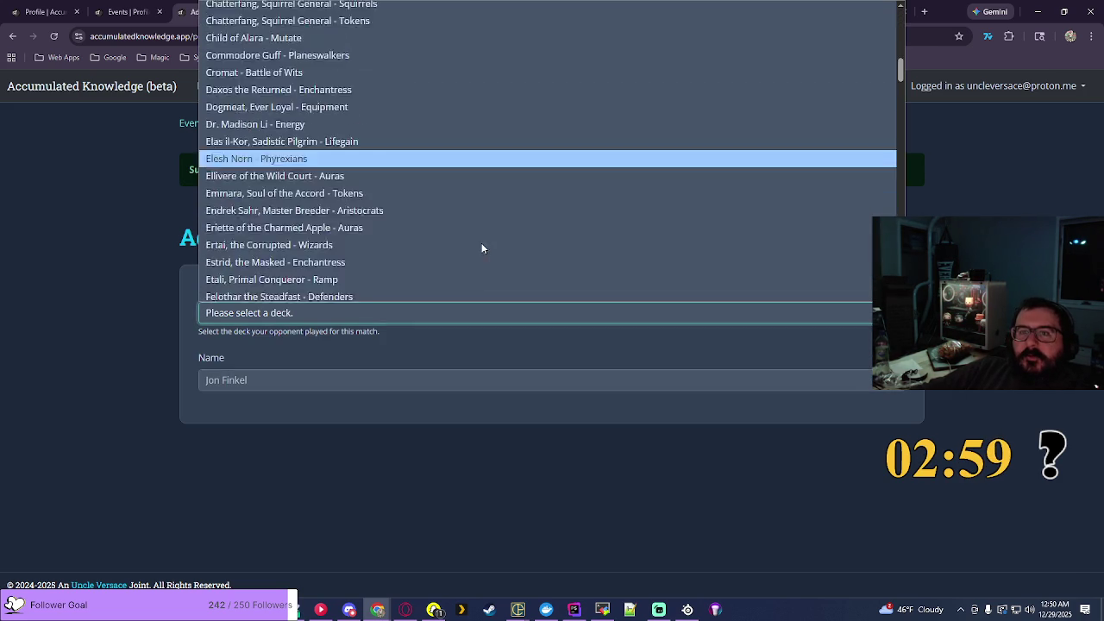
pyautogui.scroll(-5, 498, 217)
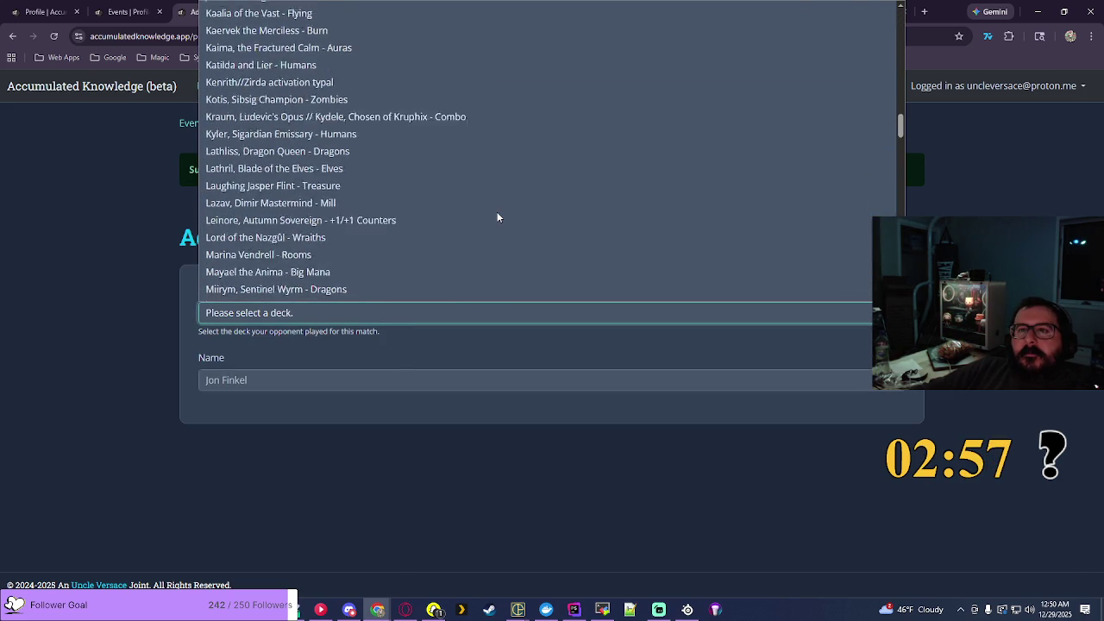
pyautogui.scroll(-2, 497, 218)
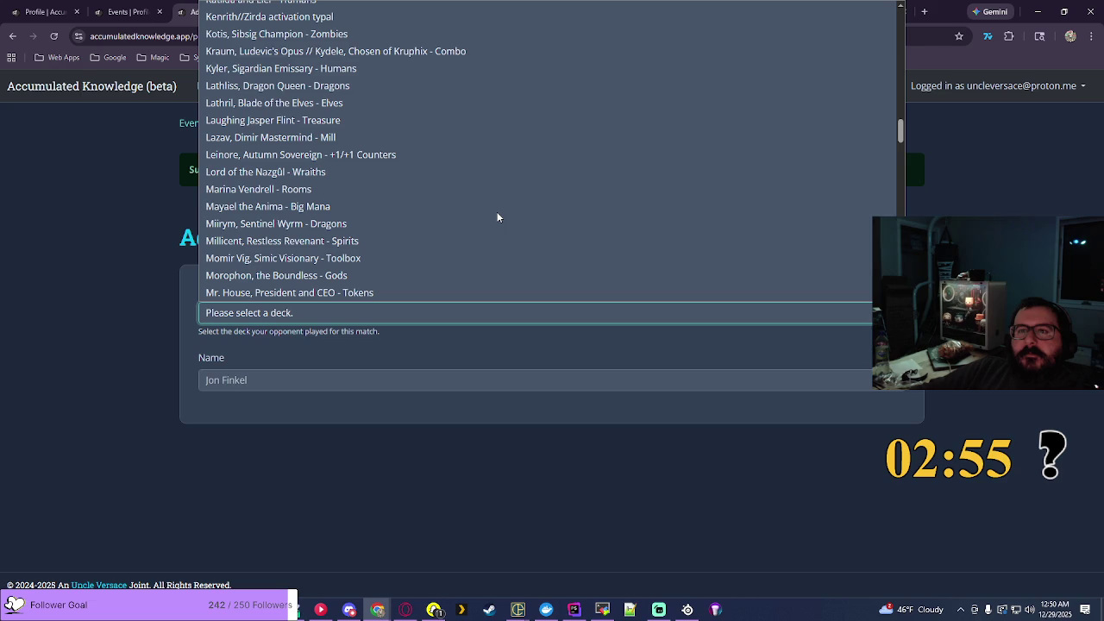
pyautogui.click(311, 189)
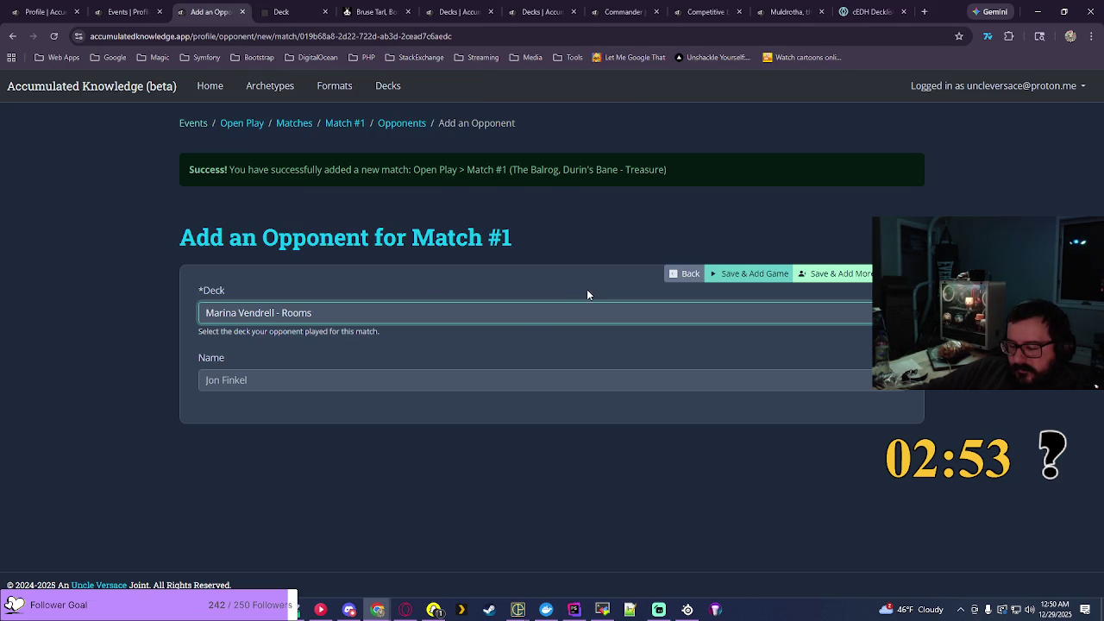